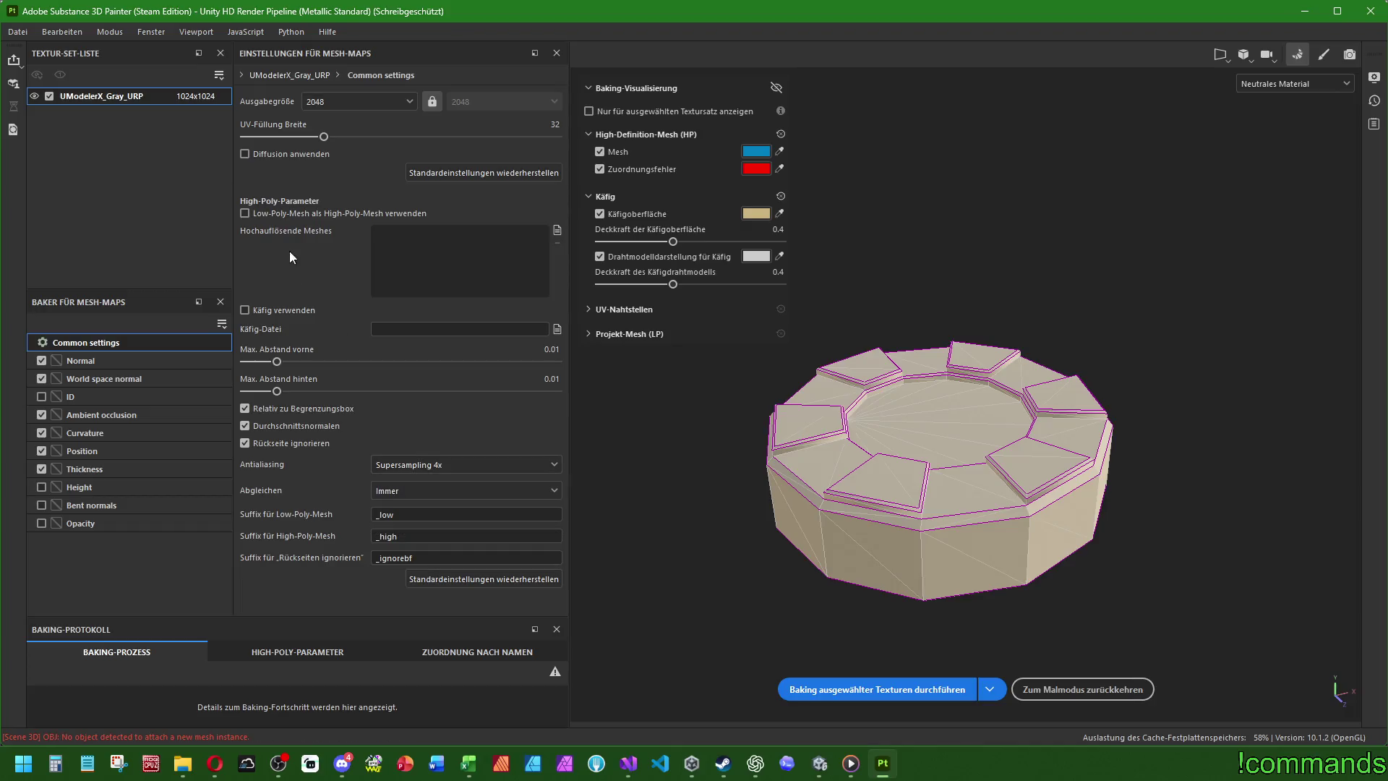
Step: Bake the mesh maps with Supersampling 4x antialiasing, then go back to painting
click(245, 214)
click(828, 690)
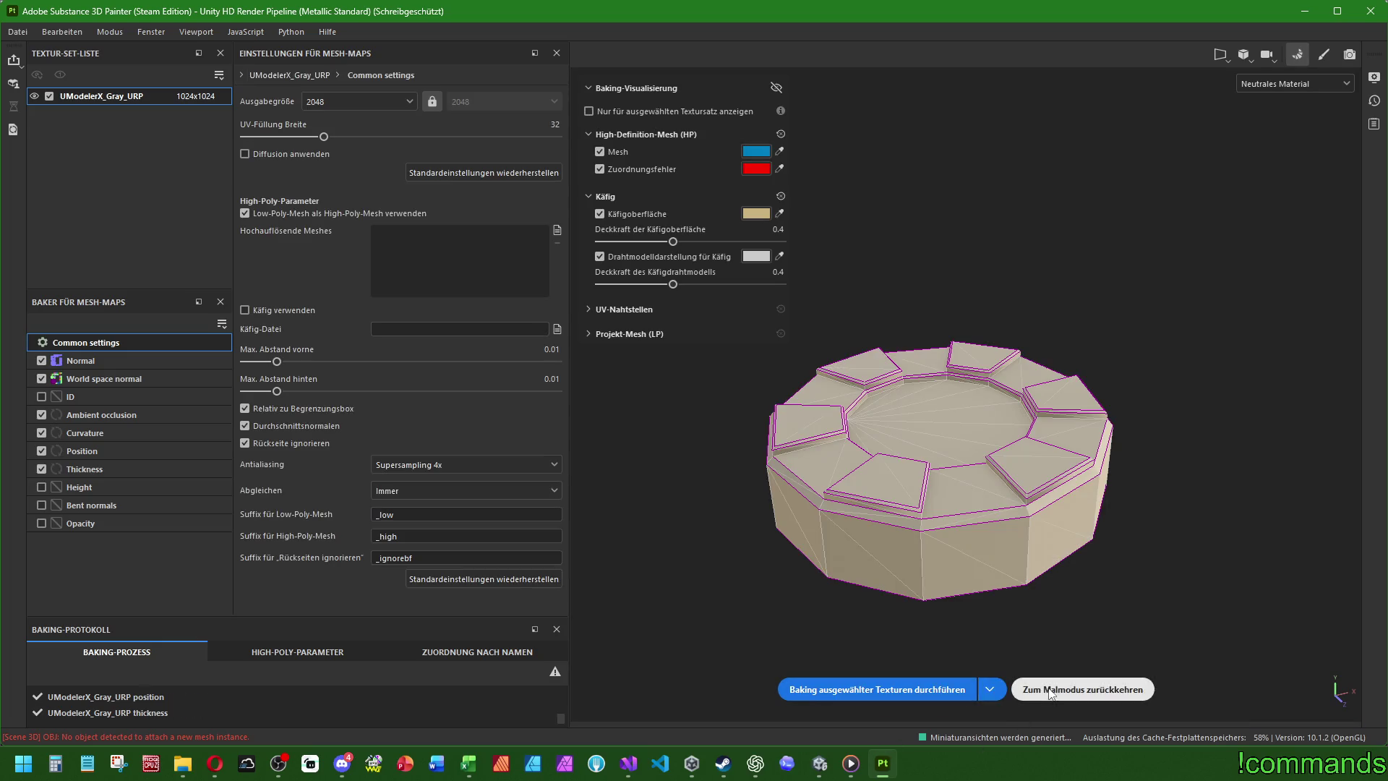
click(1056, 690)
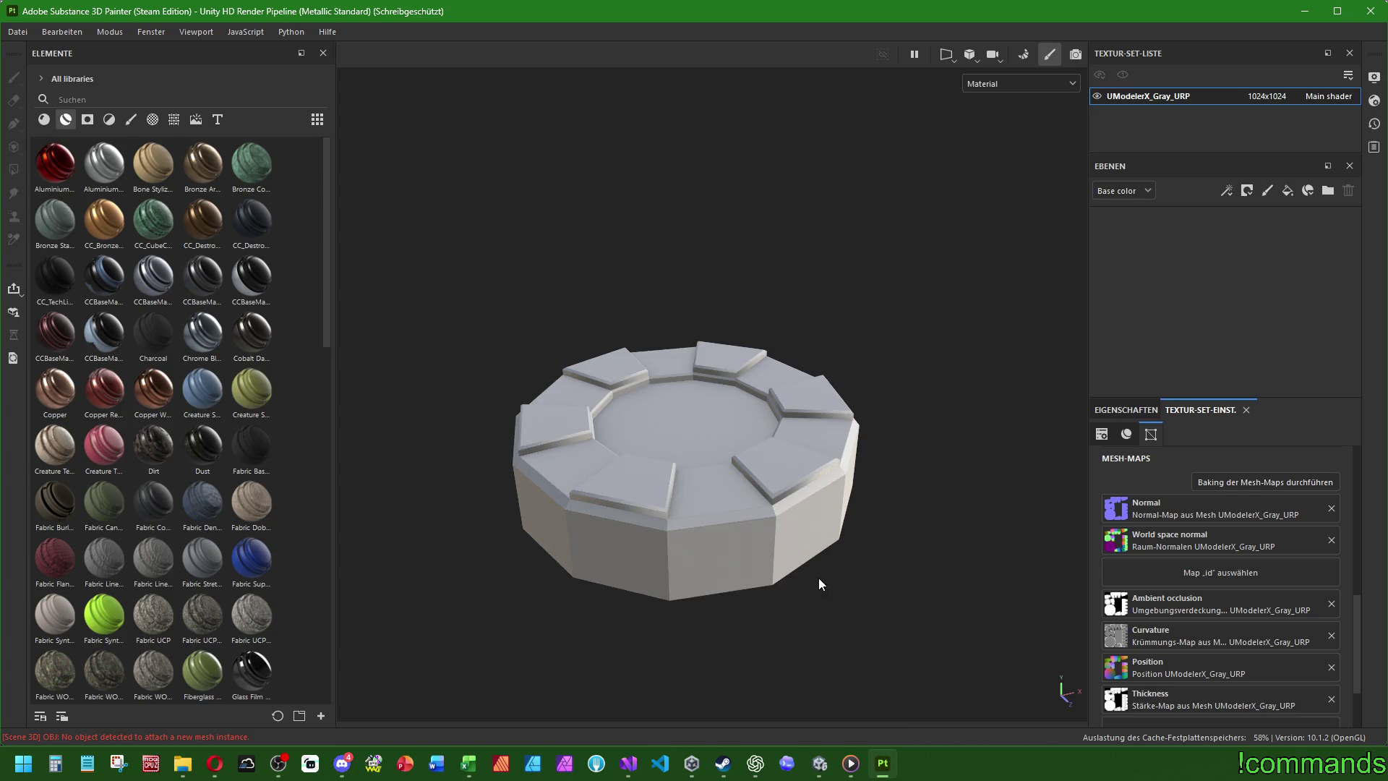
Step: Inspect the EnergyCell in the Unity scene view, then return to Substance 3D Painter
click(819, 763)
scroll(723, 412, up, 3)
mouse_move(687, 418)
mouse_down()
mouse_move(610, 429)
mouse_move(709, 384)
mouse_move(694, 422)
mouse_move(705, 463)
mouse_up()
click(883, 763)
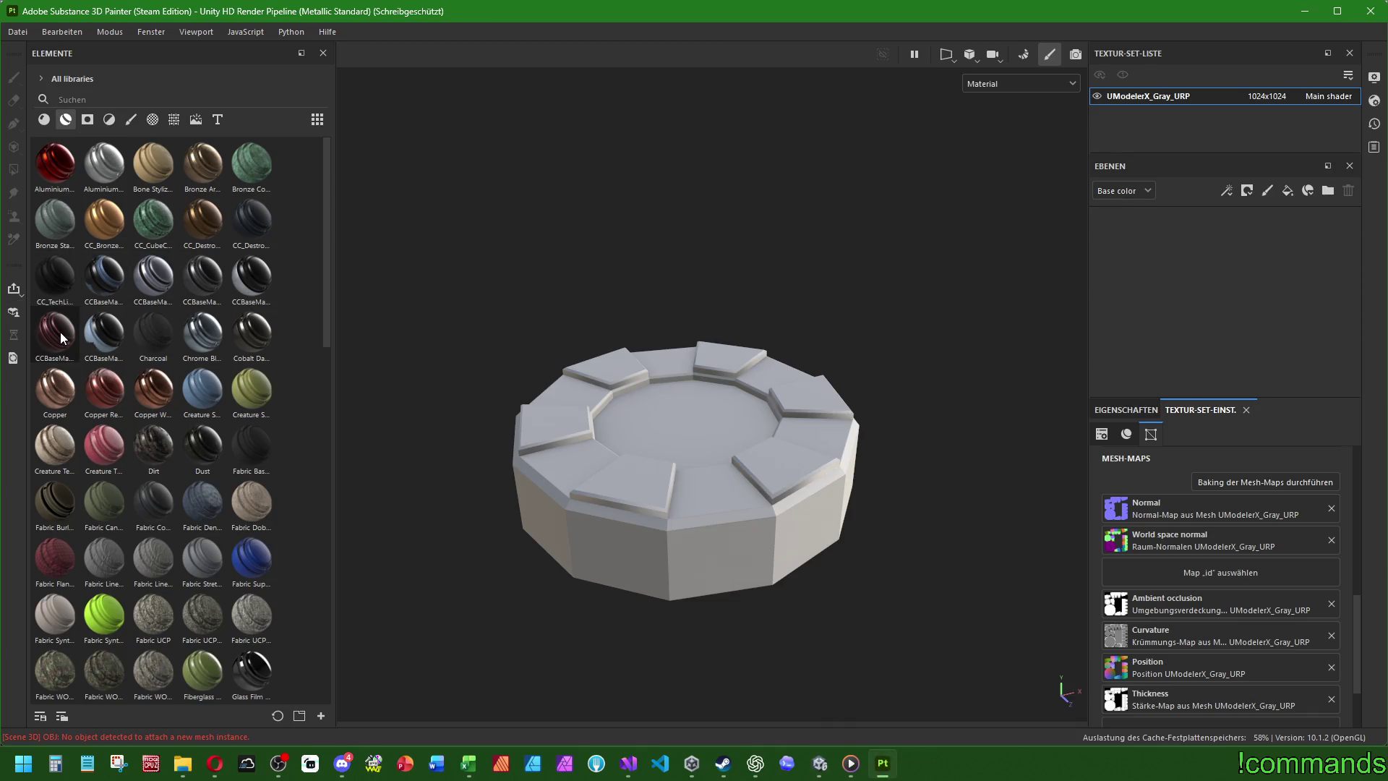
Step: Add CCBaseMatHighAreaDark as a new layer with a black mask
mouse_move(61, 334)
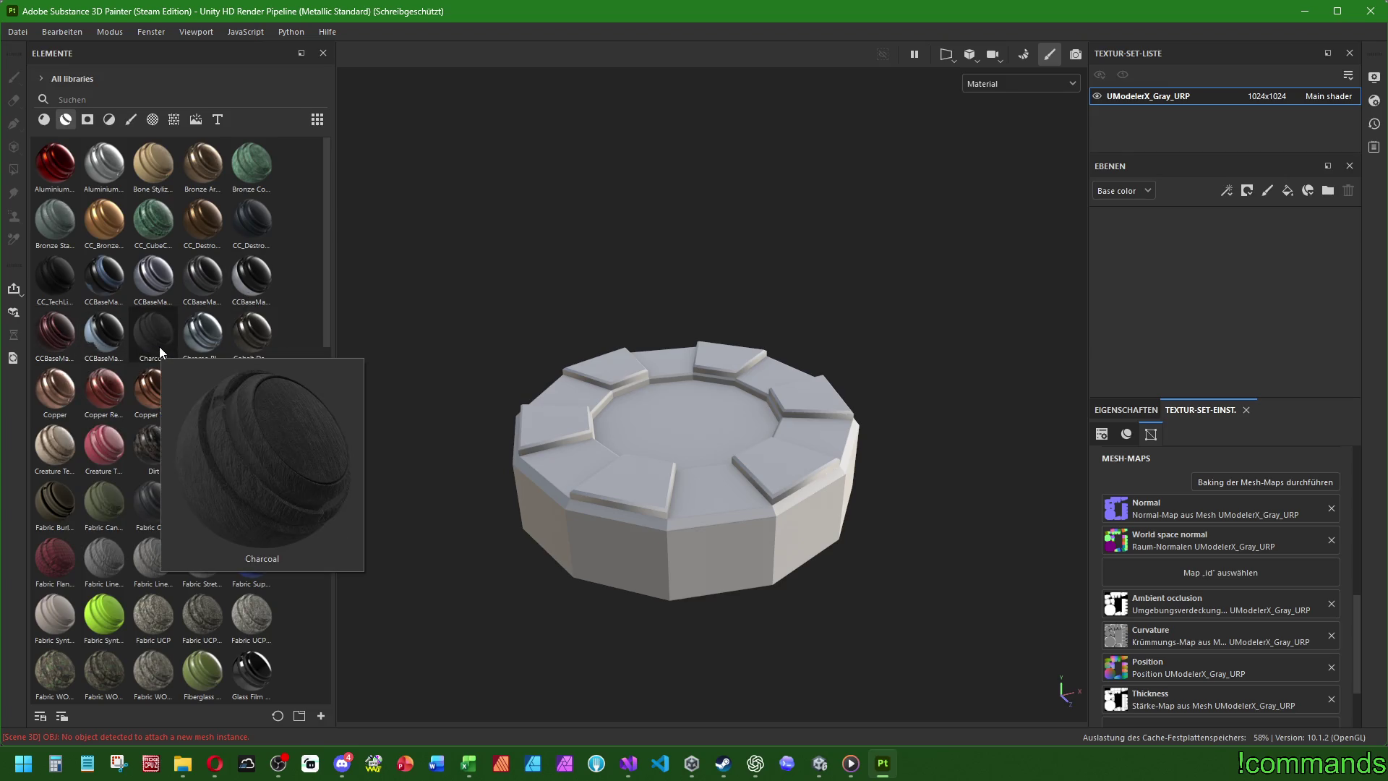
drag(69, 346, 1217, 260)
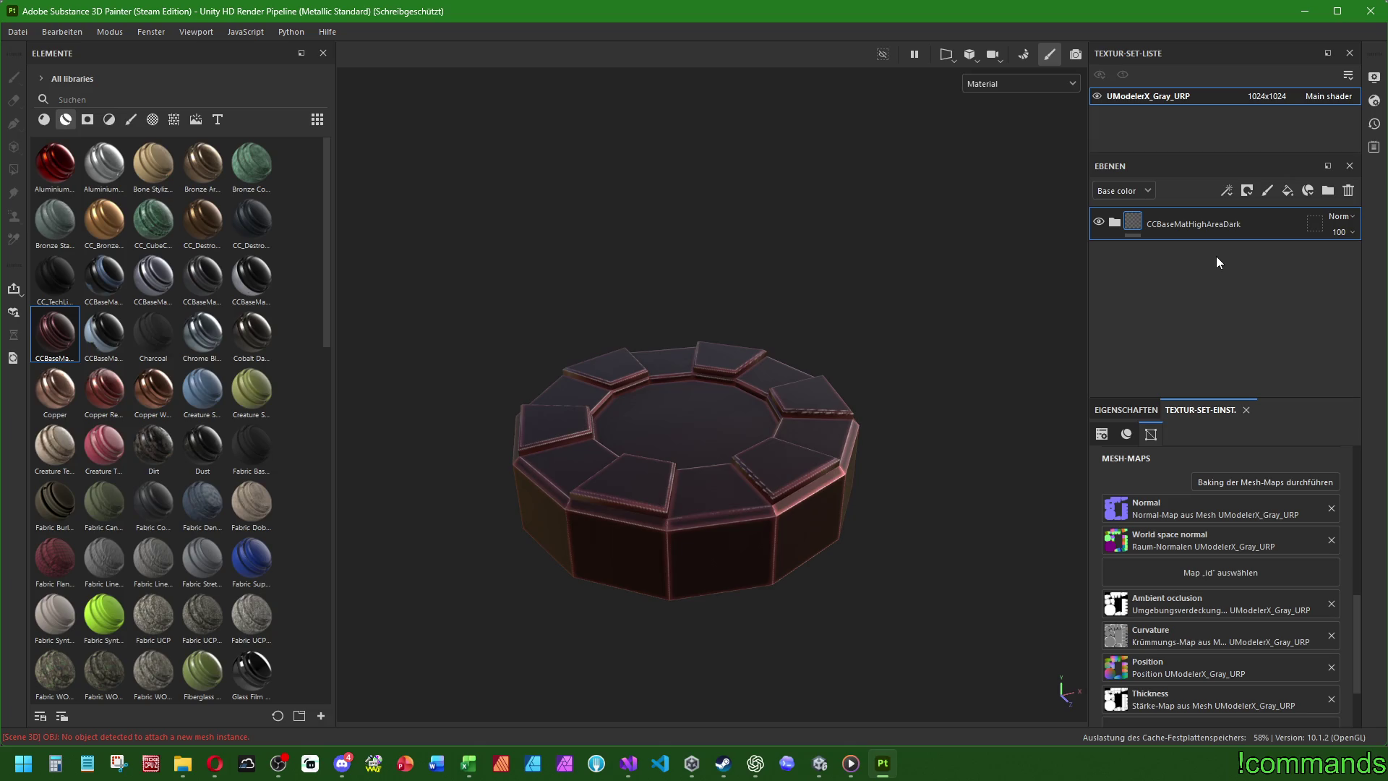
right_click(1157, 214)
click(1215, 40)
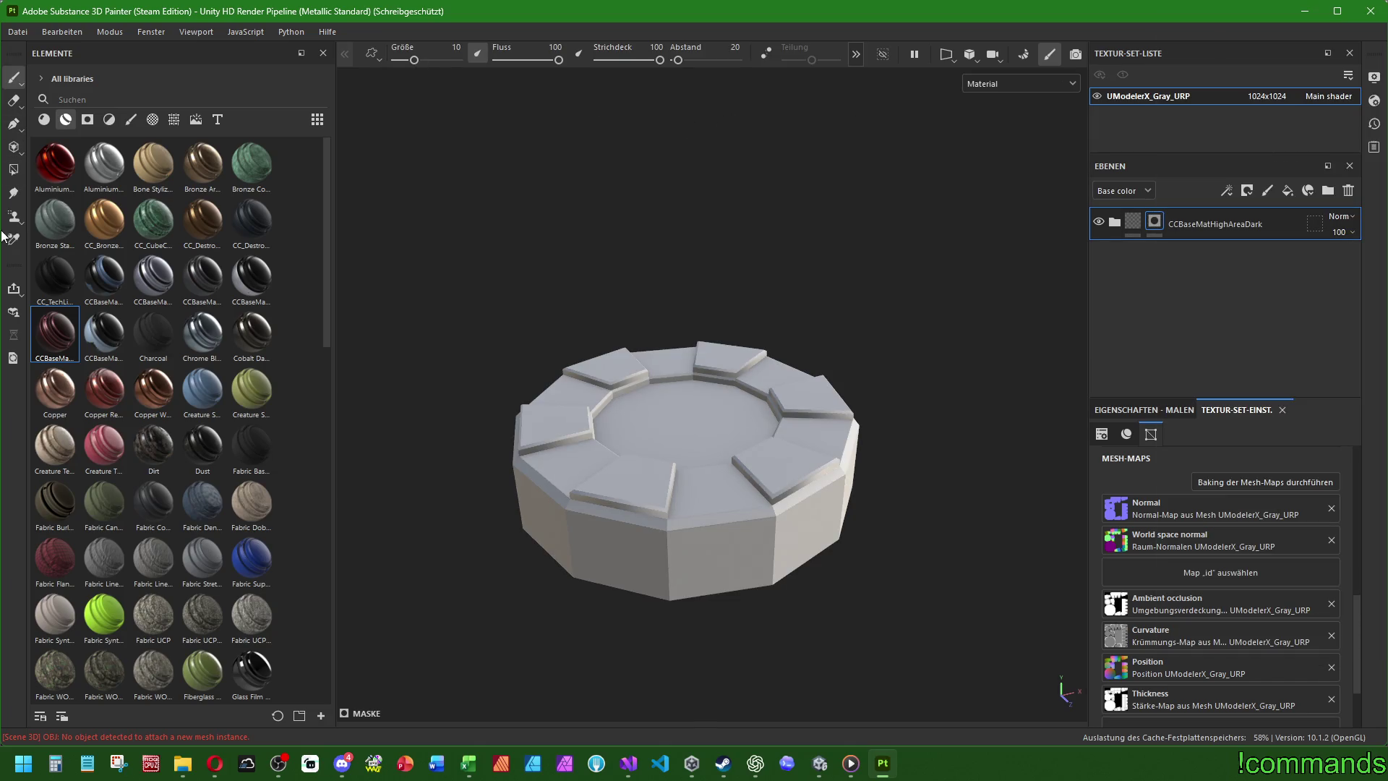
Step: Polygon-fill the front block, right top, left bevel and inner top disk, then add CC_Destroyable
click(13, 169)
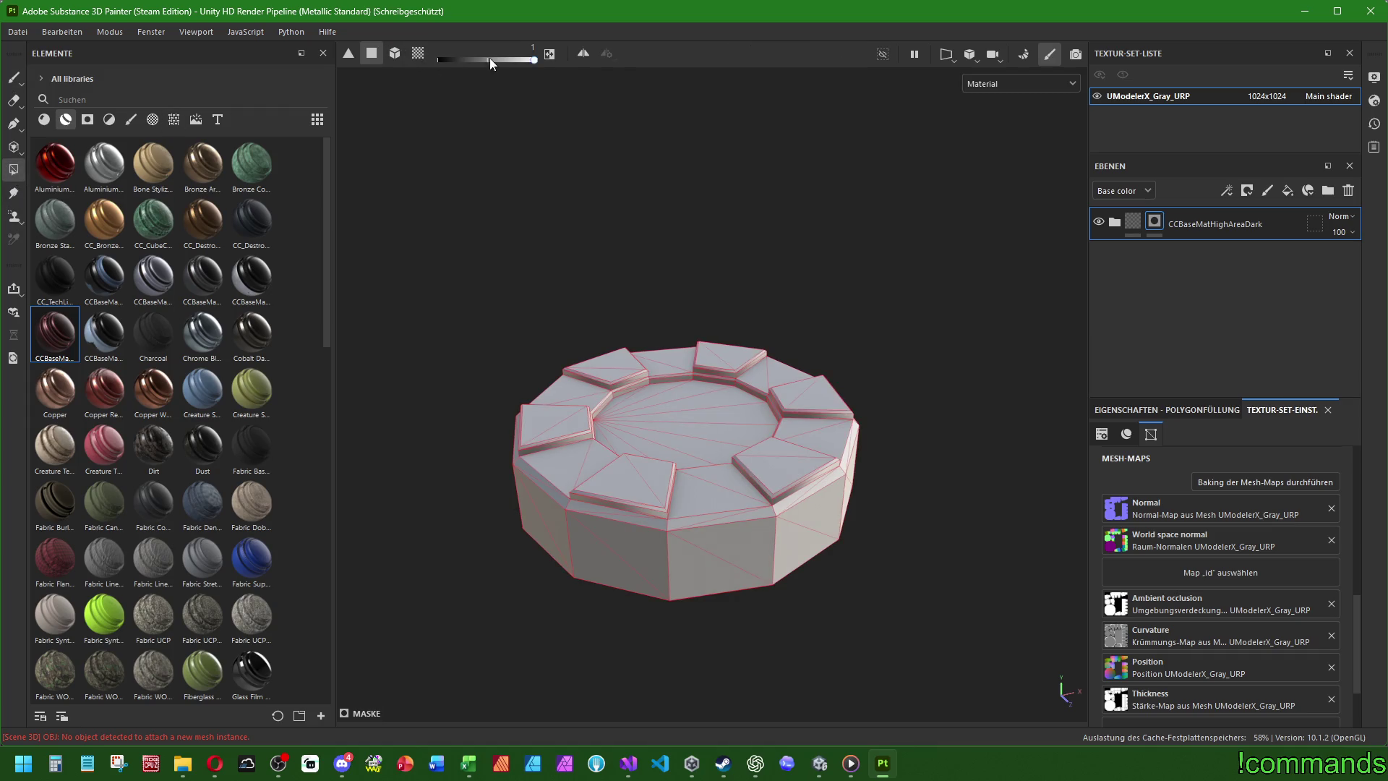
click(646, 553)
mouse_move(819, 763)
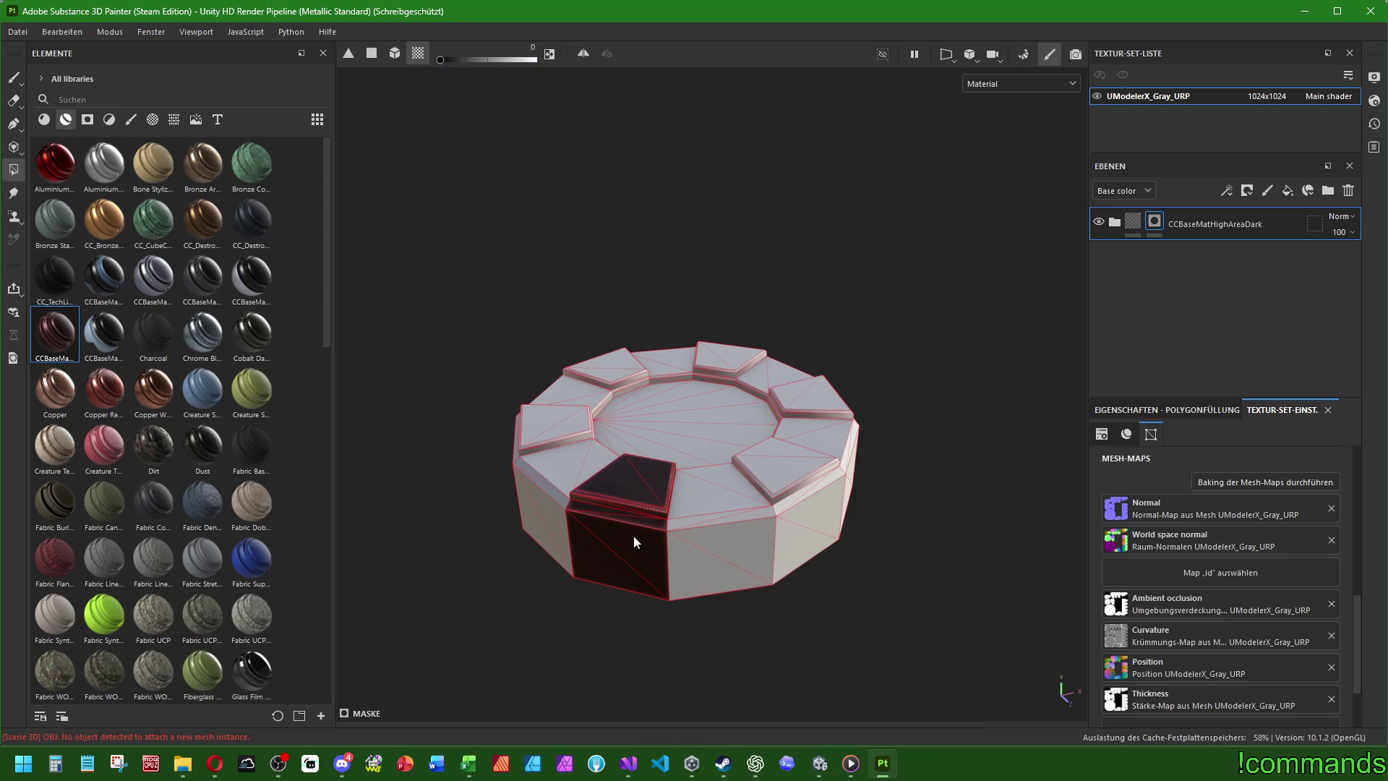
key(ctrl+z)
click(723, 538)
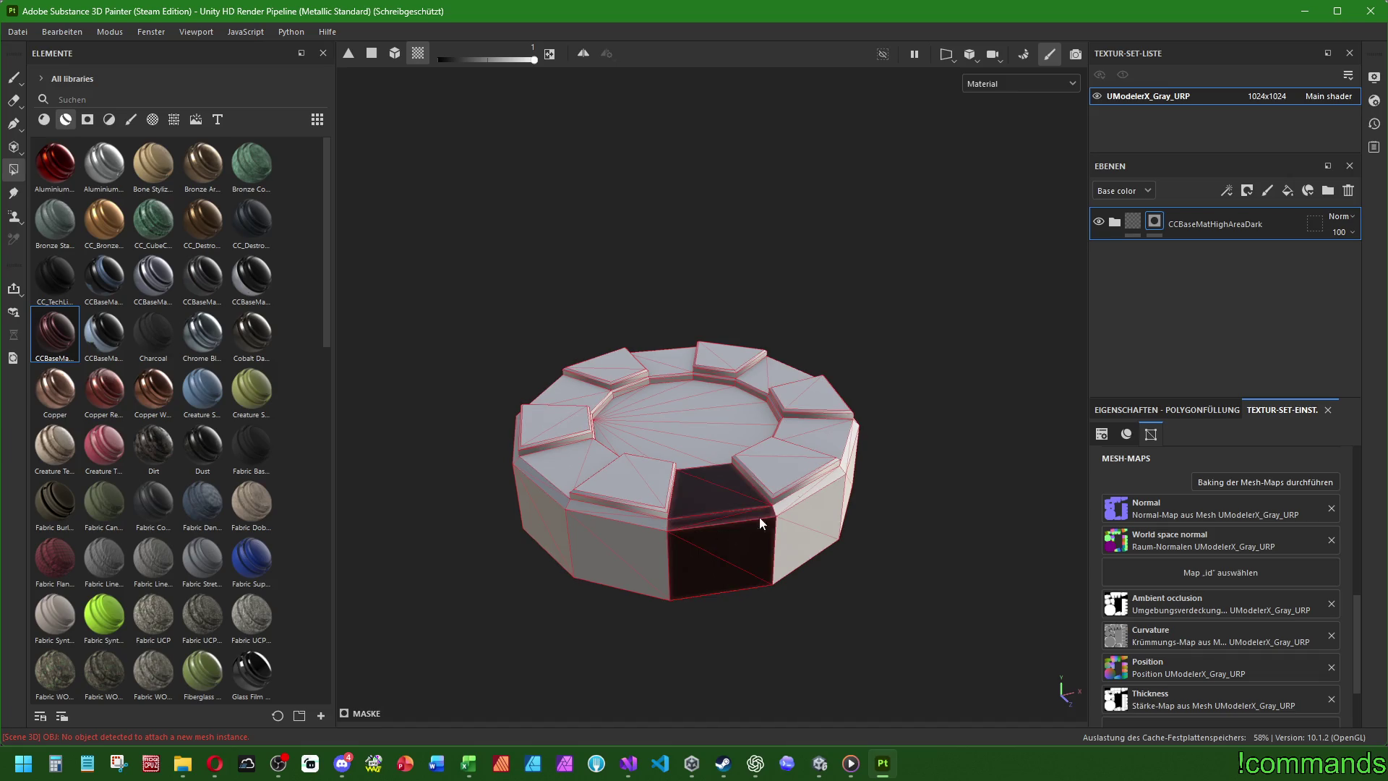
click(842, 442)
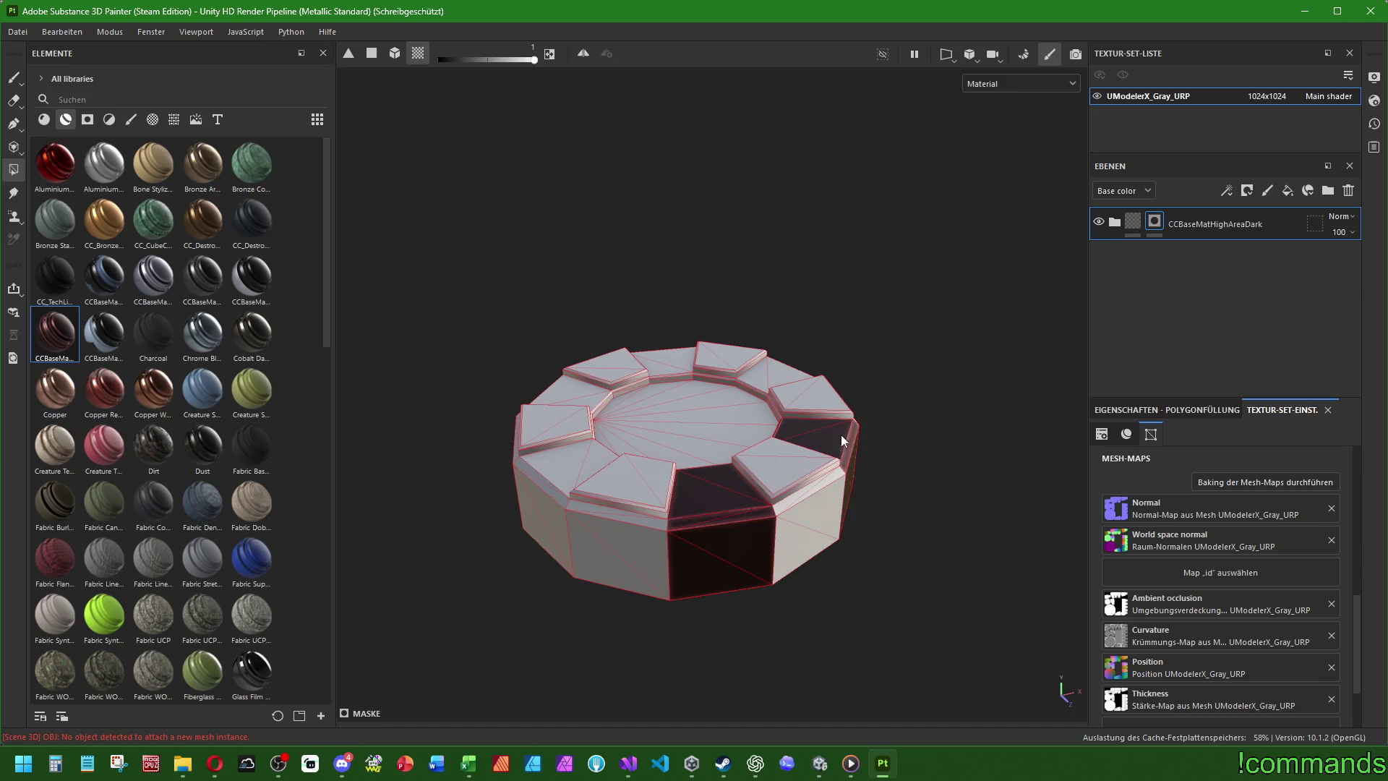
click(561, 457)
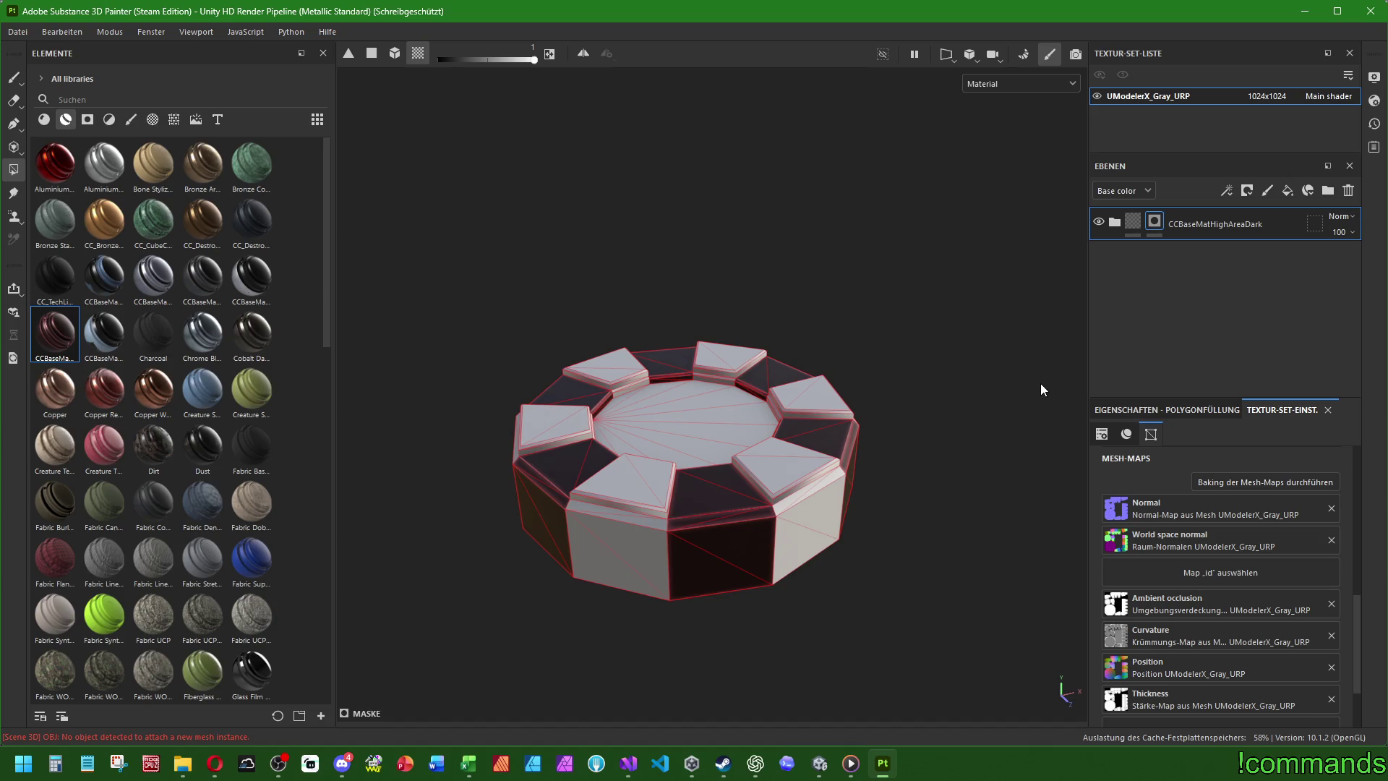
click(750, 430)
mouse_move(687, 505)
mouse_down()
mouse_move(721, 304)
mouse_move(708, 528)
mouse_up()
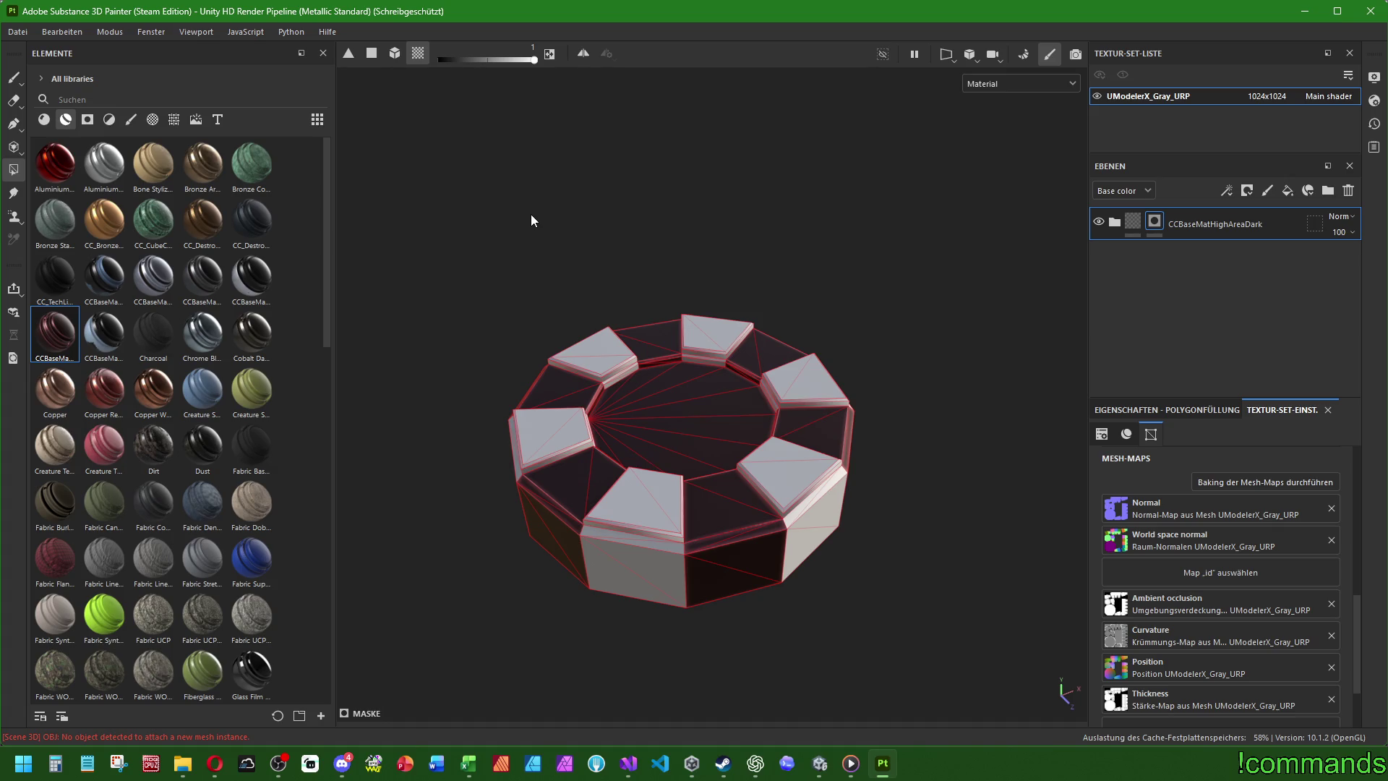
drag(264, 217, 1182, 262)
right_click(1158, 249)
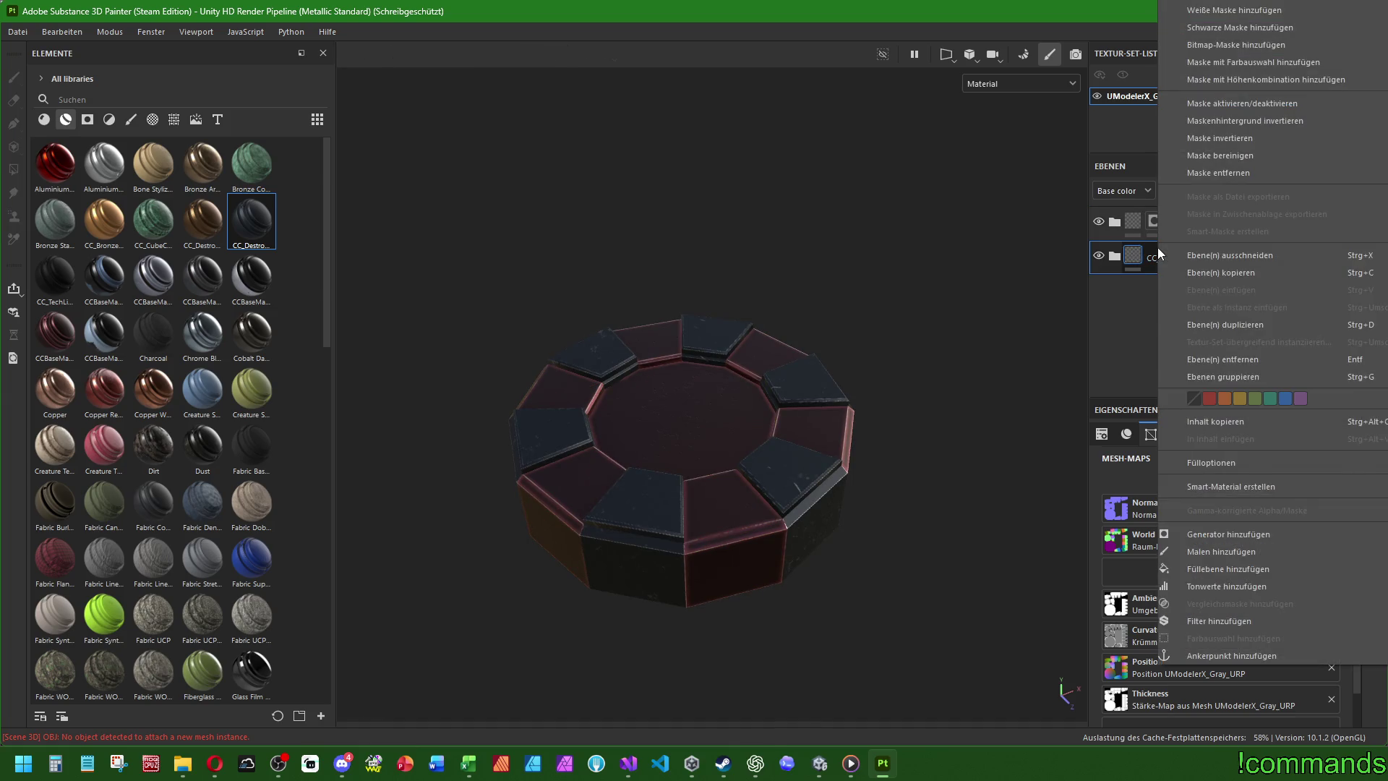
Step: Give the industrial layer a black mask and polygon-fill the raised top tiles
click(1233, 27)
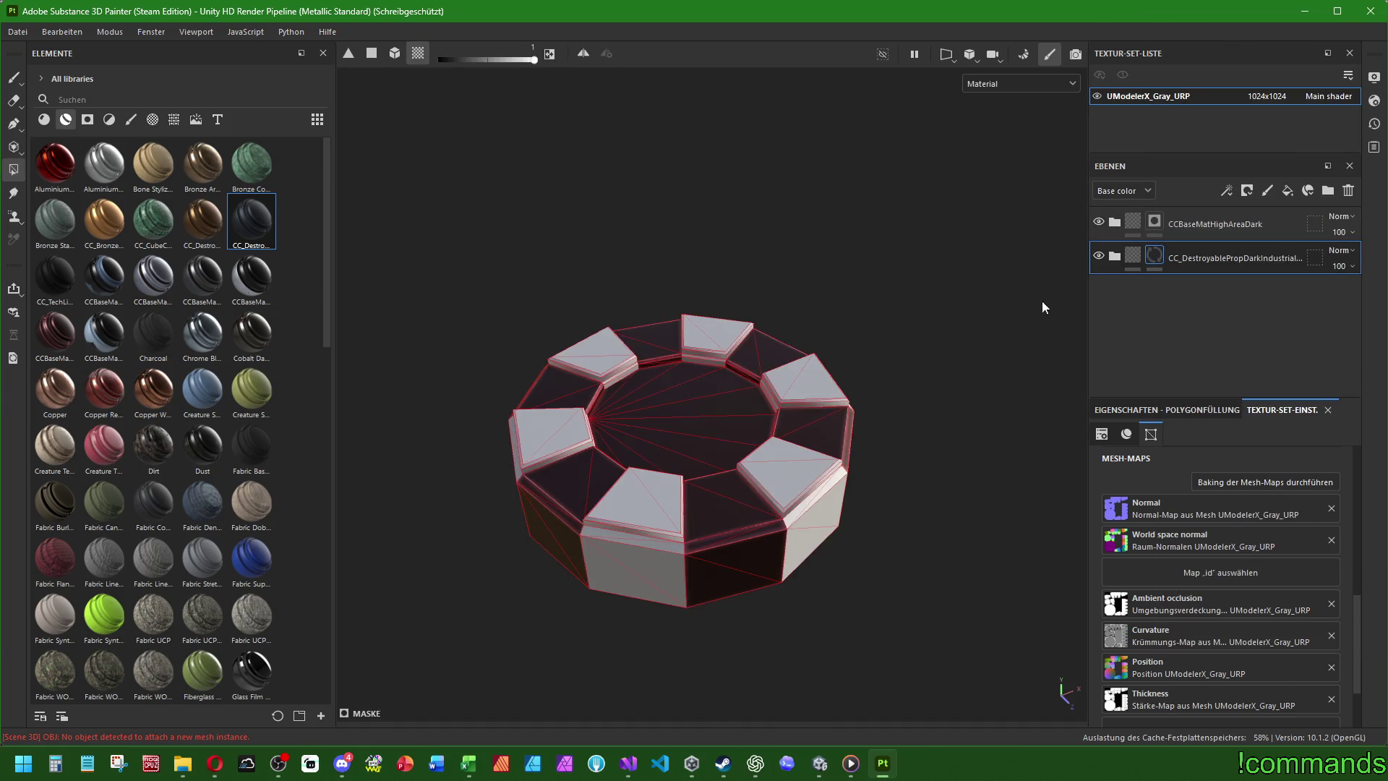
mouse_move(636, 535)
mouse_down()
mouse_move(658, 514)
mouse_move(538, 435)
mouse_move(614, 344)
mouse_up()
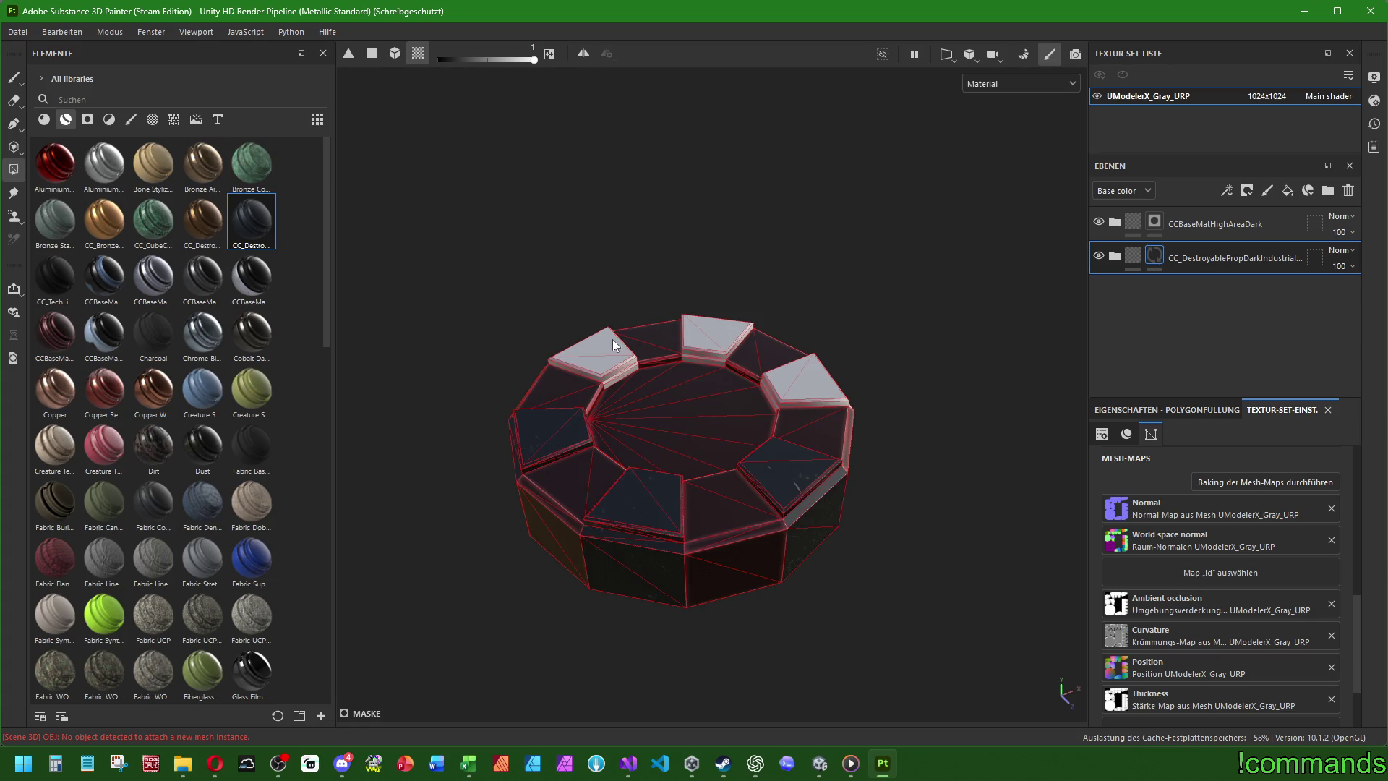
click(728, 333)
click(839, 385)
mouse_move(837, 390)
mouse_down()
mouse_move(689, 506)
mouse_move(715, 513)
mouse_move(685, 328)
mouse_move(622, 285)
mouse_move(747, 575)
mouse_move(720, 405)
mouse_move(668, 427)
mouse_up()
click(13, 77)
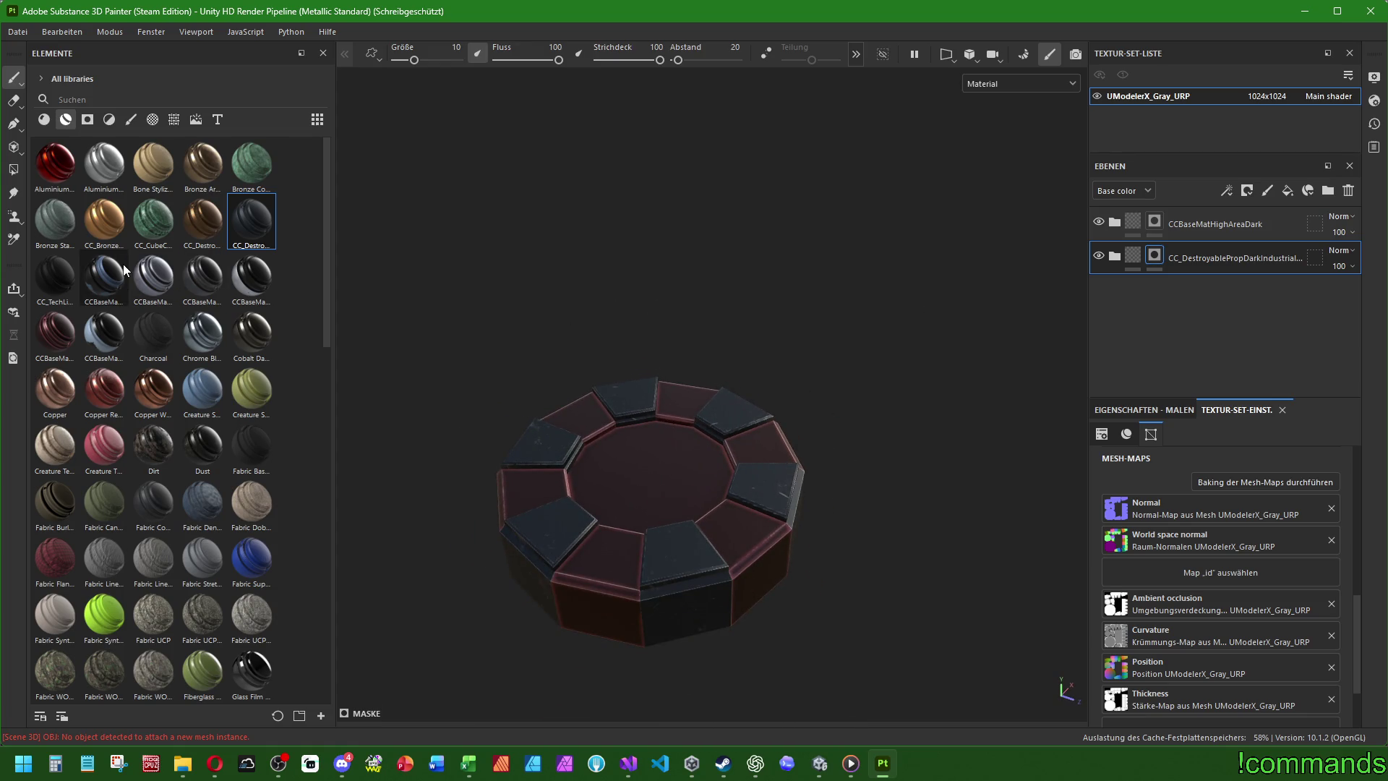
Step: Add CC_BronzeDecor as a new layer with a black mask and expand the layer folders
drag(94, 222, 1161, 235)
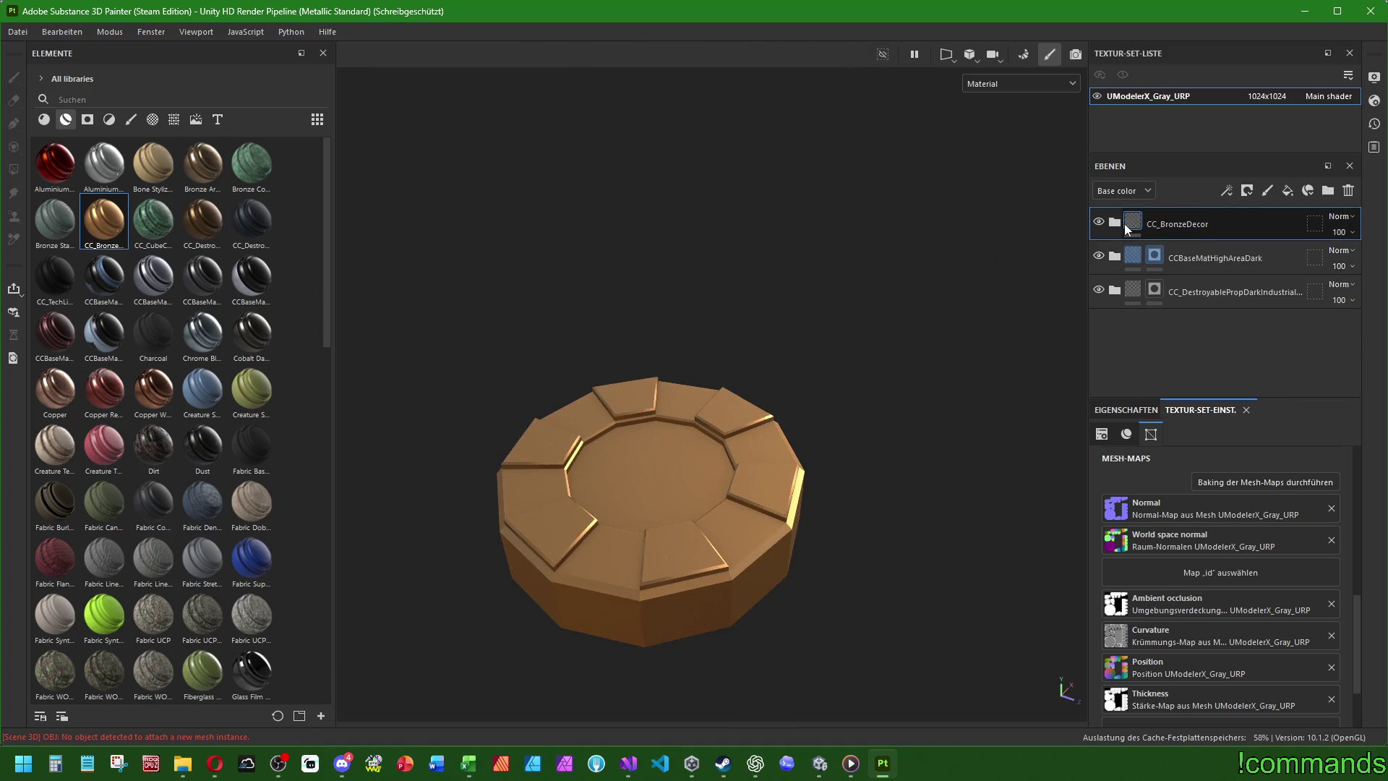
right_click(1150, 225)
click(1207, 26)
click(1117, 225)
click(1116, 291)
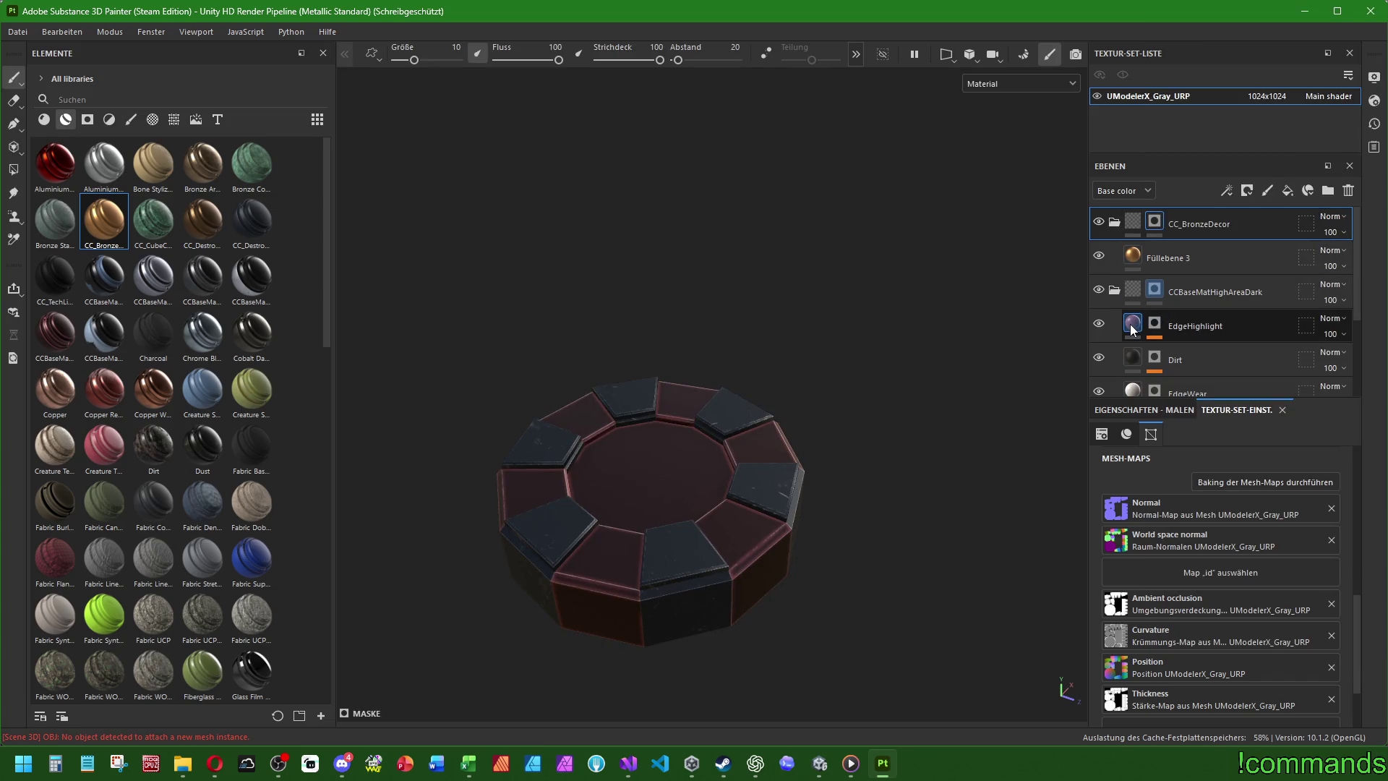
Step: Check the EdgeHighlight layer's base colour
click(1137, 321)
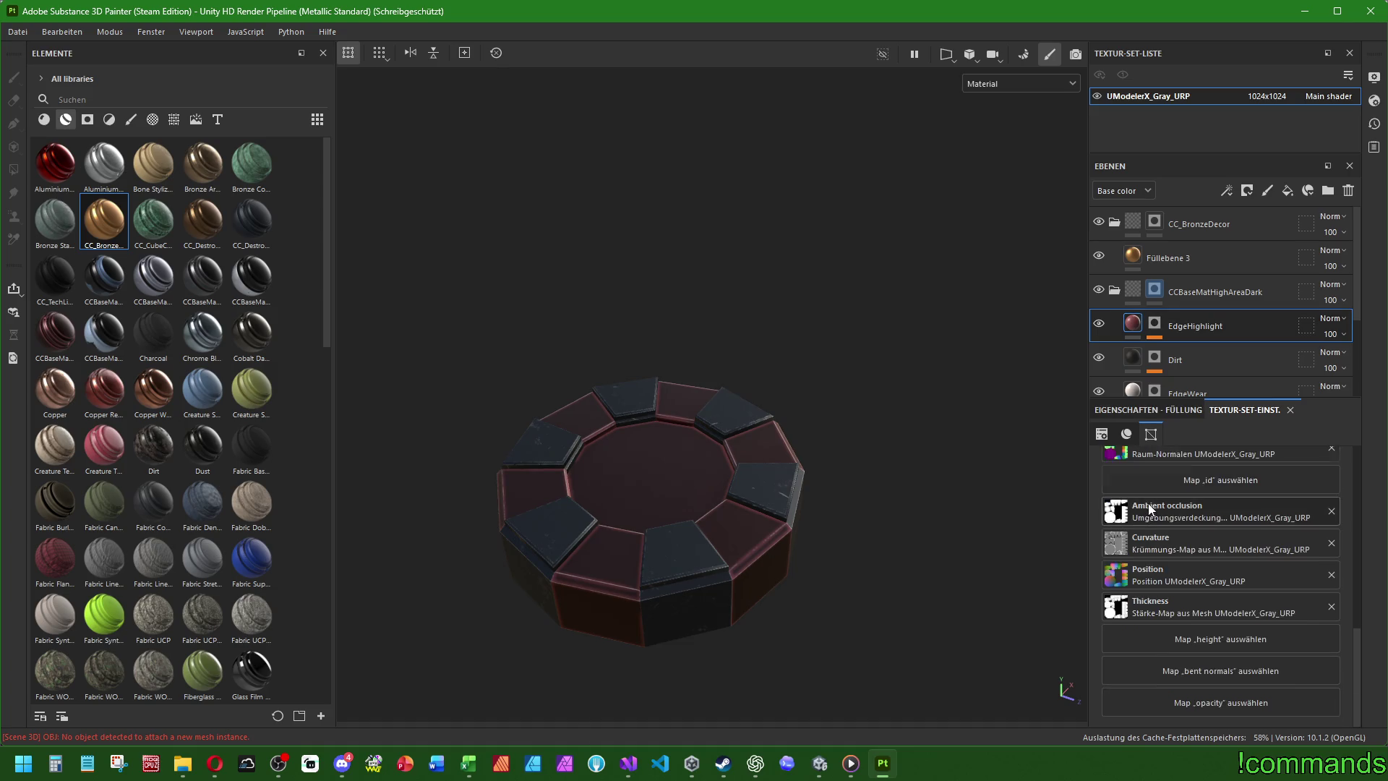
scroll(1172, 550, down, 3)
click(1199, 603)
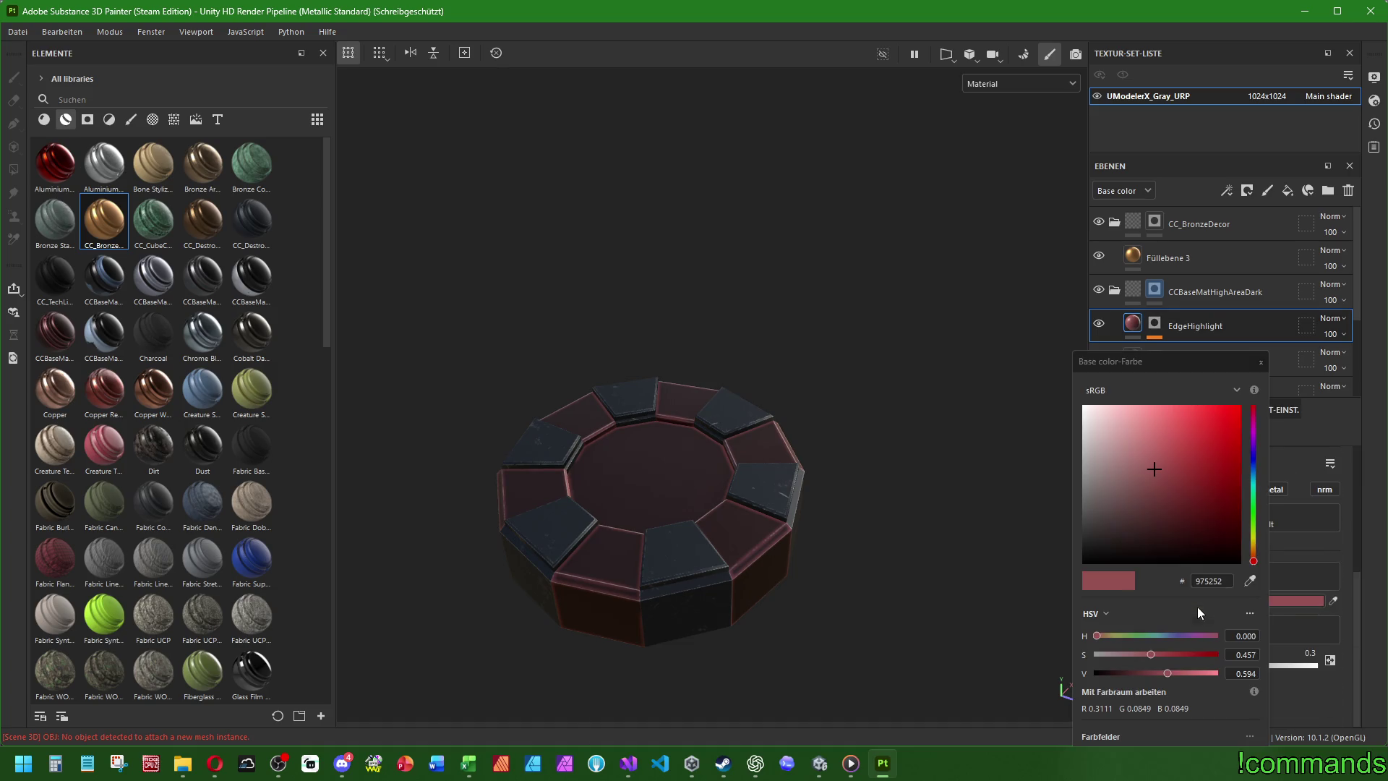
click(1261, 362)
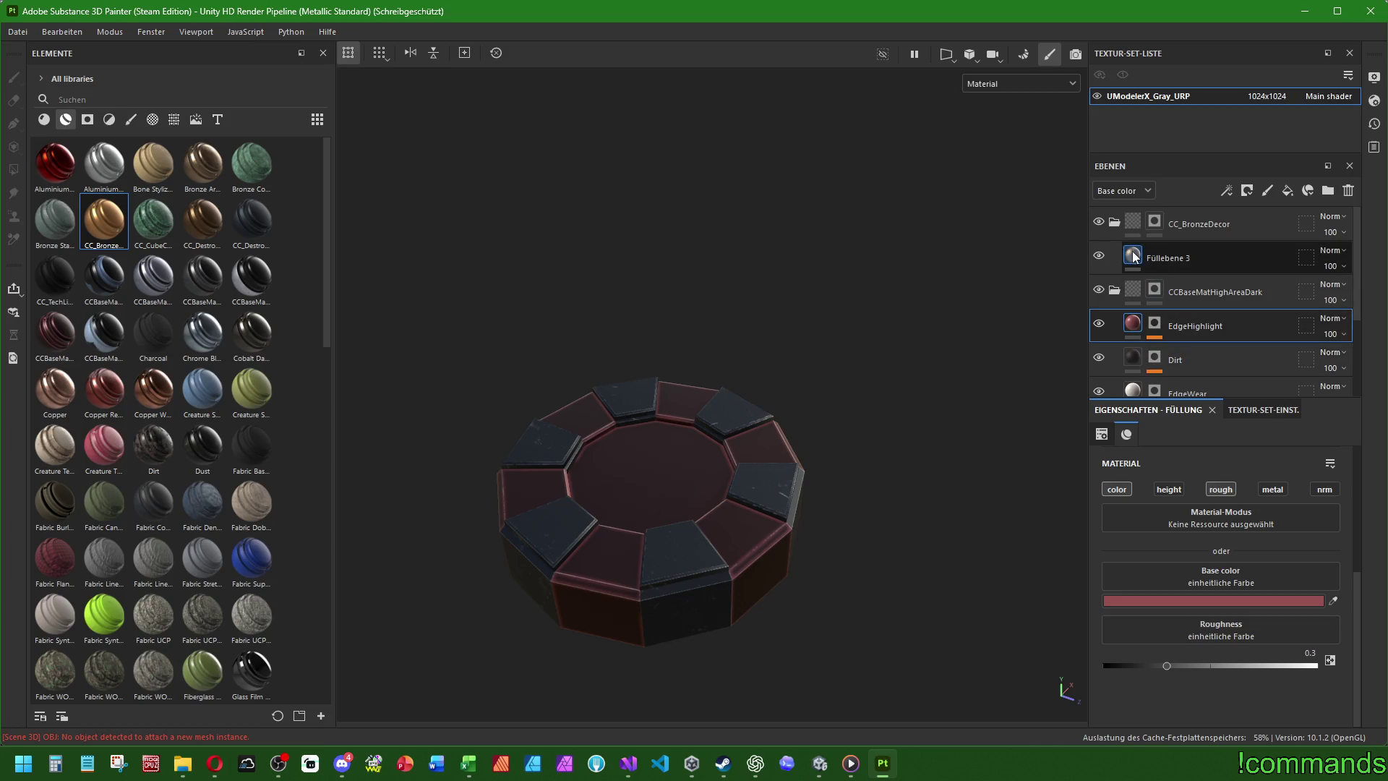
Step: Recolour Füllebene 3 from 975252 to a lighter red (C65454), then delete it
click(1168, 258)
click(1166, 600)
double_click(1211, 581)
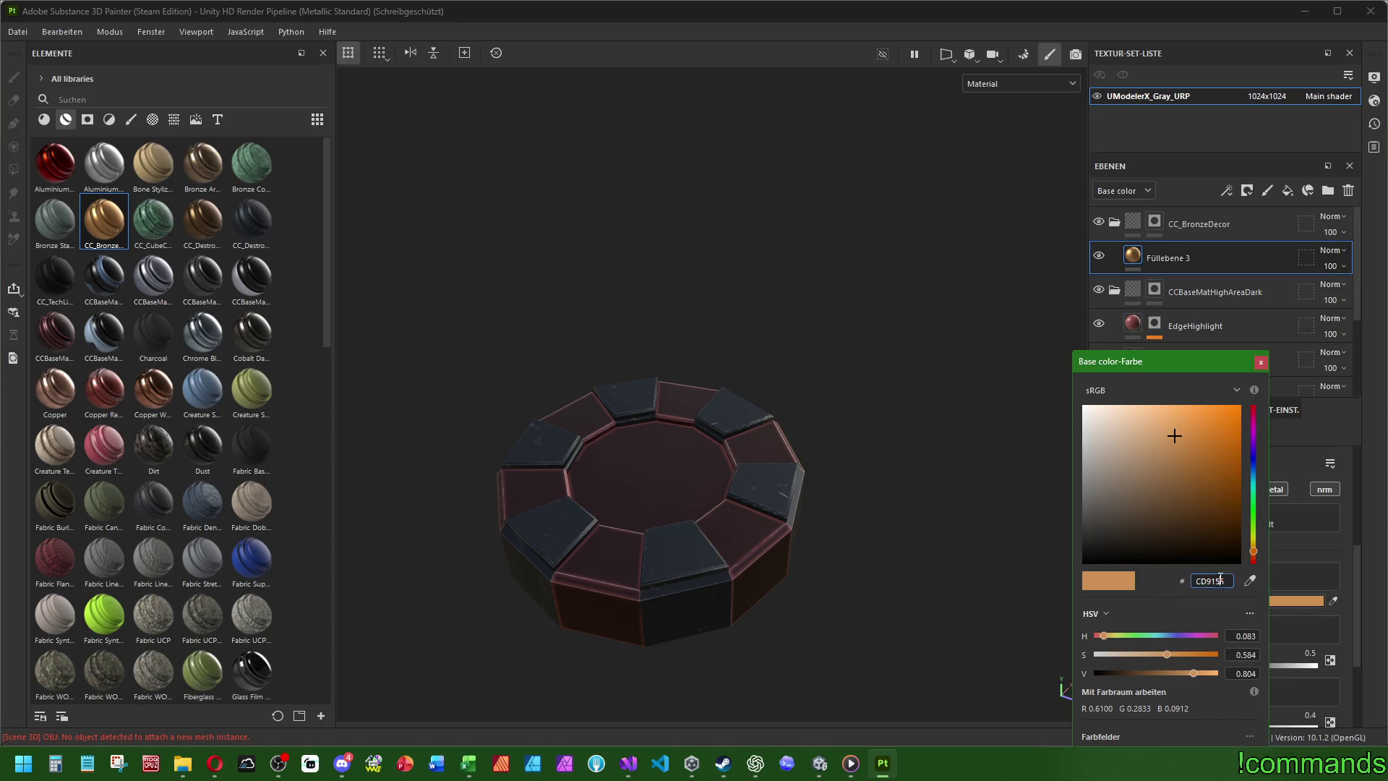
text(975252)
click(1173, 440)
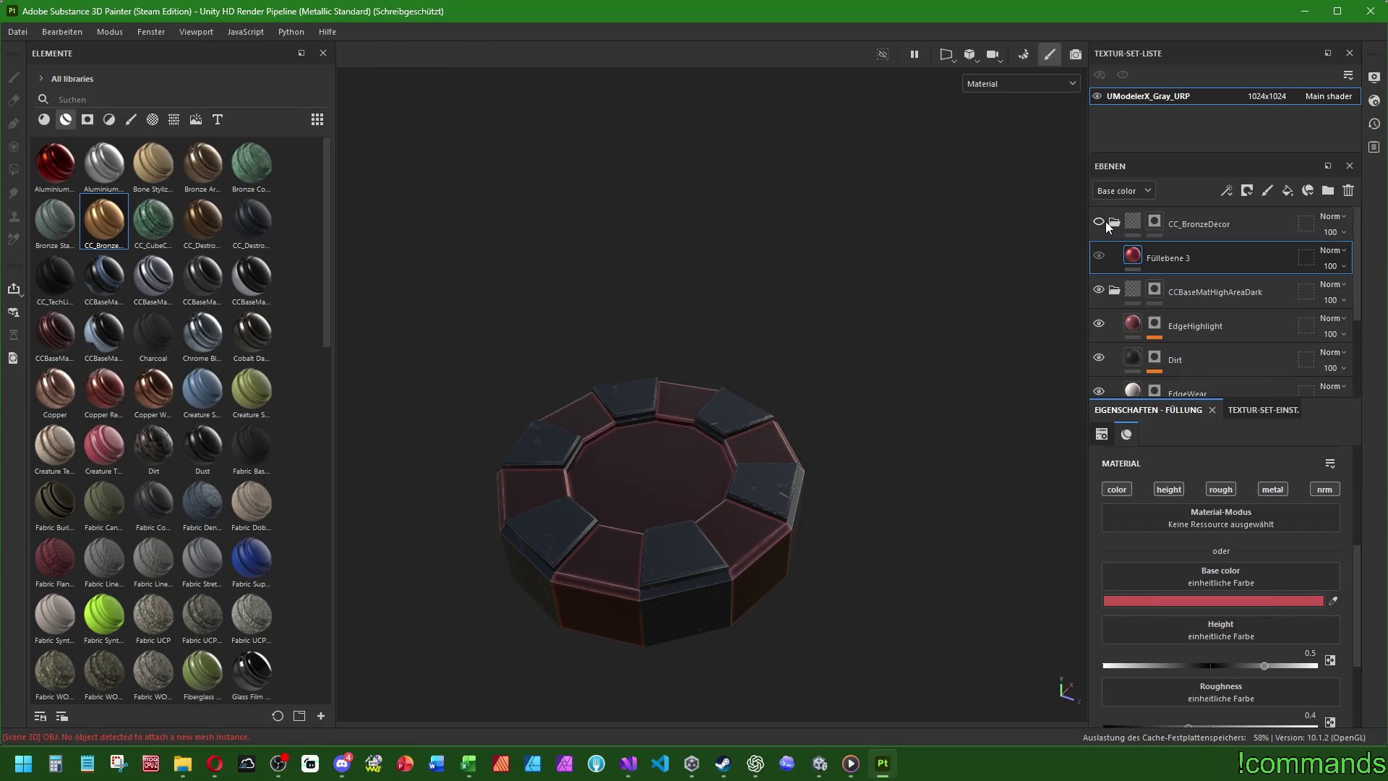
key(Delete)
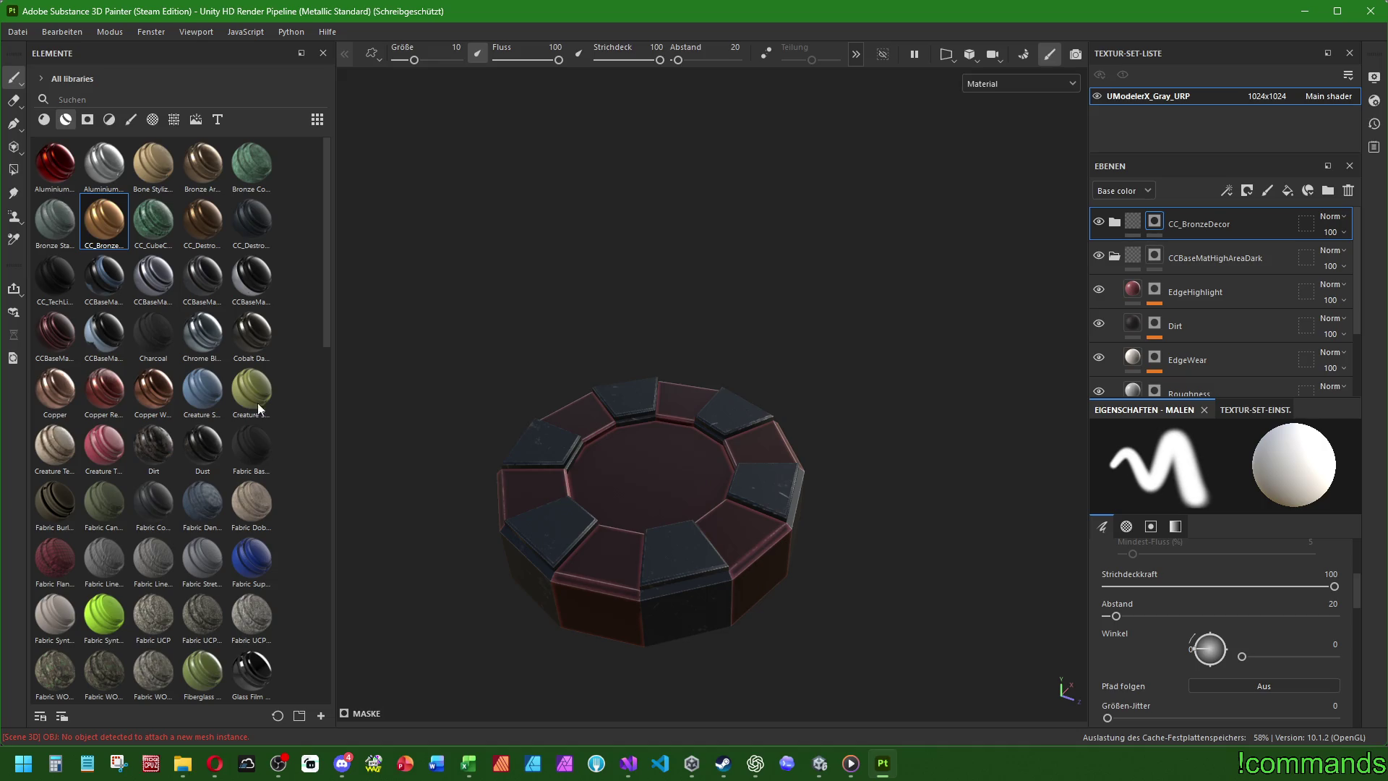
Step: Pick the Nail brush from the Brushes library and enlarge it to about size 47, spacing 100
drag(789, 449, 821, 436)
drag(698, 478, 751, 402)
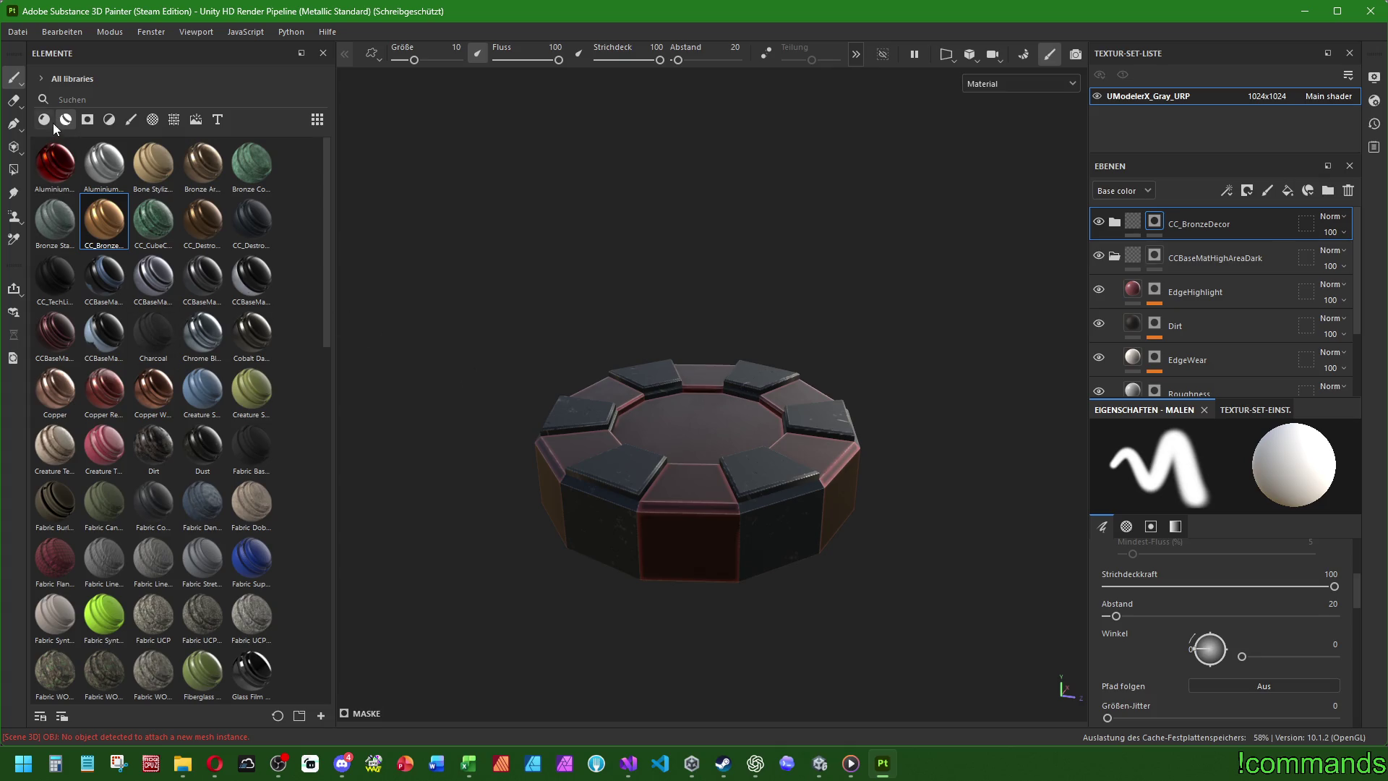
click(126, 117)
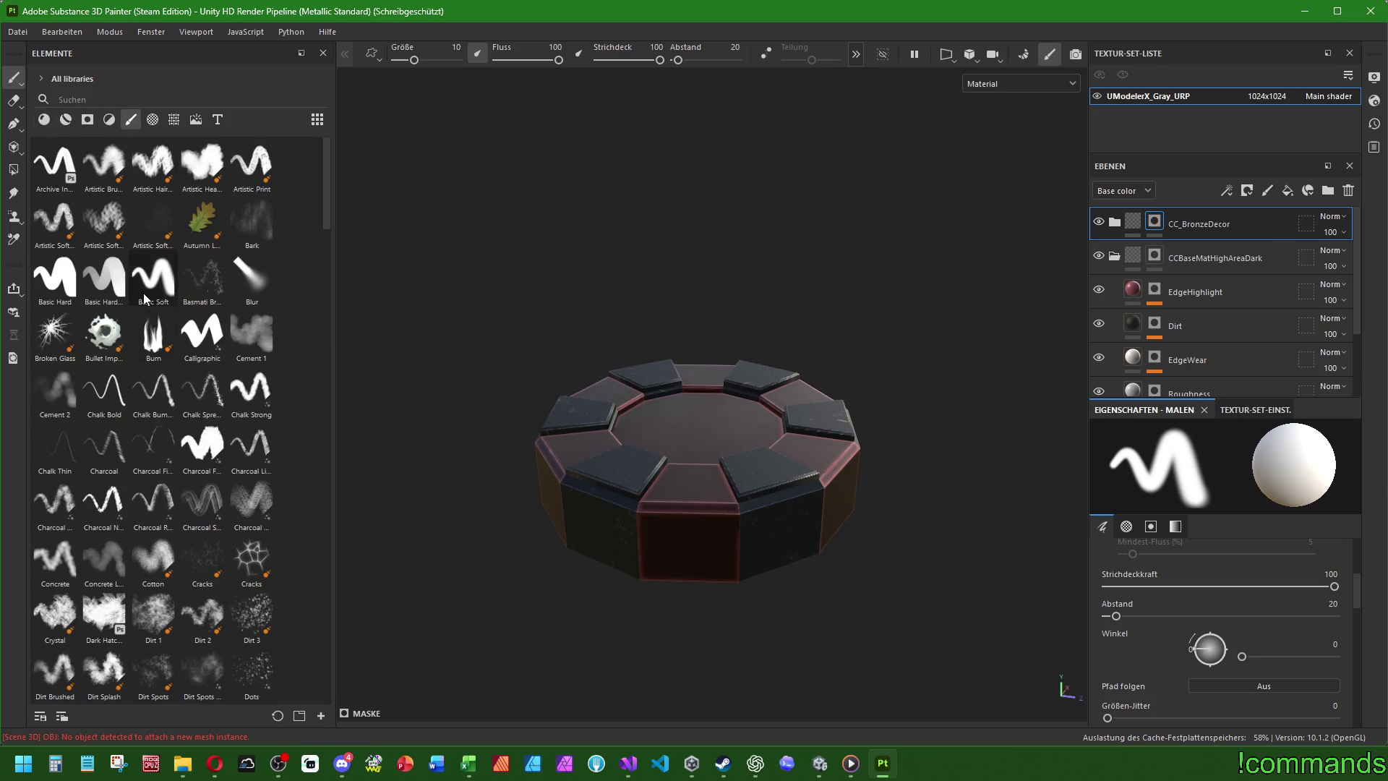
scroll(142, 302, down, 15)
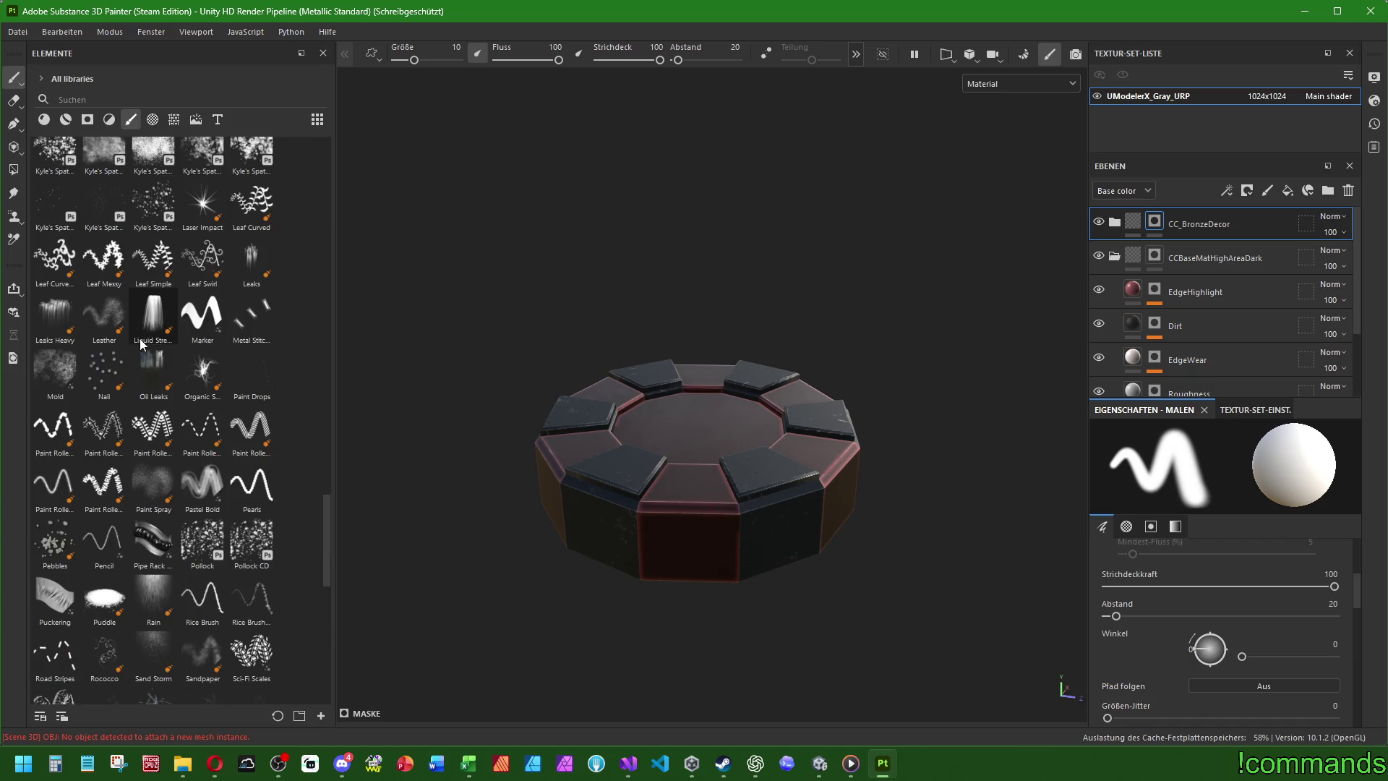
click(106, 369)
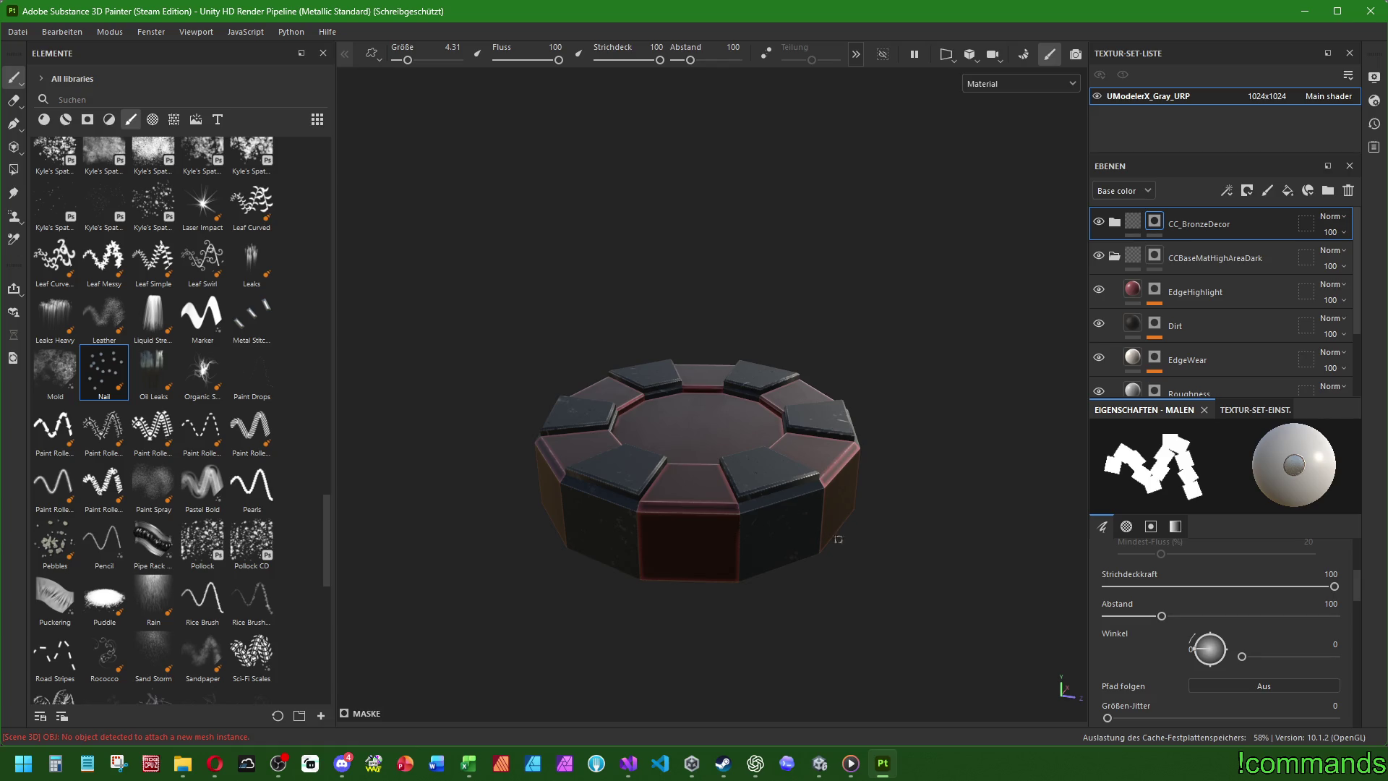
alt+drag(841, 536, 810, 511)
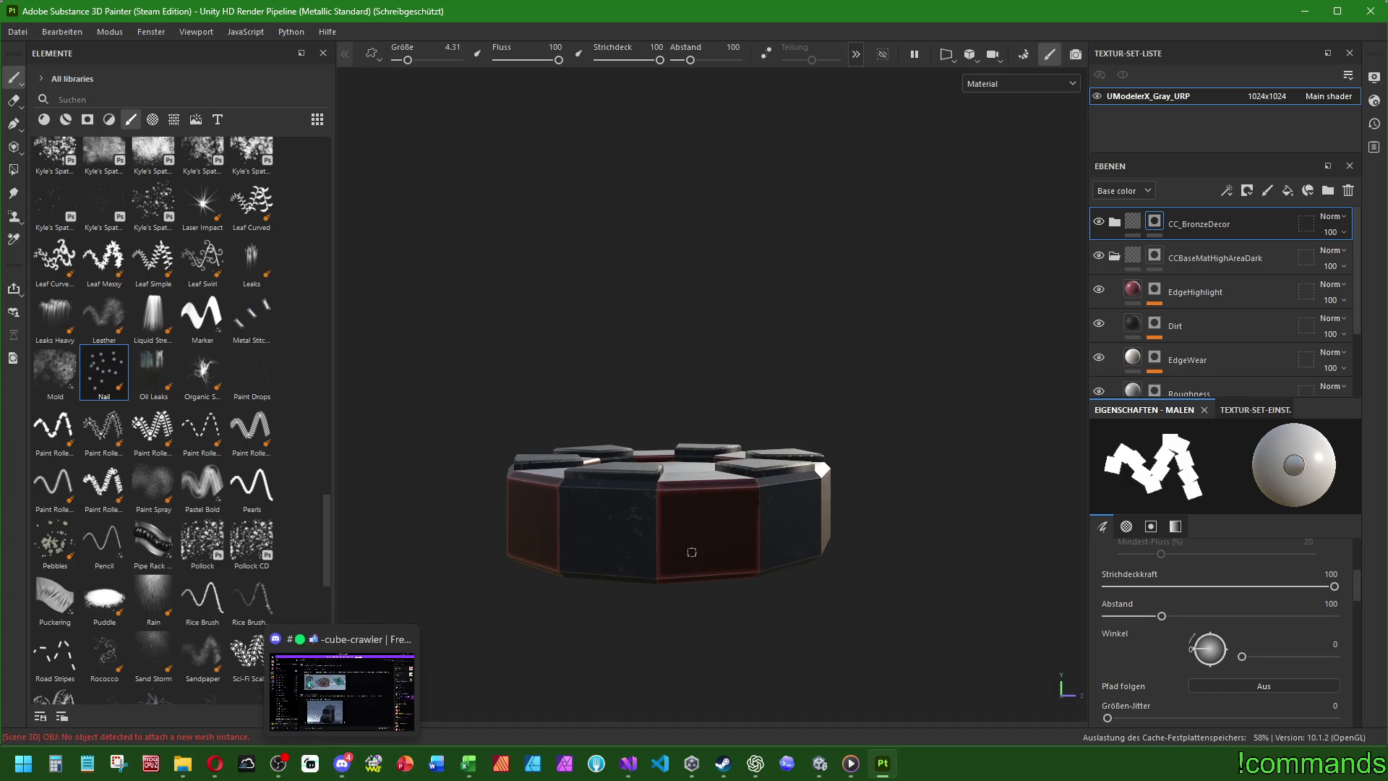
mouse_move(812, 772)
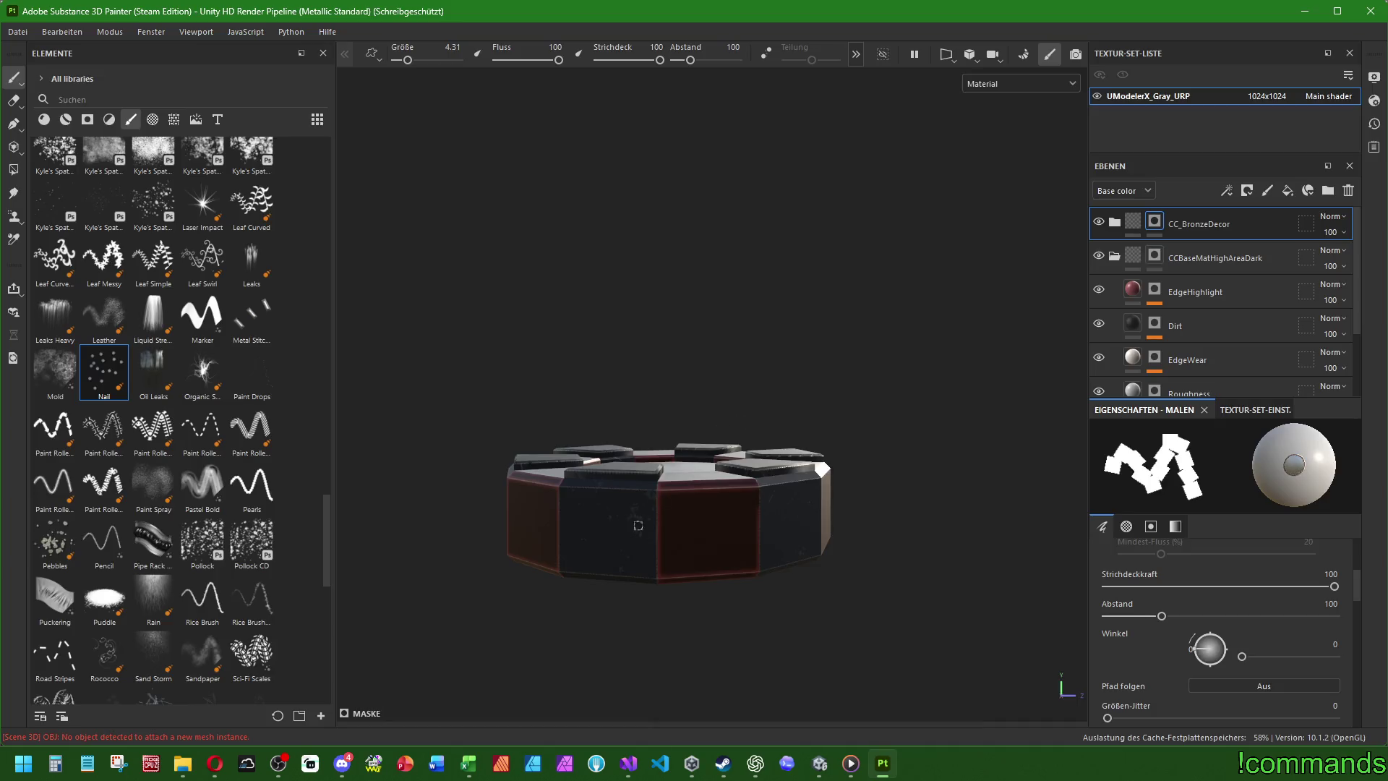
alt+drag(639, 526, 613, 525)
key(bracketright)
key(bracketright)
key(bracketright)
key(bracketright)
key(bracketright)
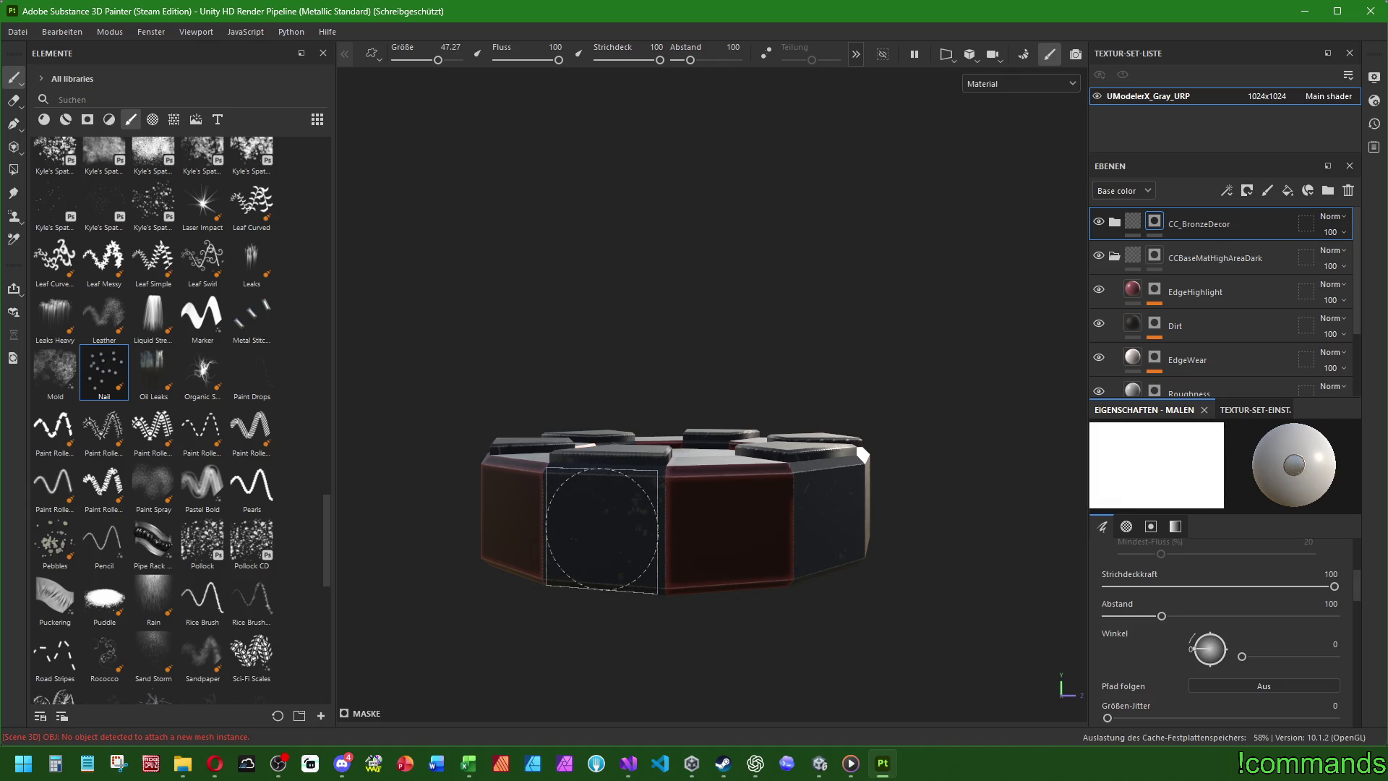
Step: Stamp a nail mark on the front side panel
click(601, 529)
mouse_move(602, 529)
mouse_down()
mouse_move(689, 599)
mouse_move(533, 595)
mouse_move(474, 577)
mouse_up()
scroll(723, 550, up, 3)
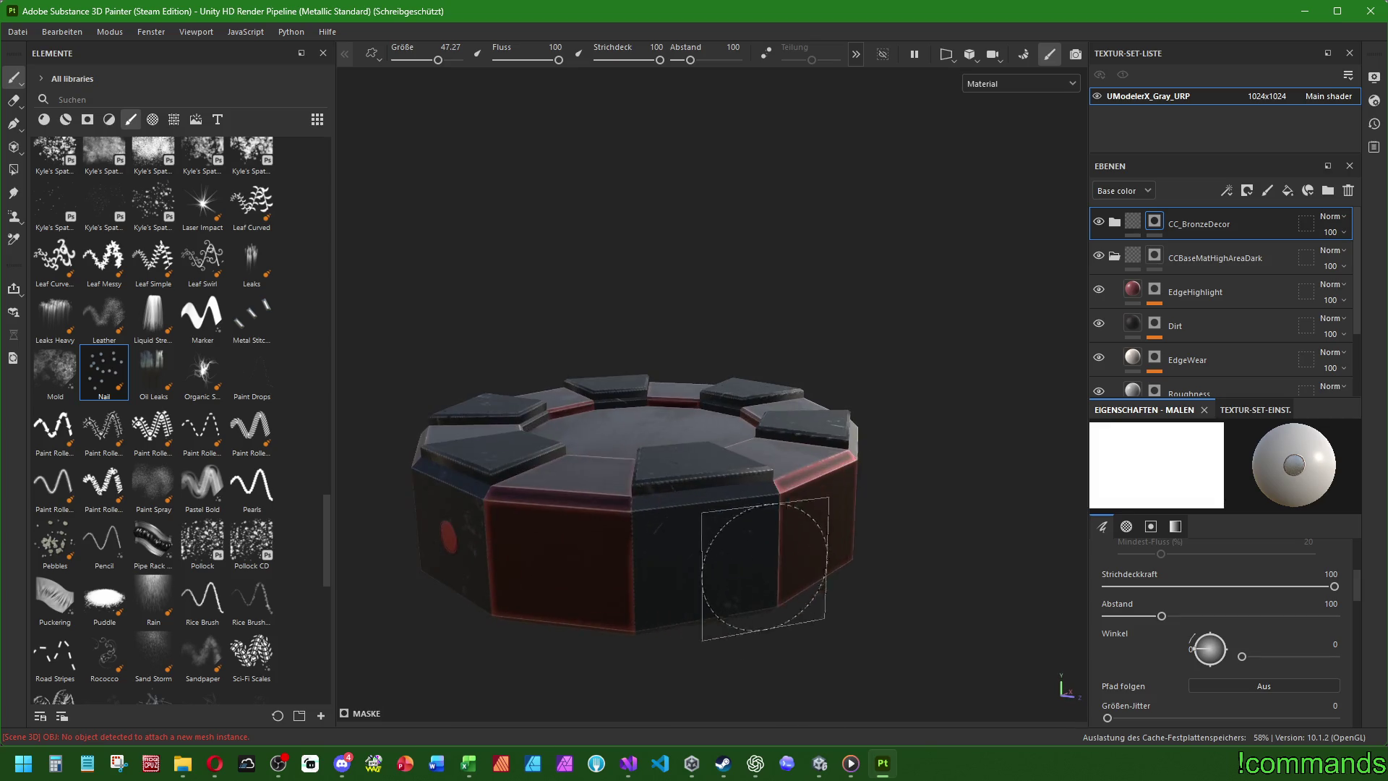
scroll(822, 505, up, 6)
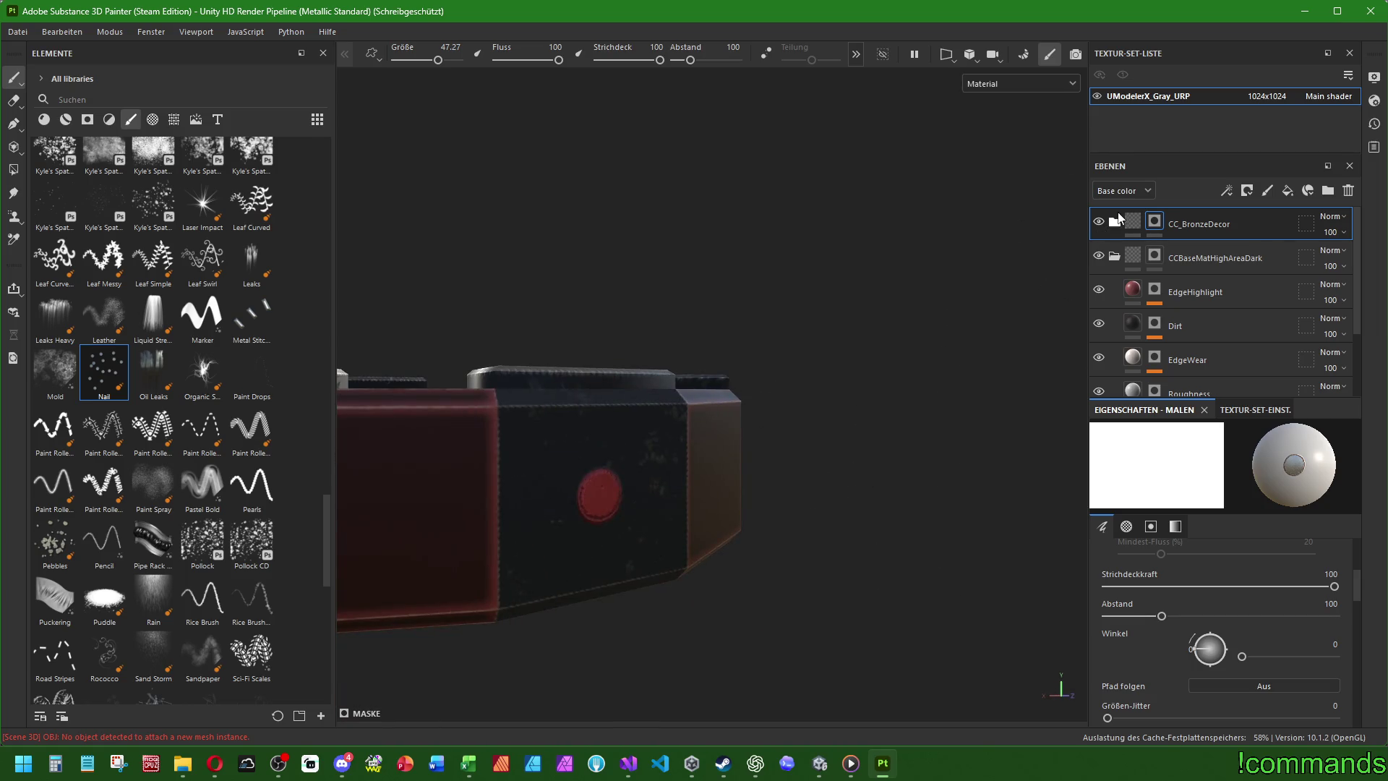
Step: Set the red fill layer Füllebene 3's height to 0.75
click(1115, 222)
click(1165, 259)
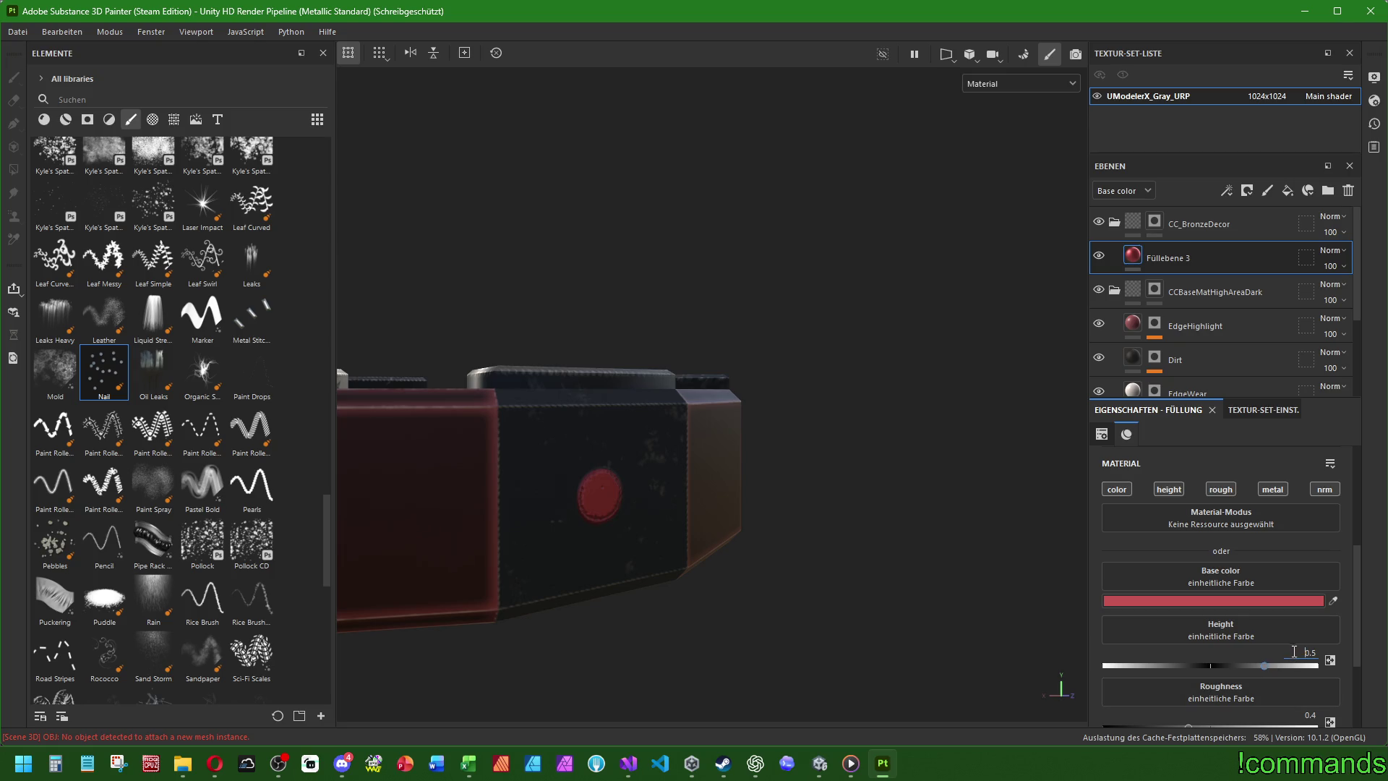
key(BackSpace)
scroll(1258, 657, down, 3)
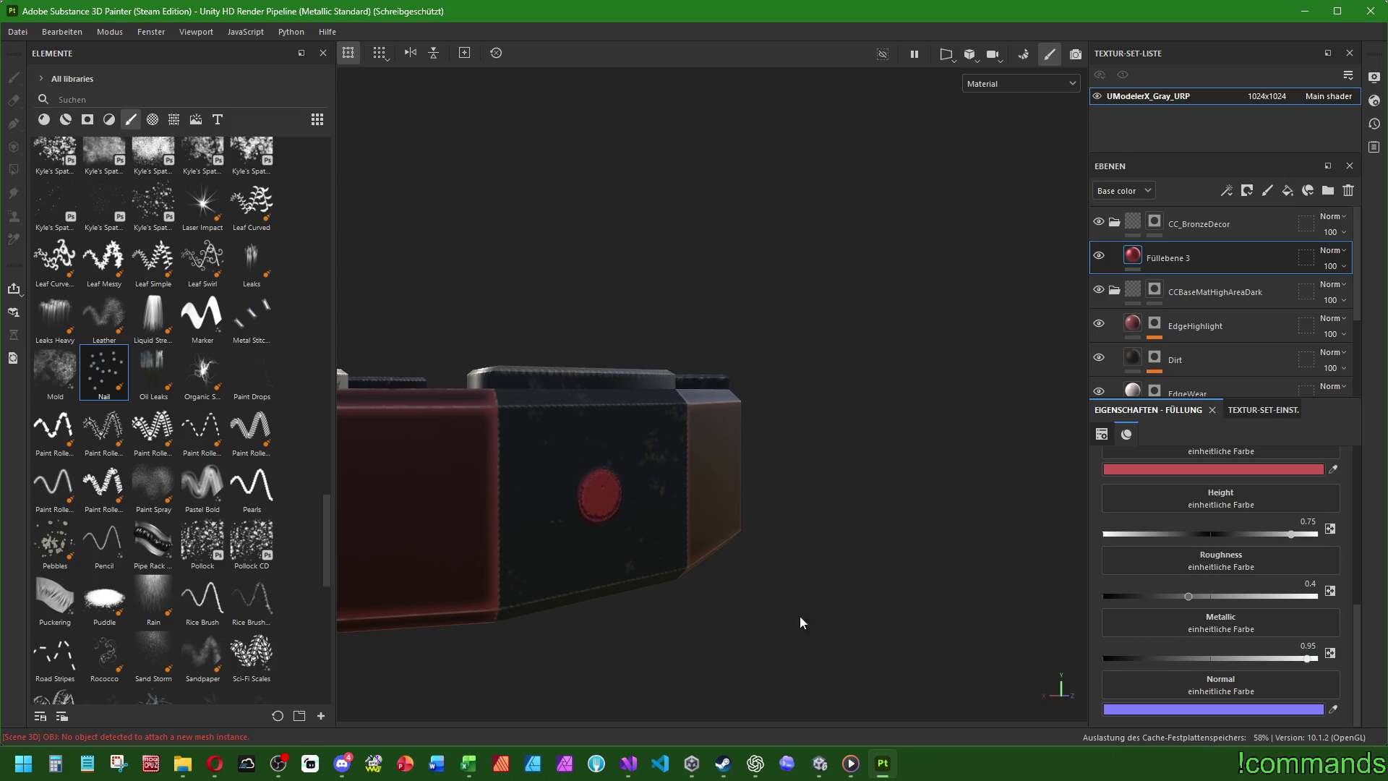
scroll(671, 462, down, 5)
mouse_move(670, 463)
mouse_down()
mouse_move(610, 450)
mouse_move(846, 456)
mouse_move(751, 465)
mouse_move(745, 434)
mouse_move(633, 465)
mouse_move(633, 441)
mouse_up()
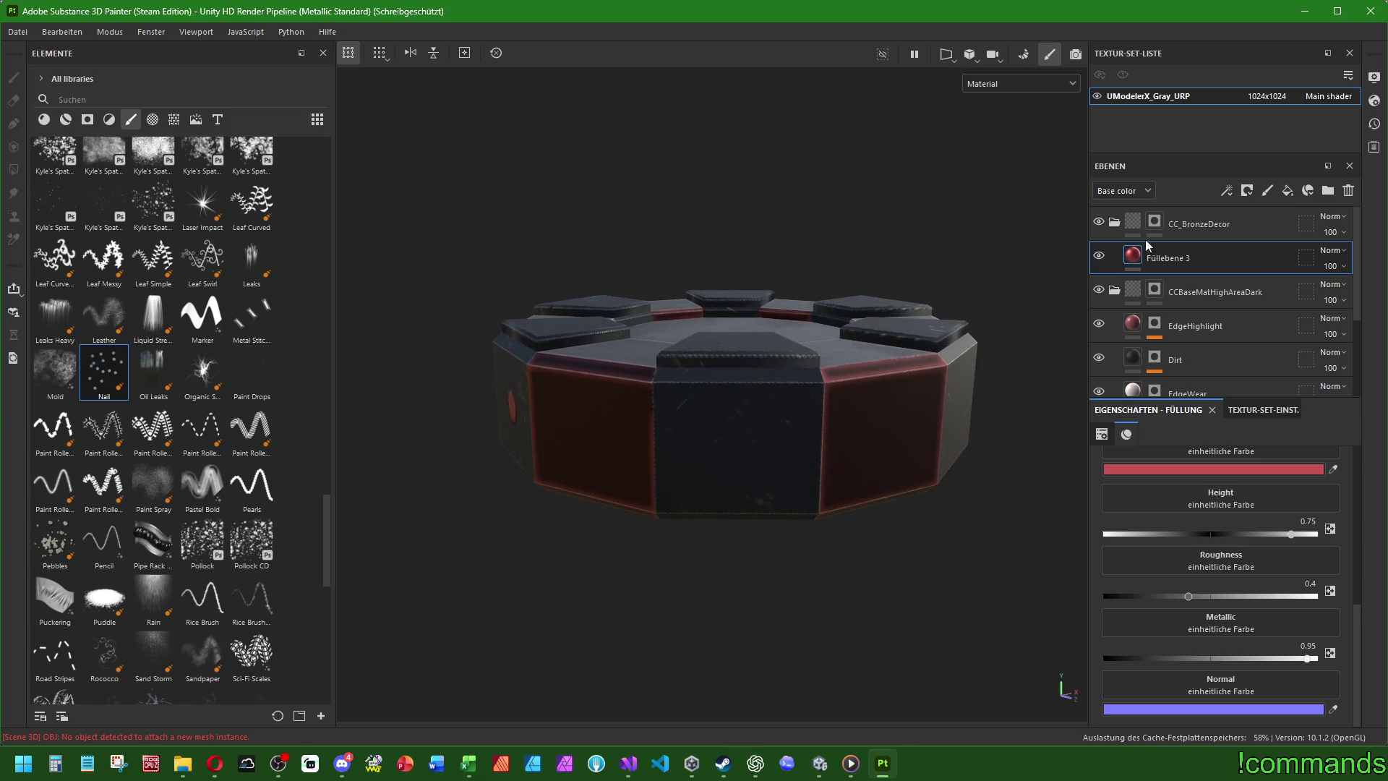
Step: Stamp a red round nail on a side face in the CC_BronzeDecor mask
click(1154, 228)
scroll(760, 432, up, 3)
scroll(759, 432, down, 3)
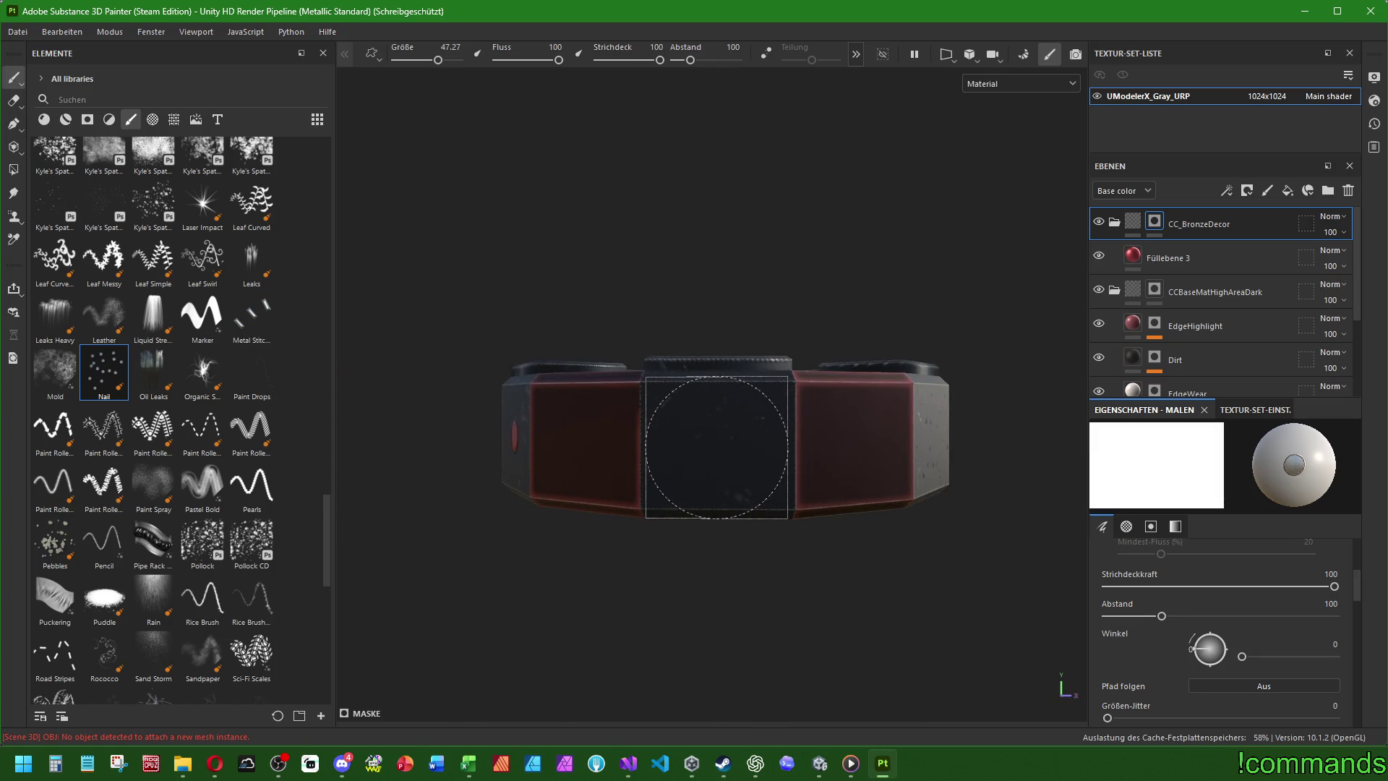
mouse_move(717, 438)
mouse_down()
mouse_move(700, 395)
mouse_move(709, 405)
mouse_up()
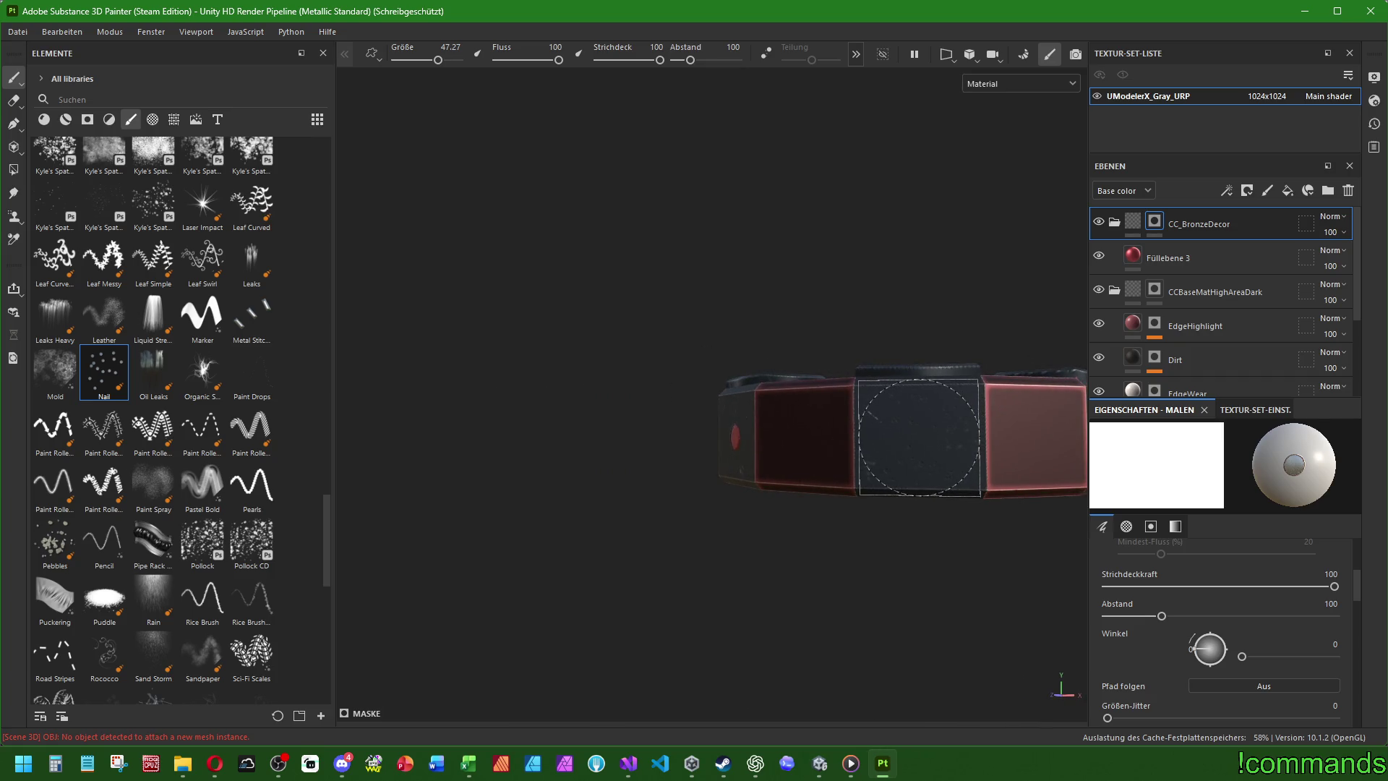
mouse_move(919, 437)
mouse_down()
mouse_move(830, 412)
mouse_move(566, 412)
mouse_up()
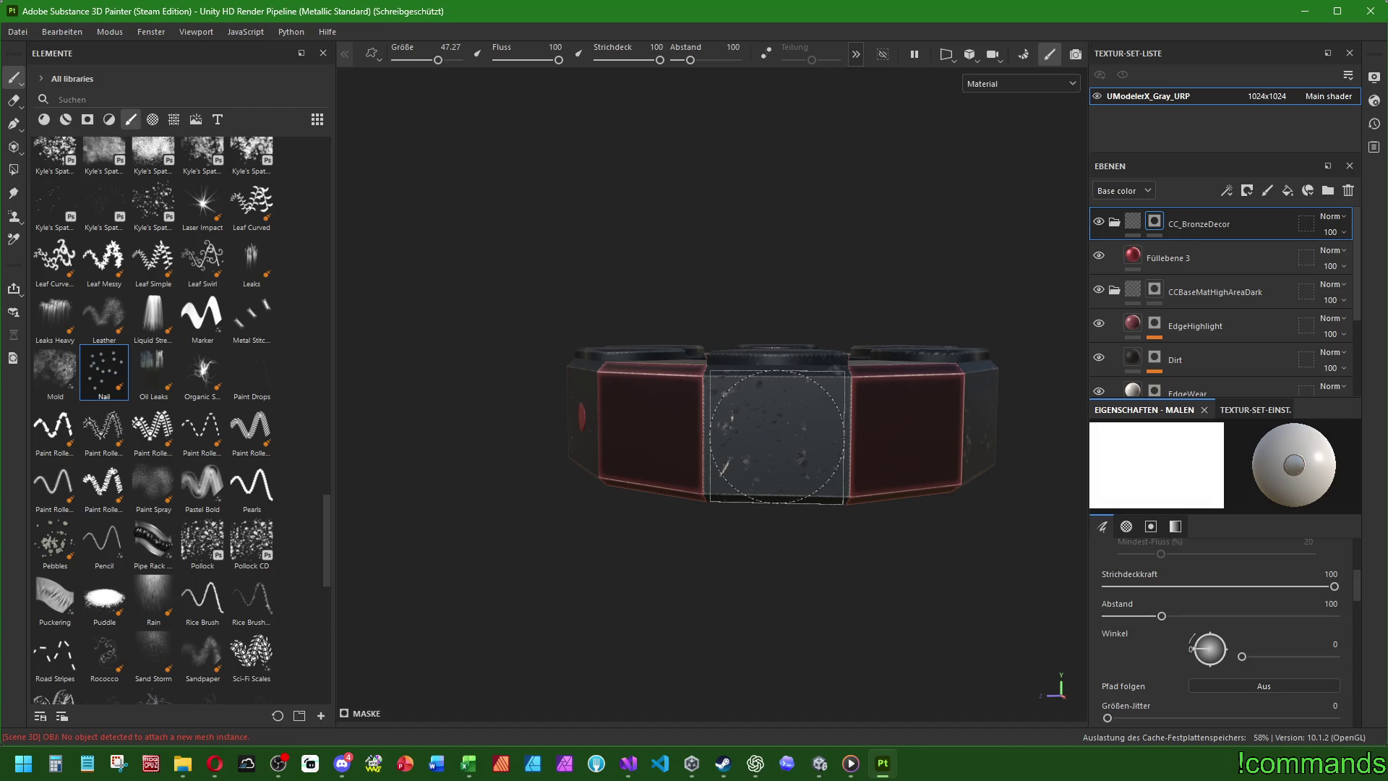
click(776, 436)
mouse_move(777, 436)
alt+mouse_down()
mouse_move(812, 406)
mouse_move(843, 434)
mouse_move(664, 423)
mouse_move(723, 434)
mouse_move(709, 463)
mouse_move(753, 465)
alt+mouse_up()
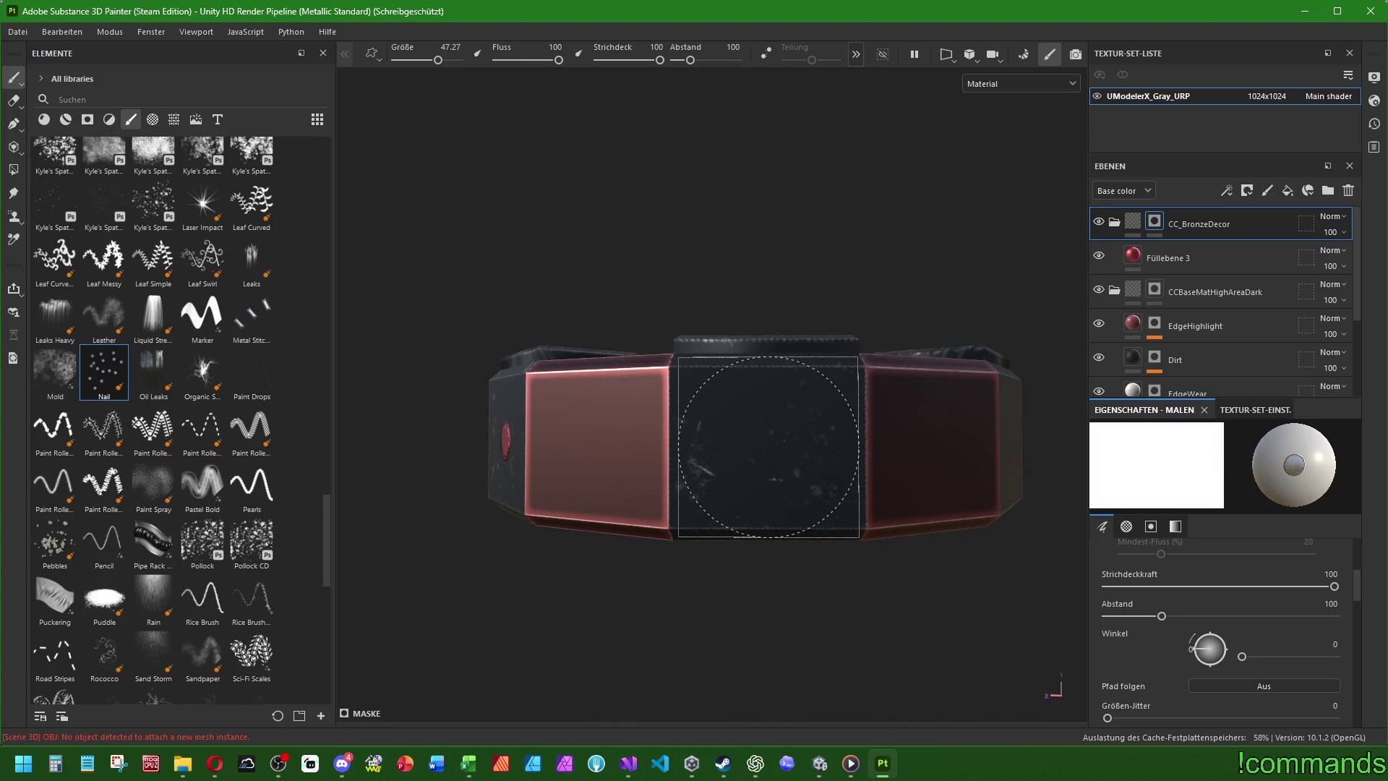
mouse_move(767, 448)
alt+mouse_down()
mouse_move(517, 422)
mouse_move(662, 444)
alt+mouse_up()
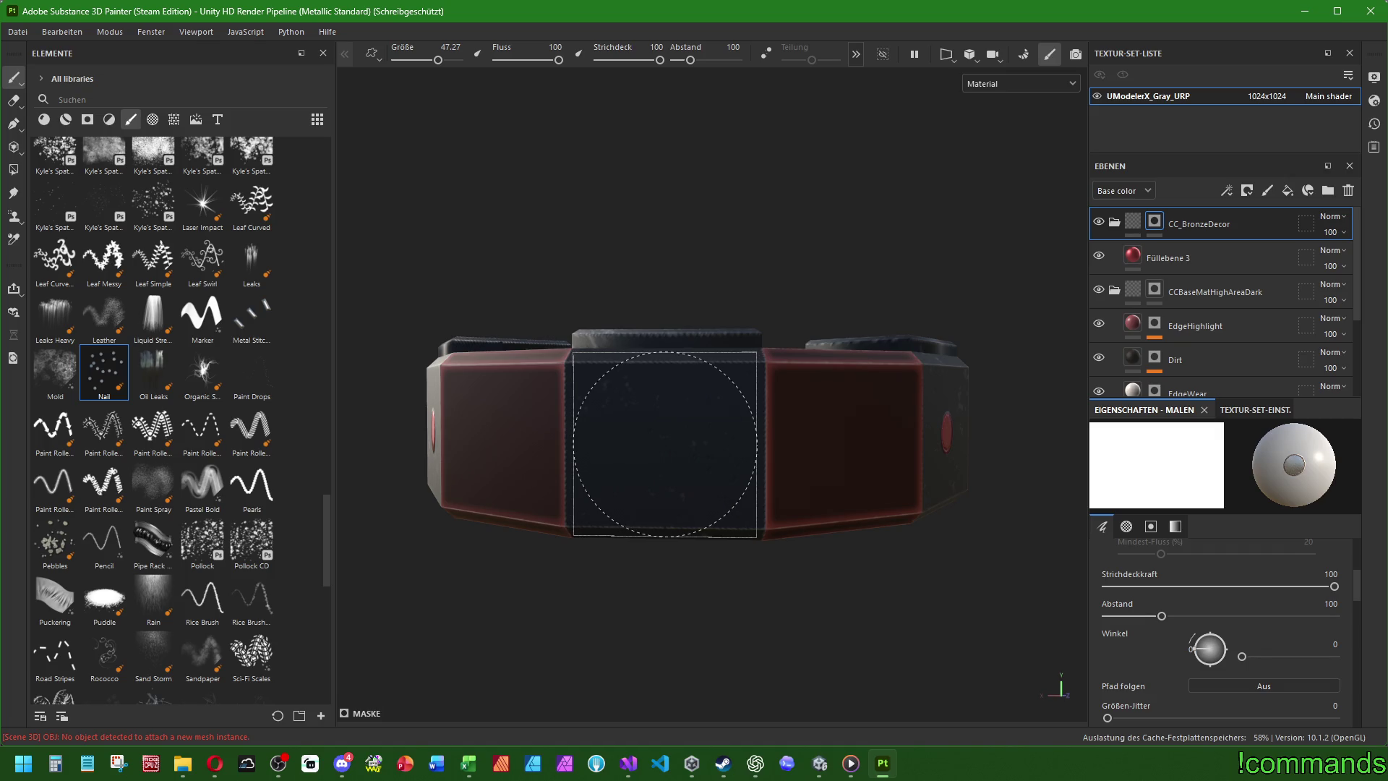
mouse_move(666, 444)
alt+mouse_down()
mouse_move(694, 499)
mouse_move(721, 420)
alt+mouse_up()
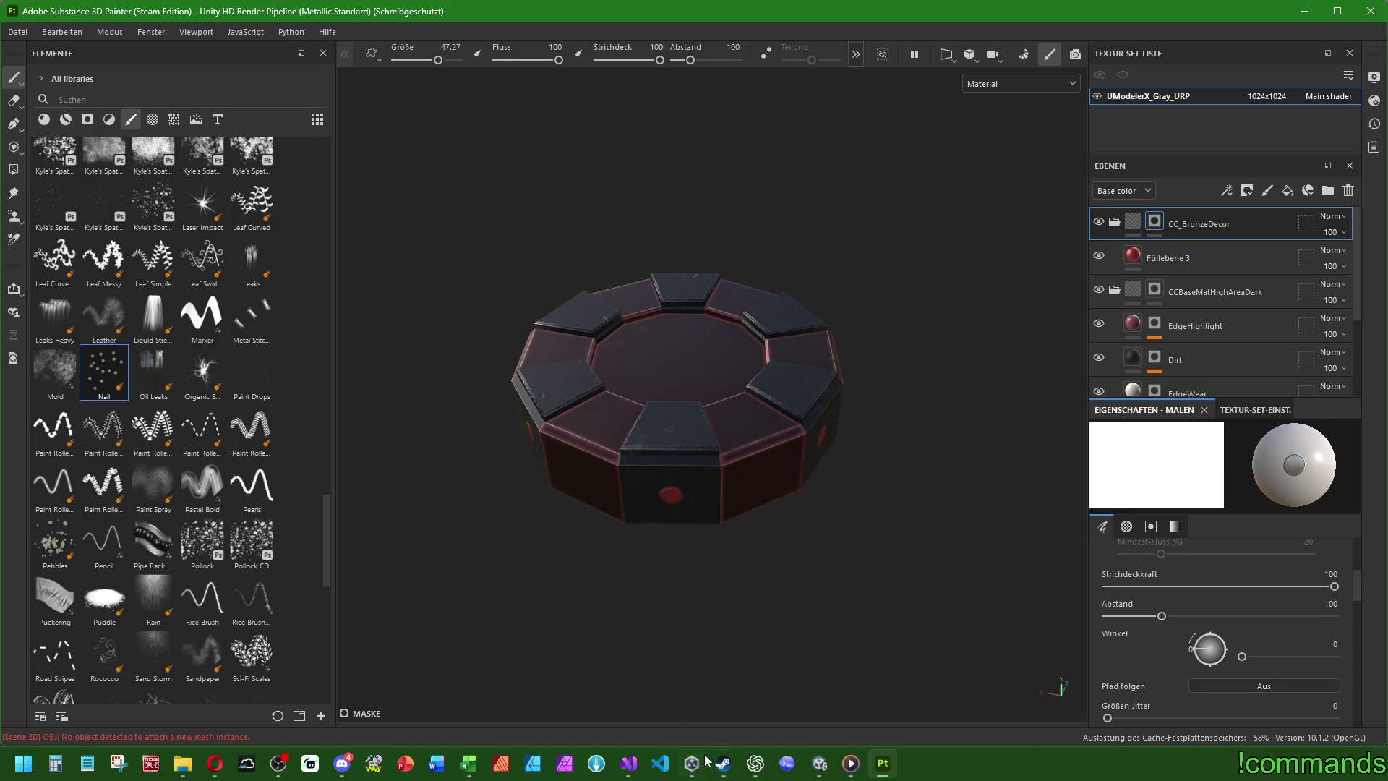
Step: At brush size 100, stamp a red round disc on the top centre
mouse_move(830, 773)
click(888, 700)
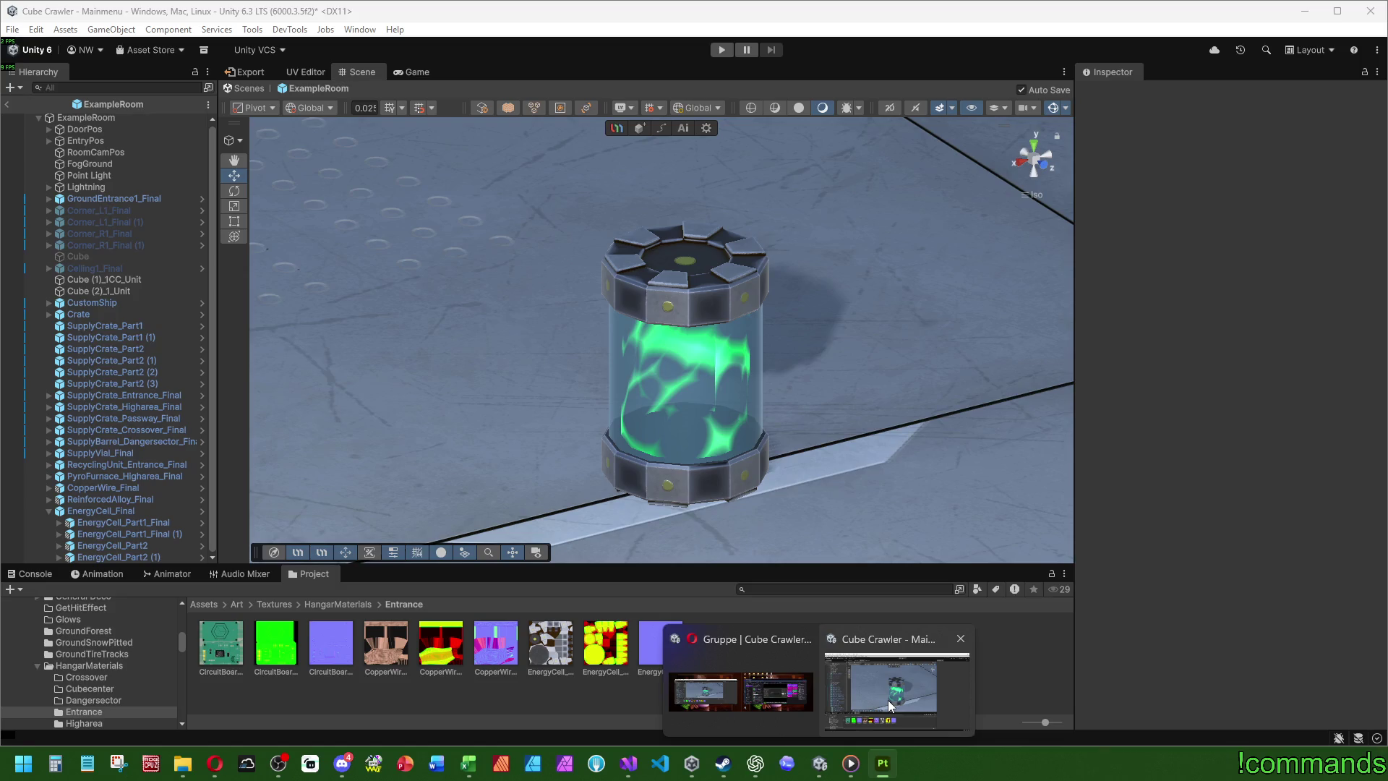
click(883, 763)
mouse_move(723, 449)
alt+mouse_down()
mouse_move(734, 382)
mouse_move(716, 499)
alt+mouse_up()
key(bracketright)
key(bracketright)
key(bracketright)
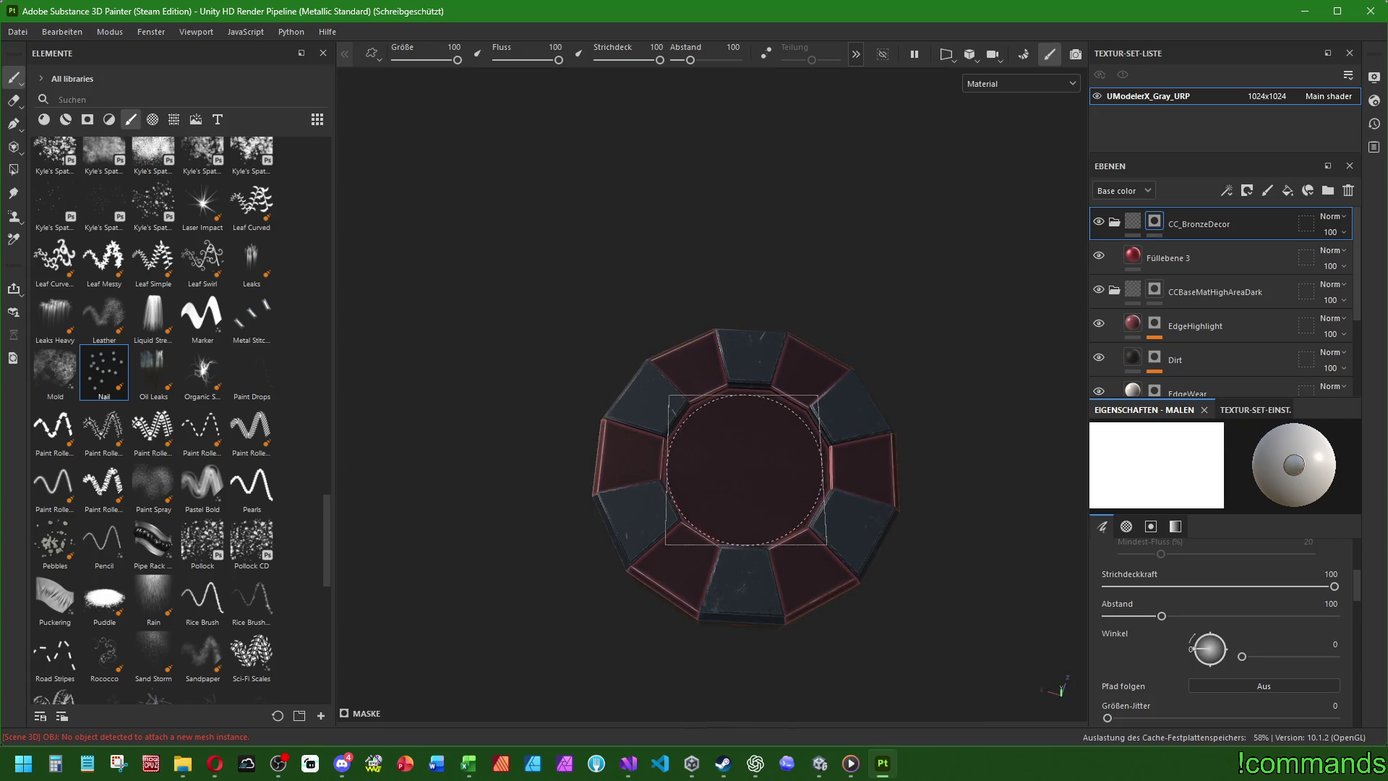
click(748, 467)
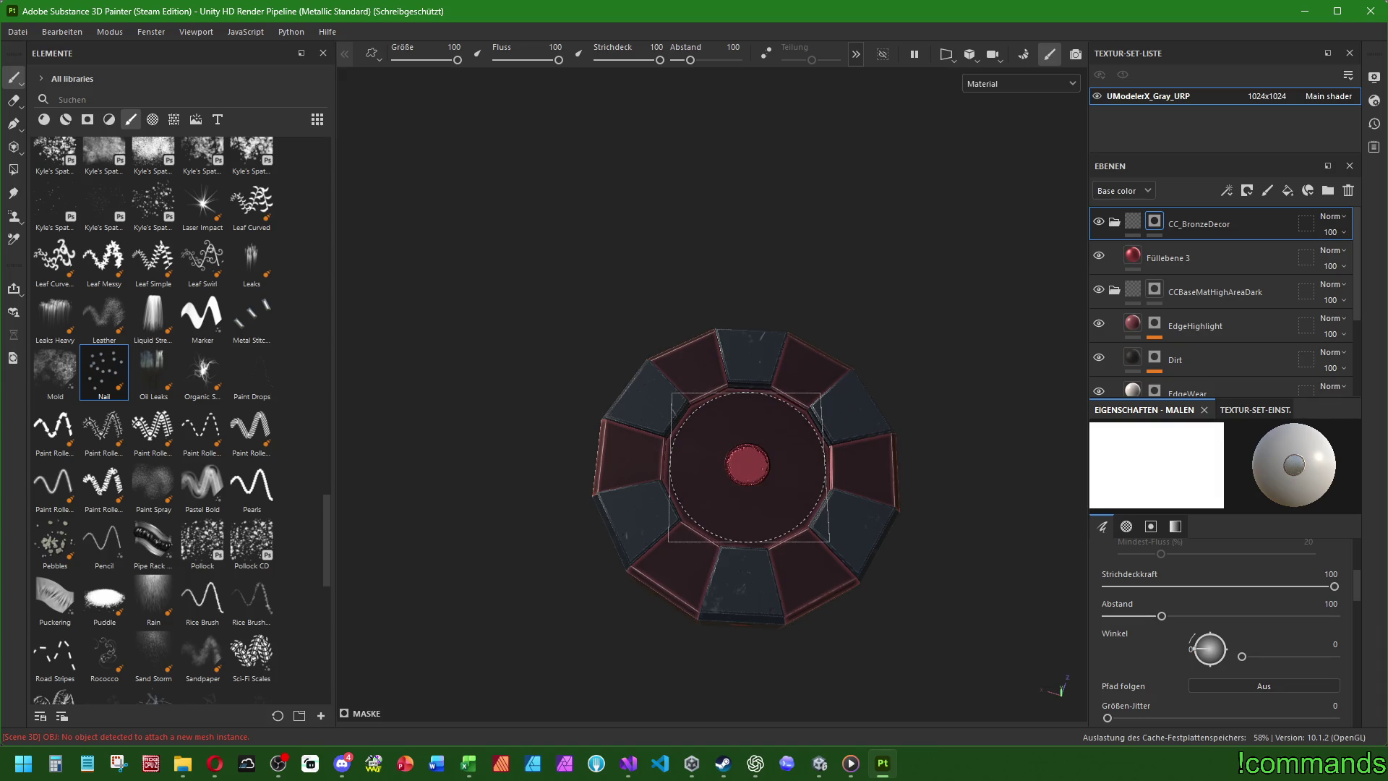
mouse_move(820, 763)
click(863, 697)
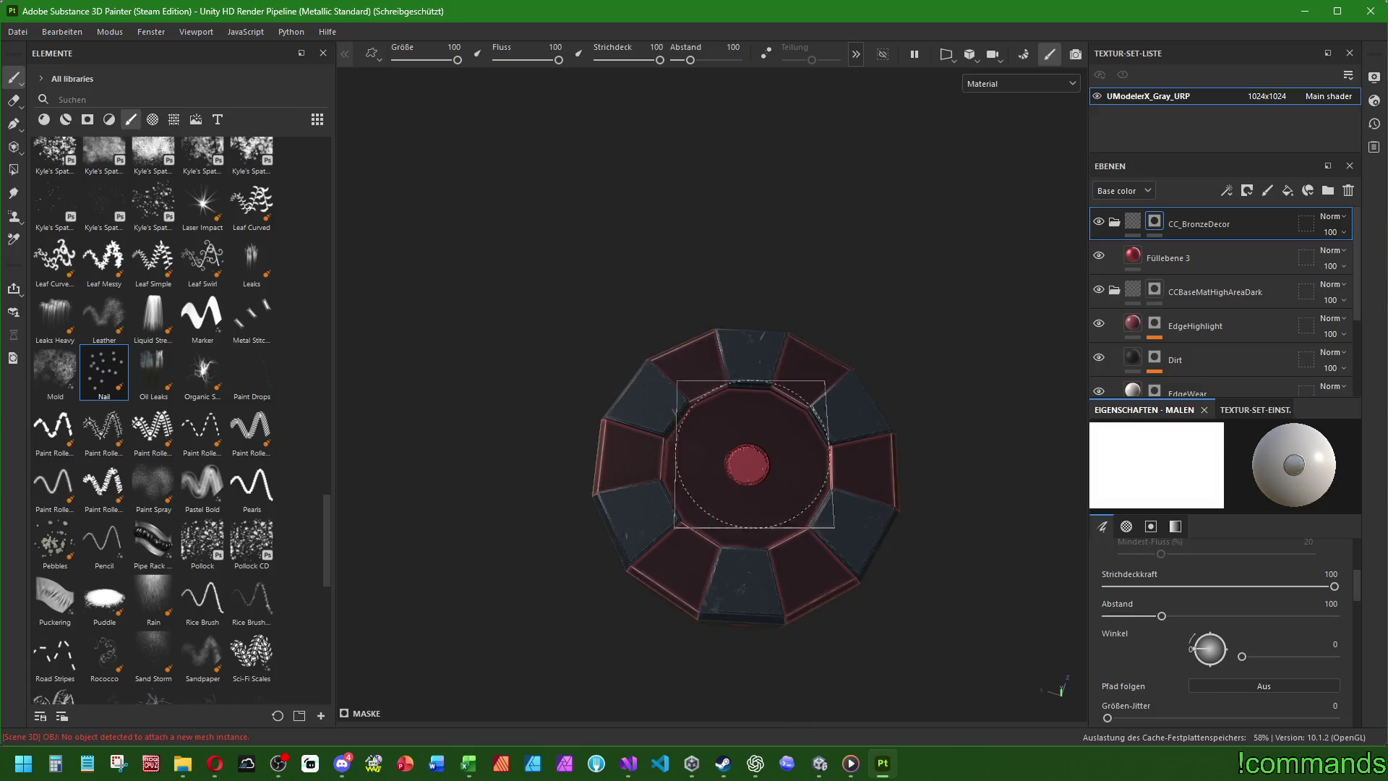
Step: Tilt and zoom the viewport onto the red-studded octagonal base
mouse_move(880, 477)
mouse_down()
mouse_move(880, 418)
mouse_move(747, 620)
mouse_move(1014, 646)
mouse_move(682, 645)
mouse_move(714, 610)
mouse_move(844, 580)
mouse_move(976, 606)
mouse_move(1000, 629)
mouse_move(759, 628)
mouse_move(835, 575)
mouse_up()
scroll(835, 575, up, 5)
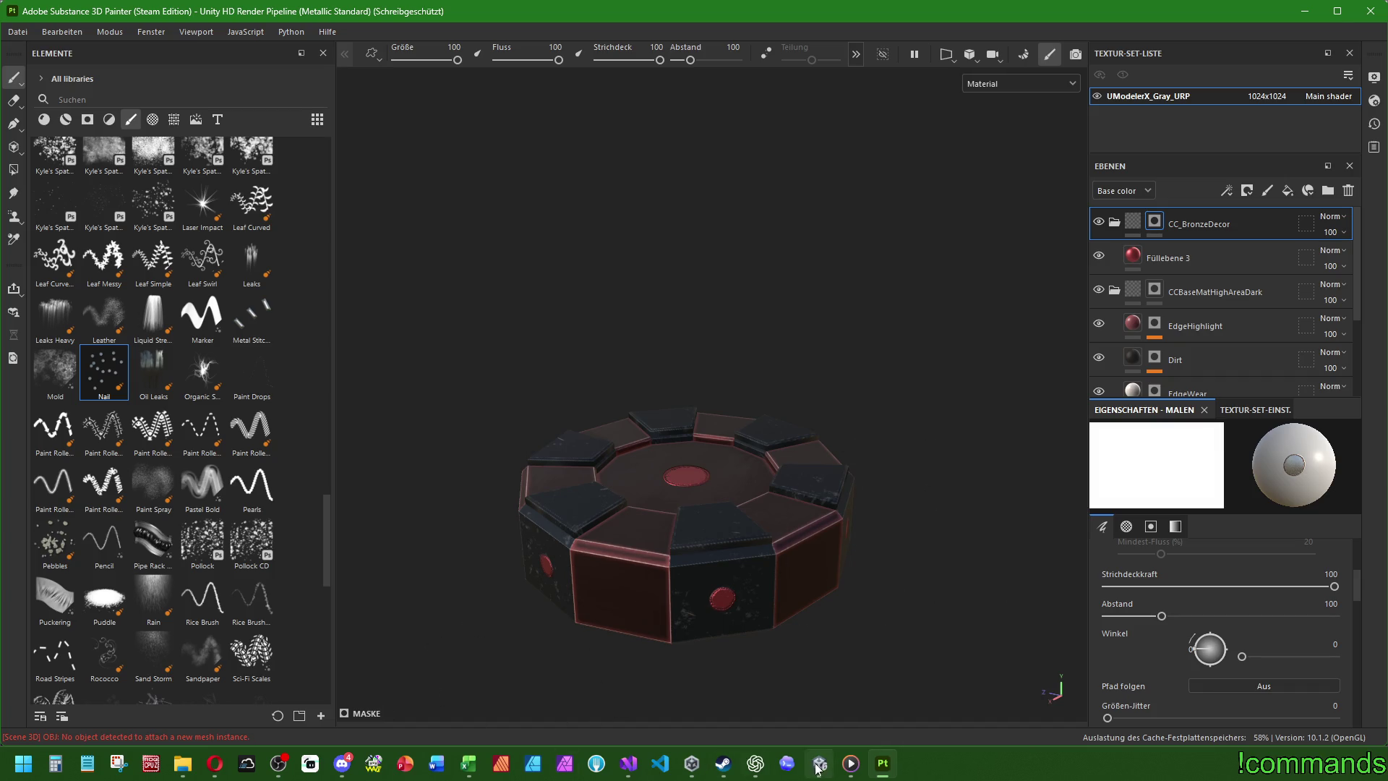
mouse_move(820, 763)
mouse_move(840, 700)
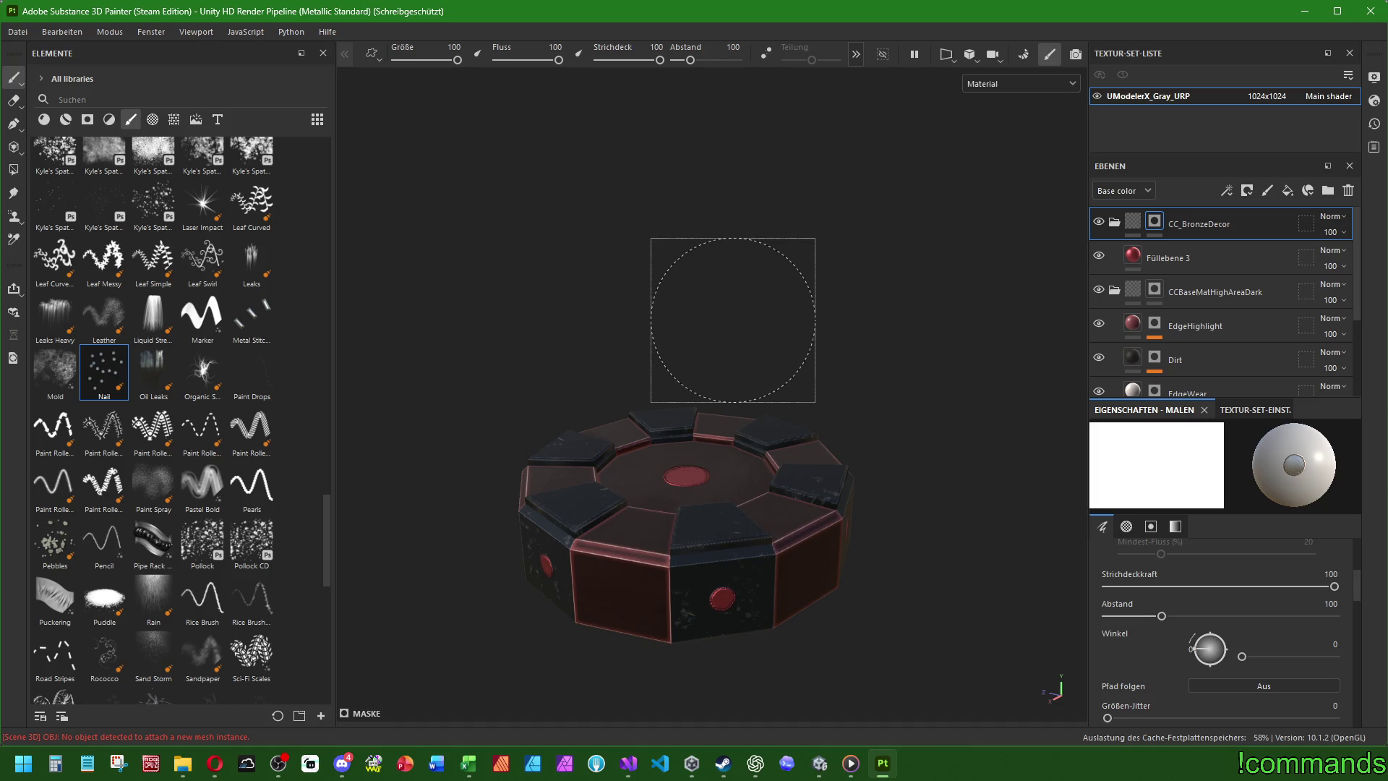
mouse_move(836, 350)
mouse_down()
mouse_move(709, 359)
mouse_move(712, 469)
mouse_up()
mouse_move(729, 525)
mouse_down()
mouse_move(923, 439)
mouse_move(914, 378)
mouse_move(805, 527)
mouse_move(862, 402)
mouse_move(846, 378)
mouse_up()
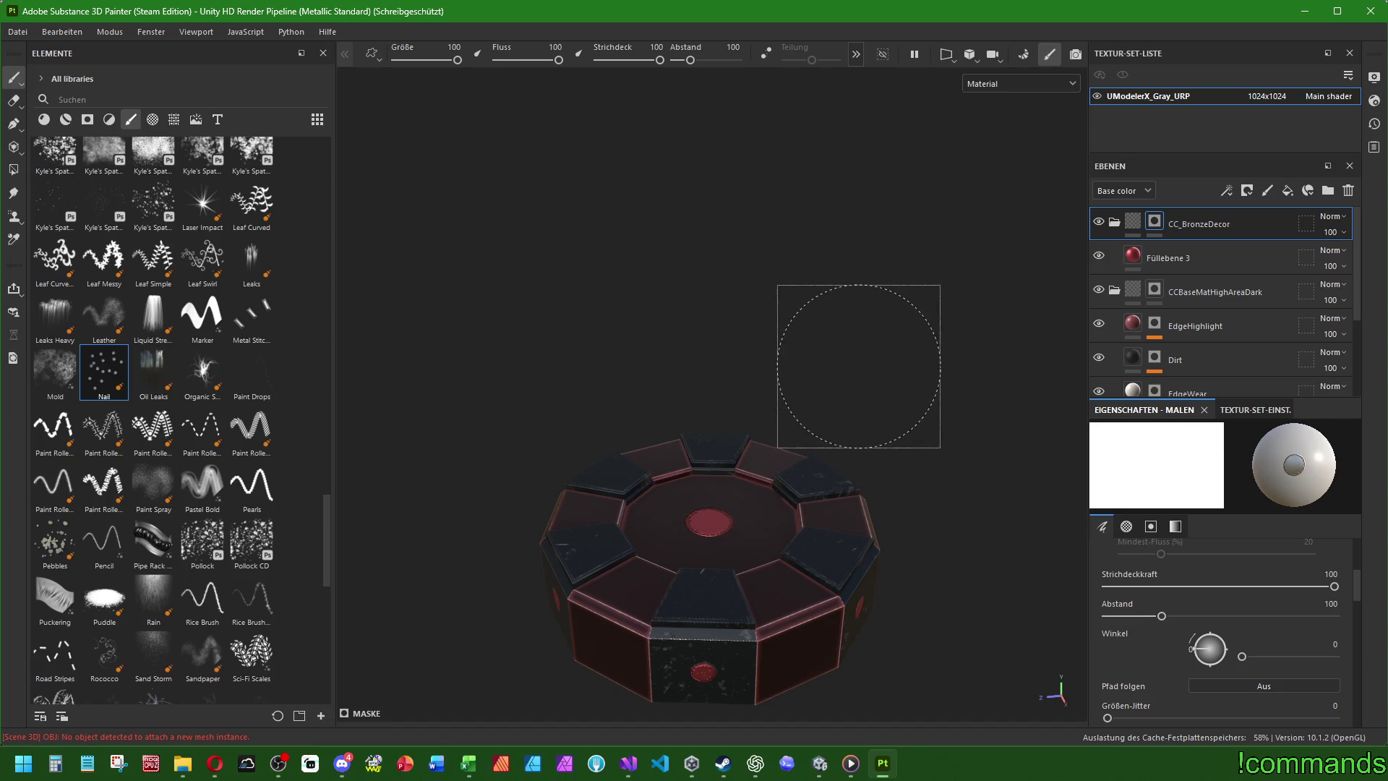
mouse_move(853, 362)
mouse_down()
mouse_move(778, 354)
mouse_move(764, 484)
mouse_move(771, 389)
mouse_move(763, 470)
mouse_up()
scroll(674, 537, up, 3)
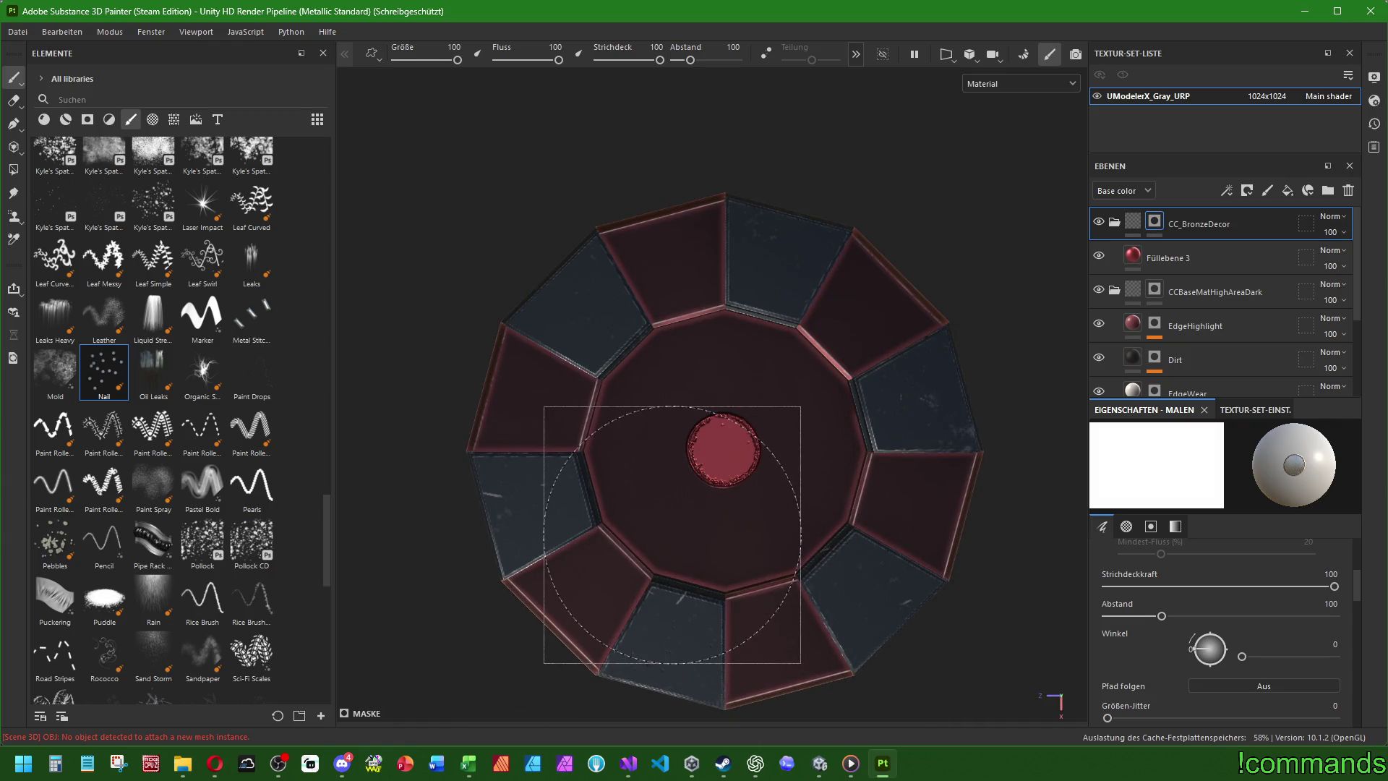
mouse_move(673, 535)
mouse_down()
mouse_move(787, 440)
mouse_move(744, 282)
mouse_move(585, 307)
mouse_move(553, 334)
mouse_up()
scroll(682, 397, down, 3)
drag(682, 316, 654, 435)
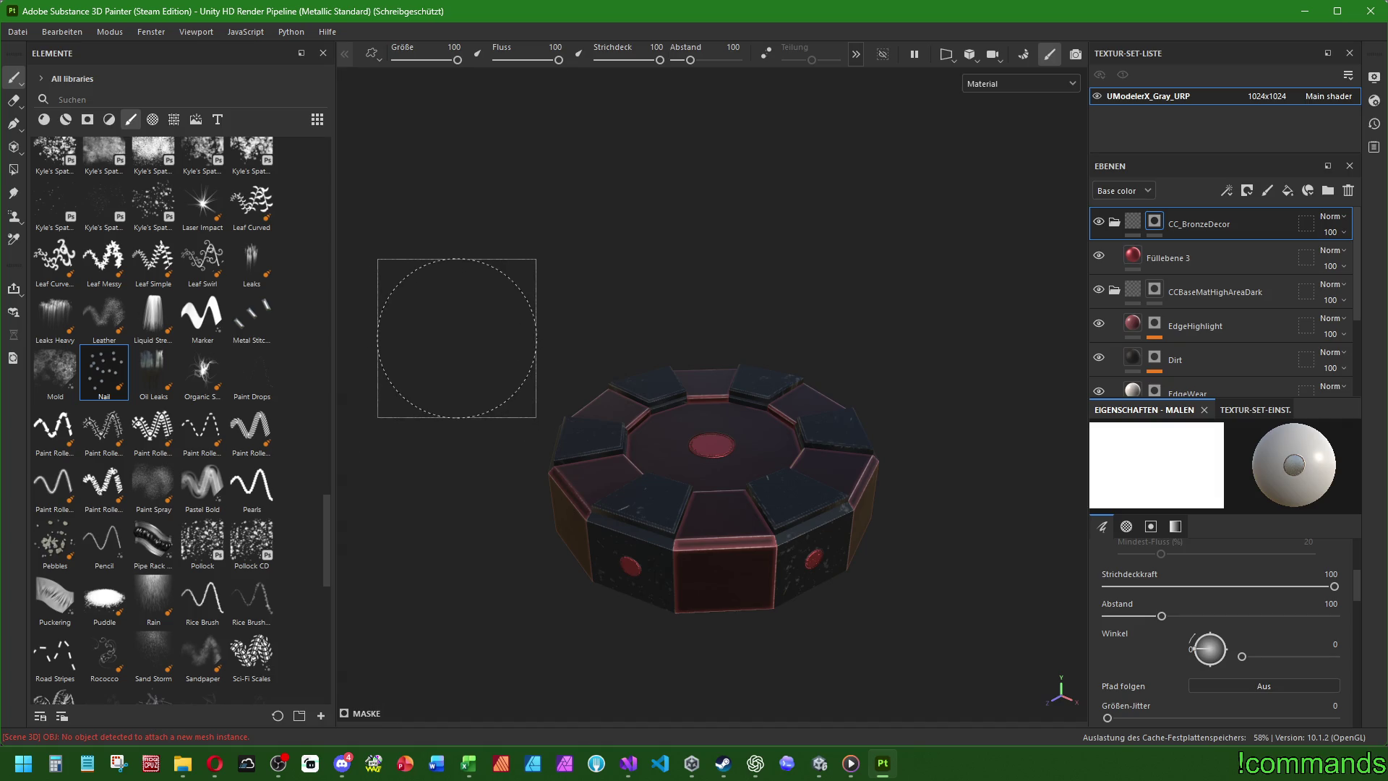
mouse_move(651, 325)
mouse_down()
mouse_move(716, 328)
mouse_move(682, 311)
mouse_up()
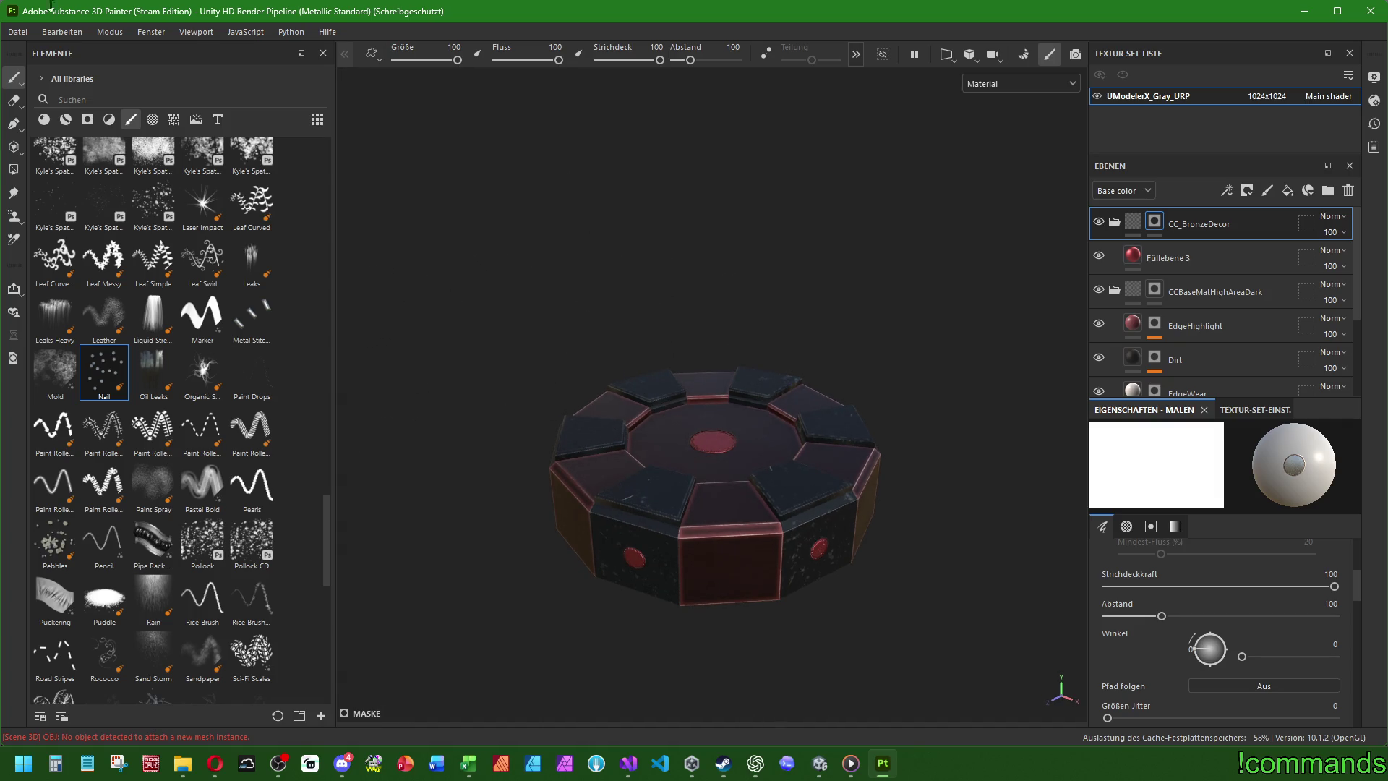
click(17, 32)
Step: Rename the texture set to HeatCore_Part1
click(87, 173)
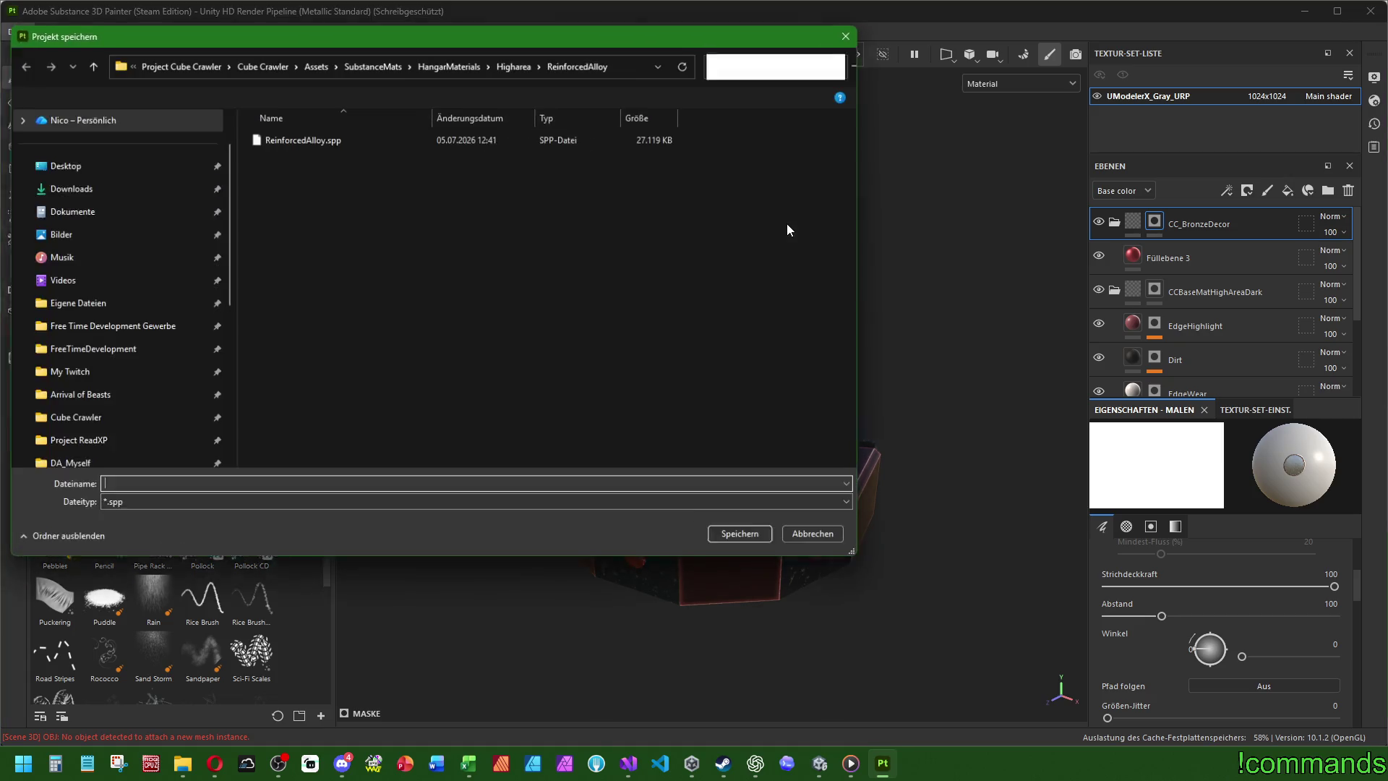
mouse_move(595, 44)
mouse_down()
mouse_move(661, 73)
mouse_move(896, 107)
mouse_up()
click(978, 105)
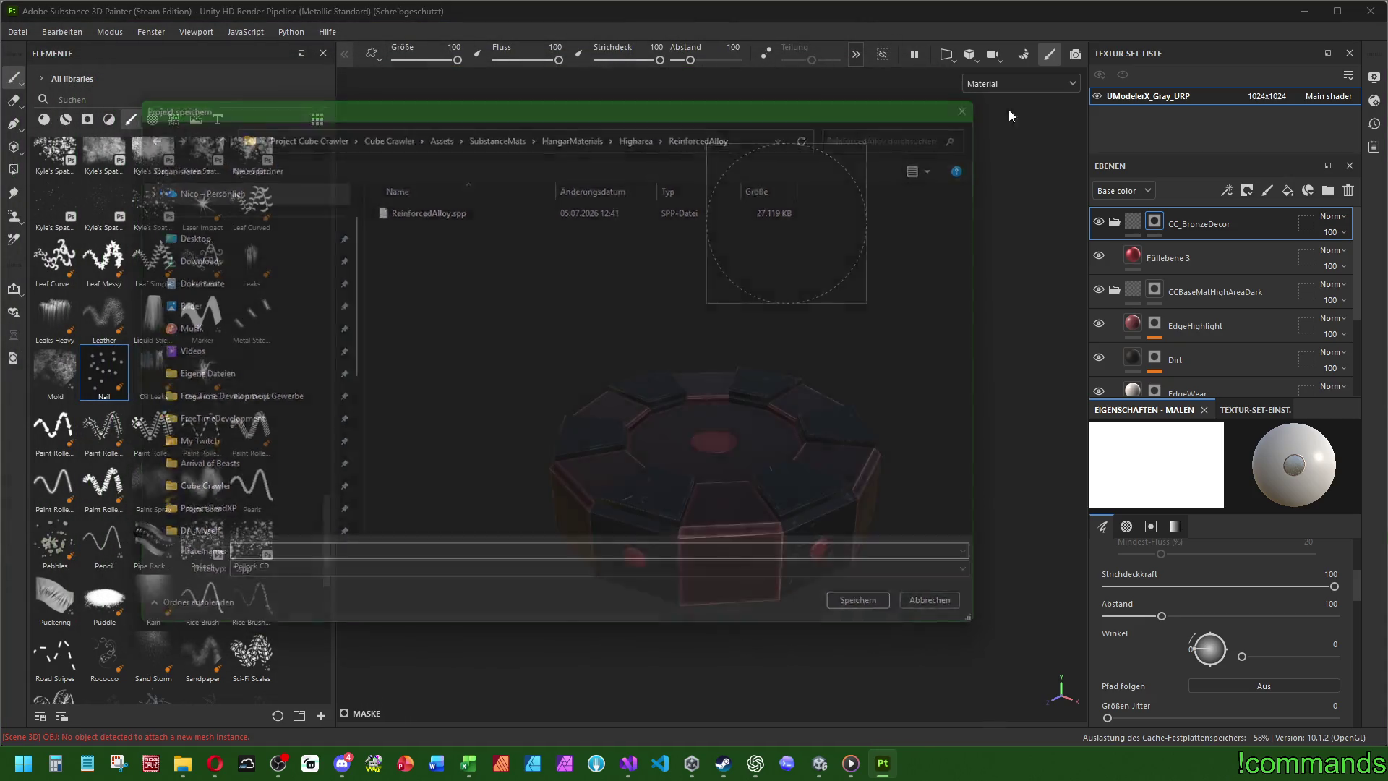
double_click(1154, 98)
text(HeatCore_Part)
key(Return)
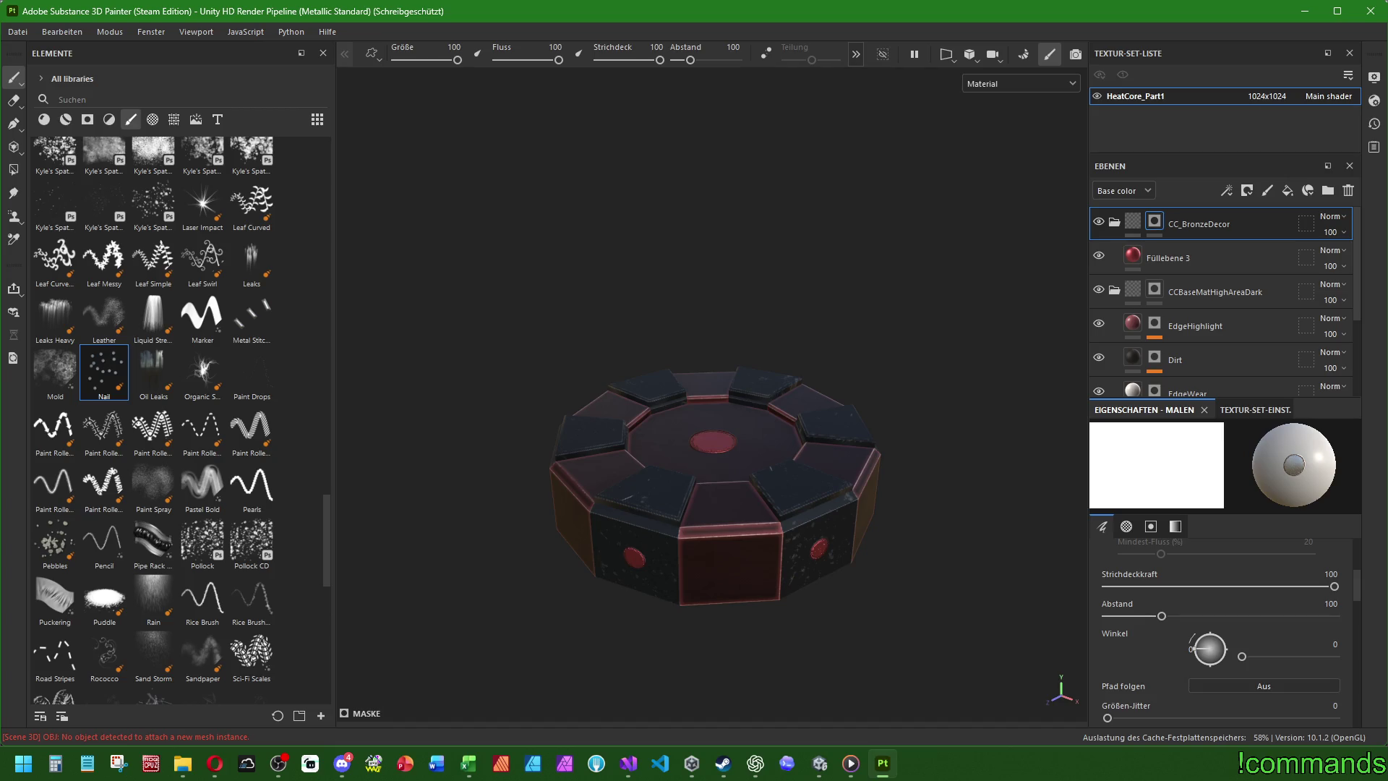
Step: Save the project as HeatCore in the Higharea/HeatCore folder
click(17, 32)
click(75, 175)
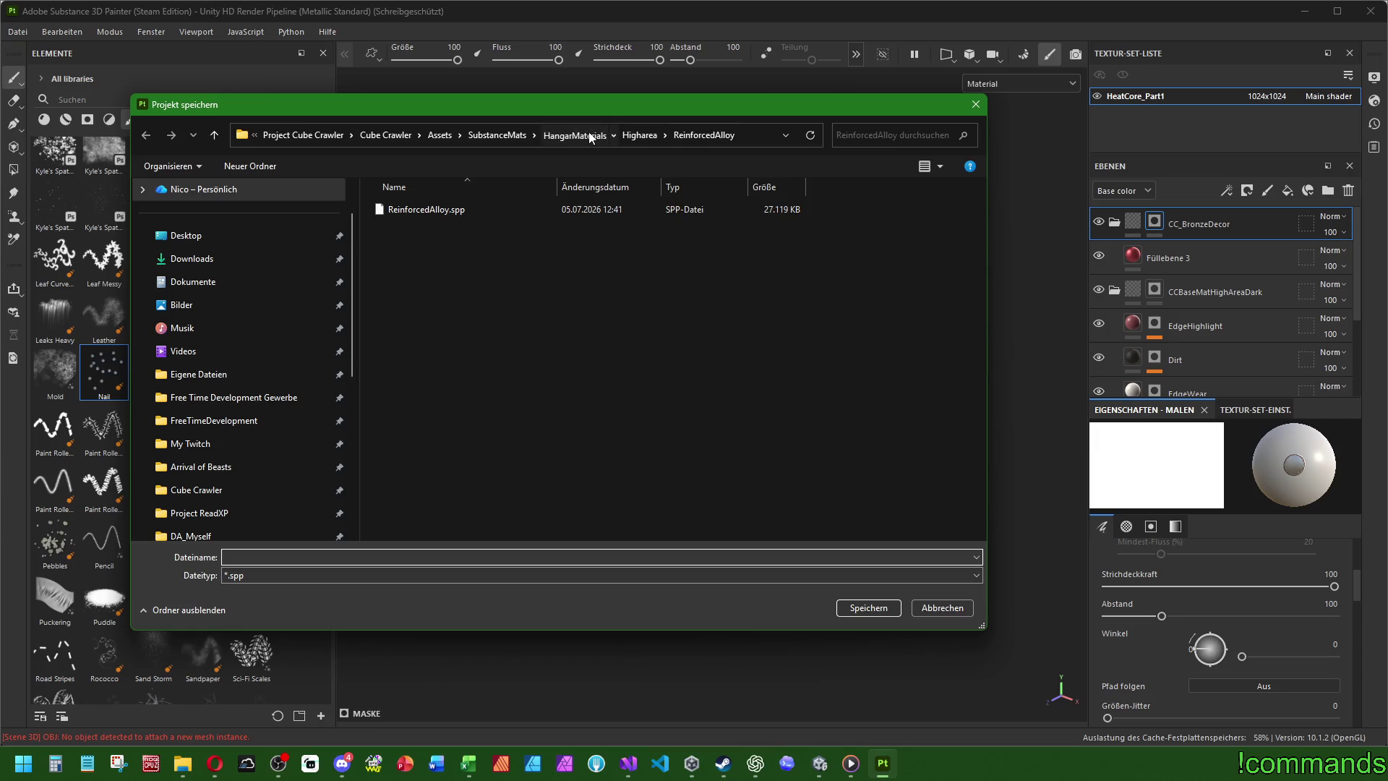
click(590, 137)
double_click(434, 269)
click(426, 251)
double_click(427, 250)
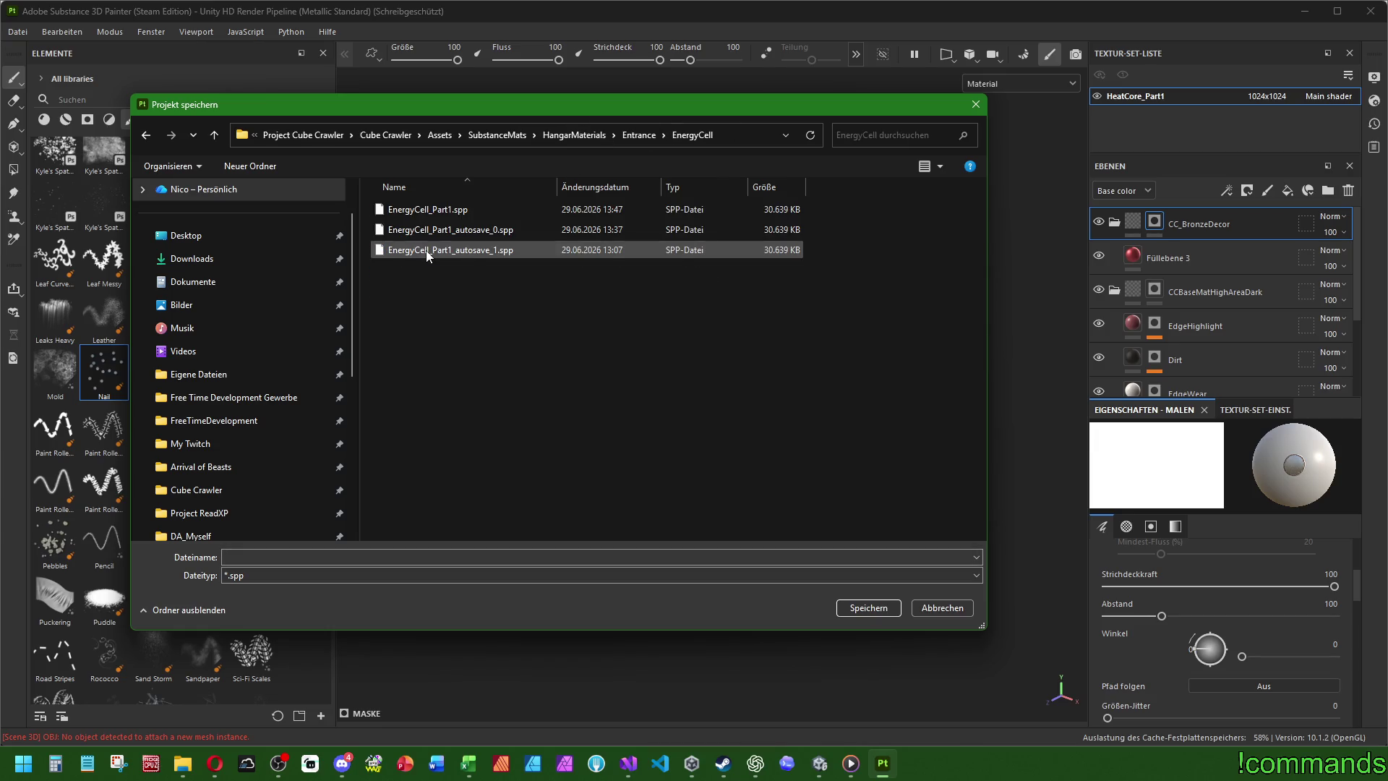
click(574, 135)
double_click(381, 293)
double_click(425, 209)
click(396, 555)
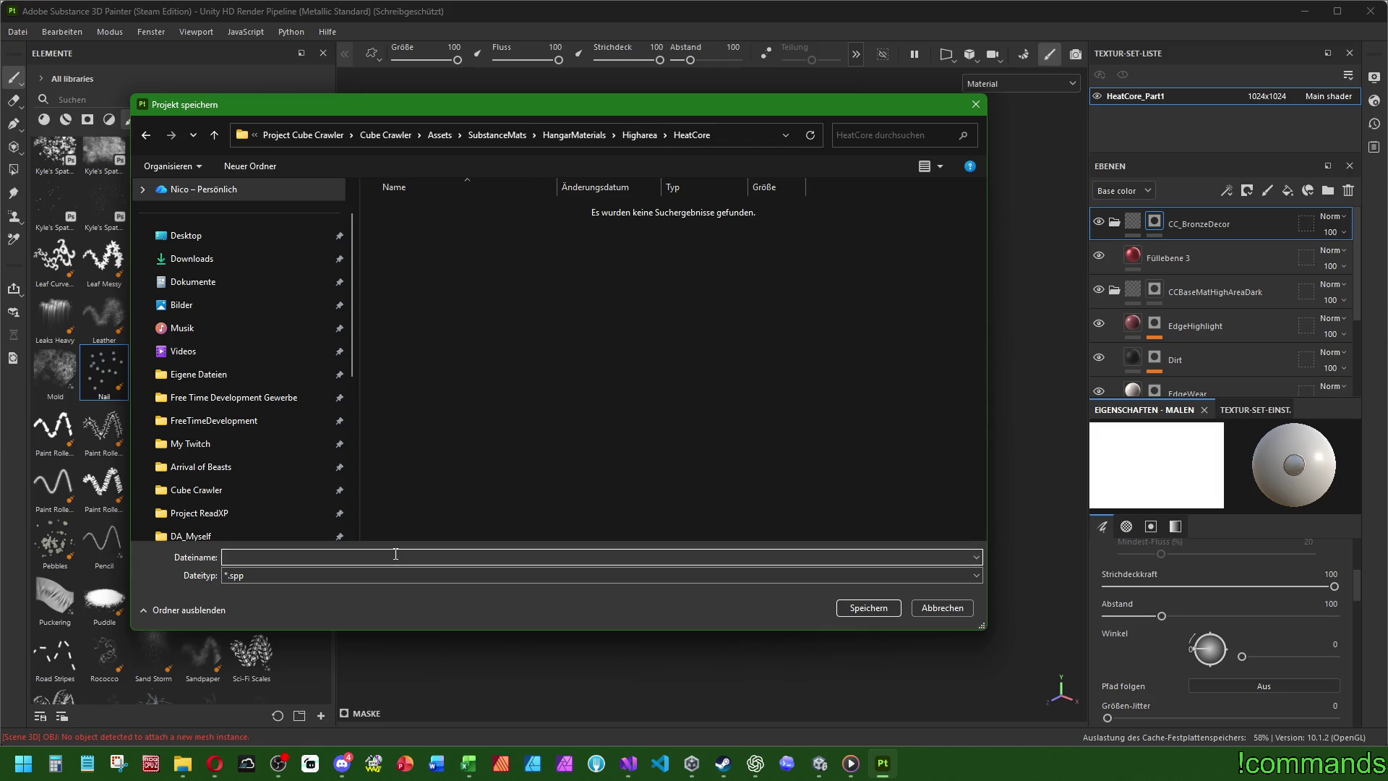
text(eatCore_Part1)
key(Return)
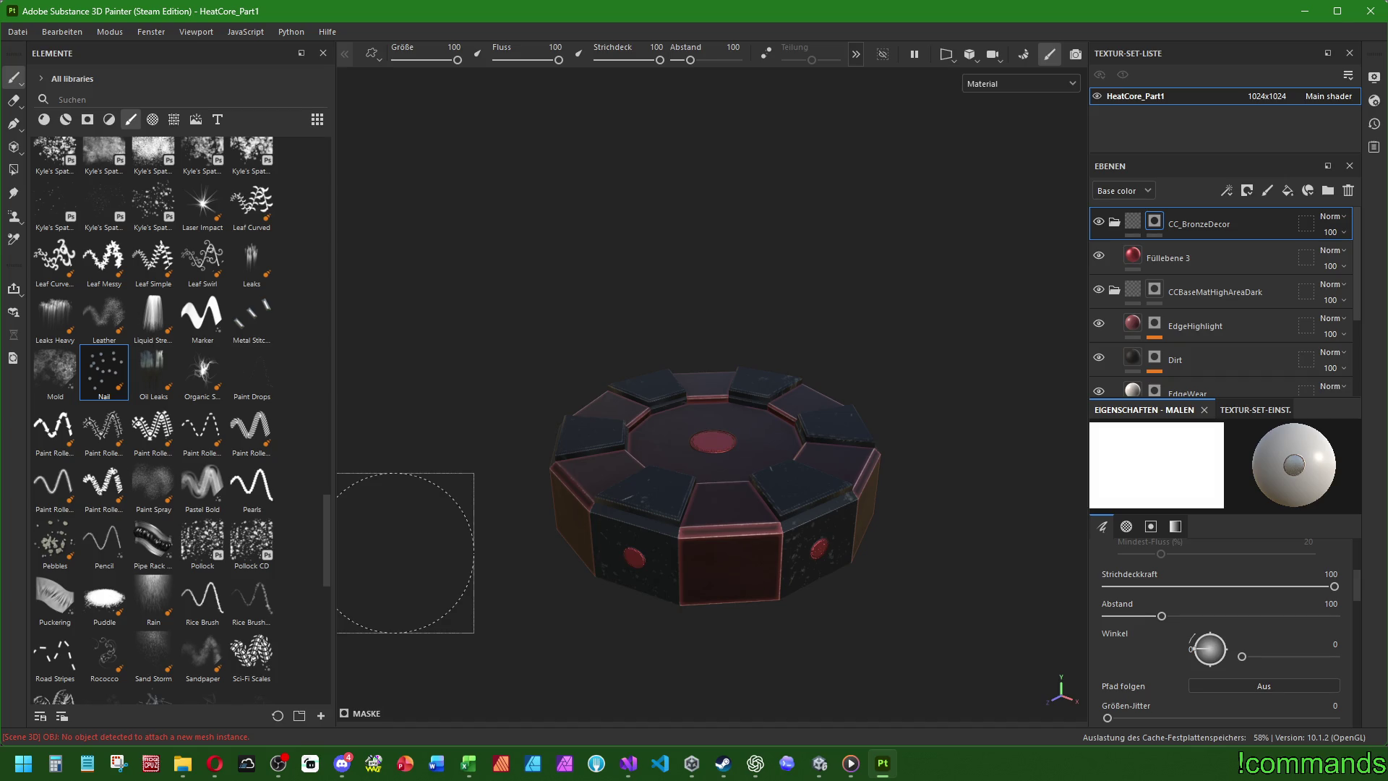
Step: Collapse the CC_BronzeDecor and CCBaseMatHighAreaDark layer groups
mouse_move(680, 521)
mouse_down()
mouse_move(721, 588)
mouse_move(732, 710)
mouse_move(746, 484)
mouse_move(660, 480)
mouse_move(735, 474)
mouse_move(658, 499)
mouse_up()
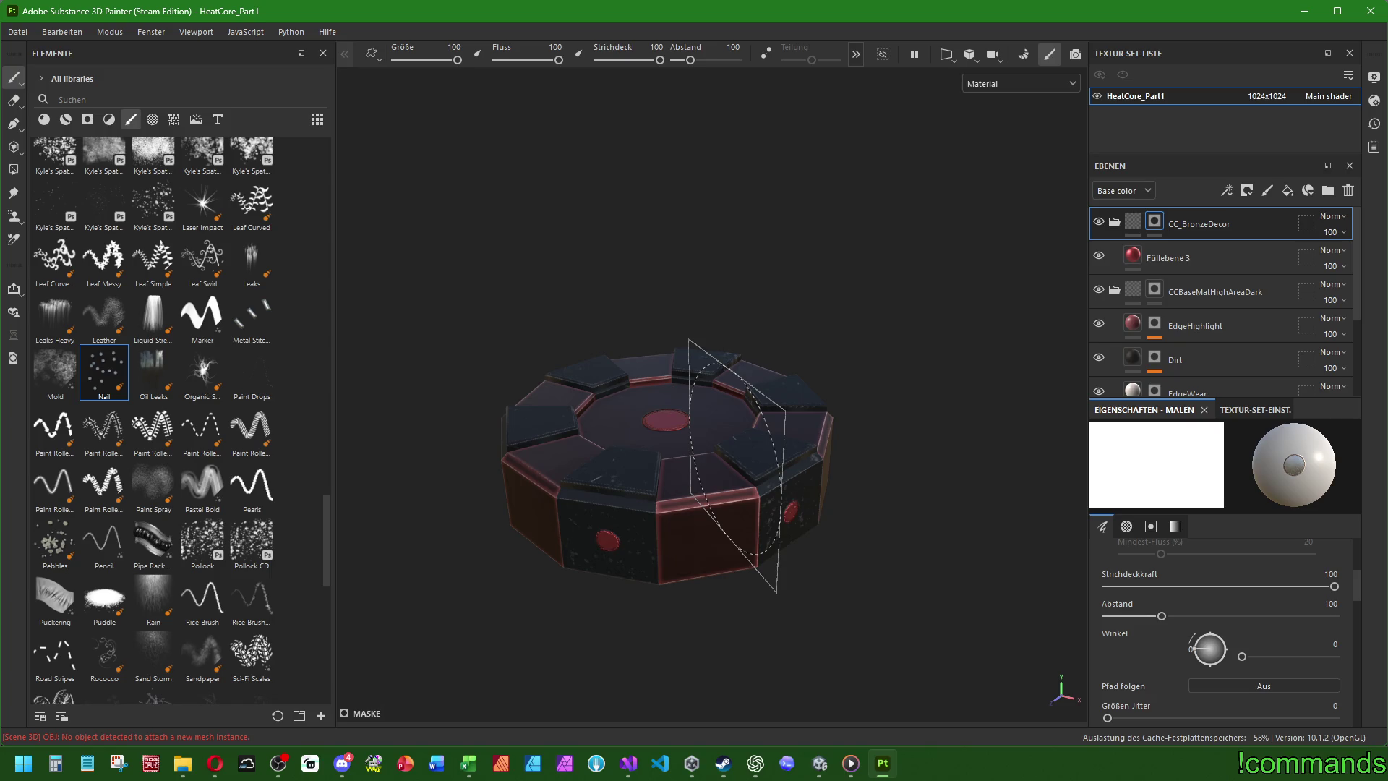
mouse_move(735, 465)
mouse_down()
mouse_move(726, 458)
mouse_move(731, 470)
mouse_up()
click(1114, 222)
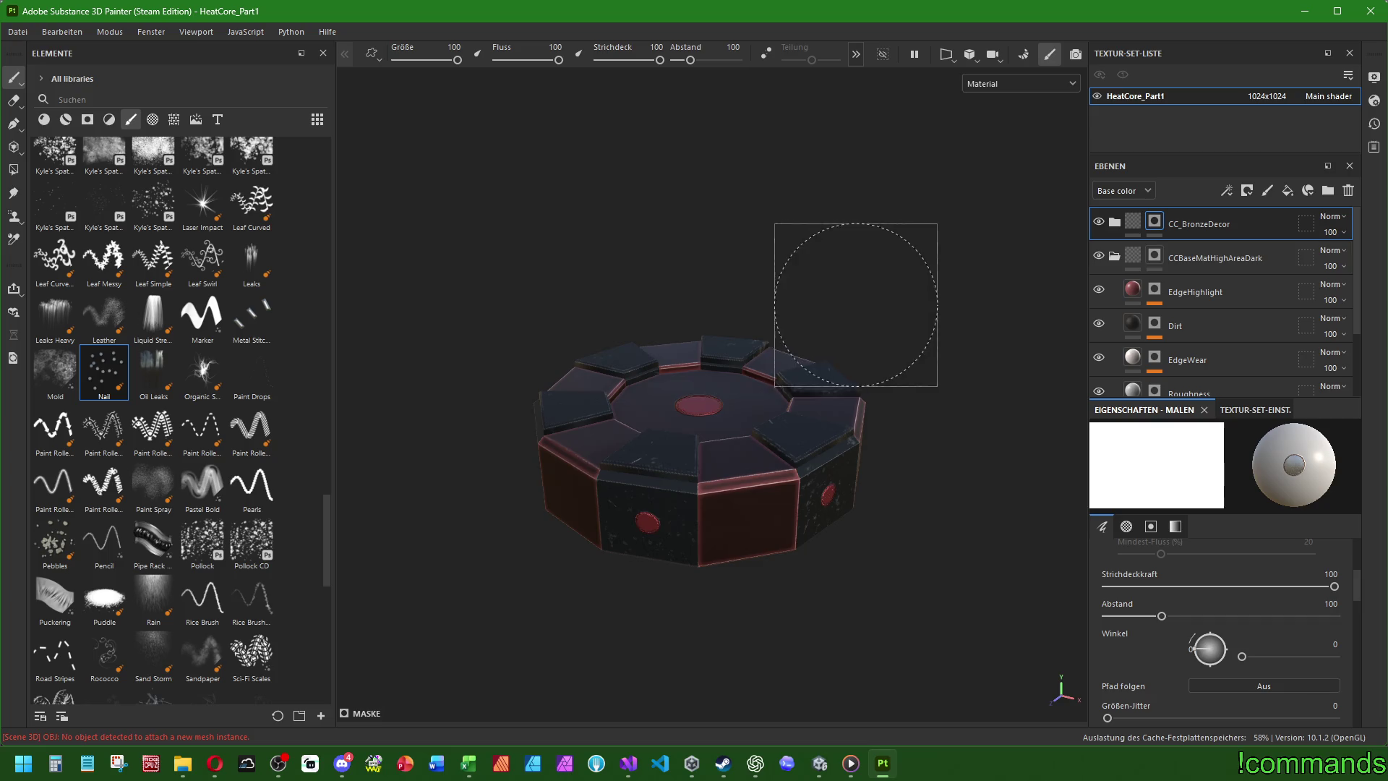
click(1115, 256)
drag(867, 419, 832, 452)
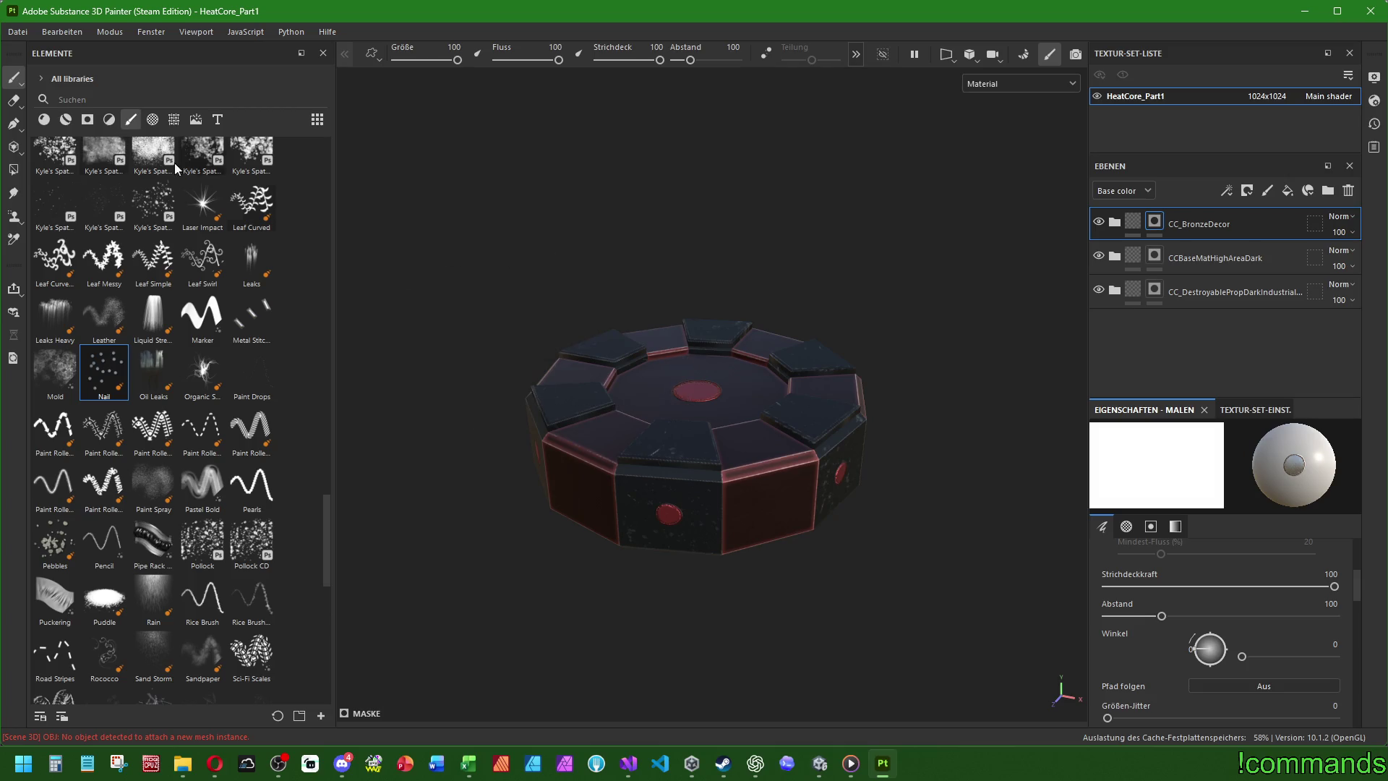
click(18, 32)
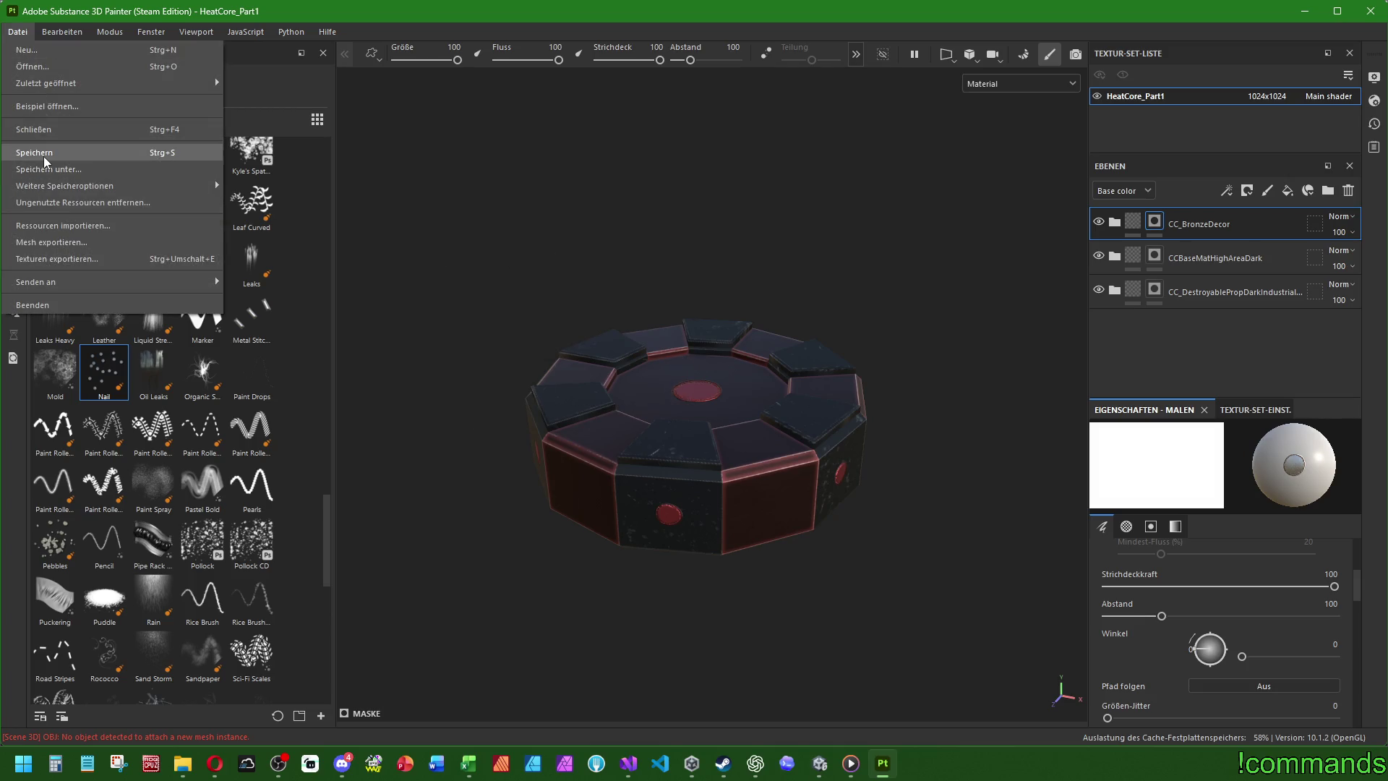
click(53, 153)
click(17, 32)
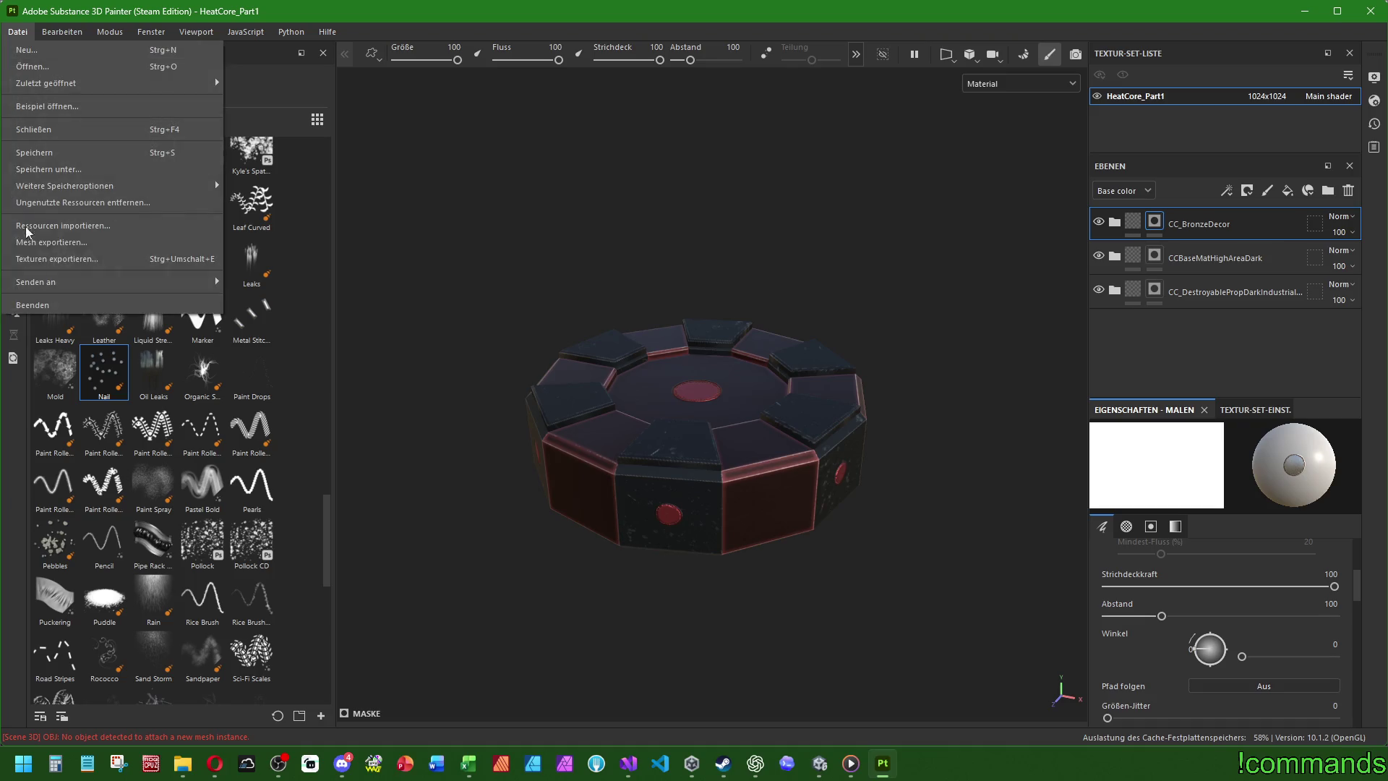
click(58, 258)
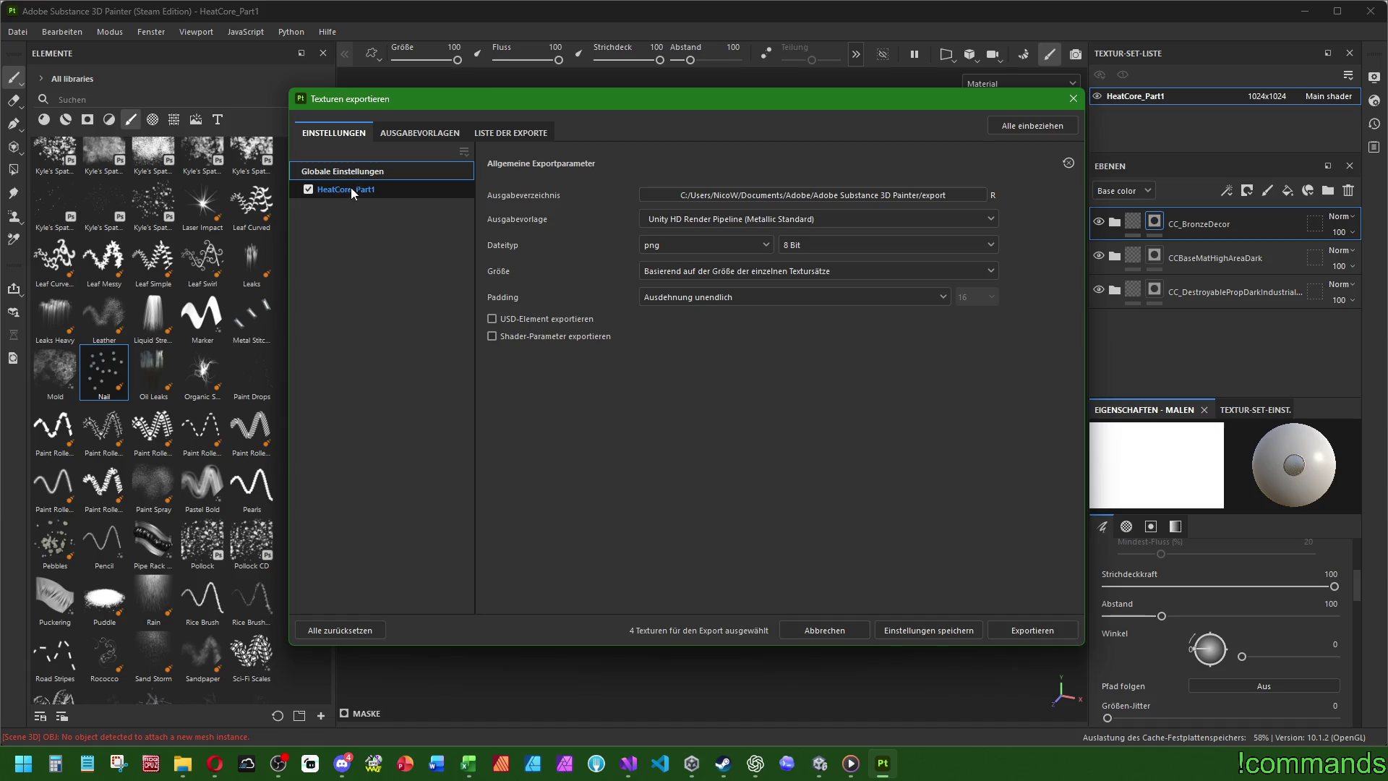
click(410, 133)
click(363, 497)
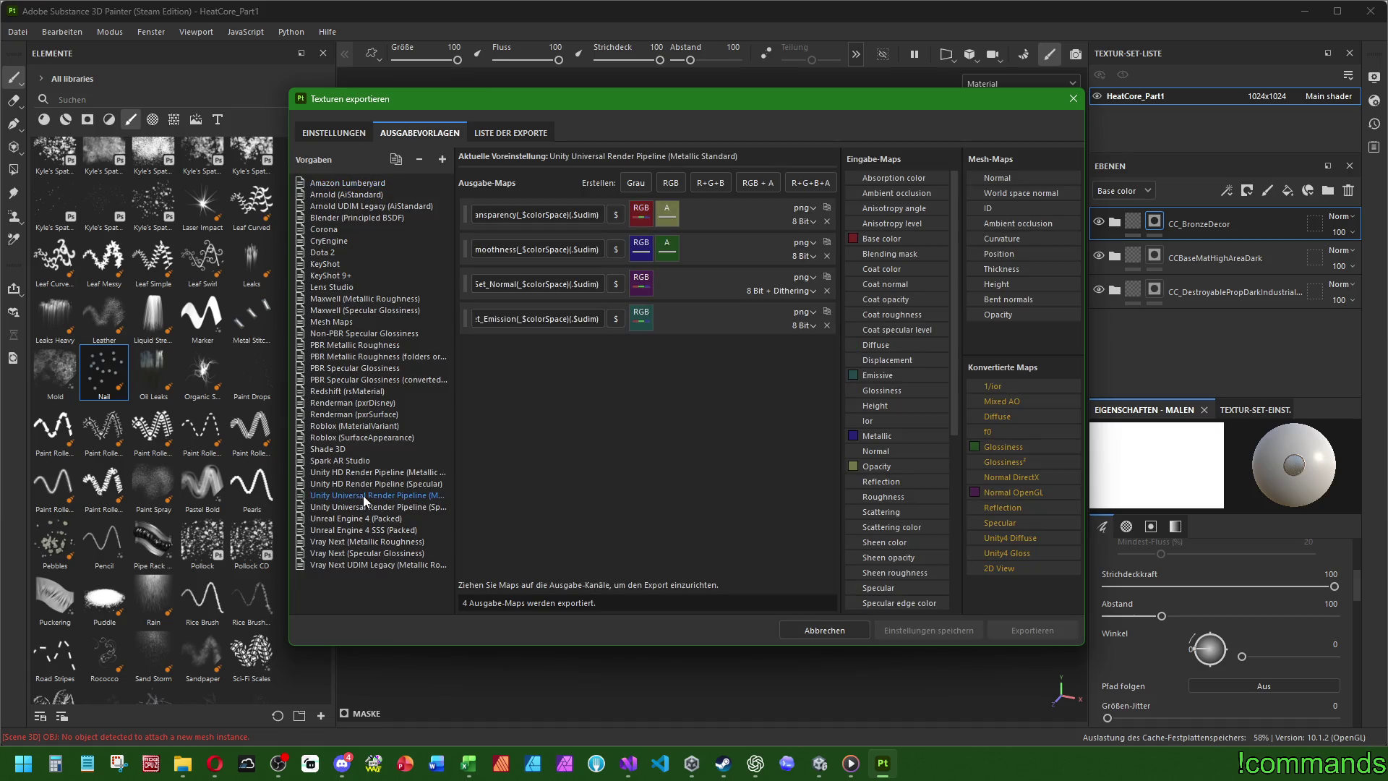
click(334, 134)
click(864, 194)
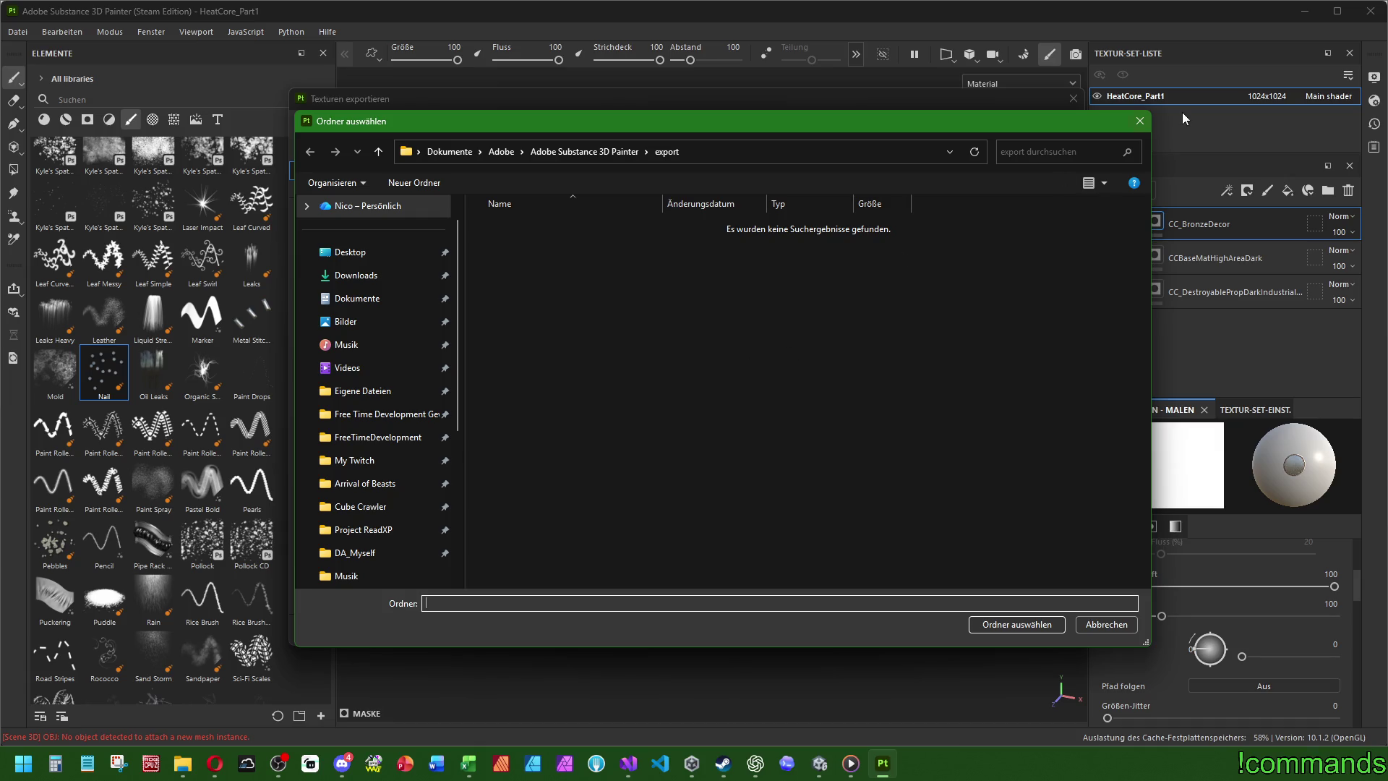
click(1140, 121)
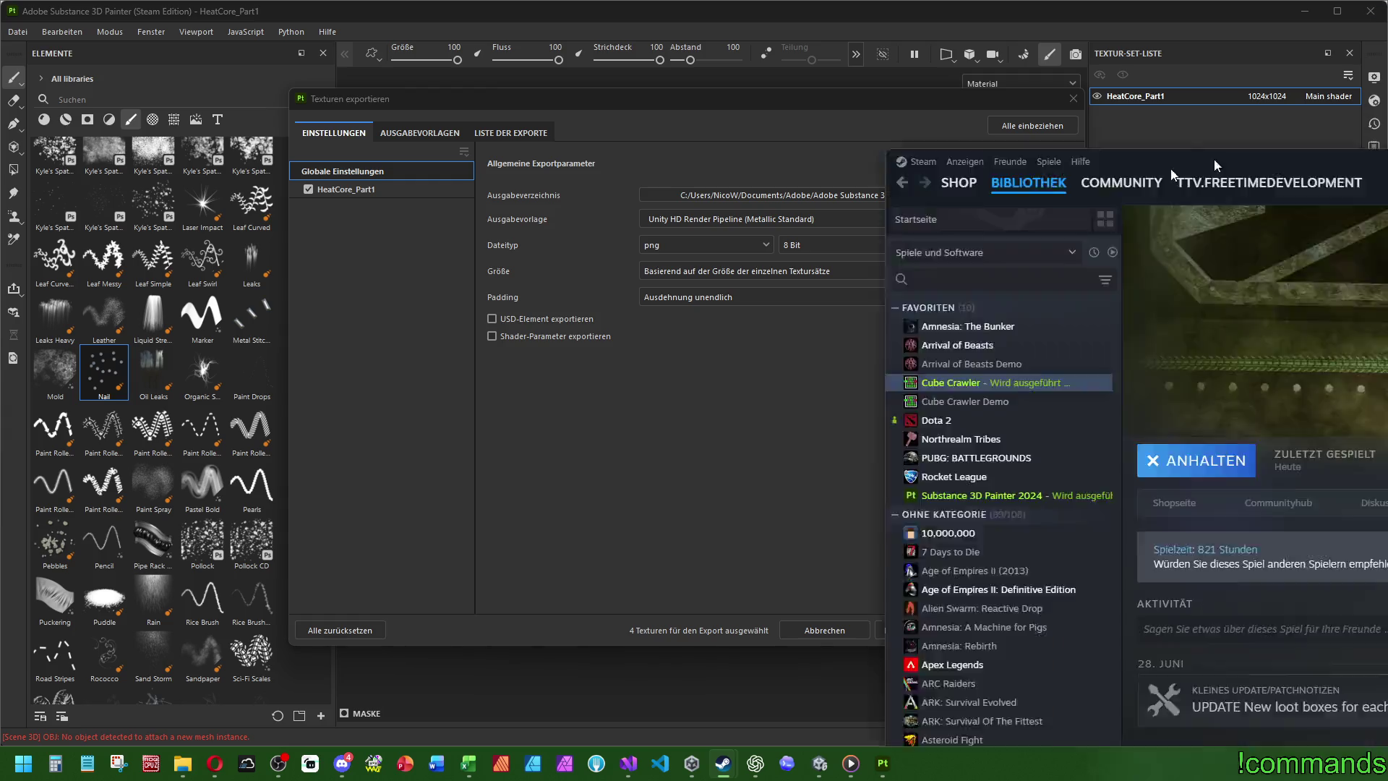
Step: Browse Cube Crawler's Community Hub Discussions and News to the loot-boxes update post
scroll(388, 370, down, 3)
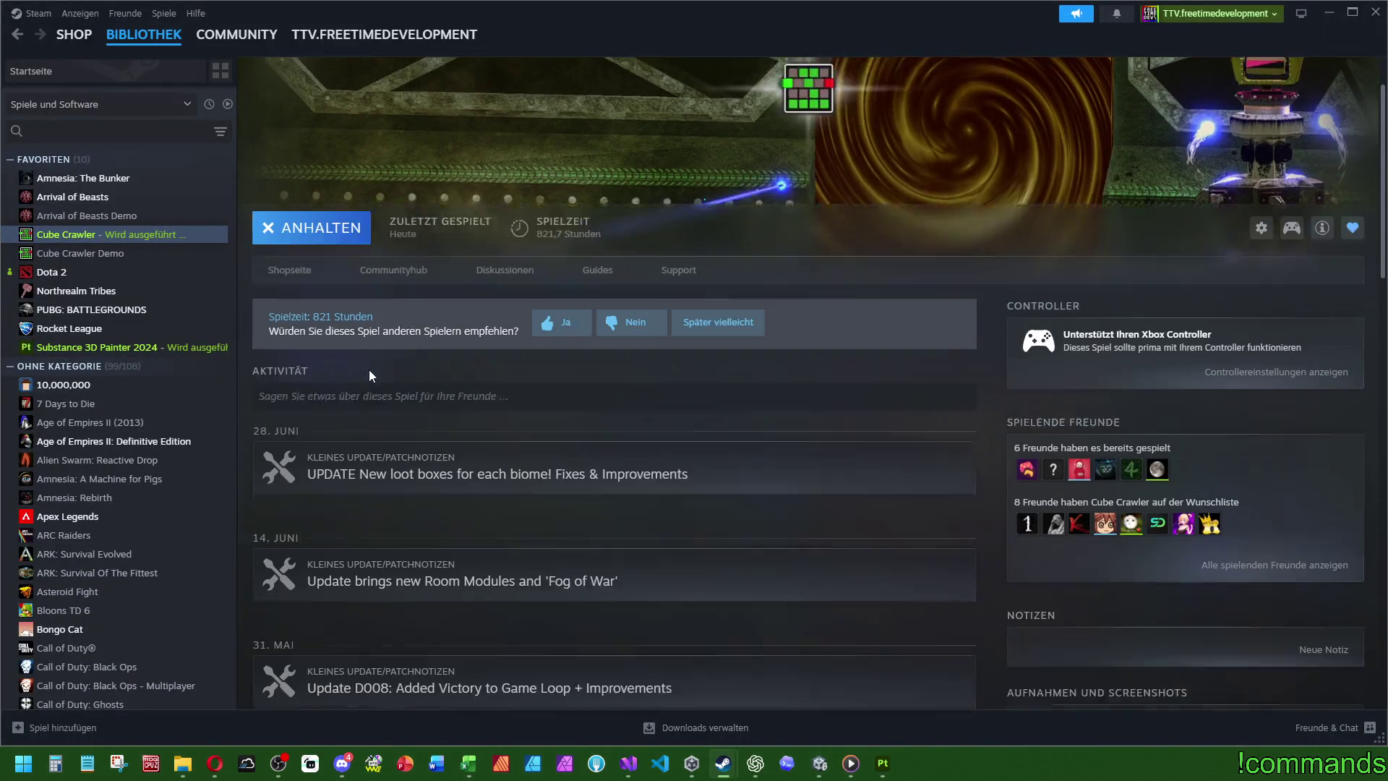
click(396, 209)
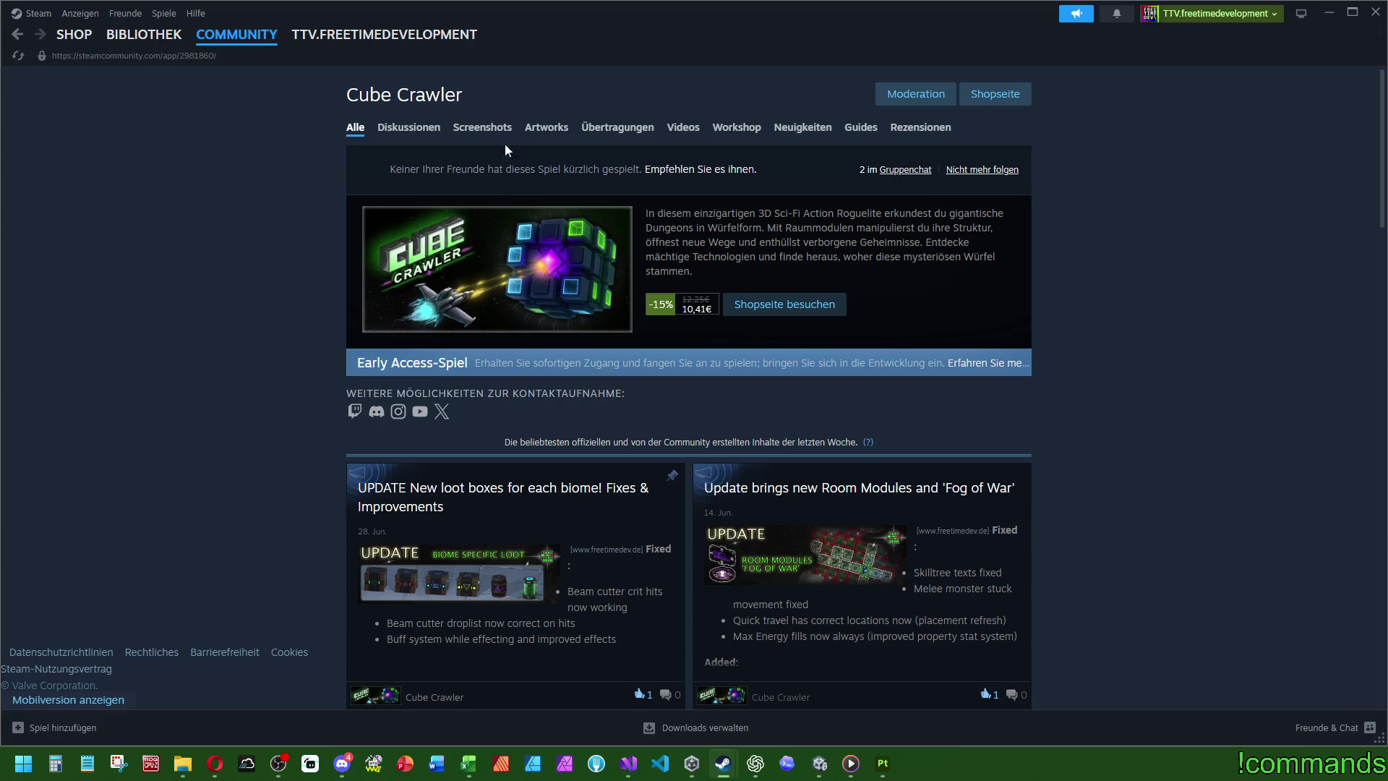
click(398, 133)
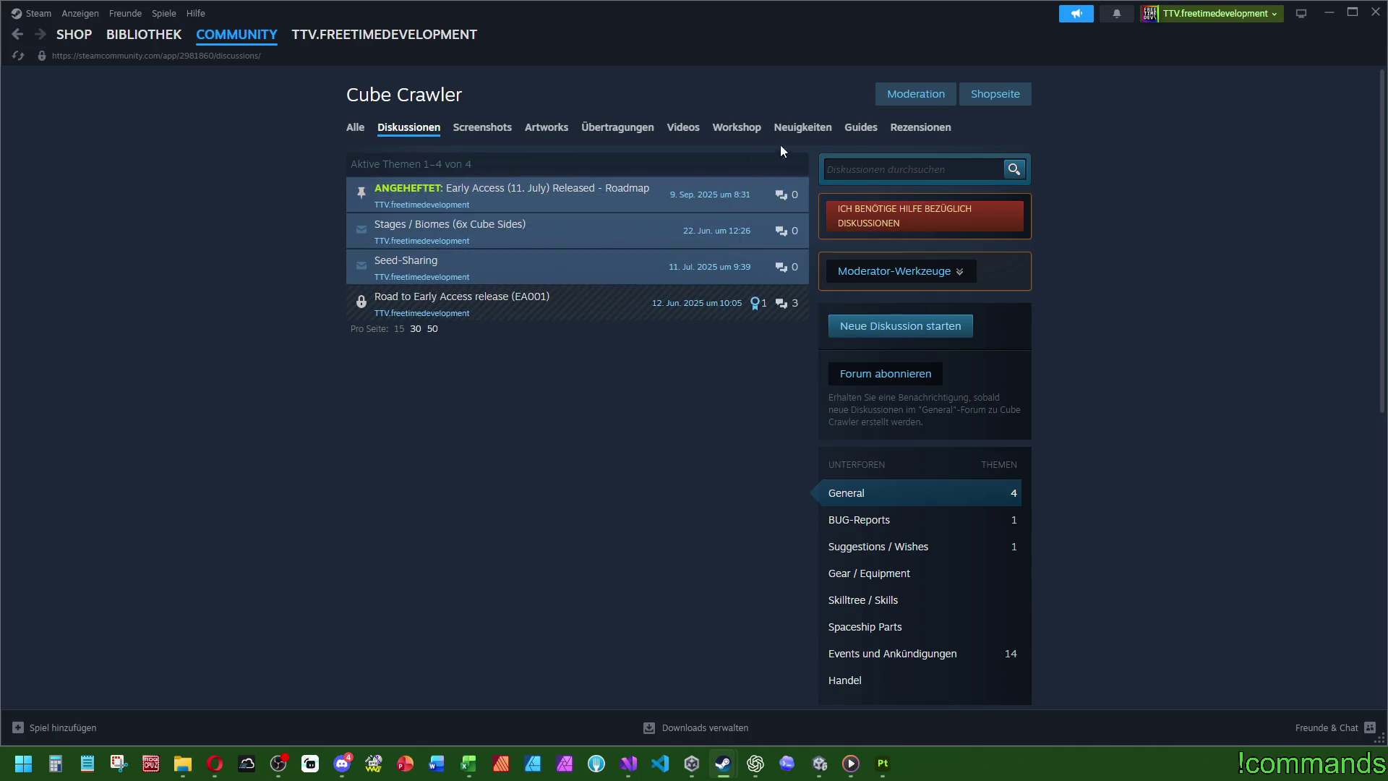
click(811, 129)
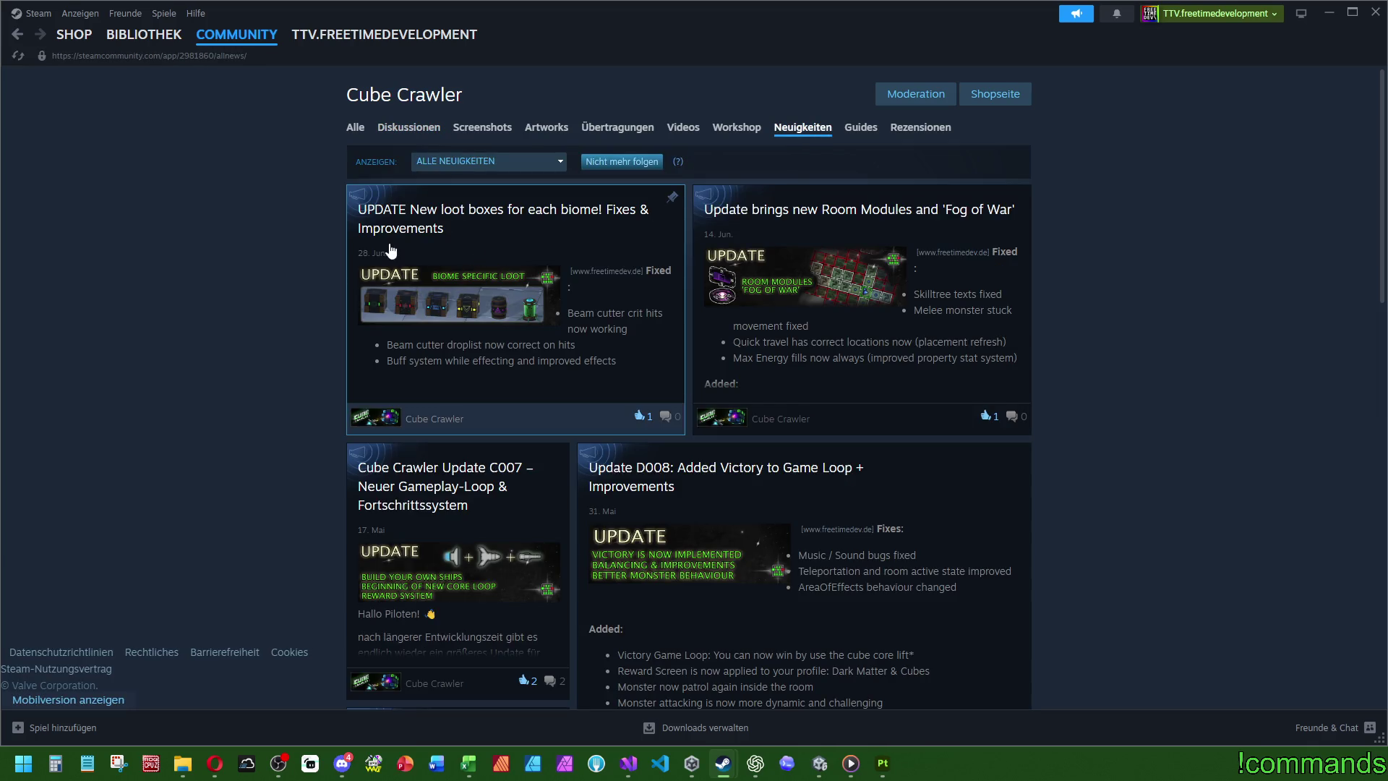
click(525, 319)
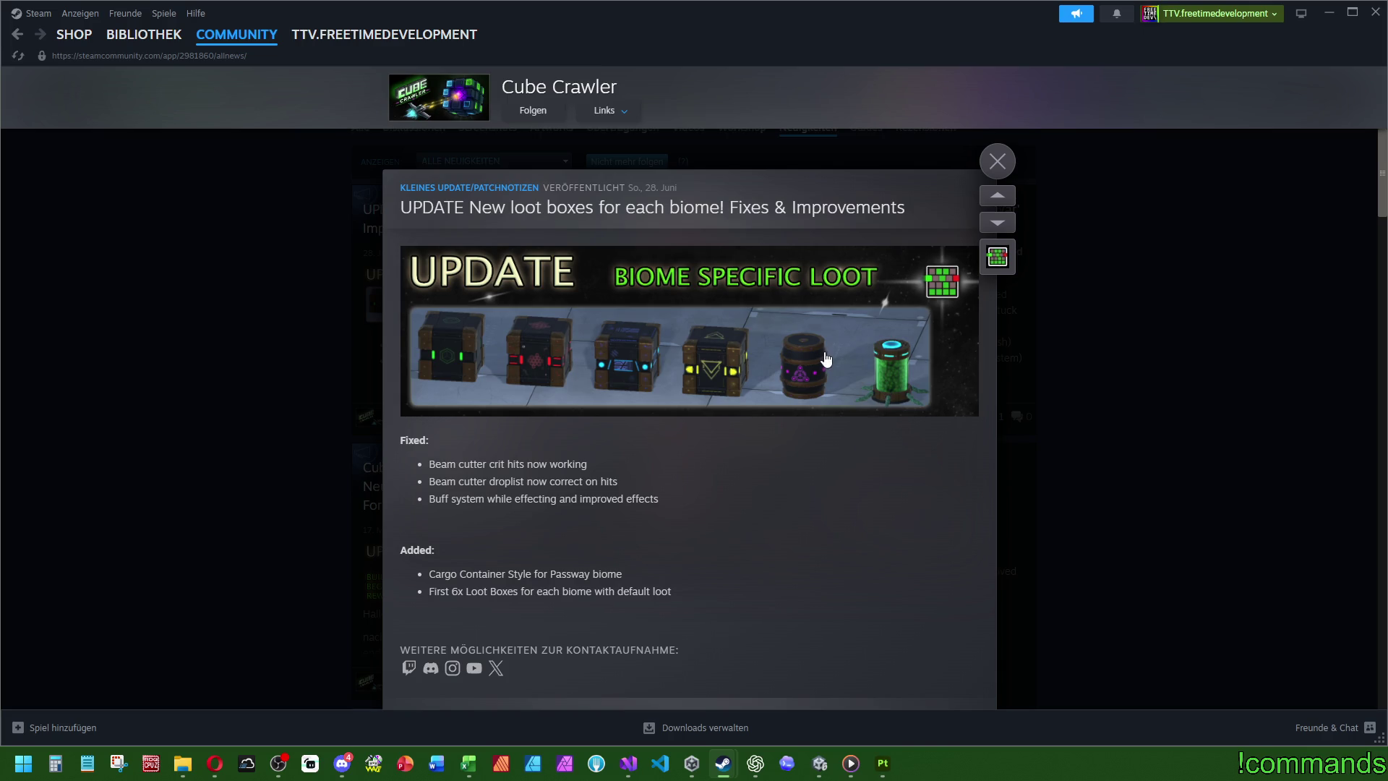
Step: Read the loot-box update post, close it, and close the Steam window
scroll(824, 360, down, 10)
scroll(807, 363, down, 5)
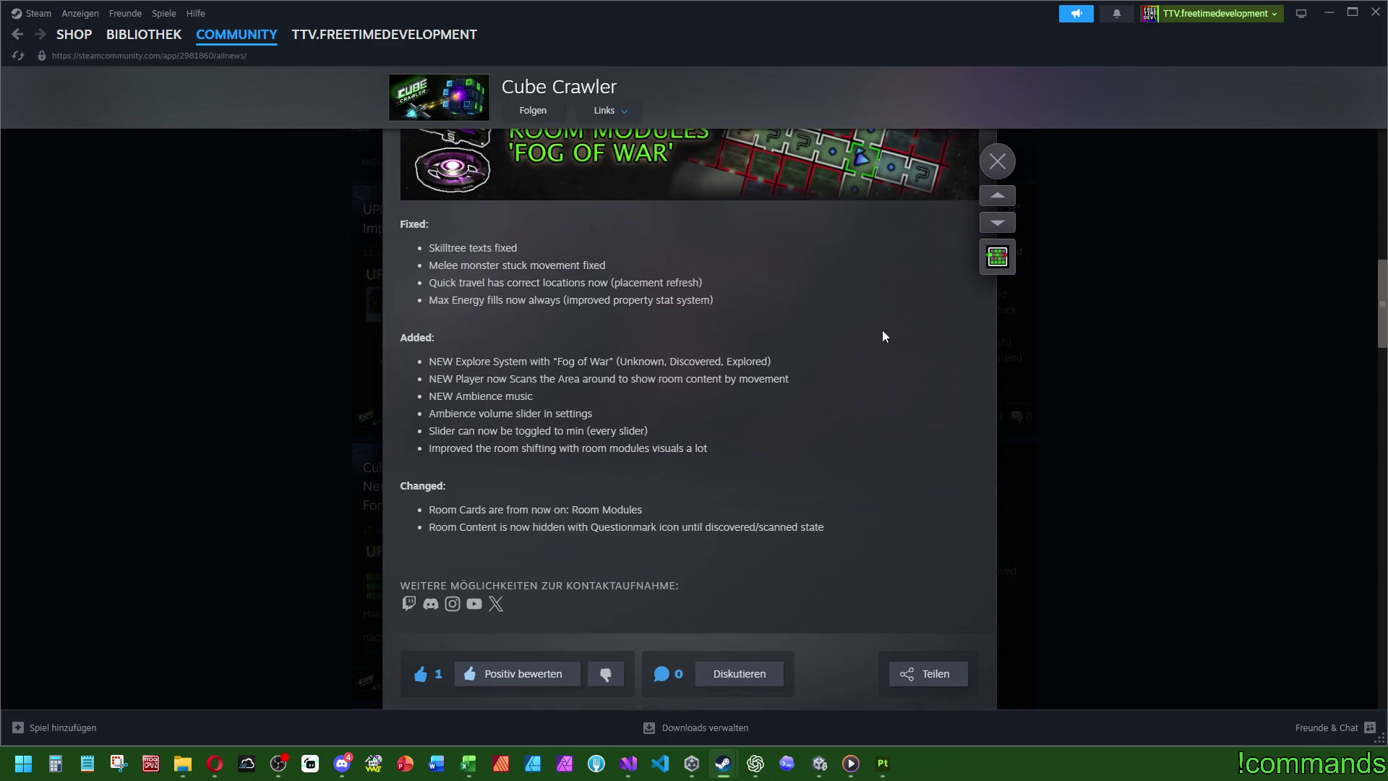
click(998, 160)
scroll(568, 177, down, 6)
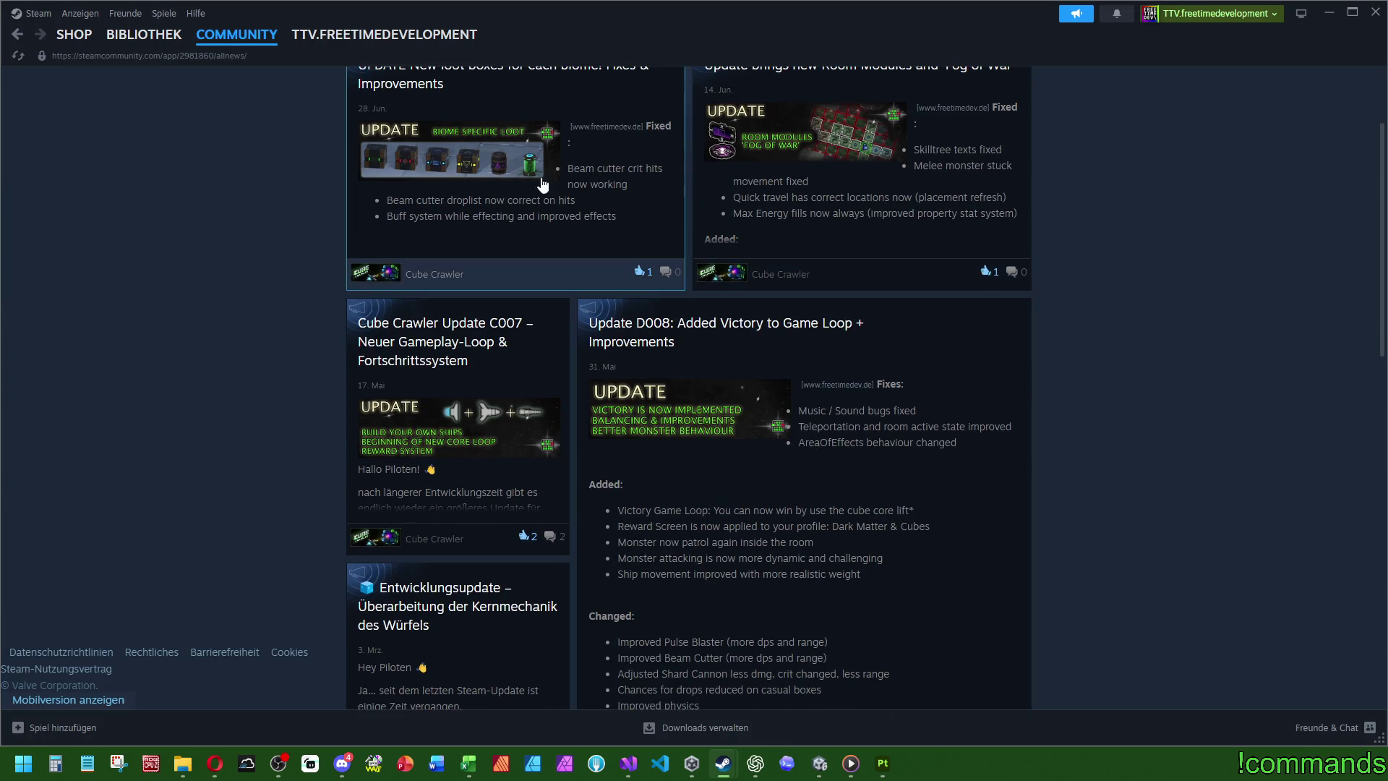
scroll(445, 423, down, 5)
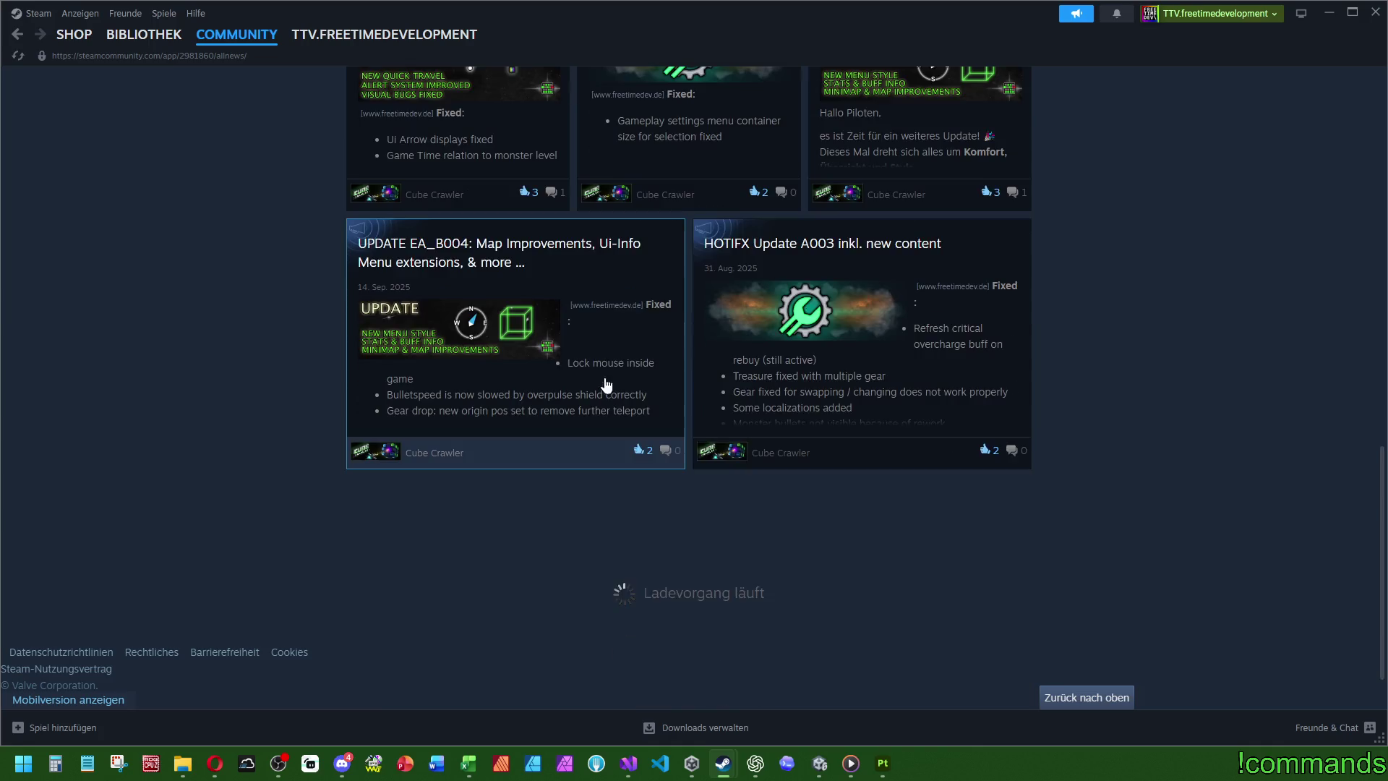
scroll(635, 248, up, 15)
click(1376, 12)
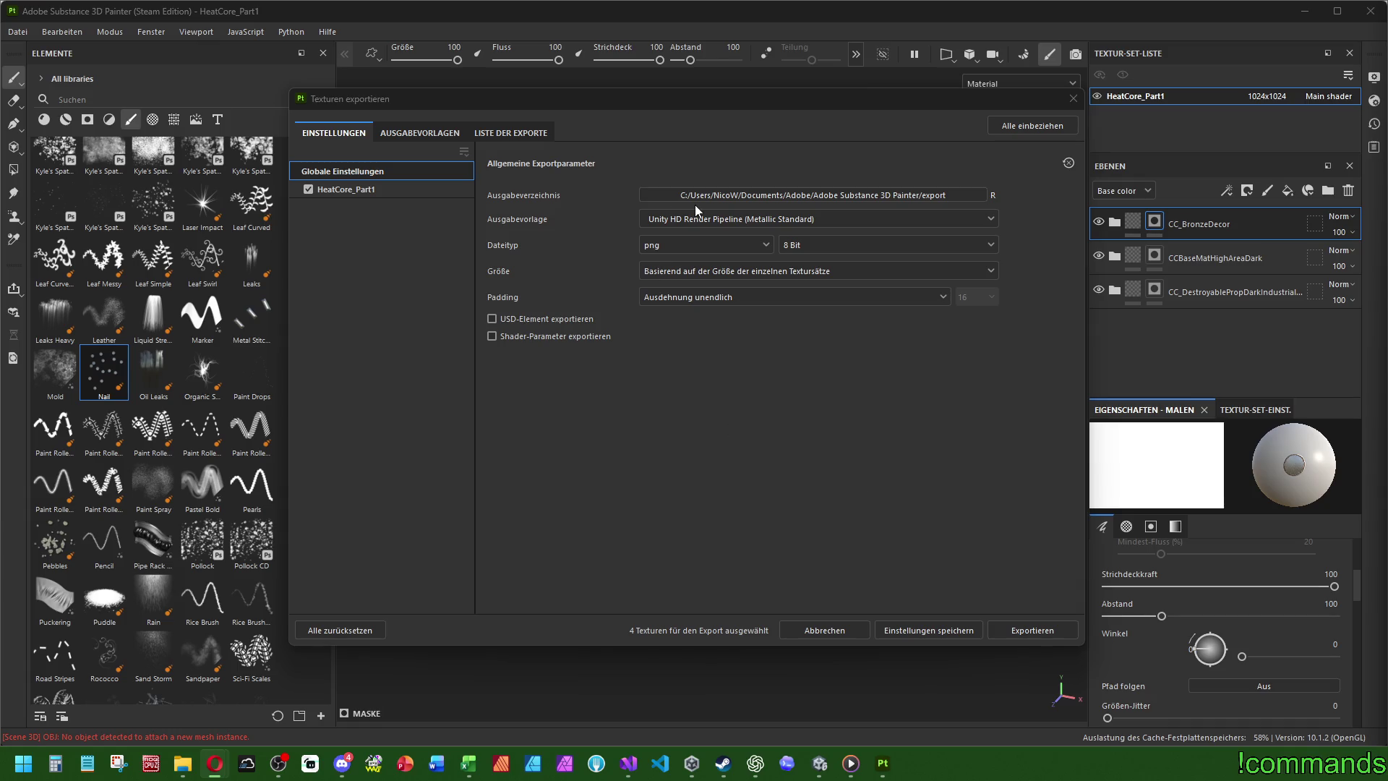
Step: Review Output Templates and HeatCore_Part1 export settings, then open the Output directory folder picker
mouse_move(708, 99)
mouse_down()
mouse_move(674, 131)
mouse_move(690, 138)
mouse_up()
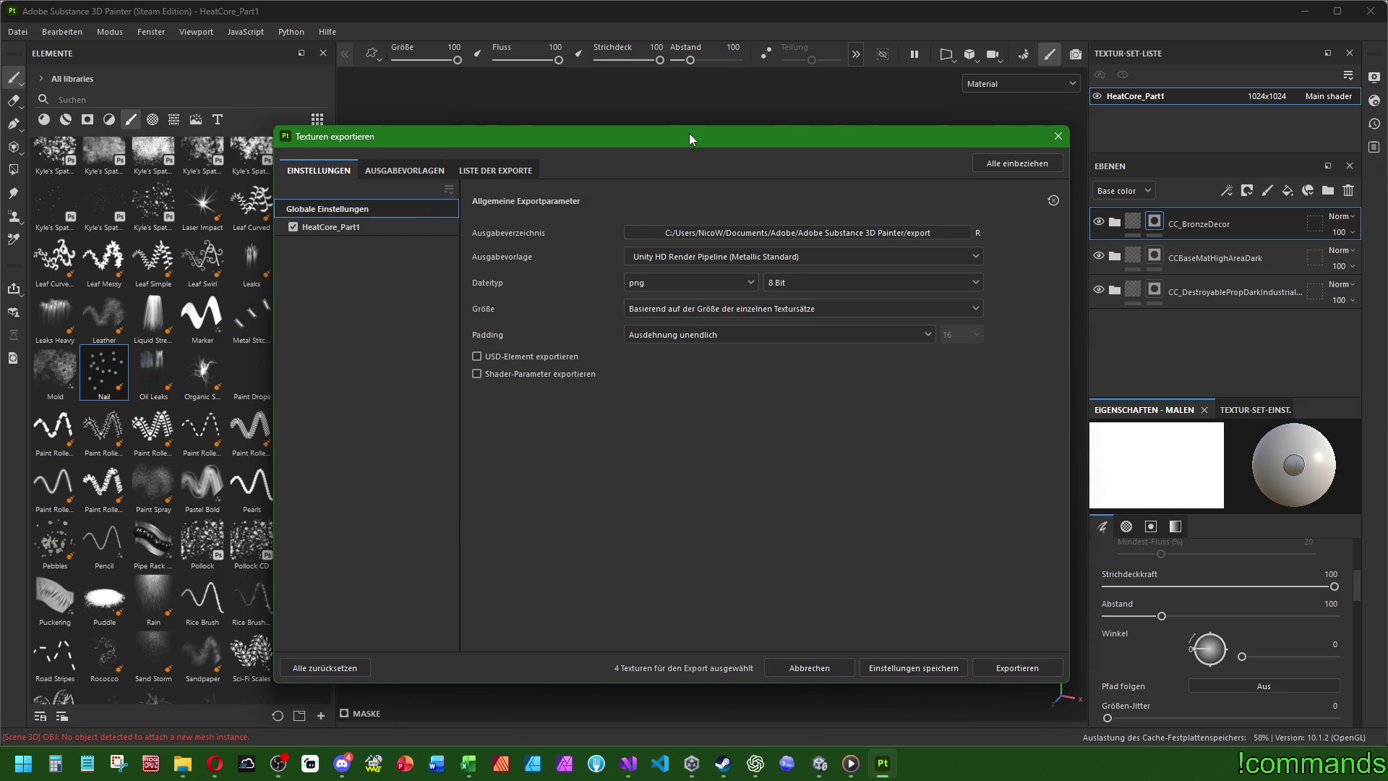
click(404, 170)
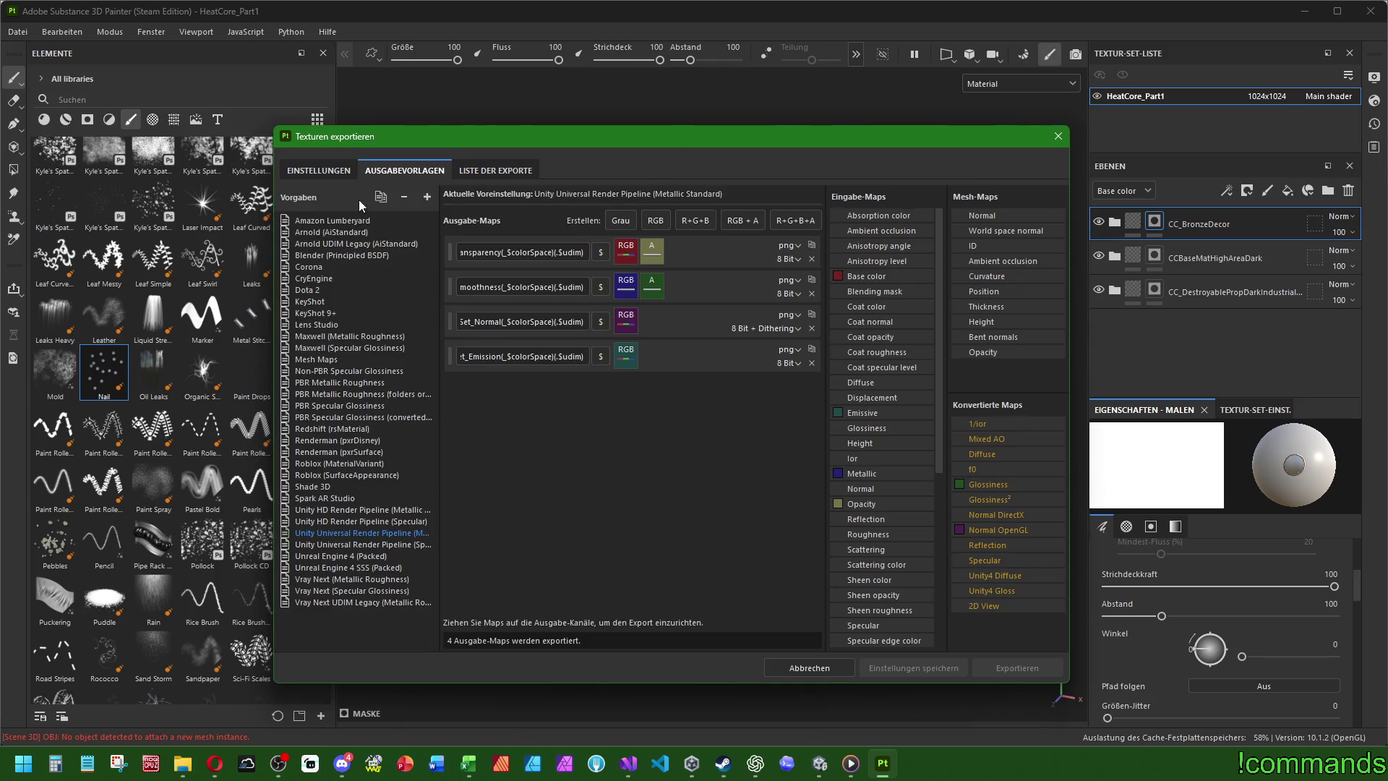
click(318, 170)
click(340, 226)
click(350, 209)
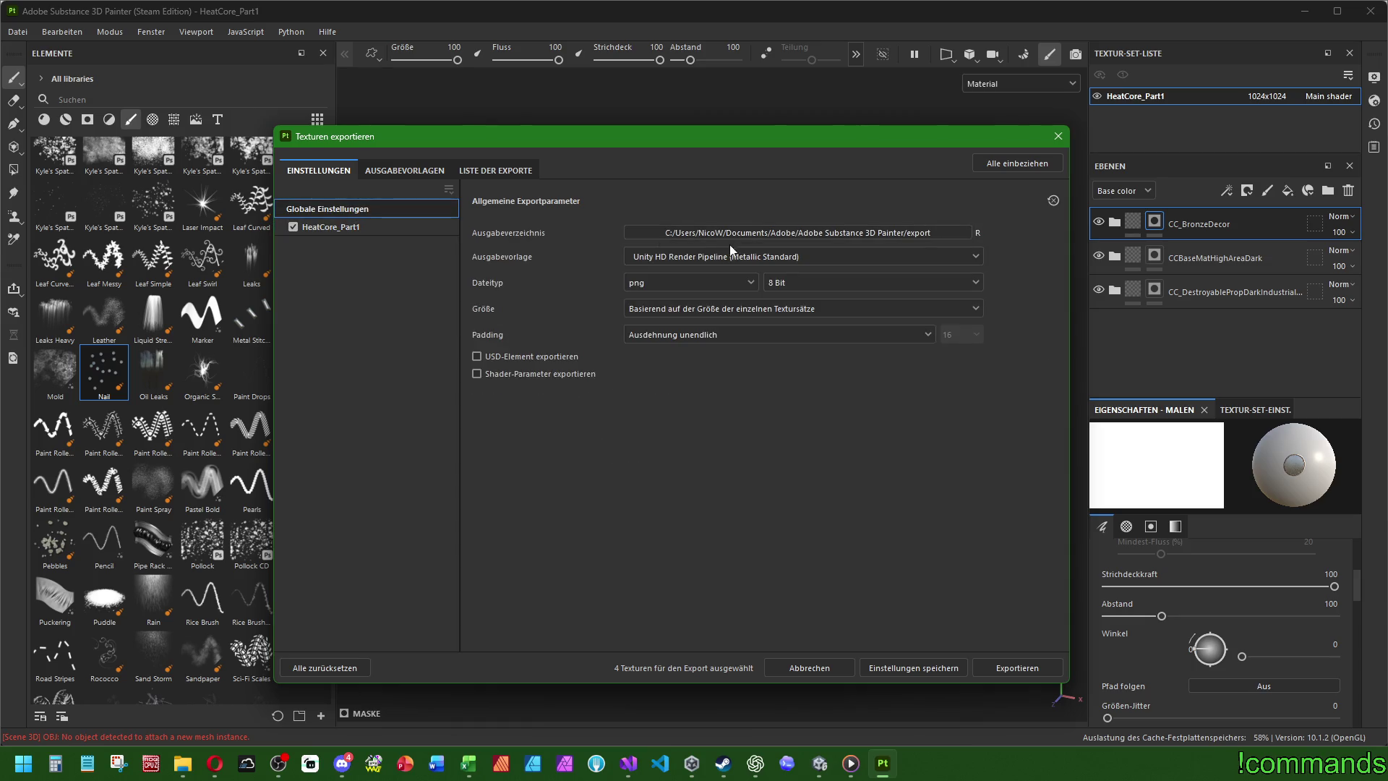
click(744, 230)
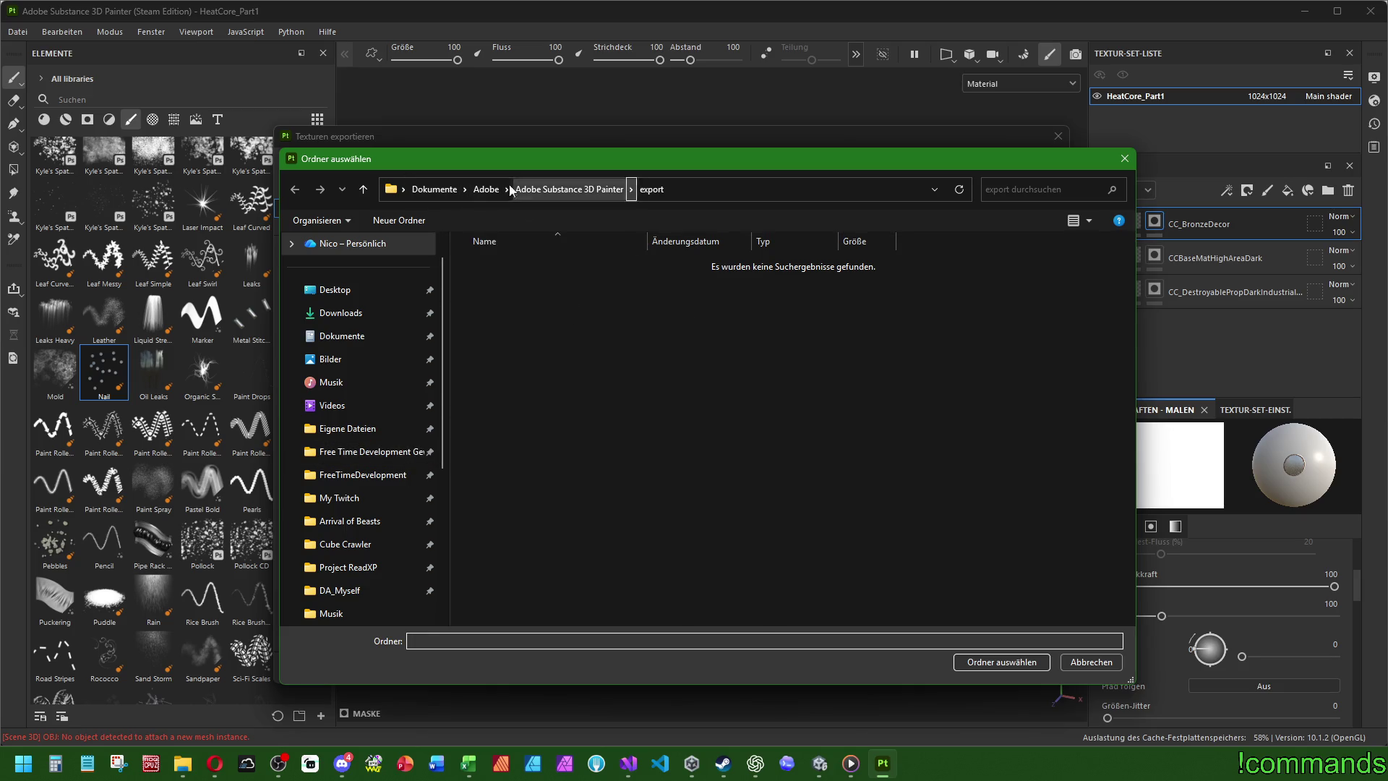
Step: Browse the export folder picker to Cube Crawler/Assets/Art/Textures/HangarMaterials/Higharea
click(346, 544)
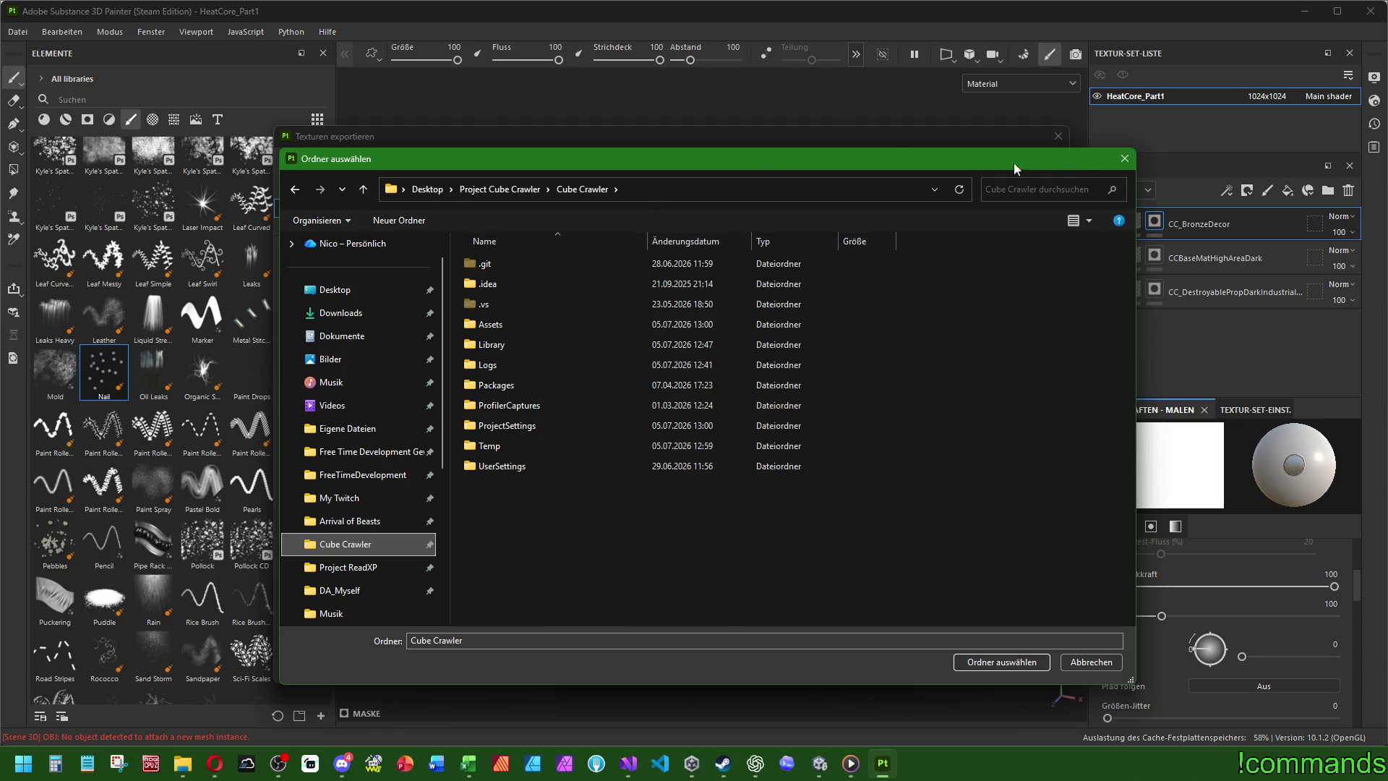
click(507, 327)
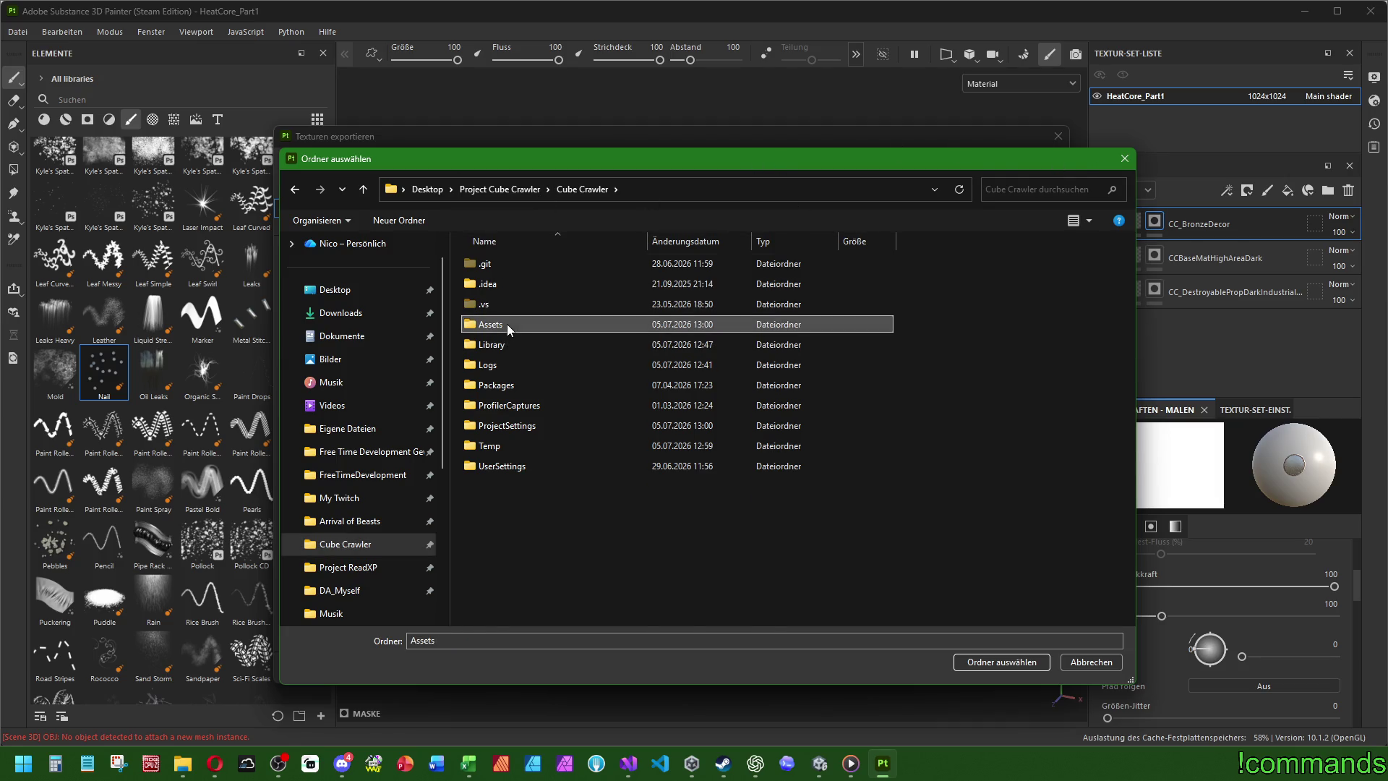
double_click(508, 325)
double_click(506, 275)
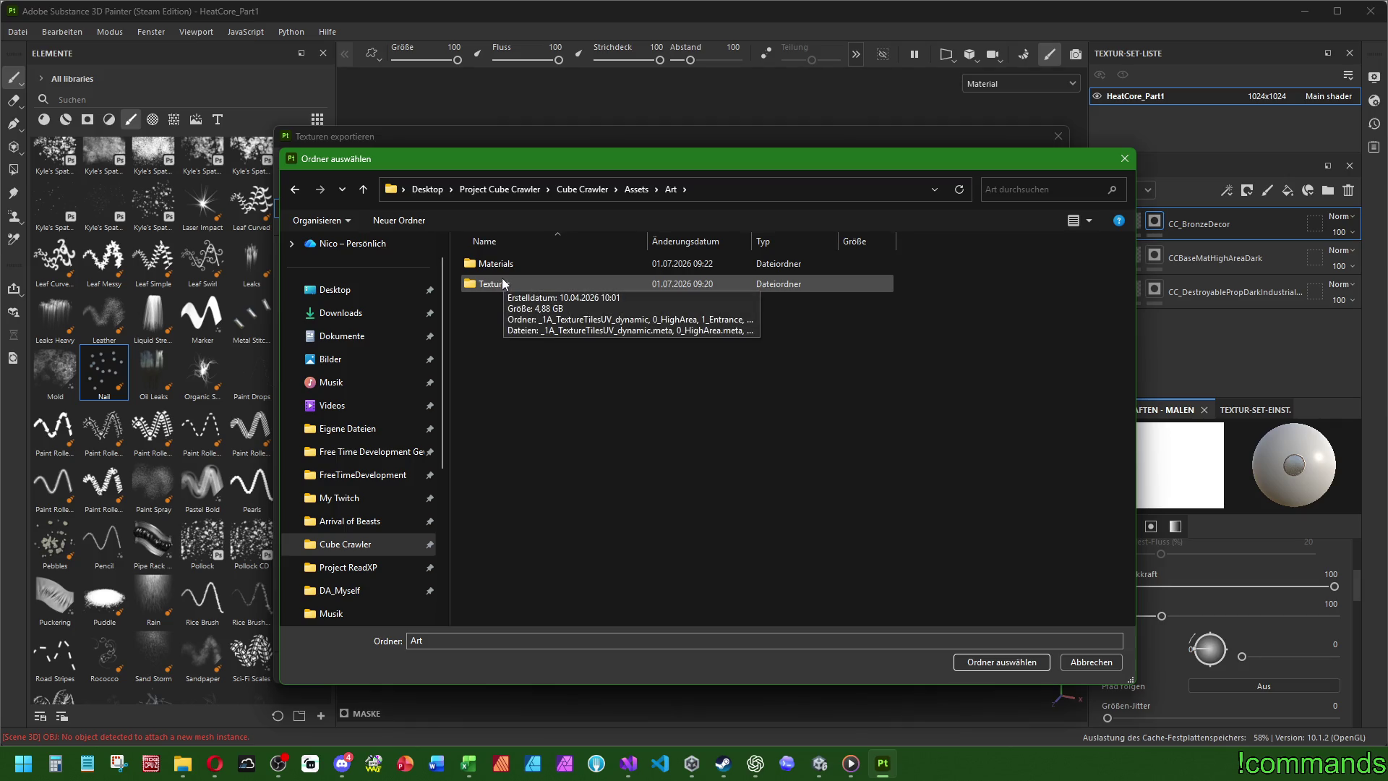
double_click(490, 285)
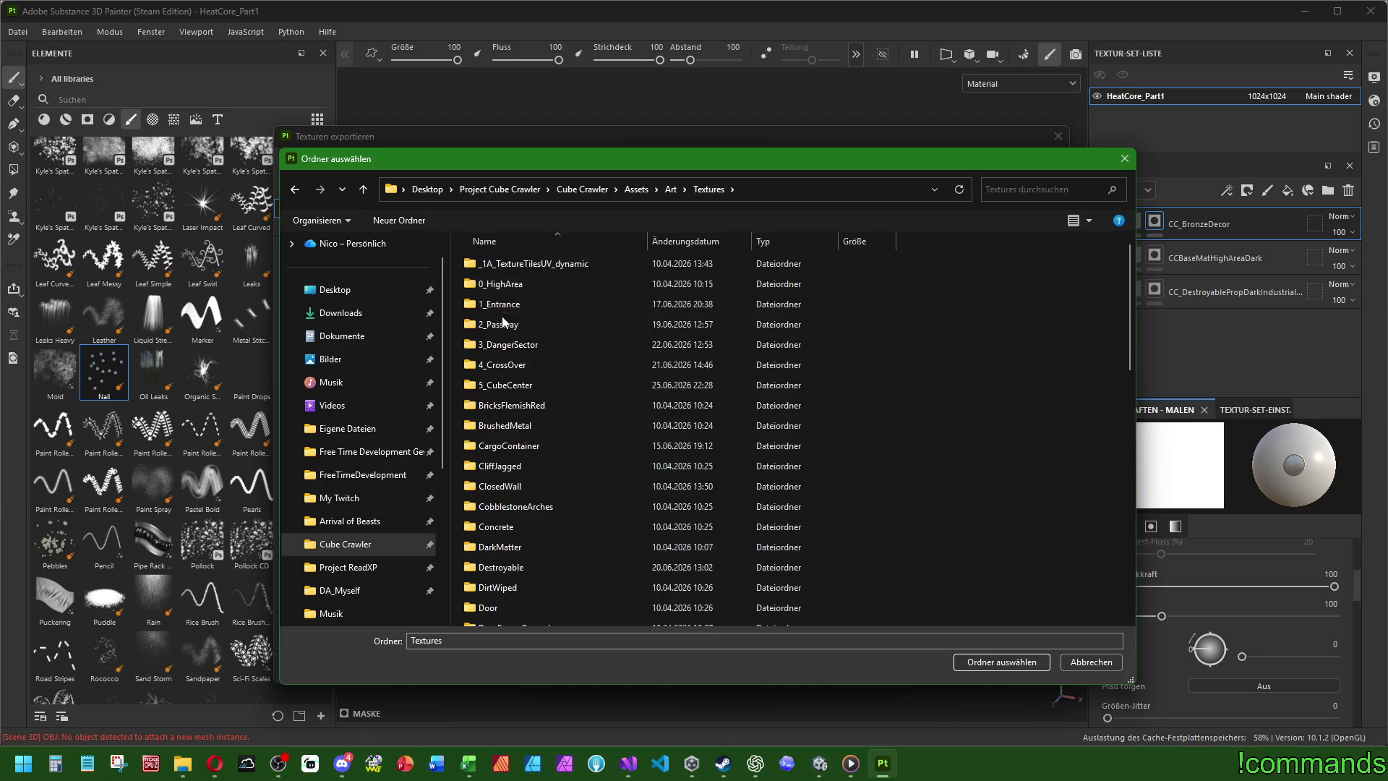
scroll(571, 481, down, 4)
scroll(517, 441, down, 4)
scroll(506, 575, down, 4)
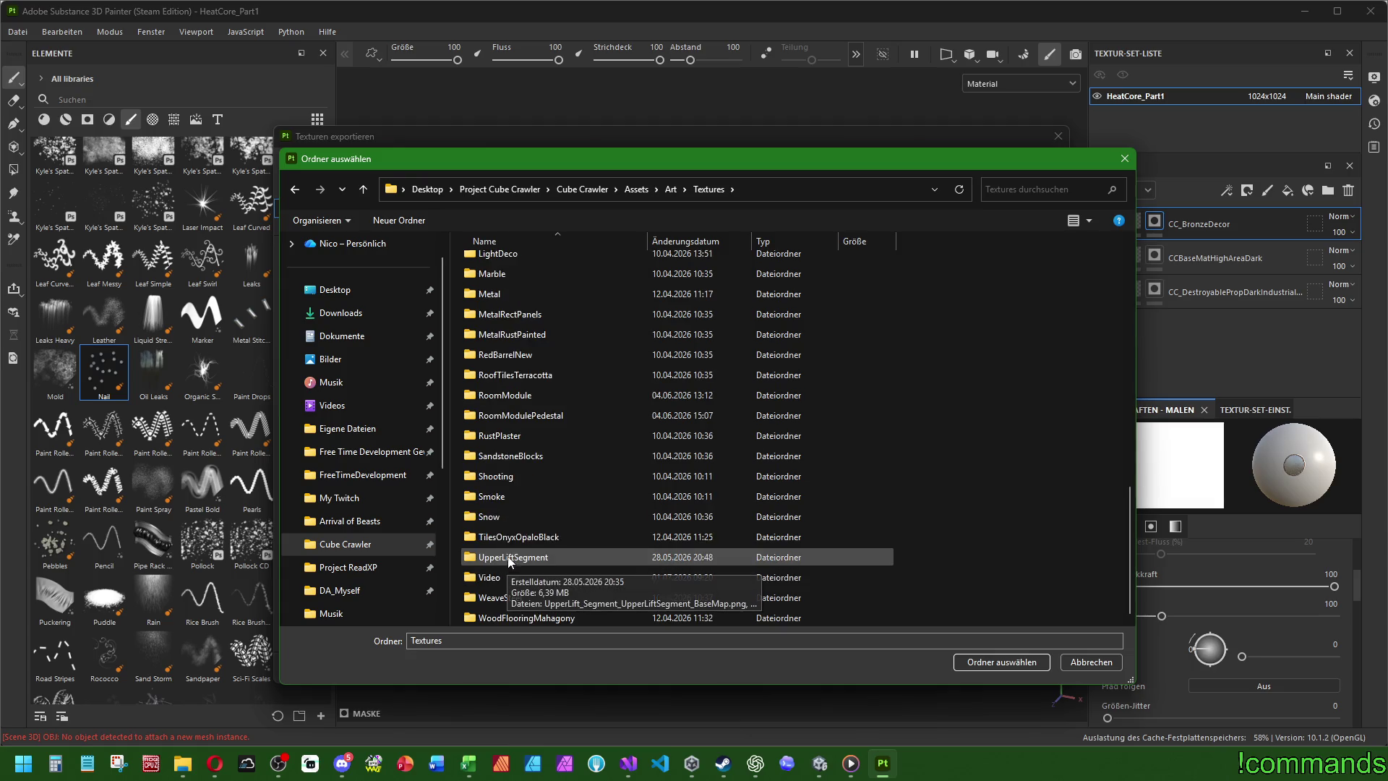
scroll(651, 376, up, 4)
double_click(505, 318)
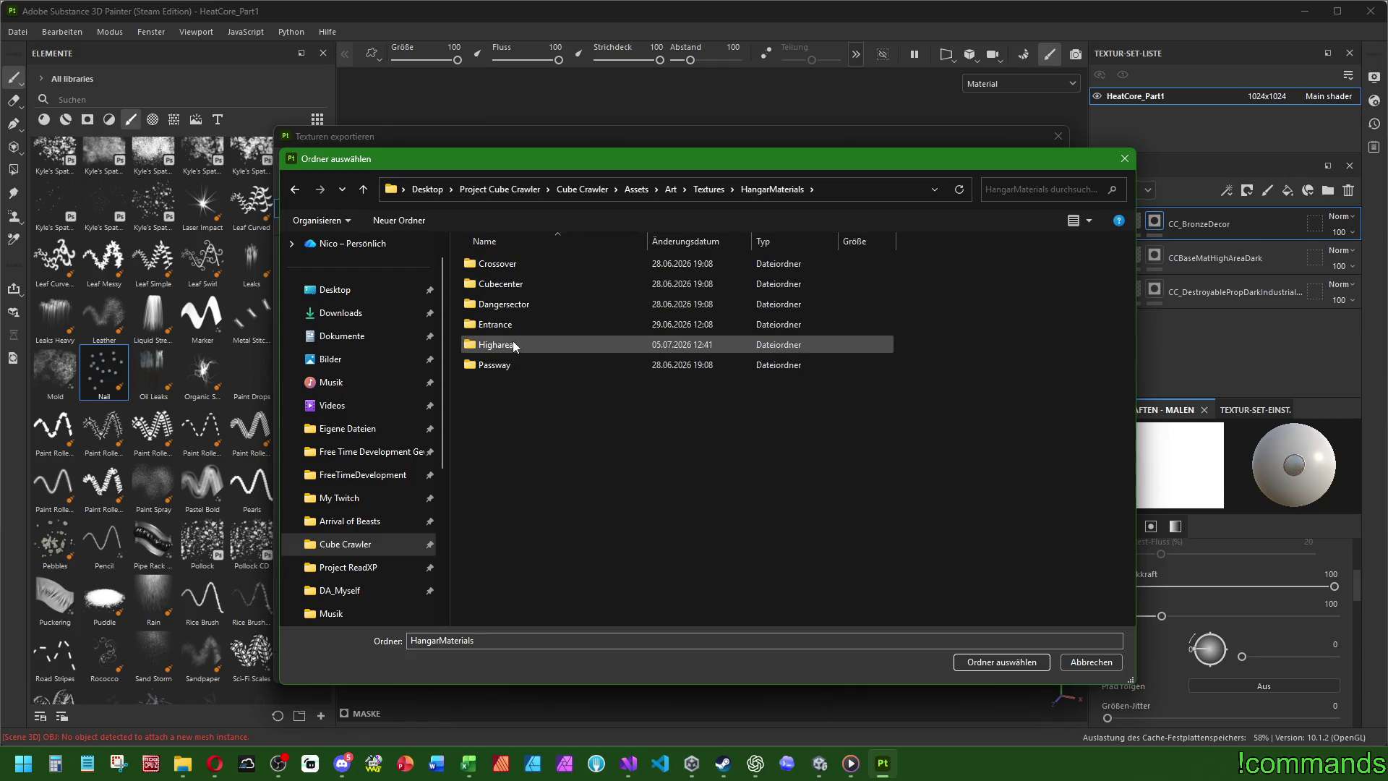
double_click(514, 344)
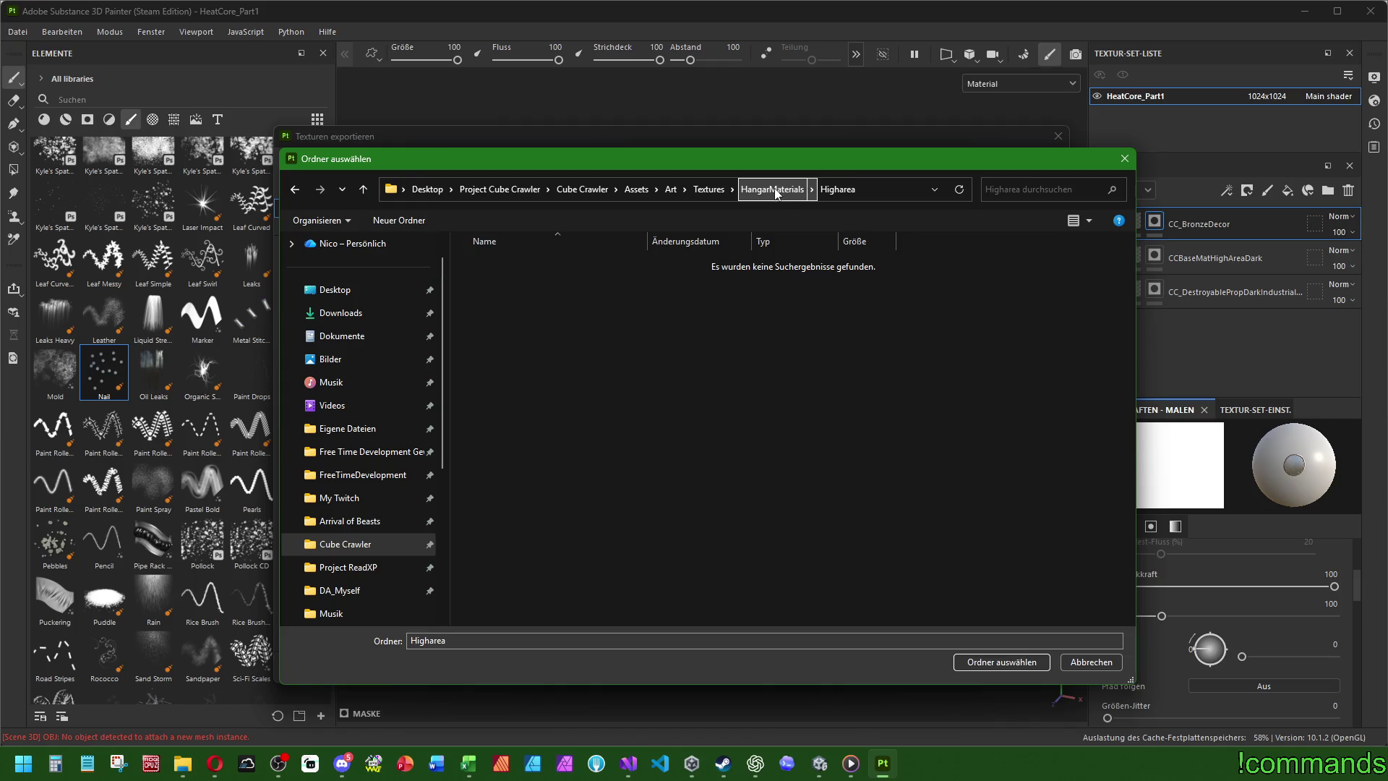
Step: Select Higharea as the output folder, export the textures, and close the export window
click(990, 665)
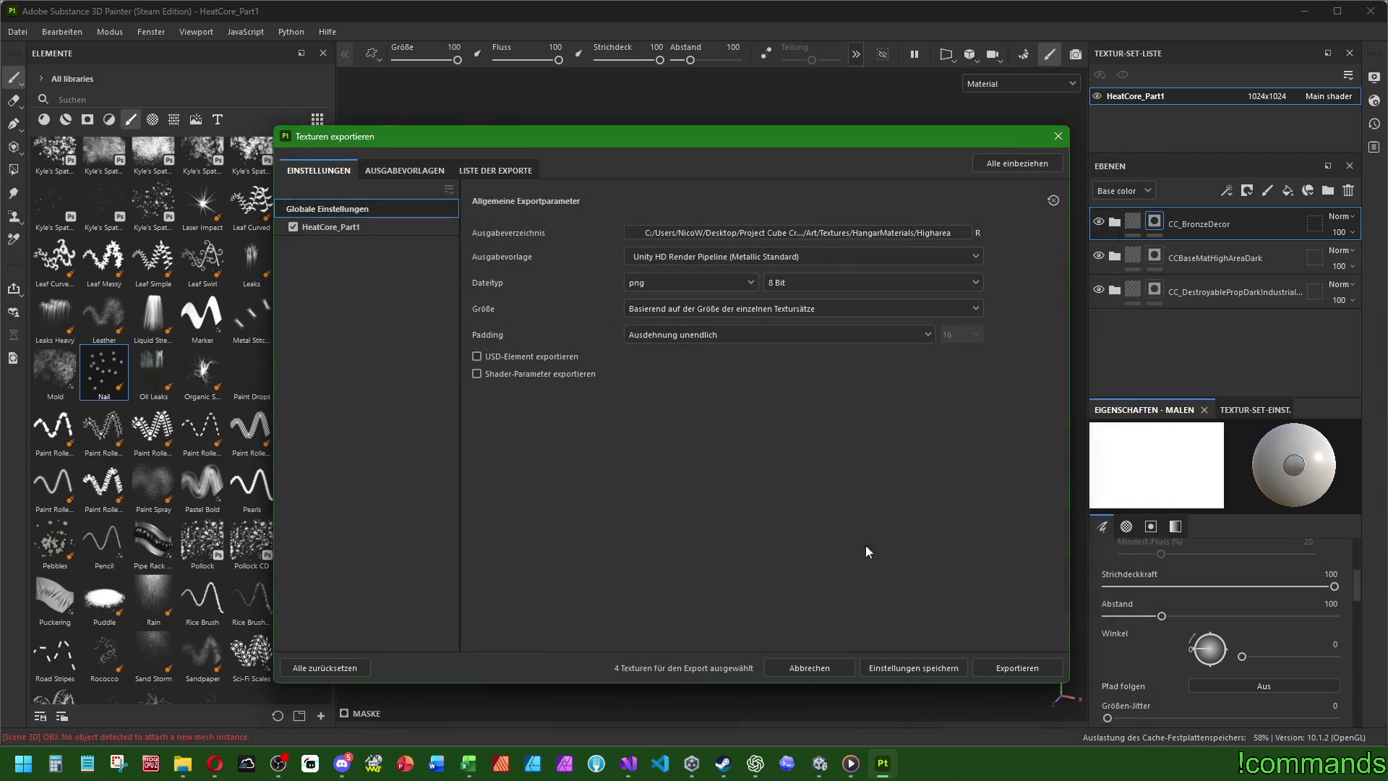
click(1003, 675)
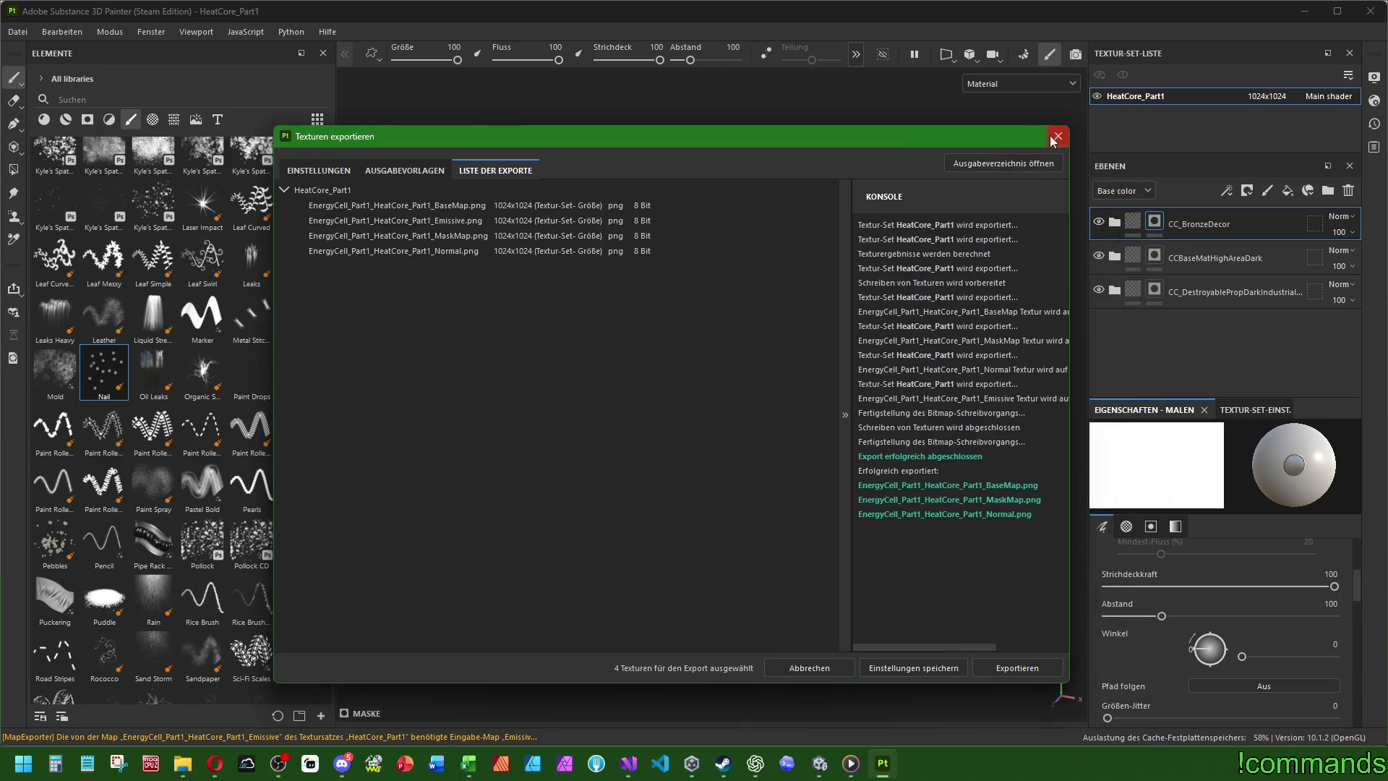
click(1058, 136)
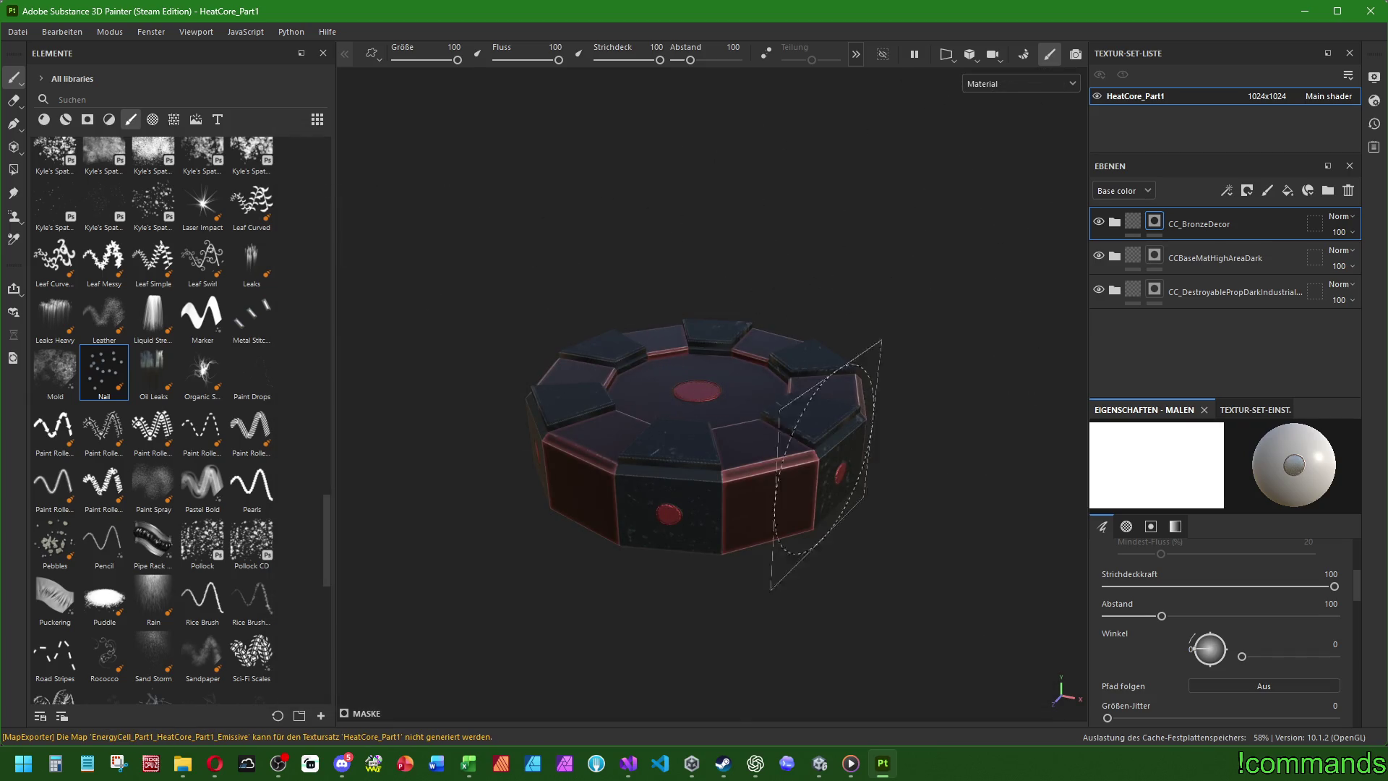
click(819, 763)
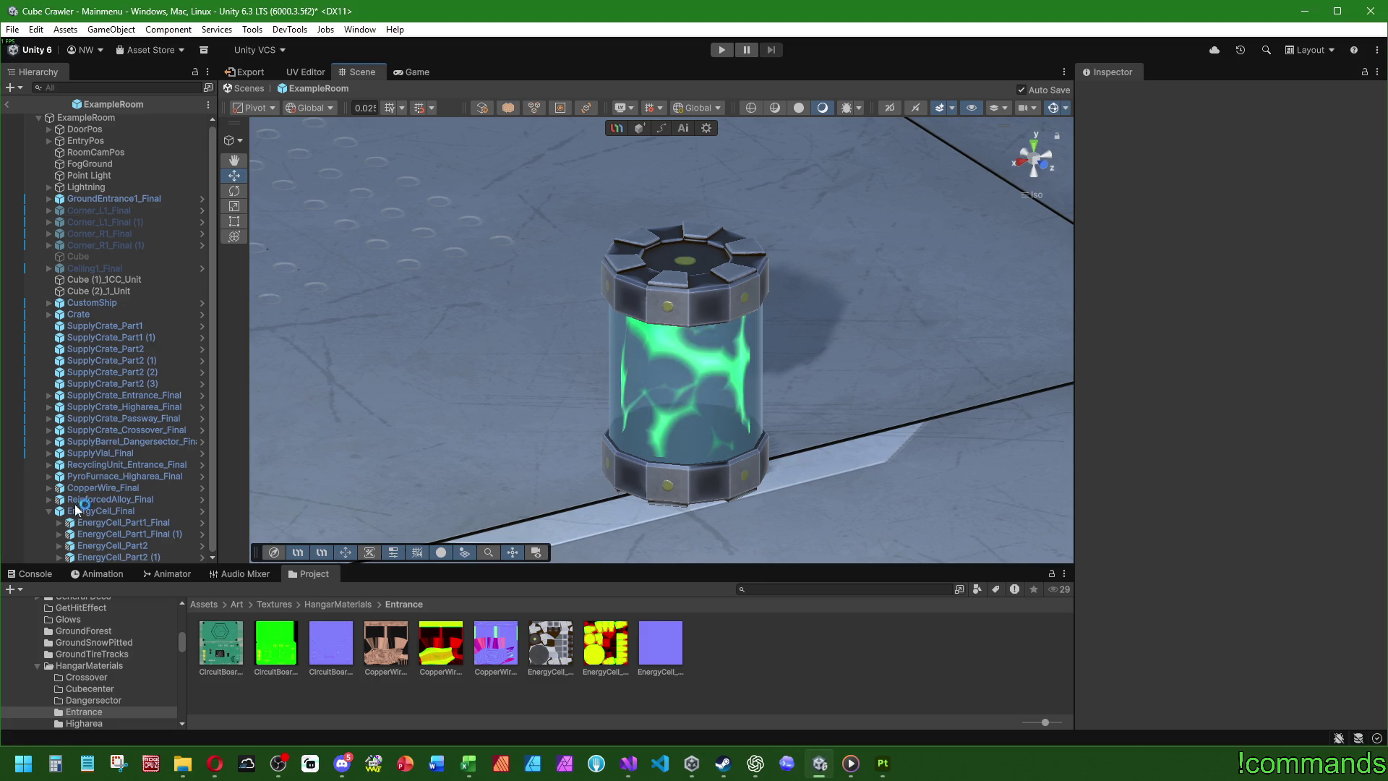
Step: Create an empty object in the Hierarchy named HeatCore_Final
click(48, 511)
right_click(94, 519)
click(154, 276)
text(HeatCore_)
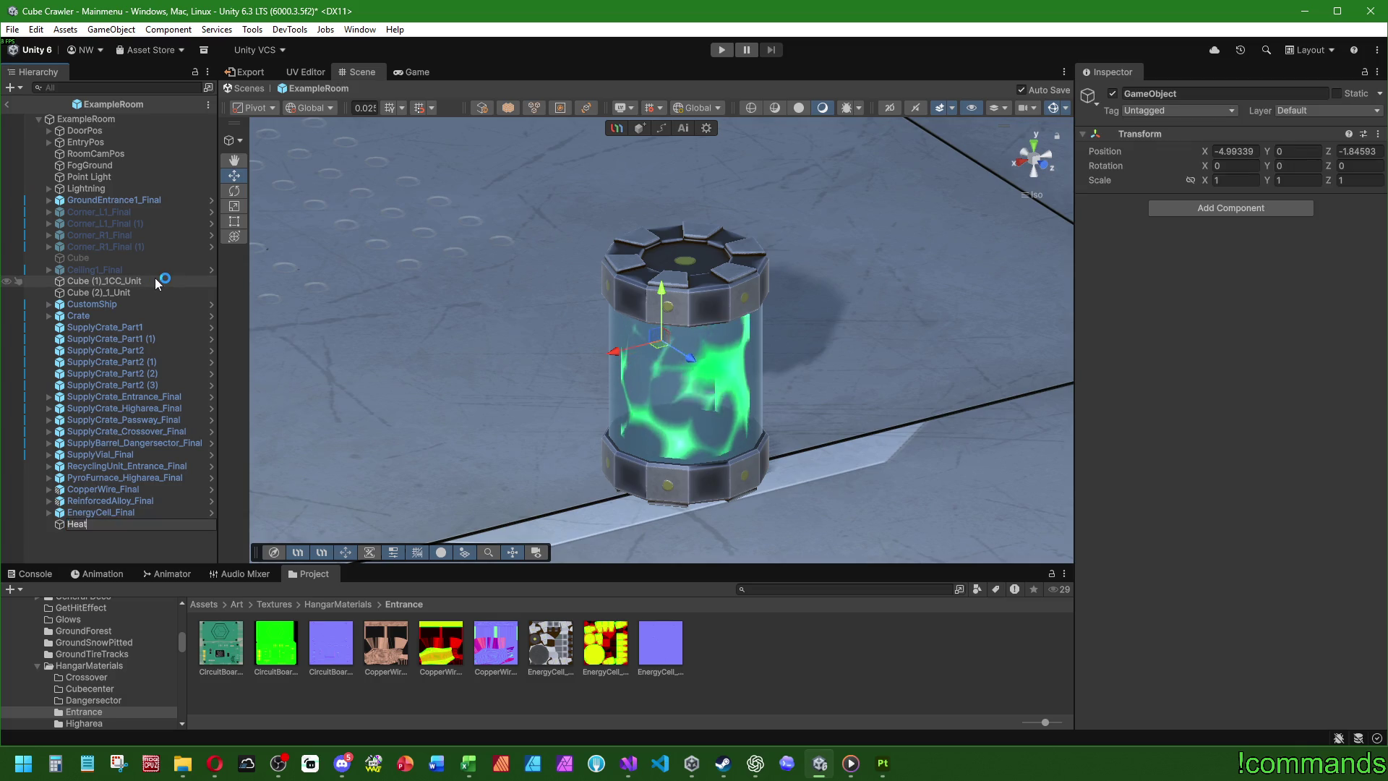
text(Final)
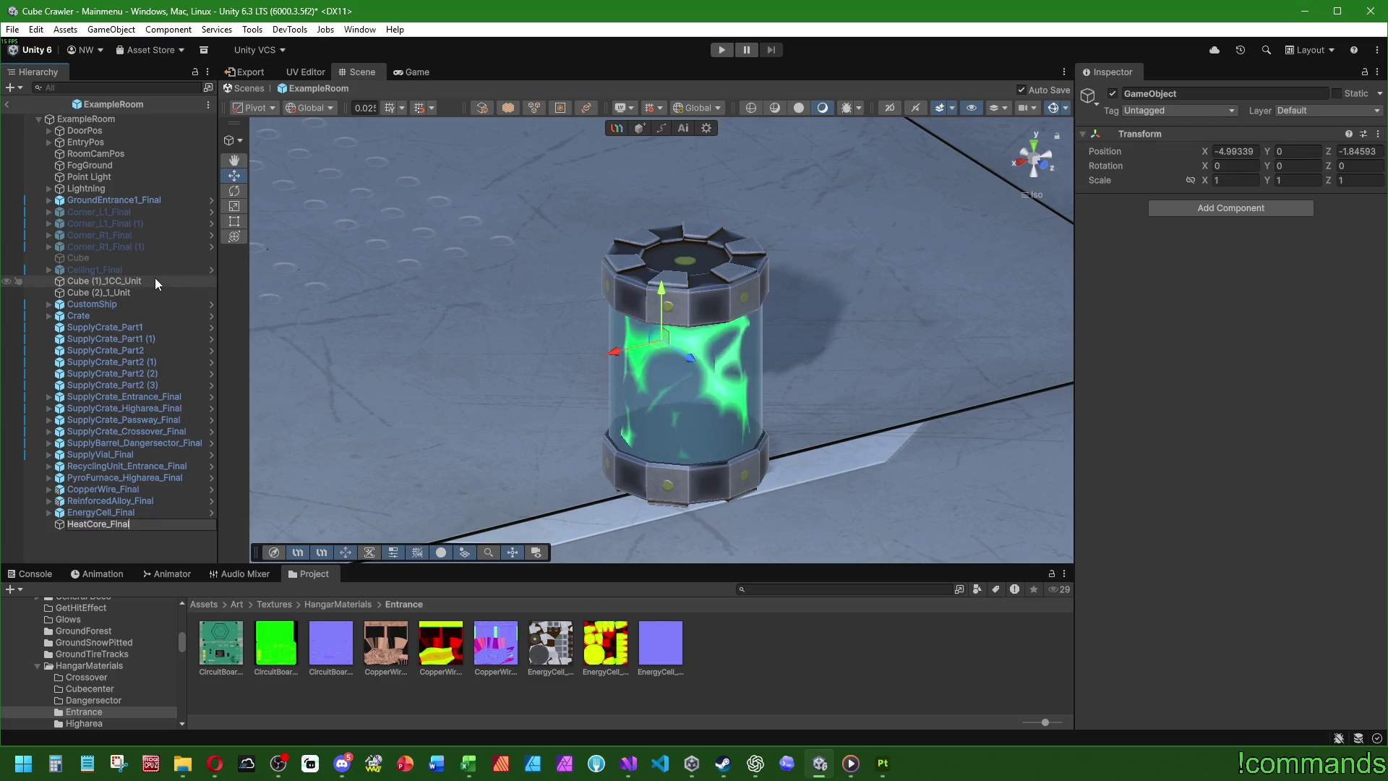
key(Return)
Step: Reset HeatCore_Final's Transform and set its Position X to -12
right_click(1137, 133)
click(1157, 138)
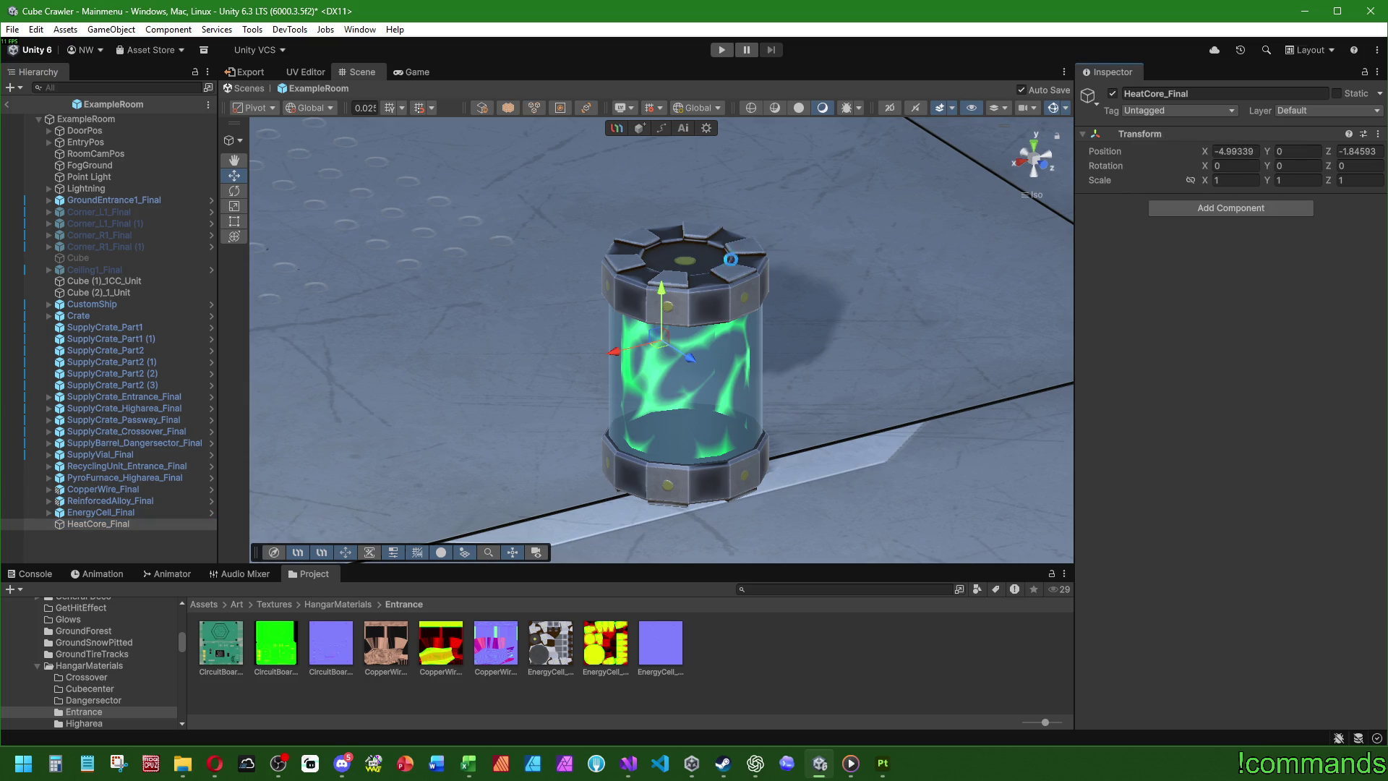
scroll(710, 301, down, 5)
click(1243, 150)
text(-4)
key(BackSpace)
text(12)
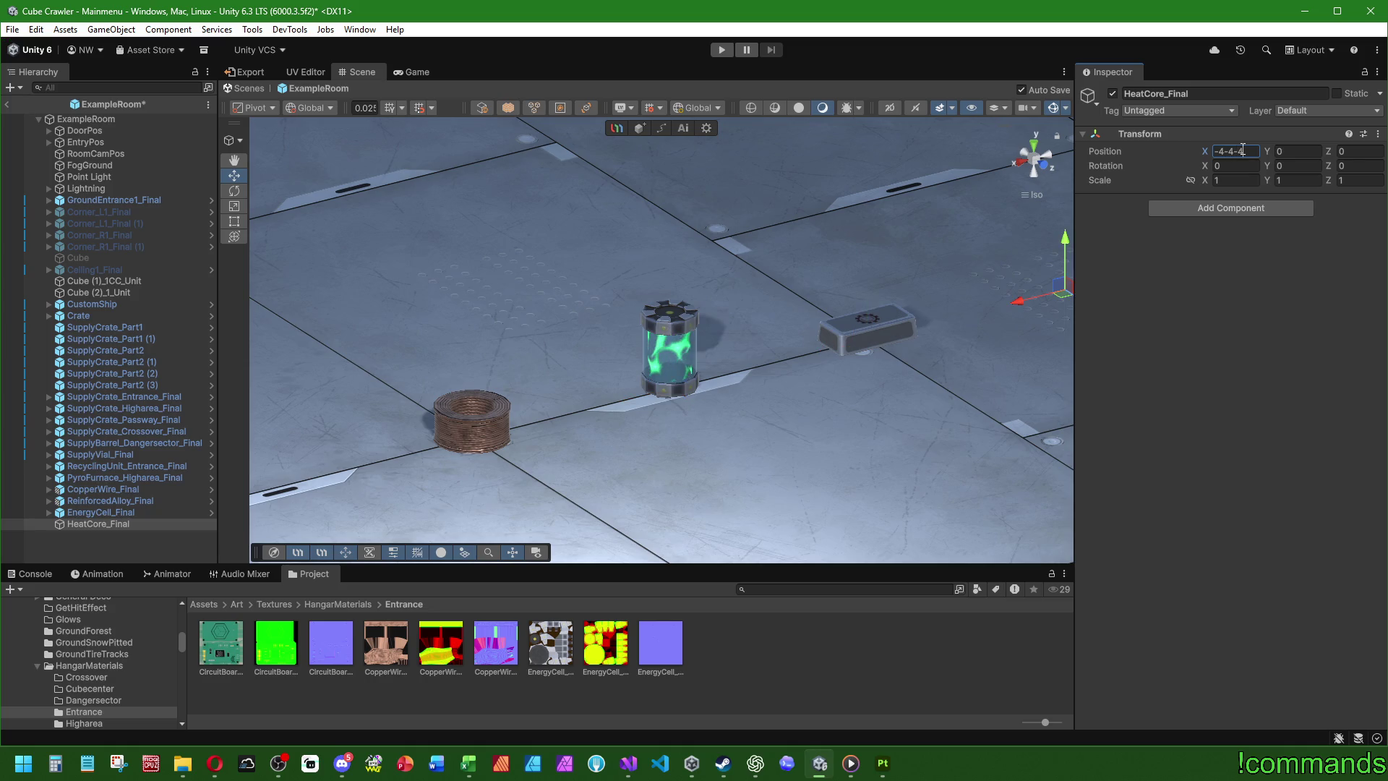
drag(872, 290, 577, 370)
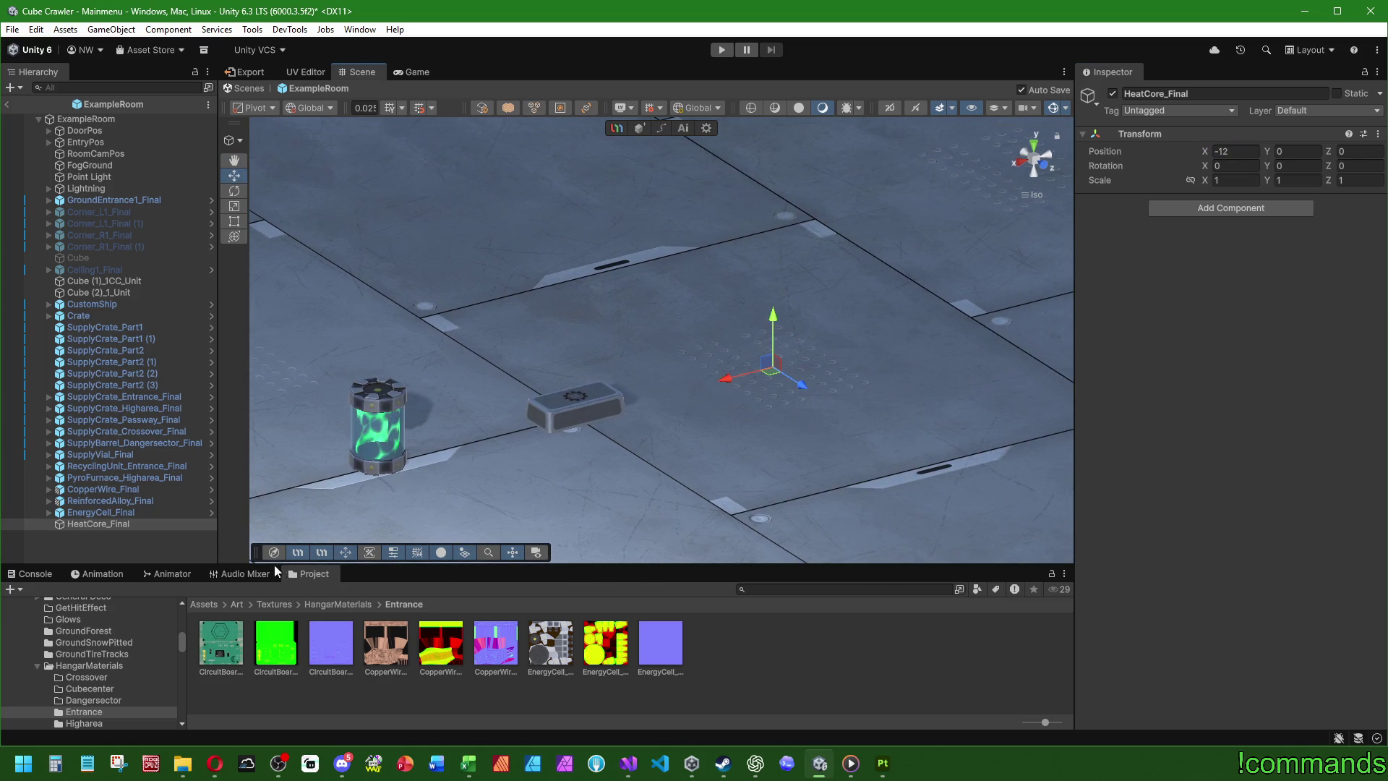
Step: Open SubstanceObj > HangarMaterials > Entrance > EnergyCell in the Project window
click(204, 604)
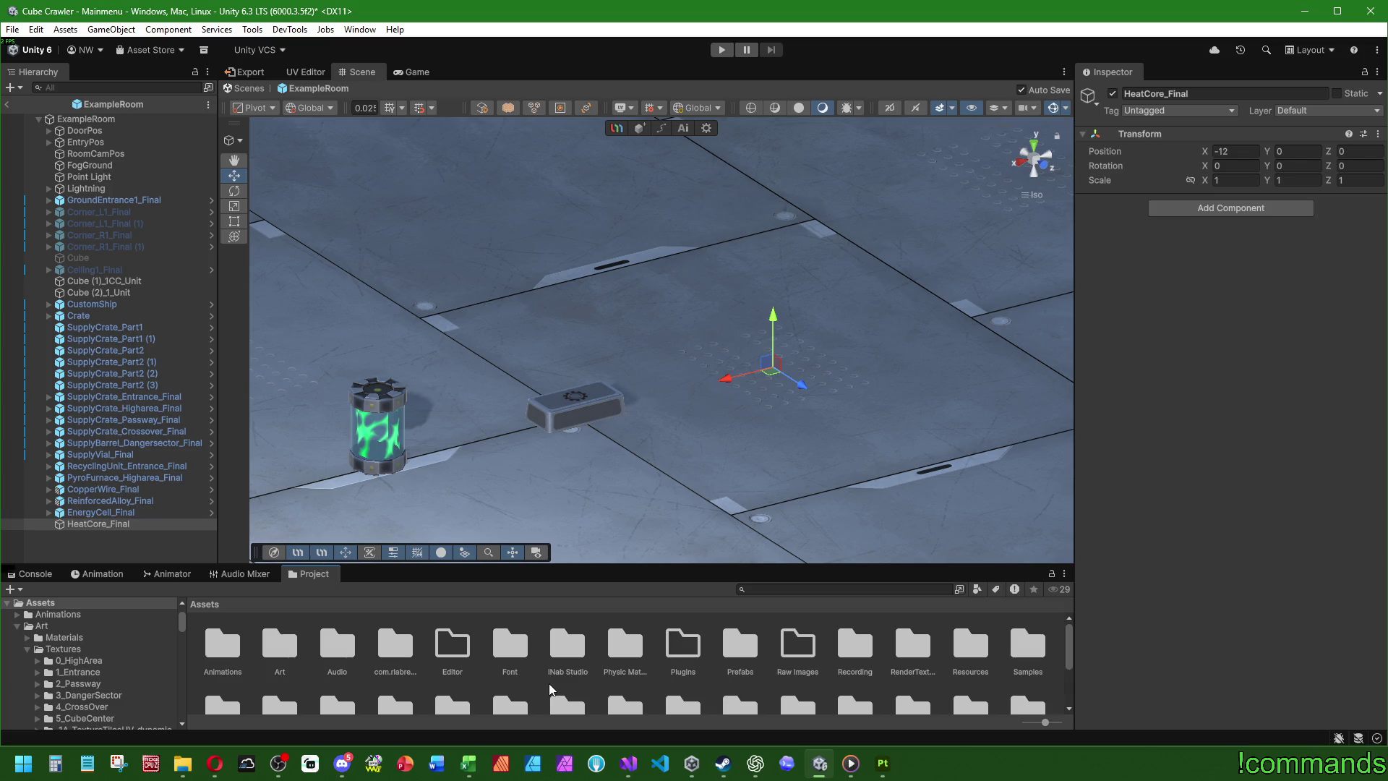
scroll(549, 689, down, 2)
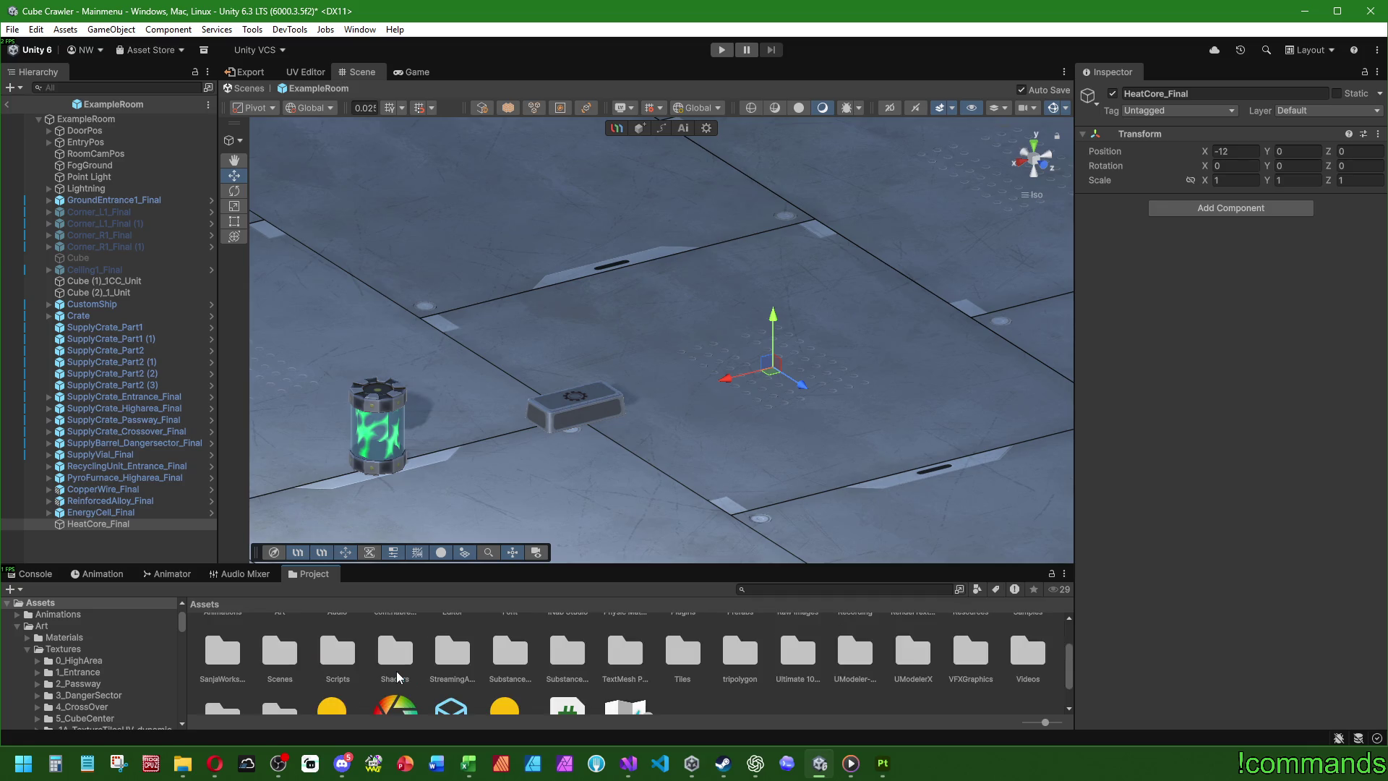
double_click(573, 654)
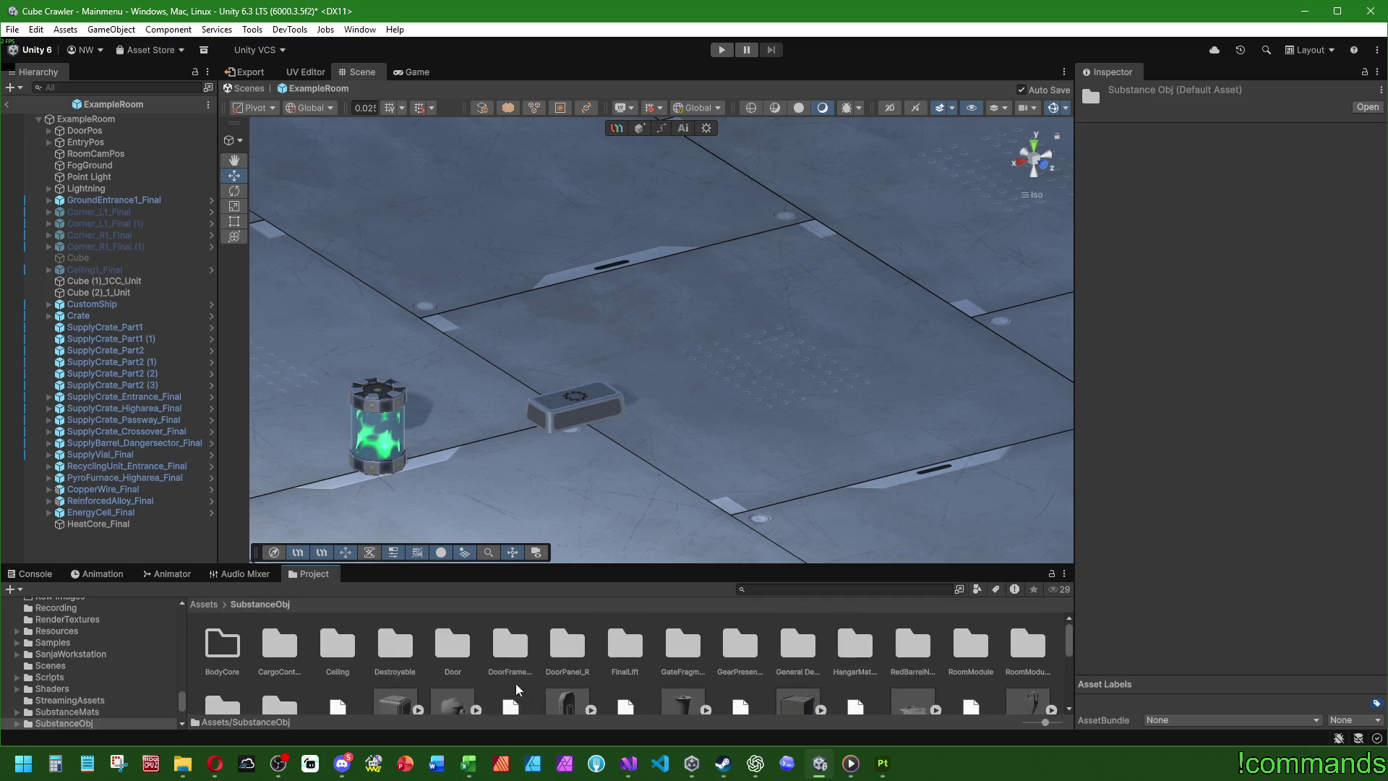
double_click(846, 655)
double_click(386, 647)
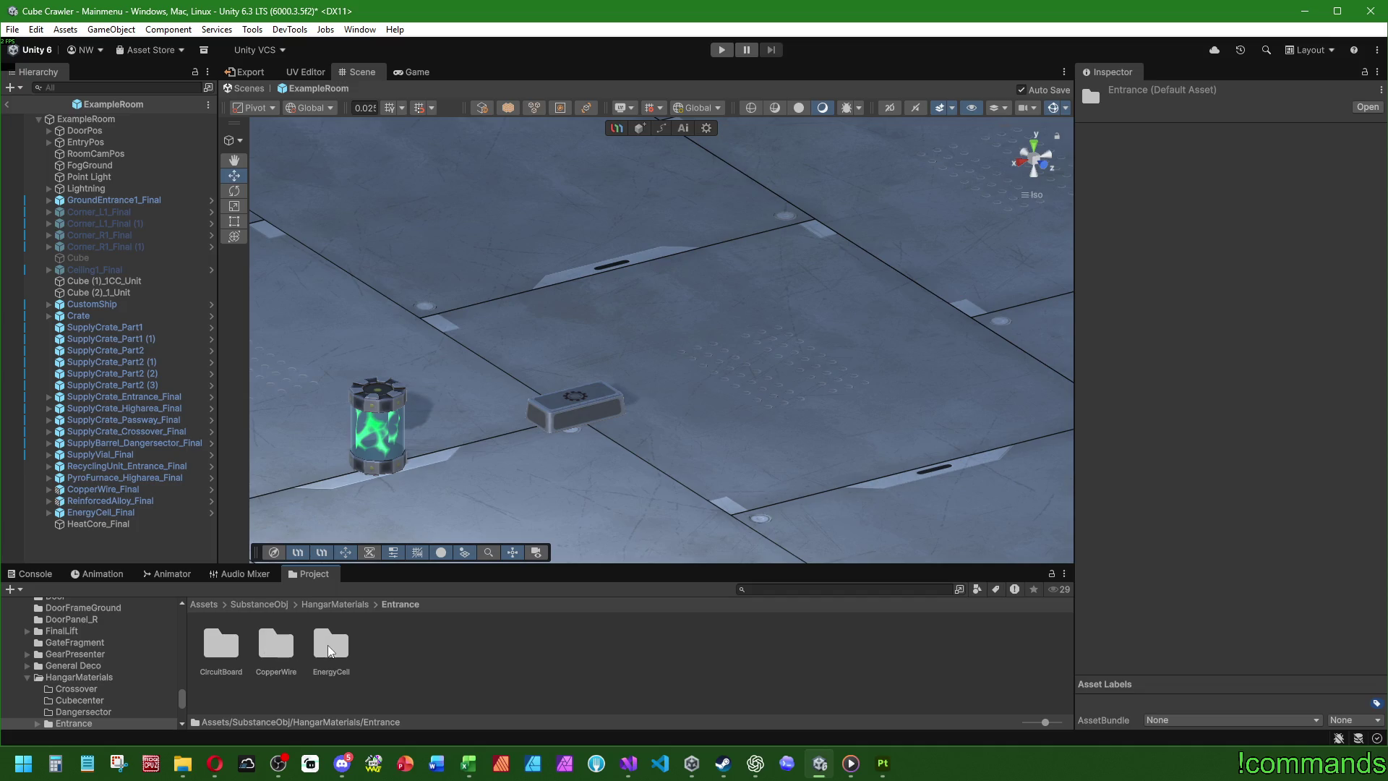
double_click(329, 651)
Step: Drag the EnergyCell prefab into the Hierarchy, creating an EnergyCell_Part1 instance in ExampleRoom
drag(222, 644, 105, 546)
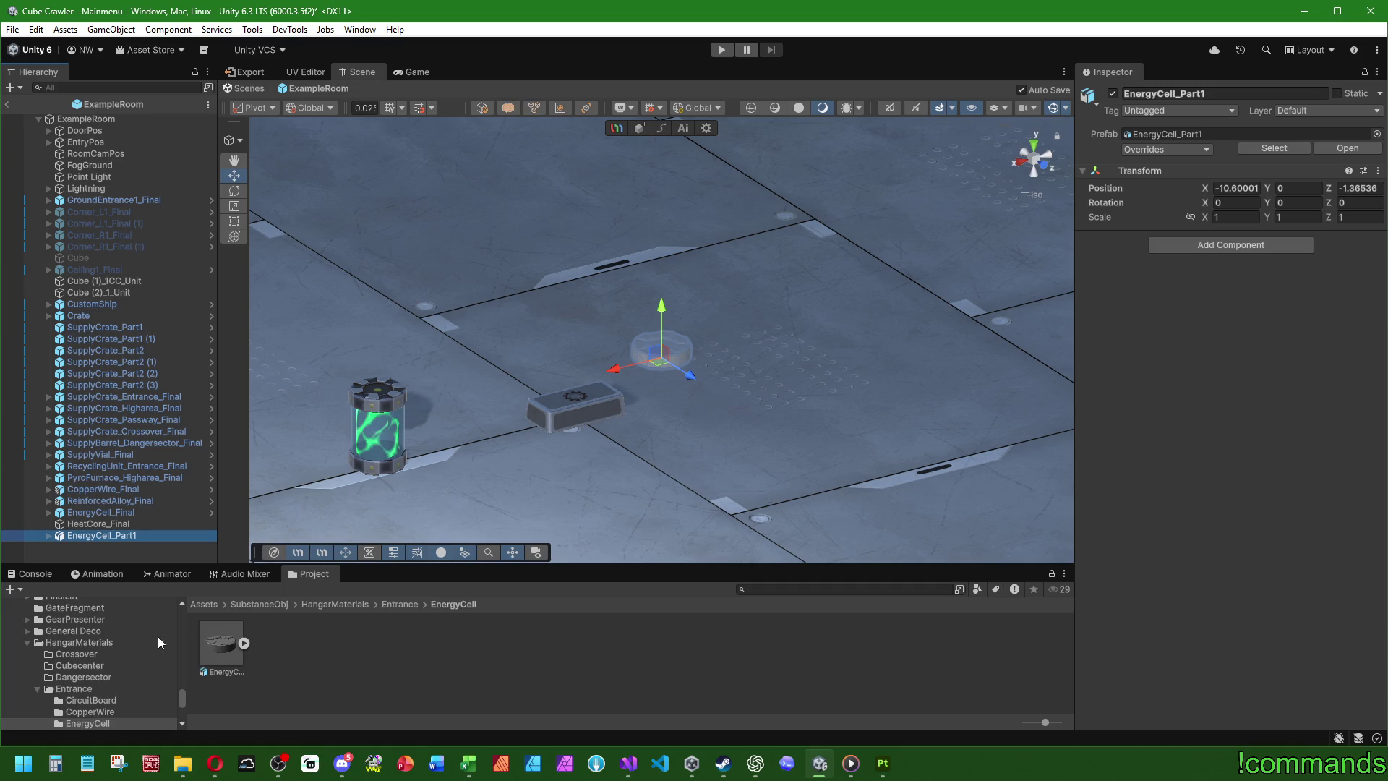
click(132, 544)
click(132, 533)
click(48, 536)
click(49, 536)
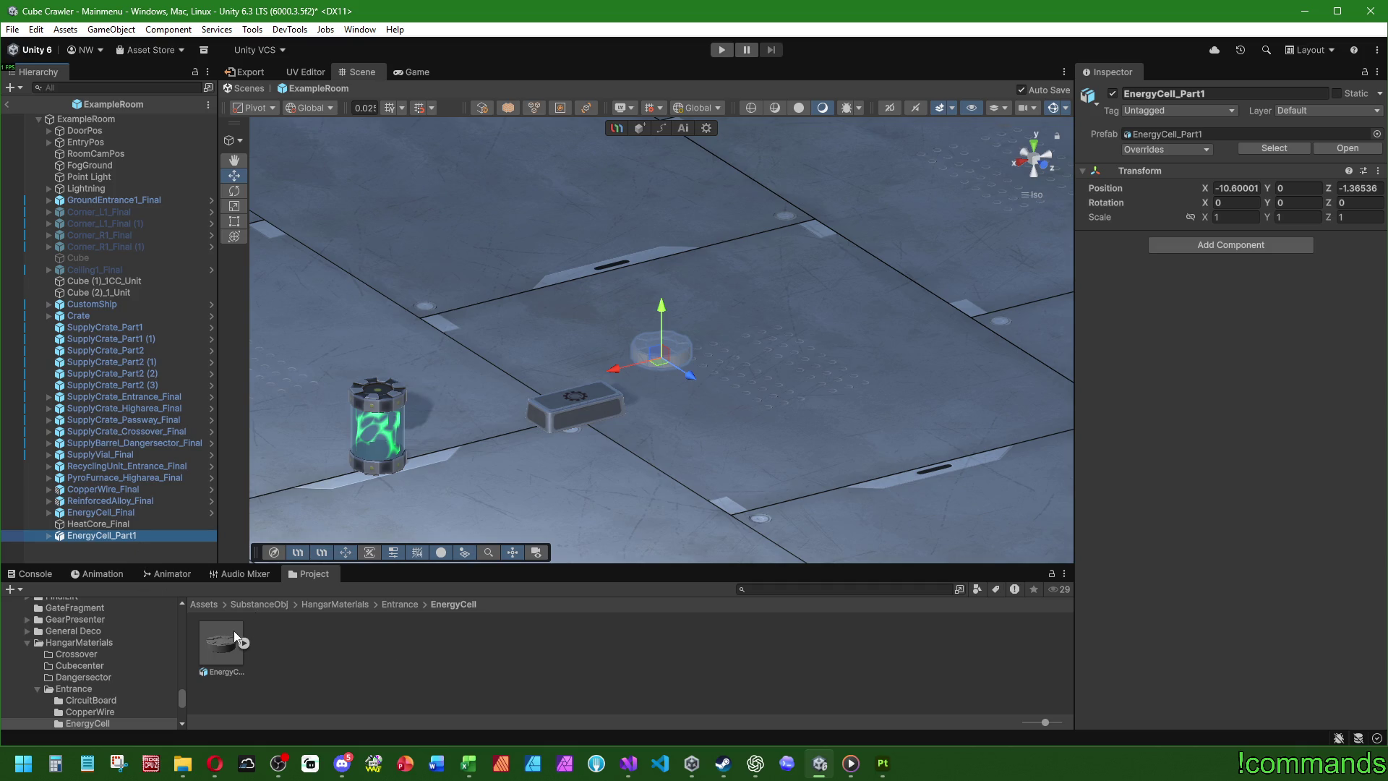
click(98, 523)
Step: Reset EnergyCell_Part1's Transform and set Position X to -12, matching HeatCore_Final
click(101, 535)
right_click(1153, 172)
click(1203, 174)
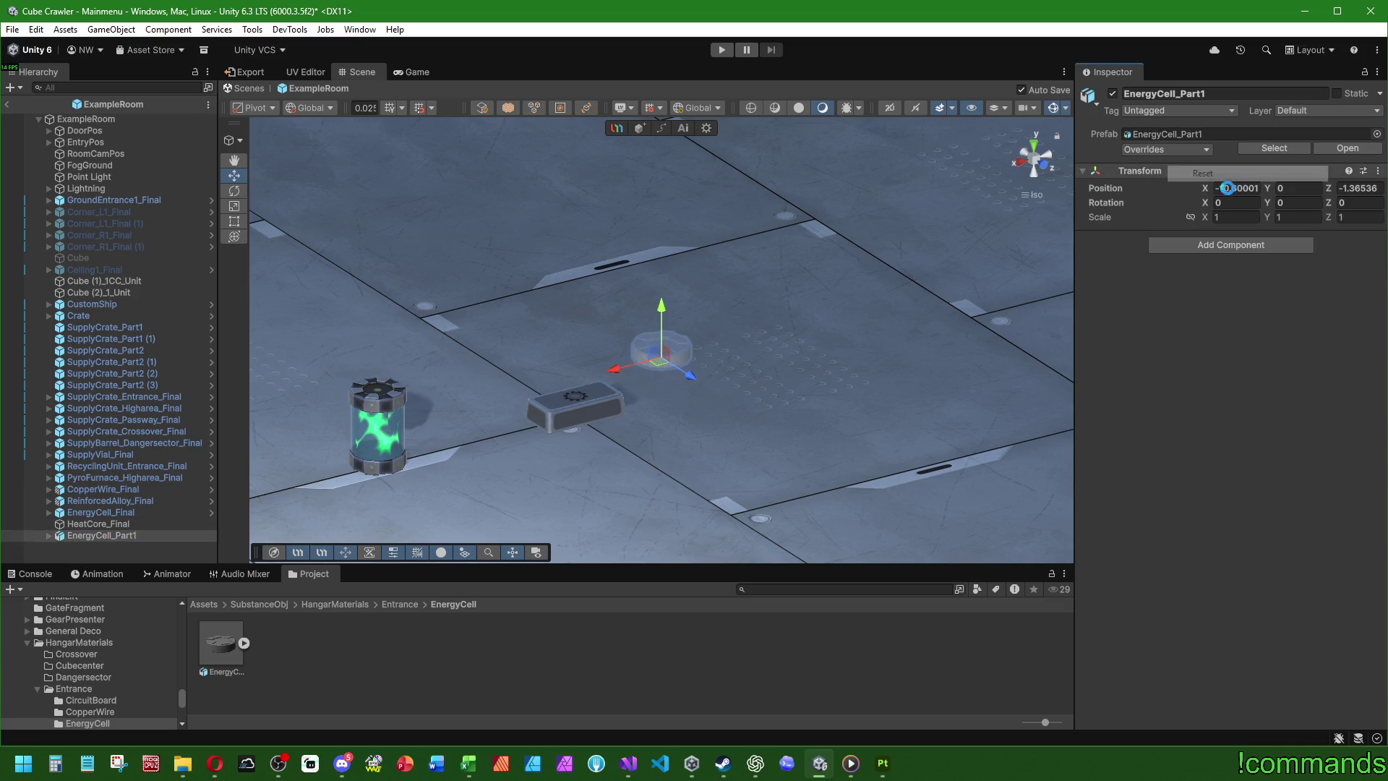
click(1237, 188)
text(-4)
key(BackSpace)
text(12)
key(Return)
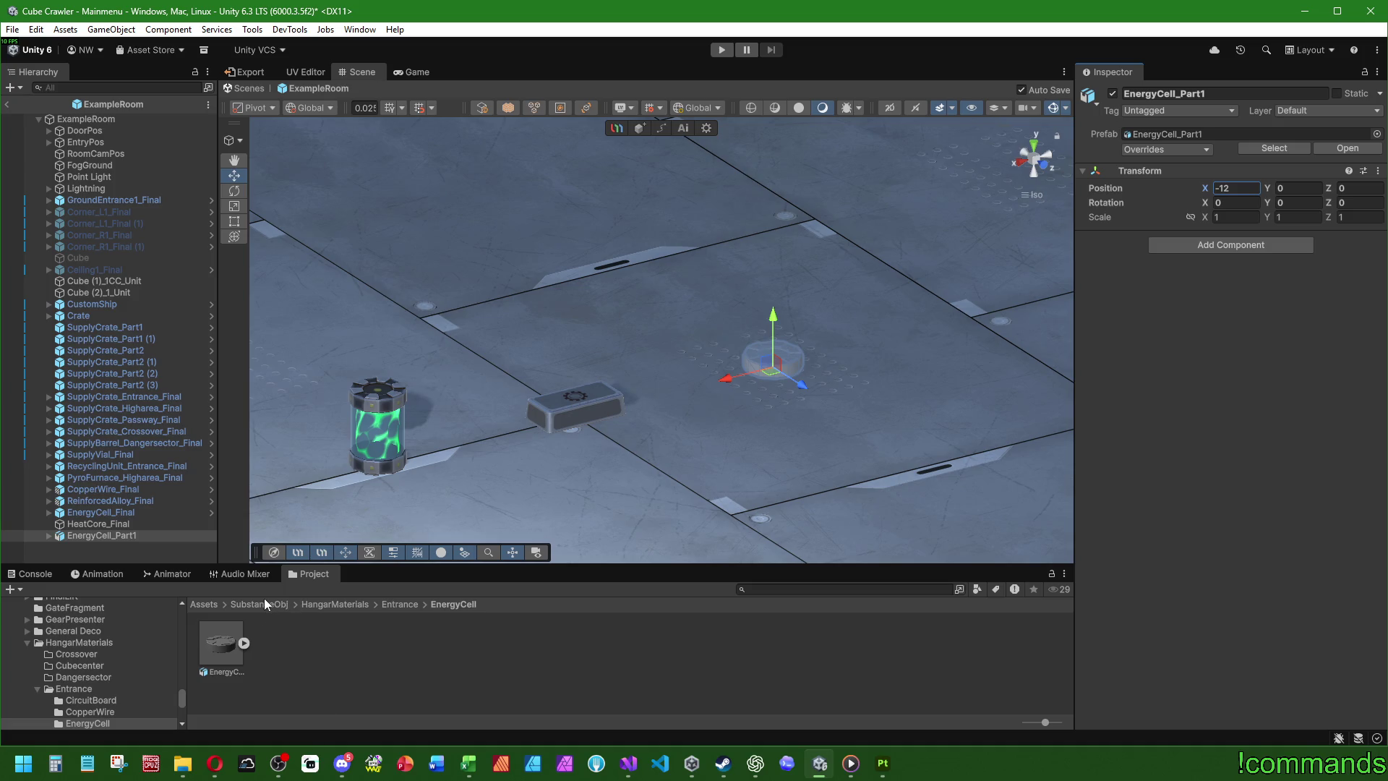
click(204, 604)
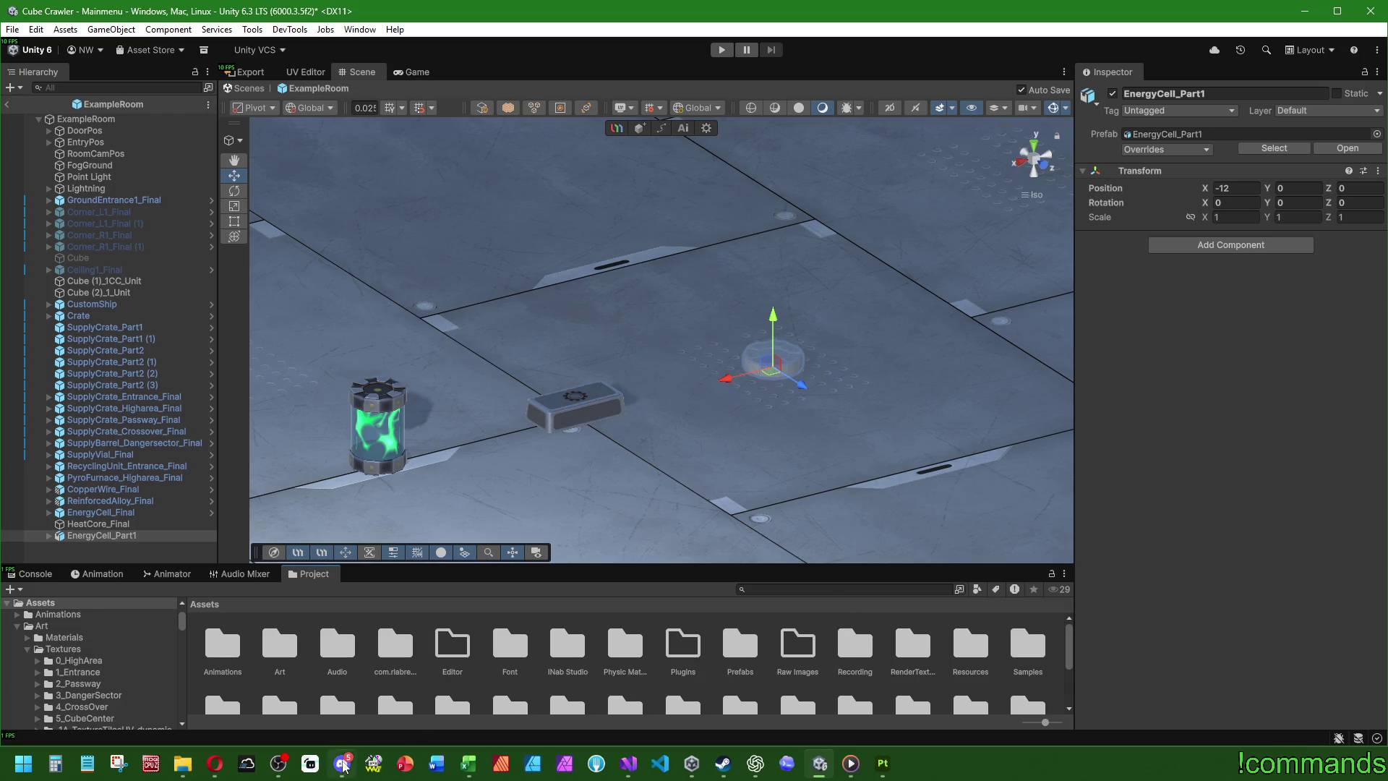
click(342, 763)
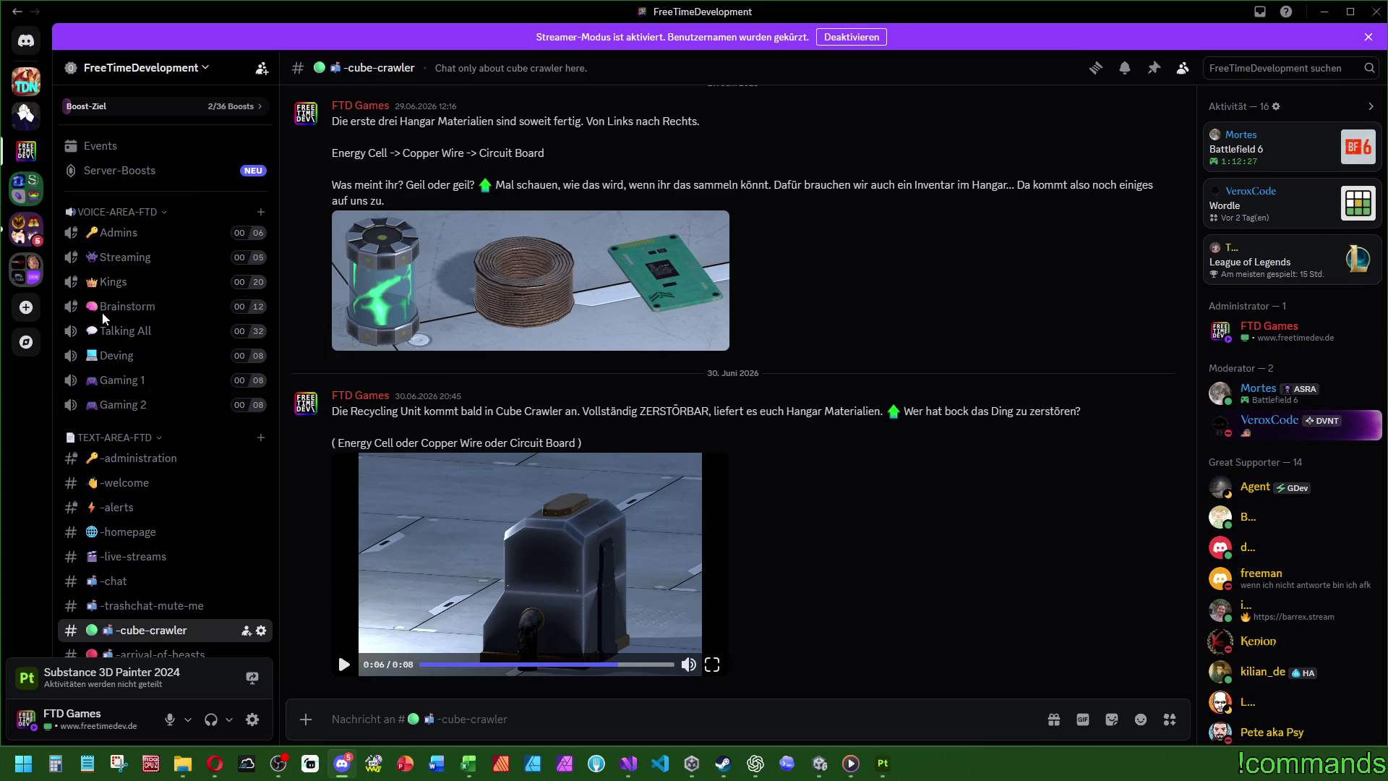
scroll(166, 463, down, 4)
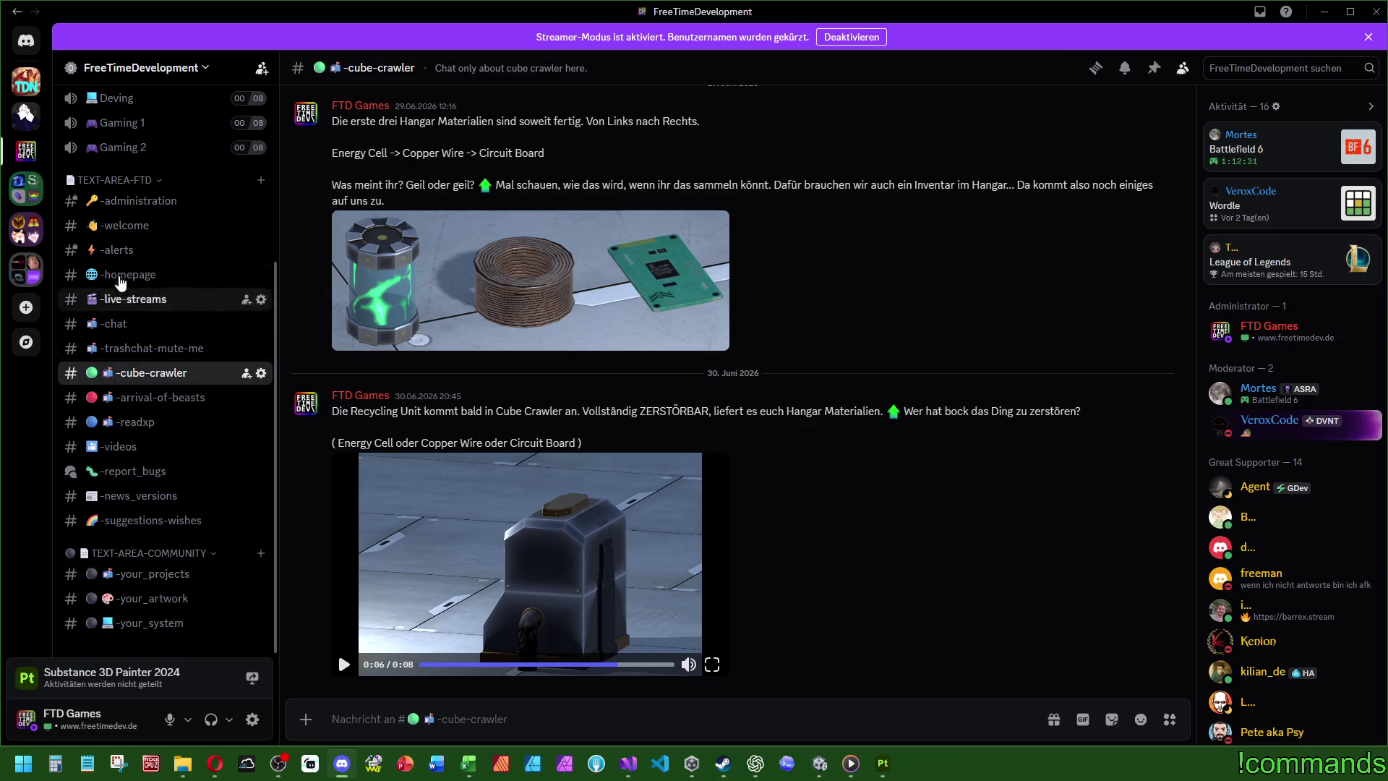
click(160, 227)
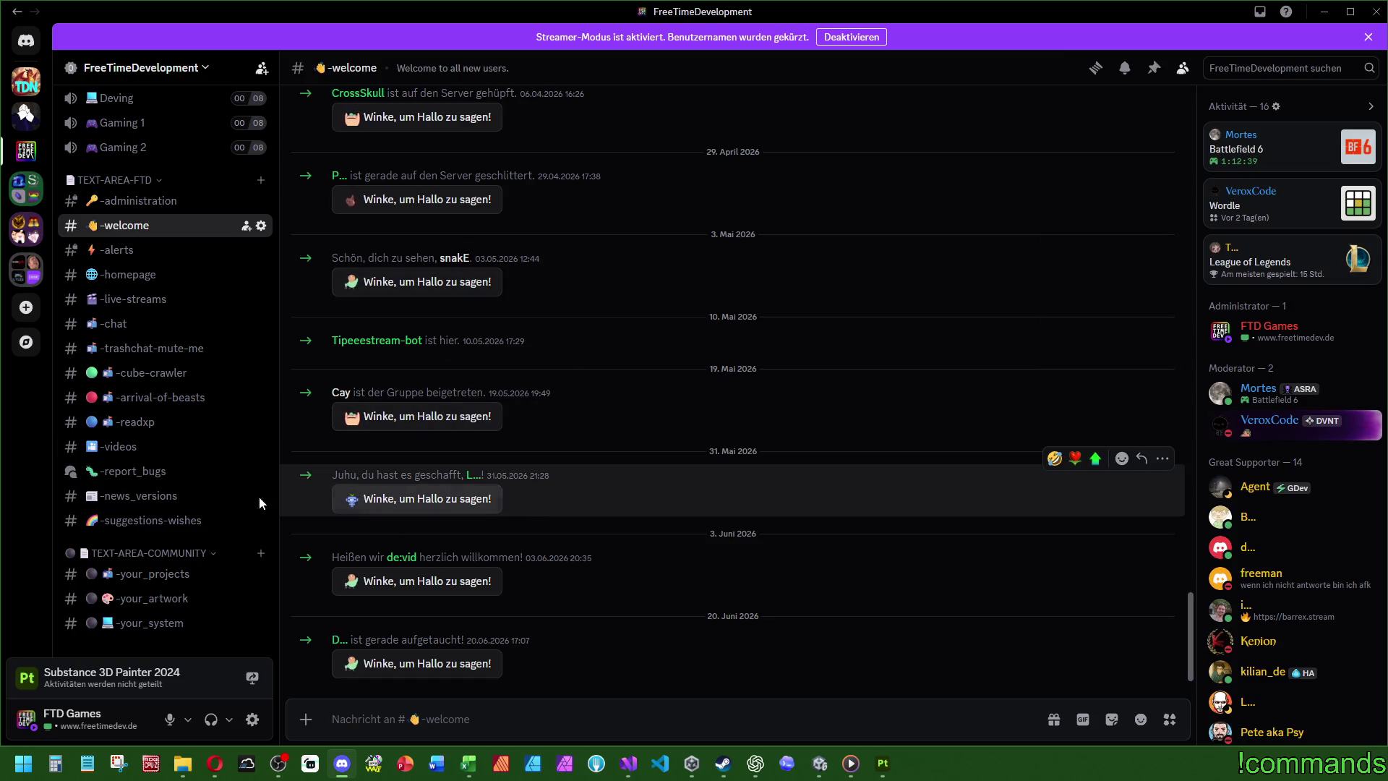
scroll(248, 489, up, 4)
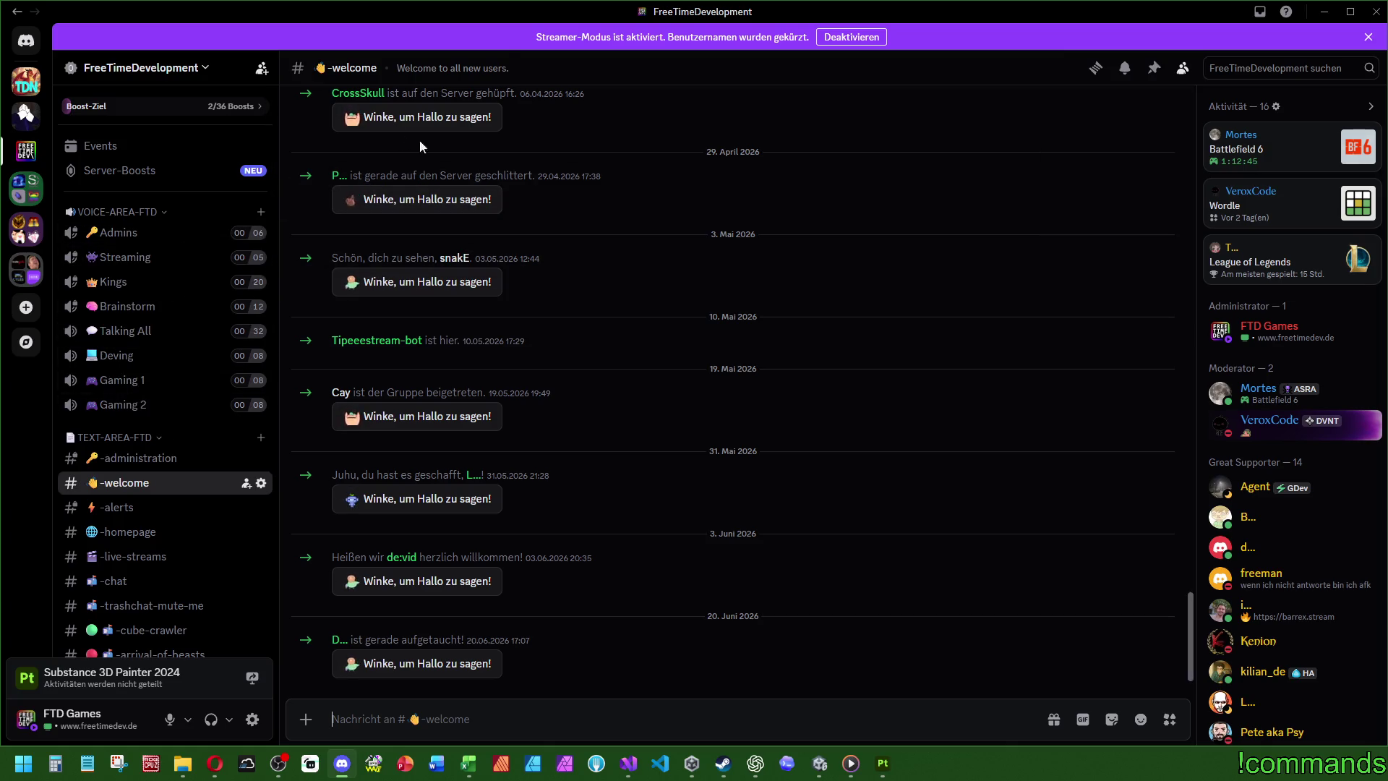
click(1324, 11)
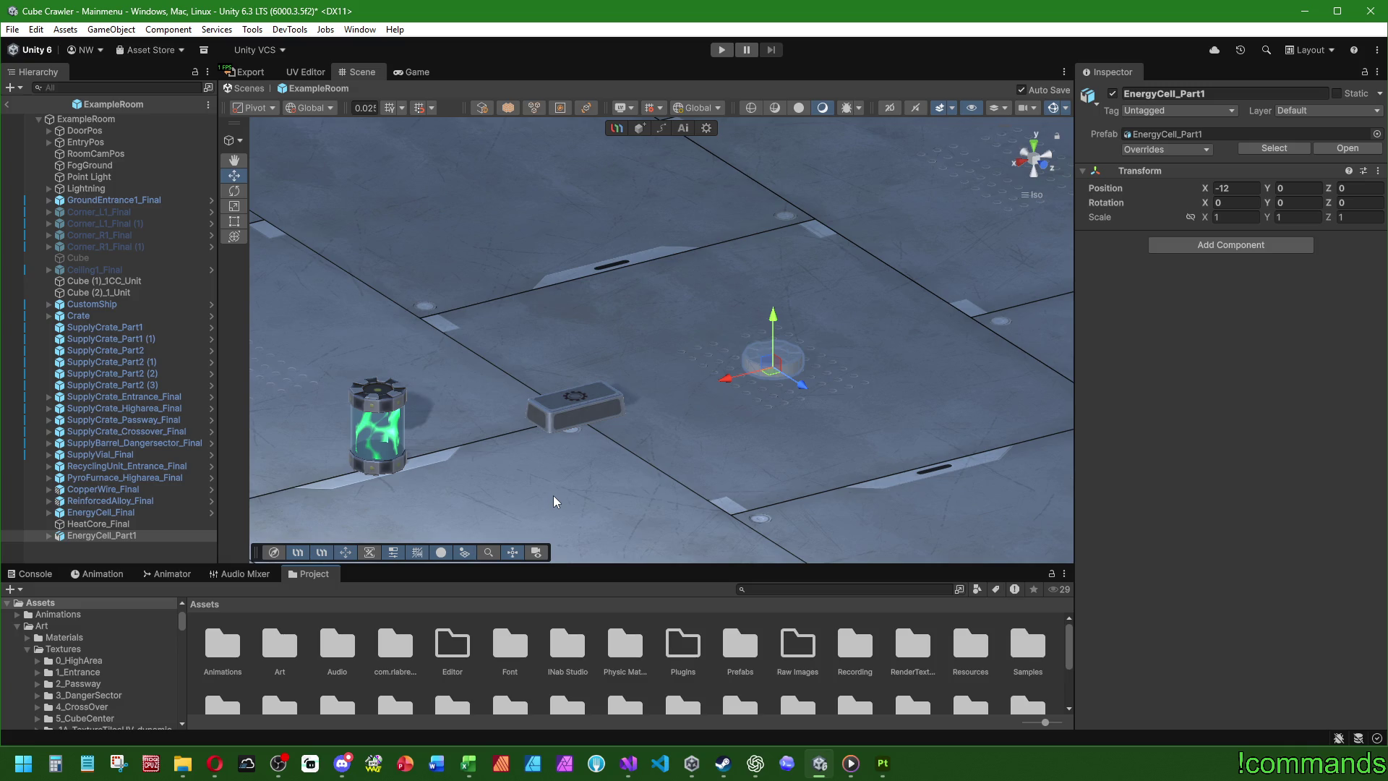
click(344, 763)
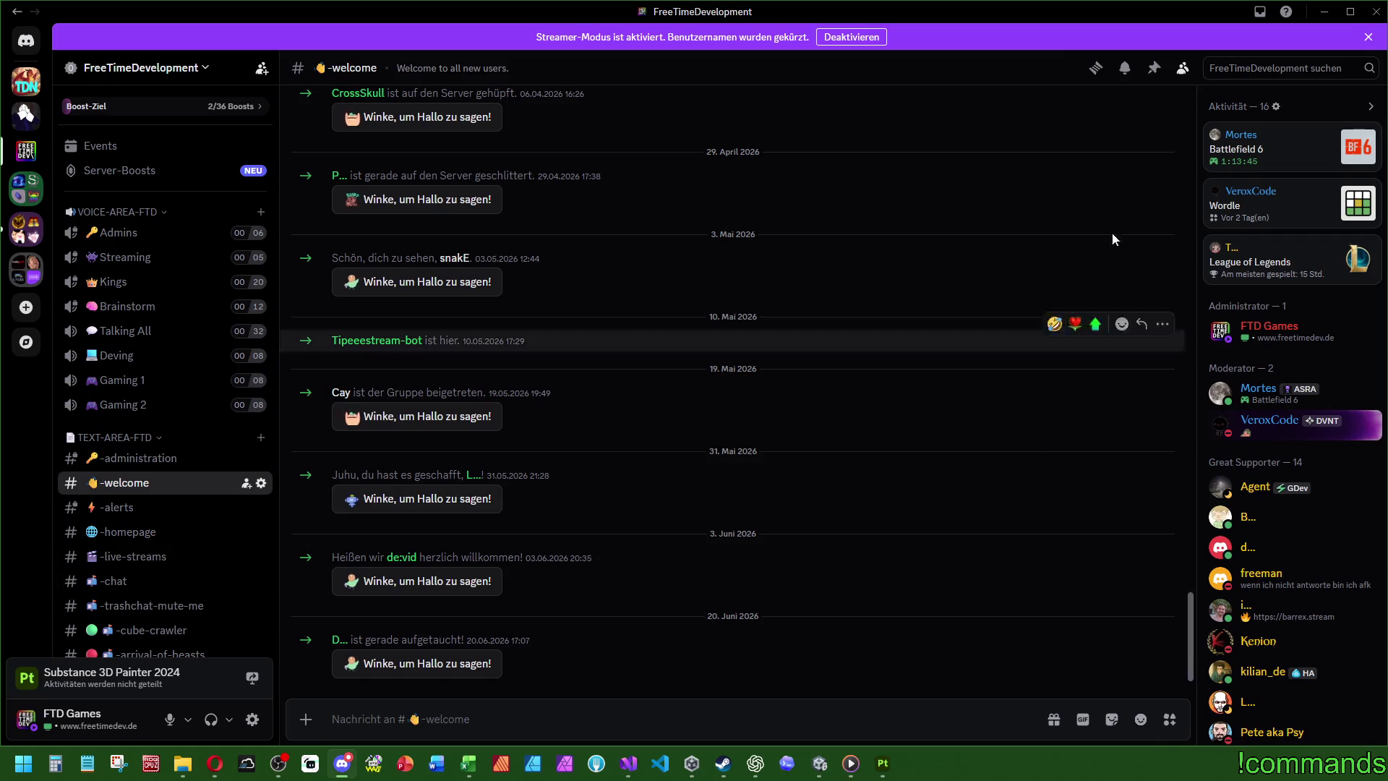
click(1324, 12)
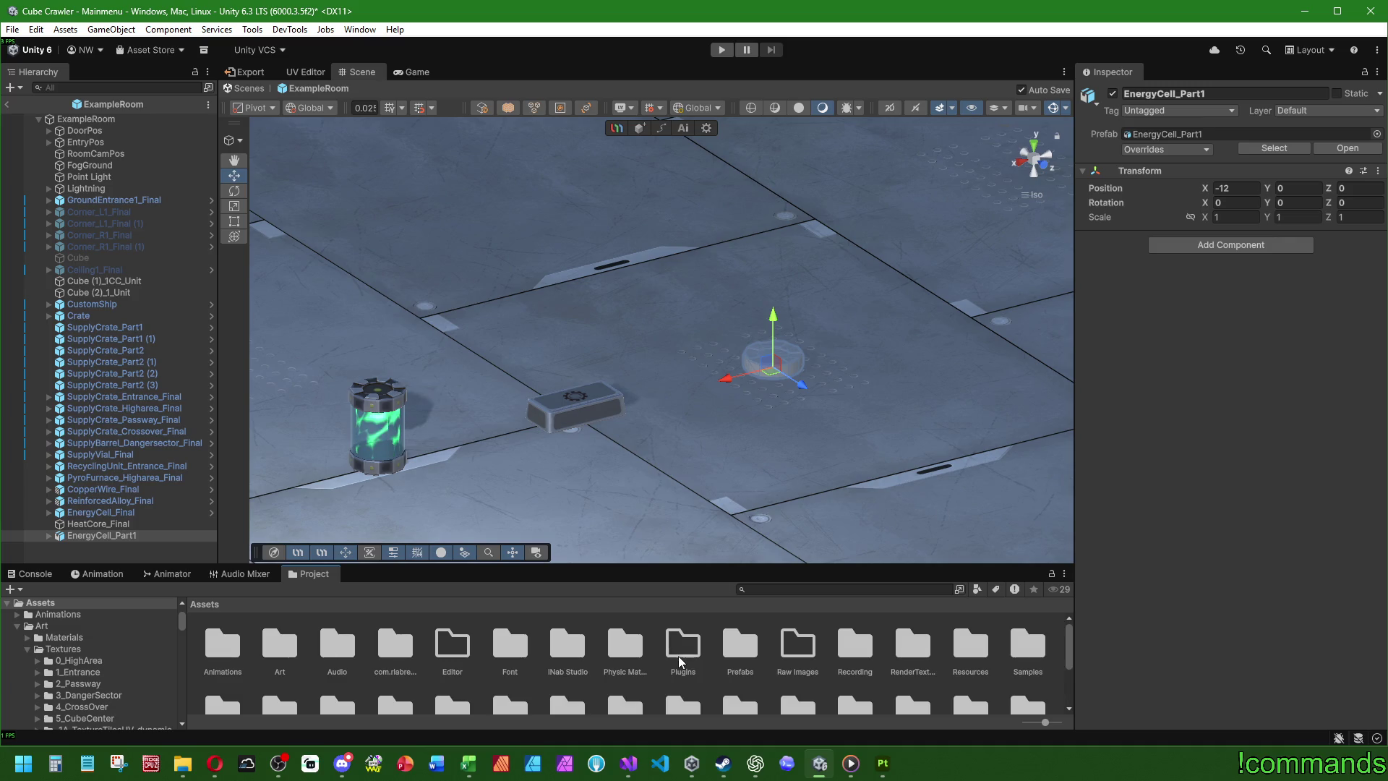
Step: Open Assets/Prefabs/HangarMaterials/HighArea/HeatCore in the Project window
scroll(679, 657, down, 2)
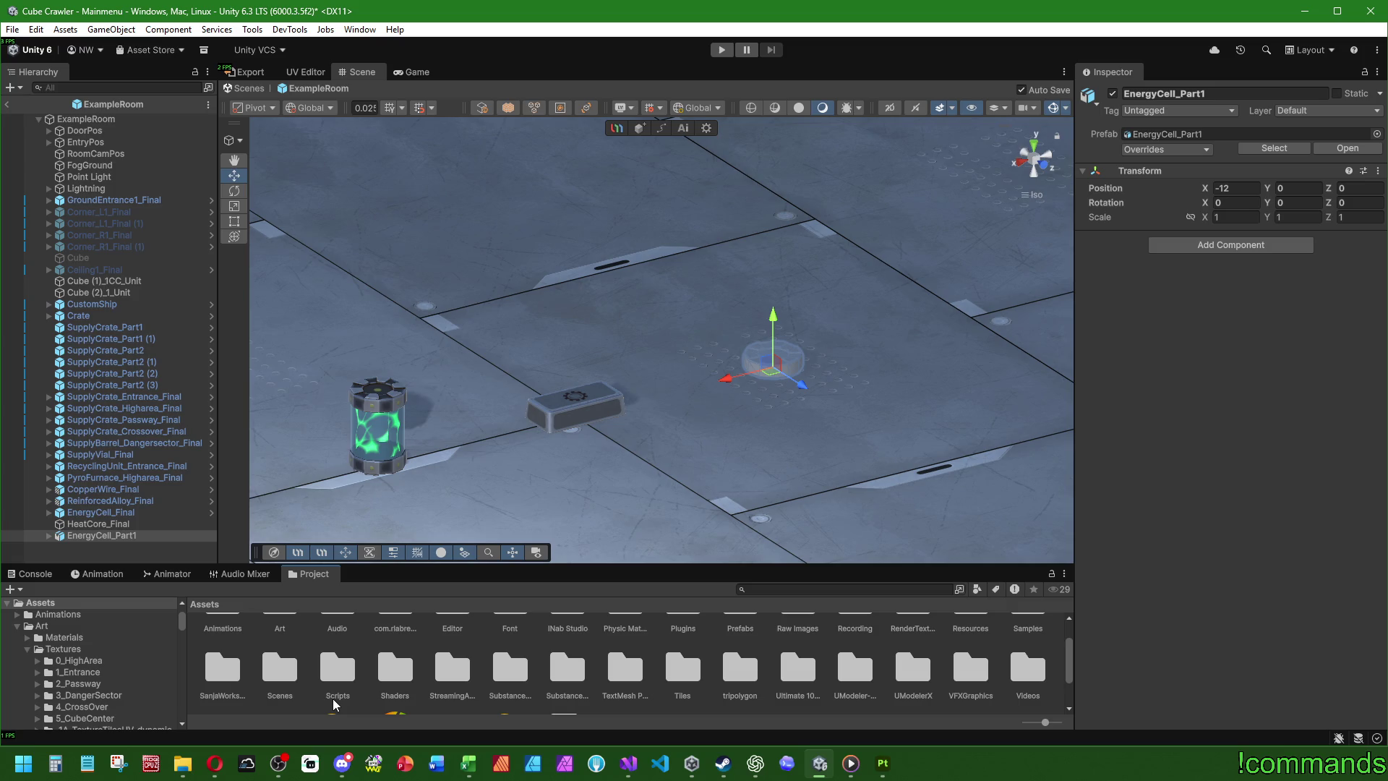
scroll(601, 680, up, 2)
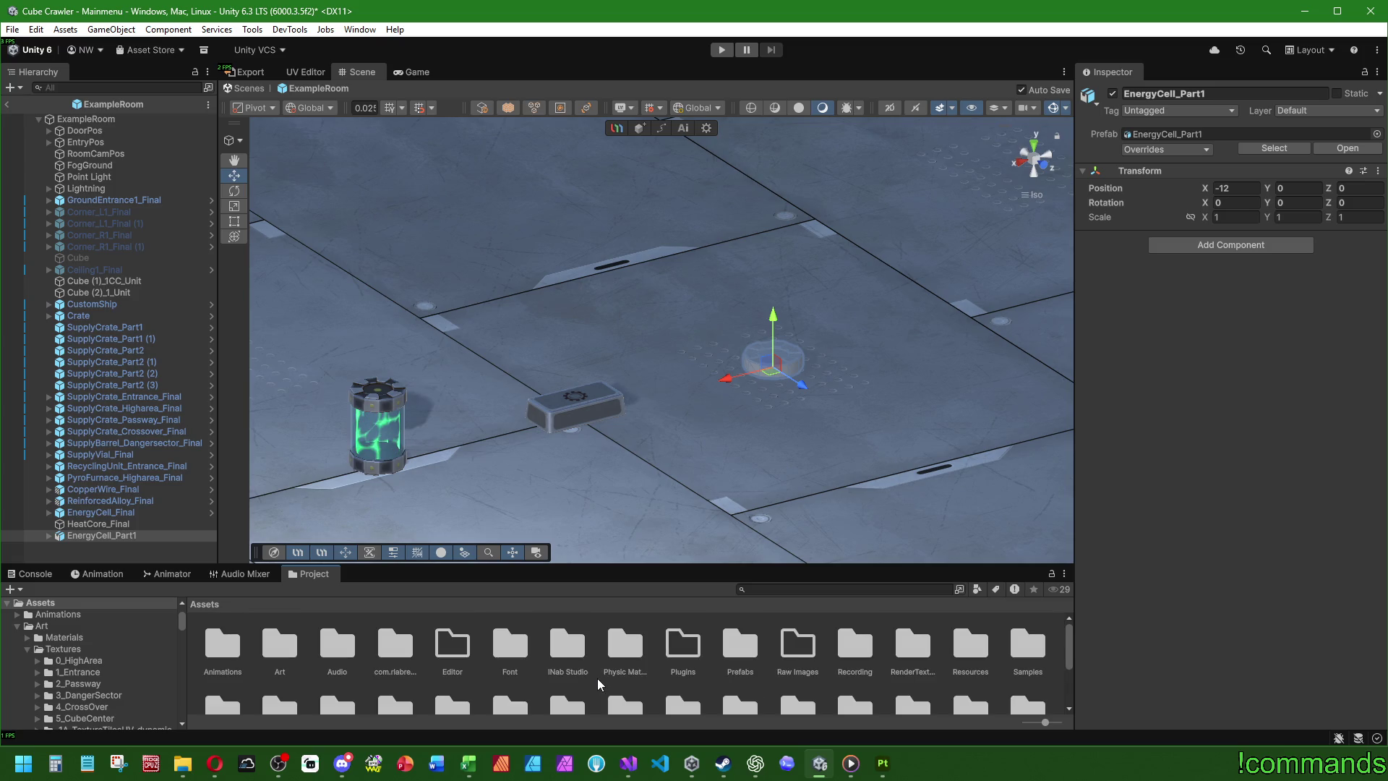
scroll(820, 661, down, 2)
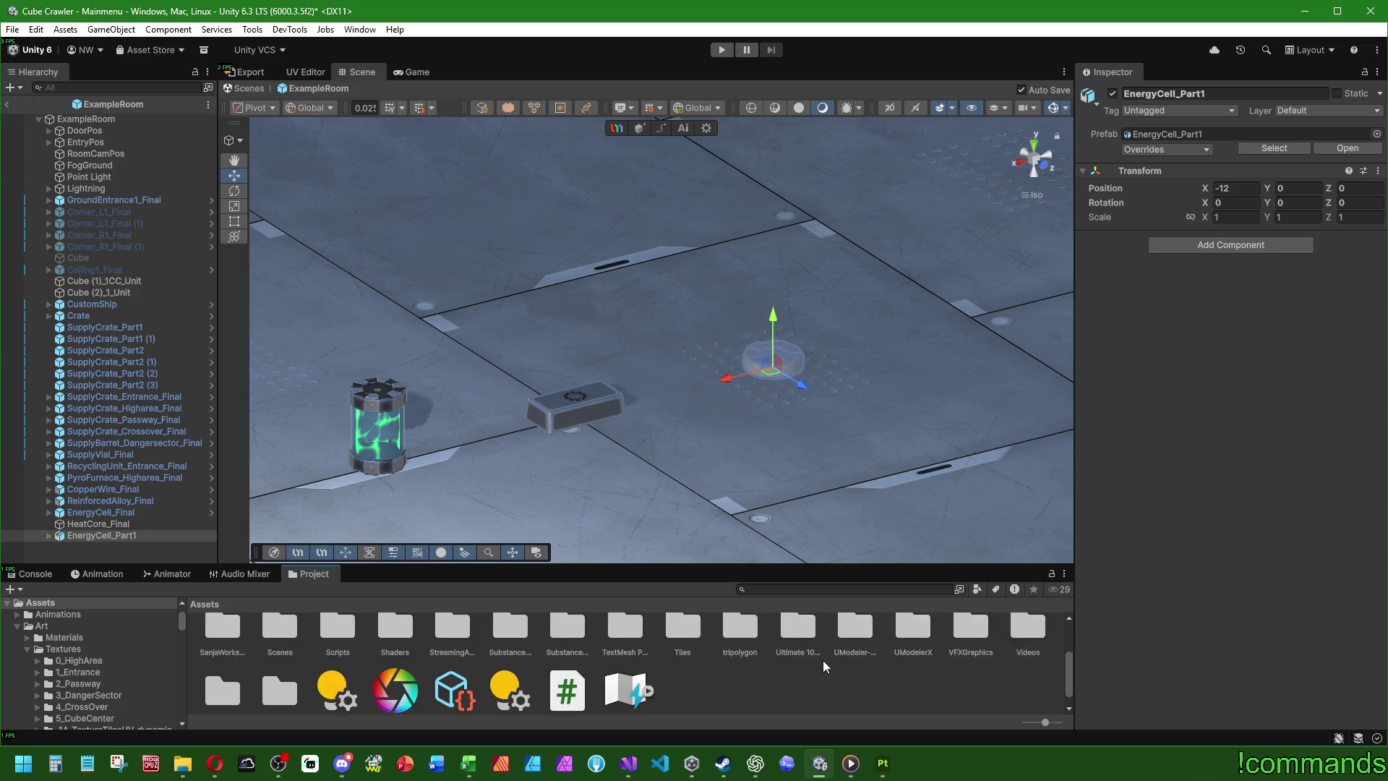
scroll(745, 672, up, 2)
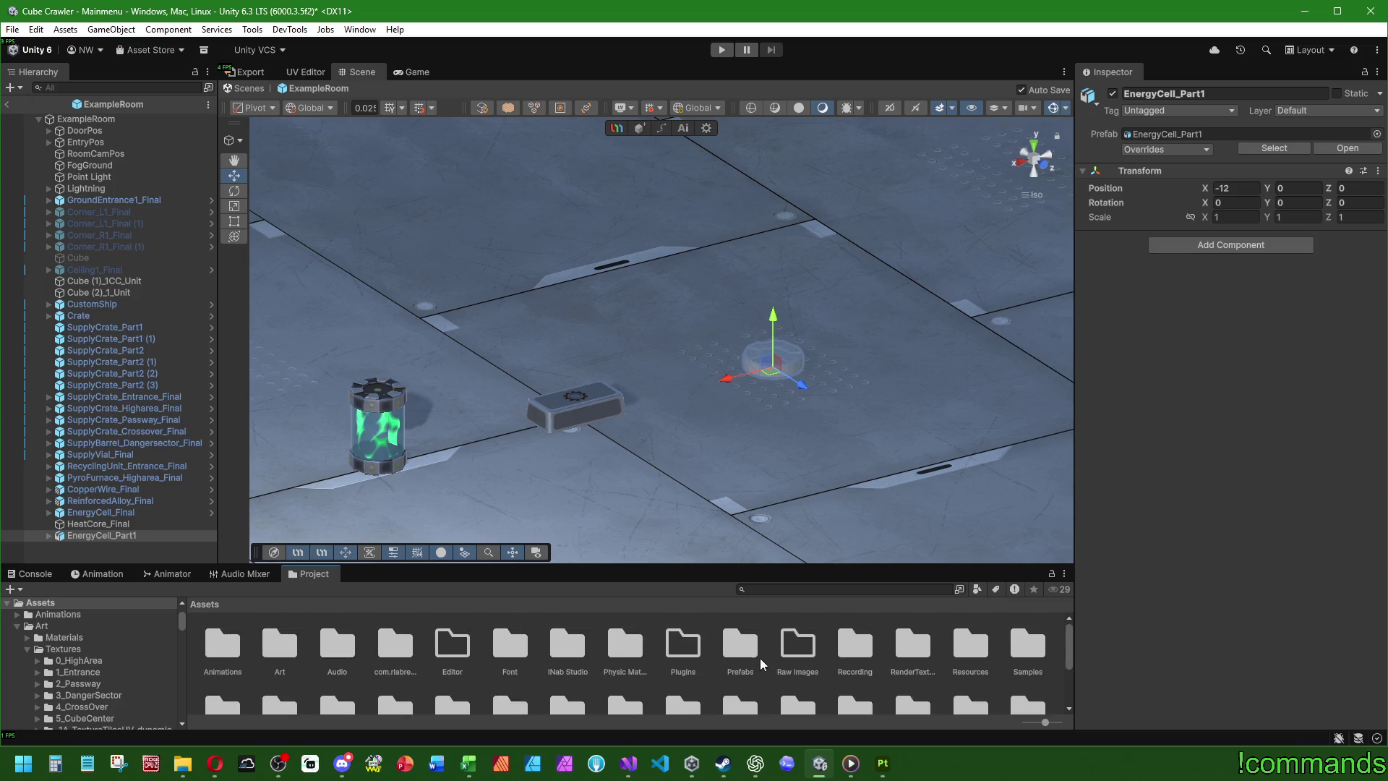
double_click(741, 645)
scroll(961, 651, down, 2)
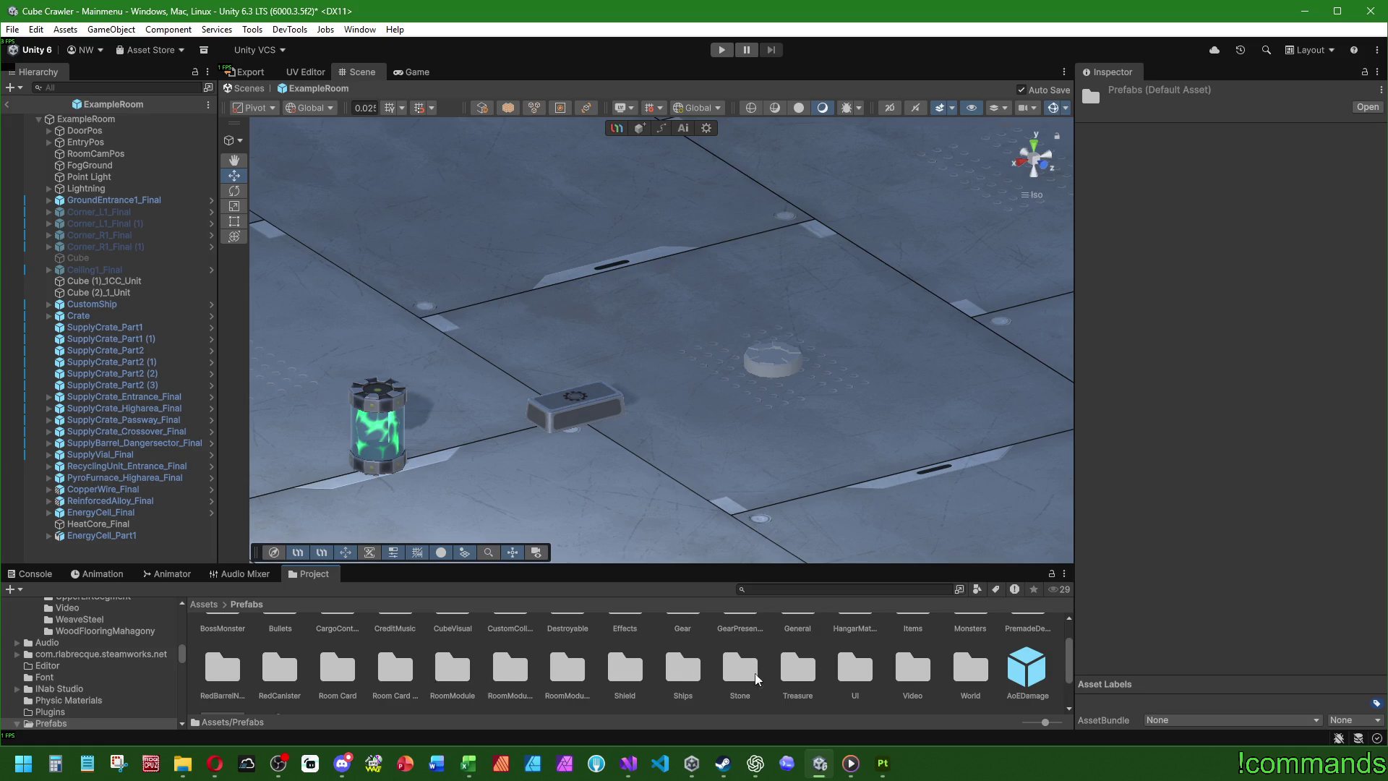
scroll(844, 680, up, 2)
click(868, 650)
double_click(869, 650)
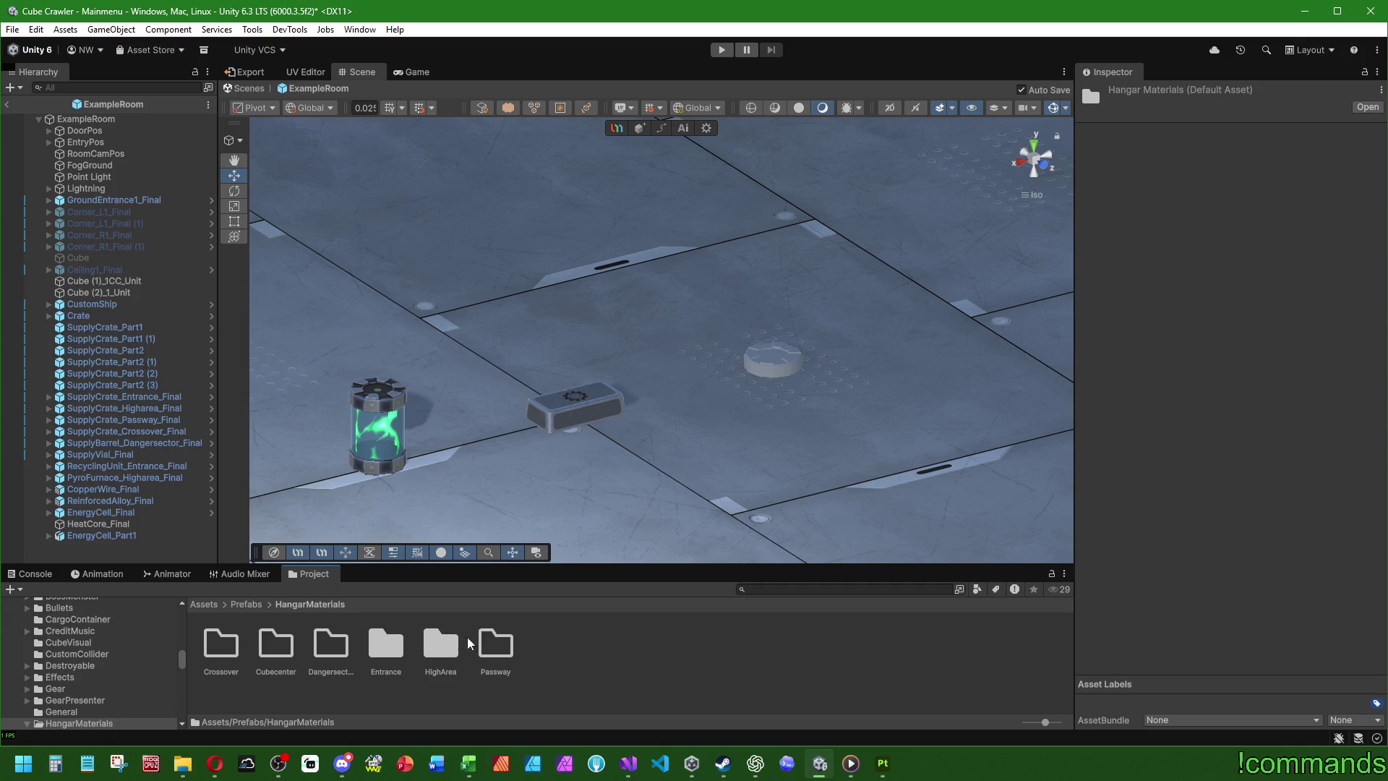
double_click(439, 646)
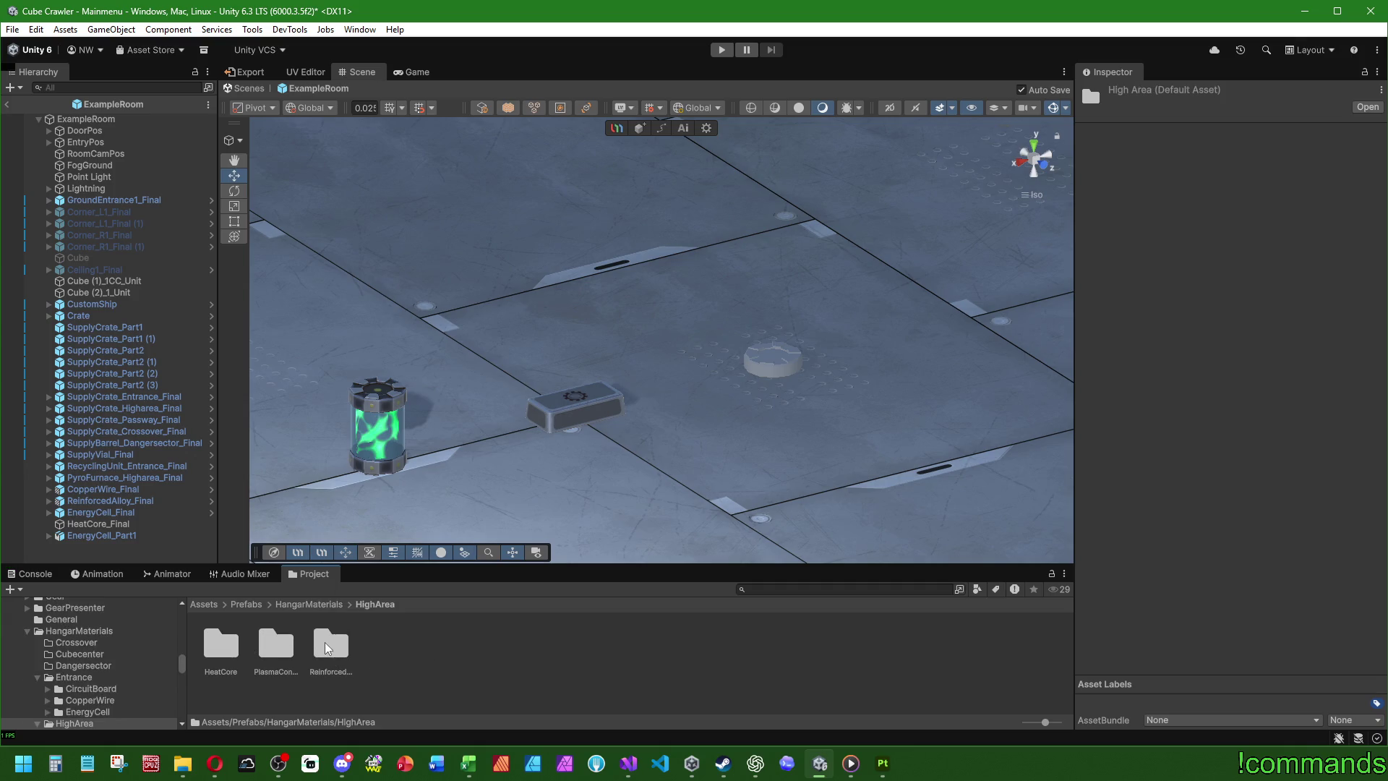
double_click(221, 643)
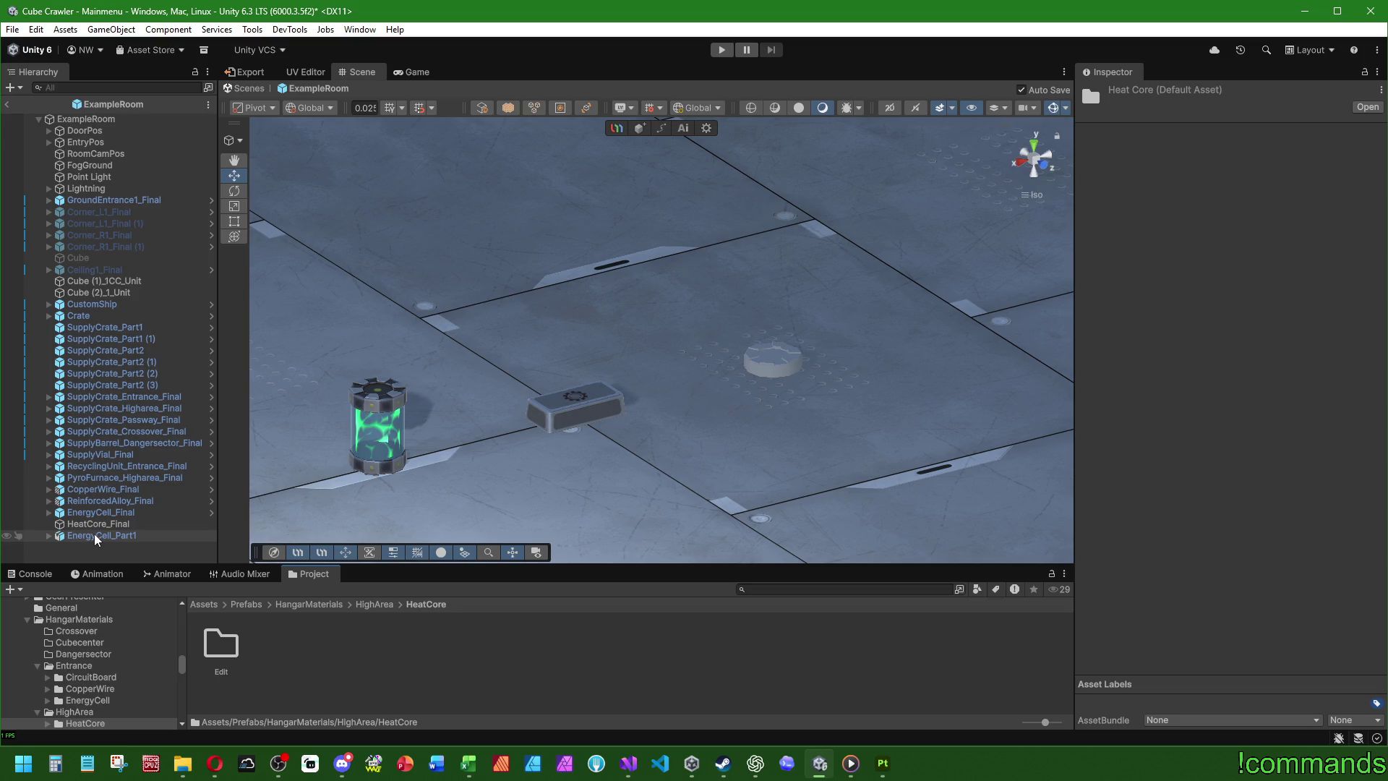
Step: Drag EnergyCell_Part1 from the Hierarchy into the HeatCore folder to save it as a prefab
click(118, 539)
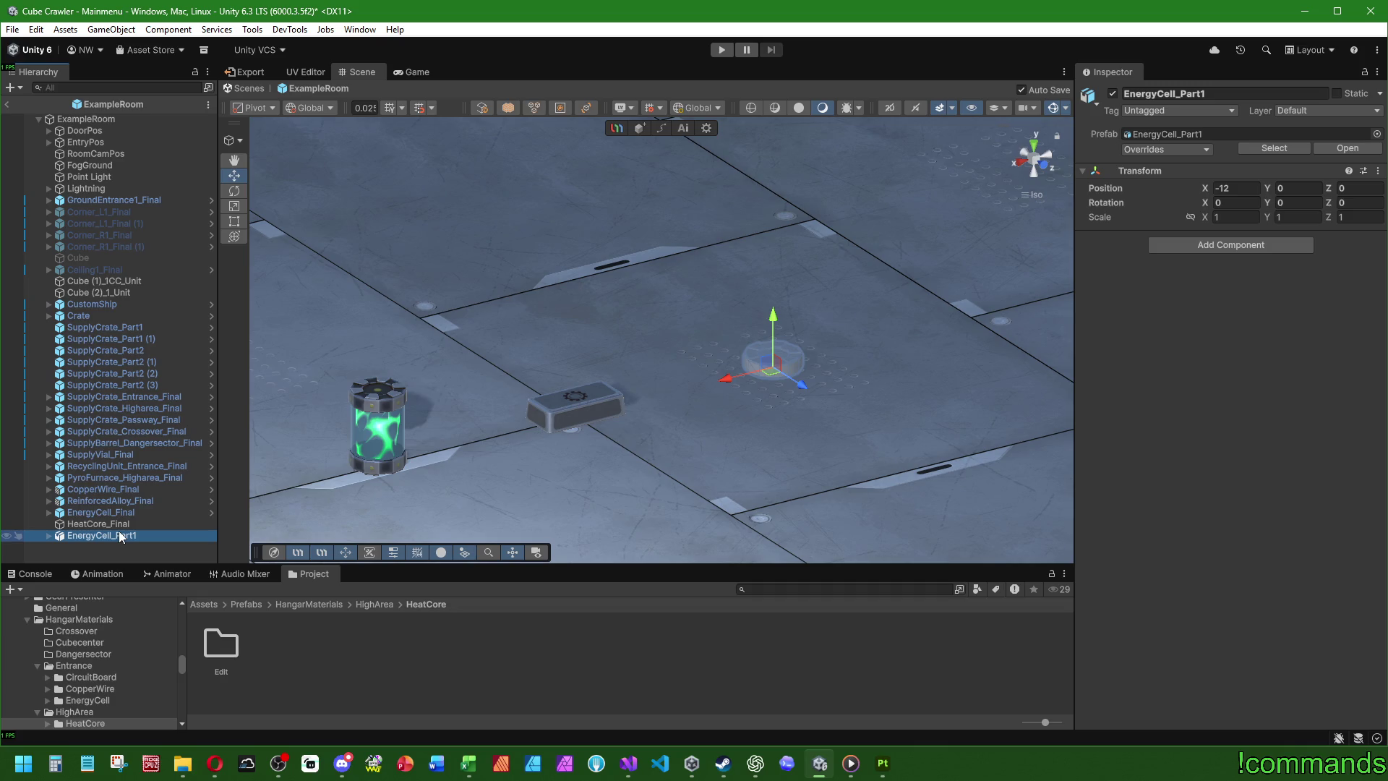
double_click(236, 654)
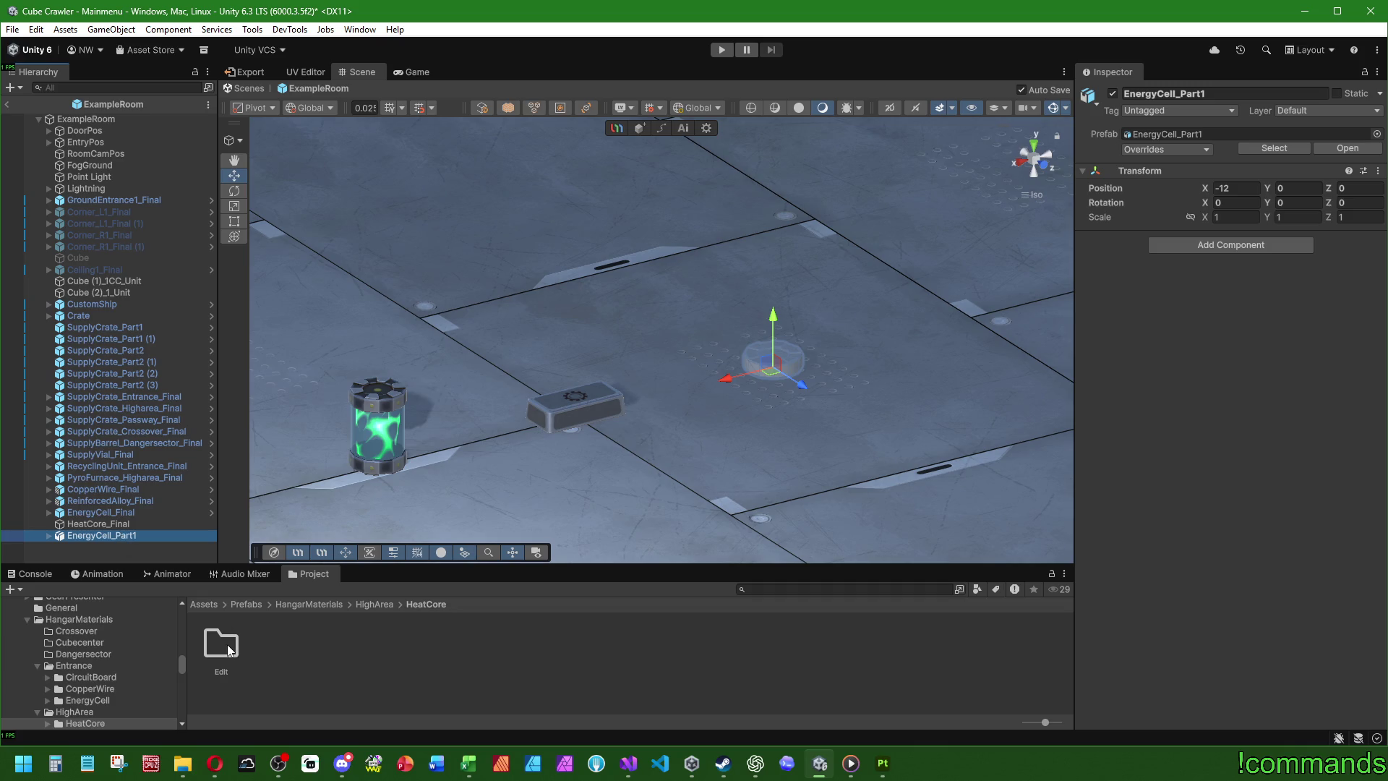
click(104, 529)
click(426, 605)
click(108, 536)
drag(108, 536, 367, 653)
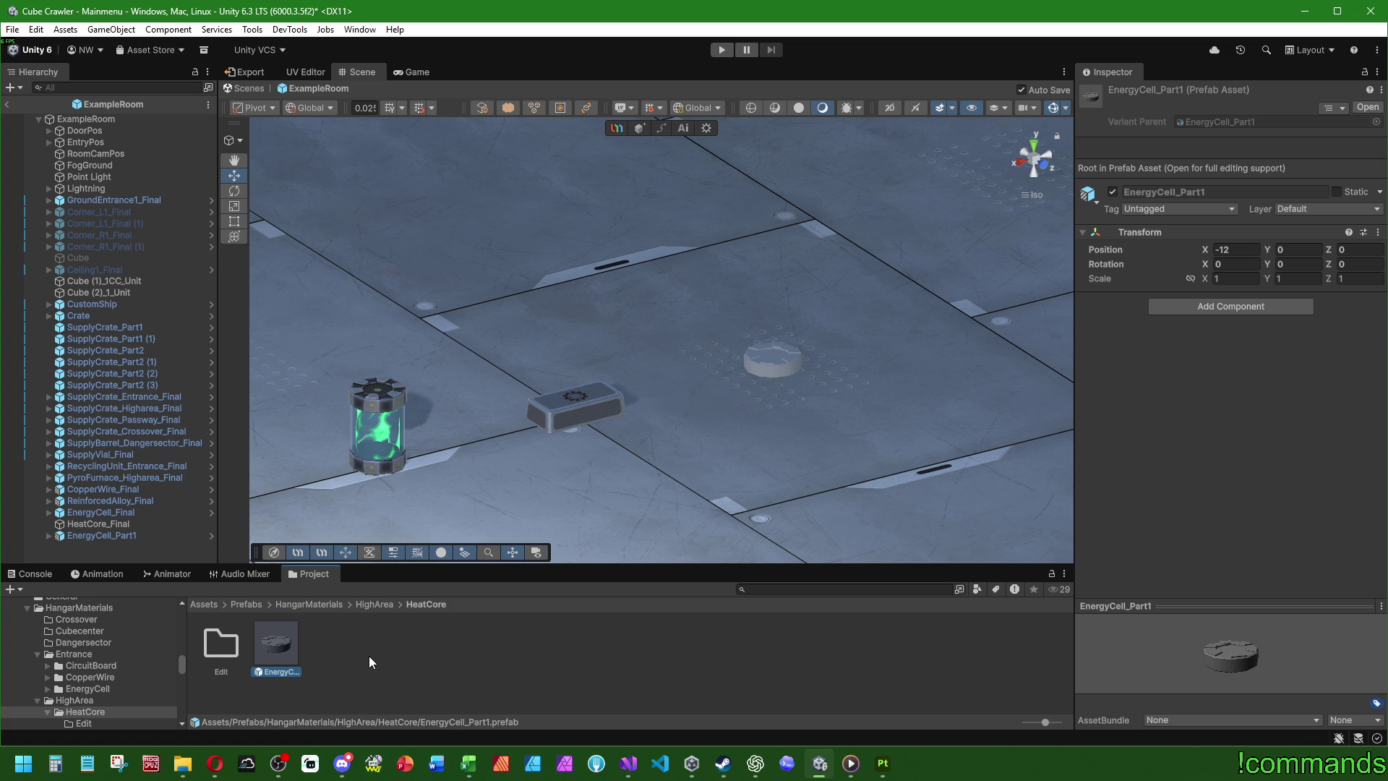
Step: Delete the EnergyCell_Part1 scene instance, rename the new prefab HeatCore_Part1, and inspect its settings
click(90, 539)
key(Delete)
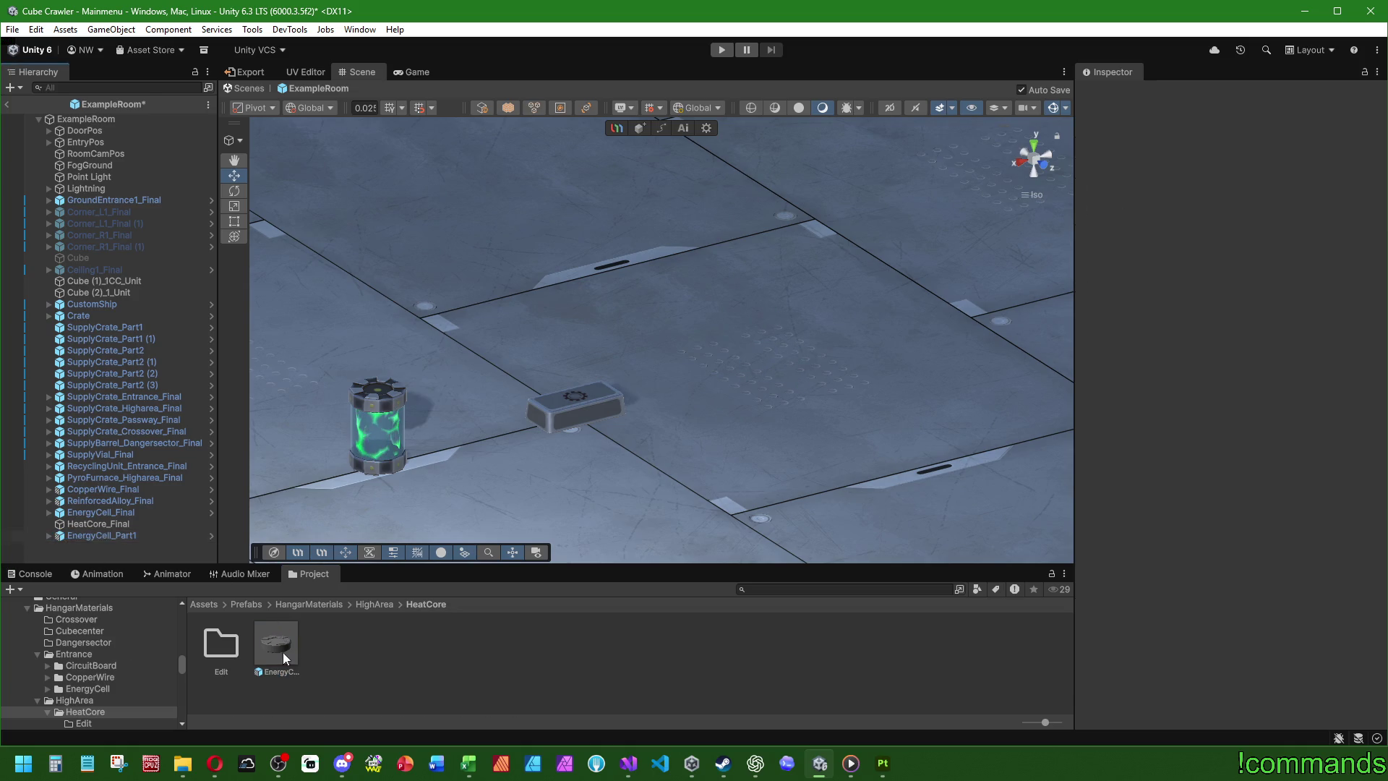
key(F2)
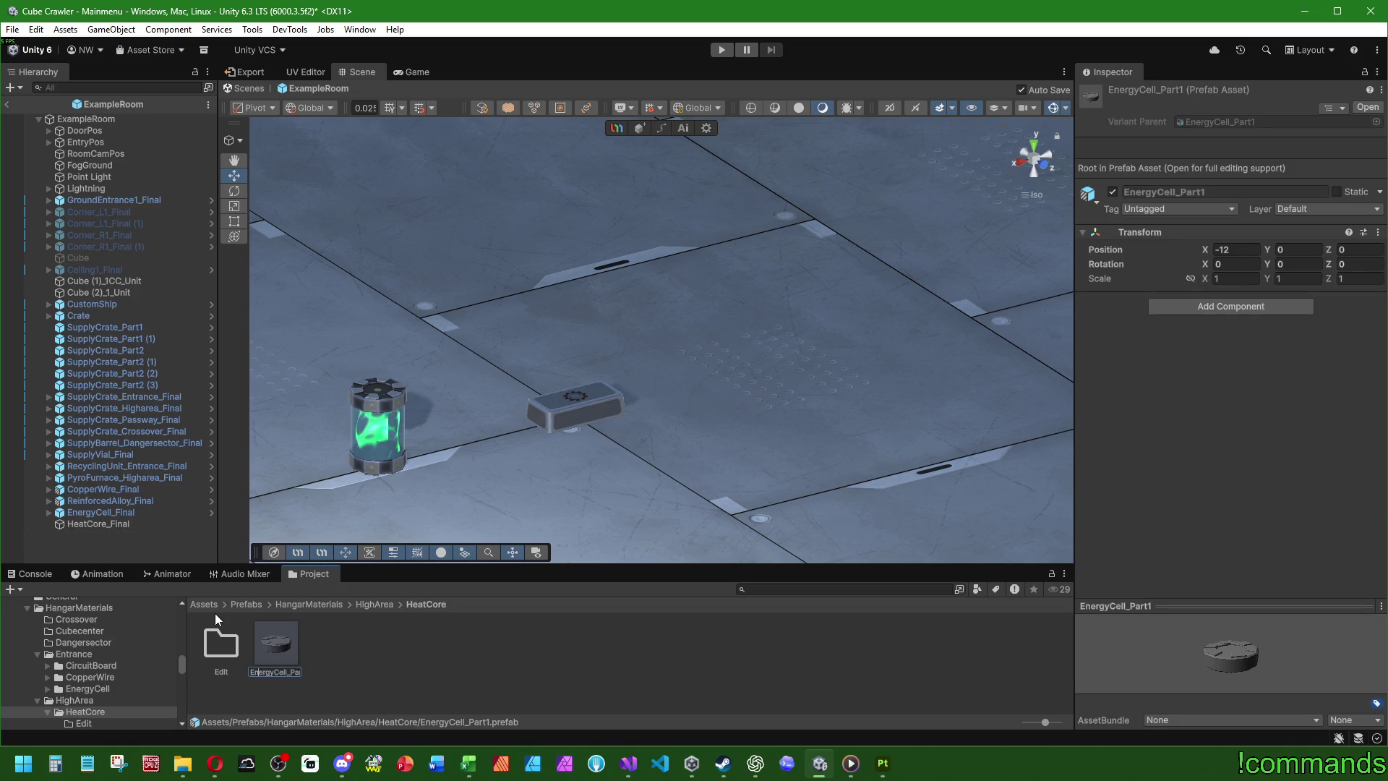
key(Home)
key(Delete)
key(Delete)
key(Delete)
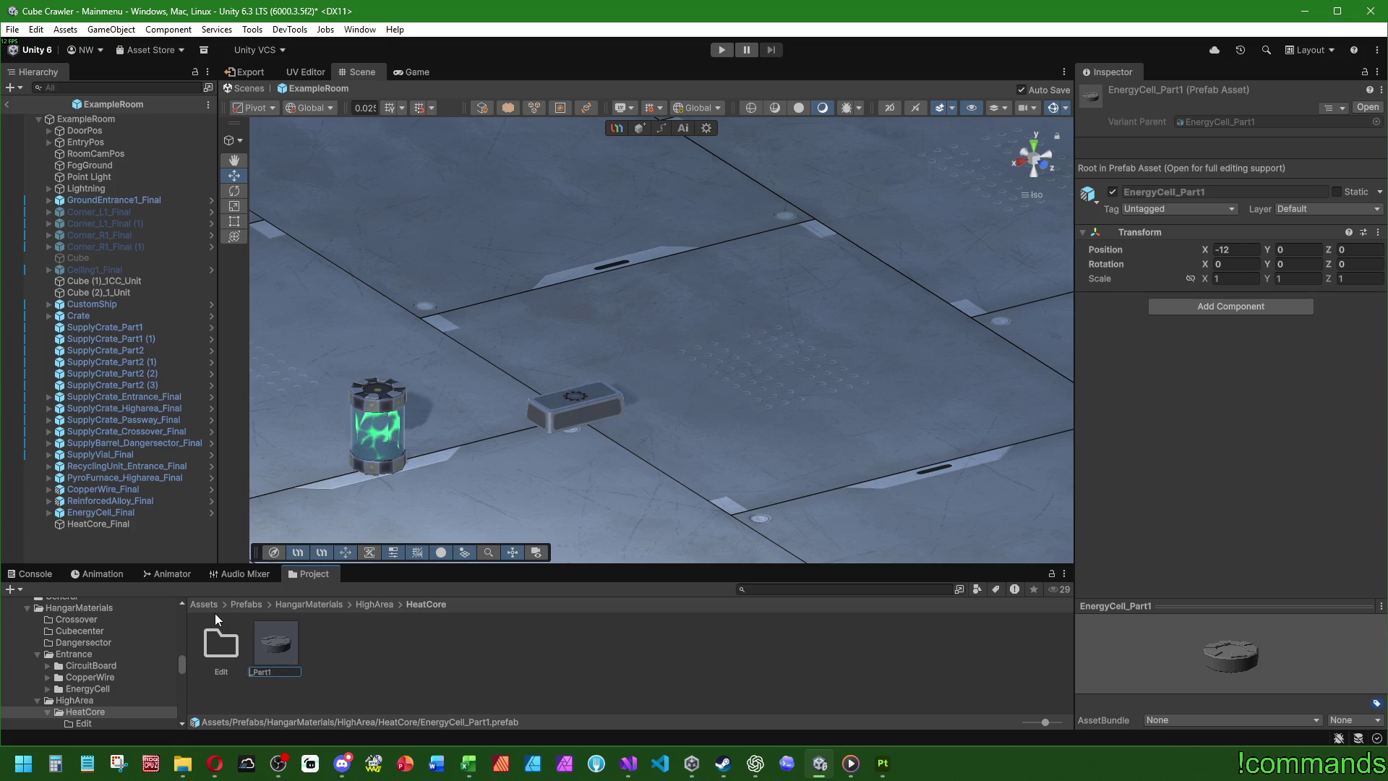
text(HeatCore)
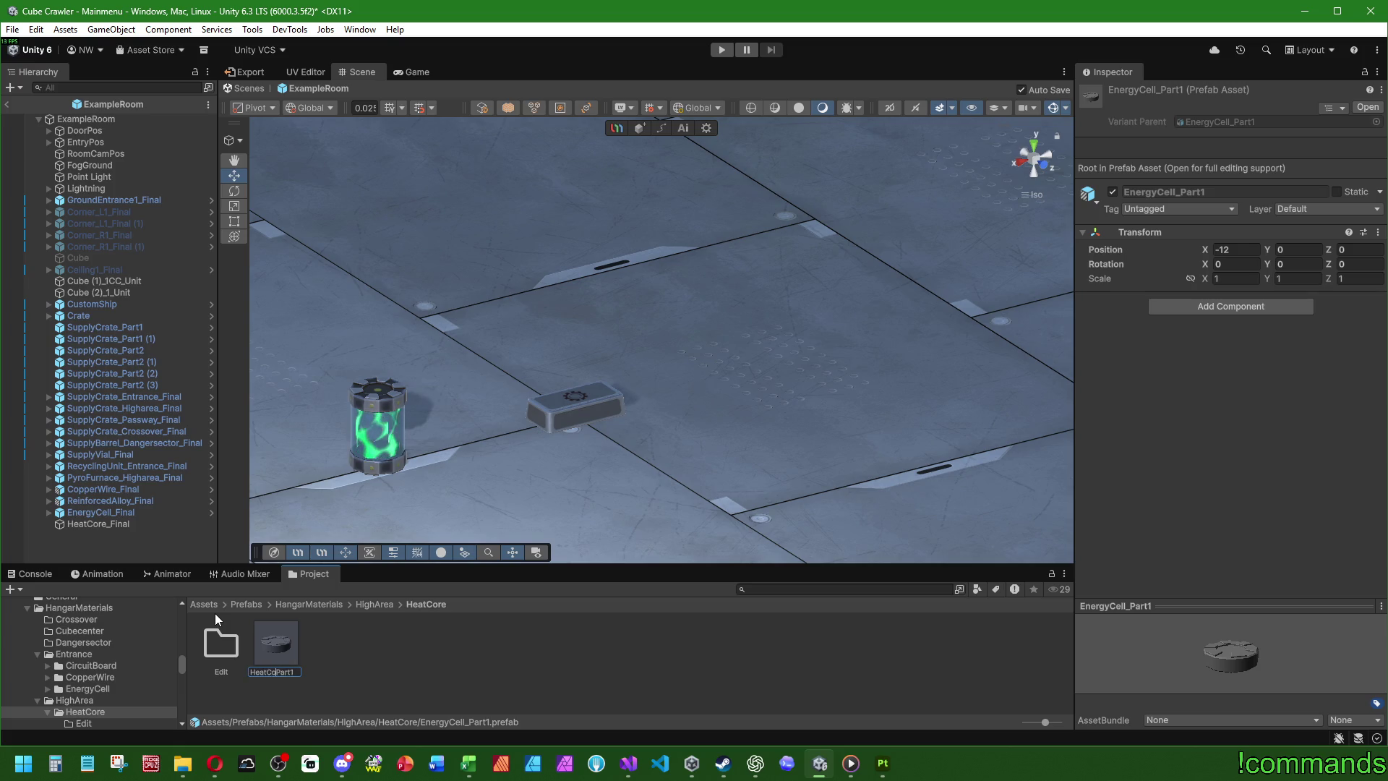
text(_)
key(Return)
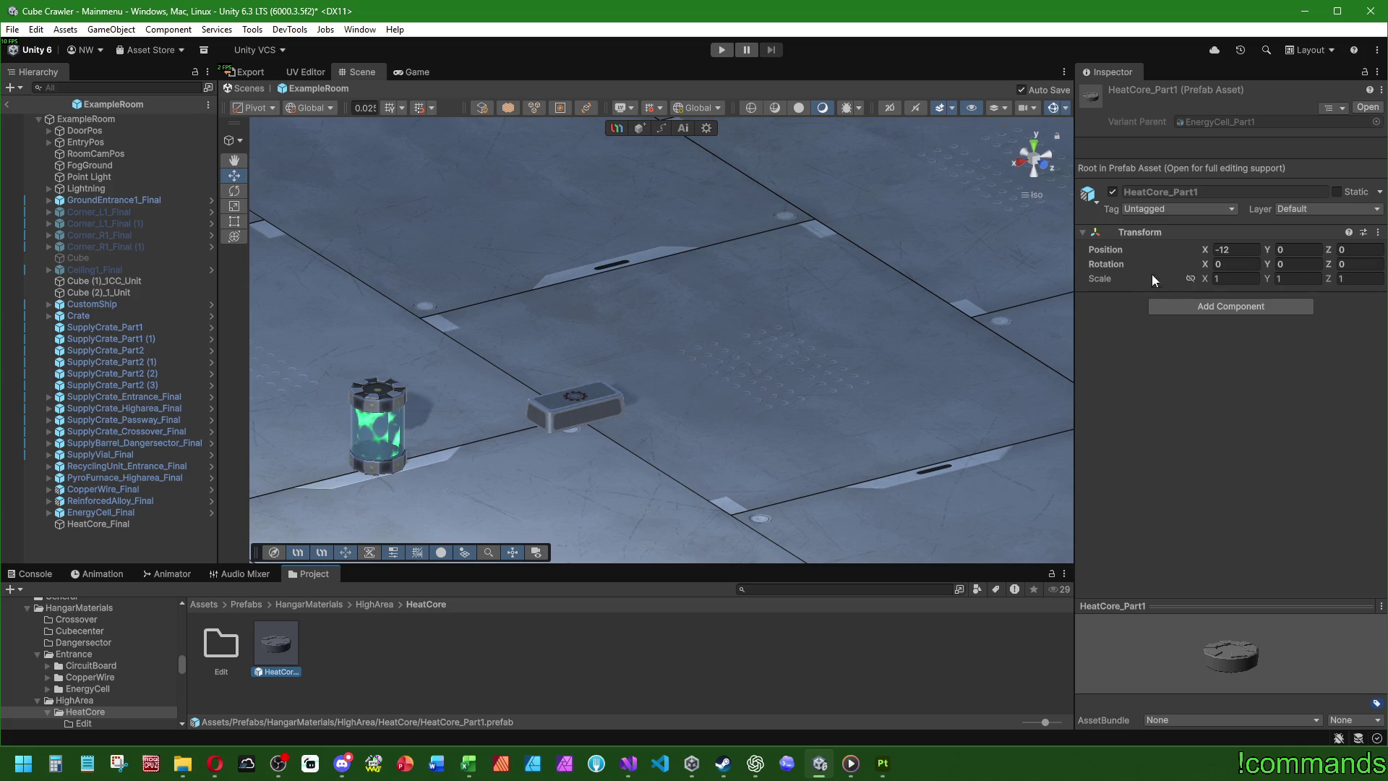
click(318, 656)
click(279, 651)
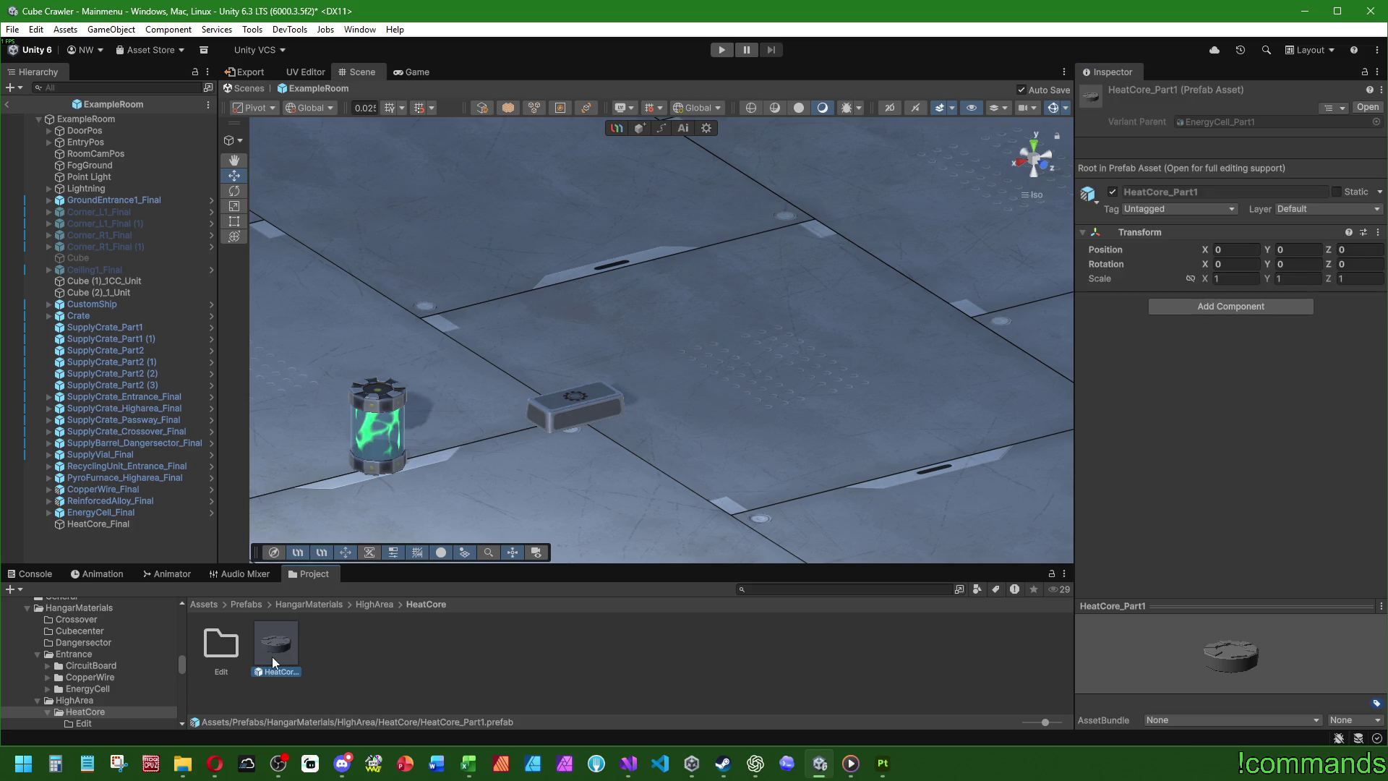
Step: Open HeatCore_Part1 in Prefab Mode and check that its default child still uses defaultMat
double_click(272, 657)
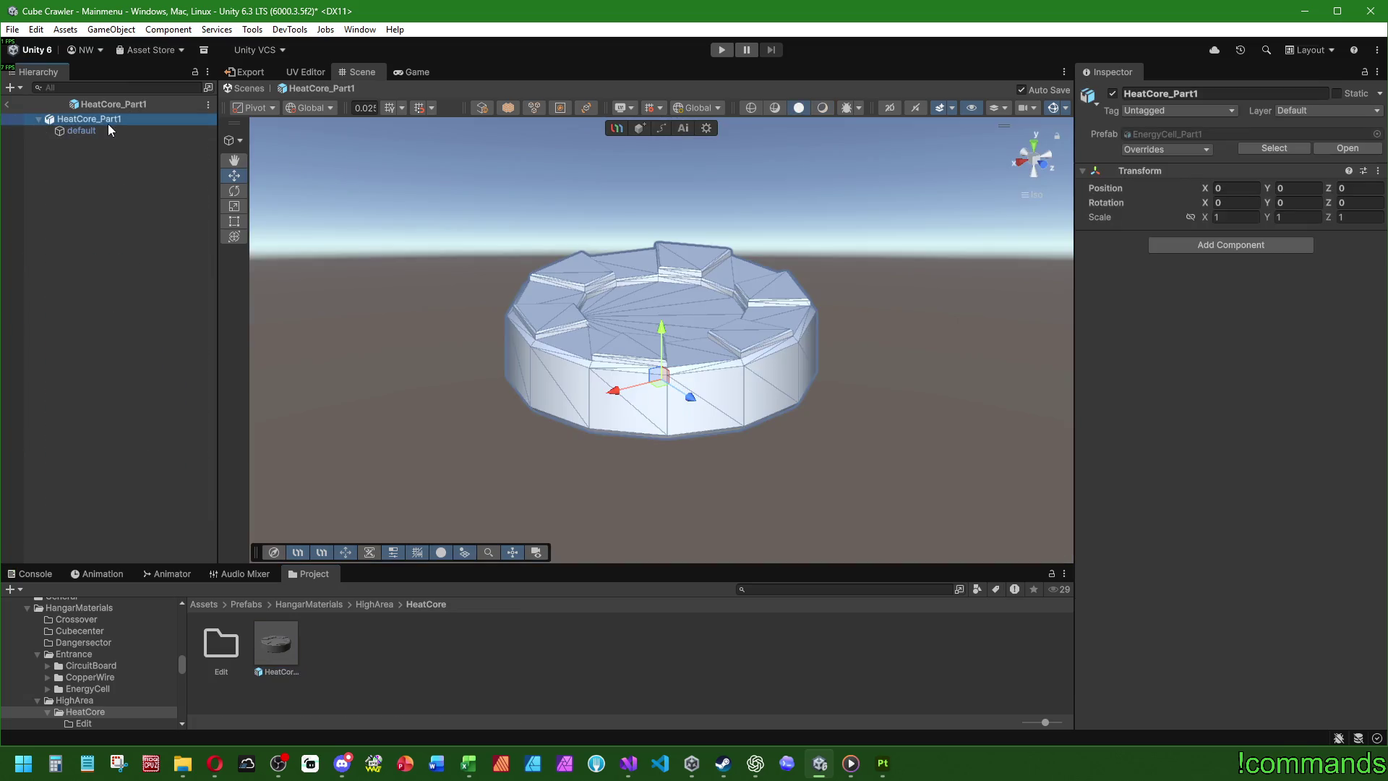
click(107, 131)
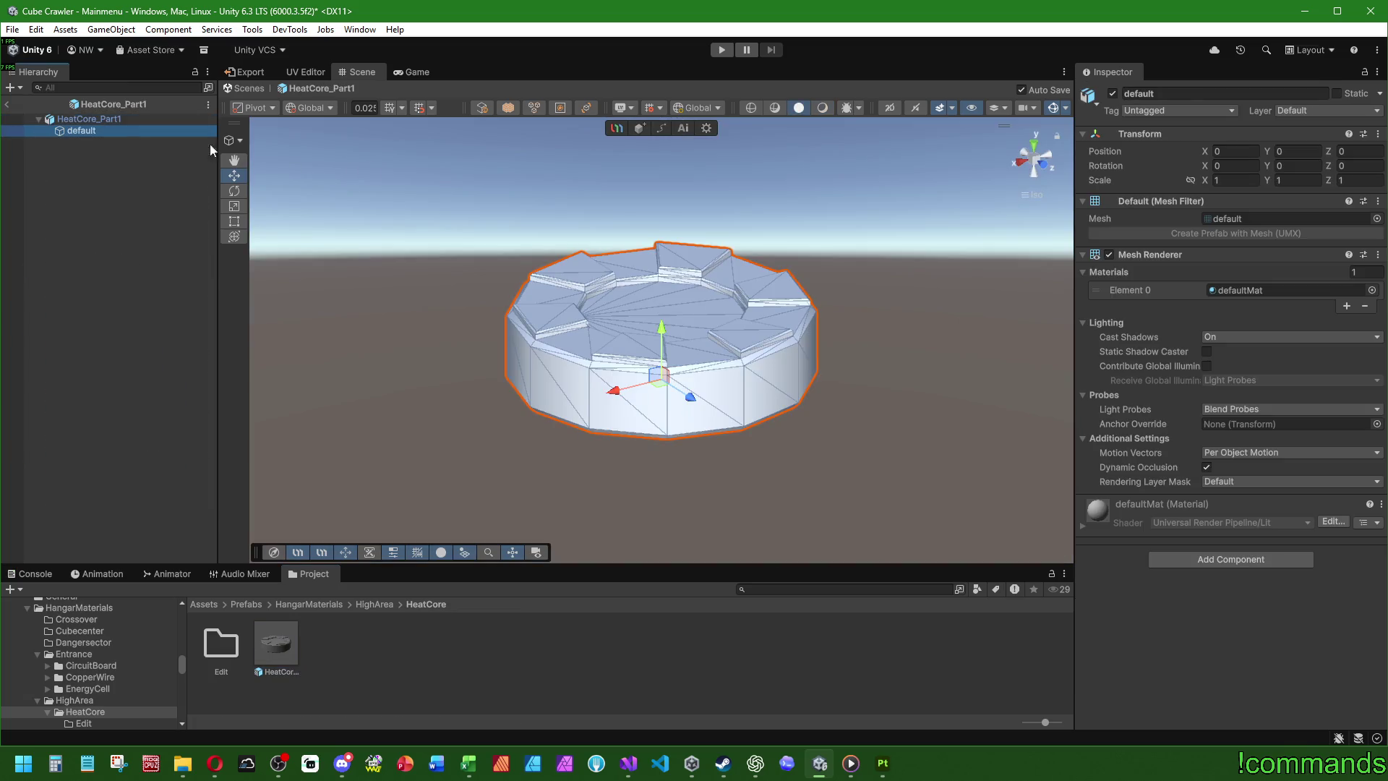
click(1373, 291)
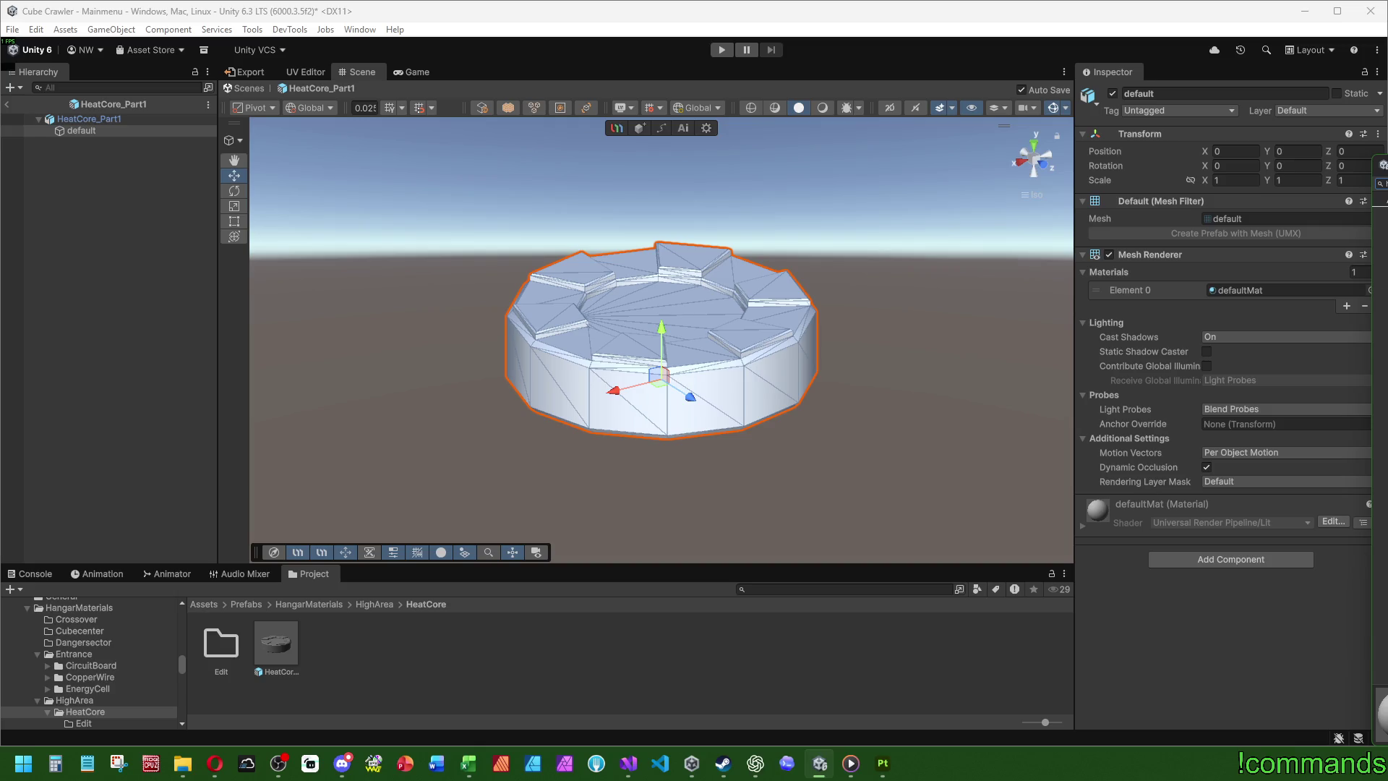
click(397, 634)
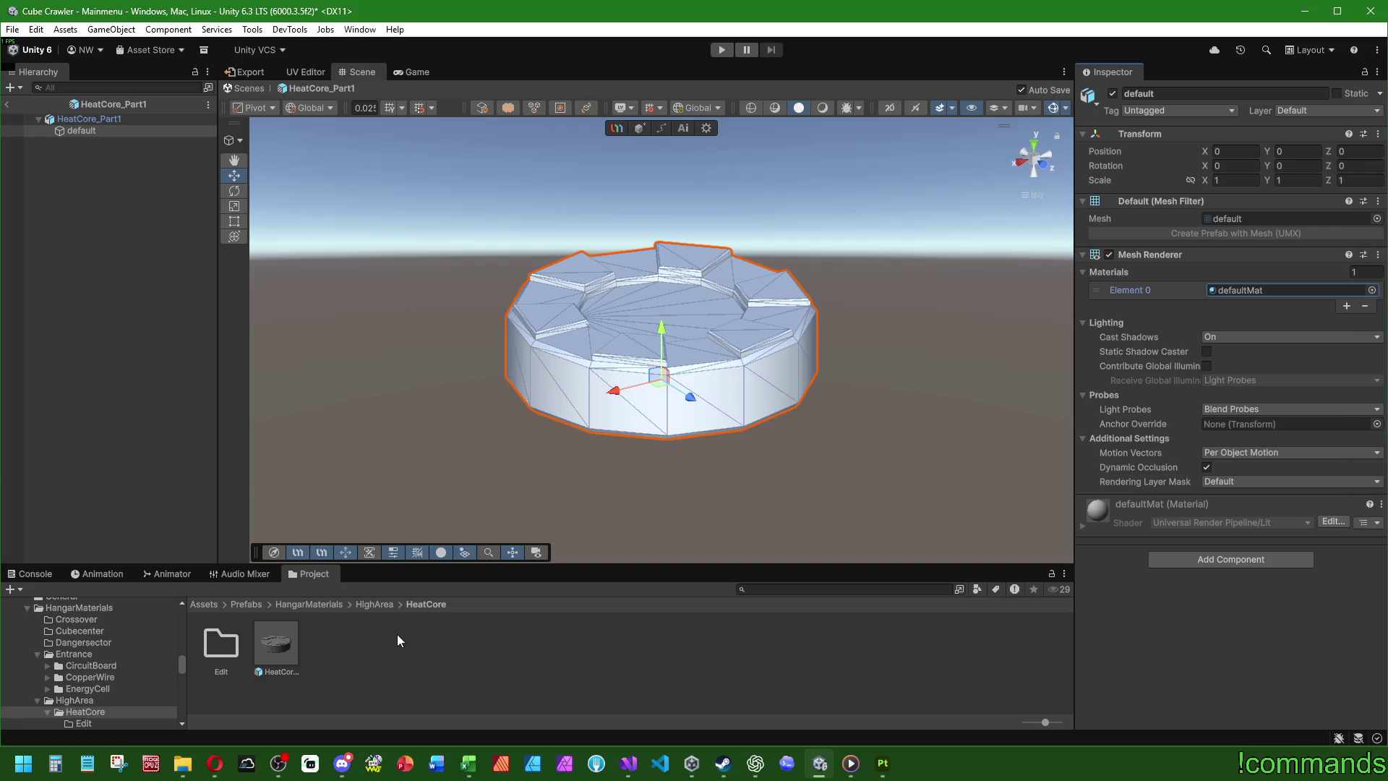
click(240, 611)
click(203, 604)
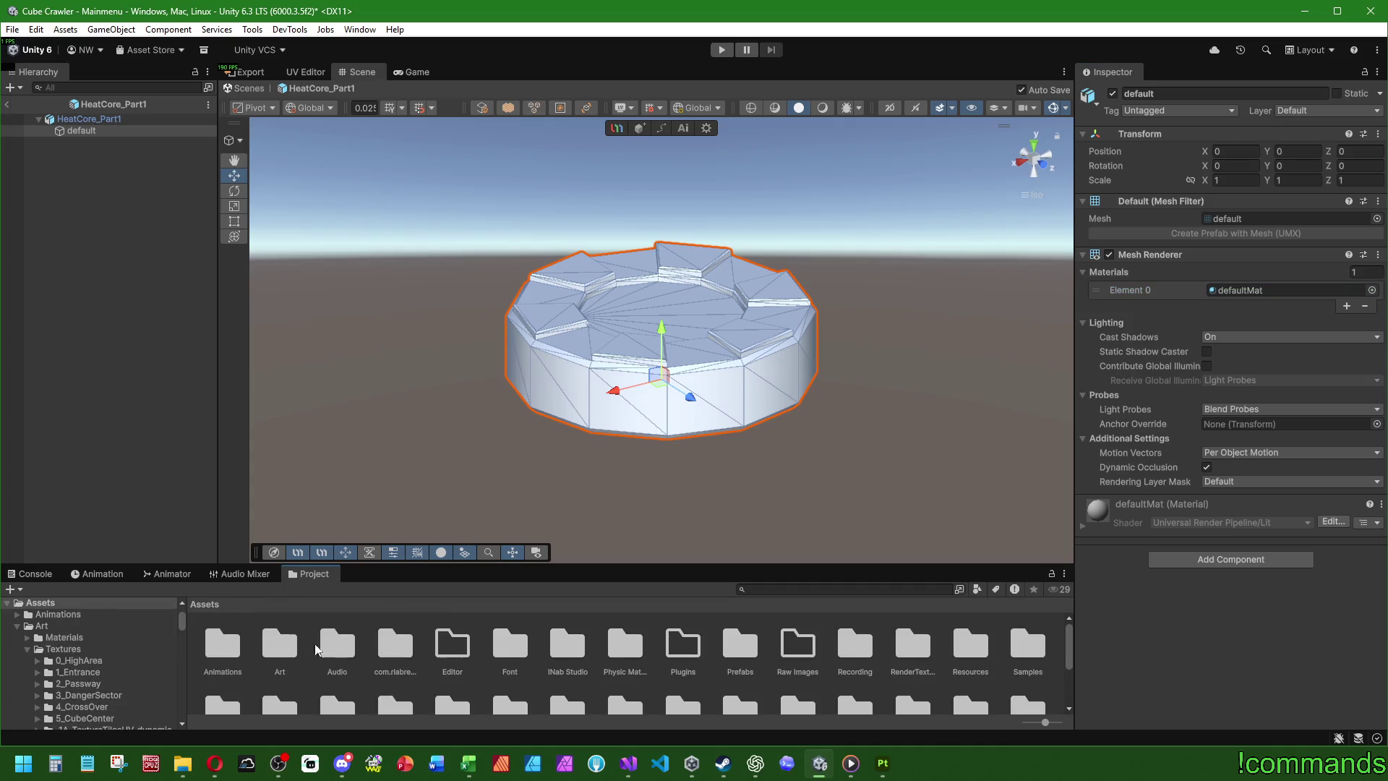
Step: Open the Art/Textures/HangarMaterials/Higharea folder in the Project window
double_click(279, 643)
double_click(280, 644)
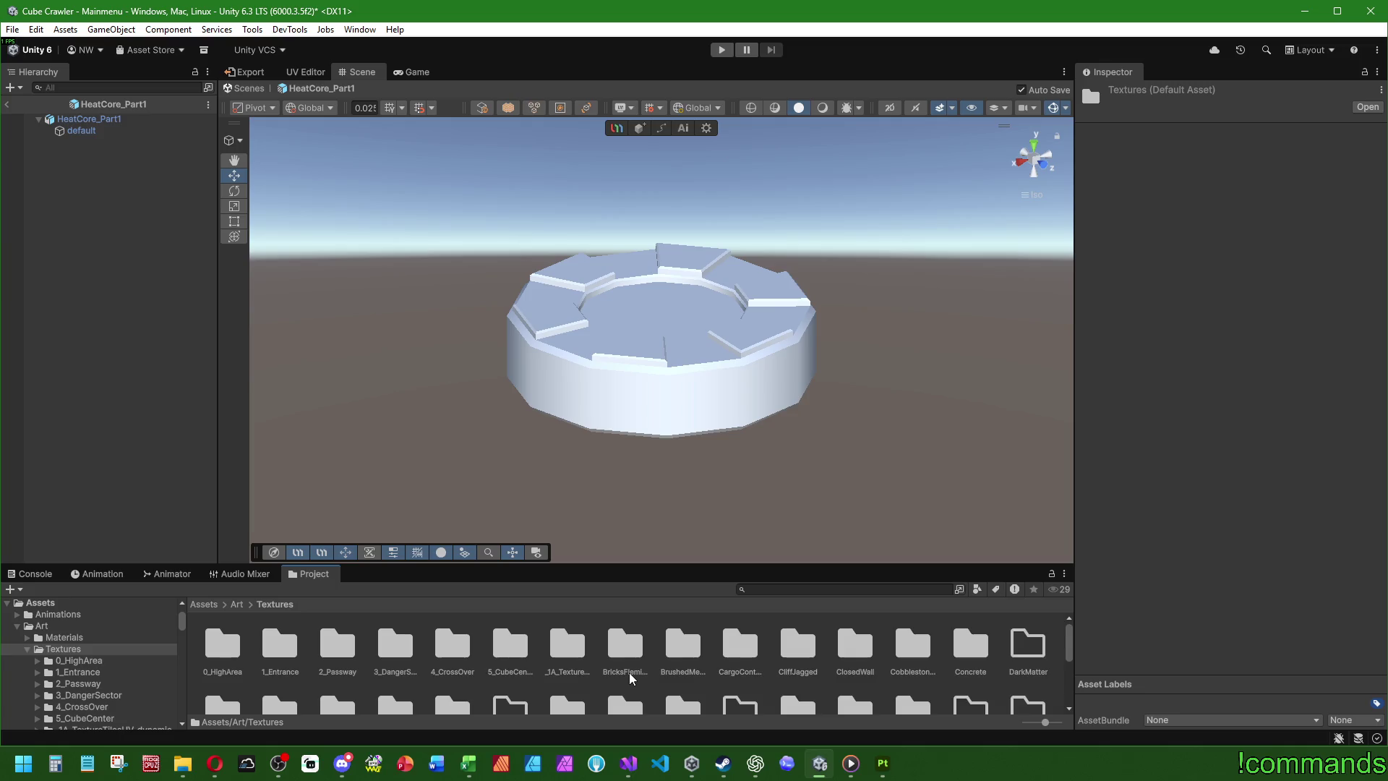
scroll(633, 678, down, 3)
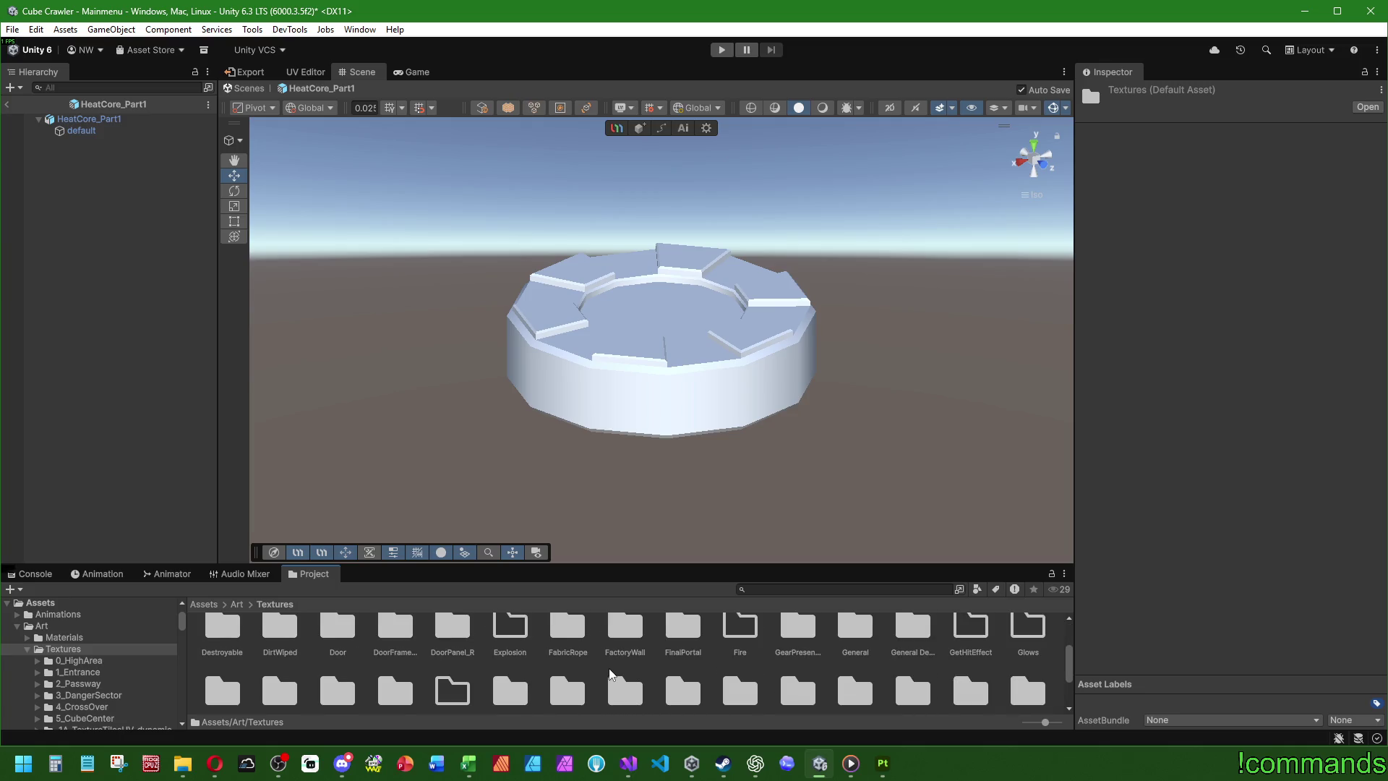
scroll(614, 676, down, 2)
double_click(393, 653)
double_click(440, 649)
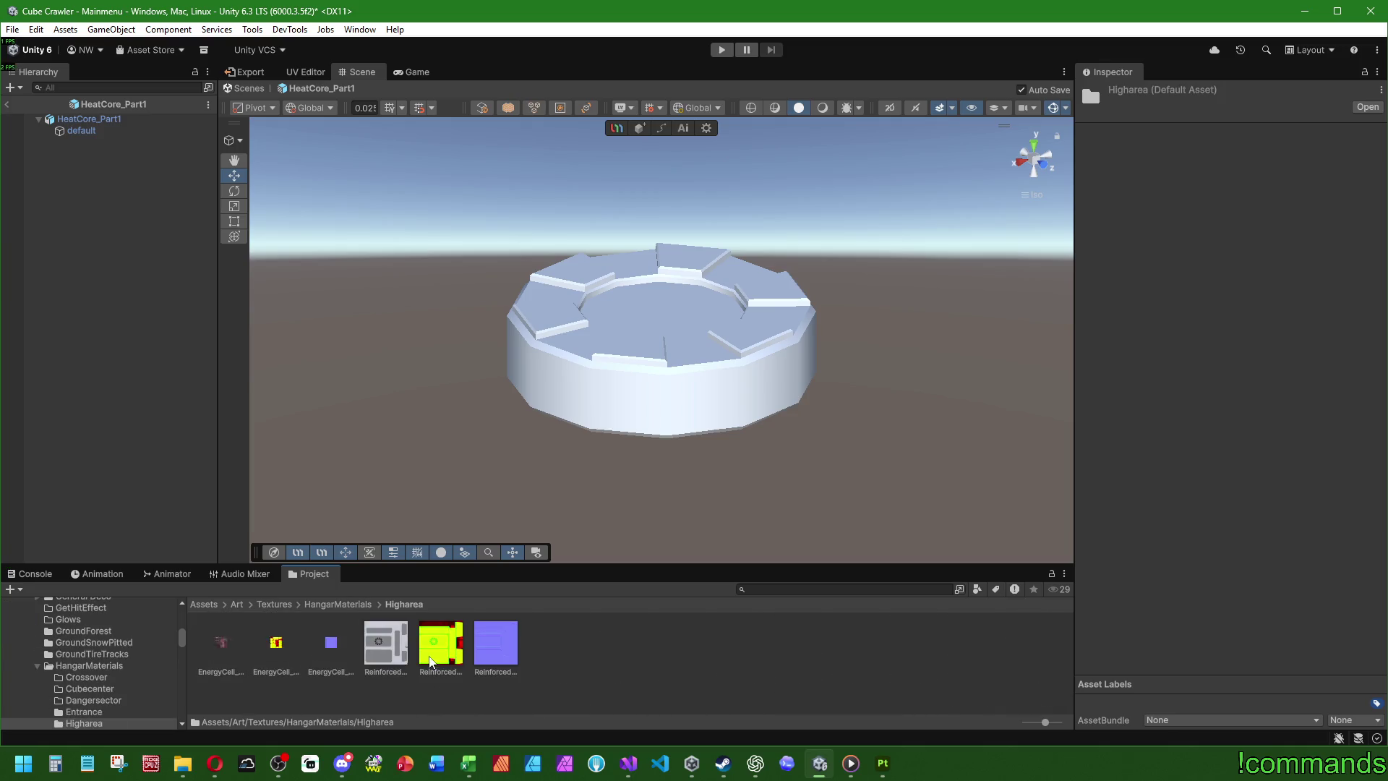
Step: Rename the base map, normal and mask textures from EnergyCell names to HeatCore names
click(227, 658)
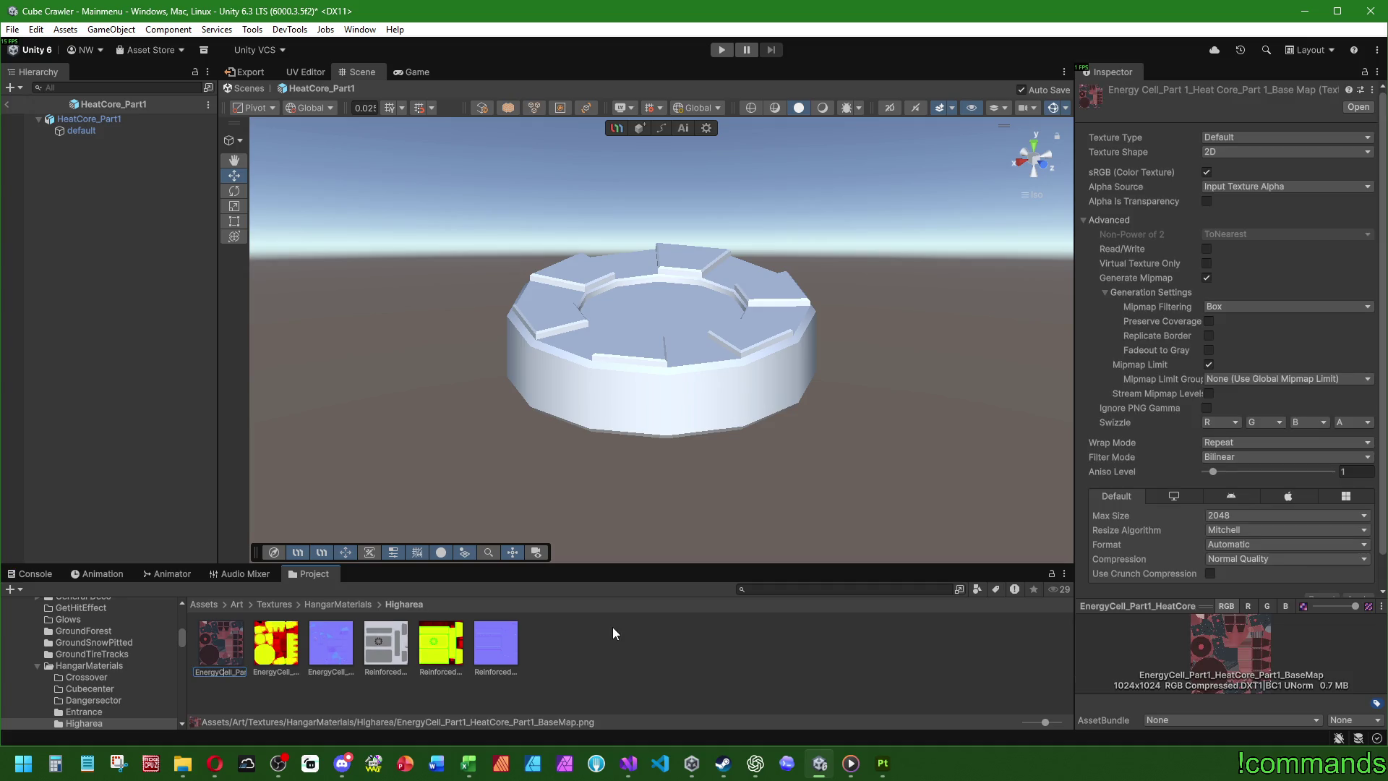
key(Right)
key(Right)
key(Right)
key(shift+Left)
key(shift+Left)
key(shift+Left)
key(Return)
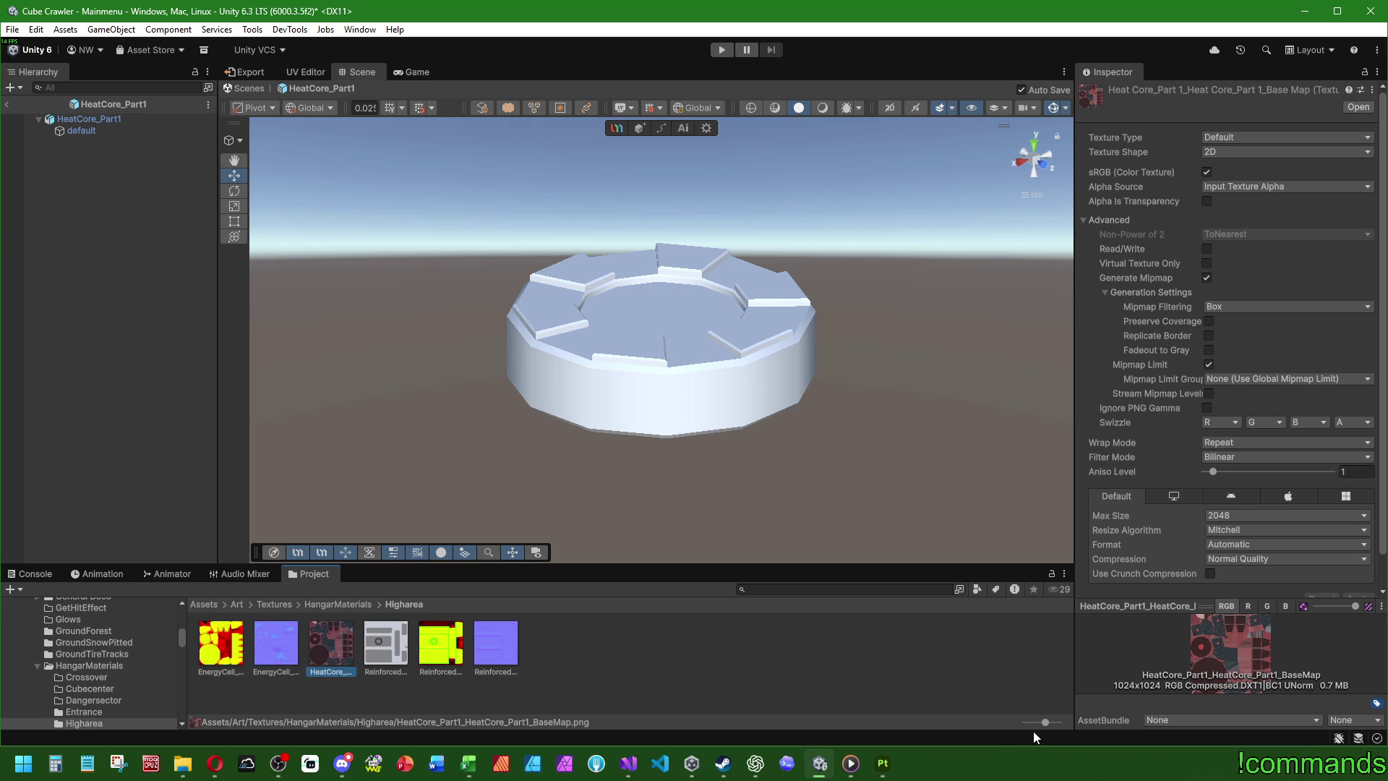
scroll(242, 651, down, 3)
key(Up)
key(F2)
key(Home)
key(ctrl+shift+Right)
text(HeatCore)
click(231, 619)
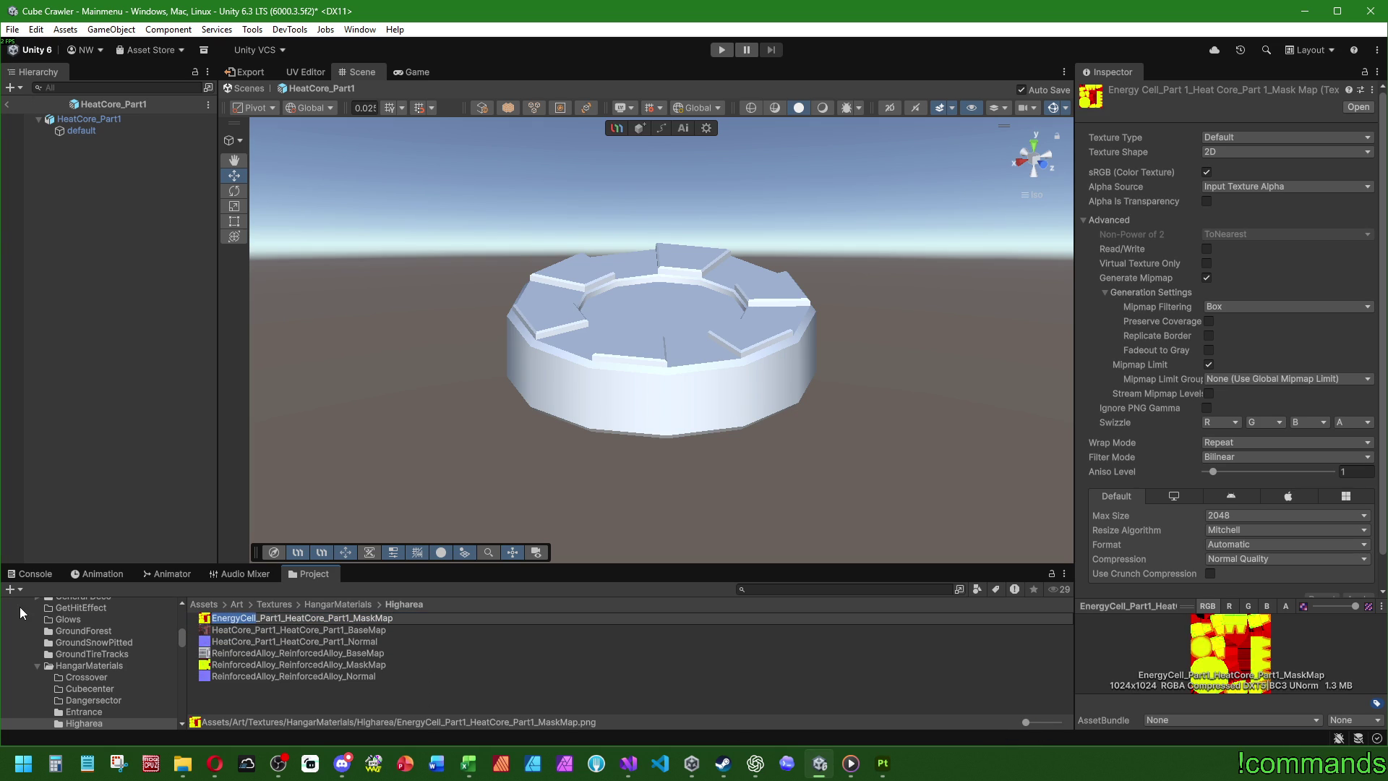
key(Escape)
key(F2)
key(Home)
key(ctrl+shift+Right)
key(ctrl+shift+Right)
key(Delete)
key(Return)
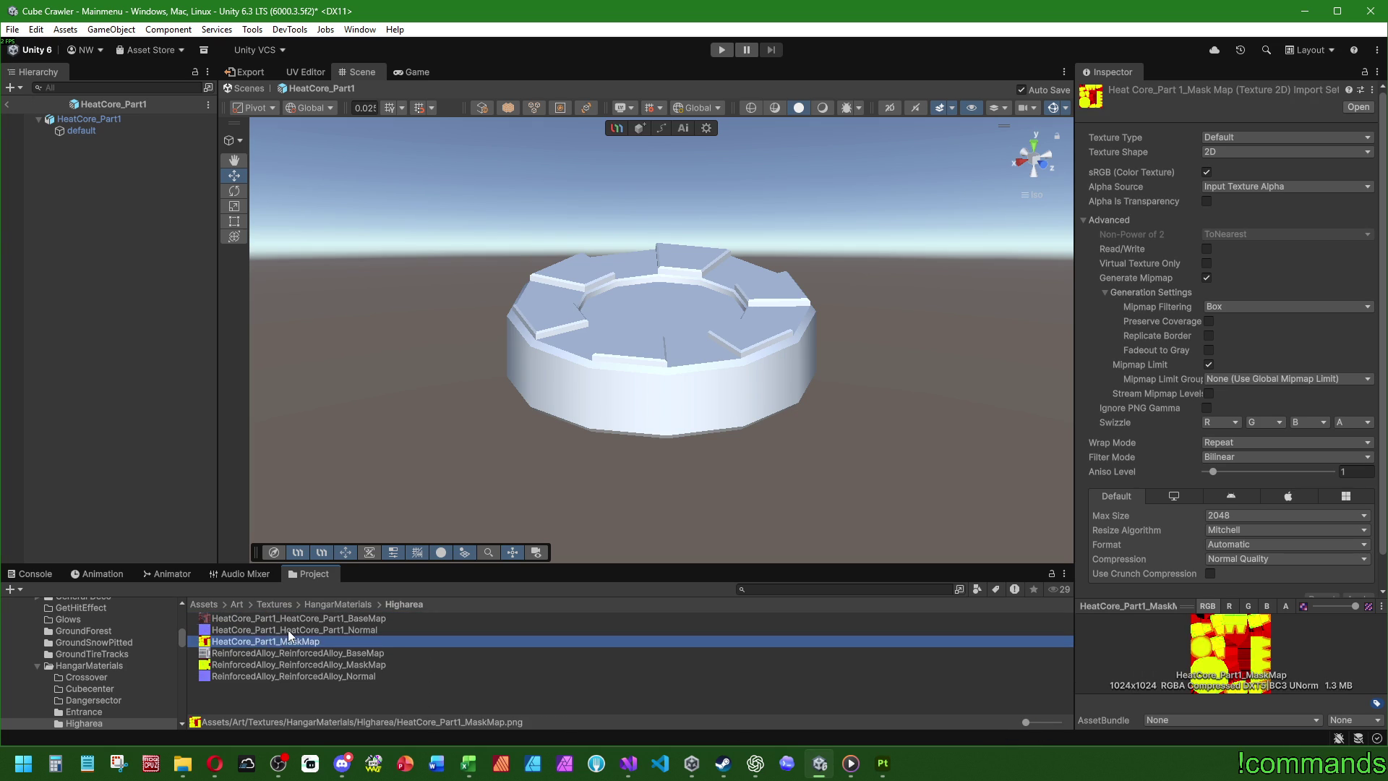
Step: Remove the duplicated HeatCore_Part1_ prefix from the normal and base map texture names
click(292, 631)
key(ctrl+shift+Right)
key(ctrl+shift+Right)
key(Delete)
key(Return)
key(Up)
key(Up)
key(F2)
key(Home)
key(ctrl+shift+Right)
key(ctrl+shift+Right)
key(Delete)
key(Return)
Step: Set all three HeatCore_Part1 textures to Max Size 1024 with crunch compression at quality 100
click(327, 707)
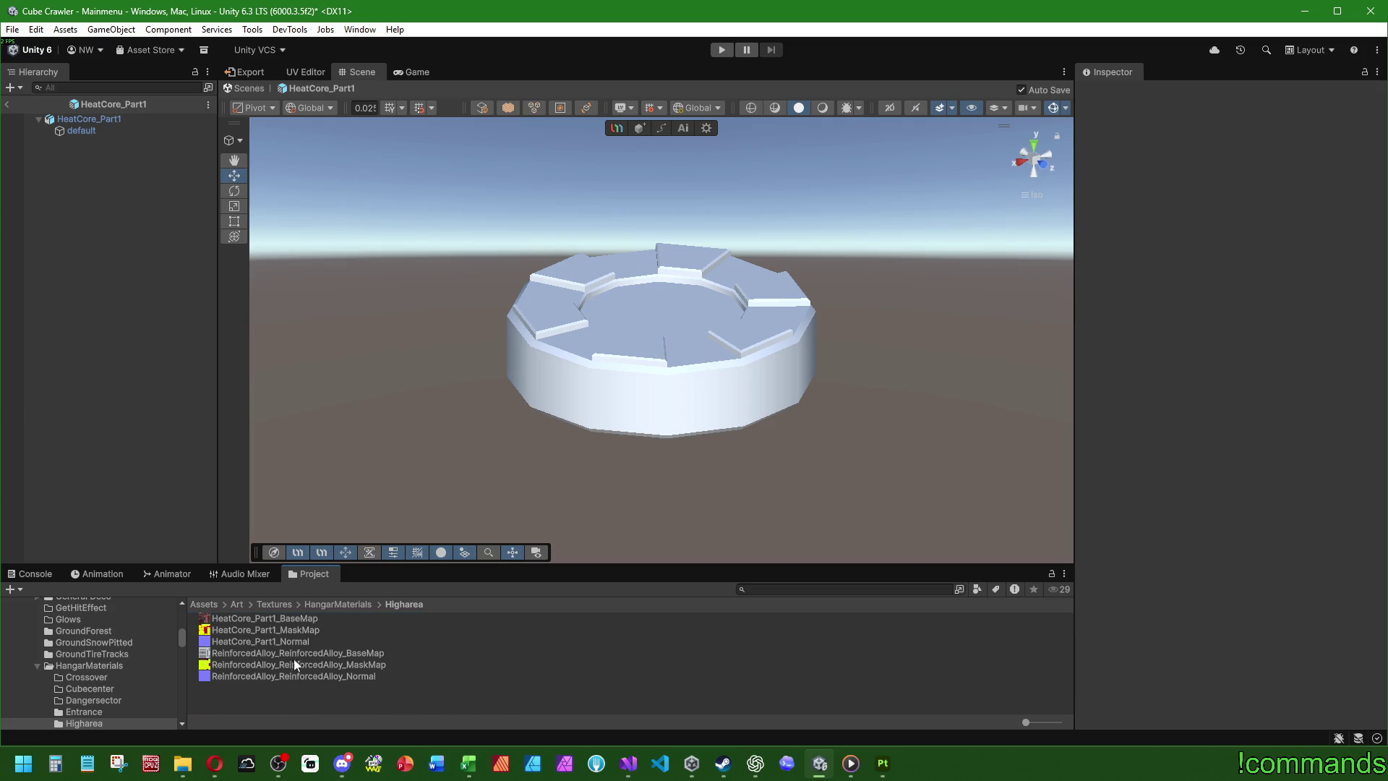
click(272, 619)
shift+click(270, 641)
click(1257, 515)
click(1242, 611)
click(1209, 575)
scroll(1230, 571, down, 2)
click(1363, 541)
text(100)
click(1360, 565)
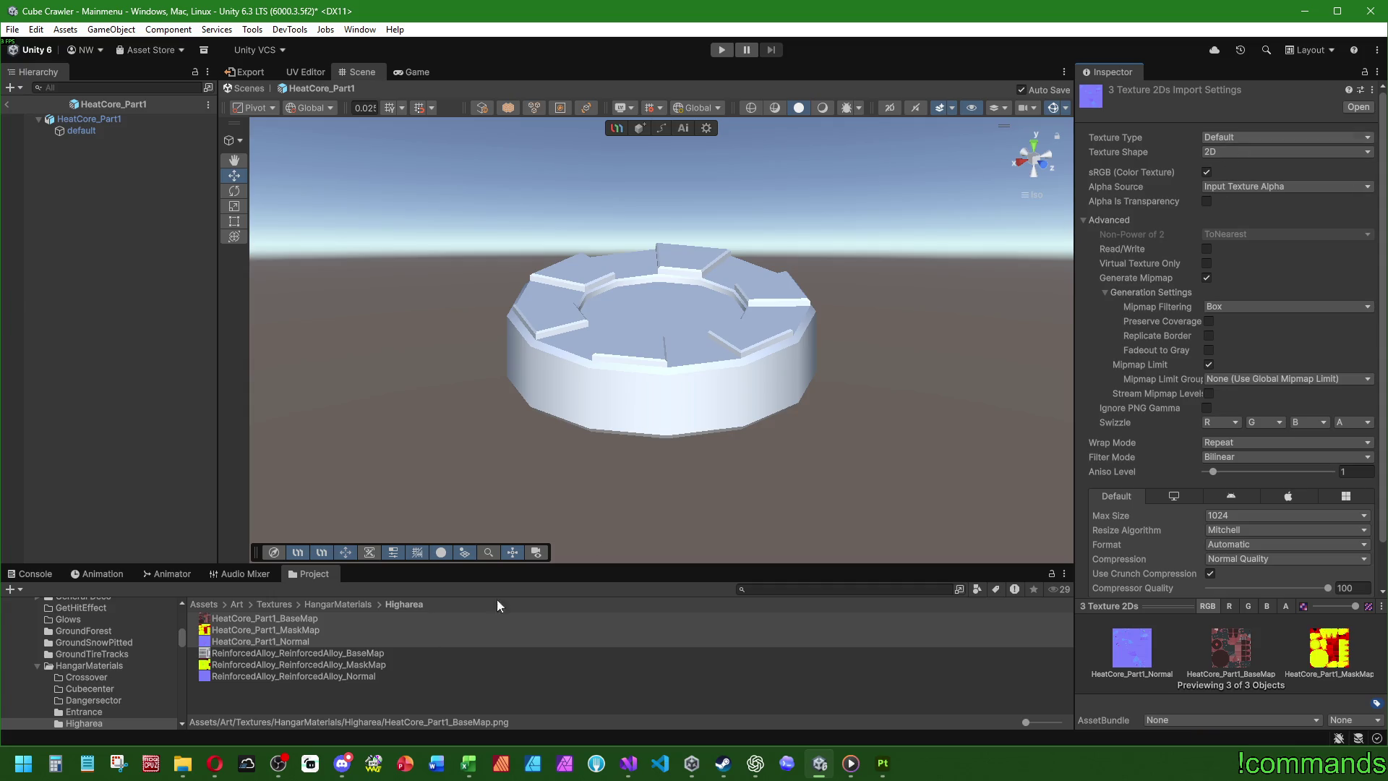
Step: Set HeatCore_Part1_Normal's Texture Type to Normal map and apply
click(231, 642)
click(1237, 139)
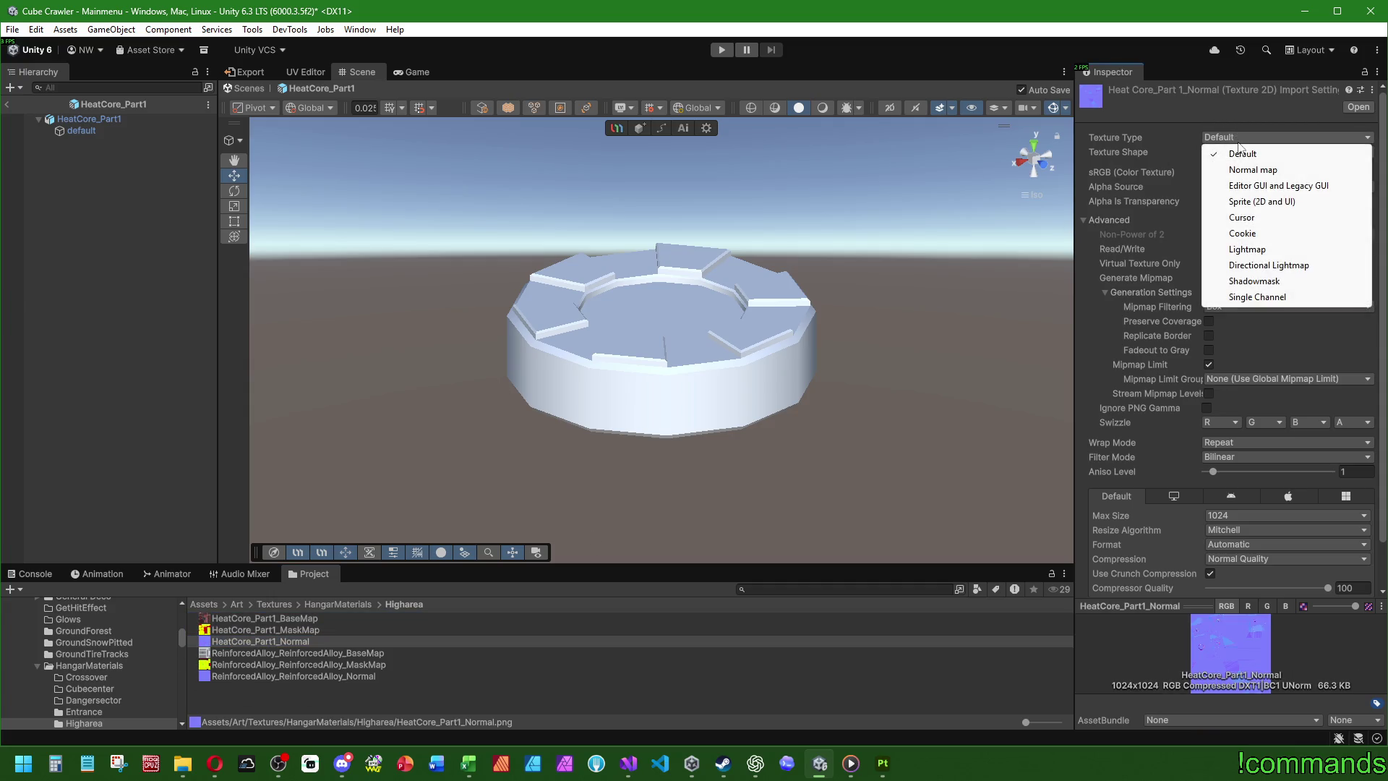
click(1253, 169)
scroll(1119, 440, down, 1)
click(1361, 565)
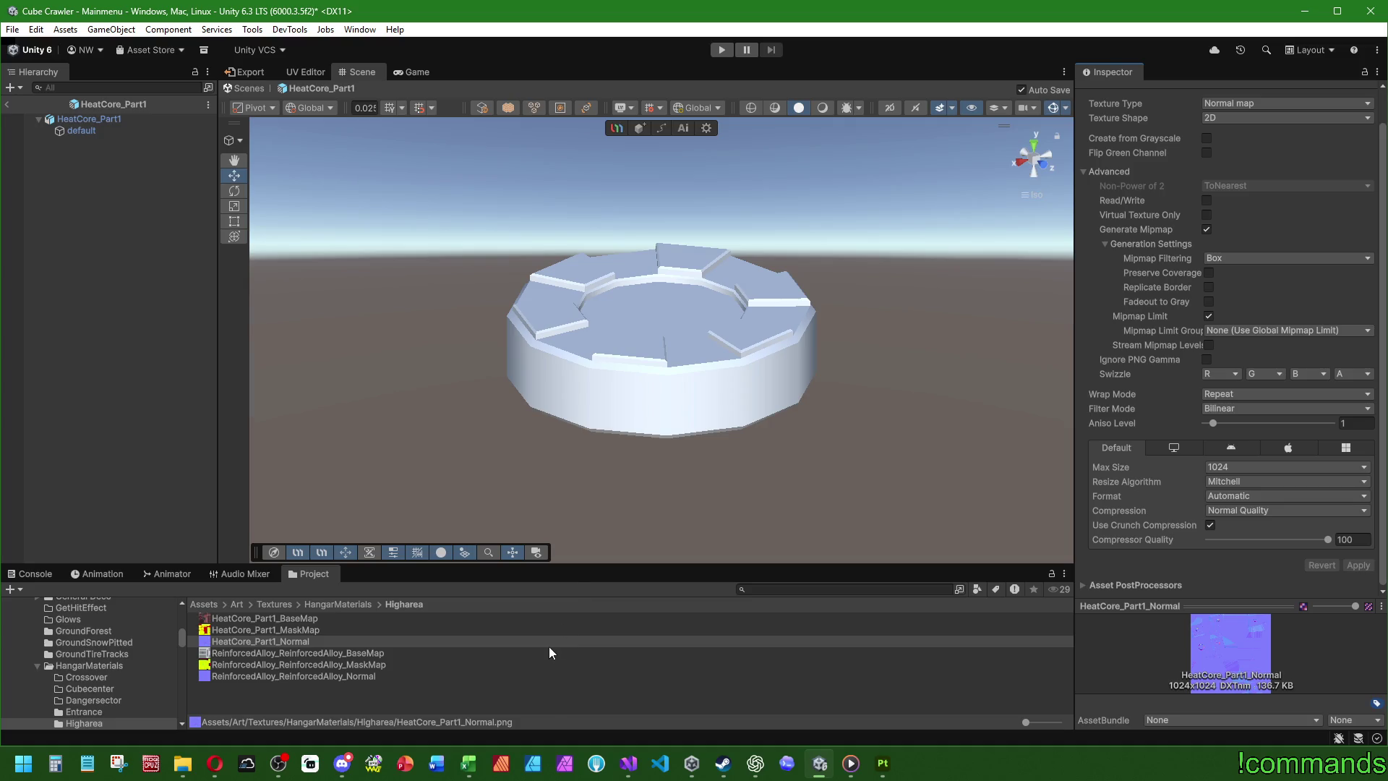
click(315, 710)
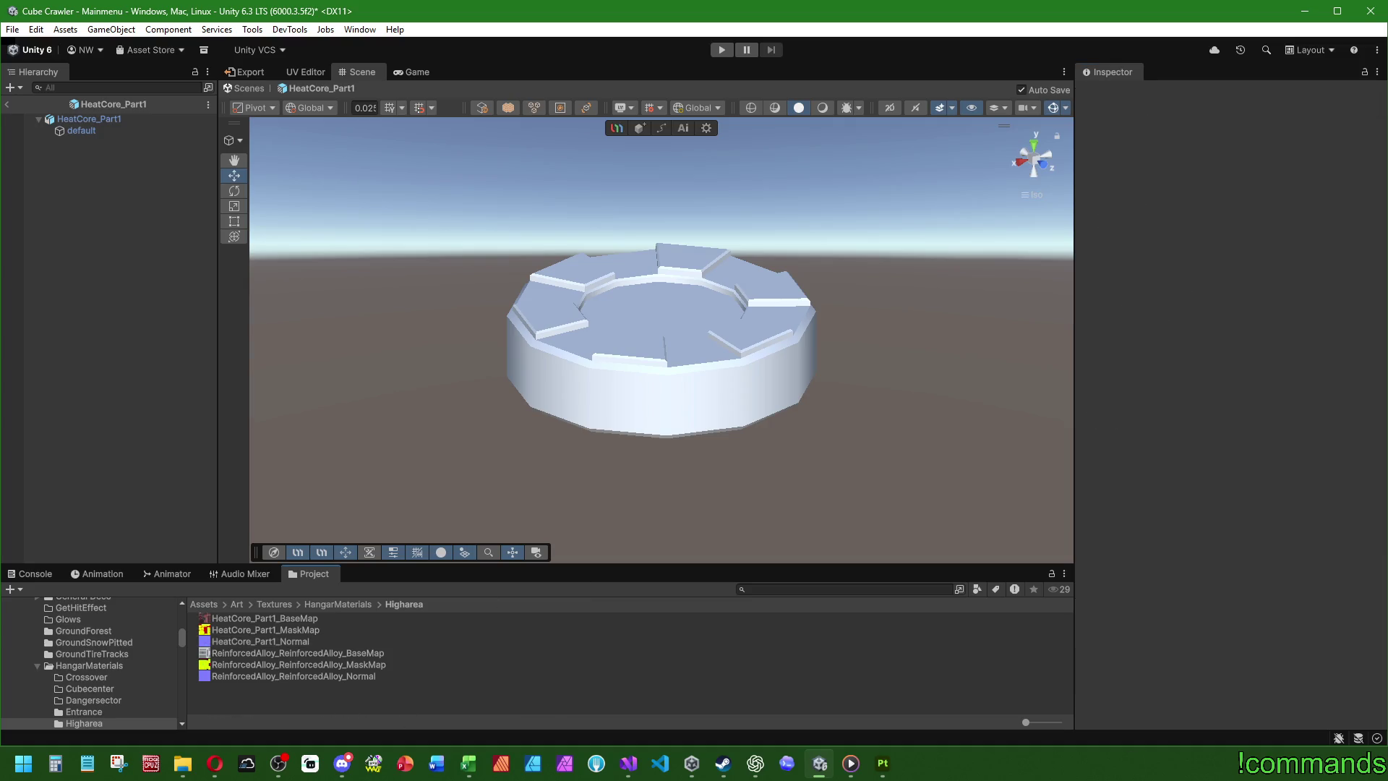
key(alt+Tab)
Step: Open Cube Crawler's store page from the Steam library and pause its trailer
click(74, 34)
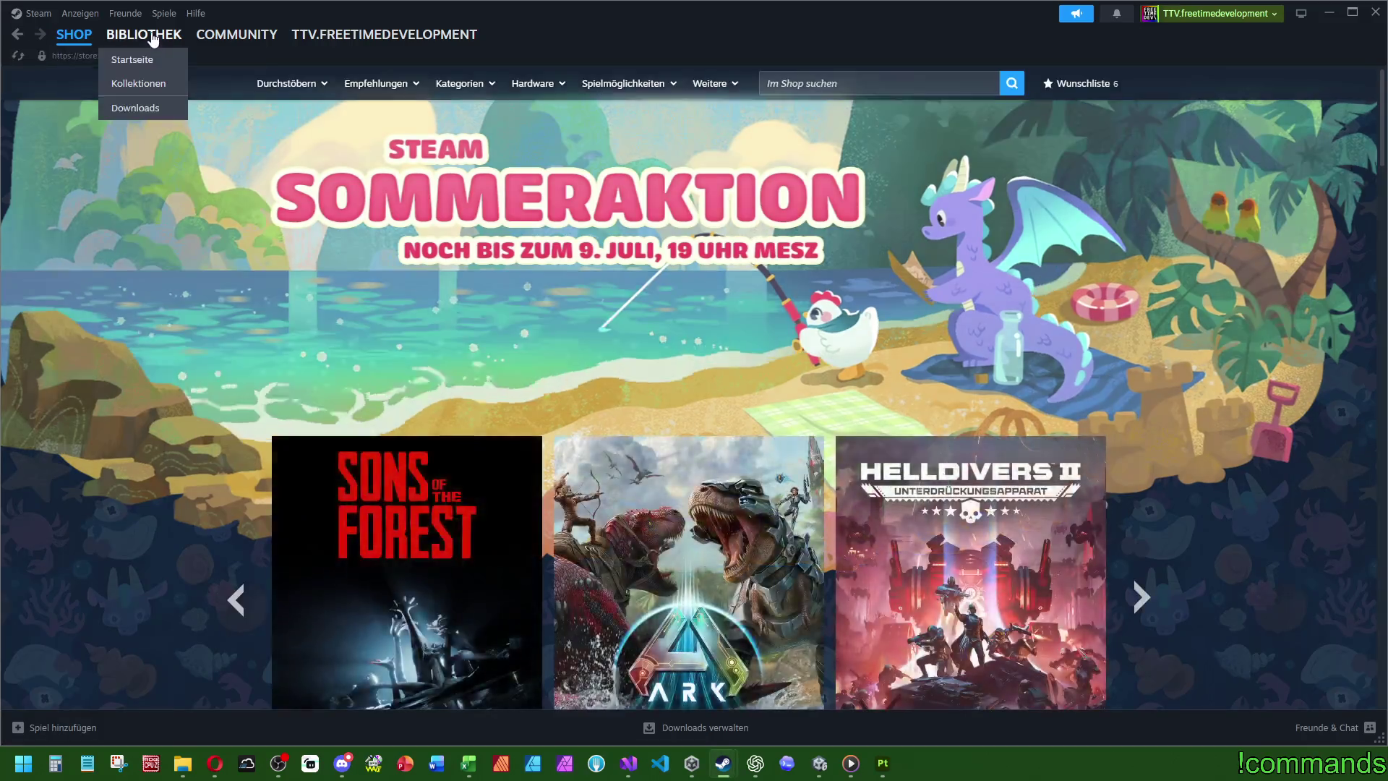
click(152, 40)
click(299, 210)
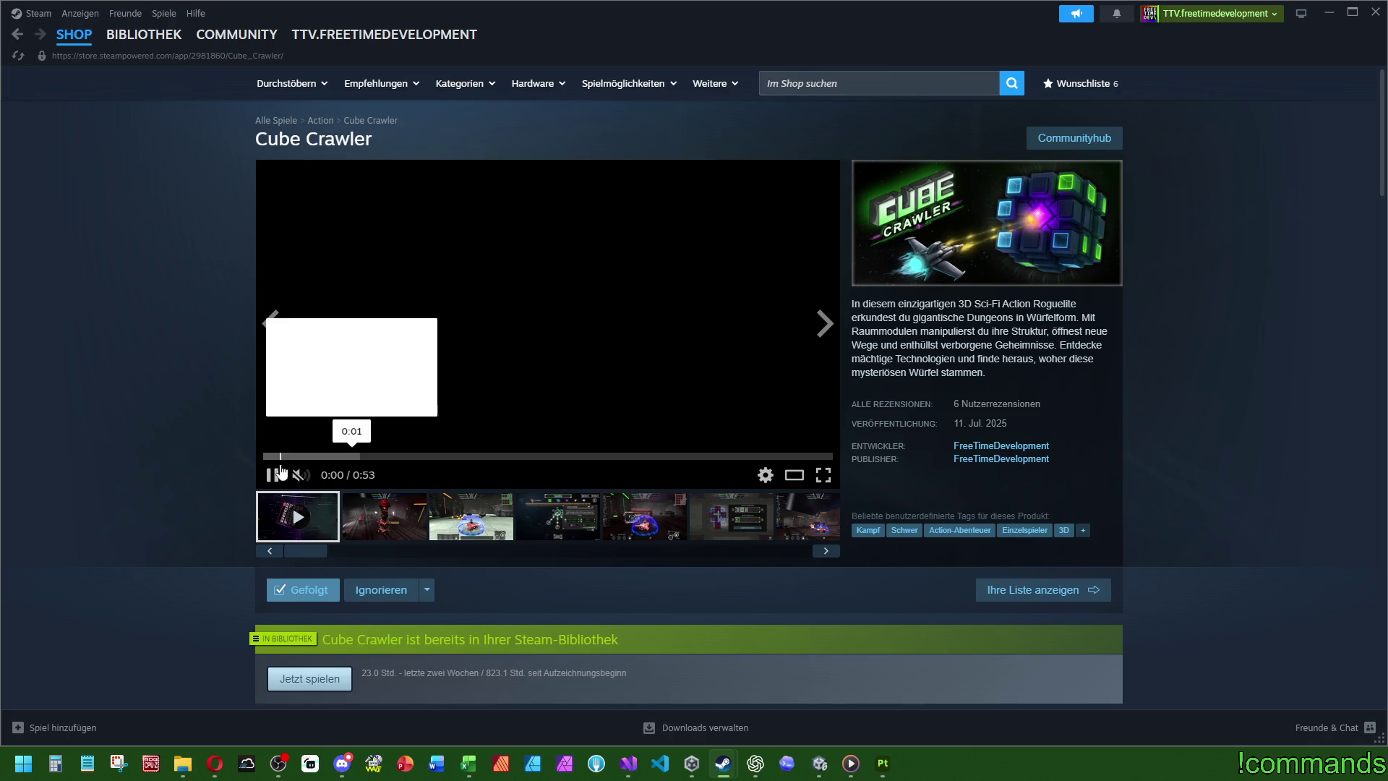
click(274, 474)
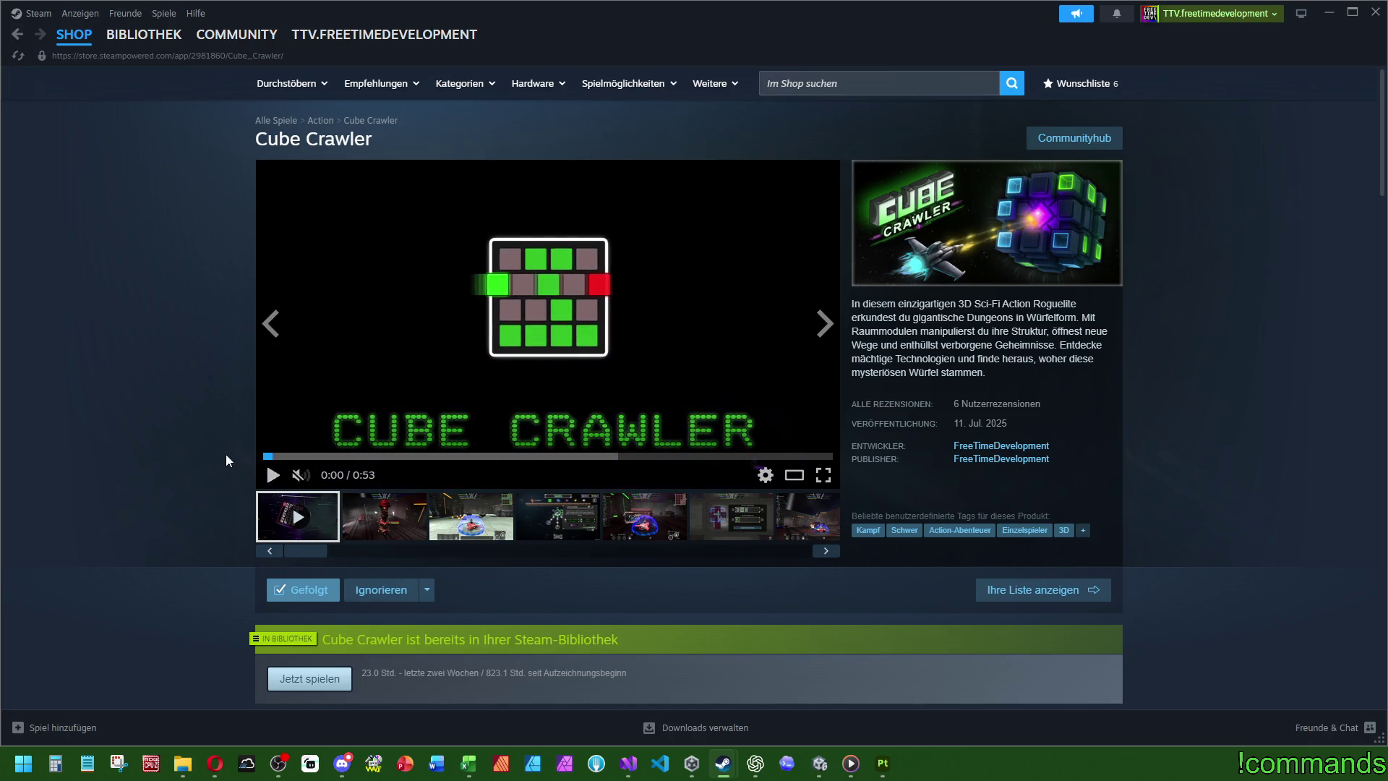
Step: Scroll to the Early Access section and highlight its end-date line
scroll(225, 455, down, 5)
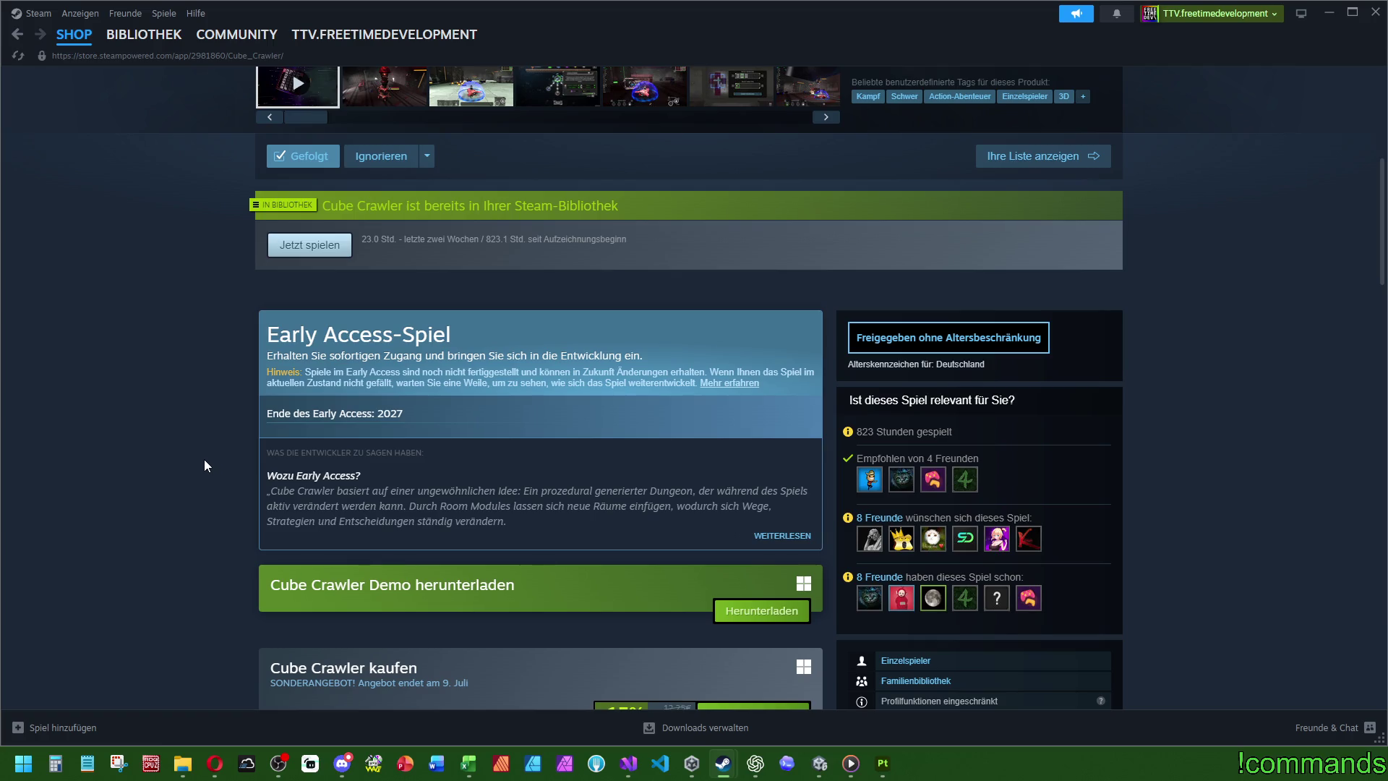
scroll(205, 462, down, 3)
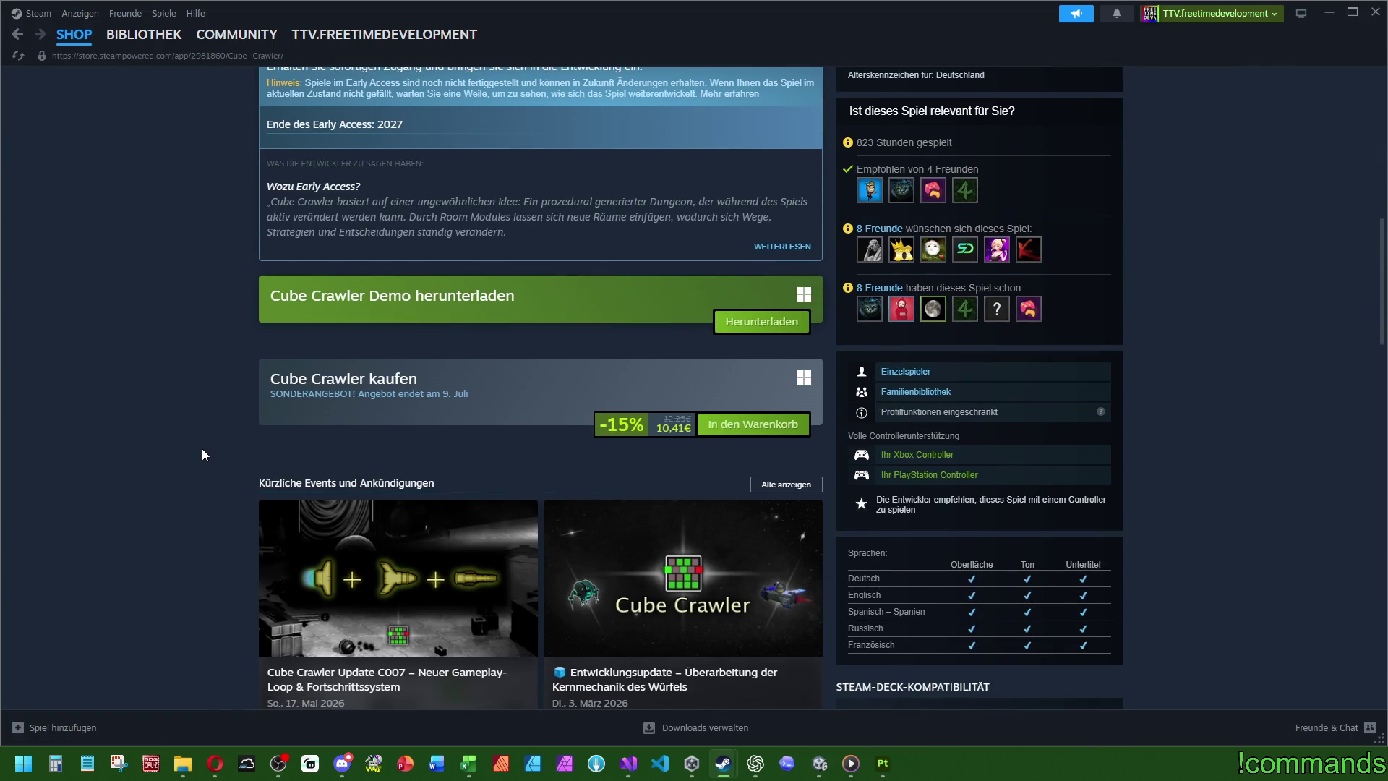
scroll(202, 449, up, 5)
scroll(177, 430, down, 3)
scroll(185, 422, up, 1)
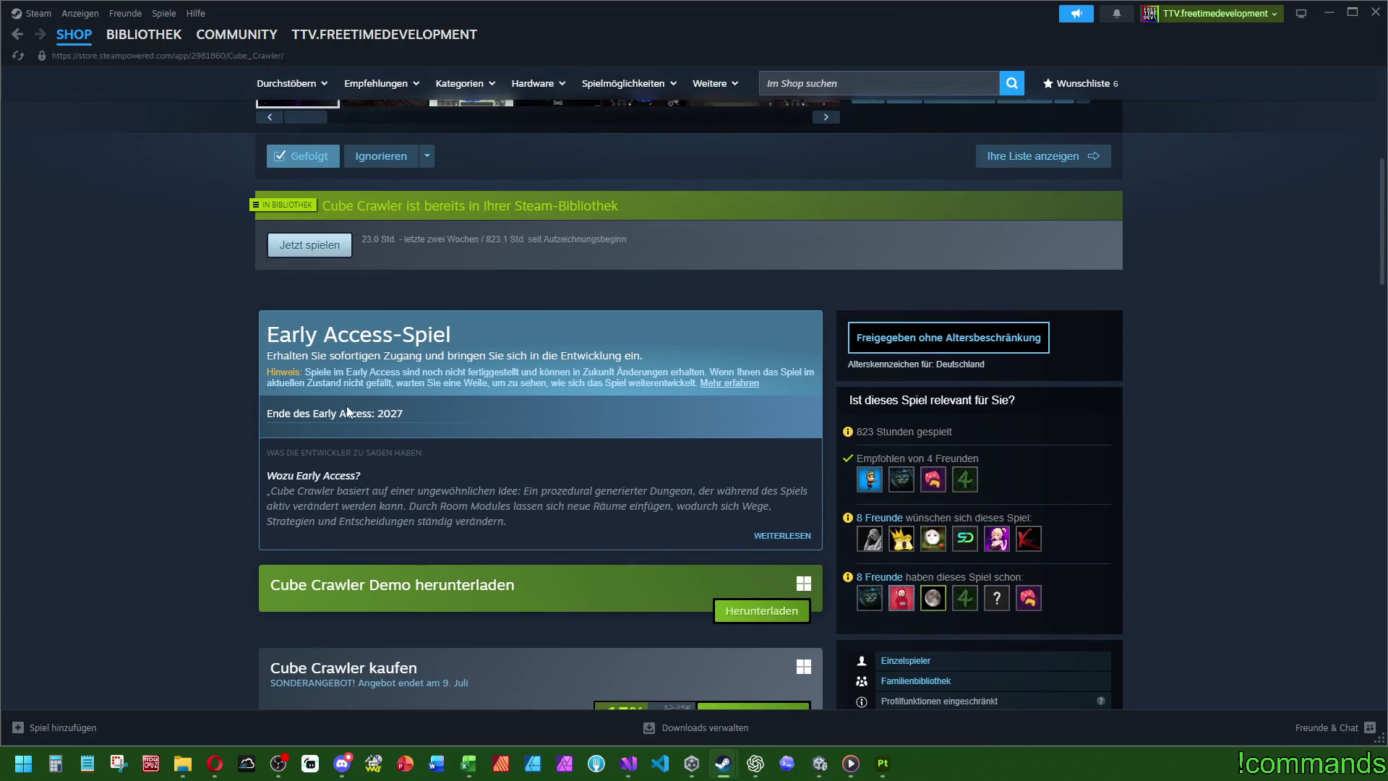
drag(266, 415, 400, 414)
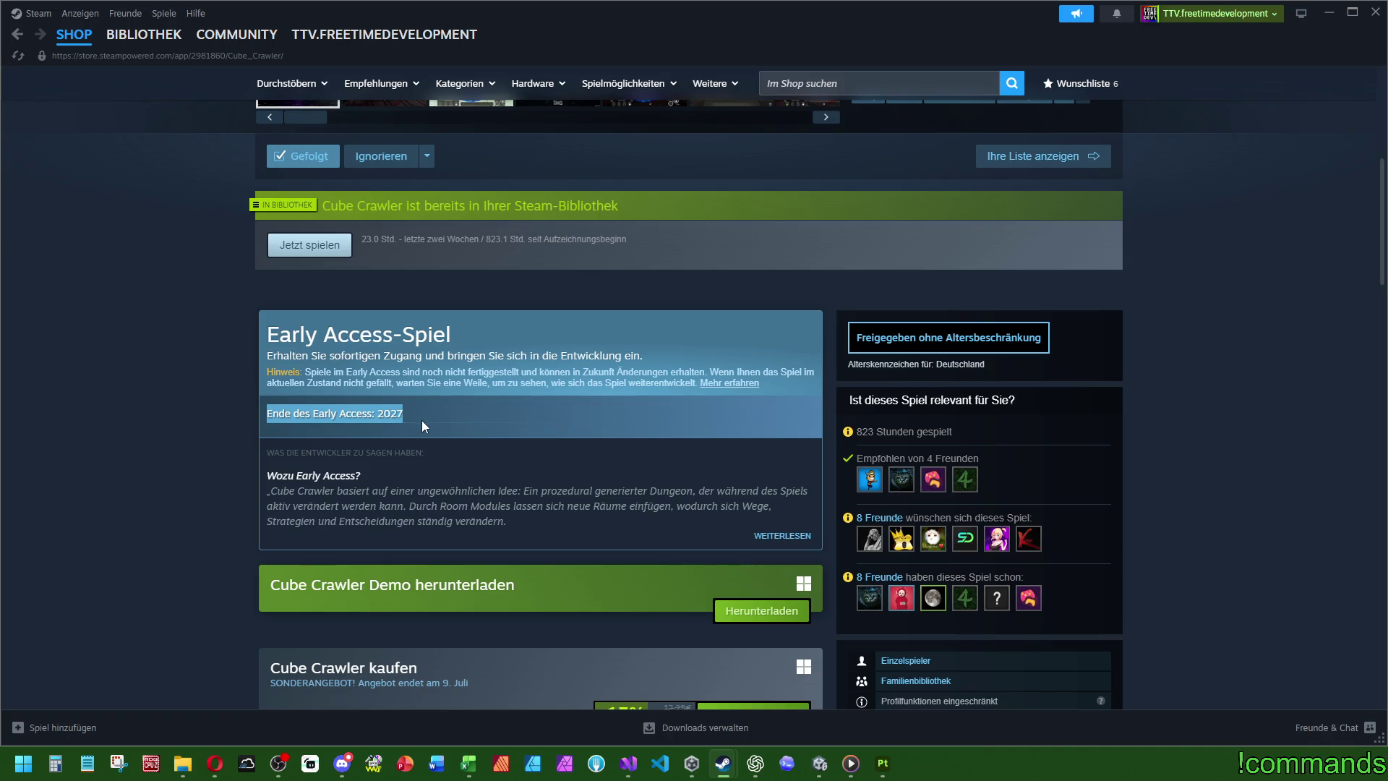
Step: Expand the developer's full Early Access explanation and highlight the end-2027 date text
click(752, 533)
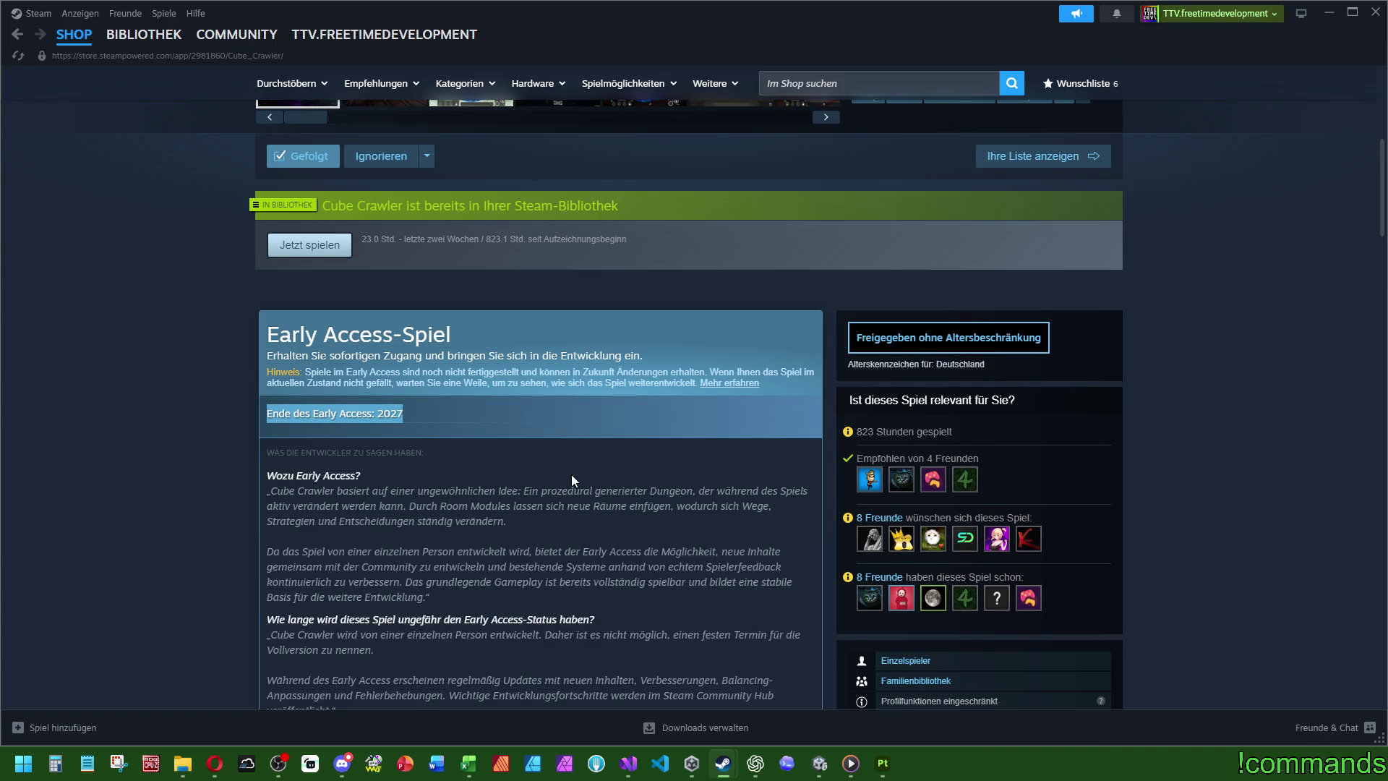
scroll(571, 480, down, 4)
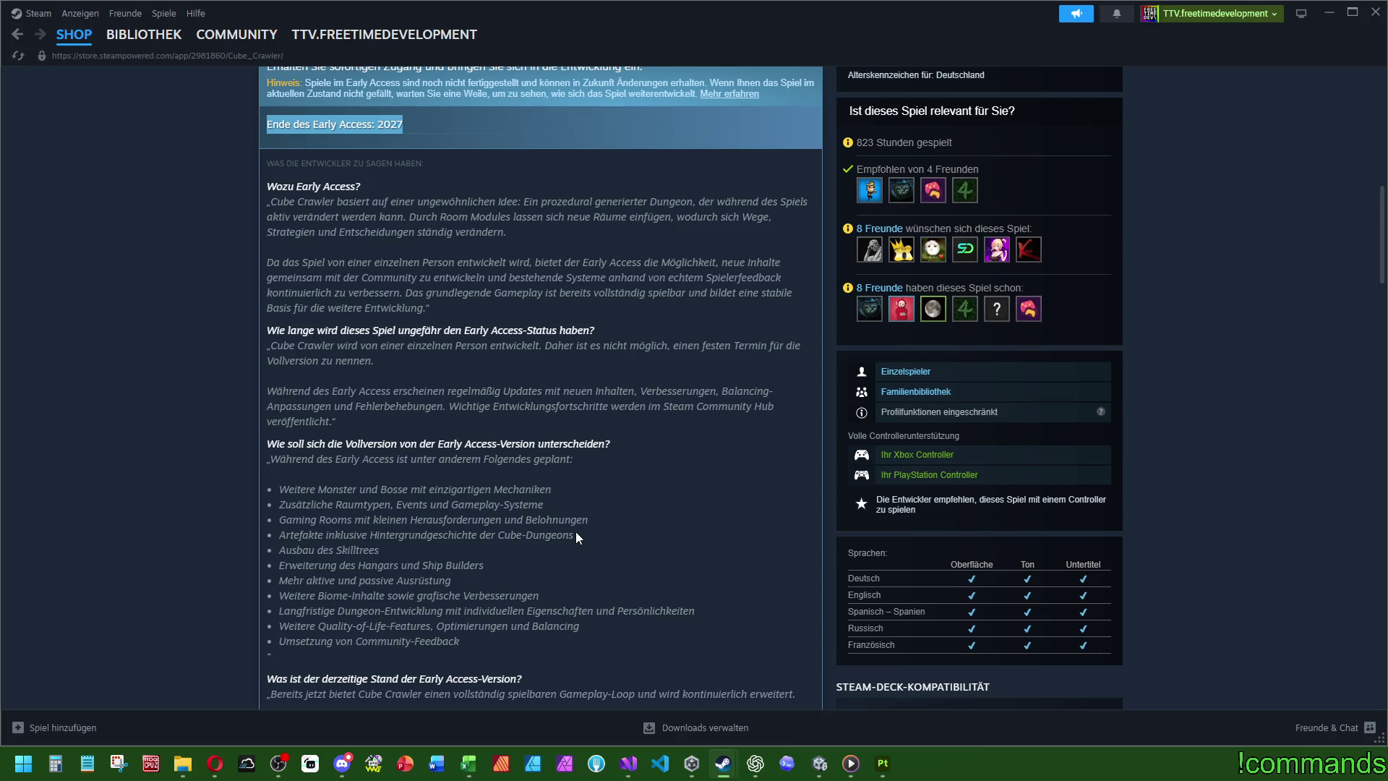
scroll(608, 527, up, 2)
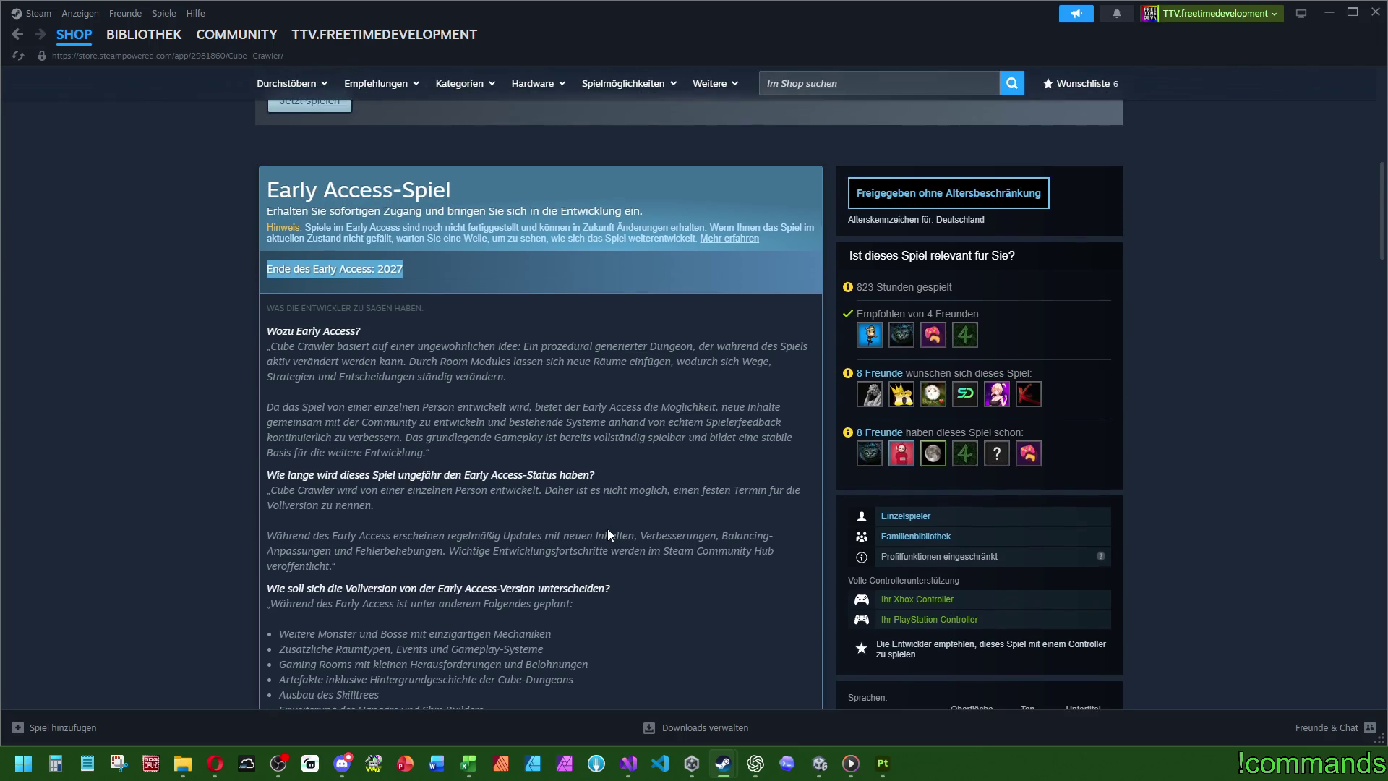
scroll(603, 493, up, 4)
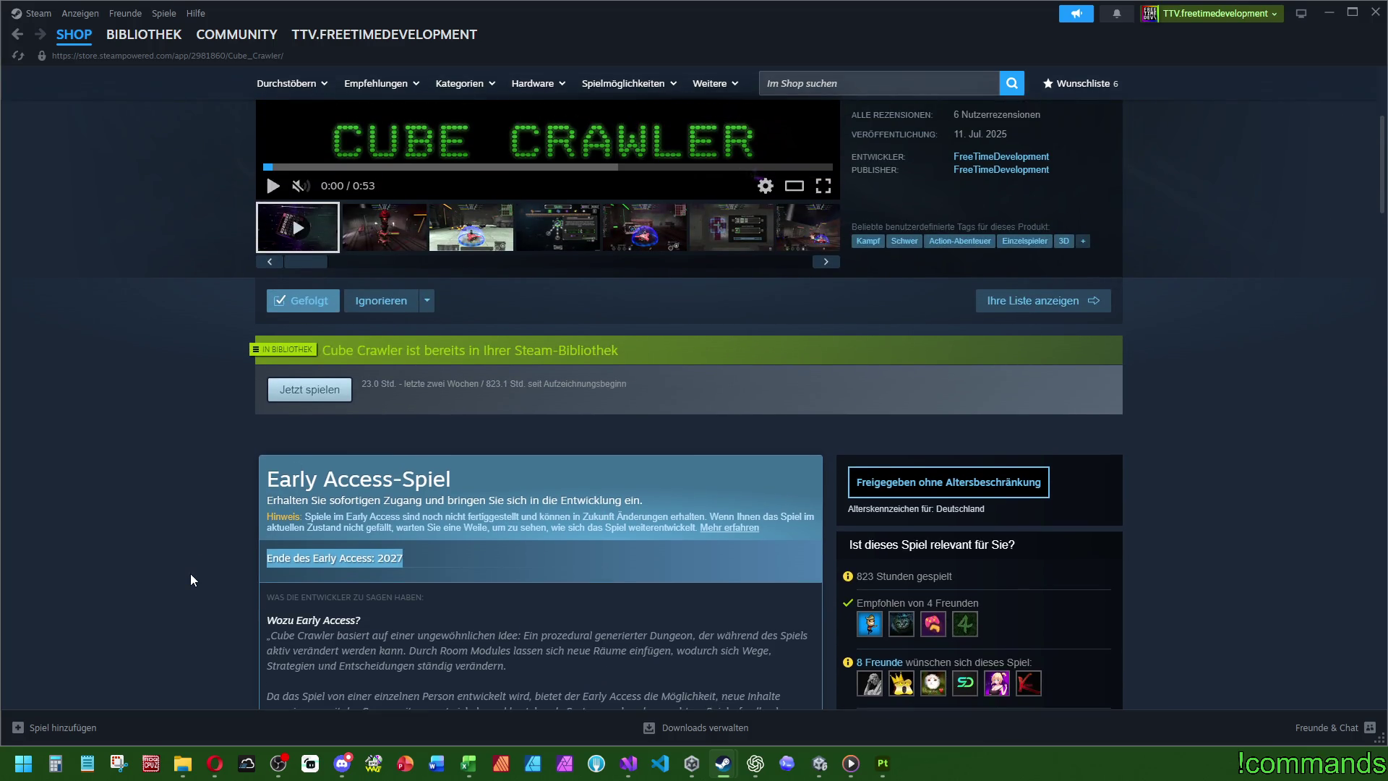
click(315, 568)
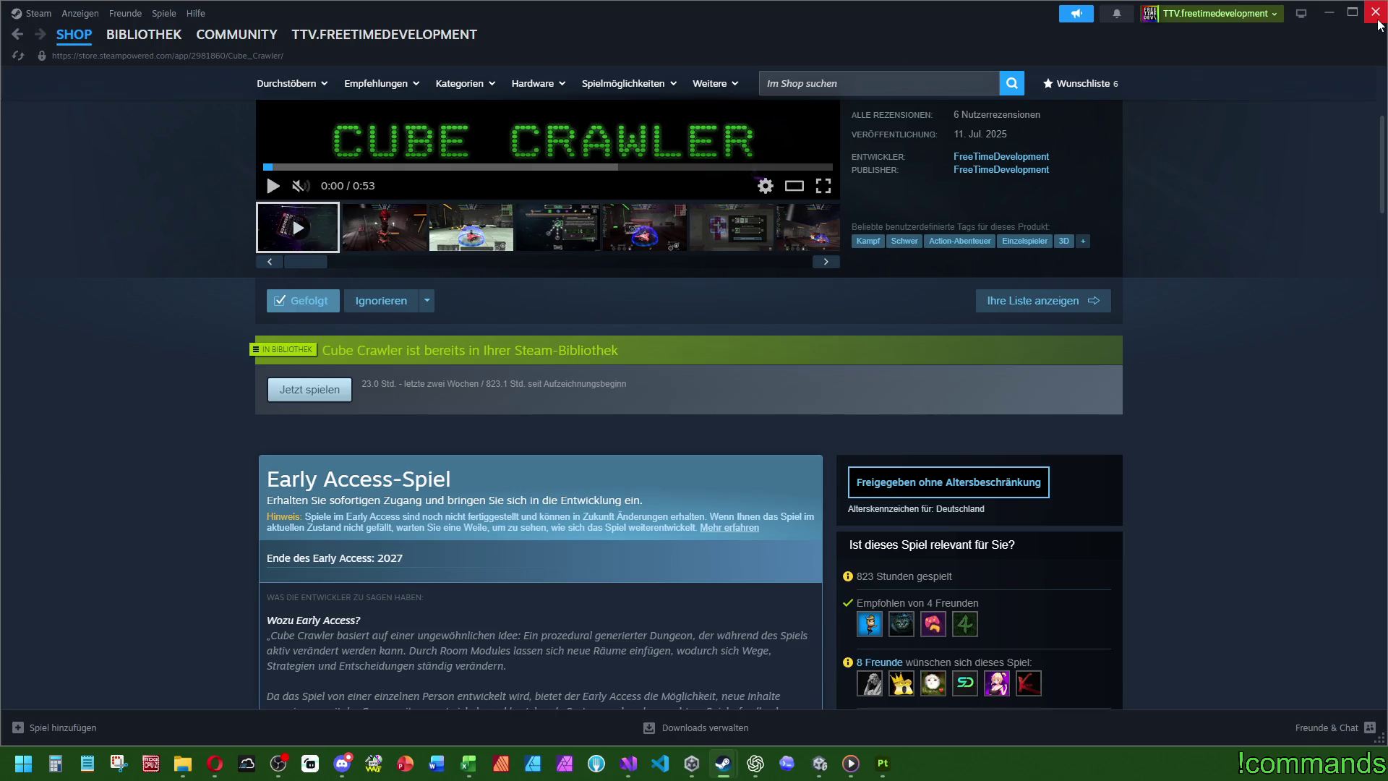
drag(275, 557, 394, 557)
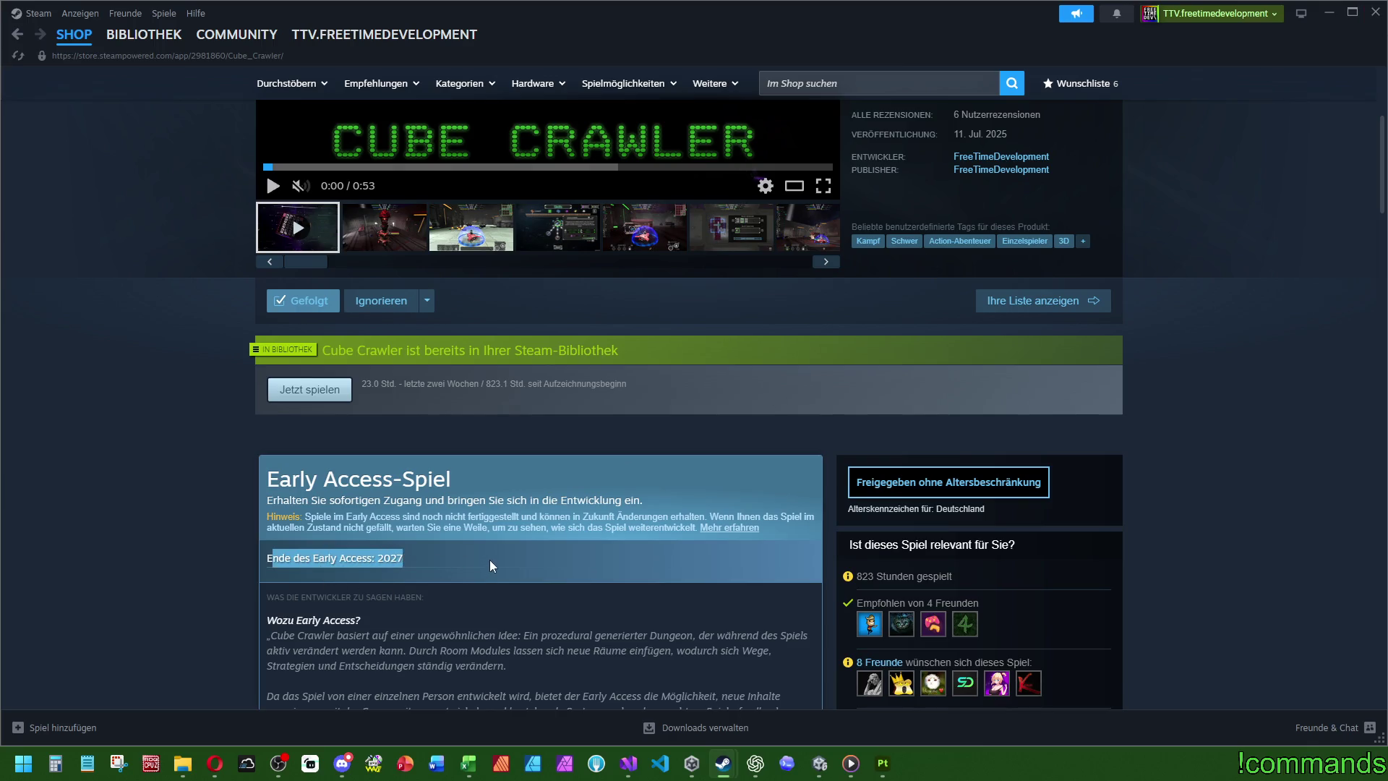
Step: Close Steam, select the default mesh object, and enlarge the Project thumbnails
click(1376, 11)
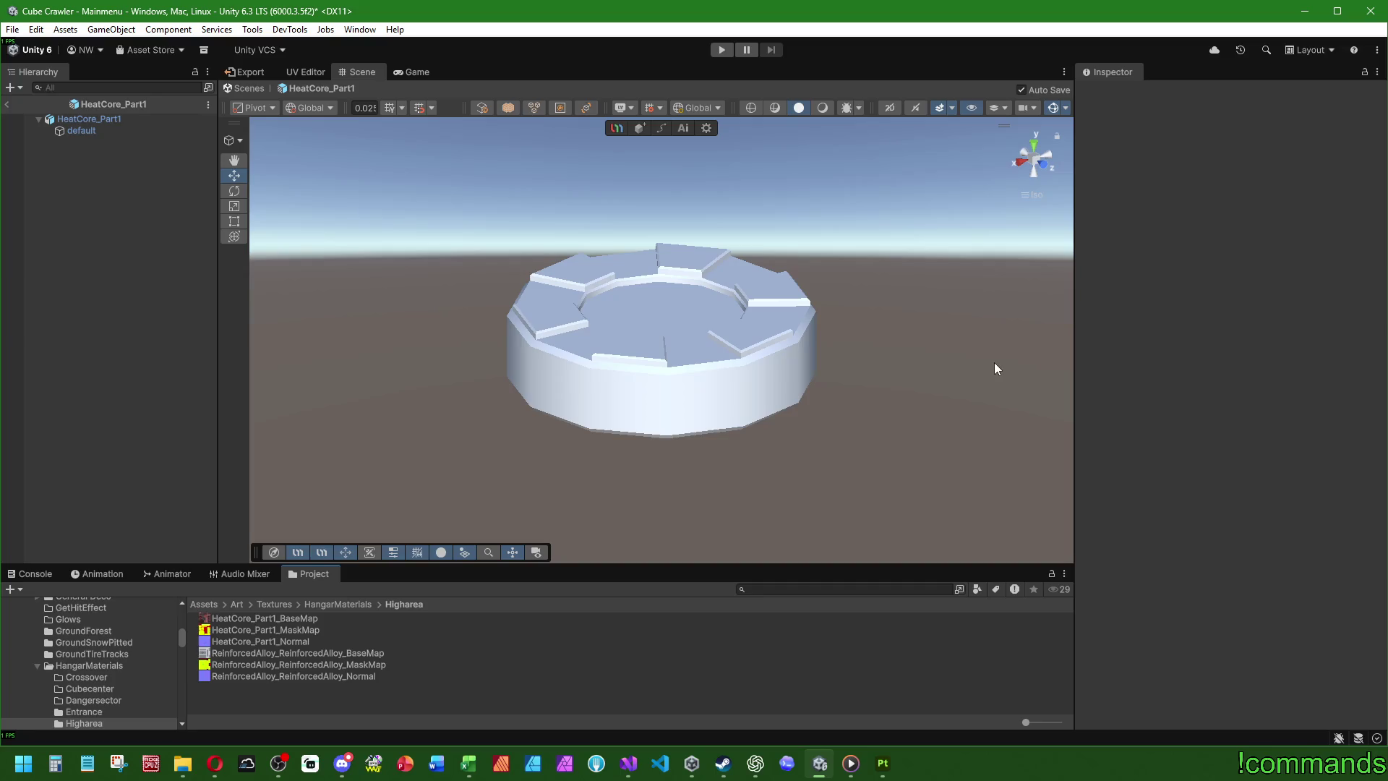
click(137, 131)
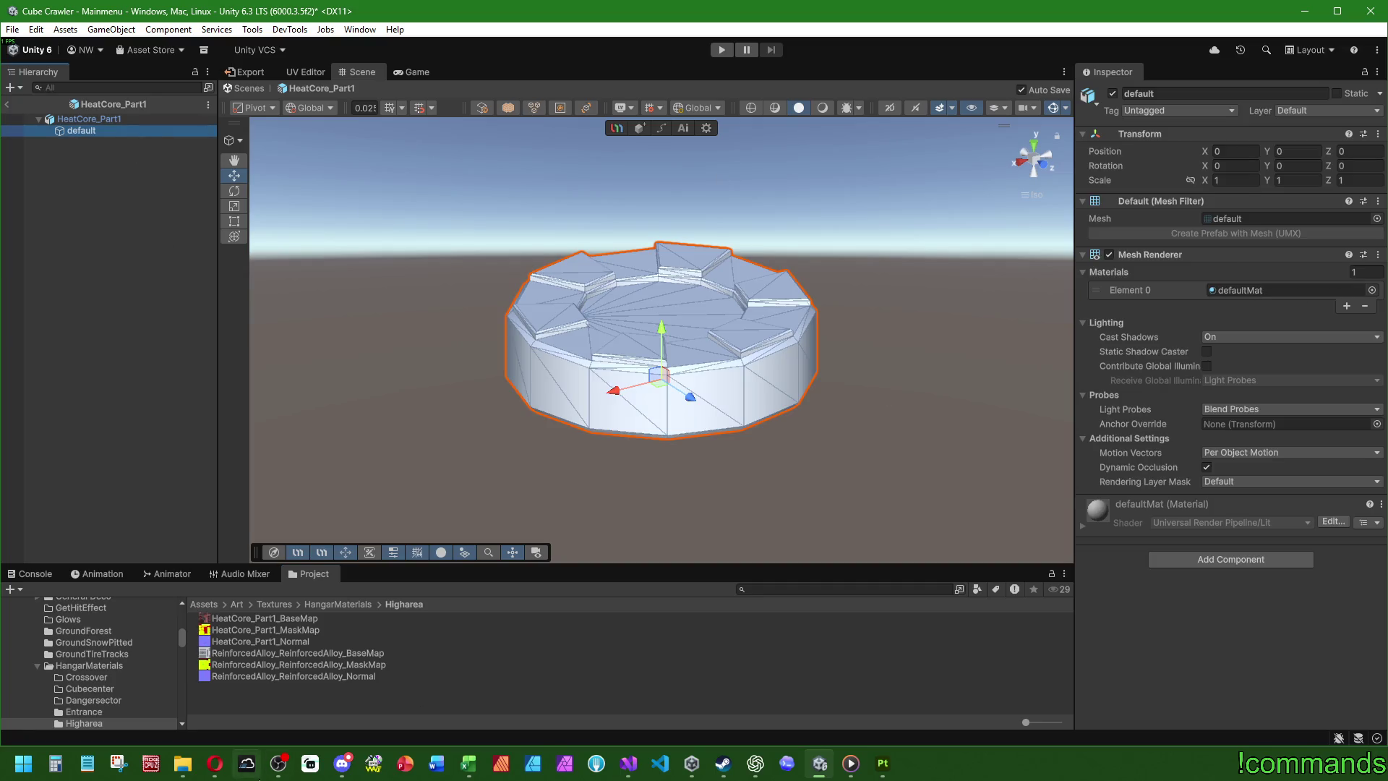
drag(1027, 722, 1044, 726)
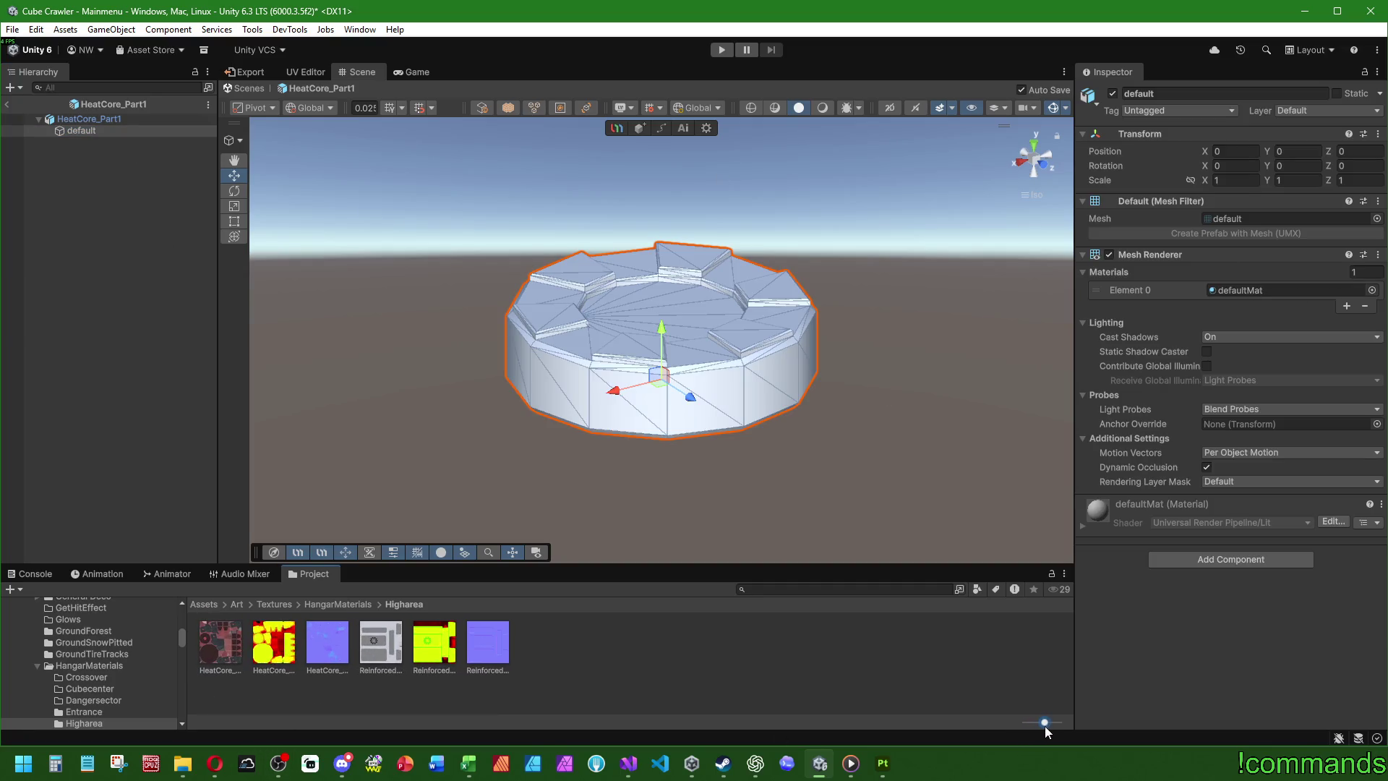
Step: Go up to the Art folder and open Materials
click(238, 606)
click(233, 638)
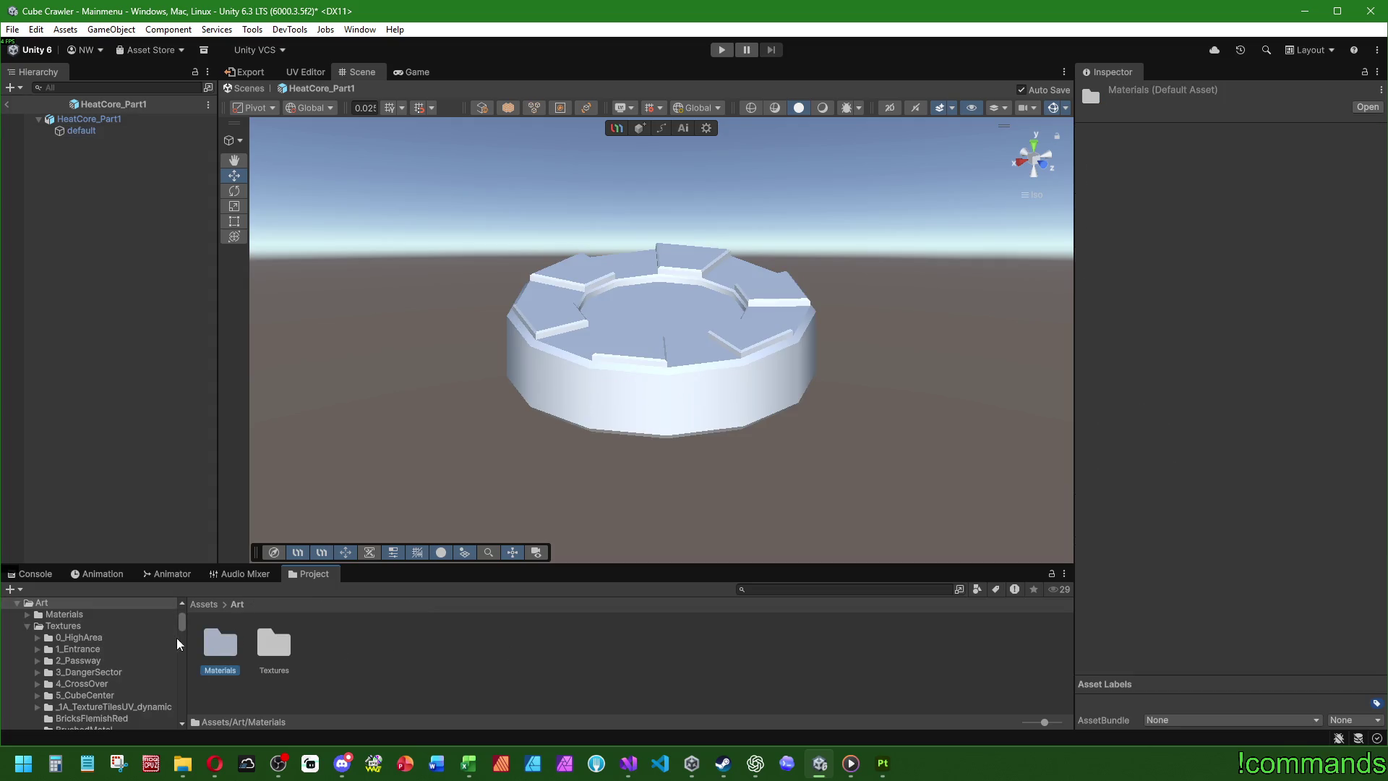
double_click(204, 650)
right_click(204, 649)
click(726, 682)
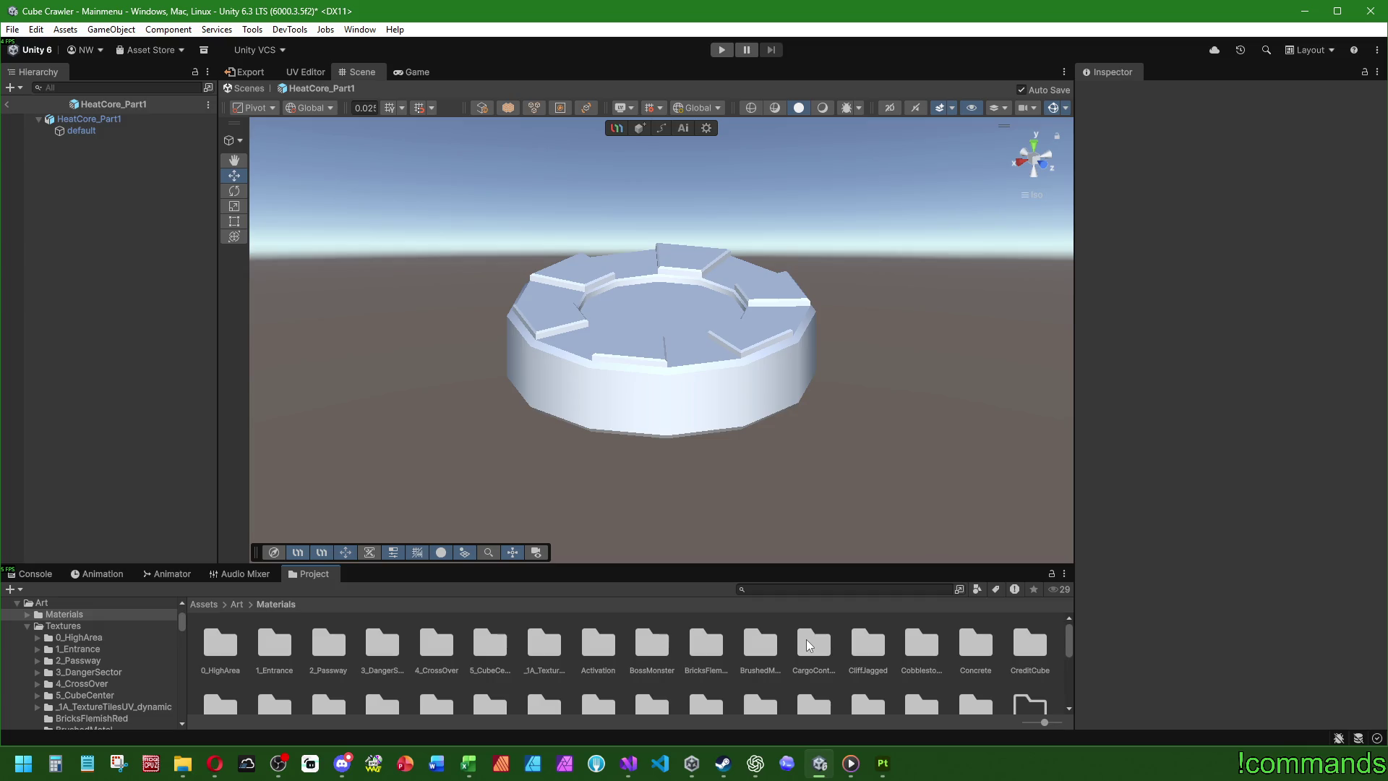
Step: Scroll through Materials and open the HangarMaterials folder
scroll(807, 642, down, 3)
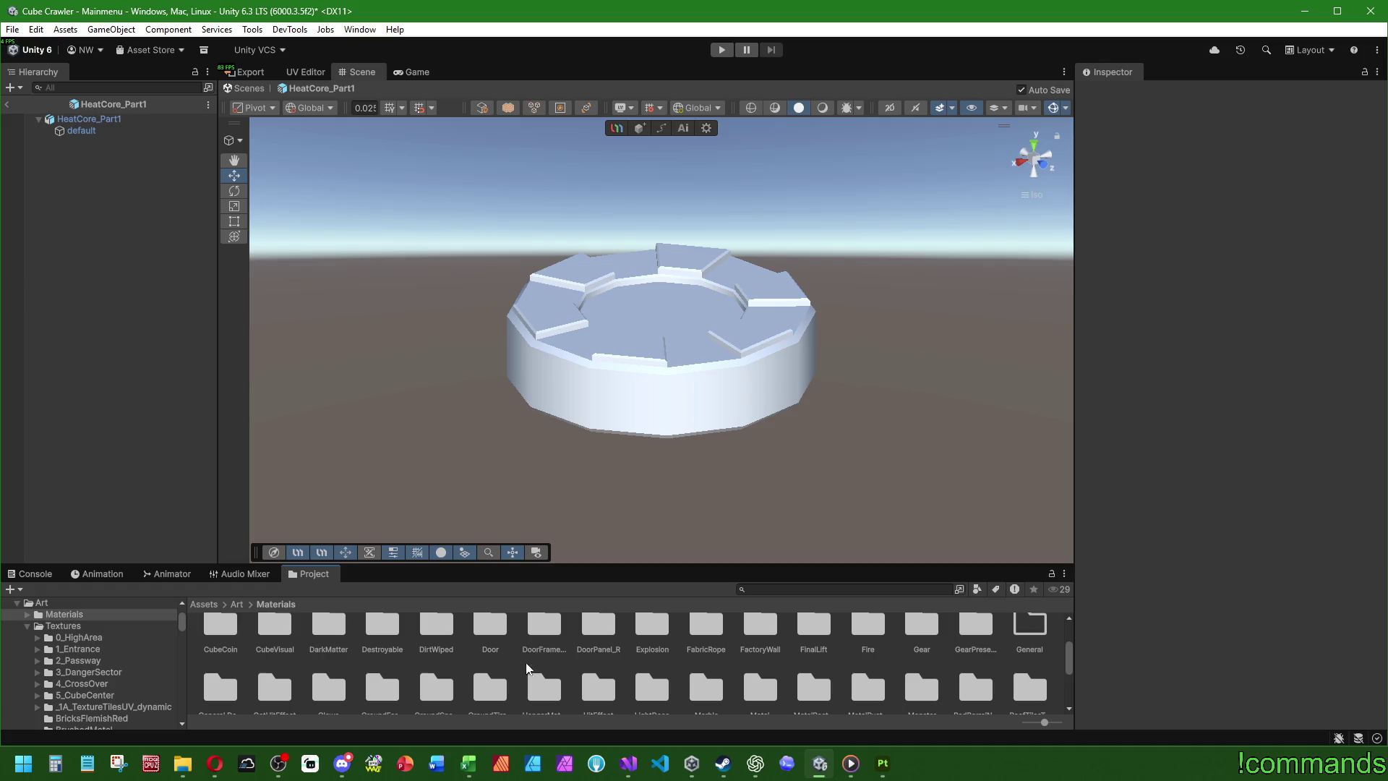
scroll(561, 676, up, 2)
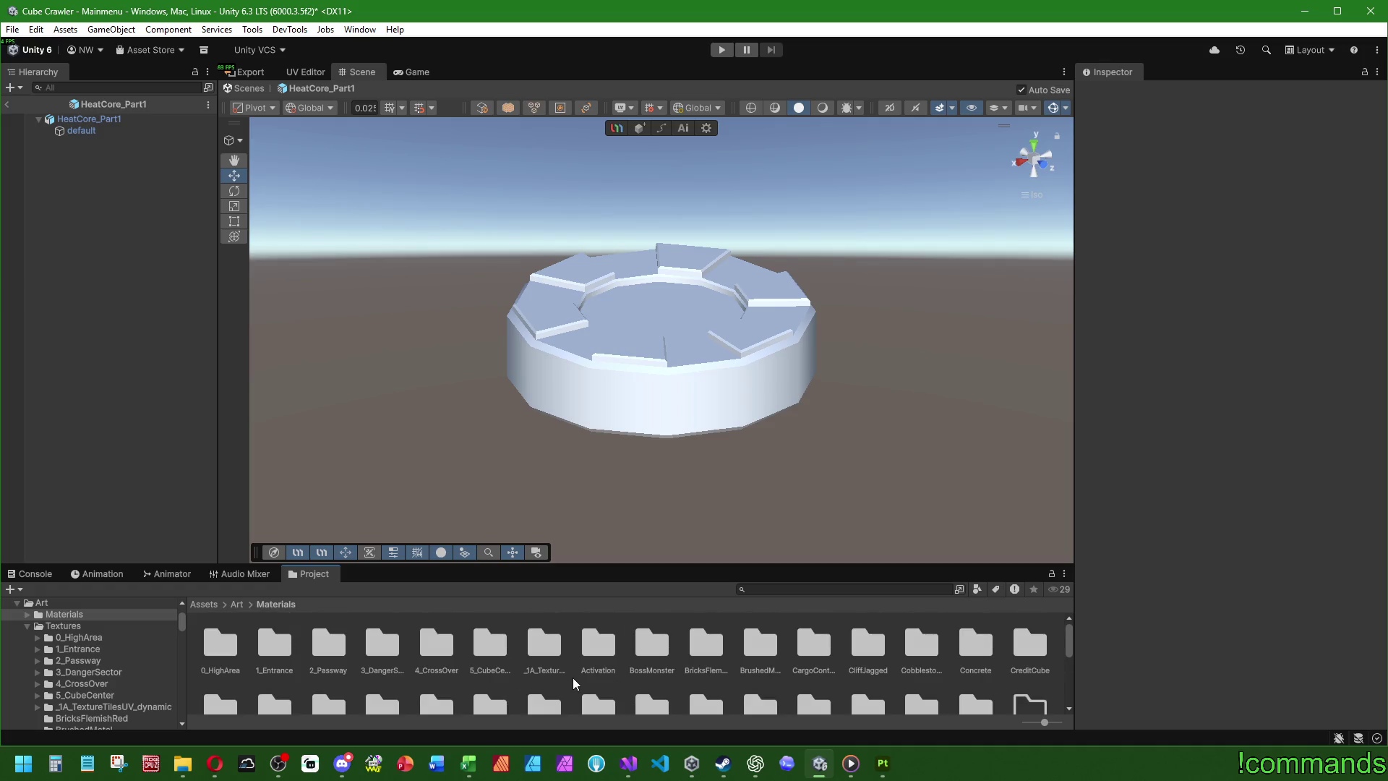
scroll(573, 684, down, 2)
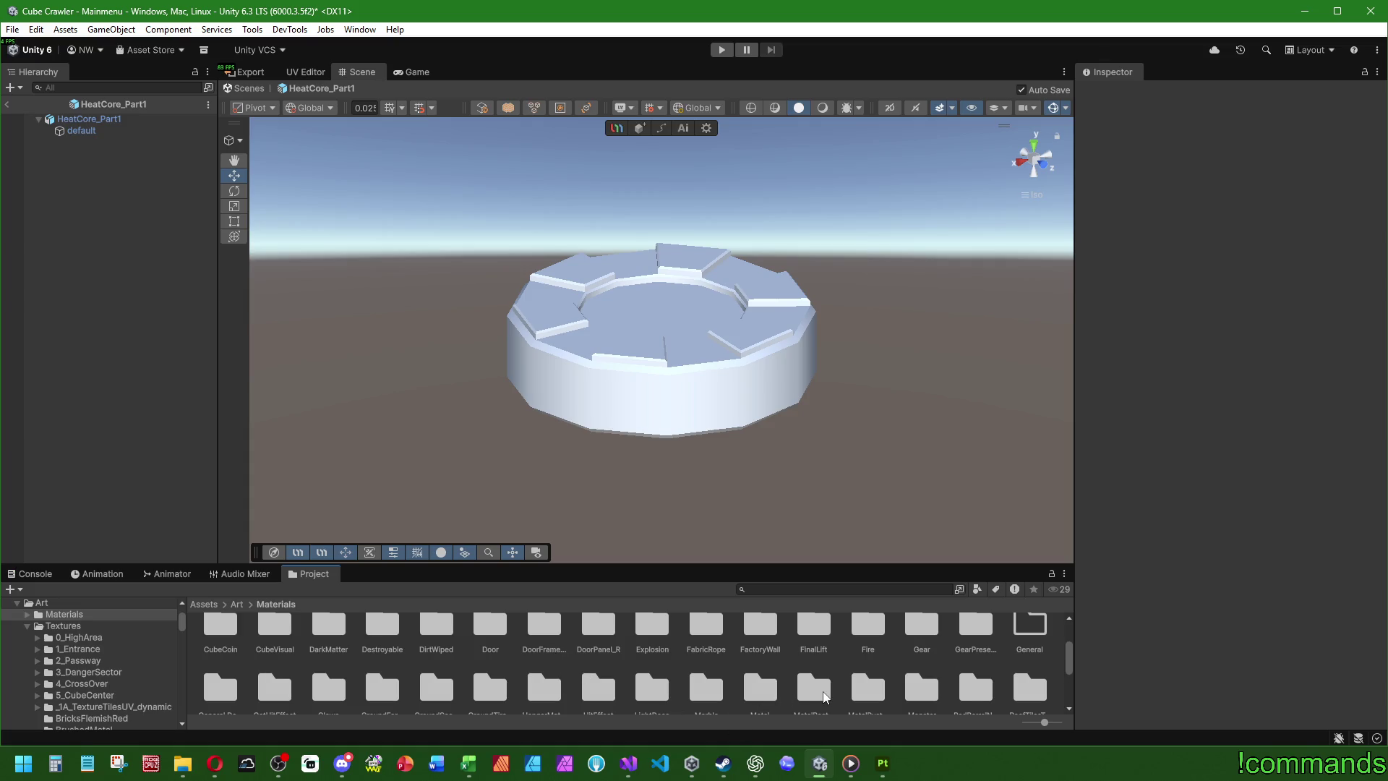
scroll(824, 696, up, 1)
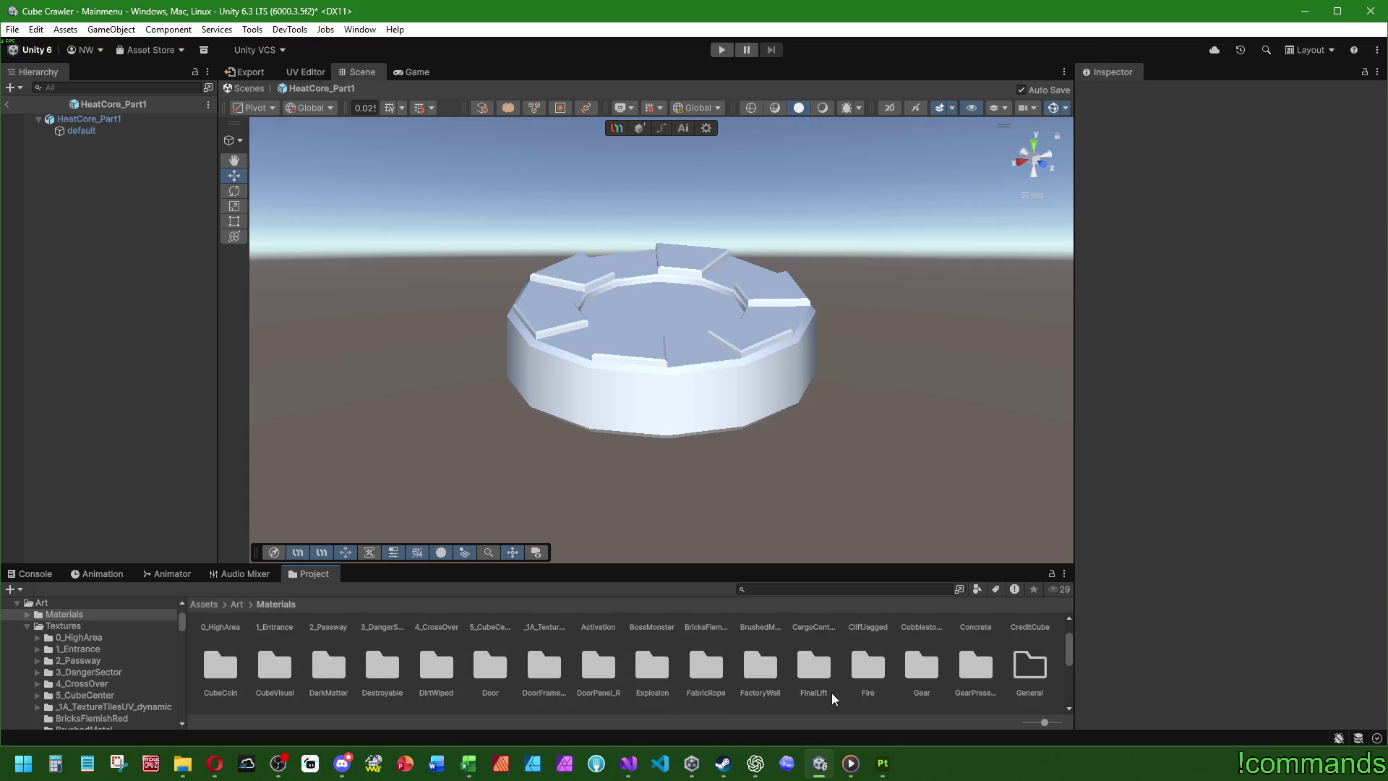
scroll(669, 663, down, 2)
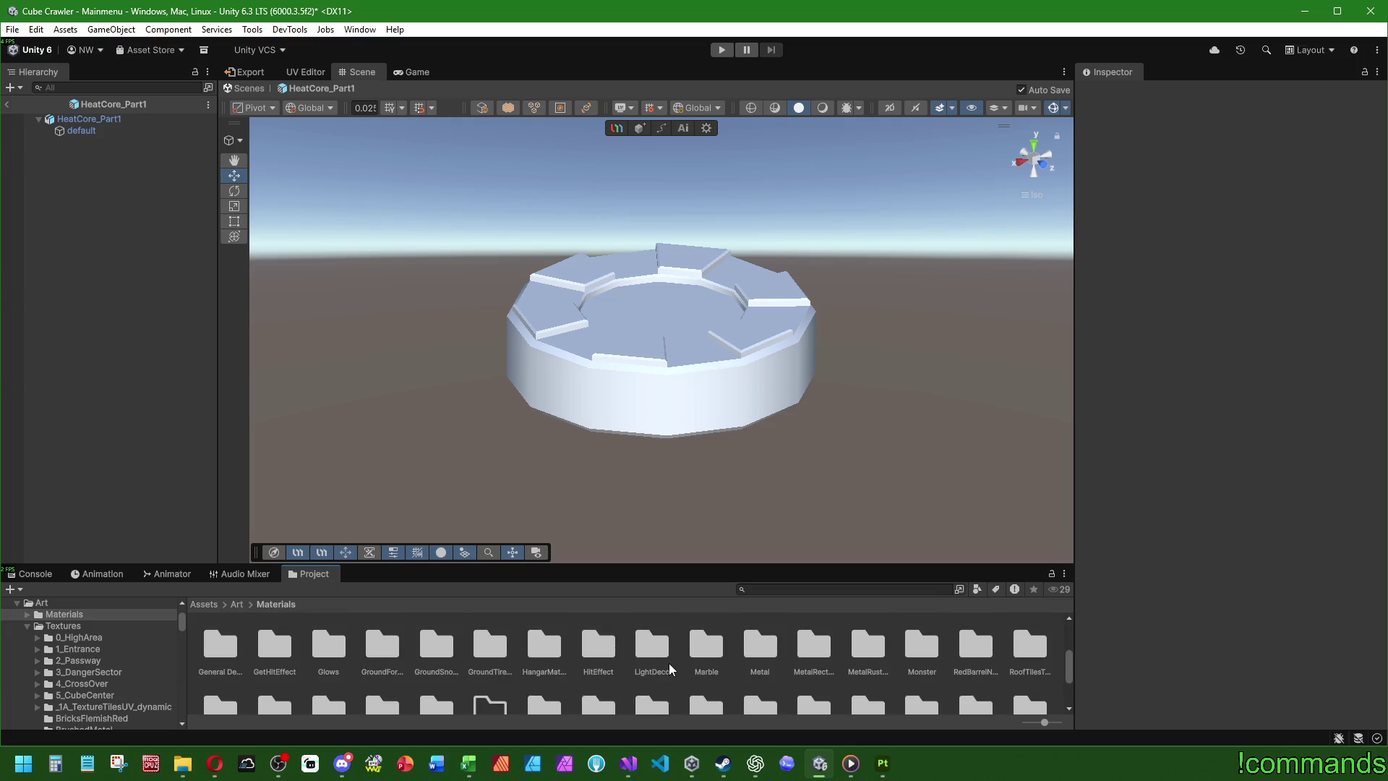
double_click(554, 657)
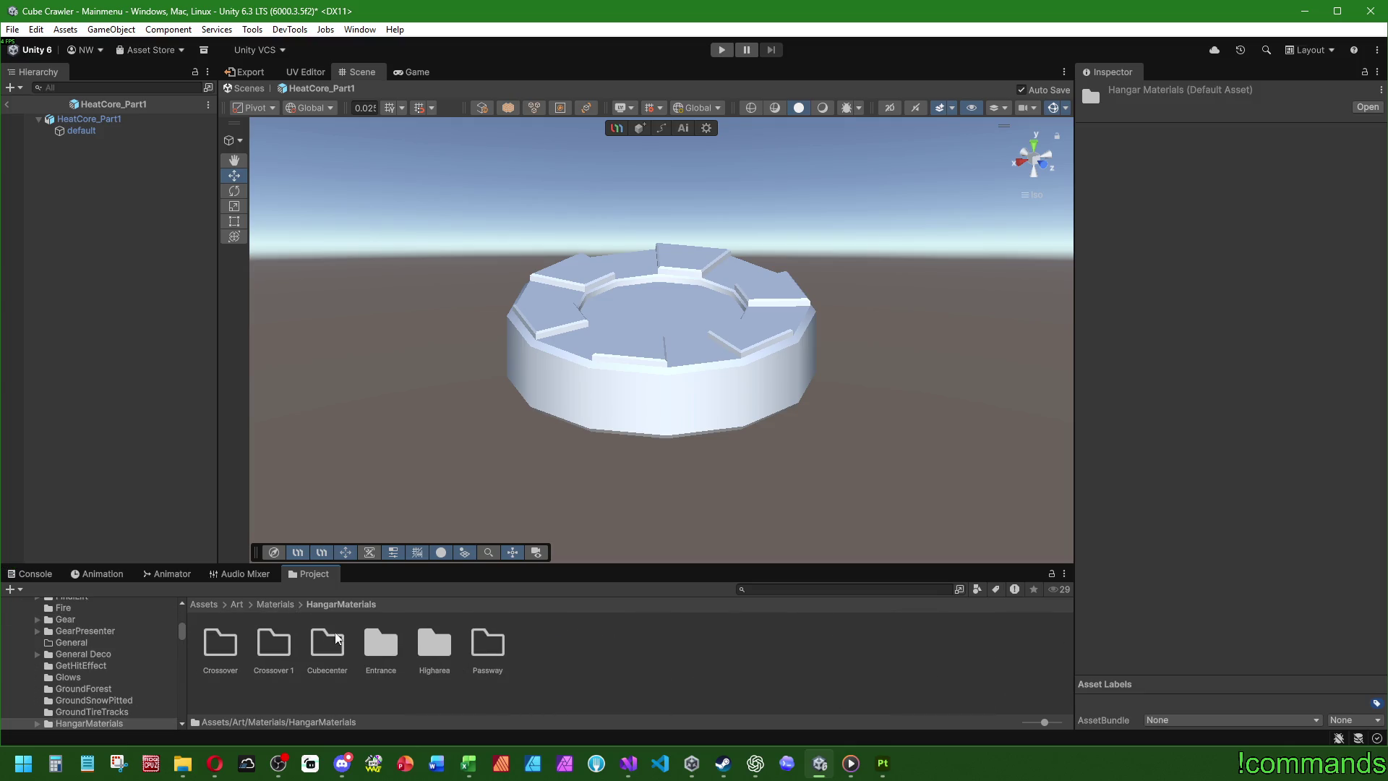
Step: Open the Higharea folder and name a new material HeatCore
double_click(440, 644)
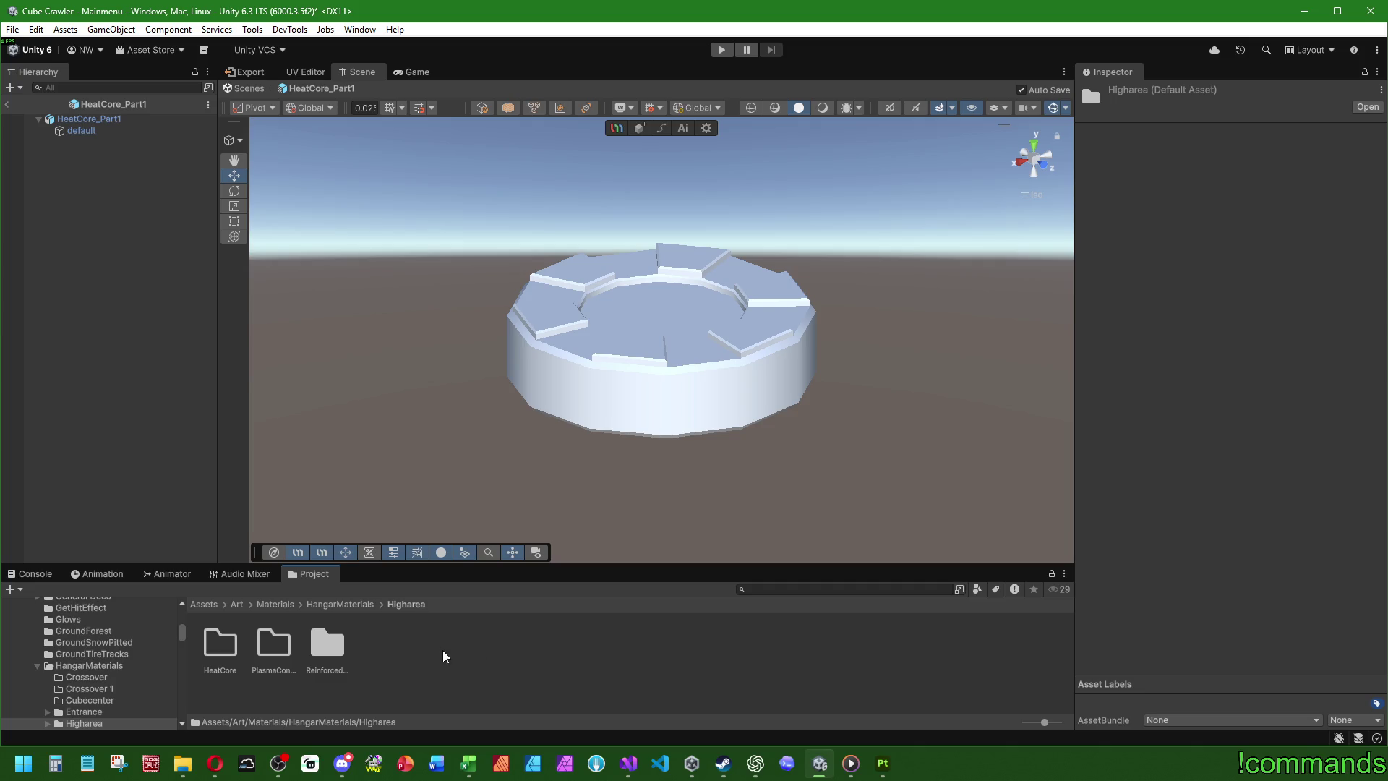
key(Right)
key(Down)
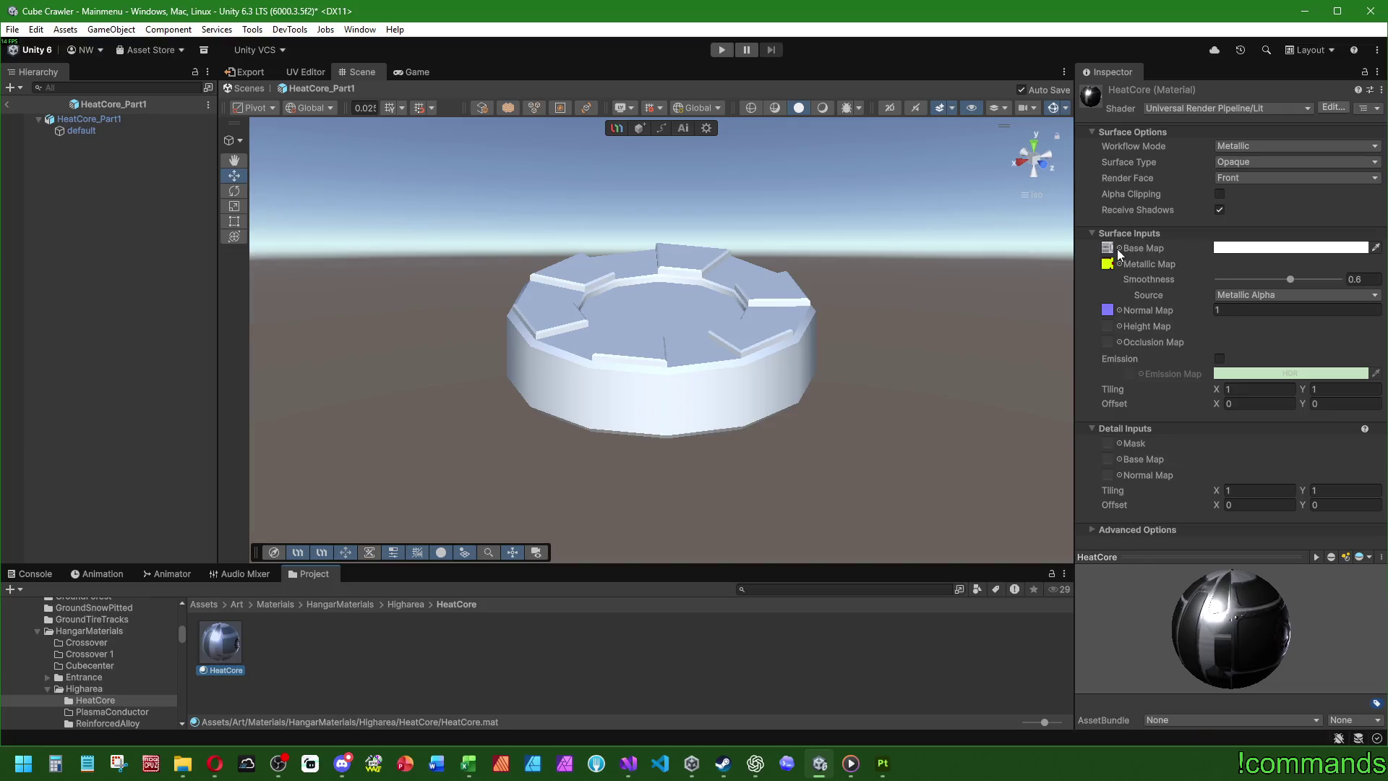
Step: Assign HeatCore_Part1 textures to the material's Base Map, Metallic Map and Normal Map
click(1118, 248)
text(heat)
double_click(1200, 228)
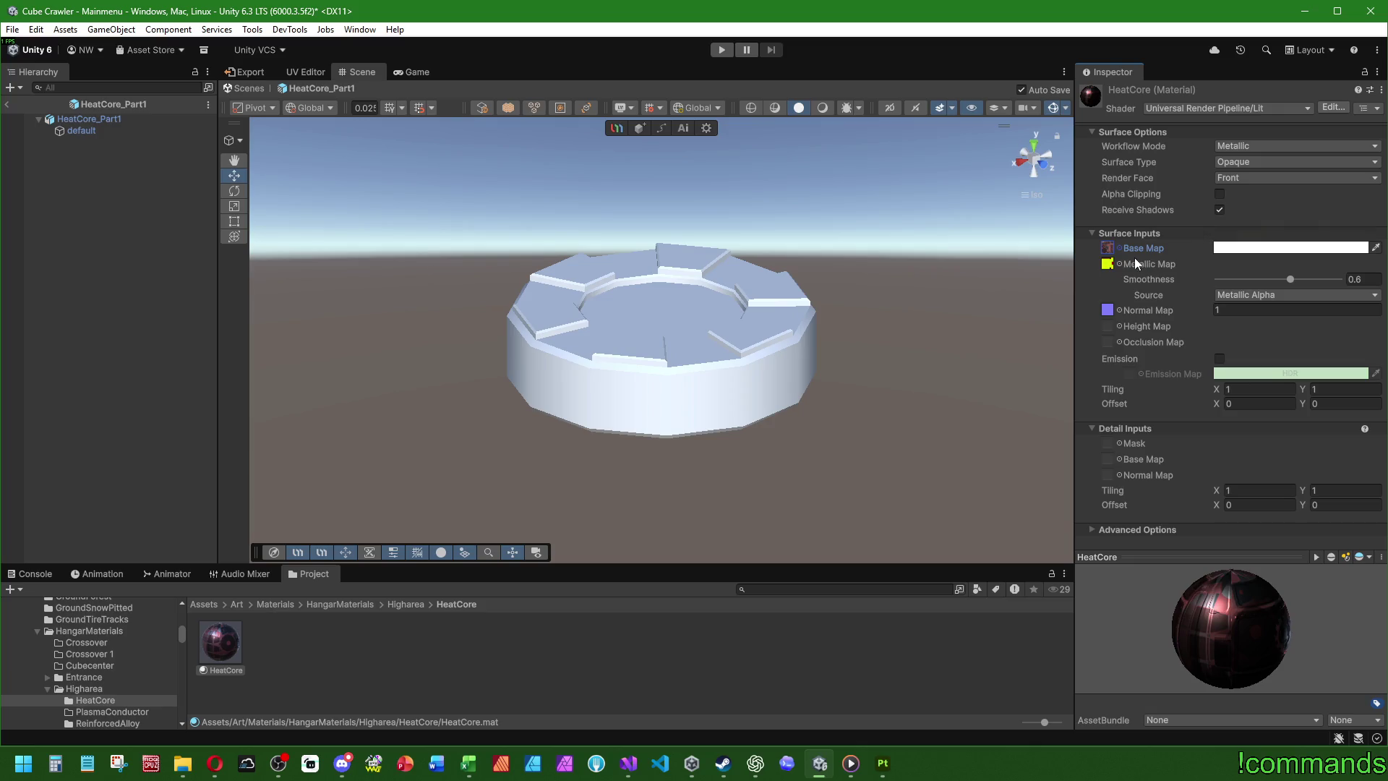
click(1107, 263)
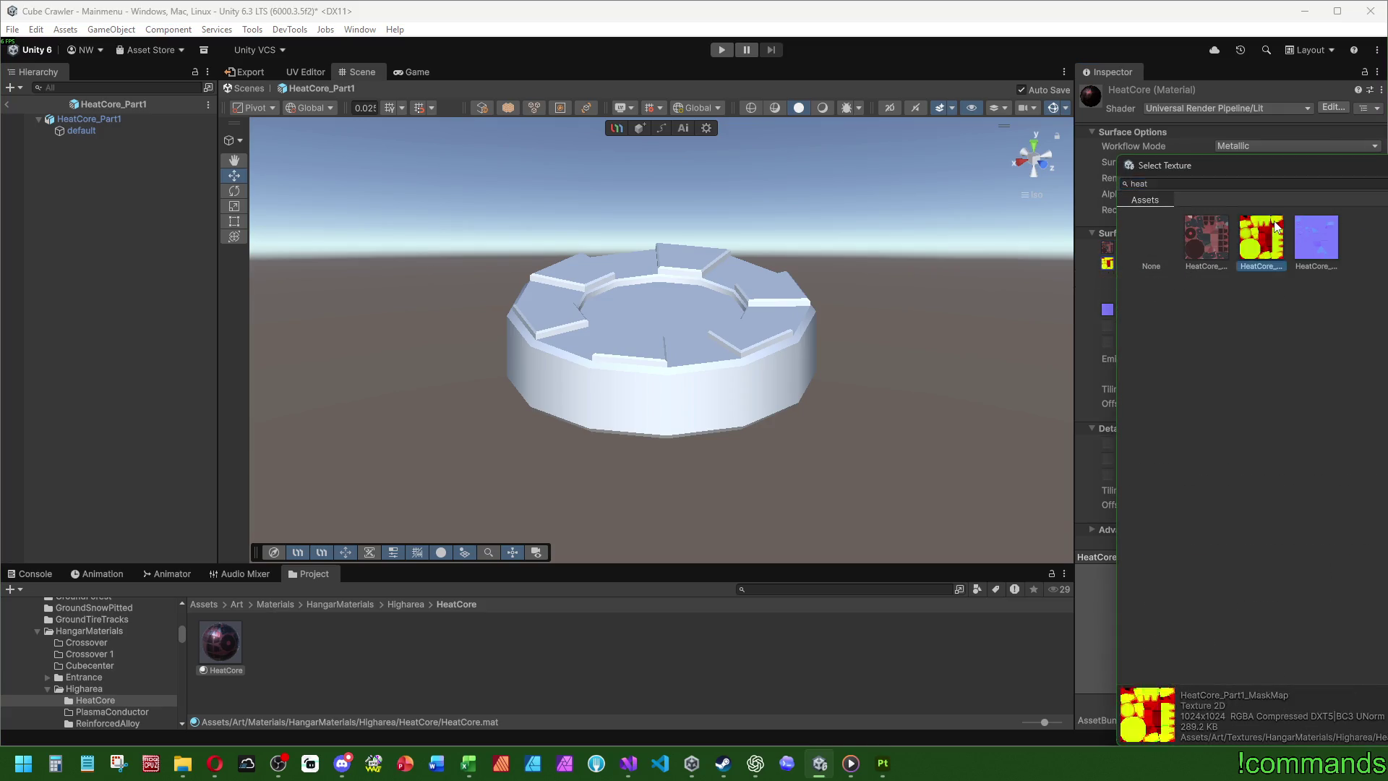
key(Escape)
click(1107, 310)
text(hje)
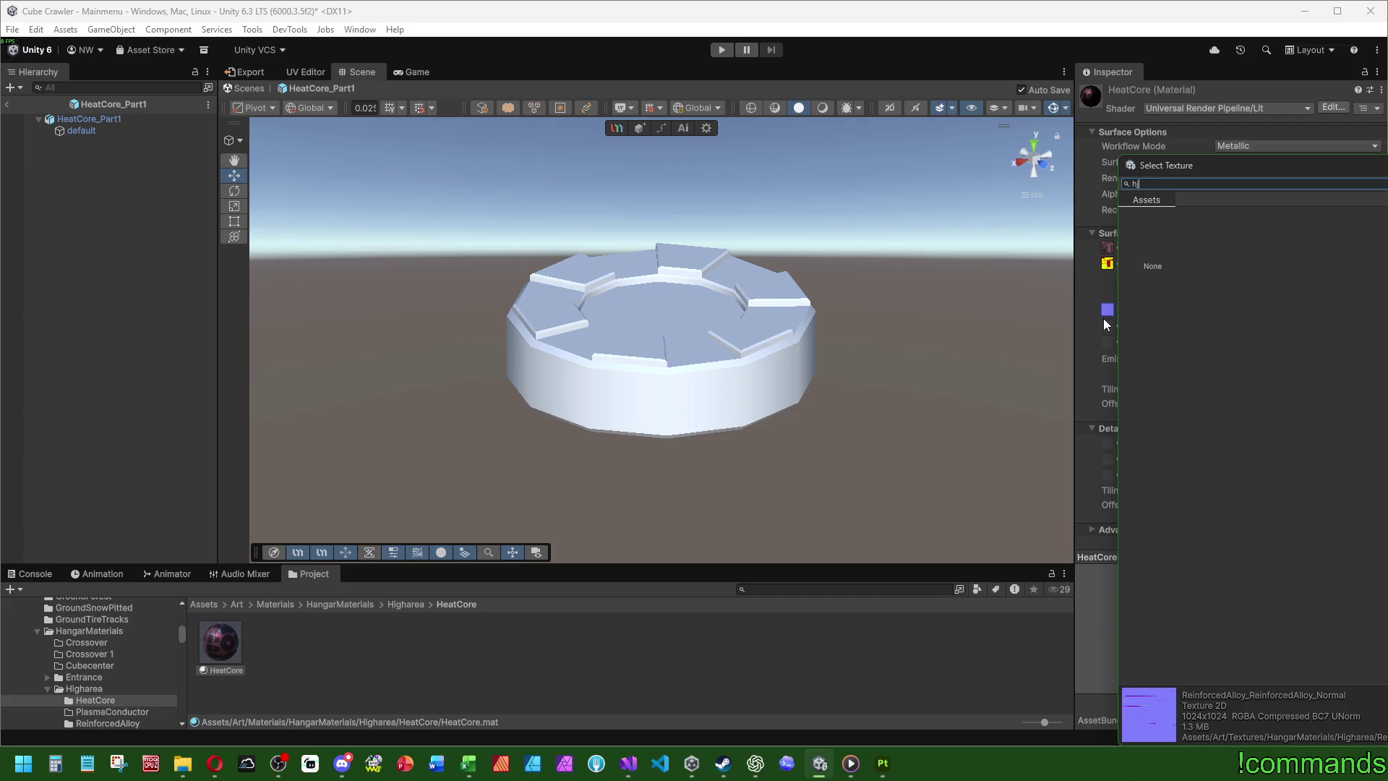
key(BackSpace)
key(BackSpace)
key(BackSpace)
text(heat)
double_click(1337, 257)
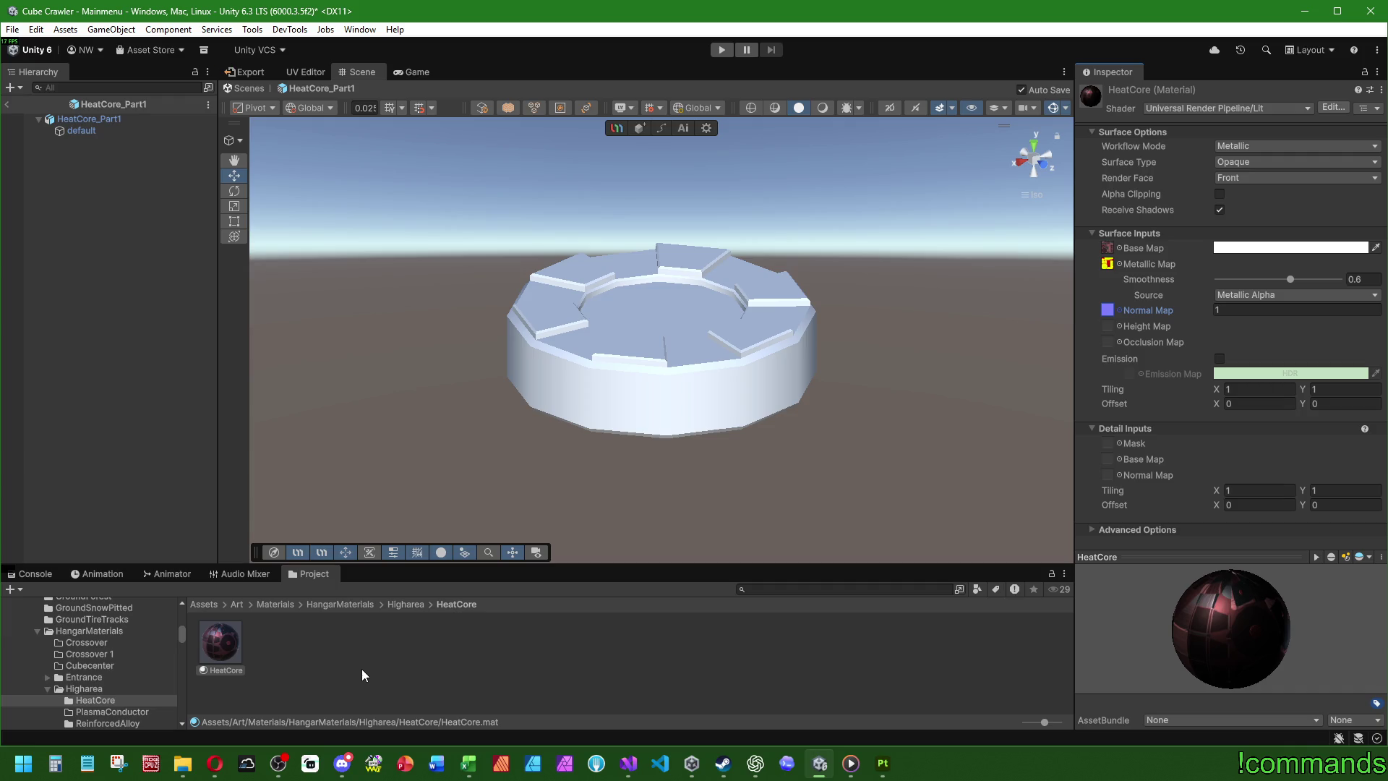
Step: Drop HeatCore onto the default mesh's Element 0, inspect it, then exit to Mainmenu
click(123, 132)
drag(221, 643, 1238, 291)
click(246, 380)
mouse_move(434, 405)
mouse_down()
mouse_move(506, 505)
mouse_move(636, 338)
mouse_move(886, 223)
mouse_move(859, 409)
mouse_move(727, 388)
mouse_move(758, 105)
mouse_move(696, 393)
mouse_up()
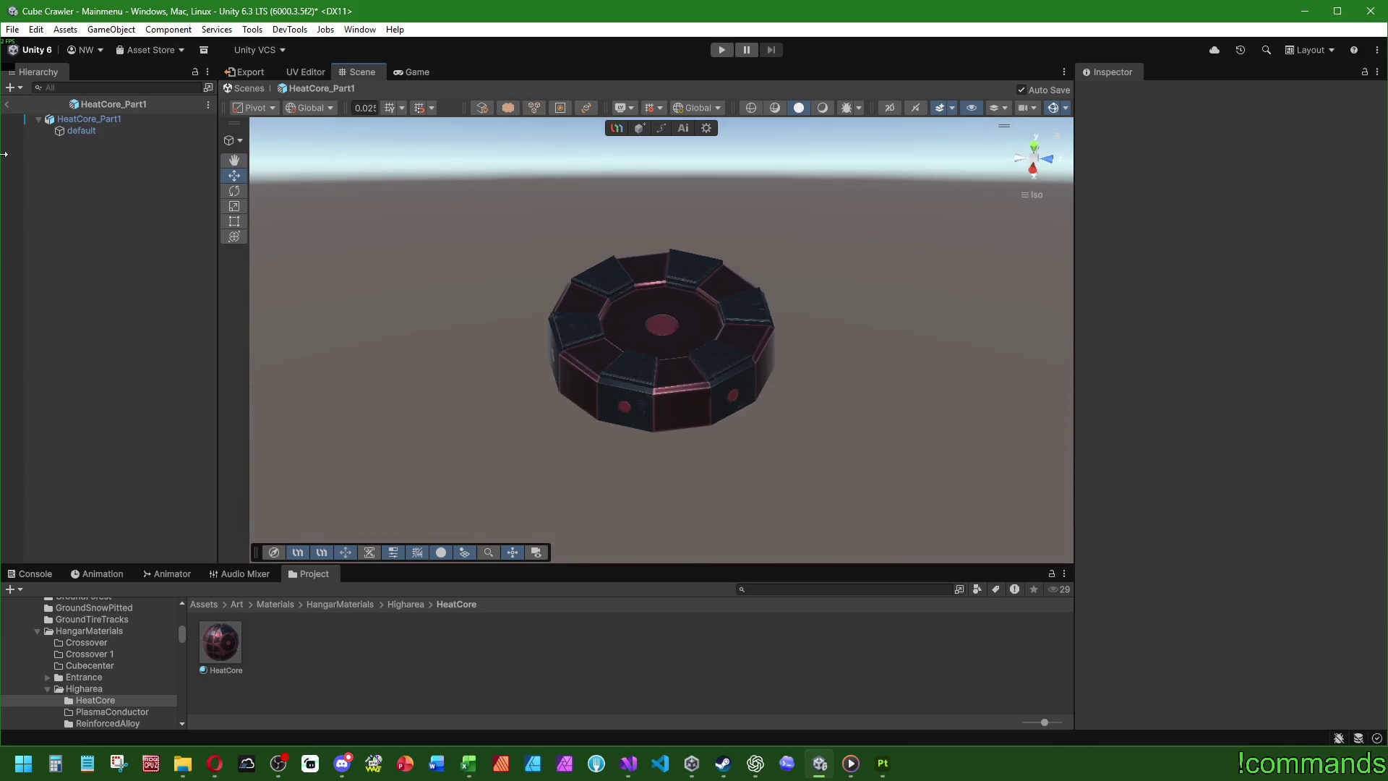
click(13, 103)
click(206, 605)
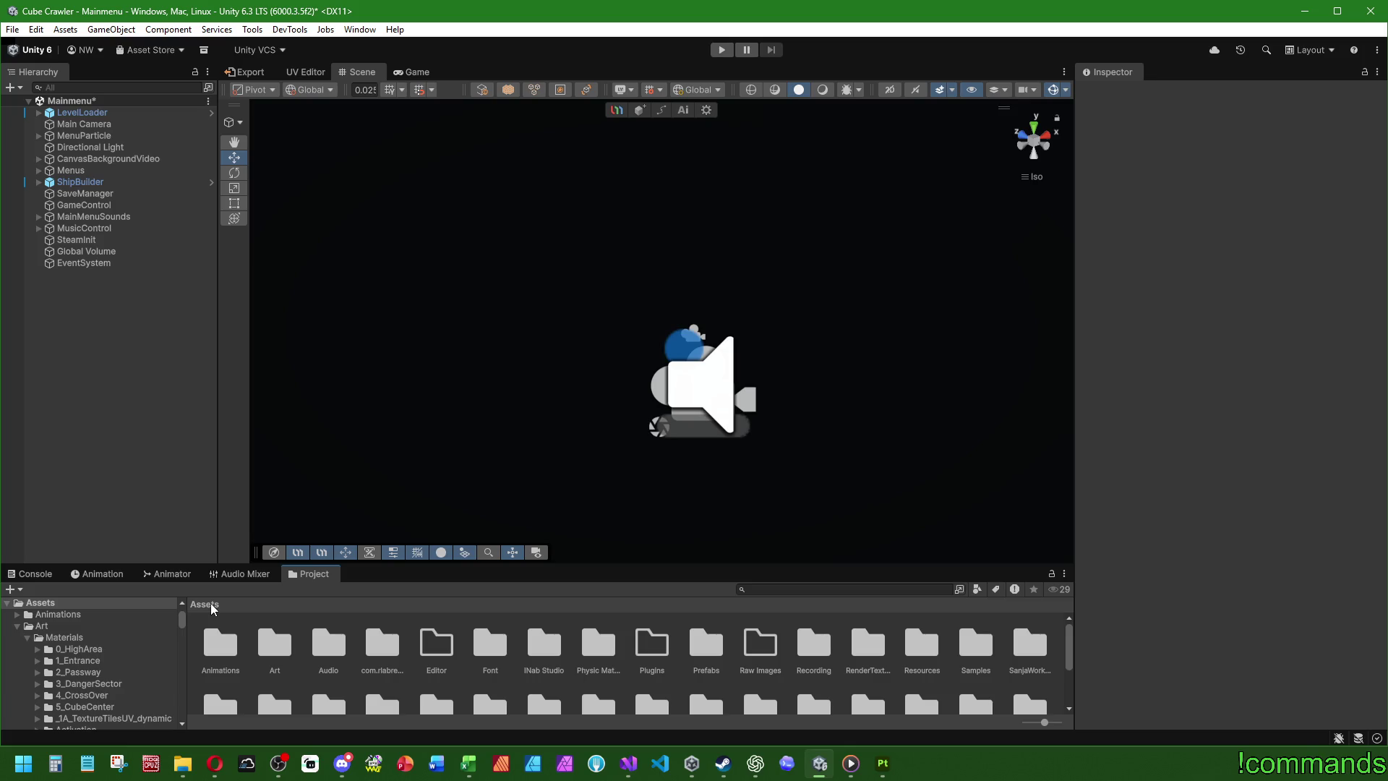
Step: In Discord, toggle the Beginner role on the new member
click(342, 764)
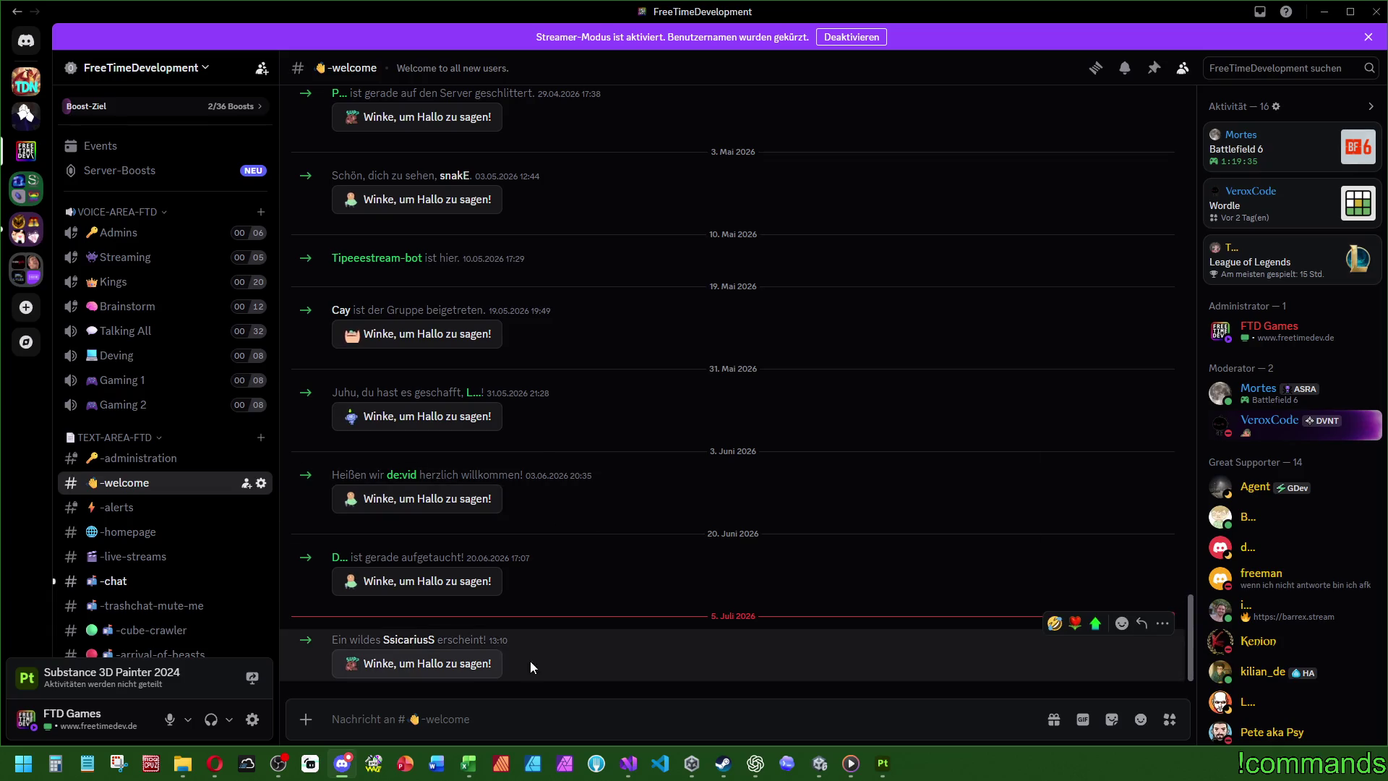
right_click(403, 640)
mouse_move(495, 615)
click(686, 691)
click(317, 591)
Step: In #-chat, react to the 'Hallo zusammen' greeting with a heart and a green arrow
click(145, 582)
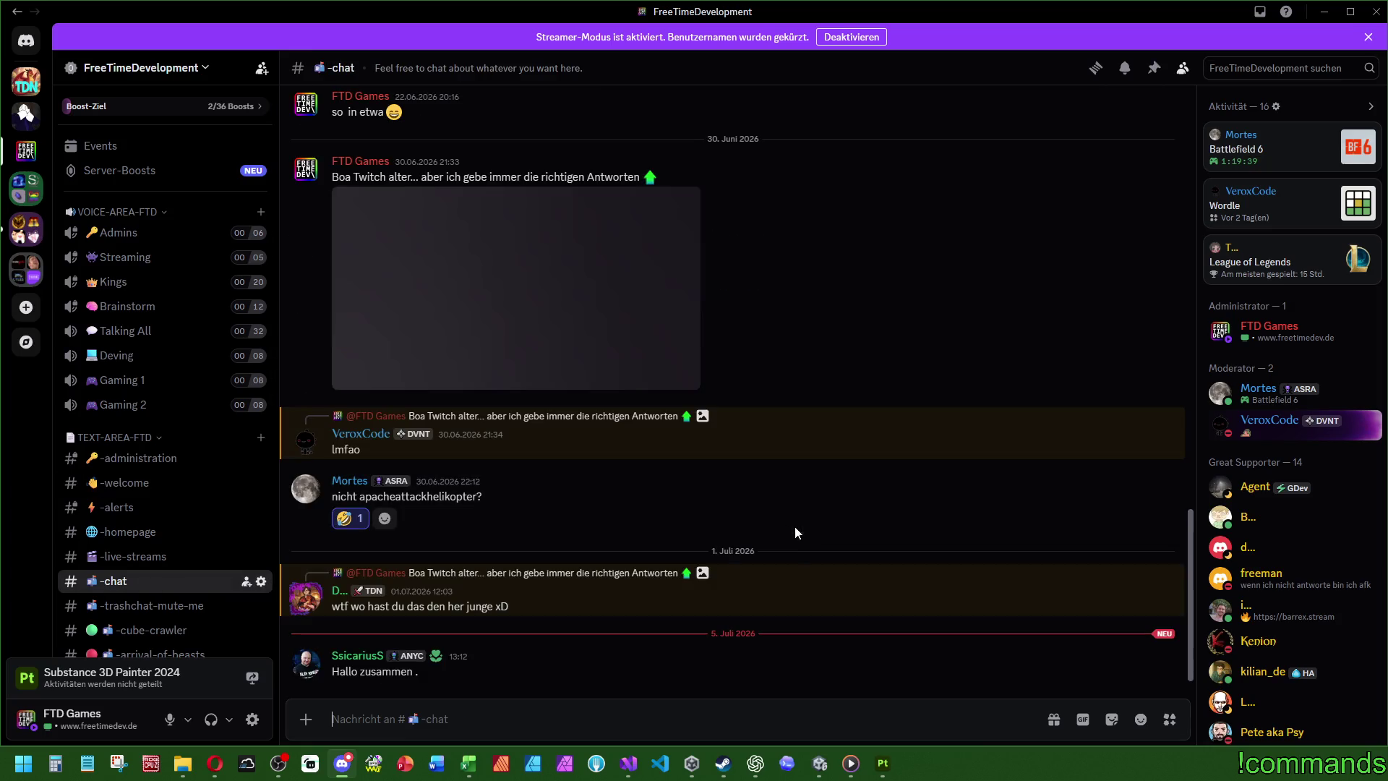
click(1053, 647)
click(1075, 618)
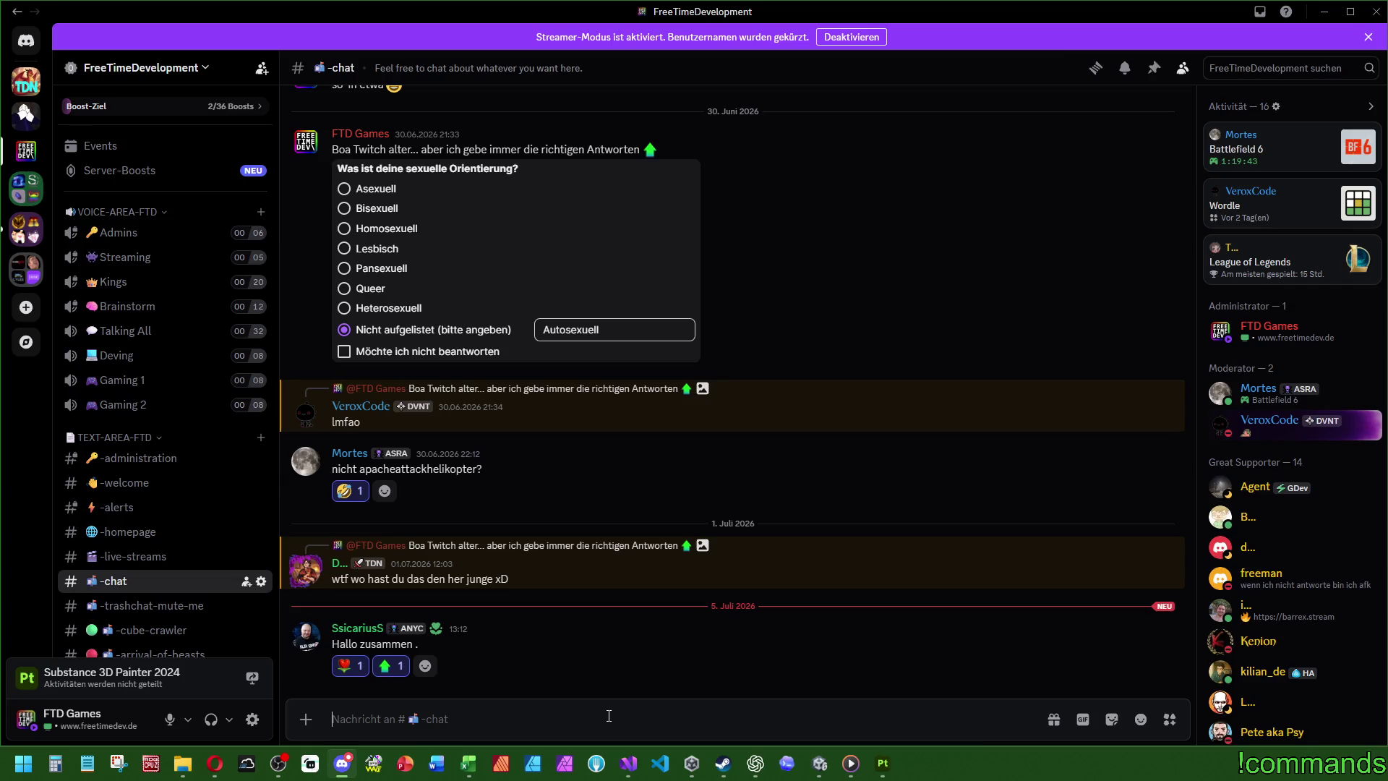
Step: Send a message mentioning the newcomer with 'Mahlzeit & Willkommen' and a HYPE emoji
text(@se)
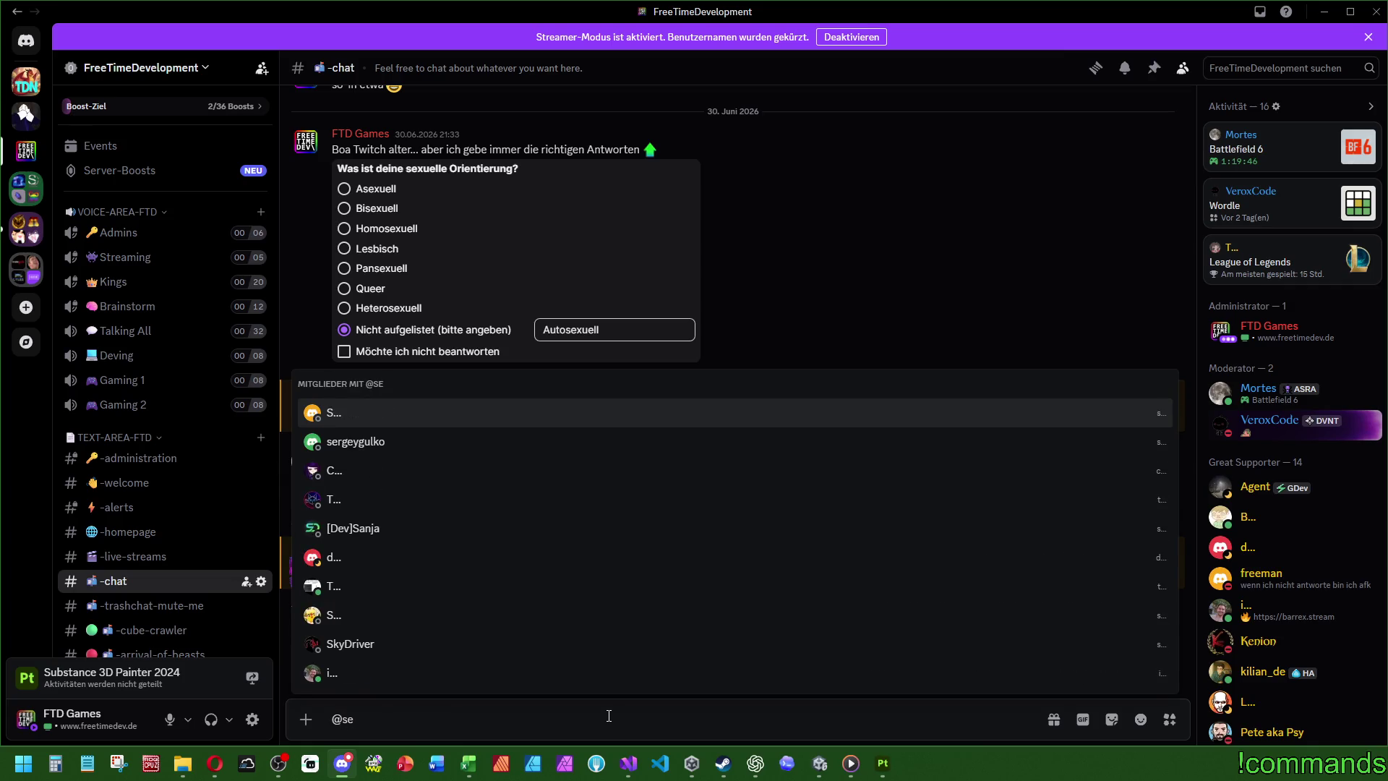
key(Escape)
key(BackSpace)
text(s)
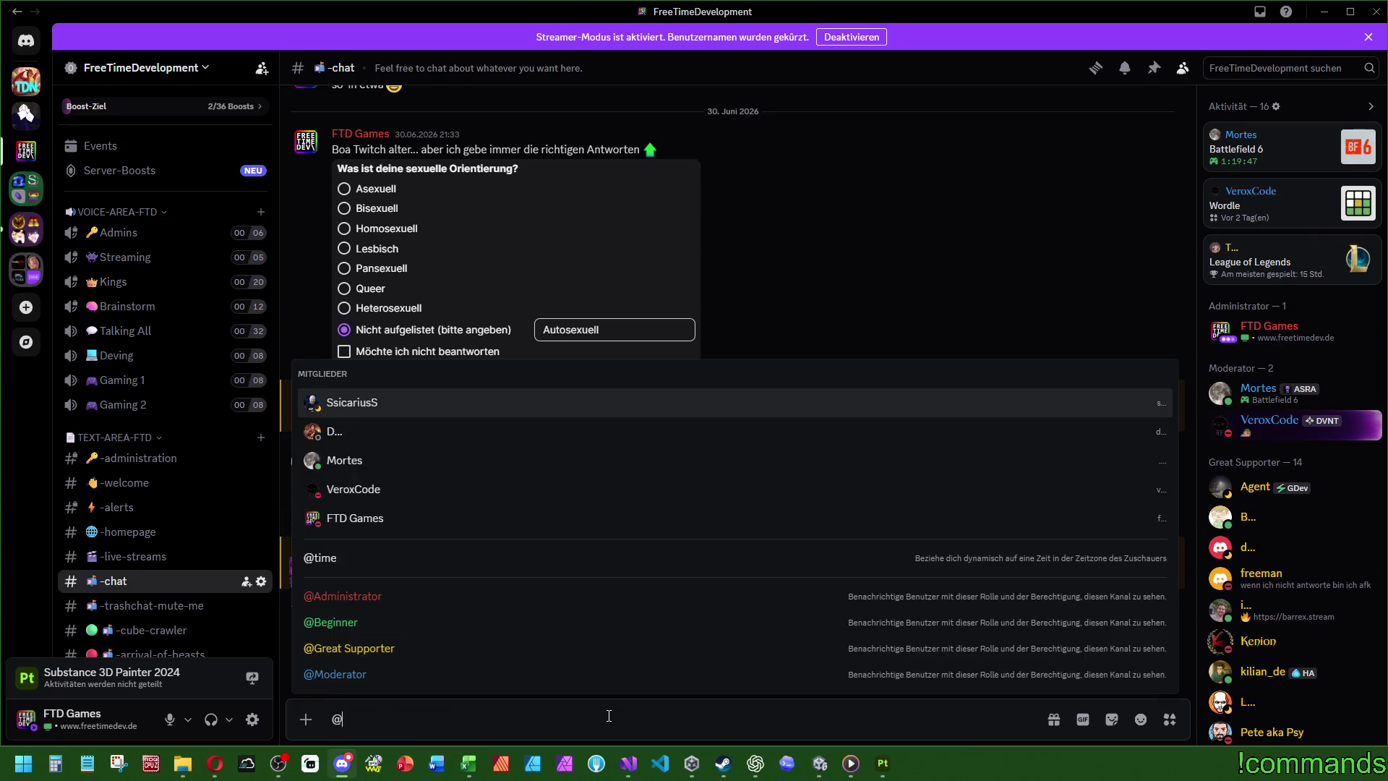
key(Tab)
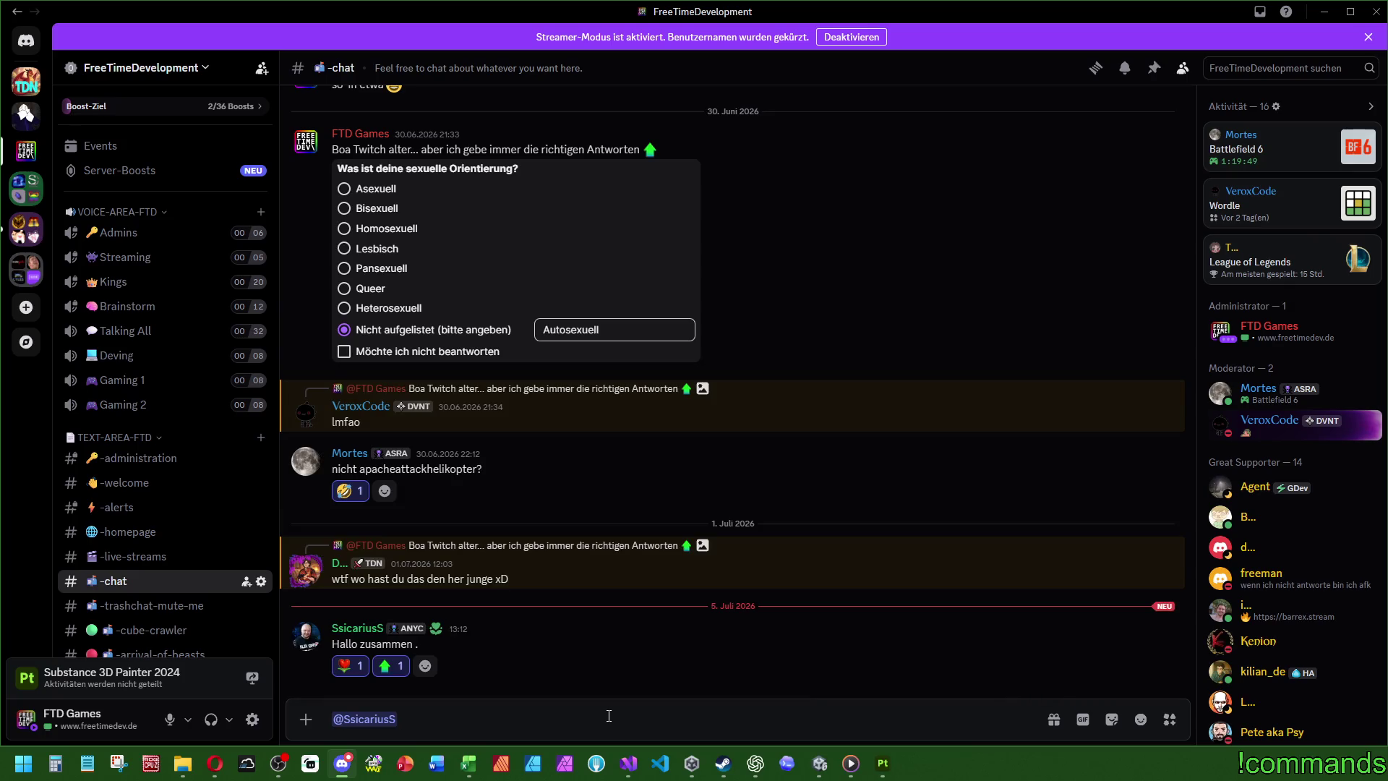
text(Mahlzeit /)
key(BackSpace)
text(& Willkommen)
click(1141, 719)
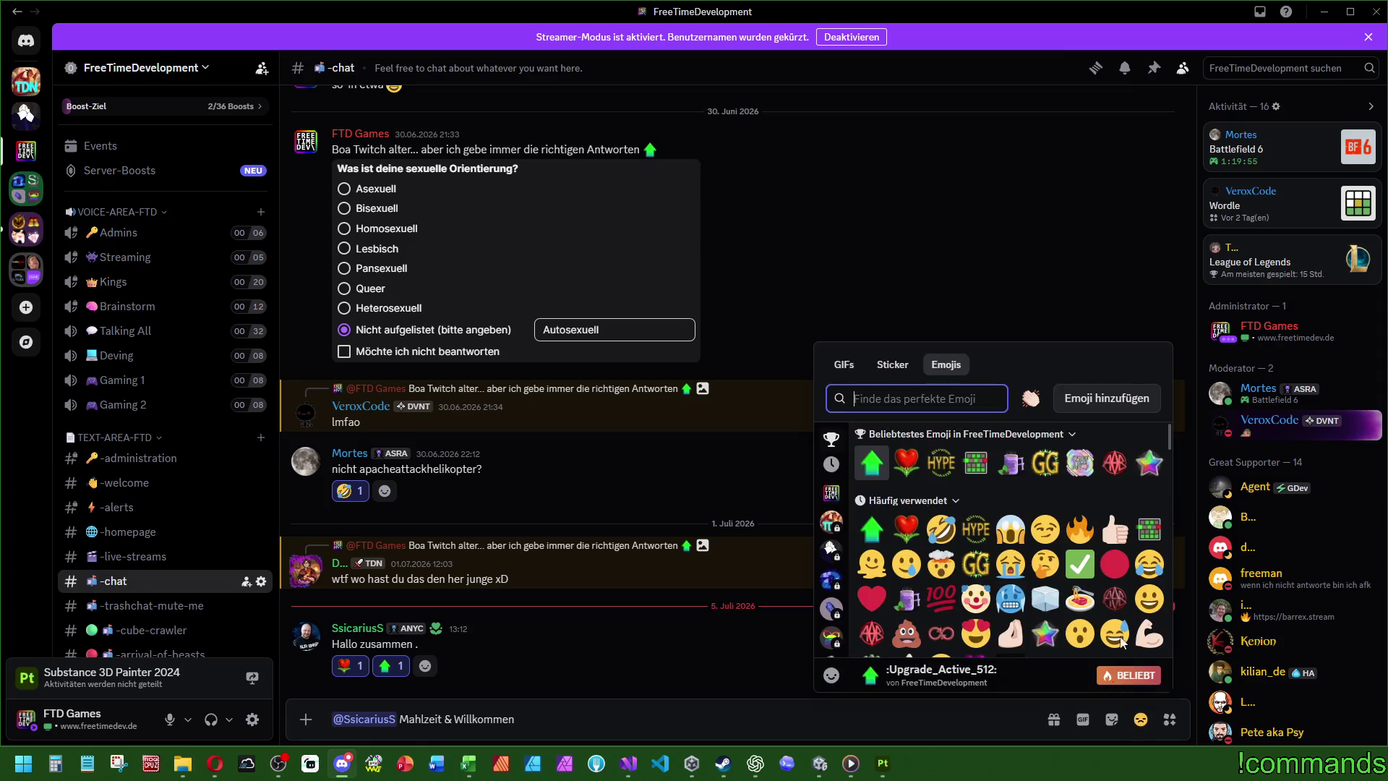
click(941, 463)
key(Return)
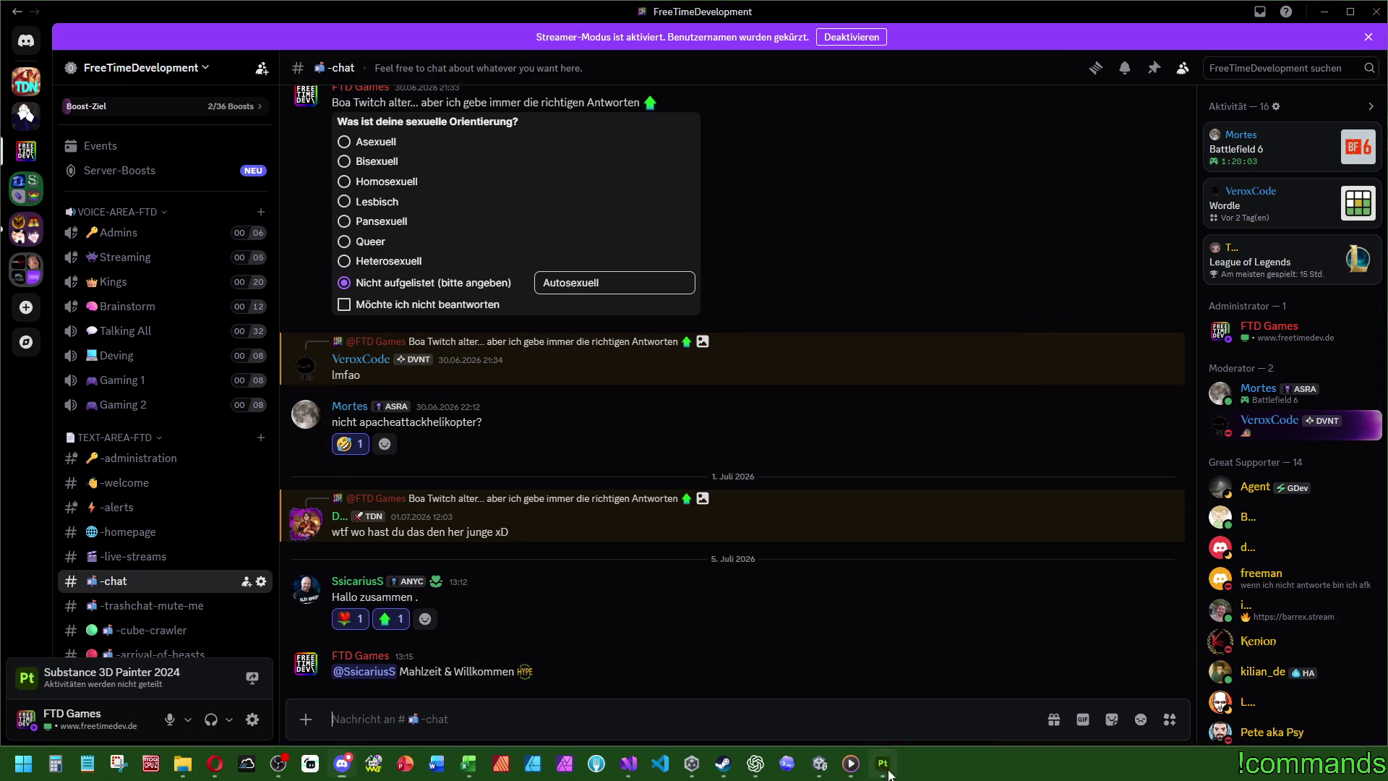
click(888, 772)
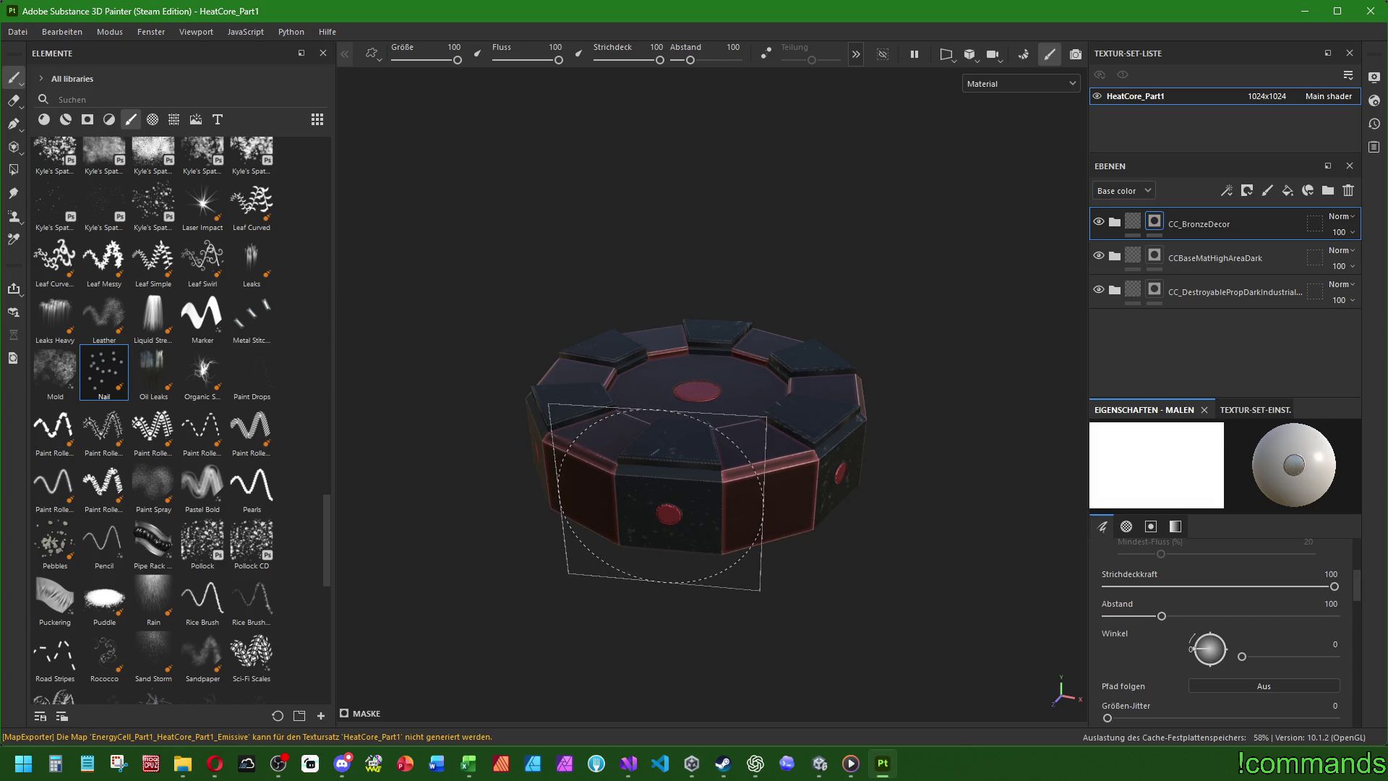
Step: Close the HeatCore_Part1 project via Datei > Schließen, choosing to save changes
mouse_move(712, 515)
mouse_down()
mouse_move(821, 487)
mouse_move(680, 434)
mouse_up()
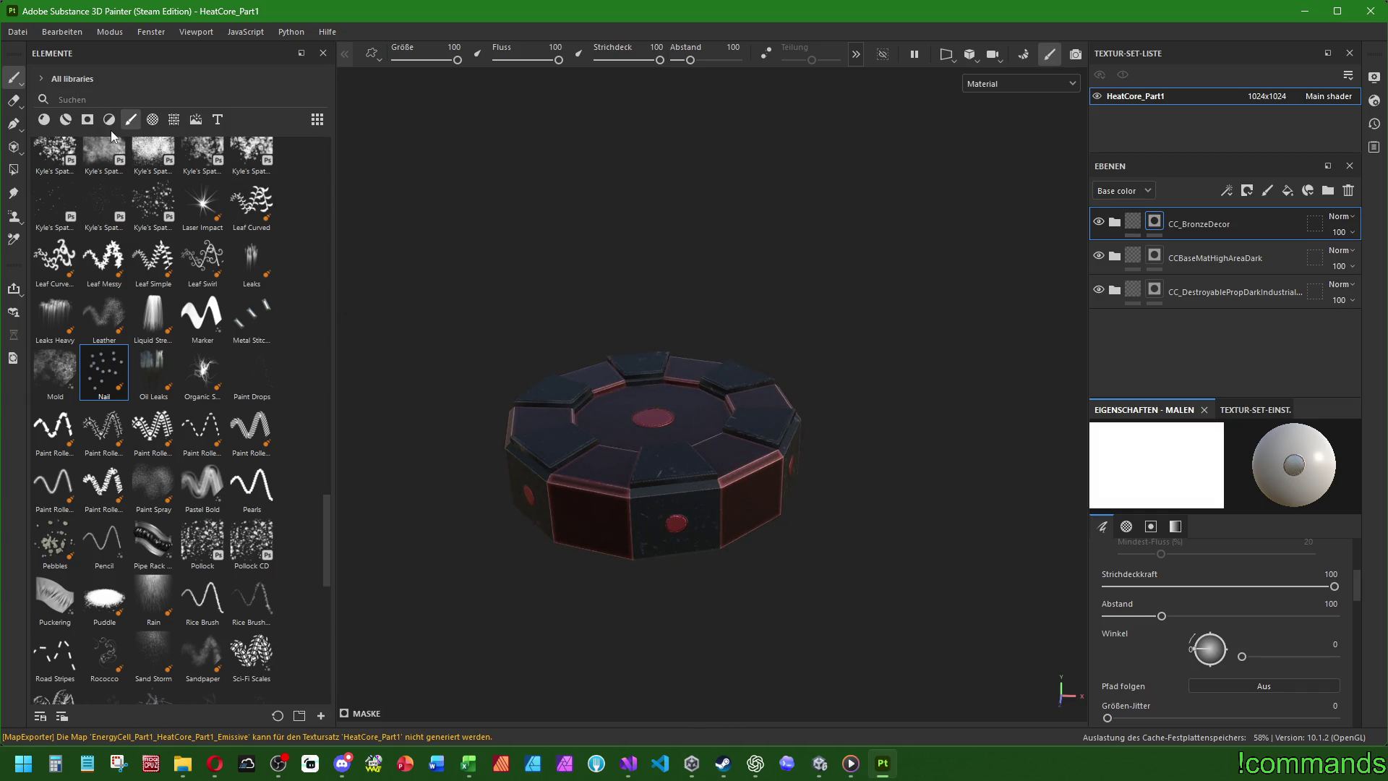
click(18, 32)
click(70, 151)
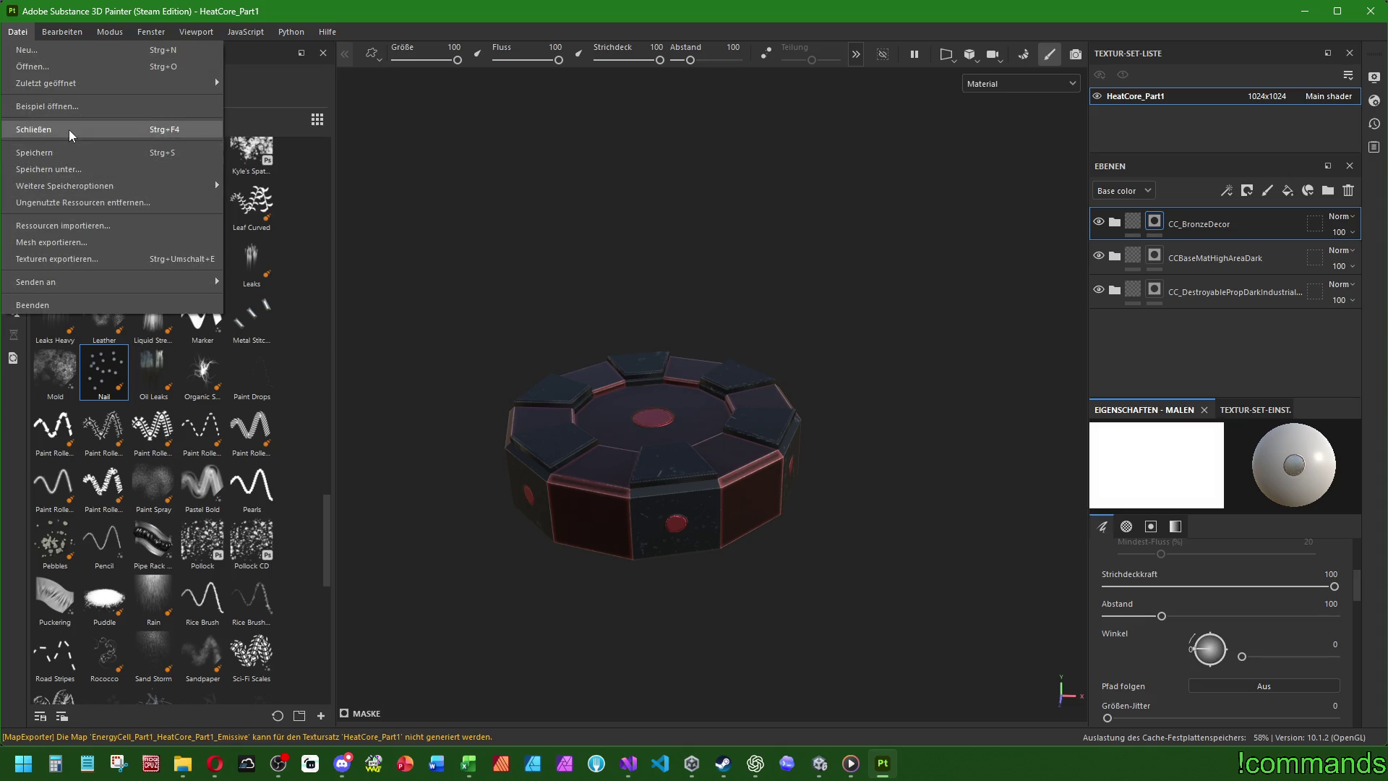
click(648, 400)
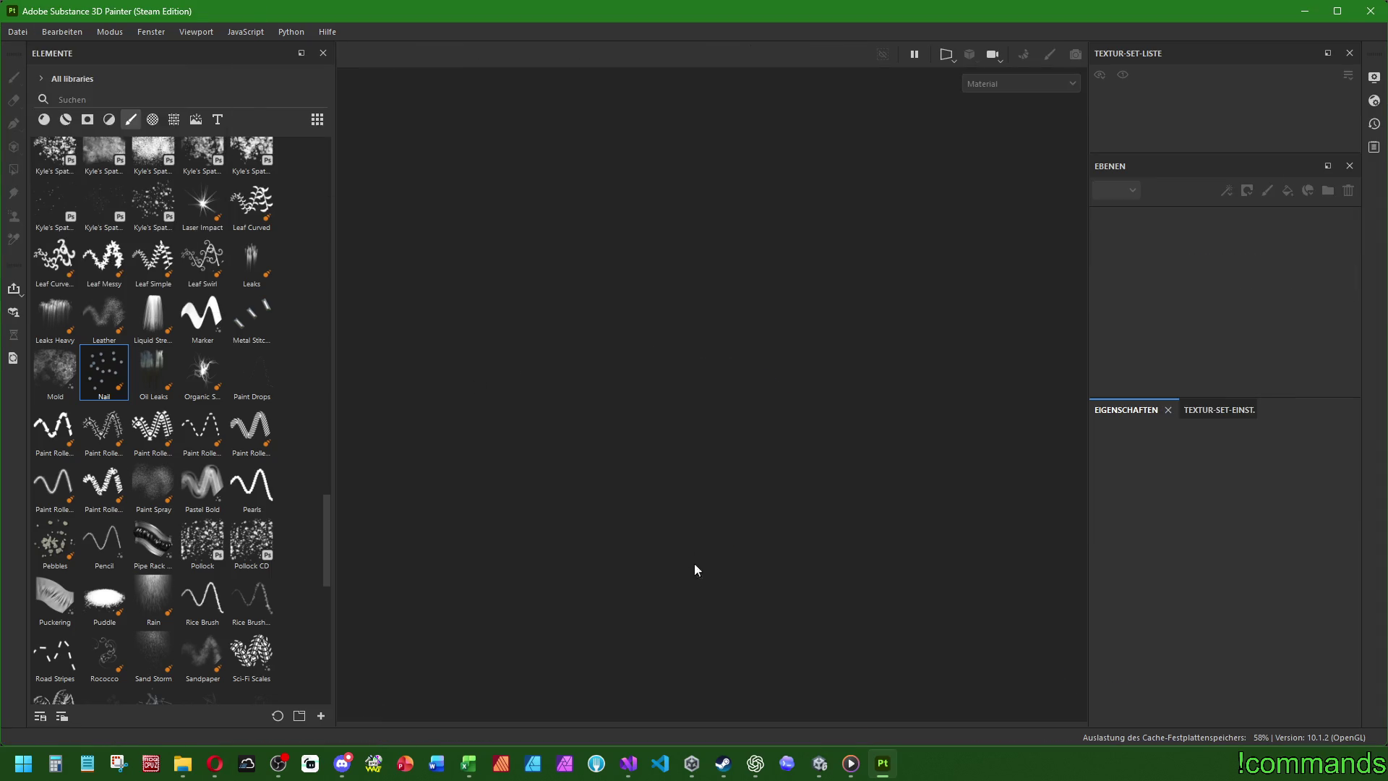
click(819, 762)
Step: Browse Prefabs through HangarMaterials > HighArea > HeatCore, then return to Prefabs
scroll(629, 662, down, 2)
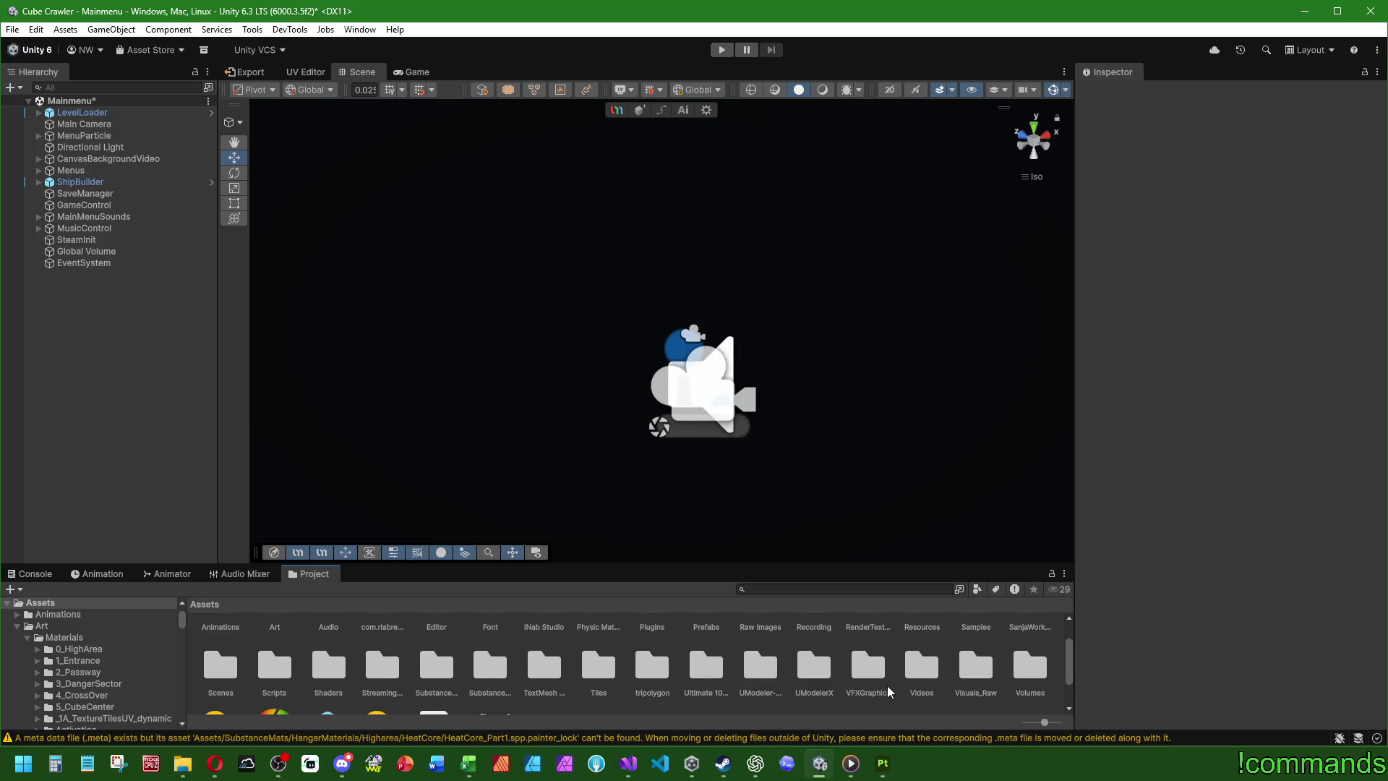
scroll(888, 687, up, 1)
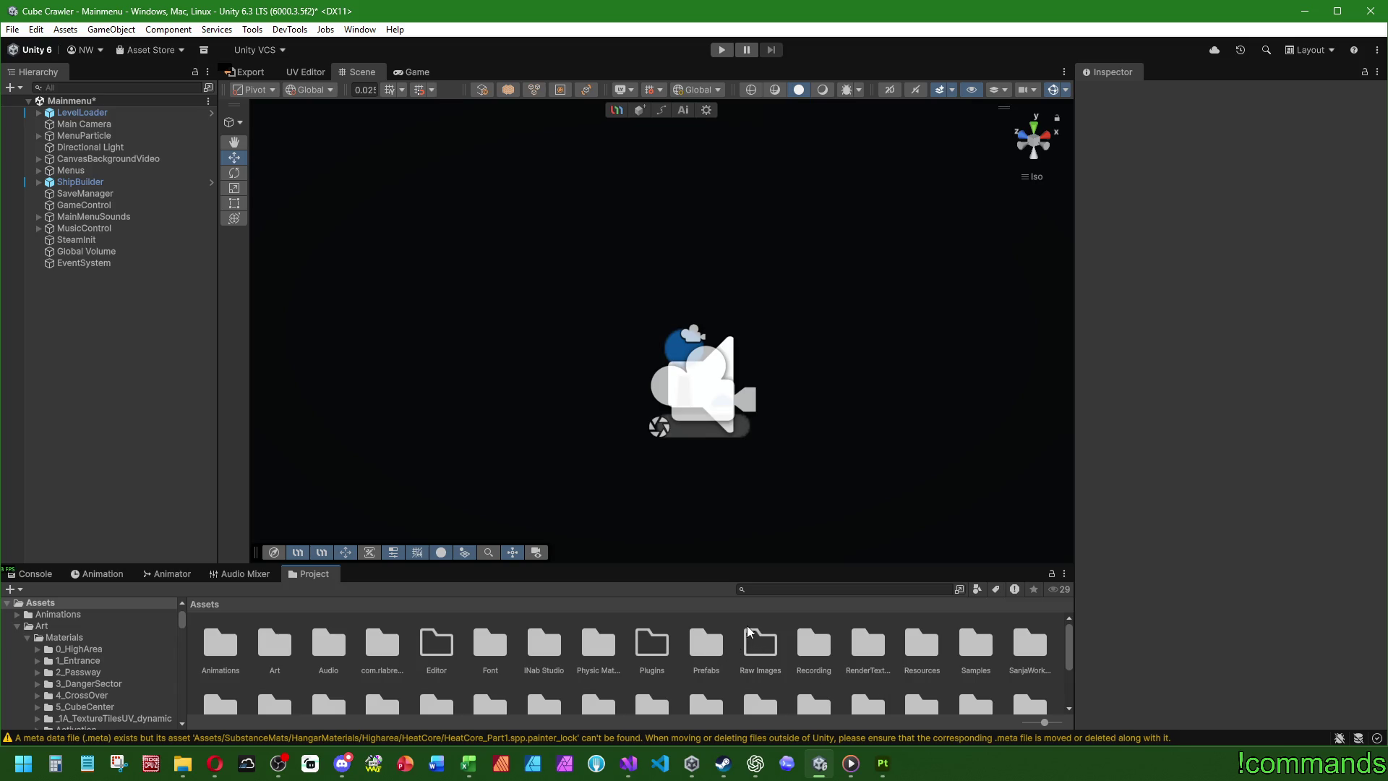
double_click(712, 642)
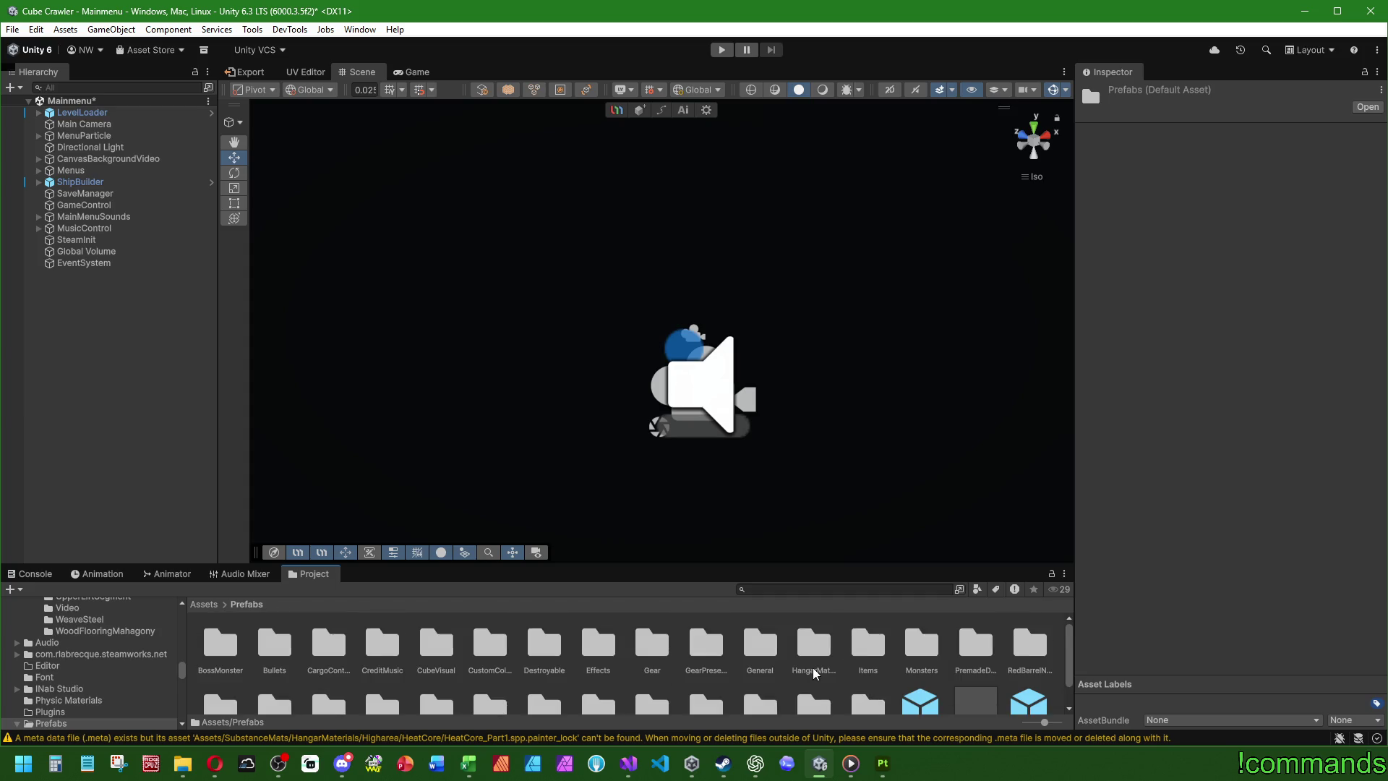
double_click(814, 671)
double_click(378, 639)
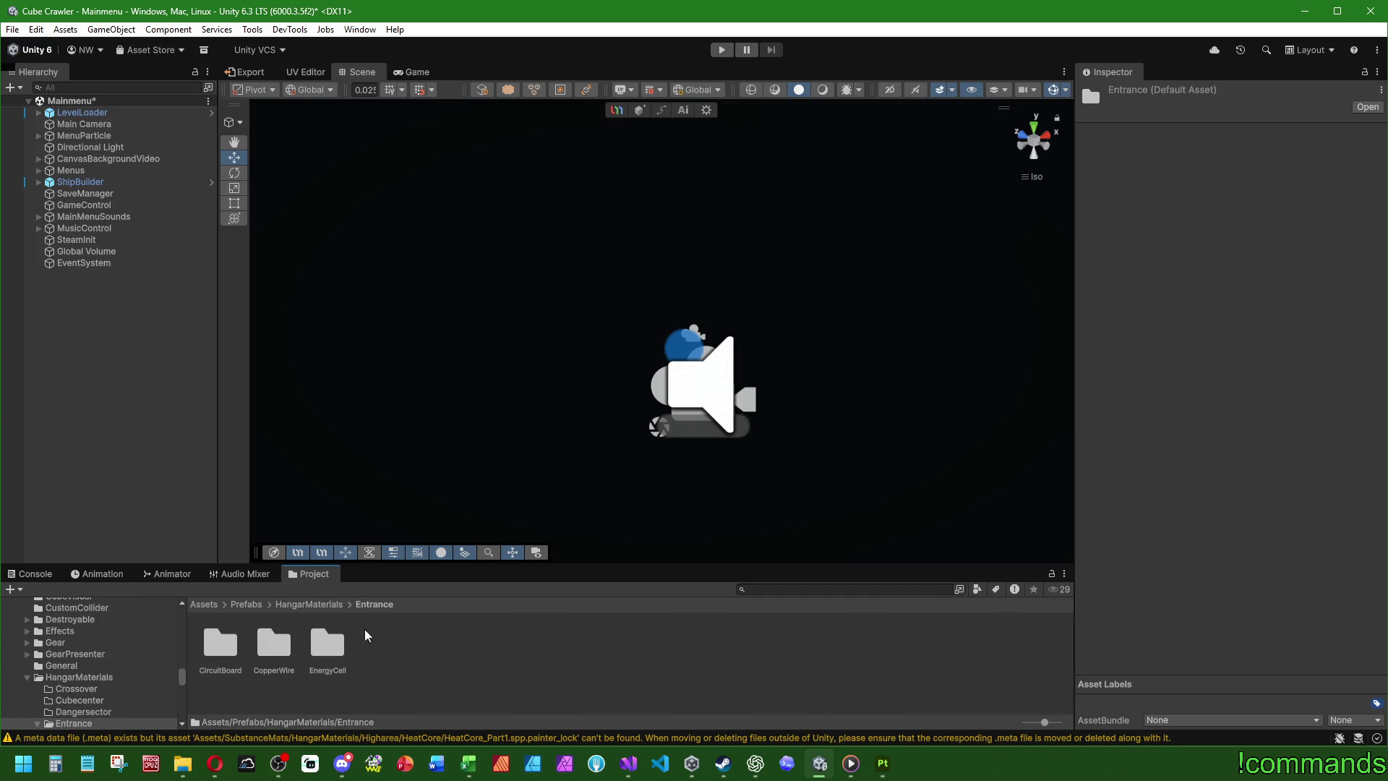
click(321, 606)
double_click(434, 644)
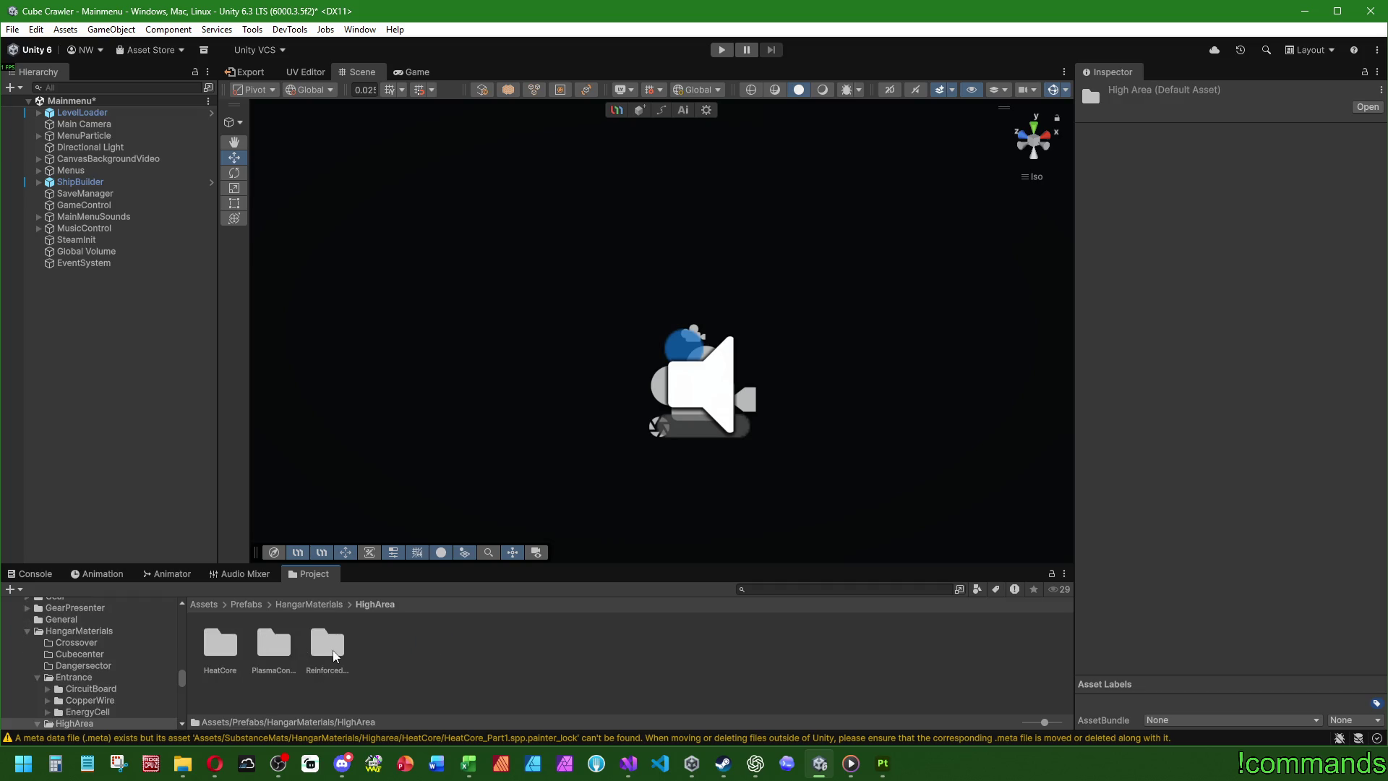
double_click(221, 649)
click(246, 604)
Step: Open ExampleRoom from Prefabs > World > Stage1_Entrance in Prefab Mode
scroll(425, 637, down, 2)
double_click(873, 669)
double_click(659, 654)
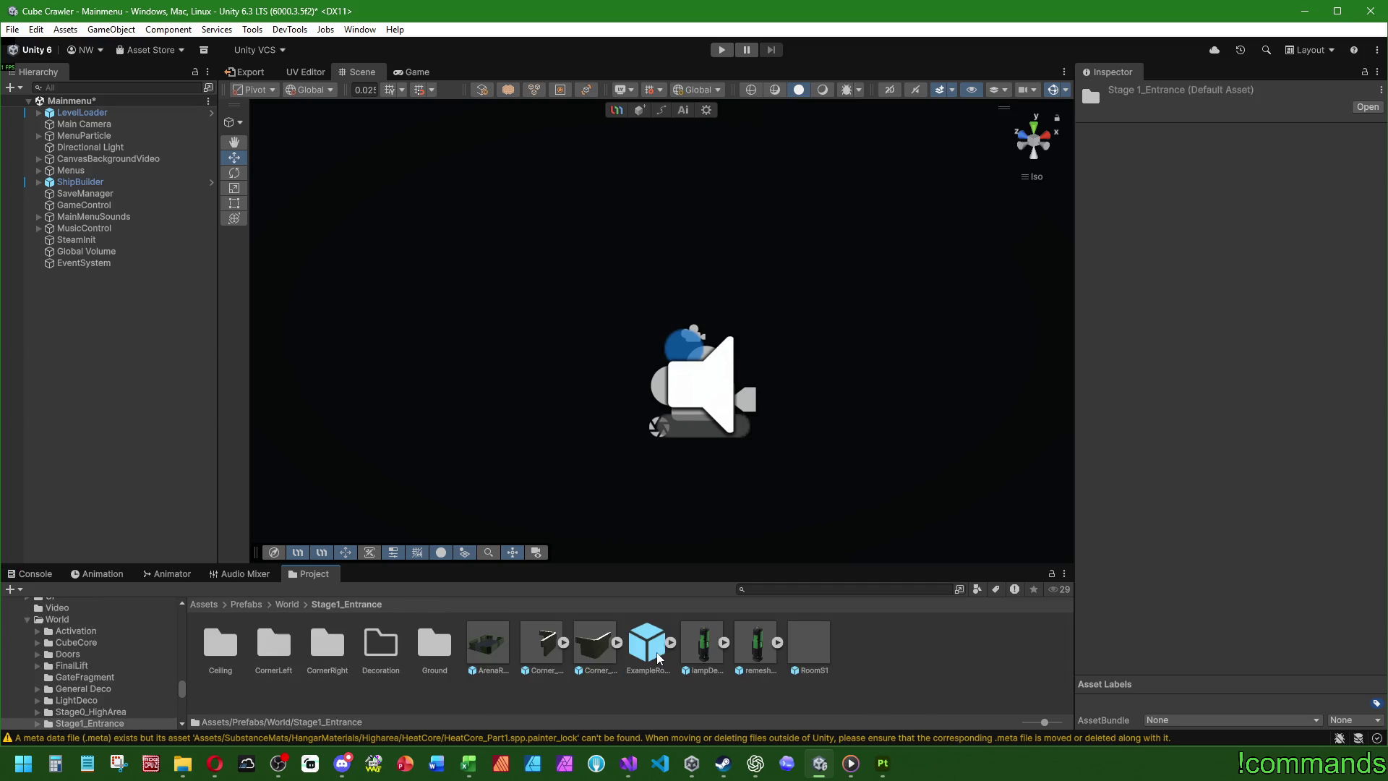
double_click(649, 647)
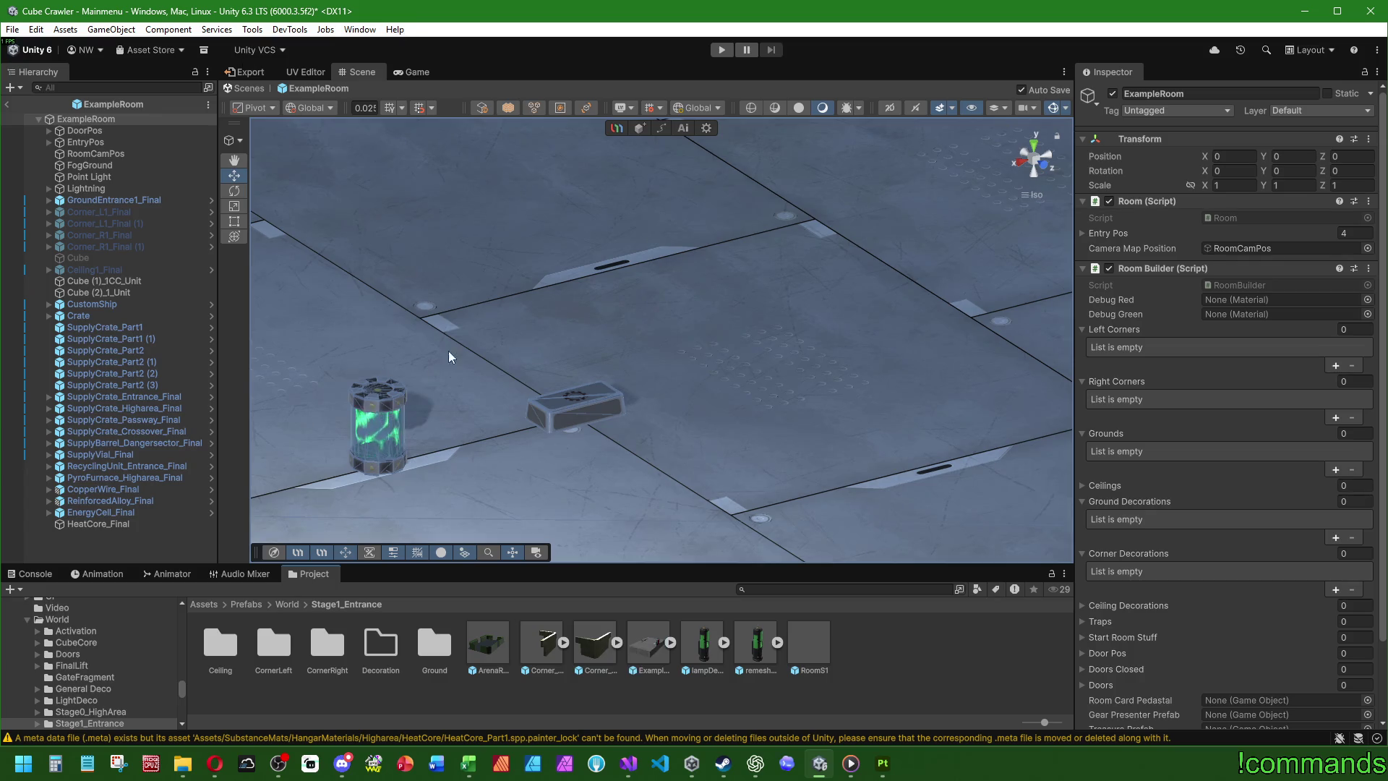
Step: Select HeatCore_Final and browse to the HangarMaterials > HighArea > HeatCore prefab folder
click(428, 309)
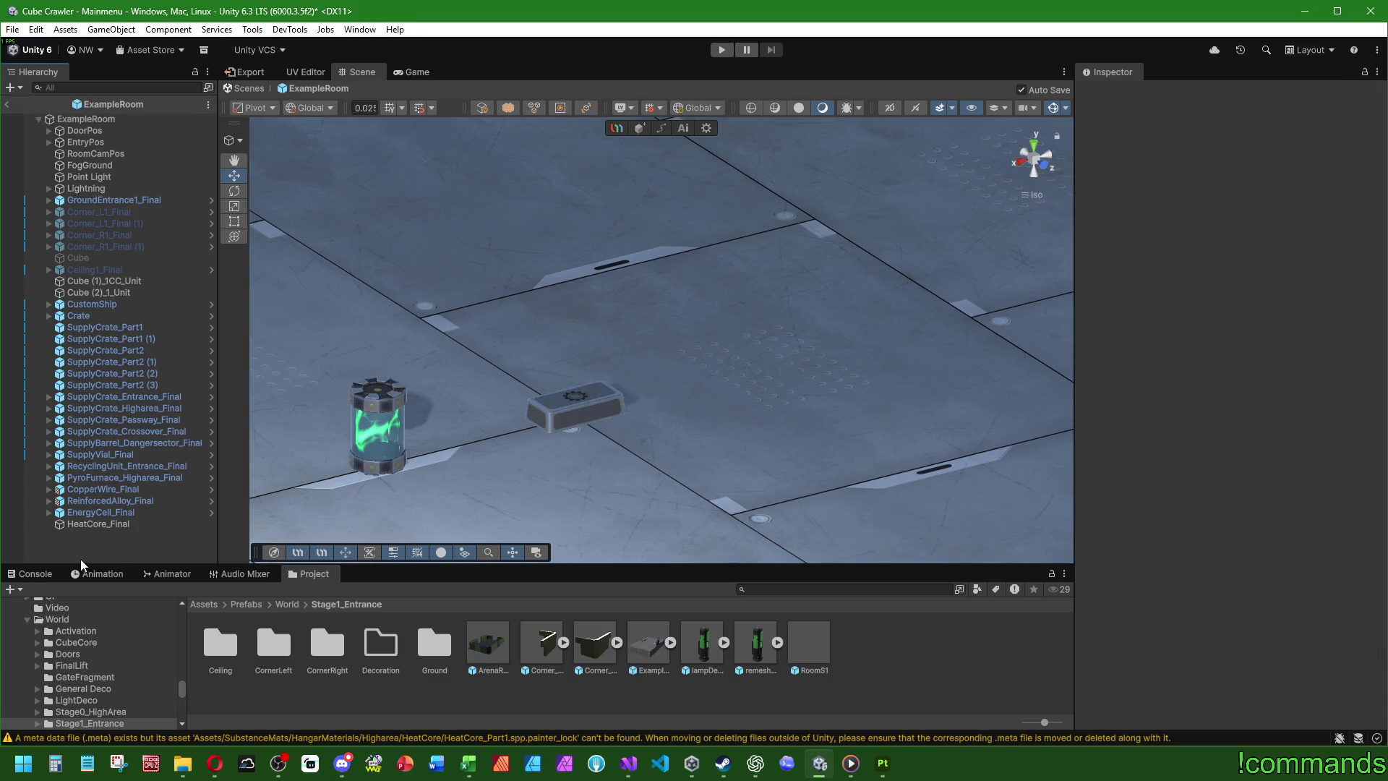
click(112, 523)
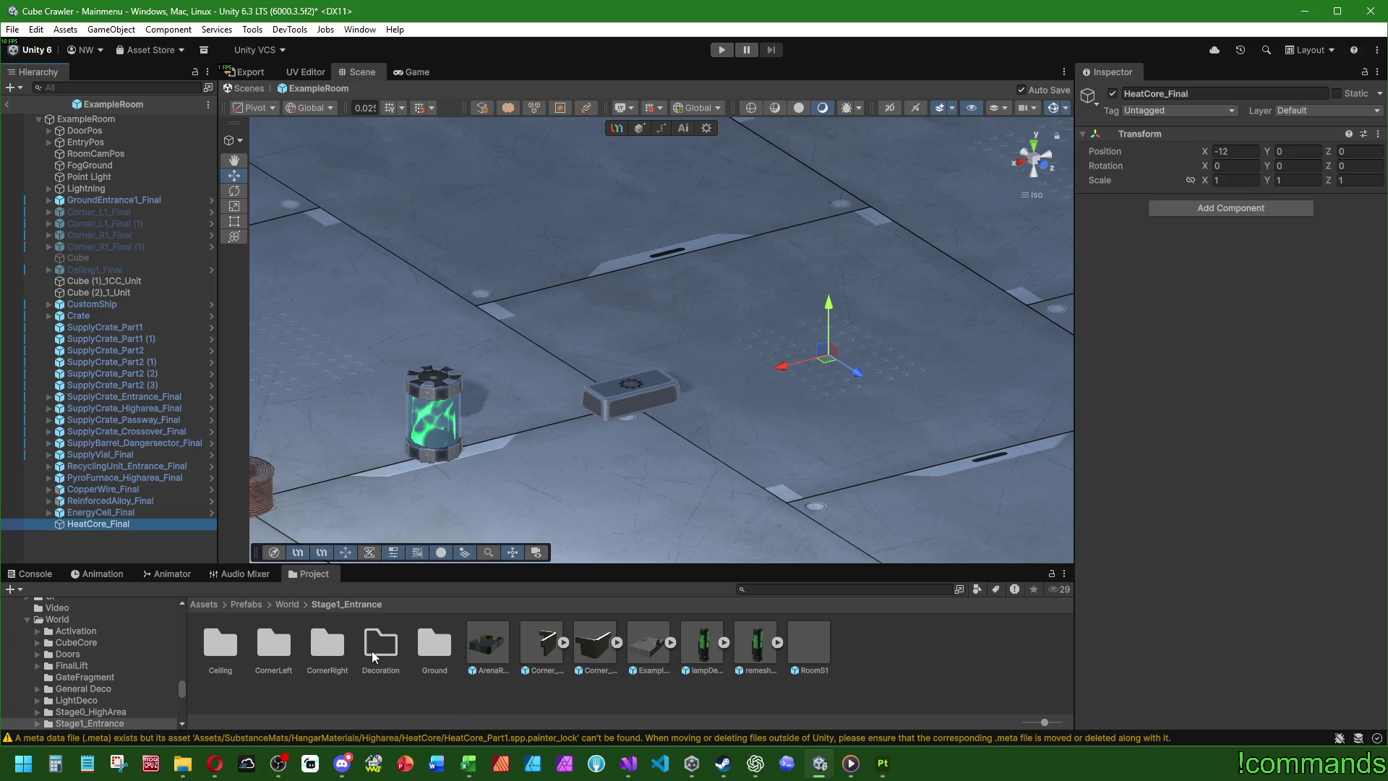
click(258, 603)
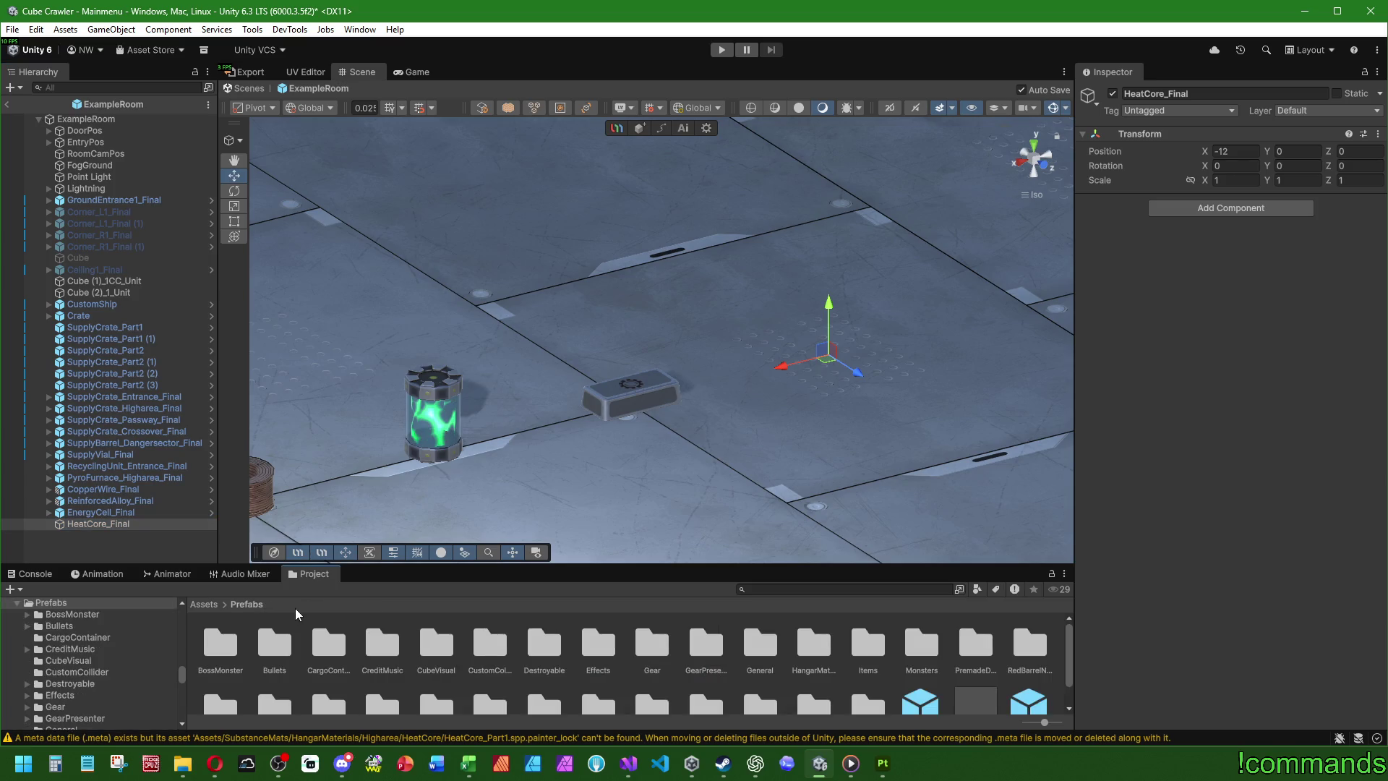
scroll(706, 684, up, 1)
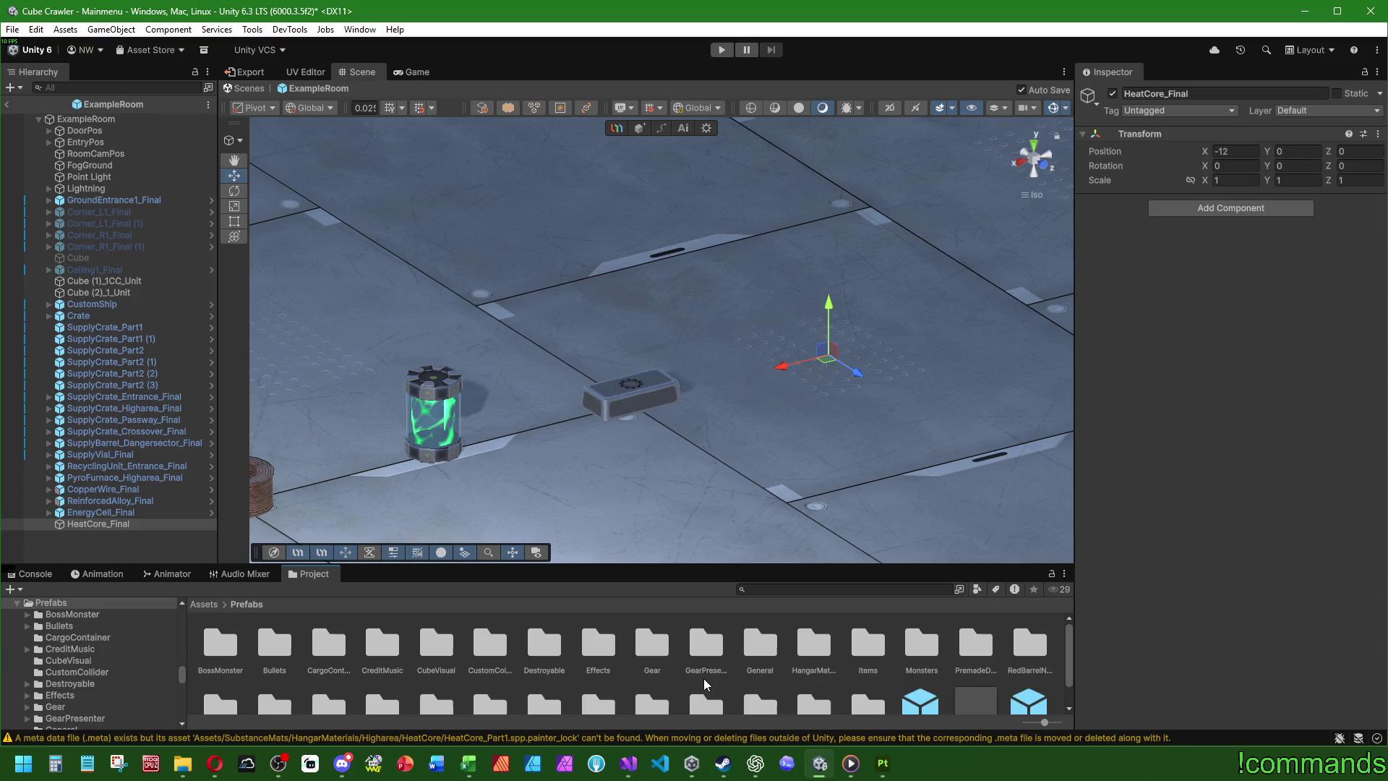
double_click(813, 659)
double_click(428, 647)
double_click(329, 646)
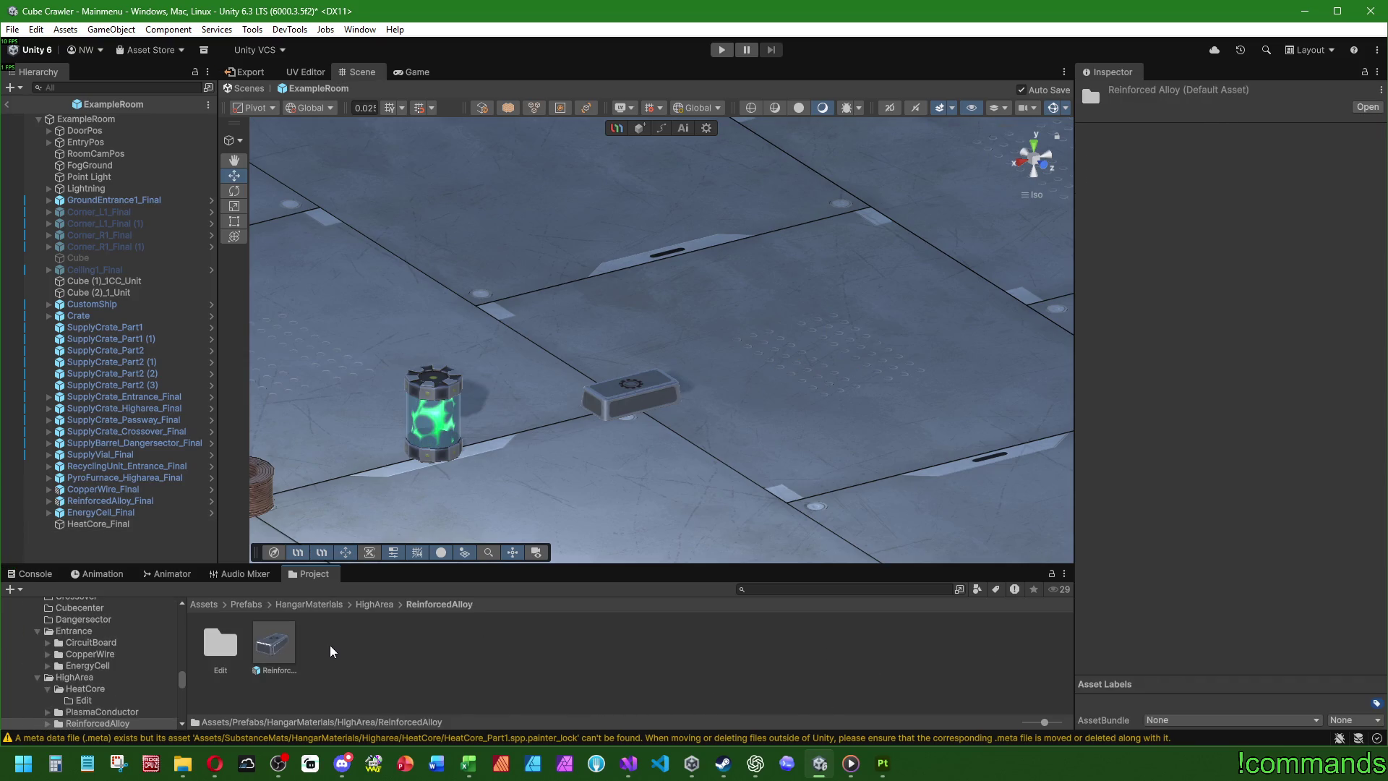
click(374, 603)
double_click(243, 645)
Step: Place the HeatCore prefab under HeatCore_Final, reset its Transform, and set Scale Y to -1
drag(275, 637, 103, 529)
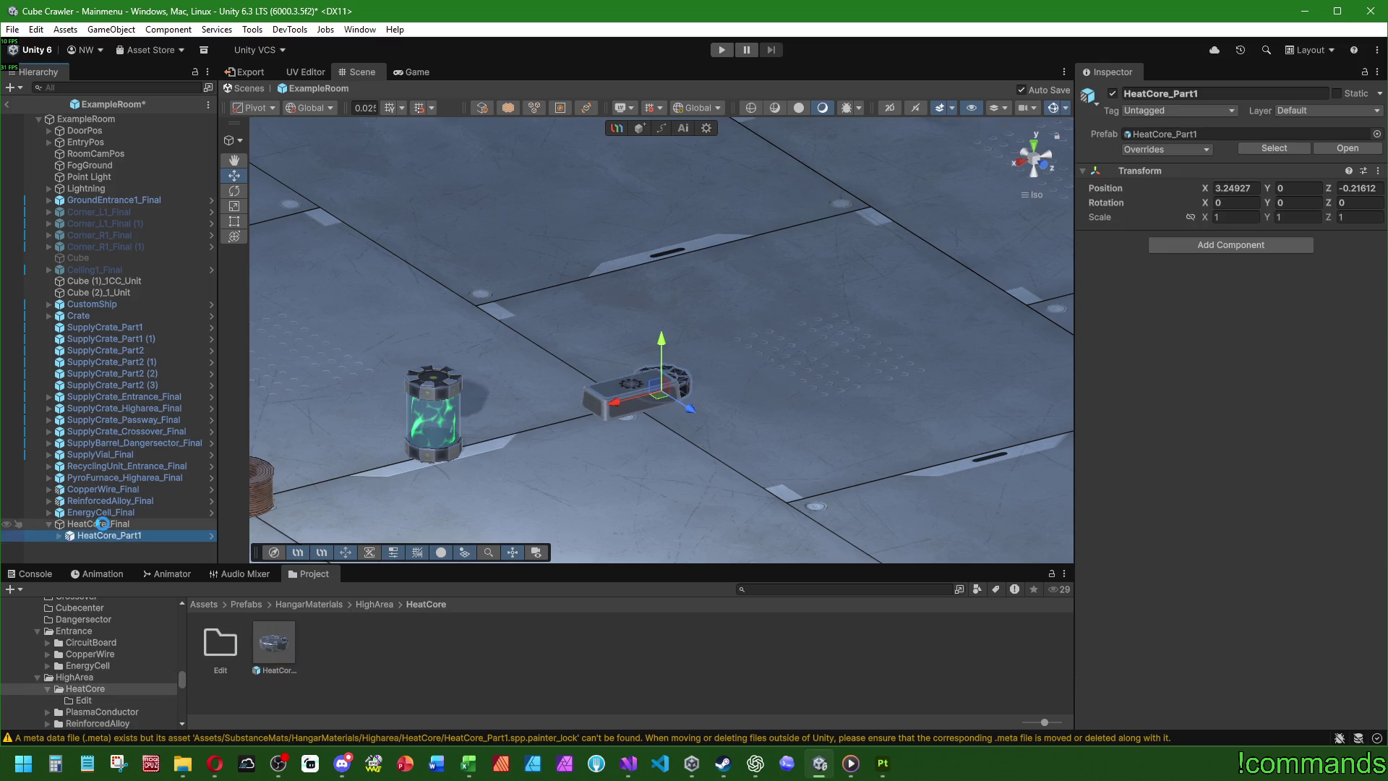
right_click(1141, 170)
click(1157, 180)
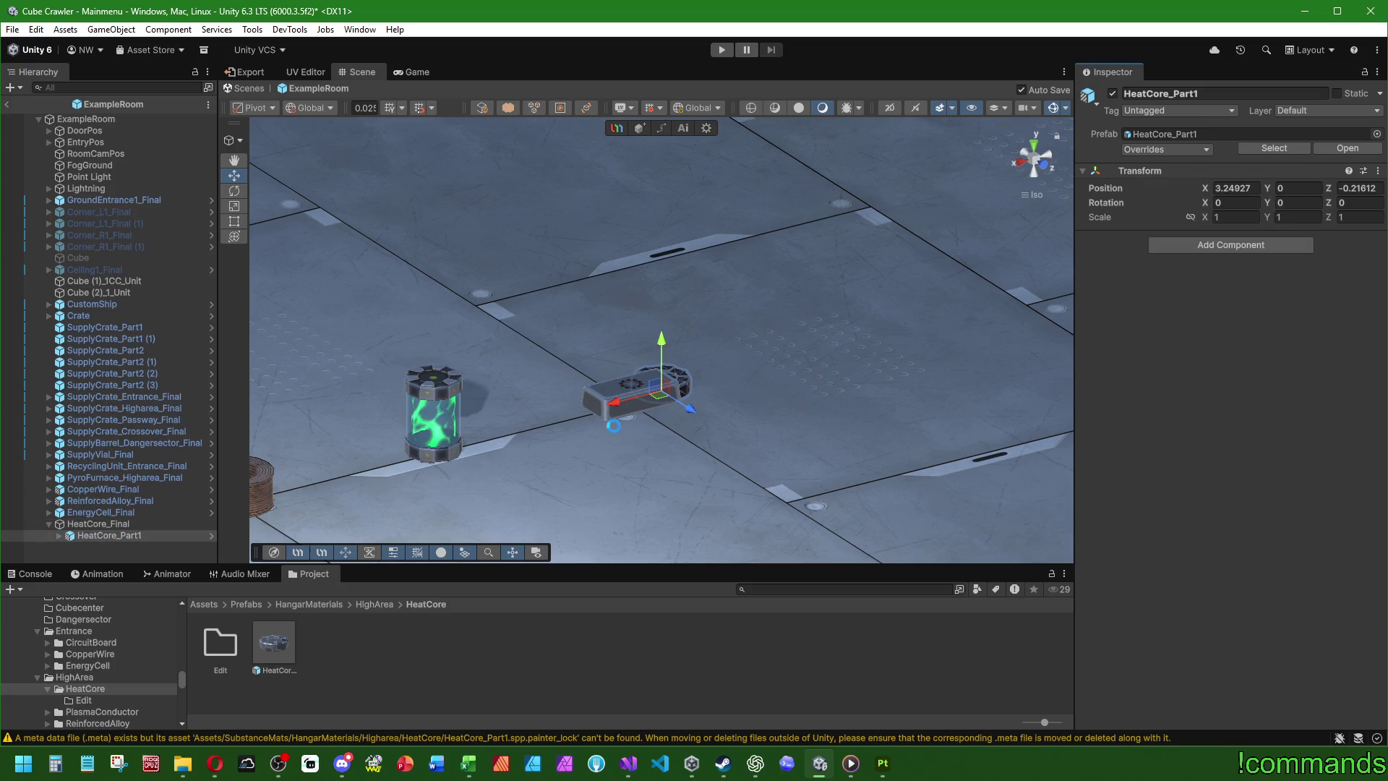
key(f)
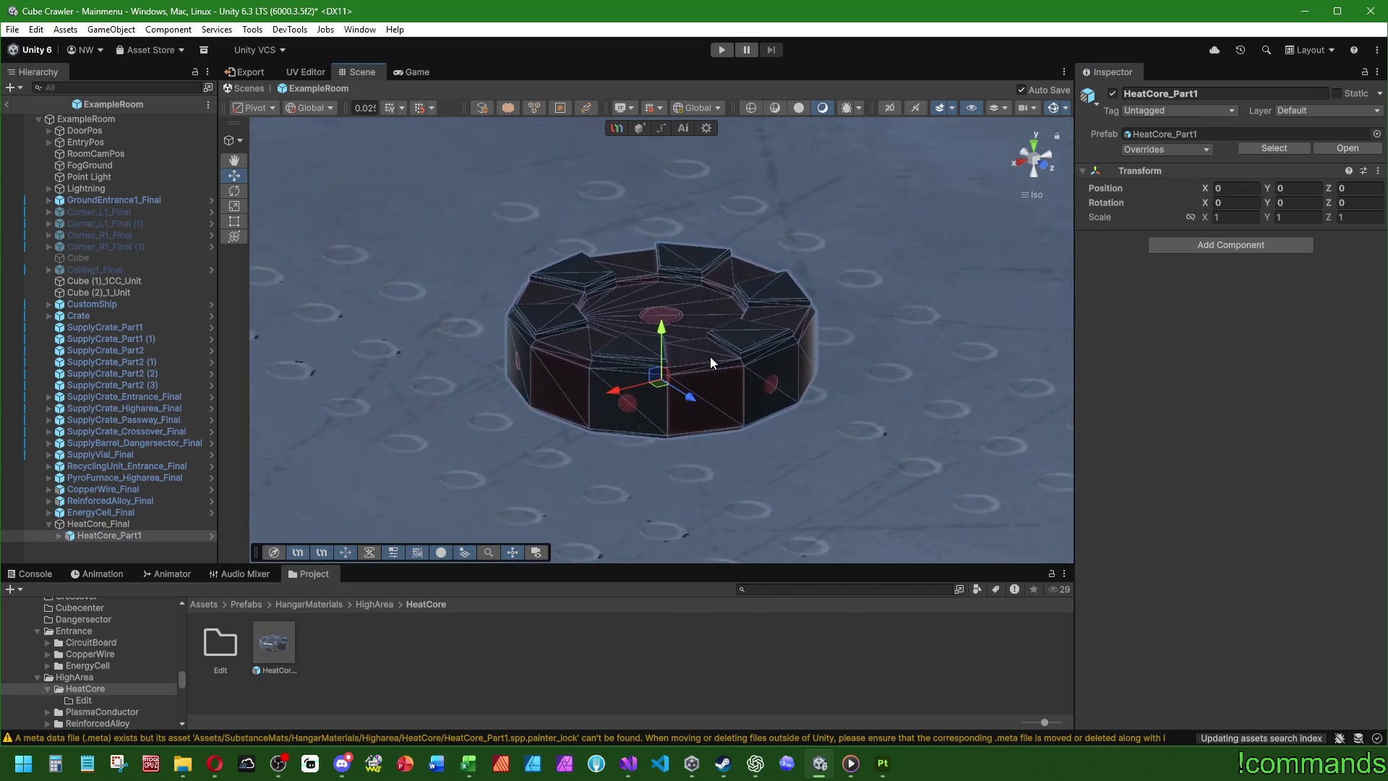
click(1298, 217)
text(-1)
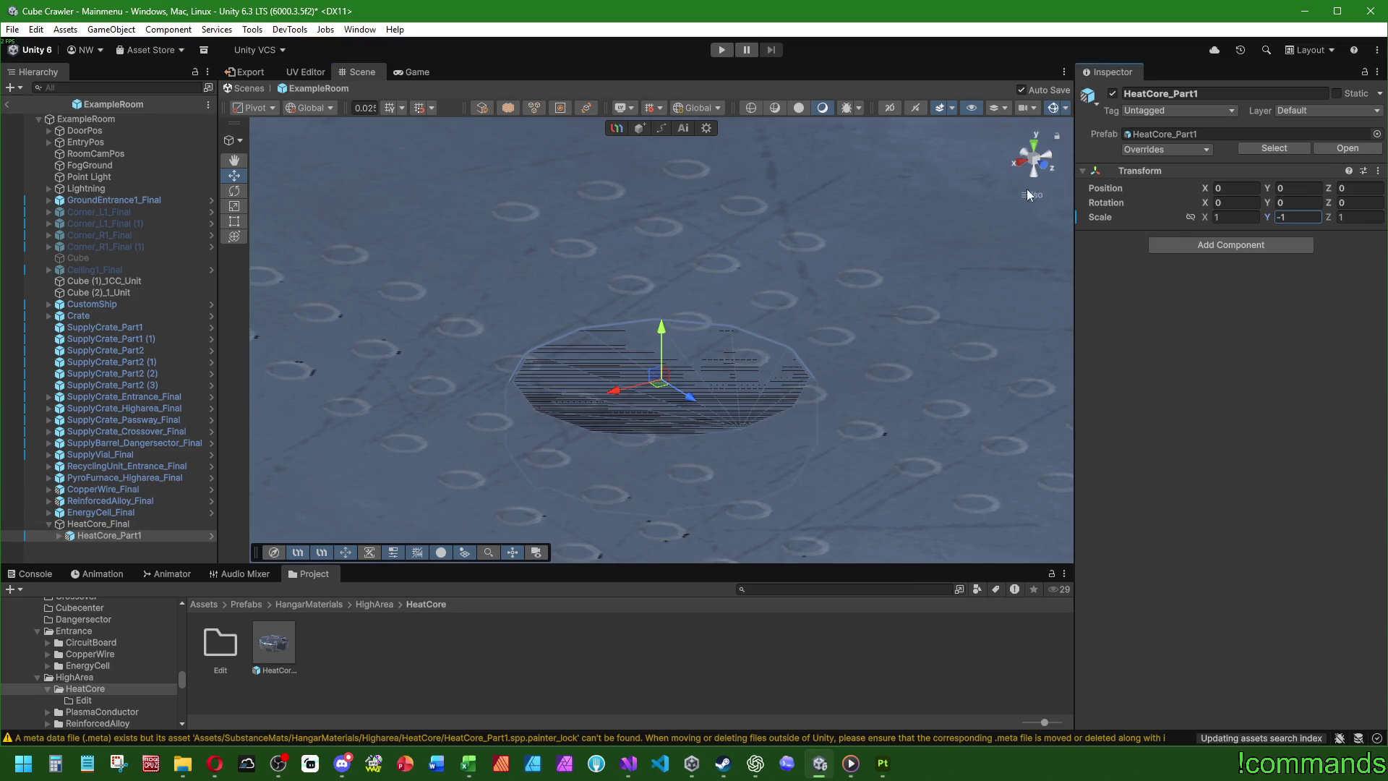
Step: From a front view, raise the flipped cap to Position Y 0.275
click(1045, 168)
drag(678, 345, 678, 239)
mouse_move(609, 336)
mouse_down()
mouse_move(689, 426)
mouse_move(571, 396)
mouse_move(772, 372)
mouse_move(719, 357)
mouse_move(739, 388)
mouse_up()
scroll(571, 396, down, 5)
scroll(740, 389, up, 1)
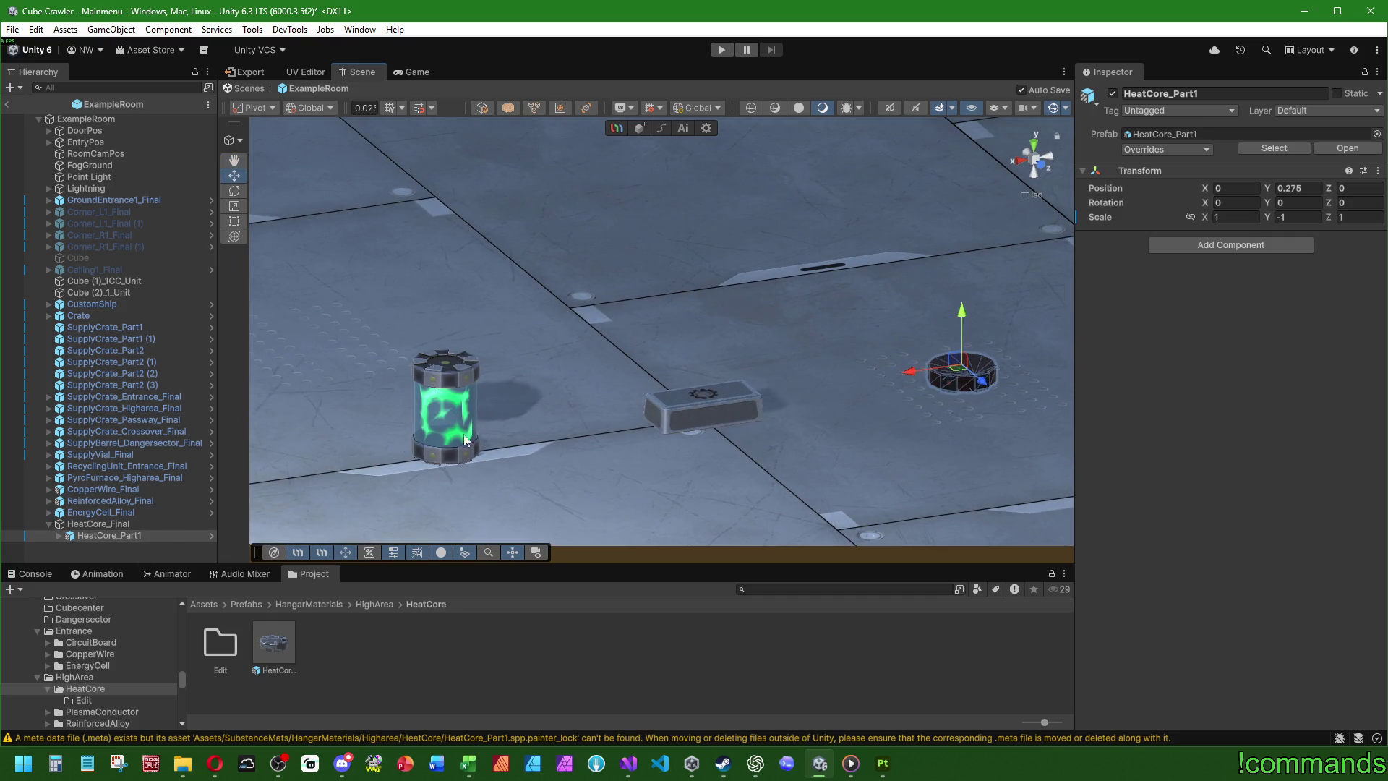
click(323, 606)
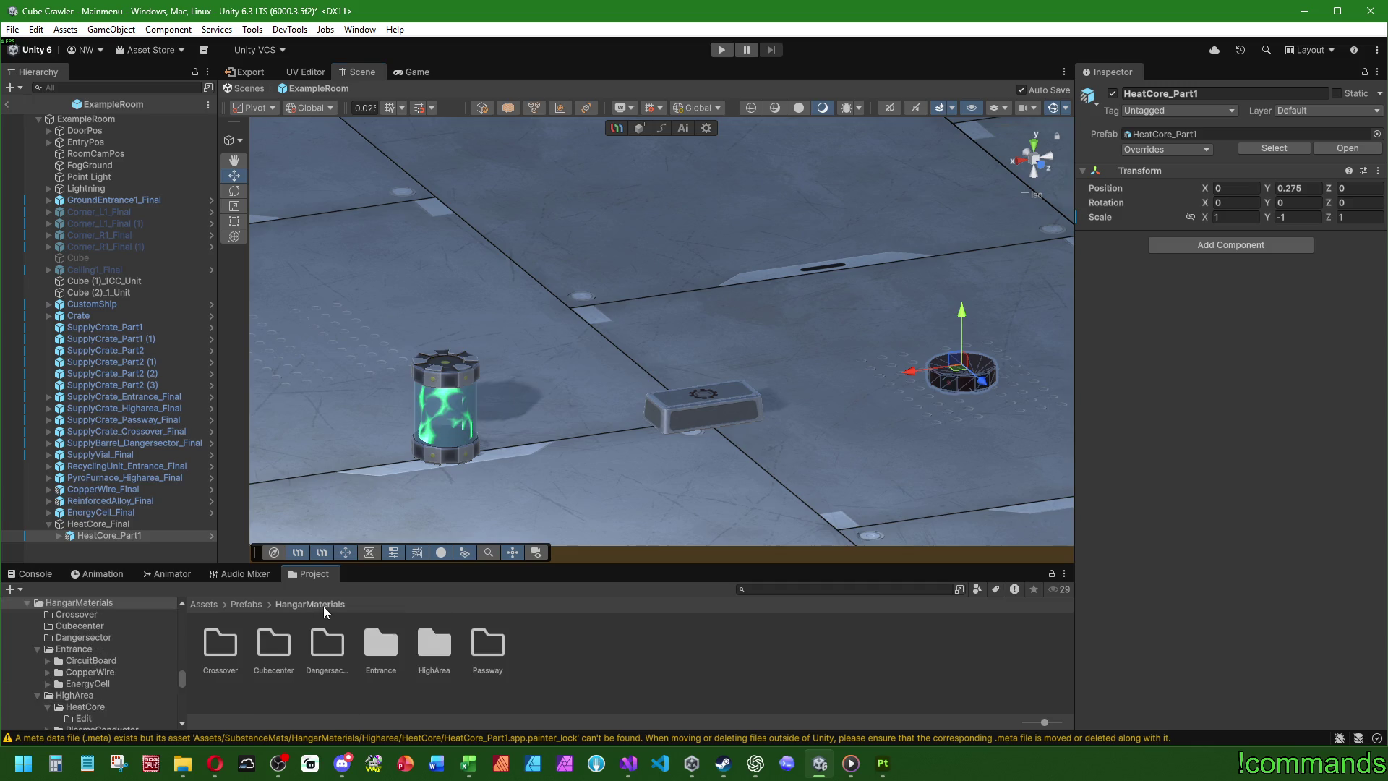
Step: Browse Entrance > EnergyCell > Edit and inspect the EnergyCell_Part2 glass prefab
double_click(372, 640)
double_click(309, 648)
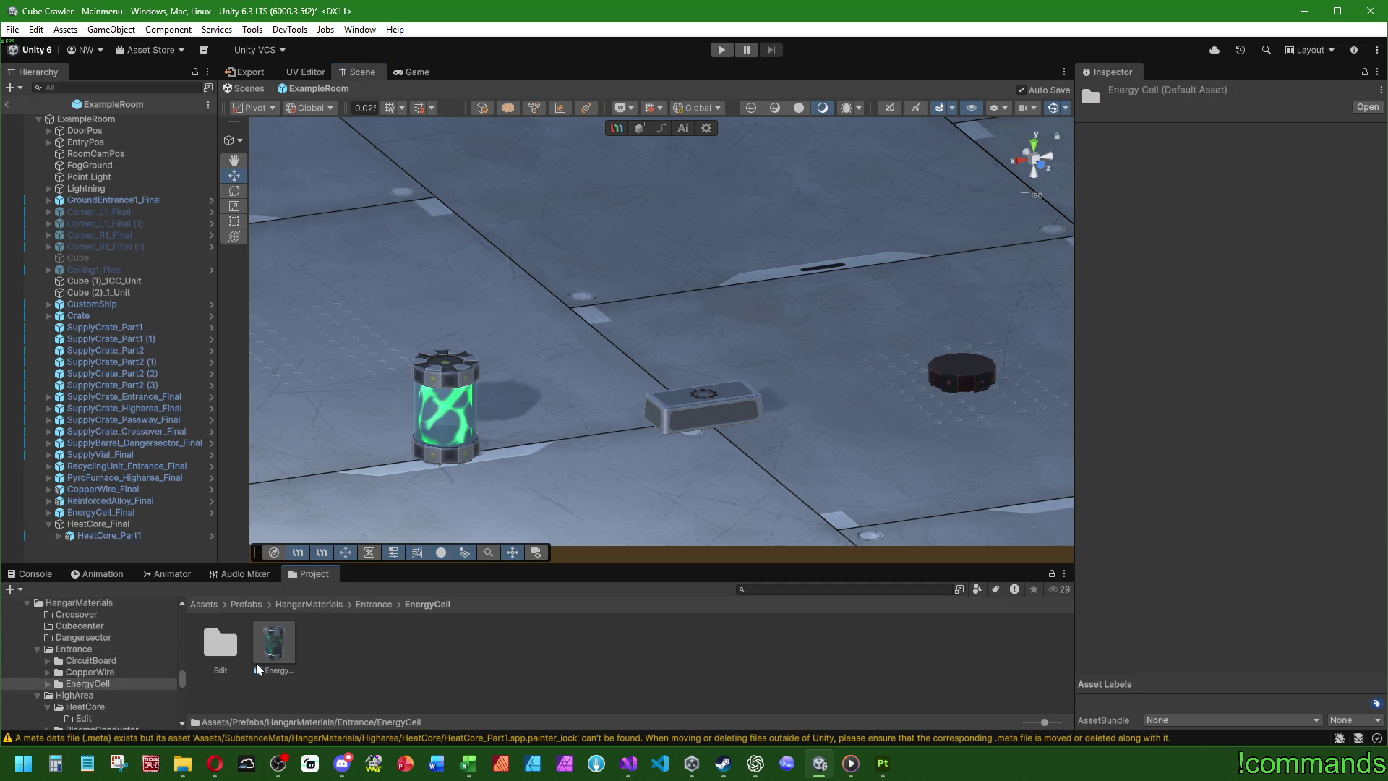
double_click(219, 645)
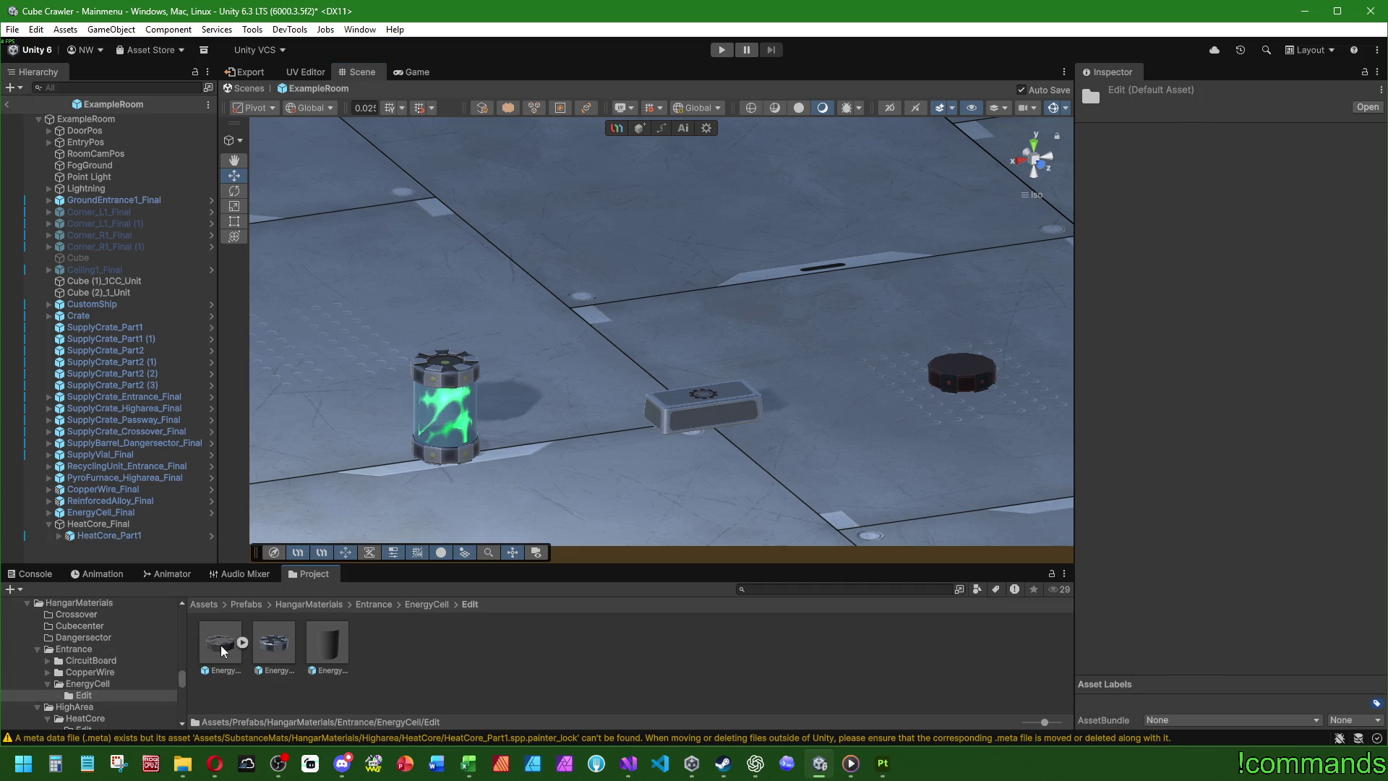
click(332, 640)
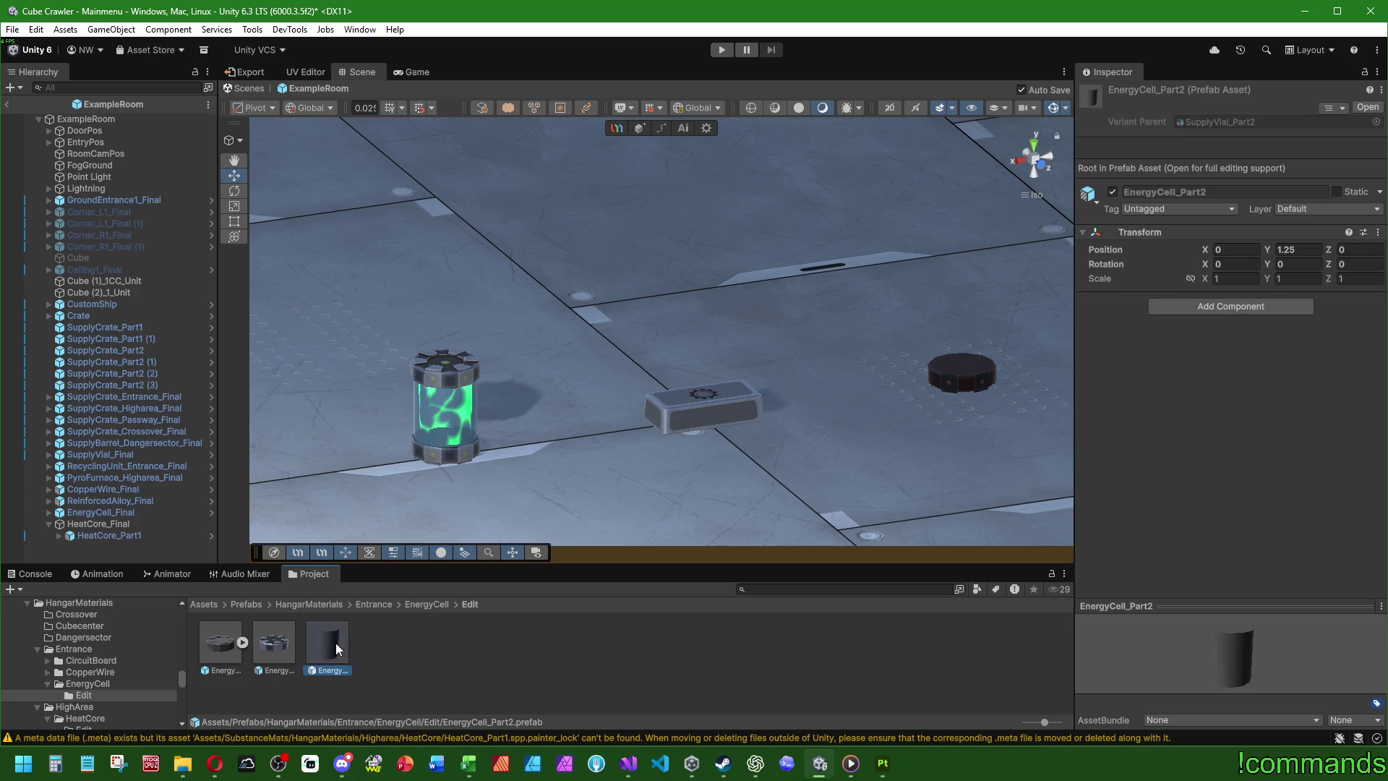
click(427, 665)
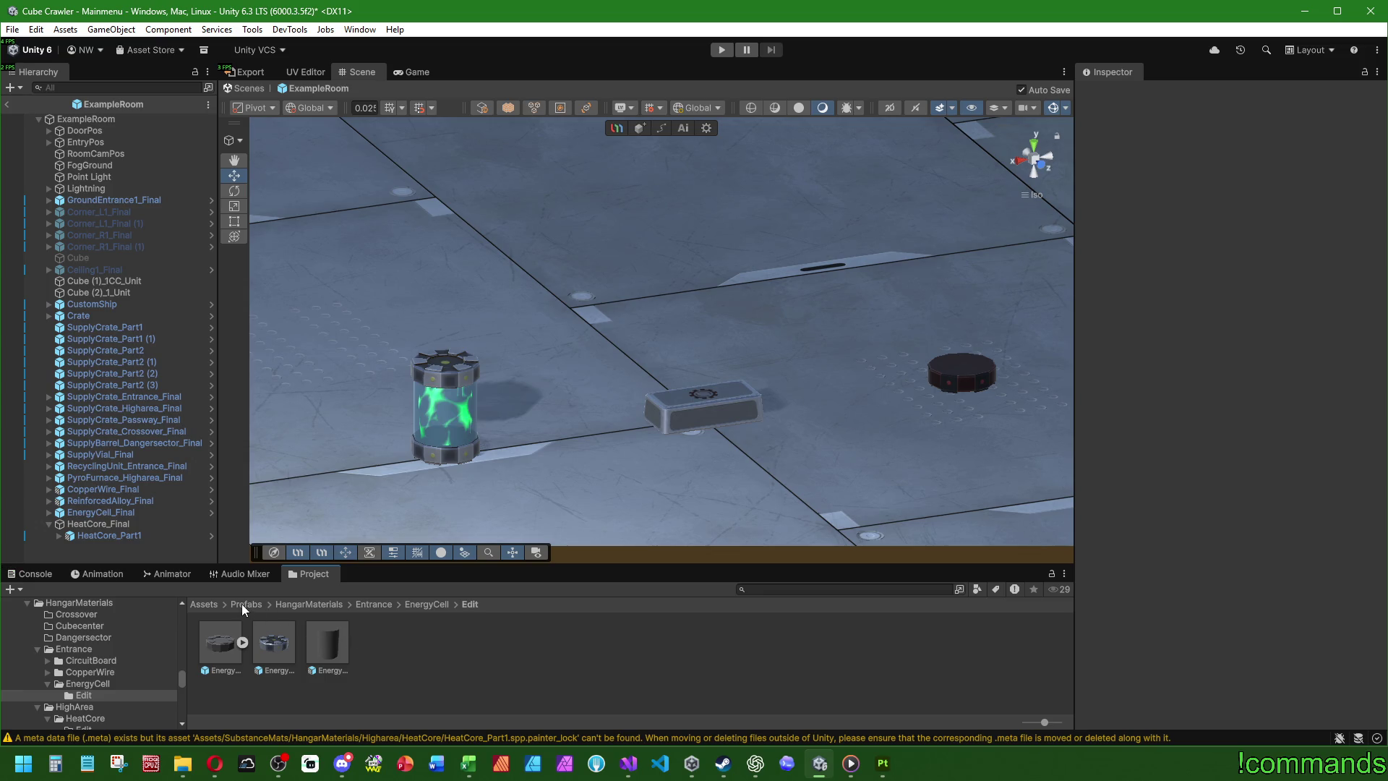
click(204, 605)
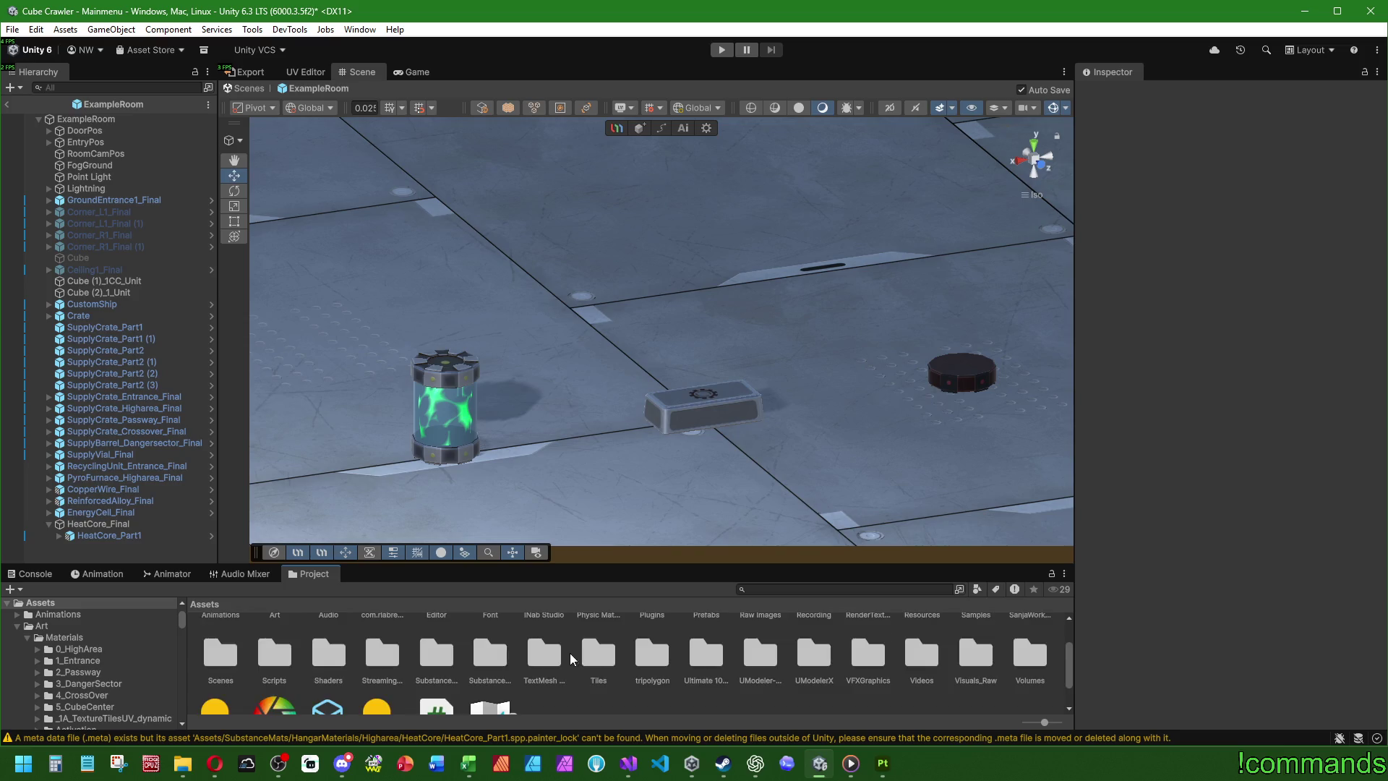
Step: Look through SubstanceObj > HangarMaterials > Entrance > EnergyCell, then return to Assets
double_click(575, 654)
scroll(554, 663, up, 2)
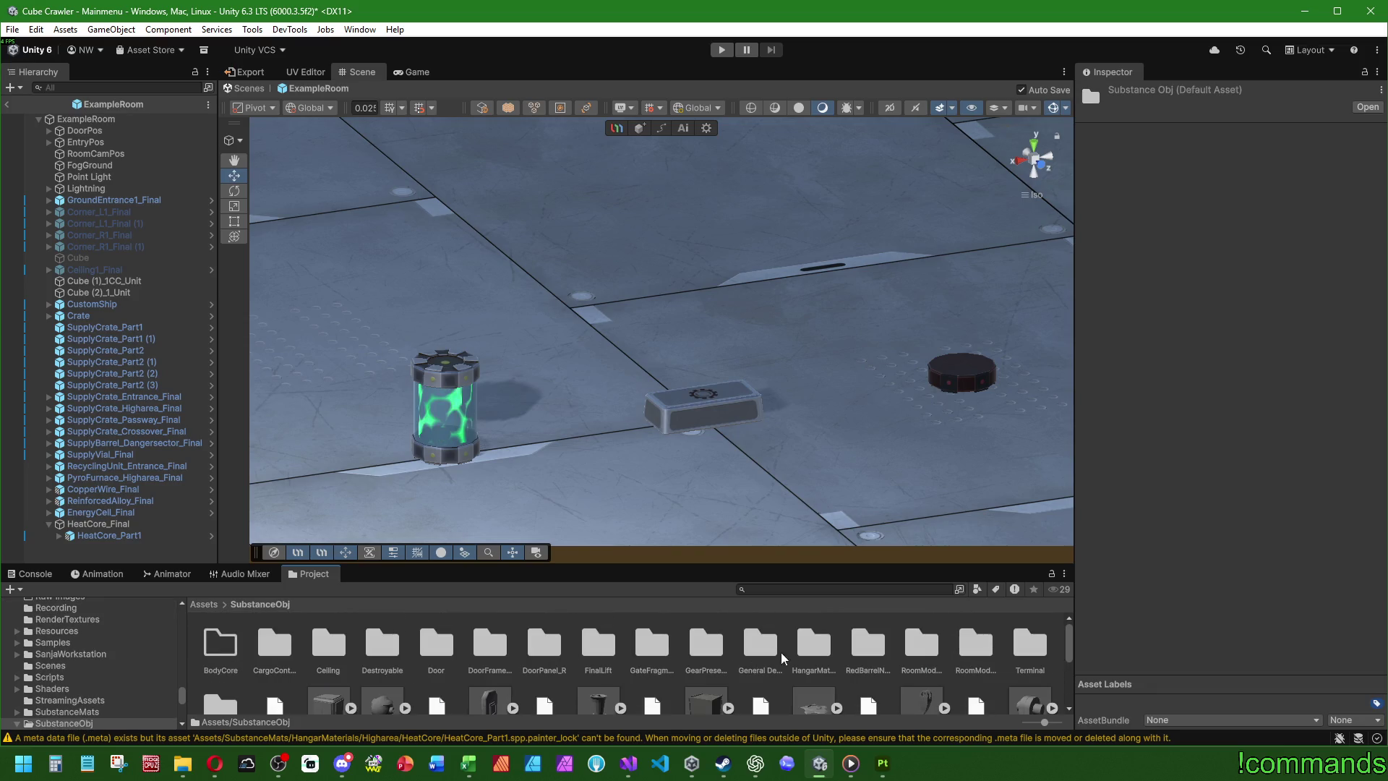
double_click(814, 655)
click(442, 654)
double_click(381, 645)
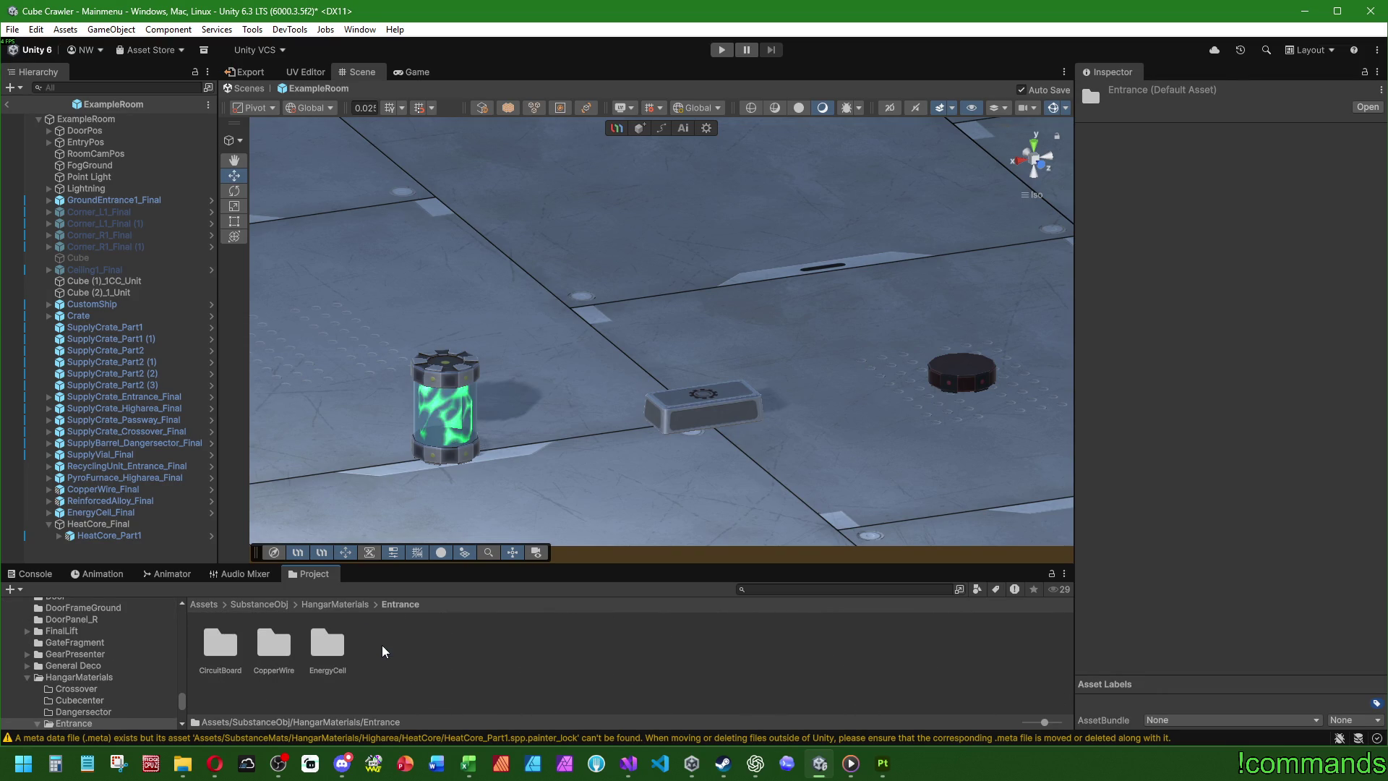
double_click(327, 644)
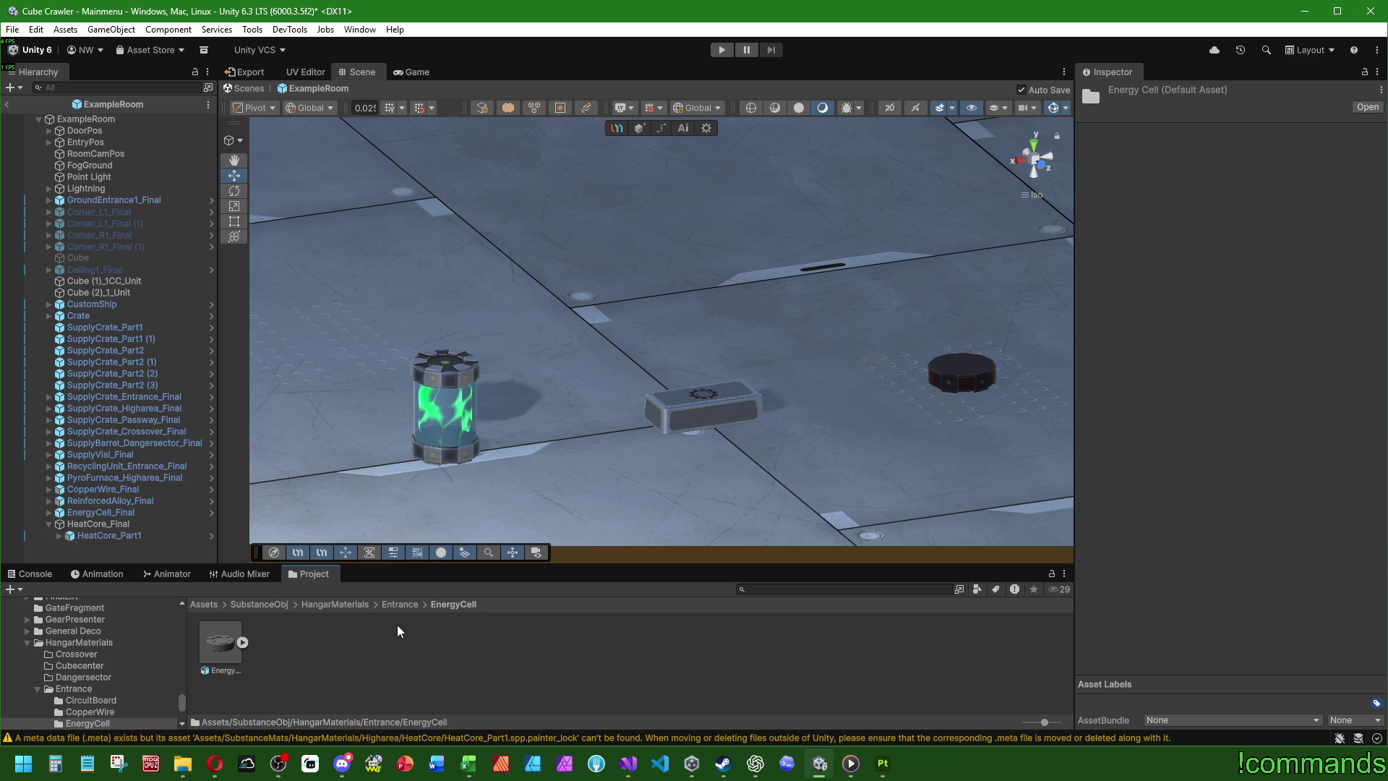
click(204, 605)
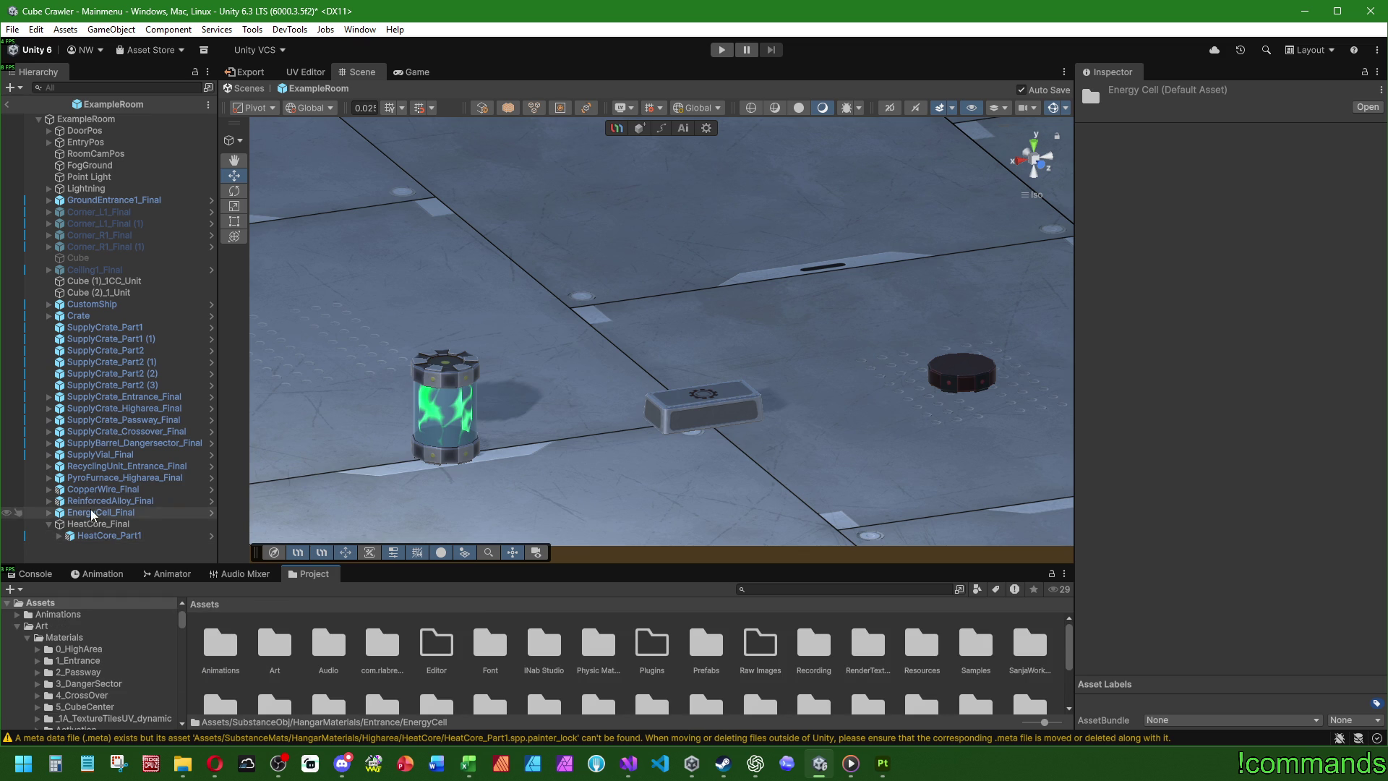
Step: Place a copy of the EnergyCell_Part2 glass part under HeatCore_Final and reset its transform
click(50, 513)
scroll(108, 506, down, 2)
click(137, 523)
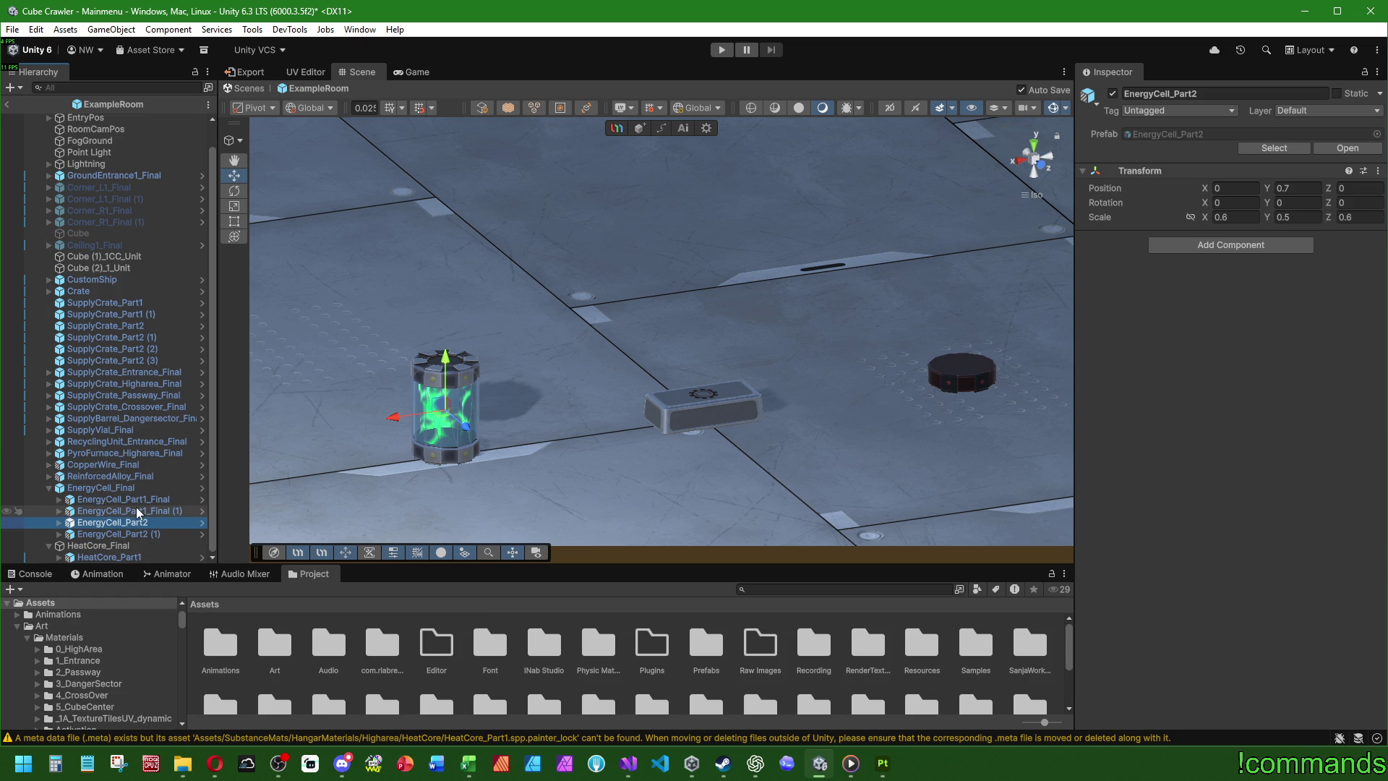
click(50, 488)
click(109, 524)
key(ctrl+z)
drag(119, 525, 118, 524)
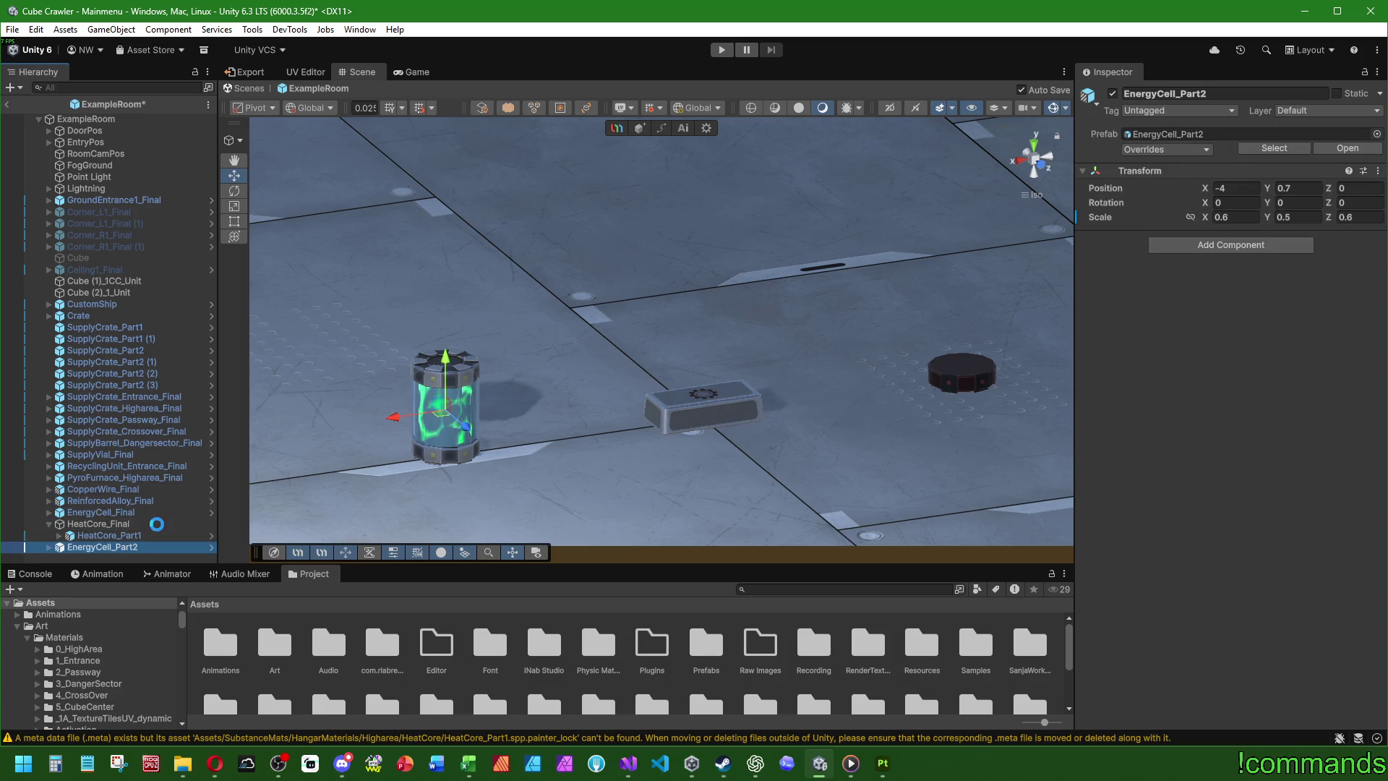
right_click(1143, 172)
click(1157, 177)
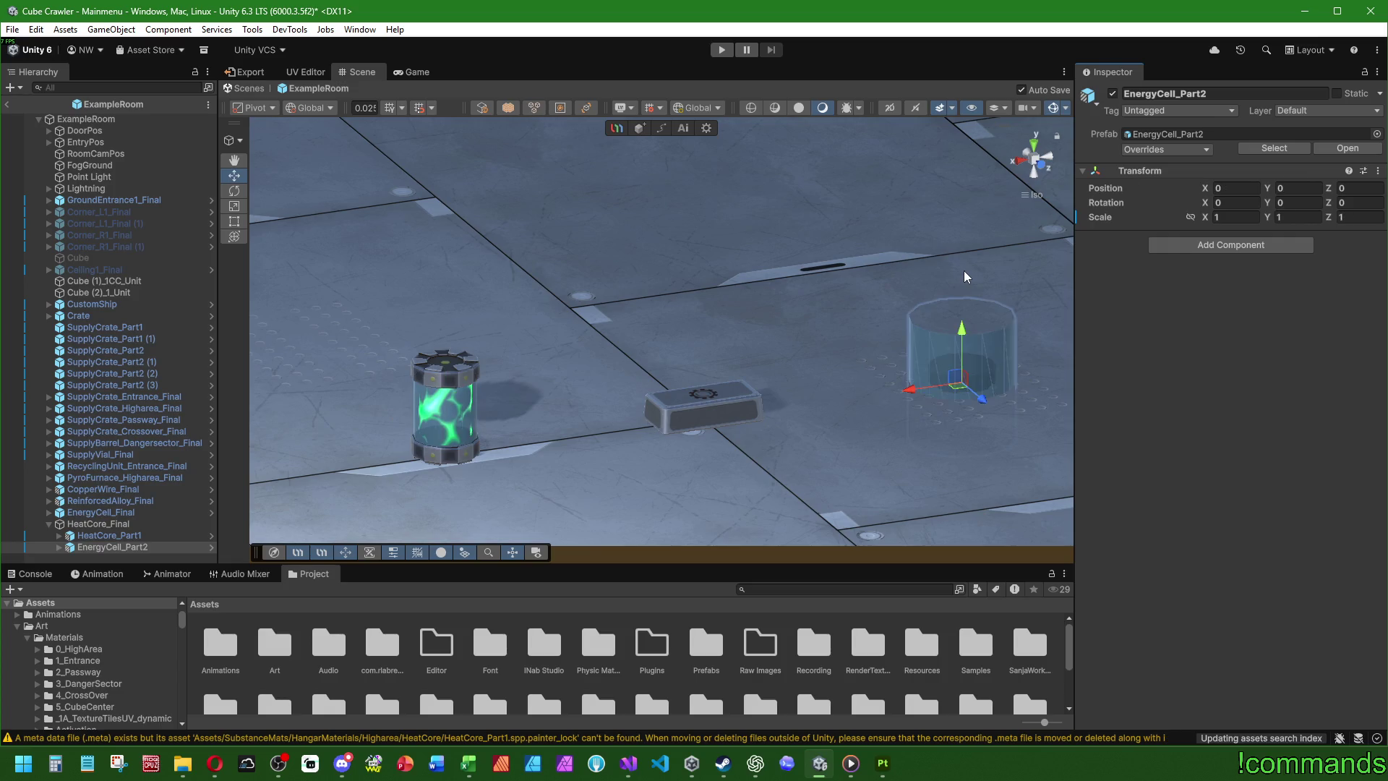
Step: Scale the copied glass part to 0.6, 0.5, 0.6 to match the original
click(49, 512)
scroll(94, 488, down, 2)
click(144, 509)
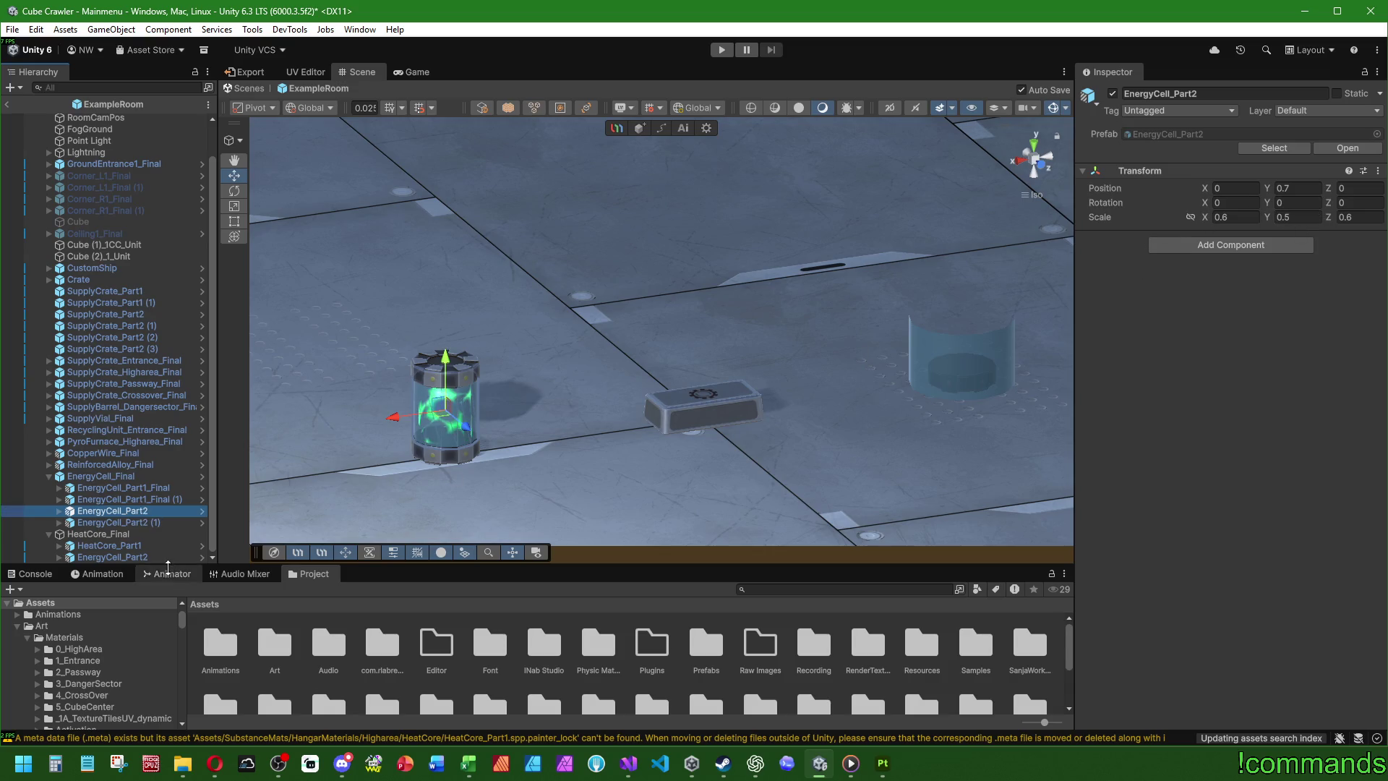
click(112, 556)
click(1233, 217)
text(0,6)
key(Tab)
text(0,5)
key(Tab)
text(0,6)
key(ctrl+s)
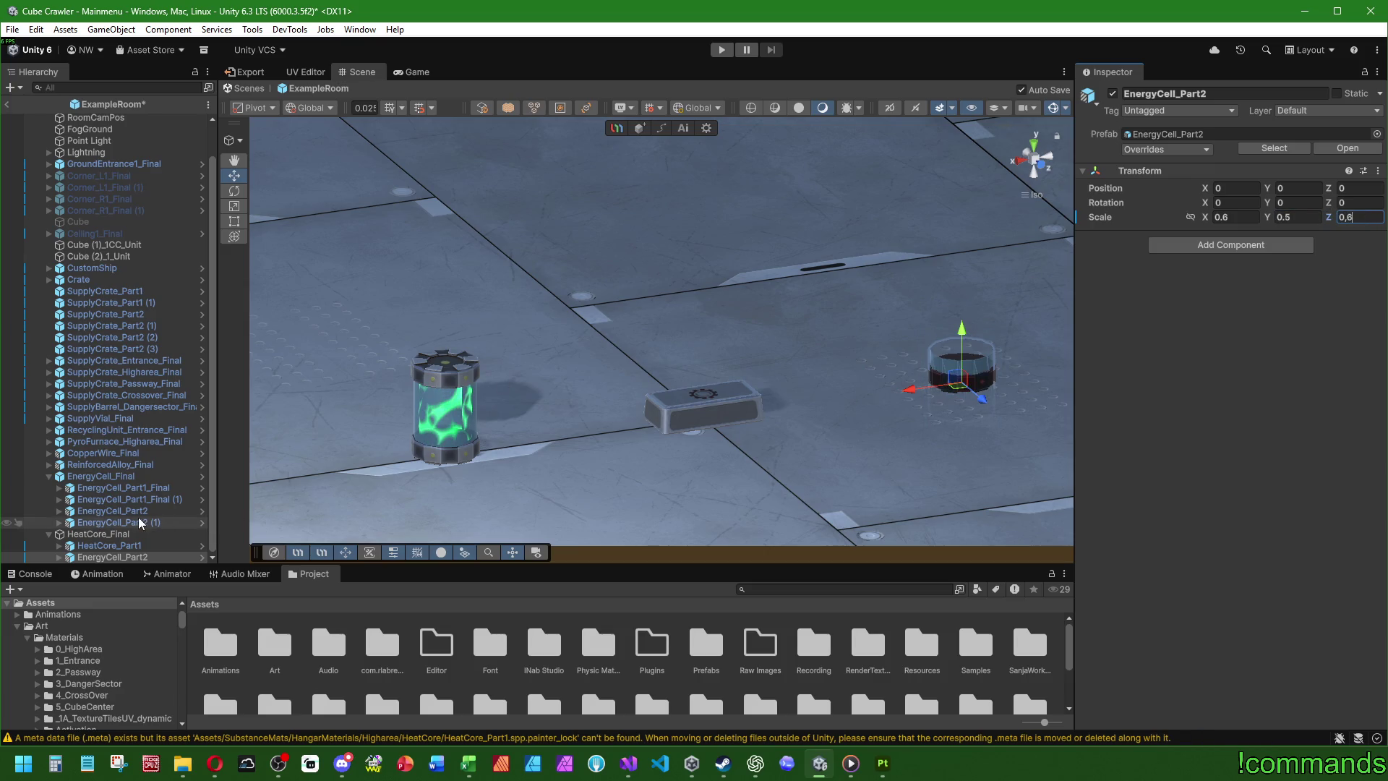
Step: Set the copied glass part's Position Y to 0.7
click(138, 518)
click(120, 556)
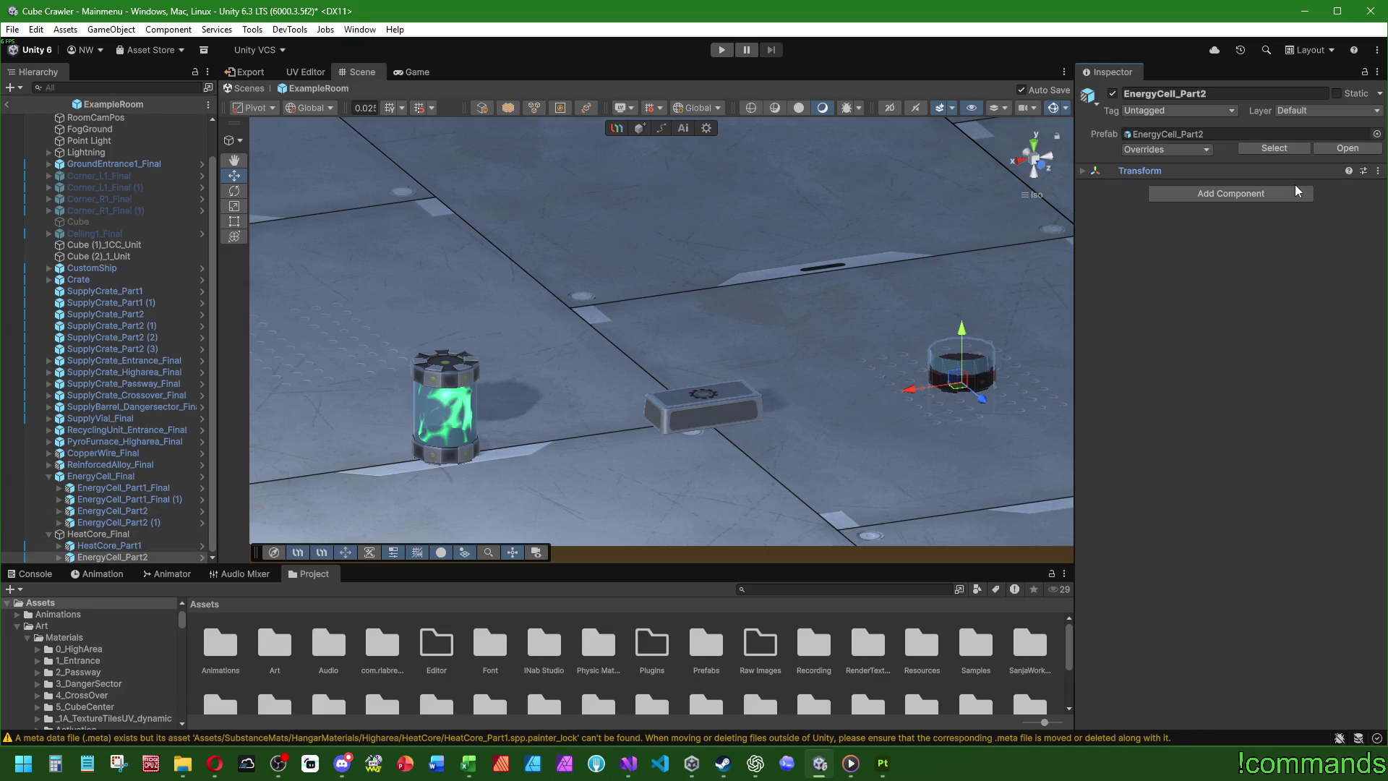
click(1282, 187)
text(0,7)
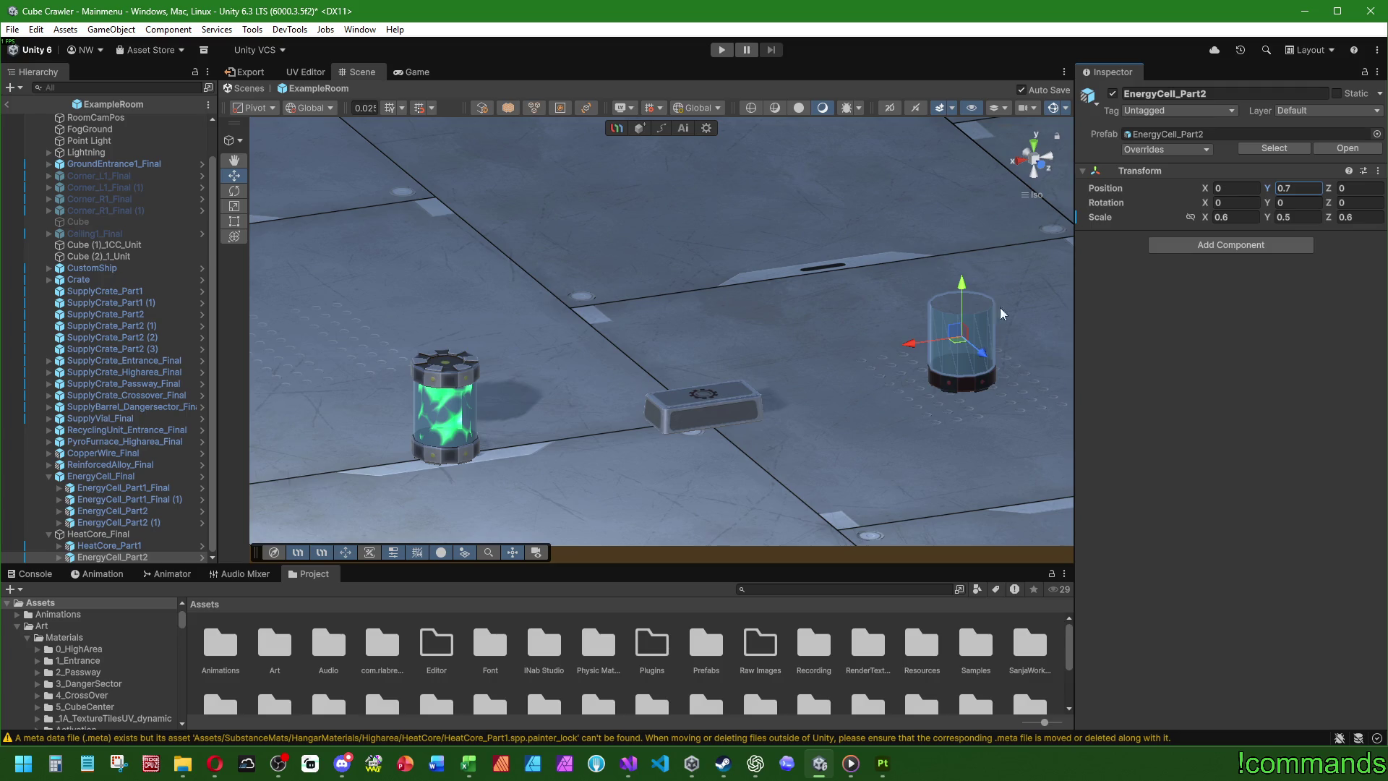
Step: Frame the glass cylinder in the Scene view and expand EnergyCell_Part2 to list its mesh
key(f)
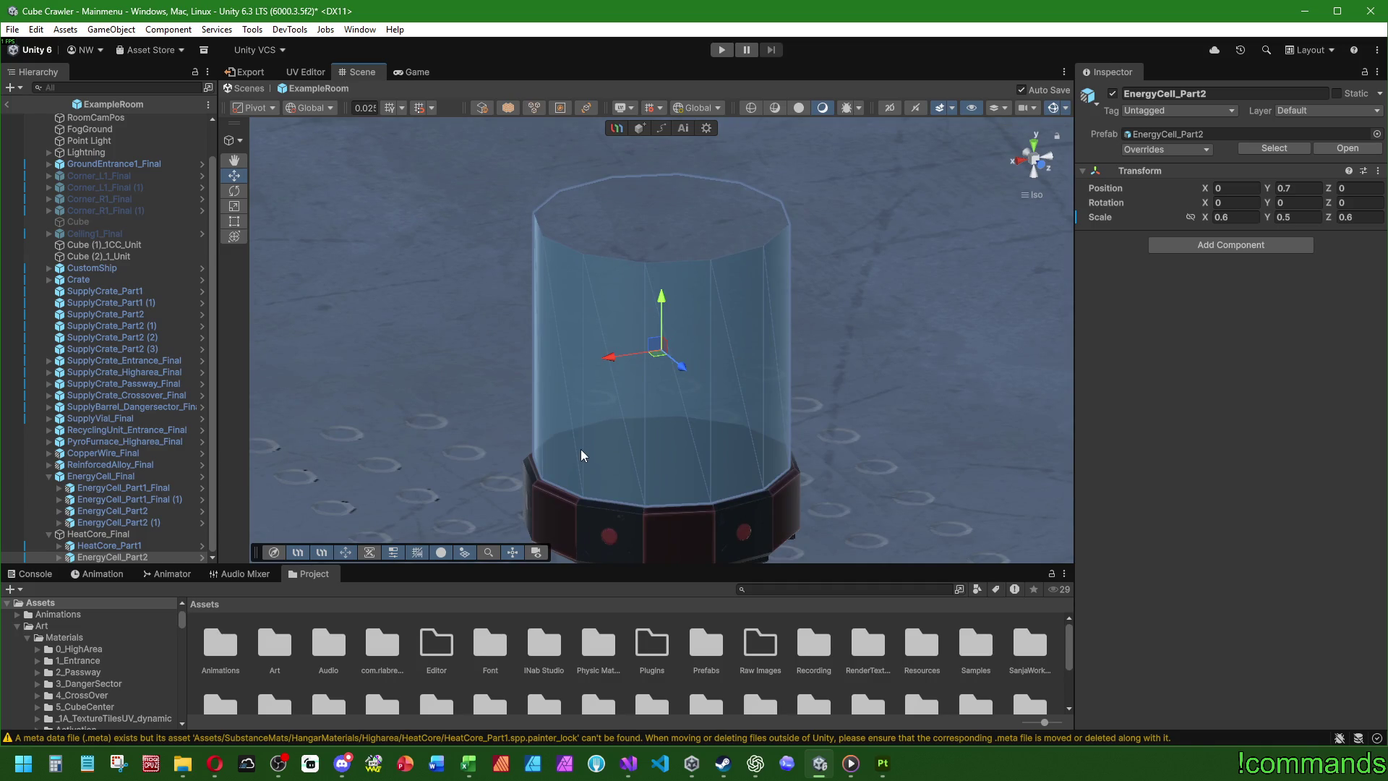
scroll(586, 467, down, 5)
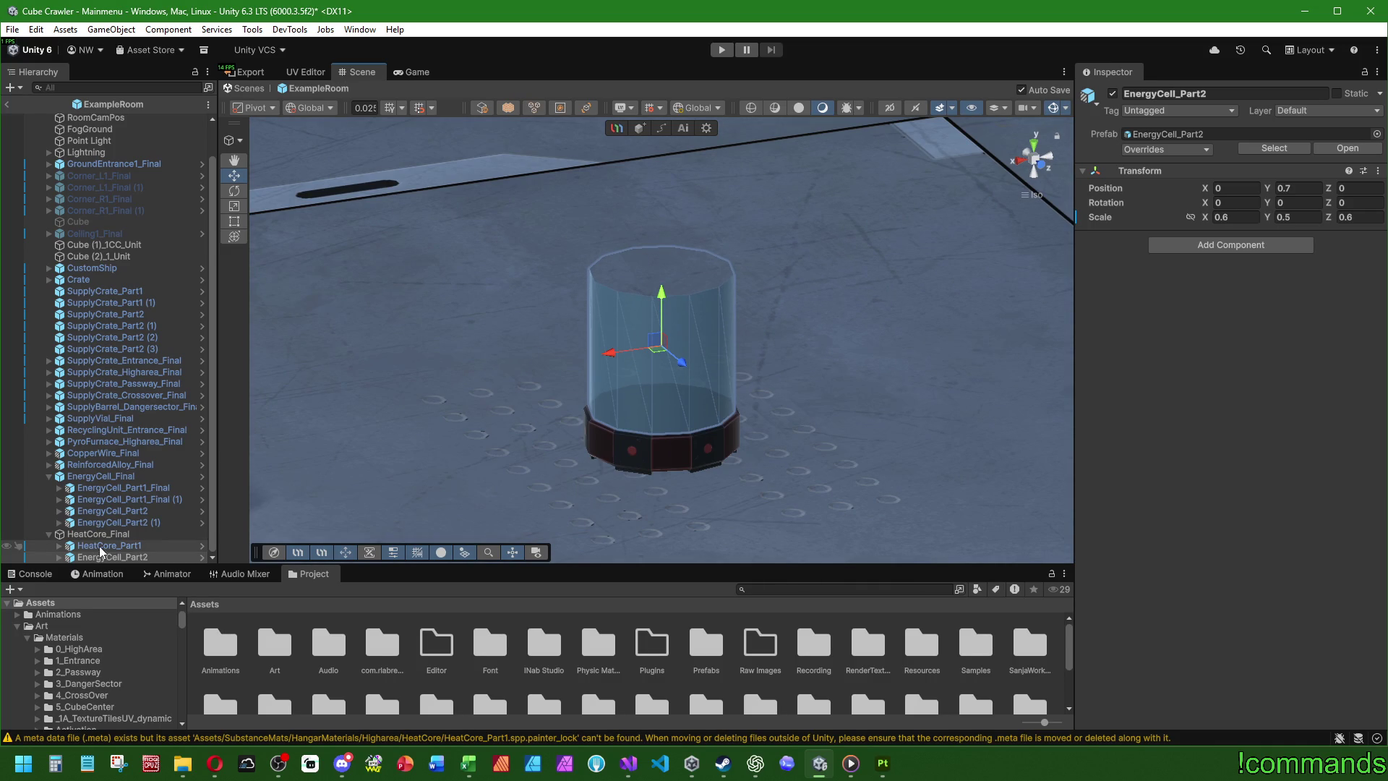
scroll(515, 459, down, 3)
mouse_move(515, 458)
mouse_down()
mouse_move(723, 433)
mouse_move(546, 500)
mouse_move(623, 480)
mouse_up()
click(59, 558)
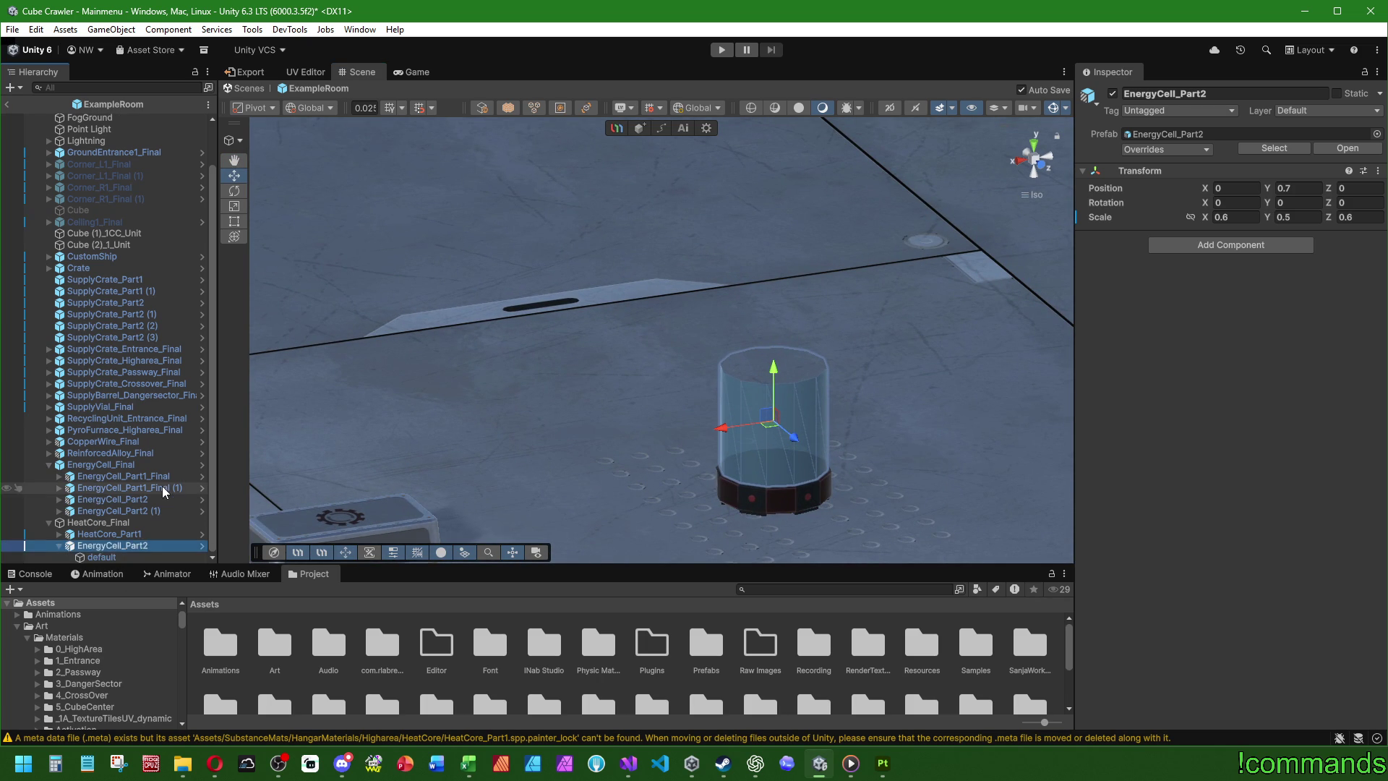
Step: Inspect the Window material on the cylinder's default mesh child, then reselect EnergyCell_Part2
click(112, 554)
click(1266, 290)
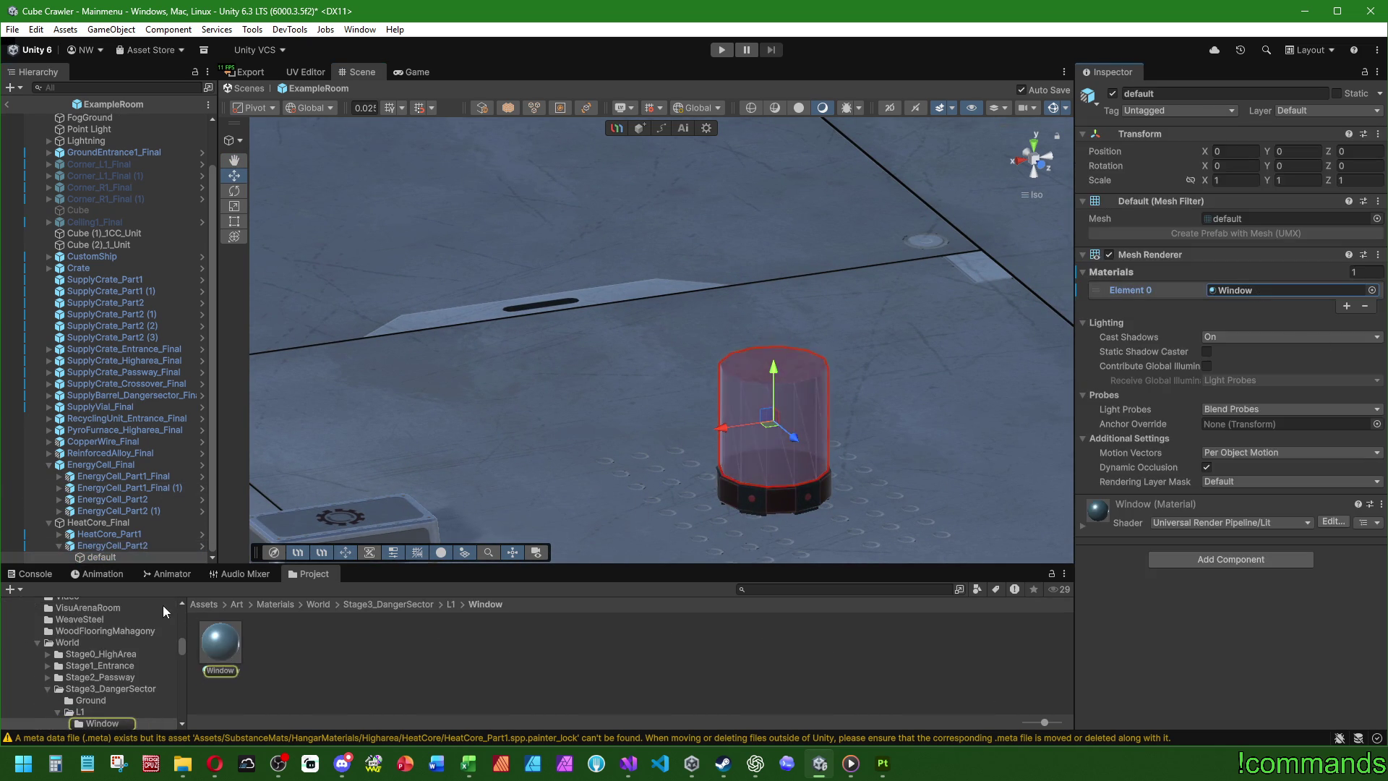
click(202, 660)
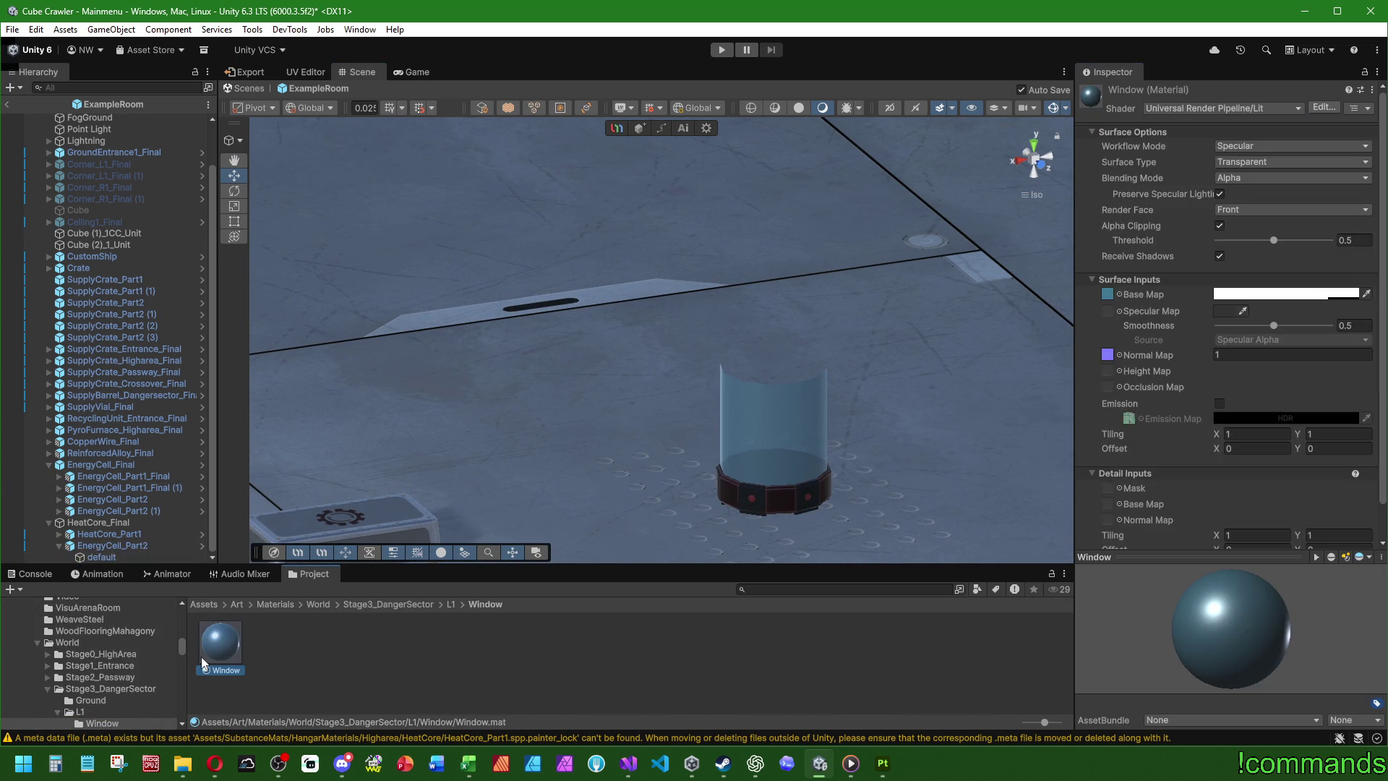
click(389, 648)
click(34, 573)
click(15, 589)
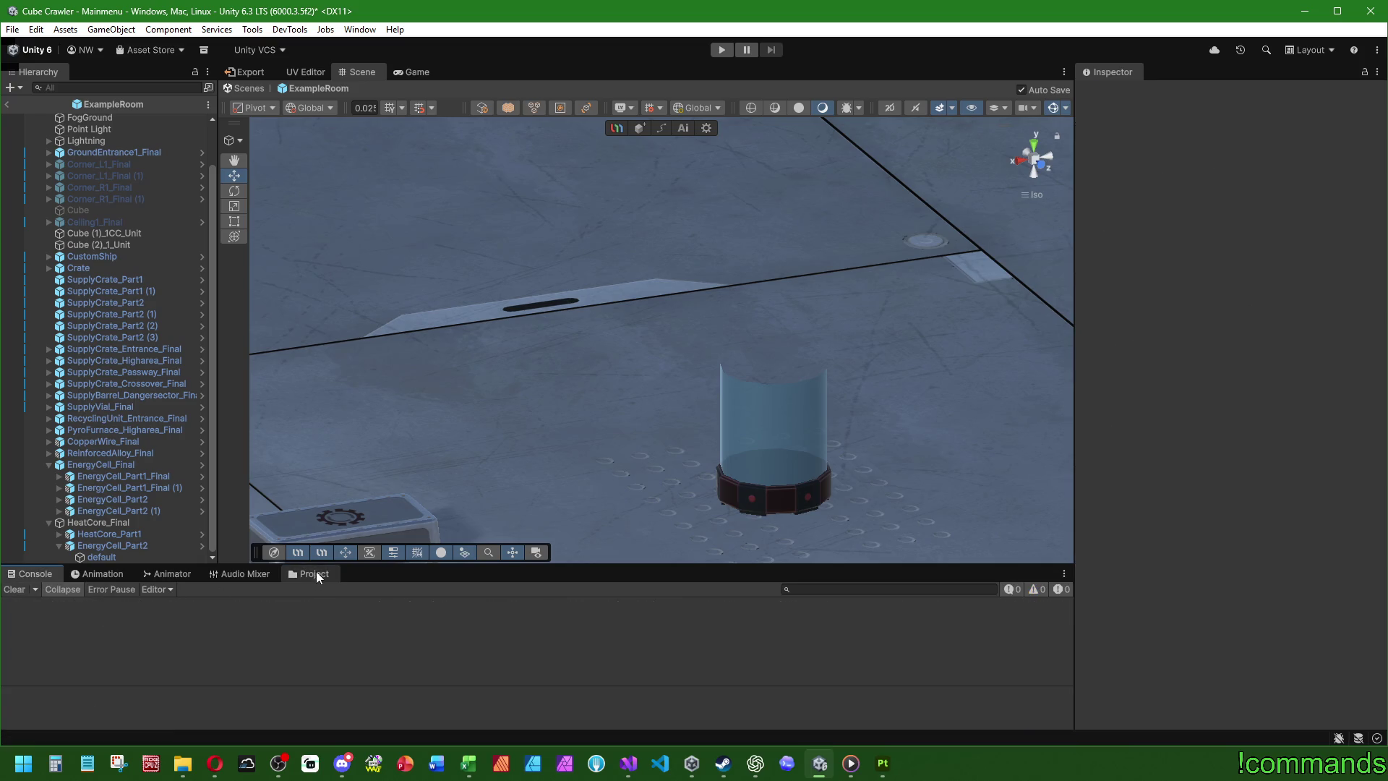
click(315, 573)
click(127, 546)
Step: Browse the Project to Prefabs > HangarMaterials > HighArea > HeatCore
double_click(706, 644)
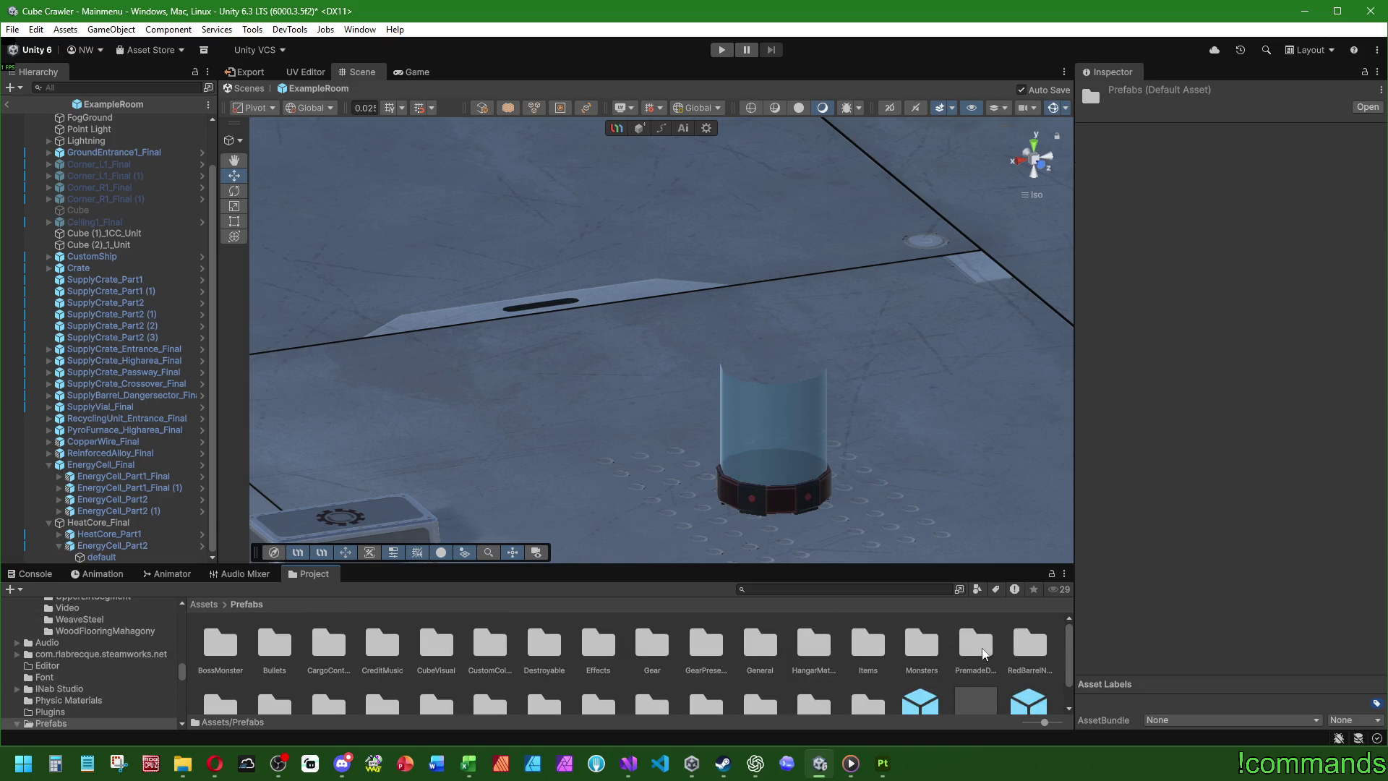
click(810, 649)
double_click(809, 649)
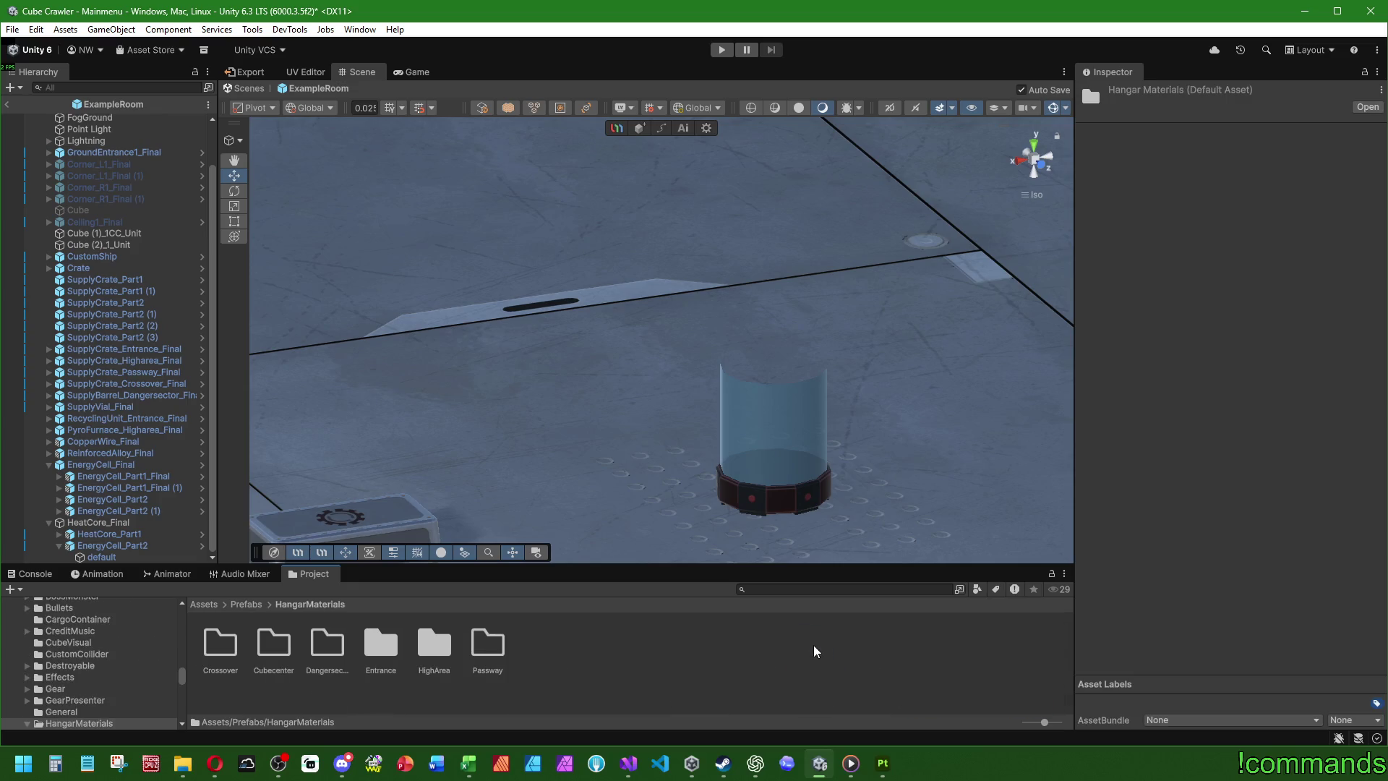
double_click(425, 654)
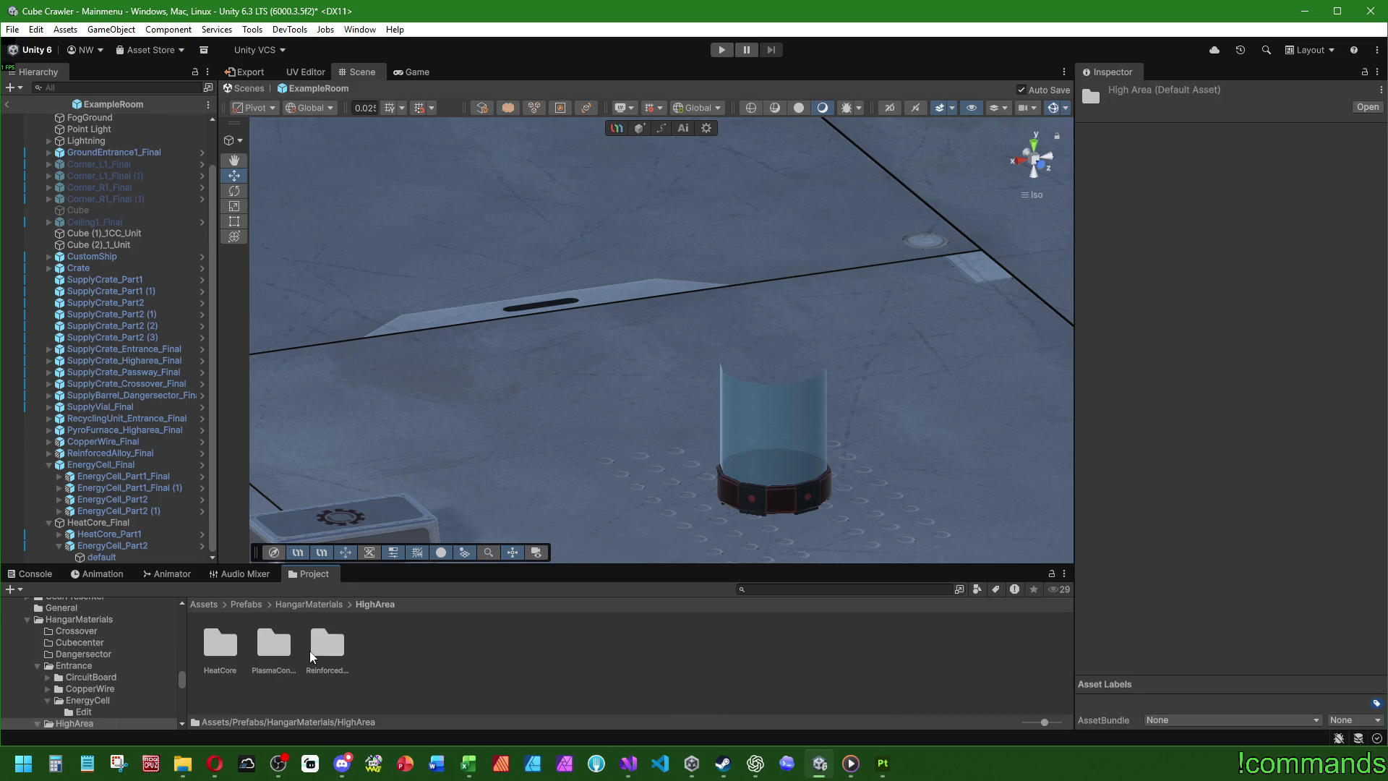
double_click(217, 654)
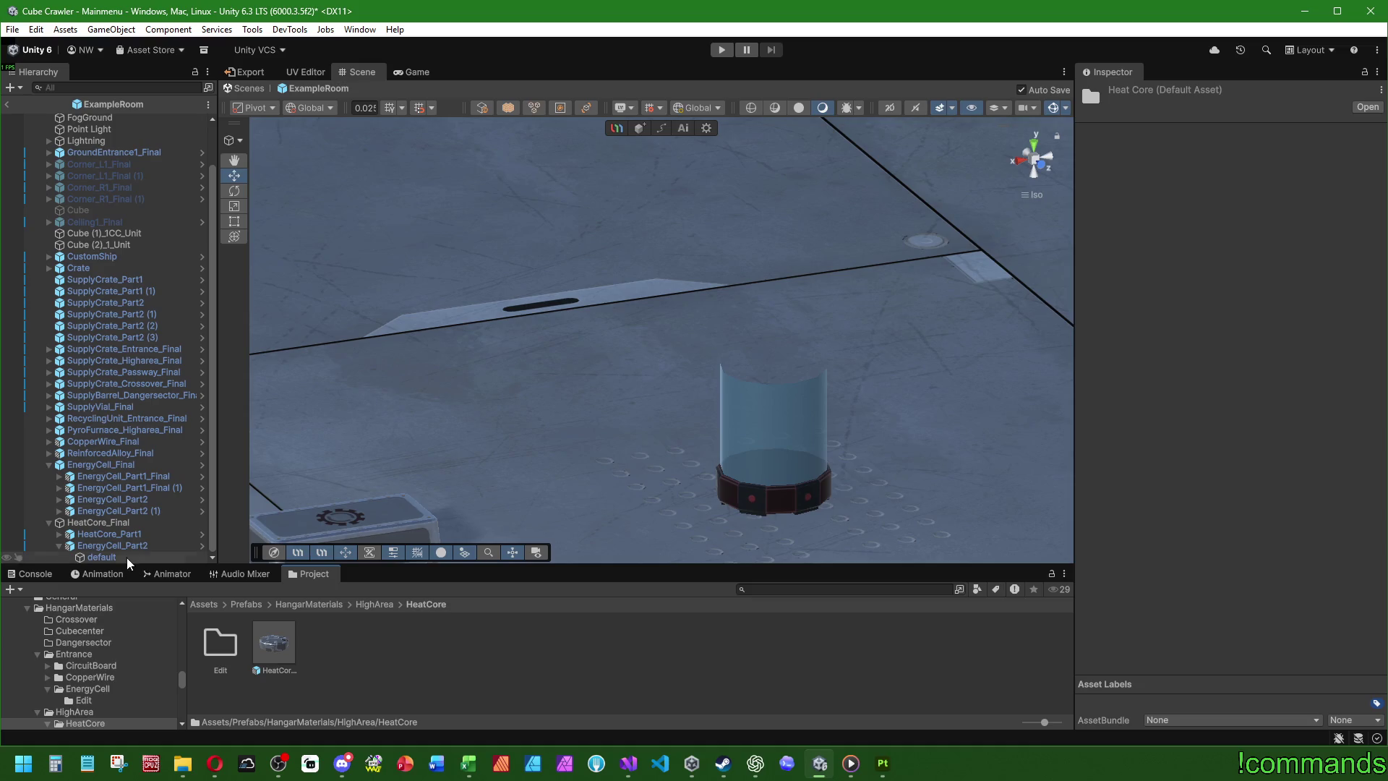
Step: Save EnergyCell_Part2 as a new original prefab named HeatCore_Part2 in the HeatCore folder
mouse_move(122, 547)
mouse_down()
mouse_move(440, 660)
mouse_move(497, 662)
mouse_up()
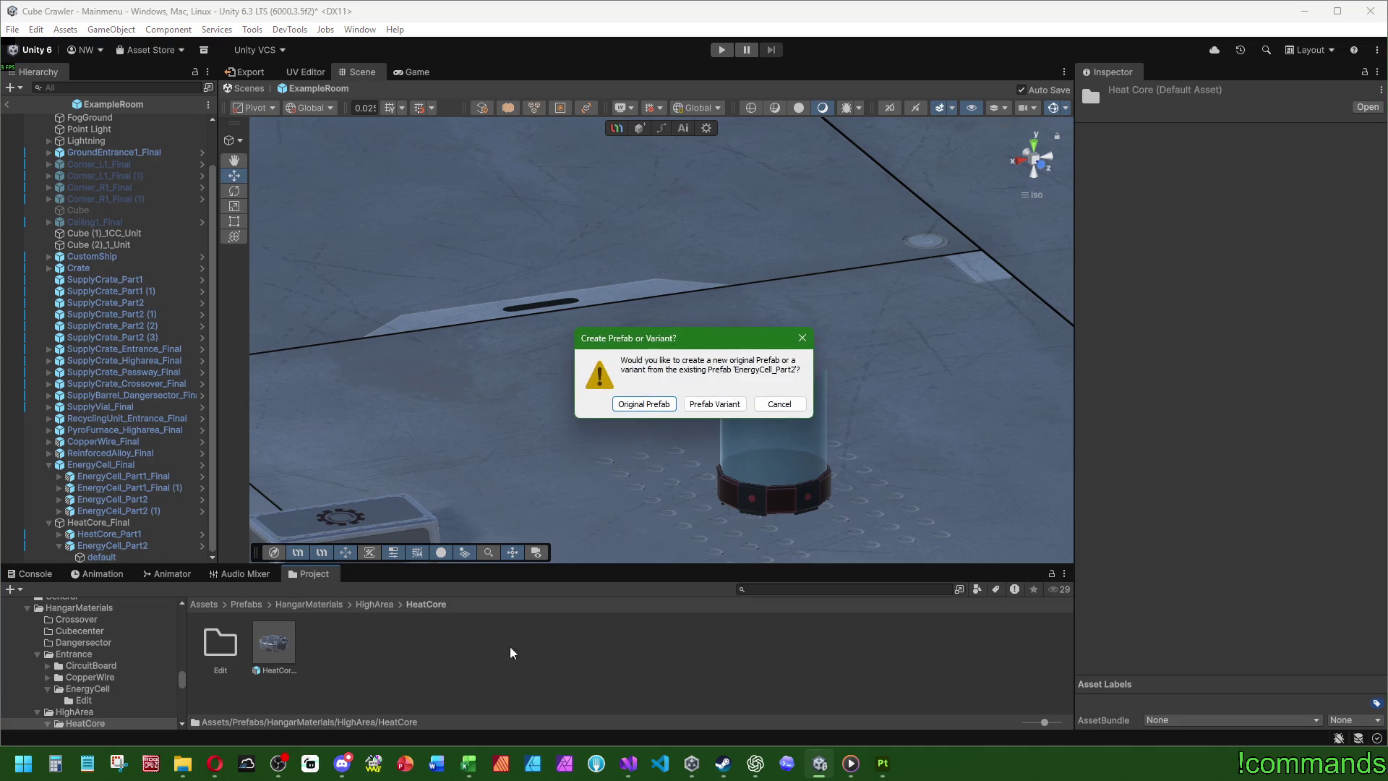
click(648, 405)
key(F2)
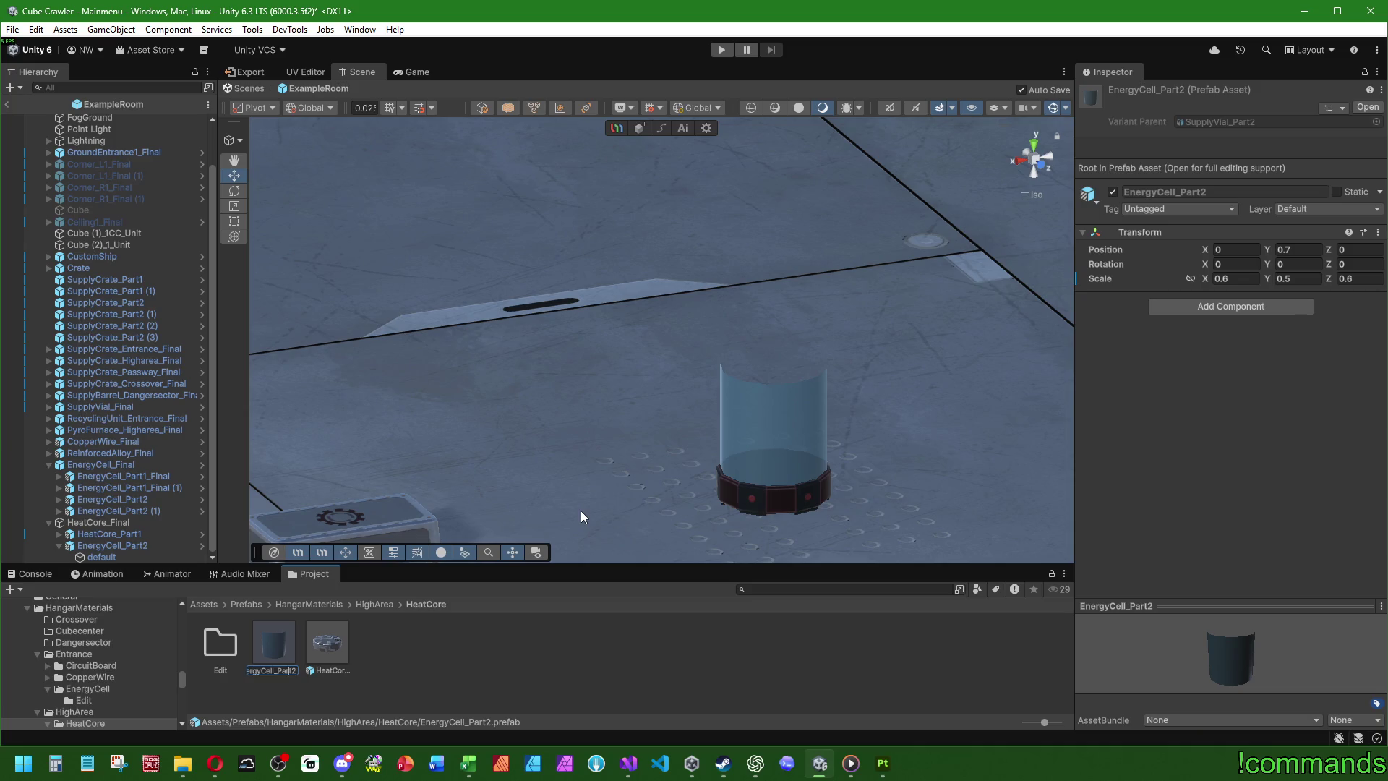
key(BackSpace)
key(BackSpace)
key(BackSpace)
text(HeatCore)
key(Return)
Step: Replace the old EnergyCell_Part2 with a HeatCore_Part2 instance under HeatCore_Final, reset its transform, X scale 0.6
click(118, 545)
key(Delete)
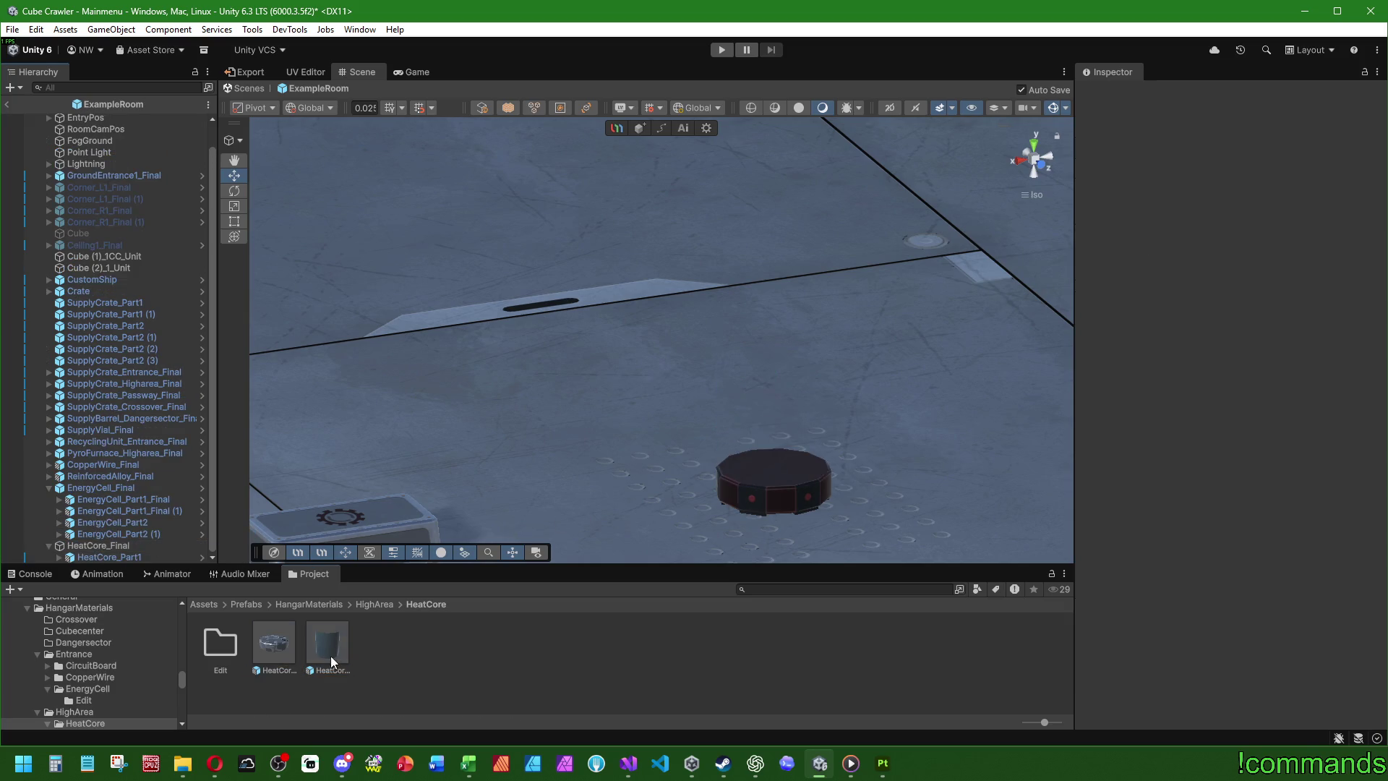
drag(104, 548, 104, 547)
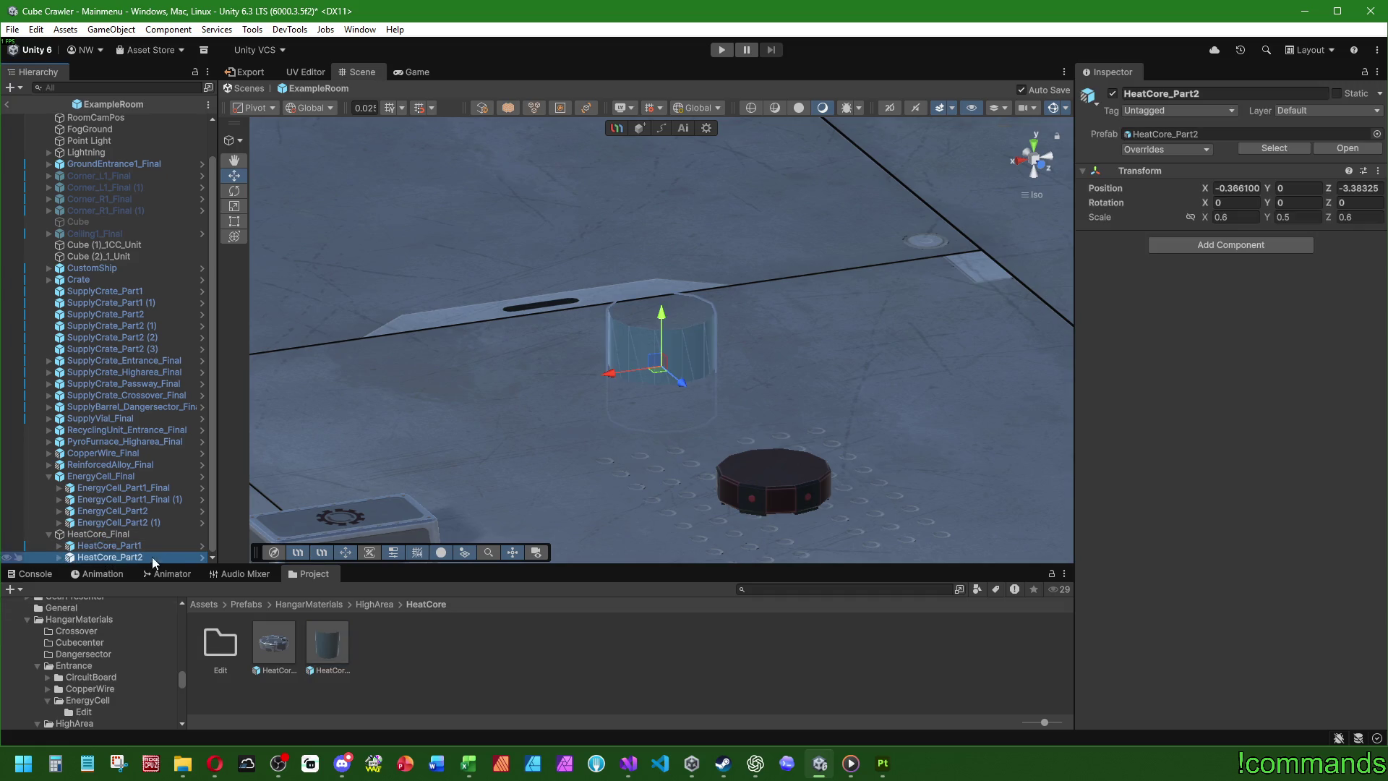
right_click(1131, 173)
click(1149, 184)
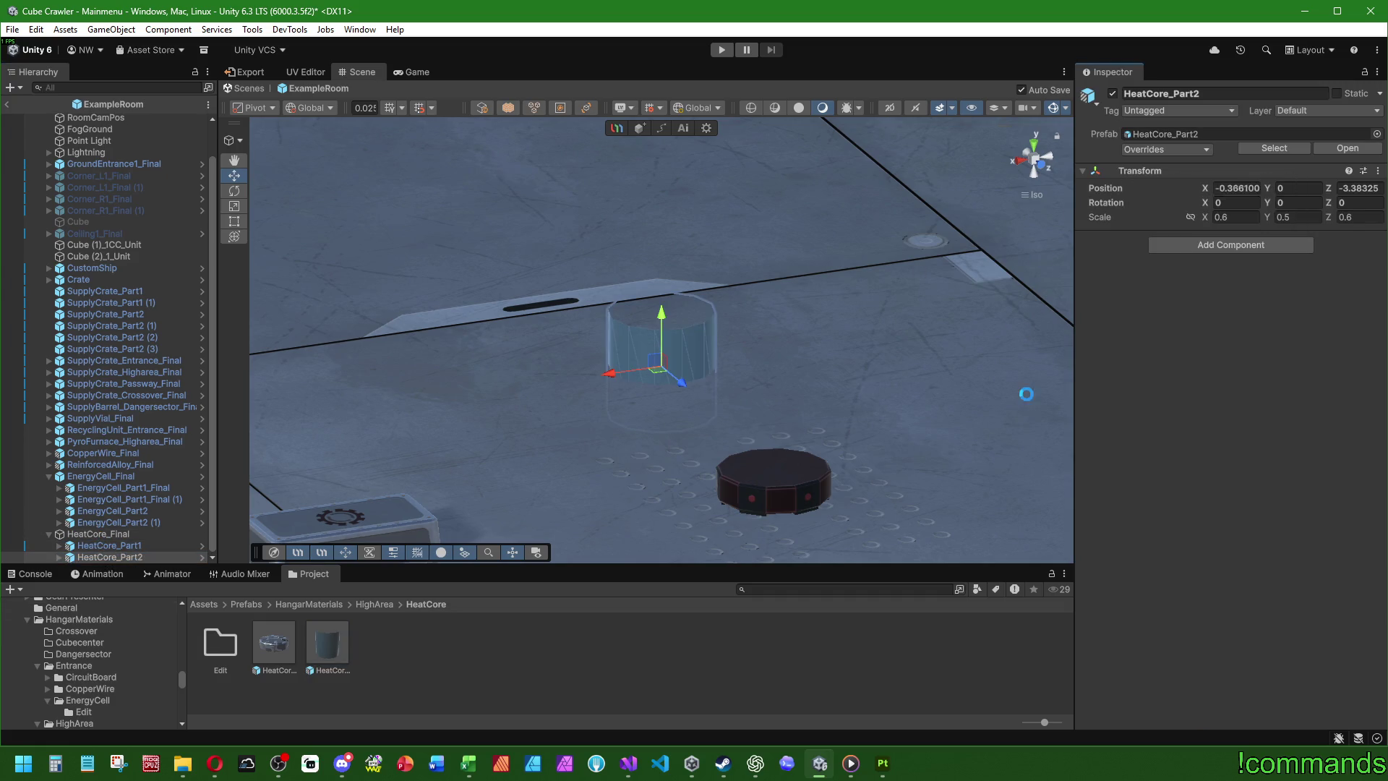
text(0.6)
click(1309, 217)
Step: Give HeatCore_Part2 scale 0.6, 0.5, 0.6 and Position Y 0.7
text(0.5)
key(Tab)
text(0,7)
click(1308, 191)
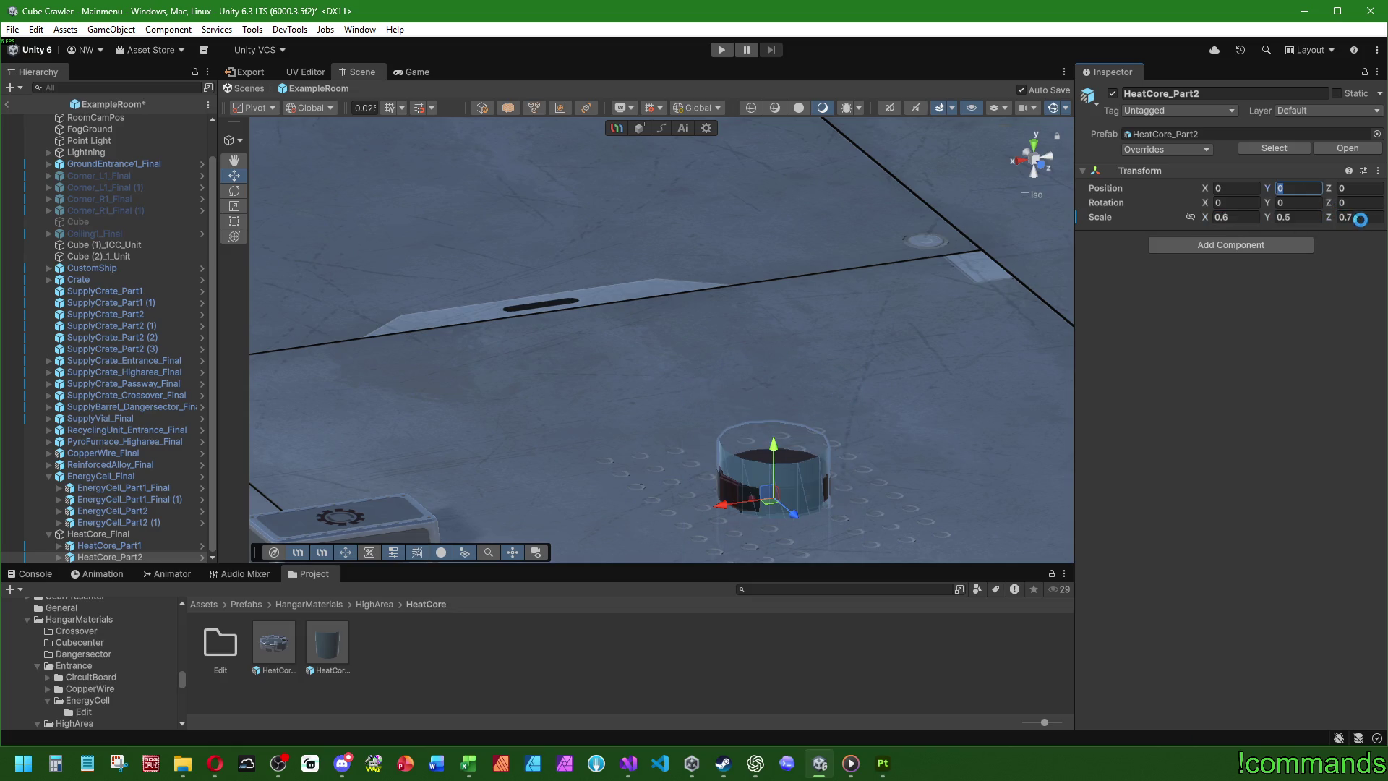
text(0.7)
click(1360, 217)
text(0,6)
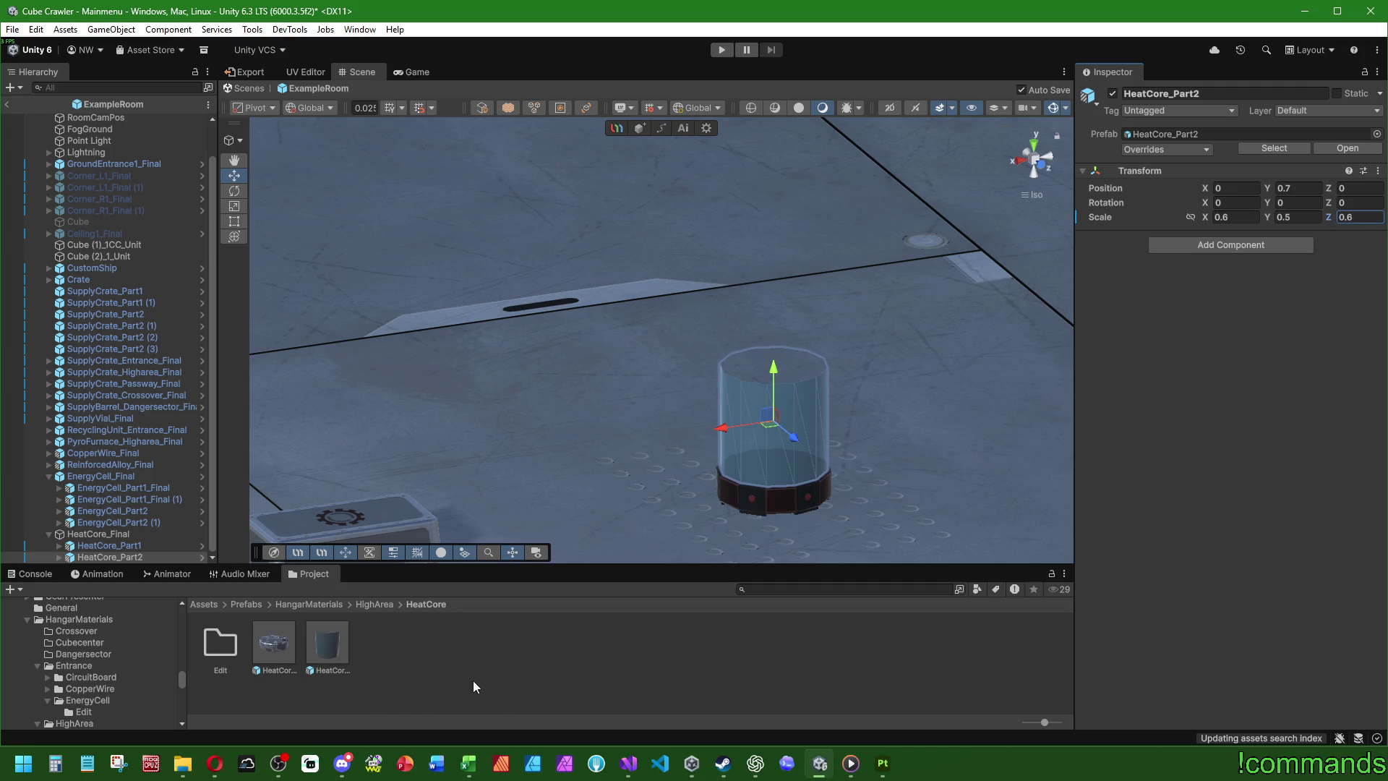
Step: Duplicate HeatCore_Part2 and scale the copy to 0.5 on all axes
click(126, 521)
click(115, 552)
key(ctrl+d)
double_click(1229, 217)
text(0,5)
double_click(1345, 217)
text(0,5)
key(Return)
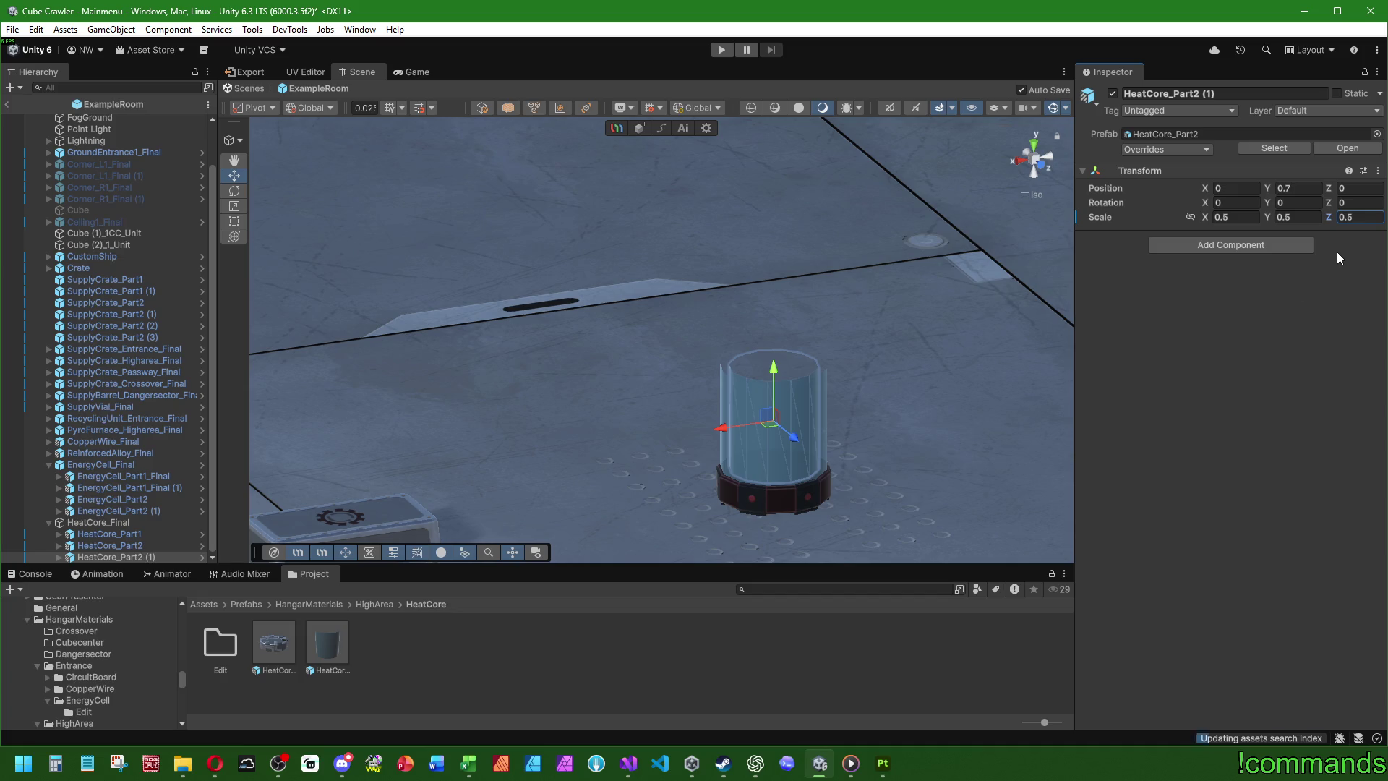
scroll(713, 518, up, 3)
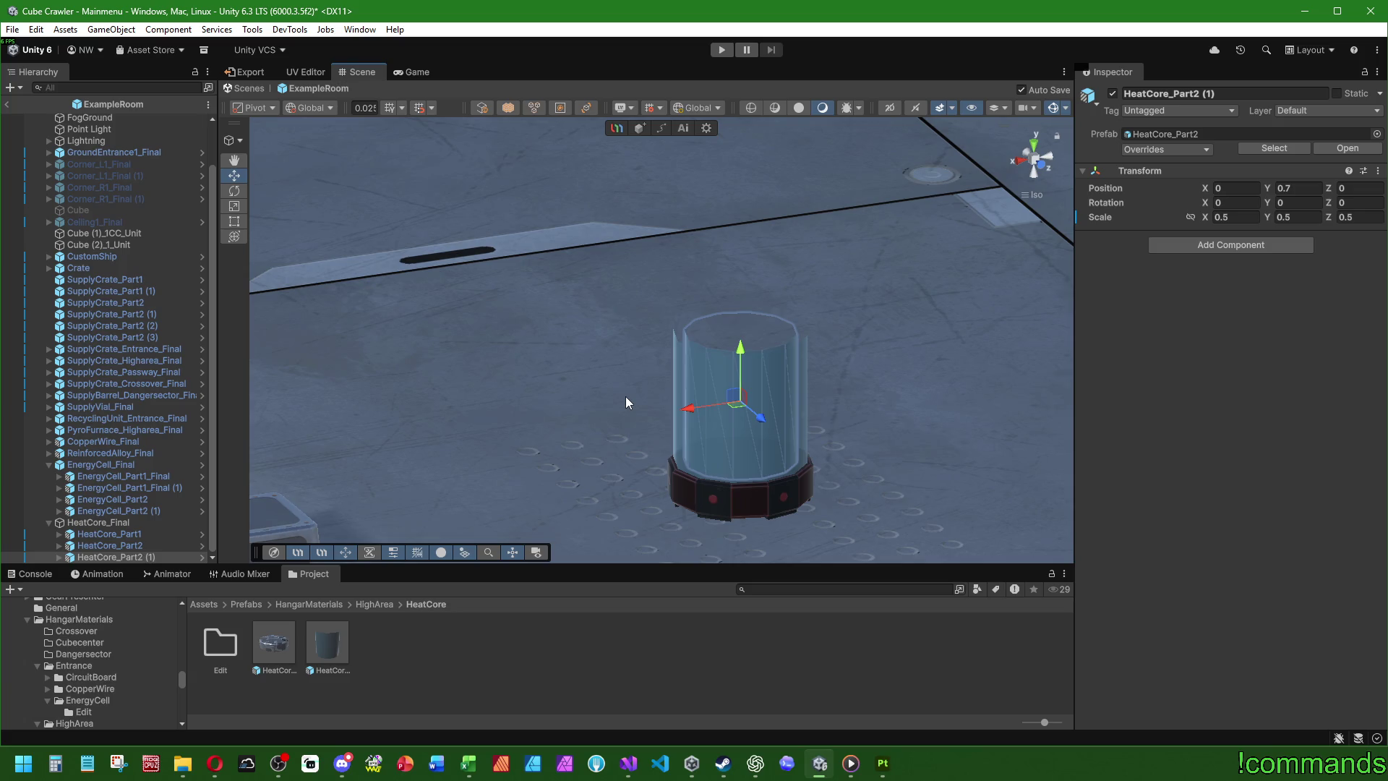
click(123, 535)
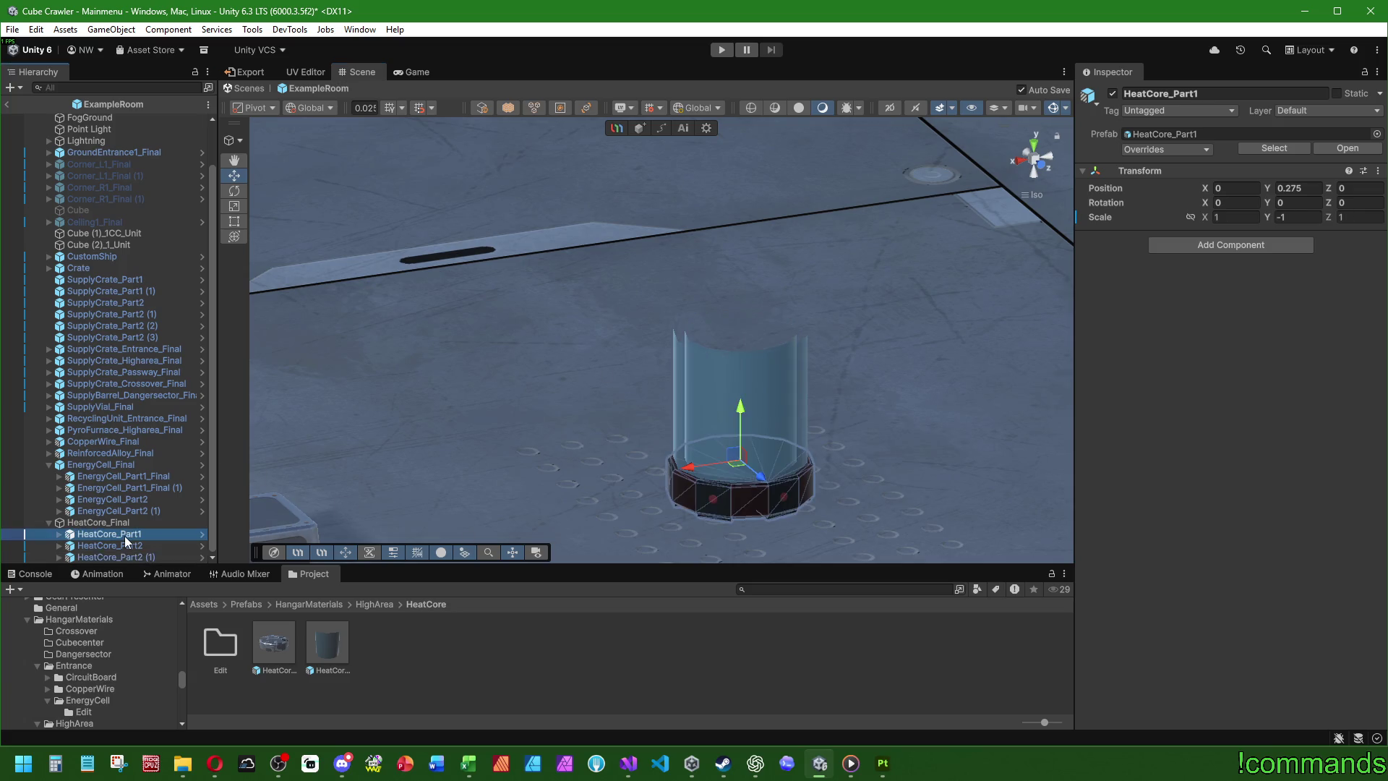
Step: Duplicate the HeatCore_Part1 cap with Y scale 1 and raise it above the glass as a top cap
key(ctrl+d)
click(1304, 218)
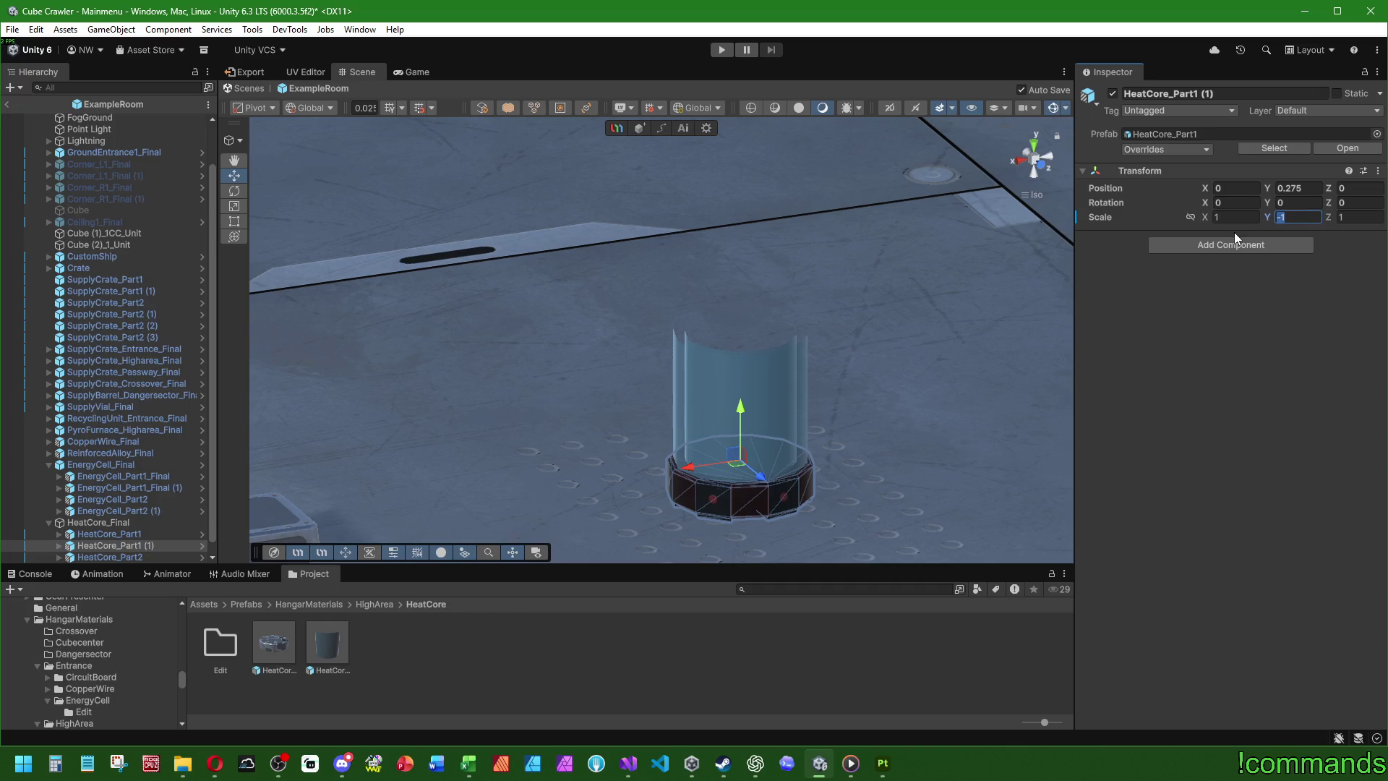
text(1)
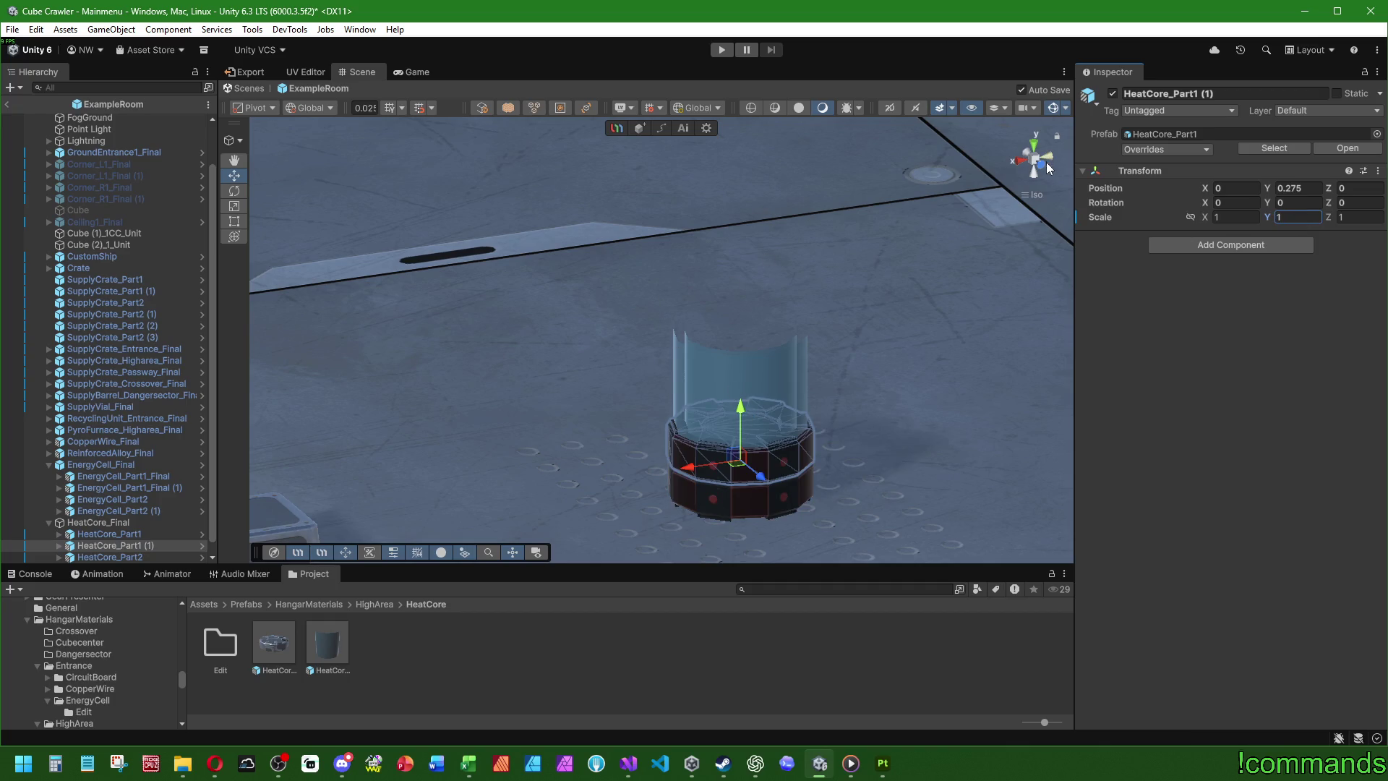
click(1041, 172)
drag(728, 412, 745, 266)
key(ctrl+s)
scroll(745, 267, up, 5)
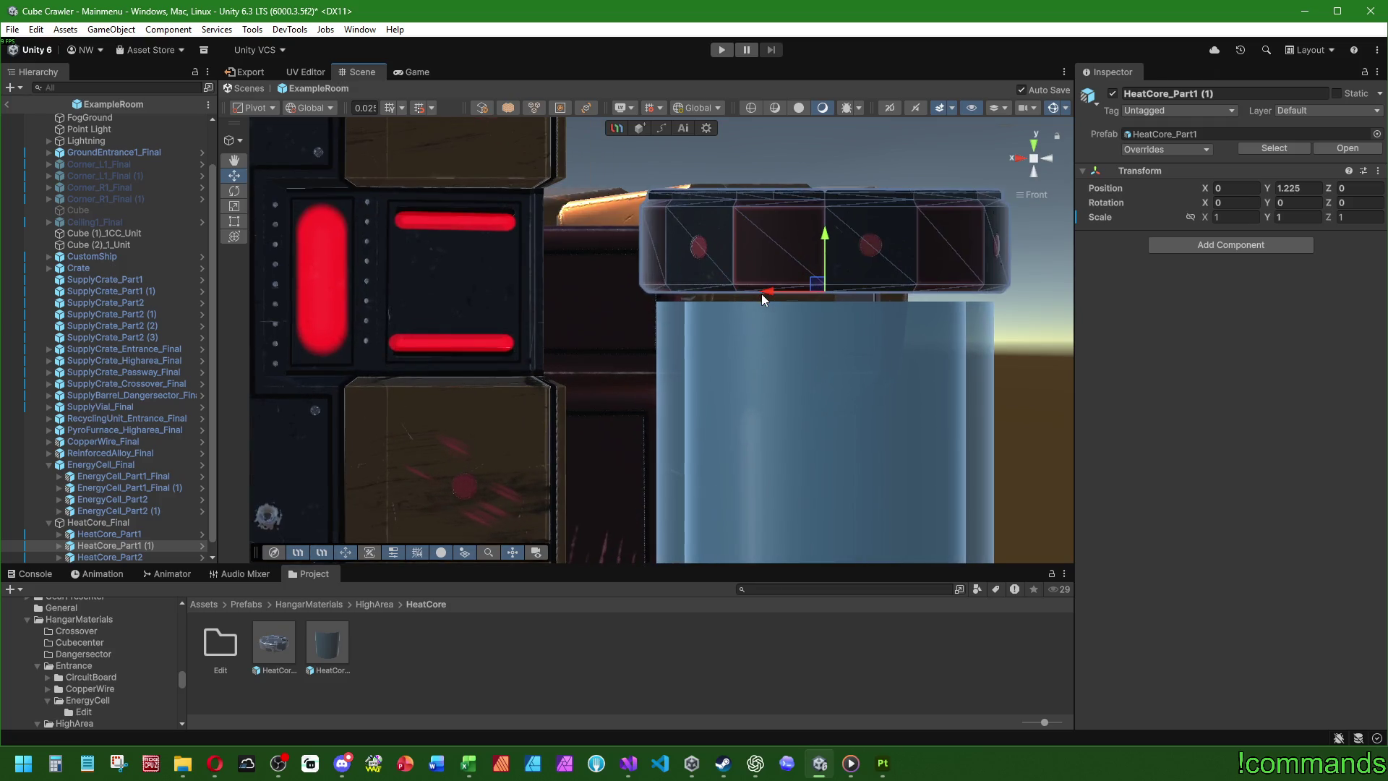
scroll(762, 293, up, 1)
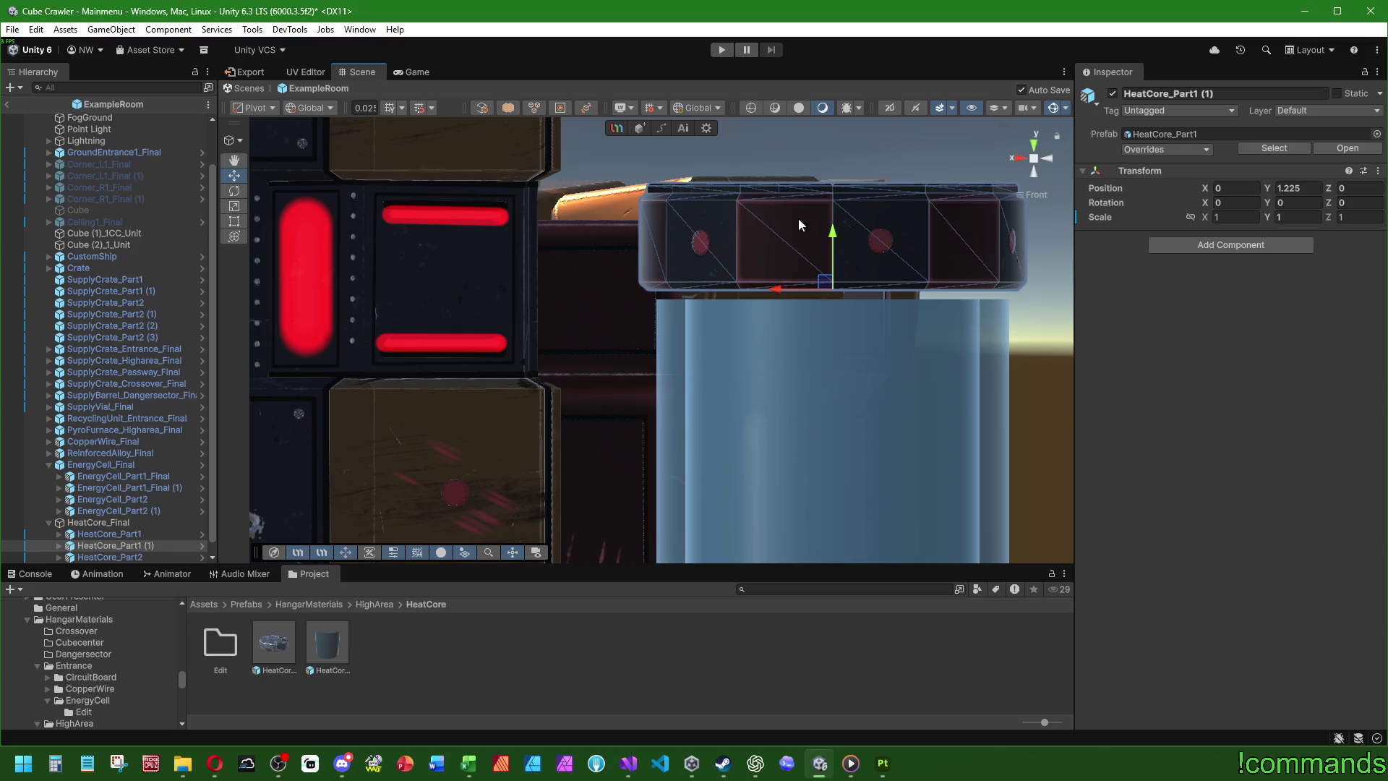
drag(831, 226, 832, 242)
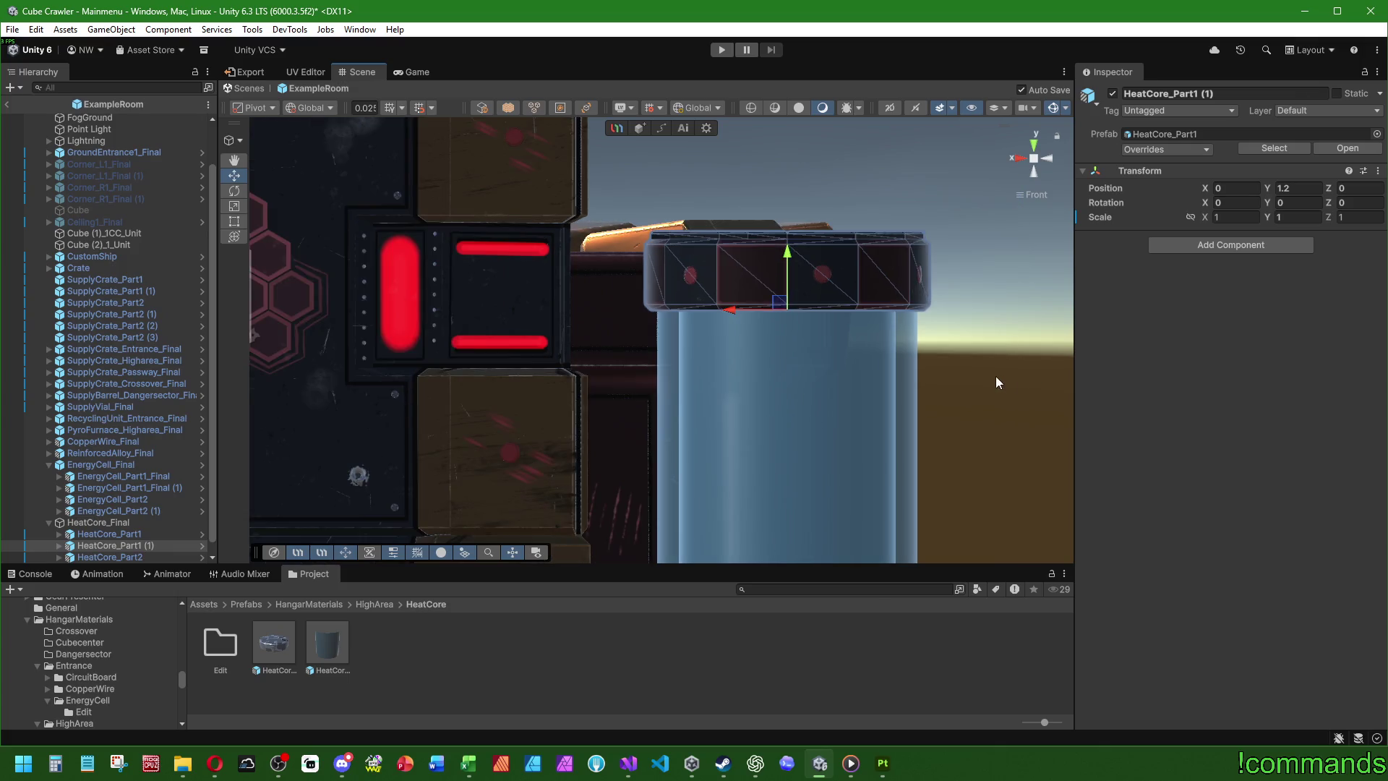
click(996, 376)
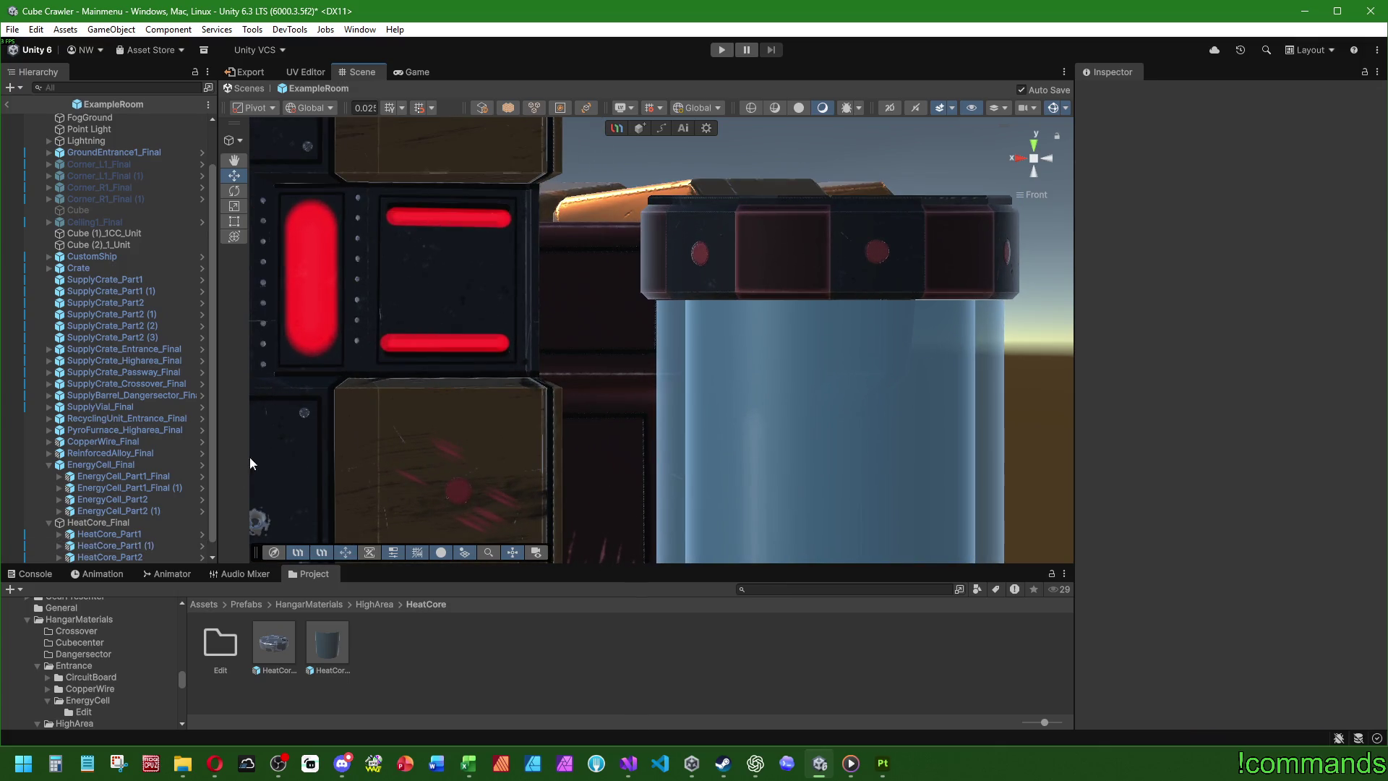
Step: Nudge the top cap HeatCore_Part1 (1) down so it rests on the glass
click(116, 555)
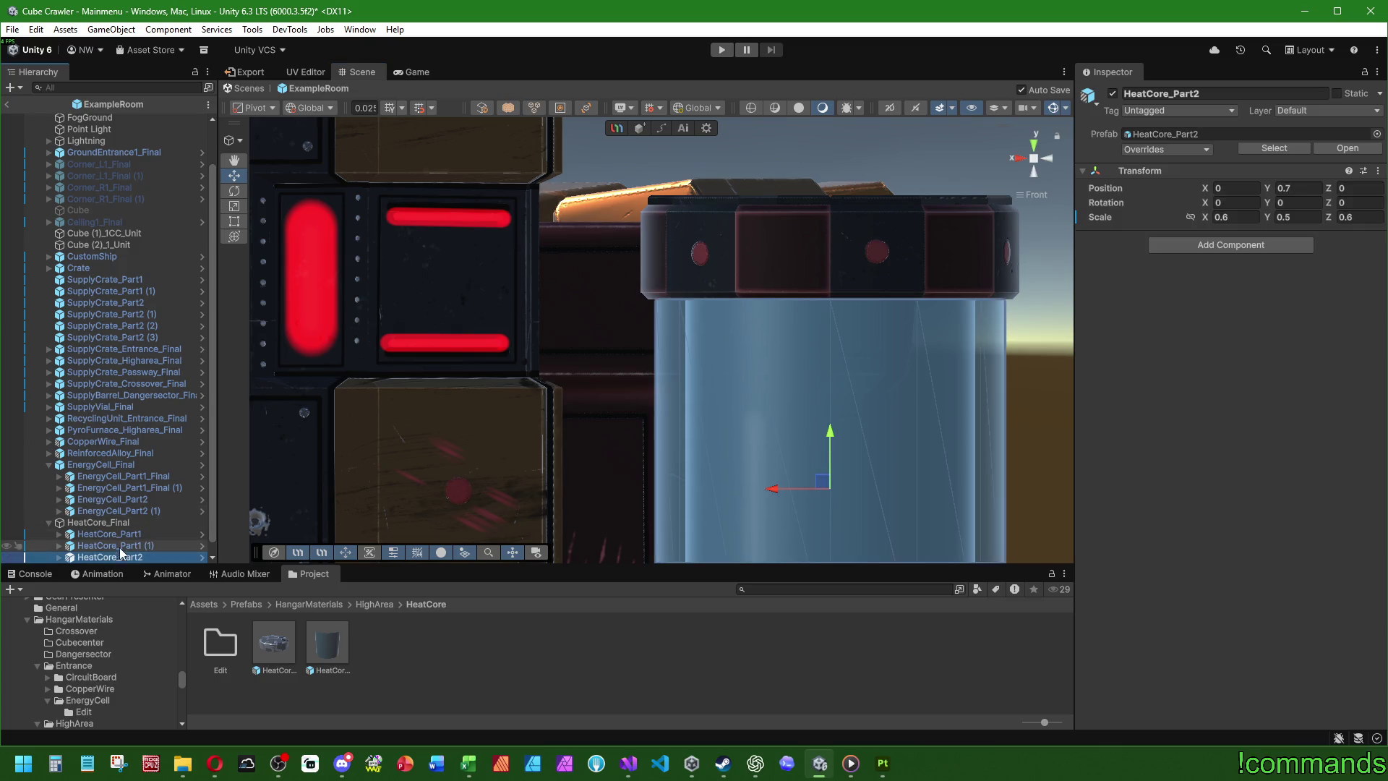
scroll(118, 548, down, 1)
click(145, 535)
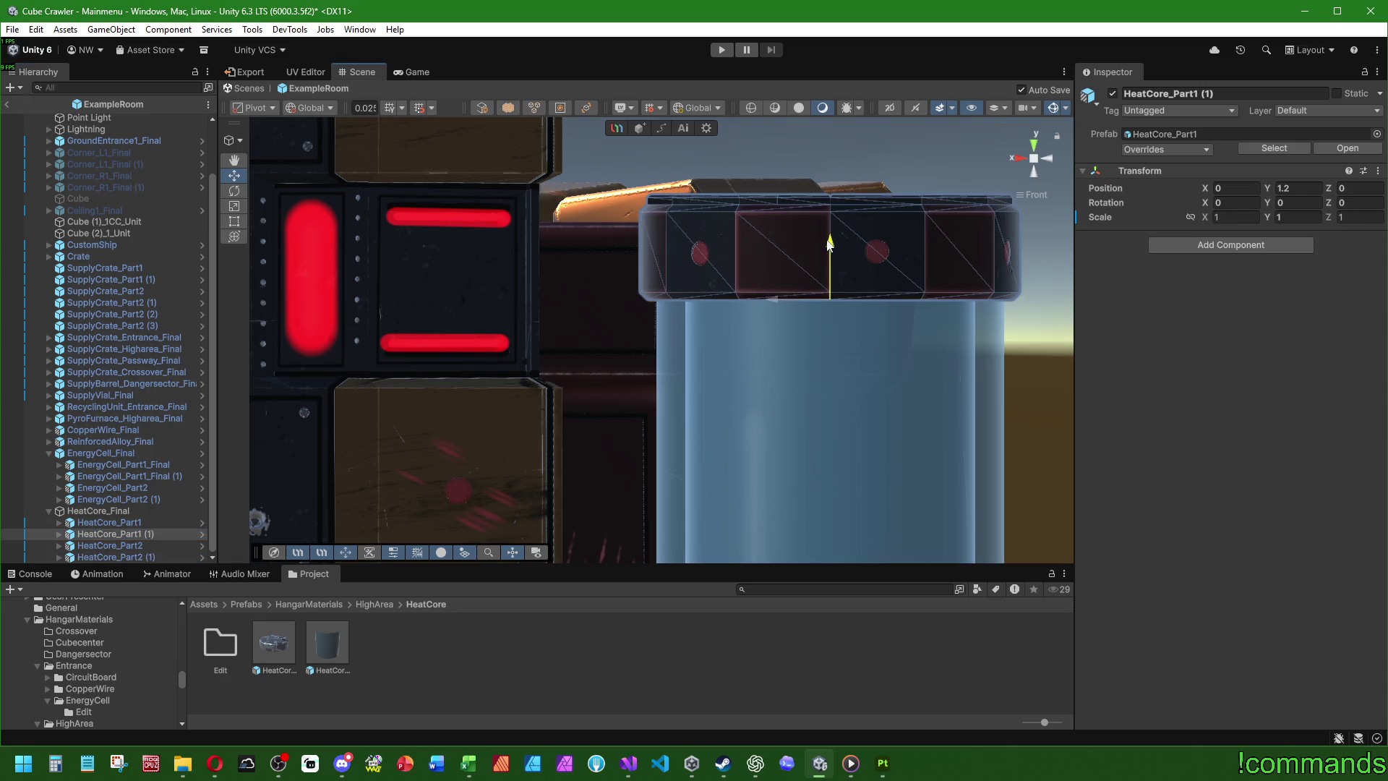
drag(828, 245, 828, 254)
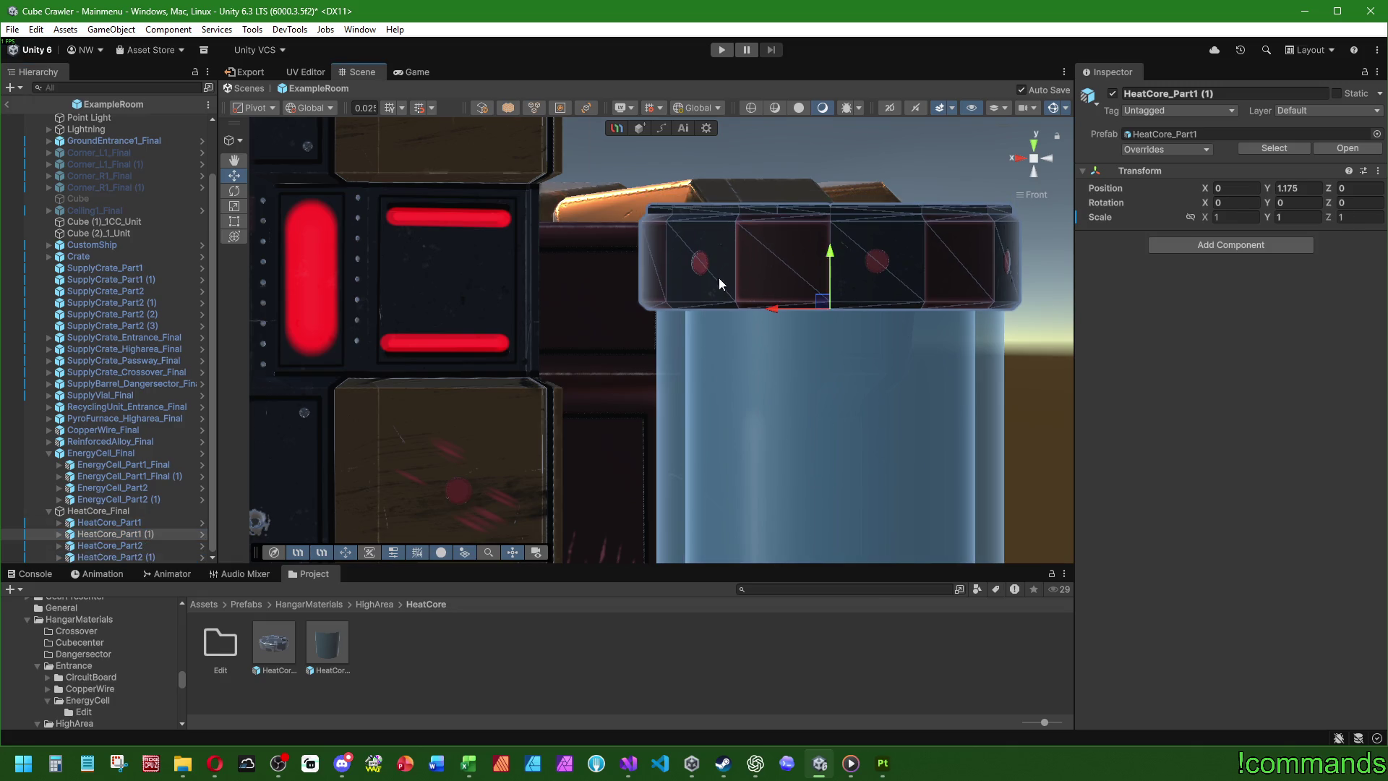
scroll(723, 280, down, 3)
scroll(732, 290, down, 4)
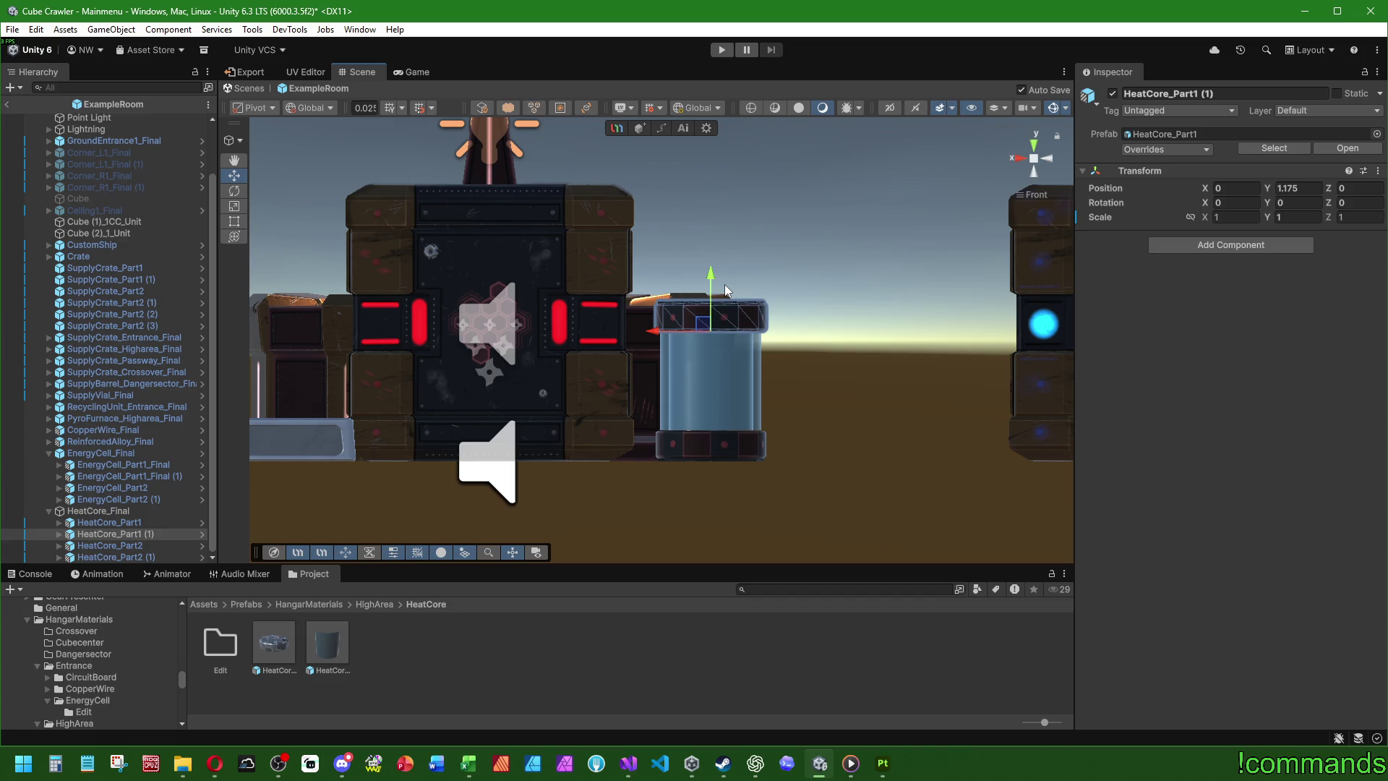
Step: Frame the energy cell's top cap and undo its accidental move
mouse_move(728, 289)
mouse_down()
mouse_move(643, 412)
mouse_move(683, 393)
mouse_move(627, 374)
mouse_move(636, 429)
mouse_up()
click(117, 500)
click(1017, 168)
click(122, 476)
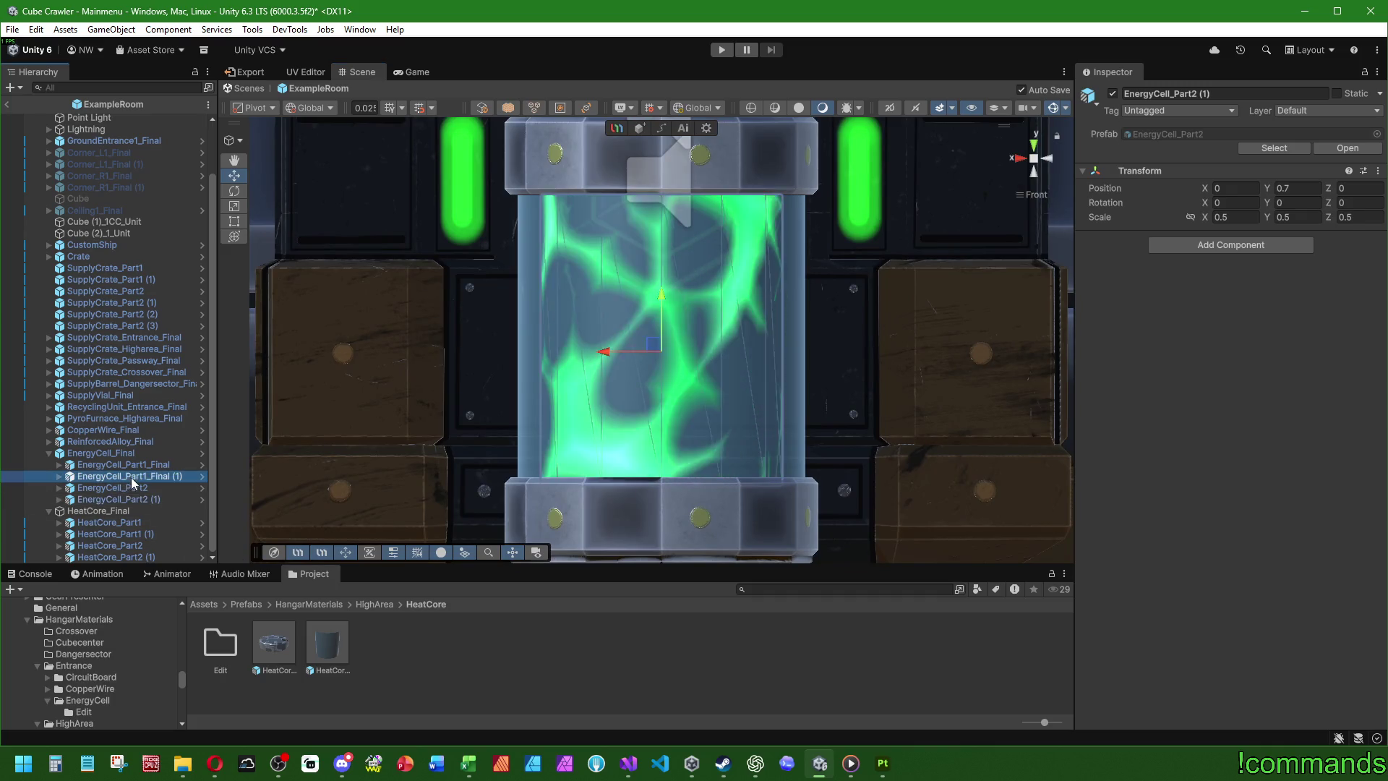
key(f)
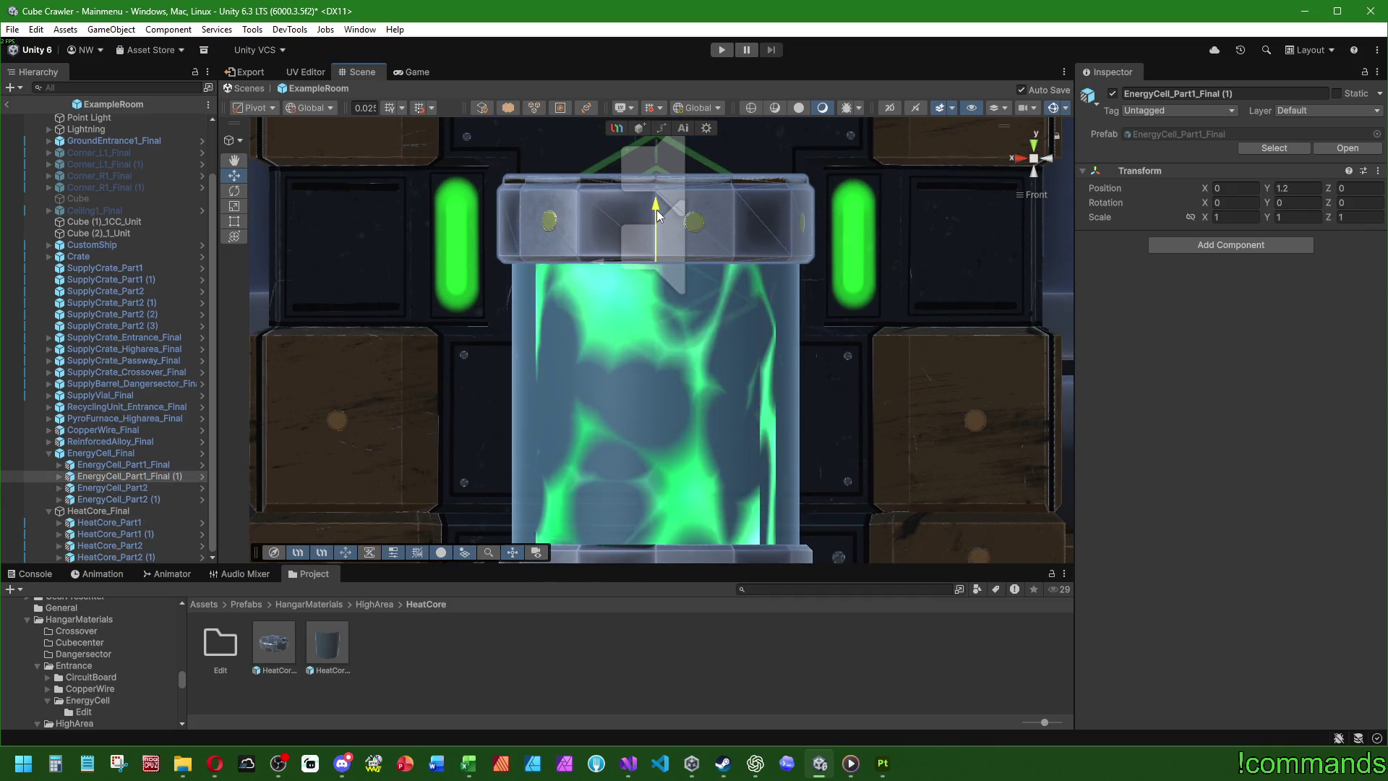
drag(657, 209, 656, 214)
key(ctrl+z)
Step: Revert the EnergyCell_Final prefab overrides and orbit to a tilted overview of the floor
click(131, 453)
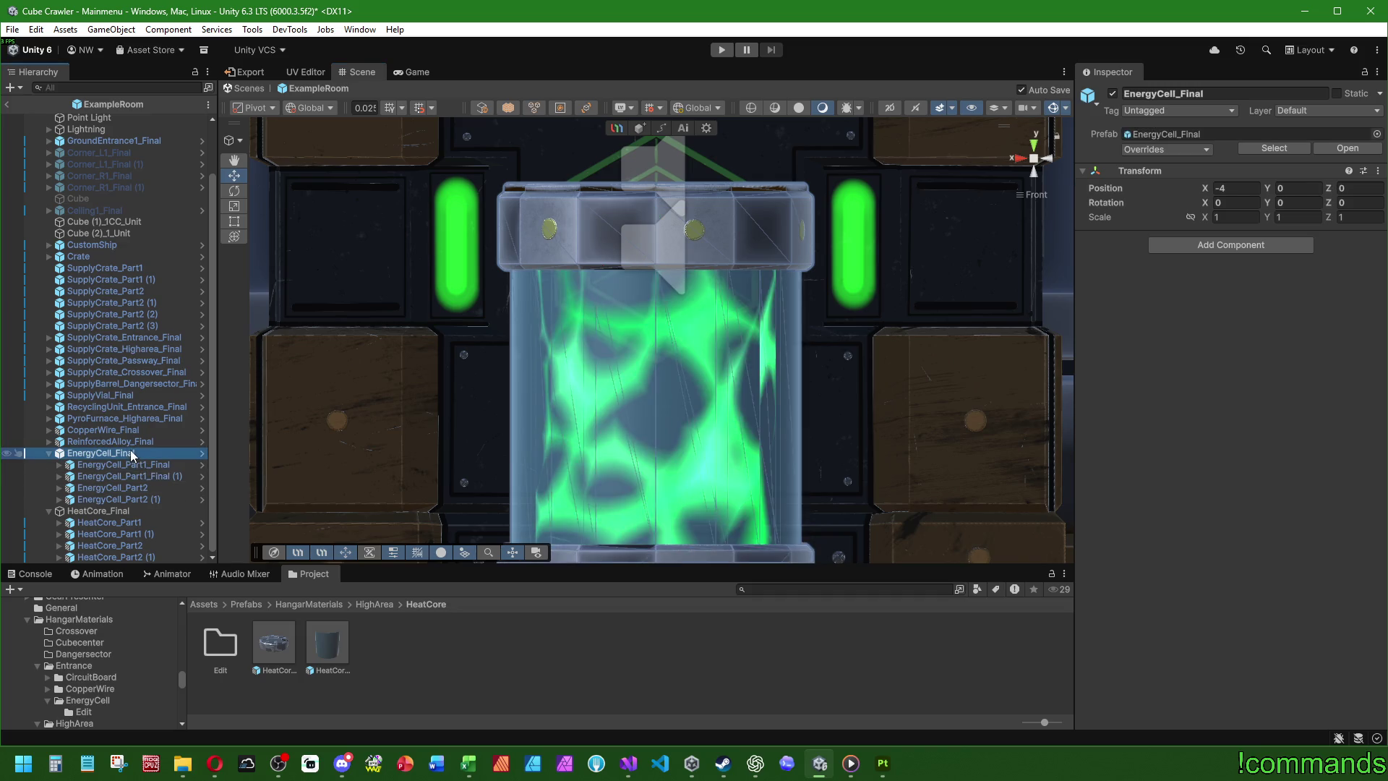
click(1153, 148)
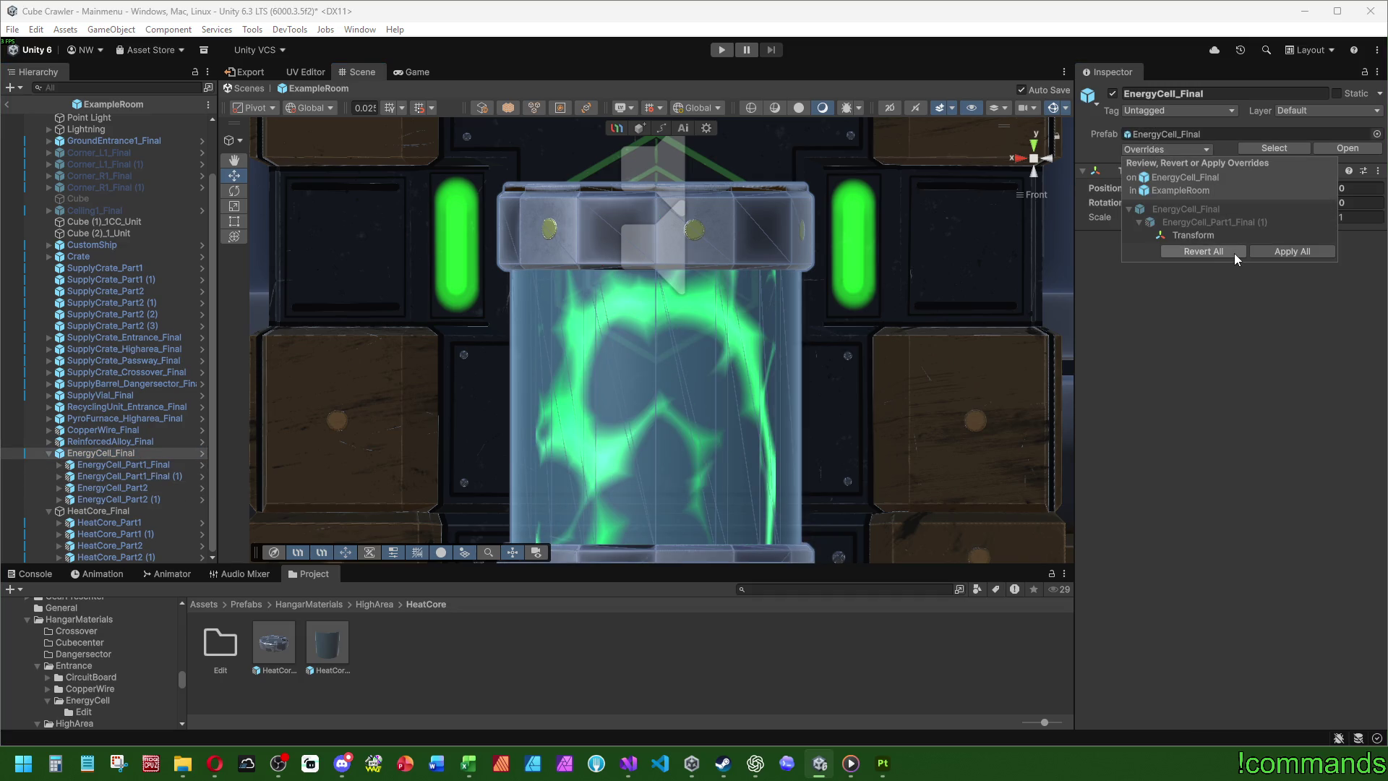
click(857, 350)
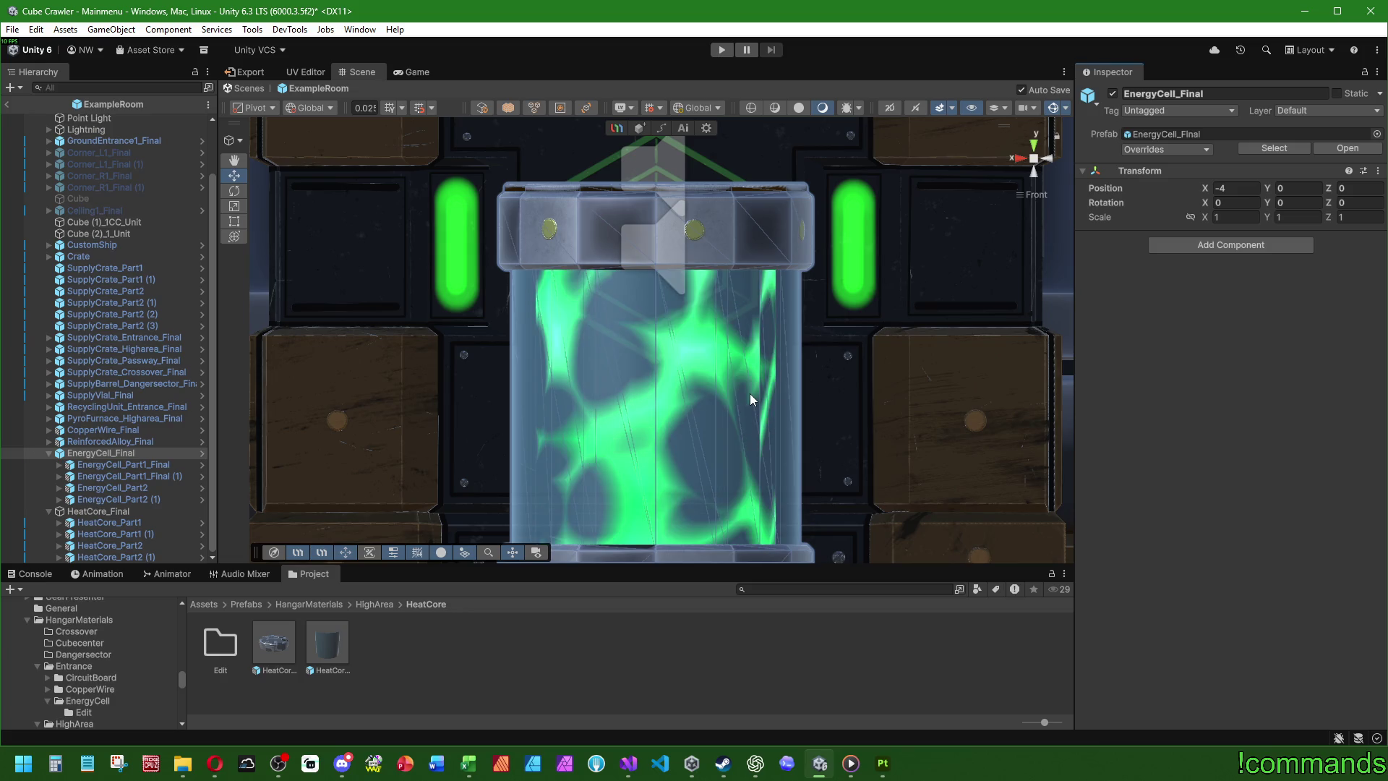
scroll(749, 394, down, 5)
mouse_move(621, 376)
alt+mouse_down()
mouse_move(744, 496)
mouse_move(632, 449)
alt+mouse_up()
click(121, 557)
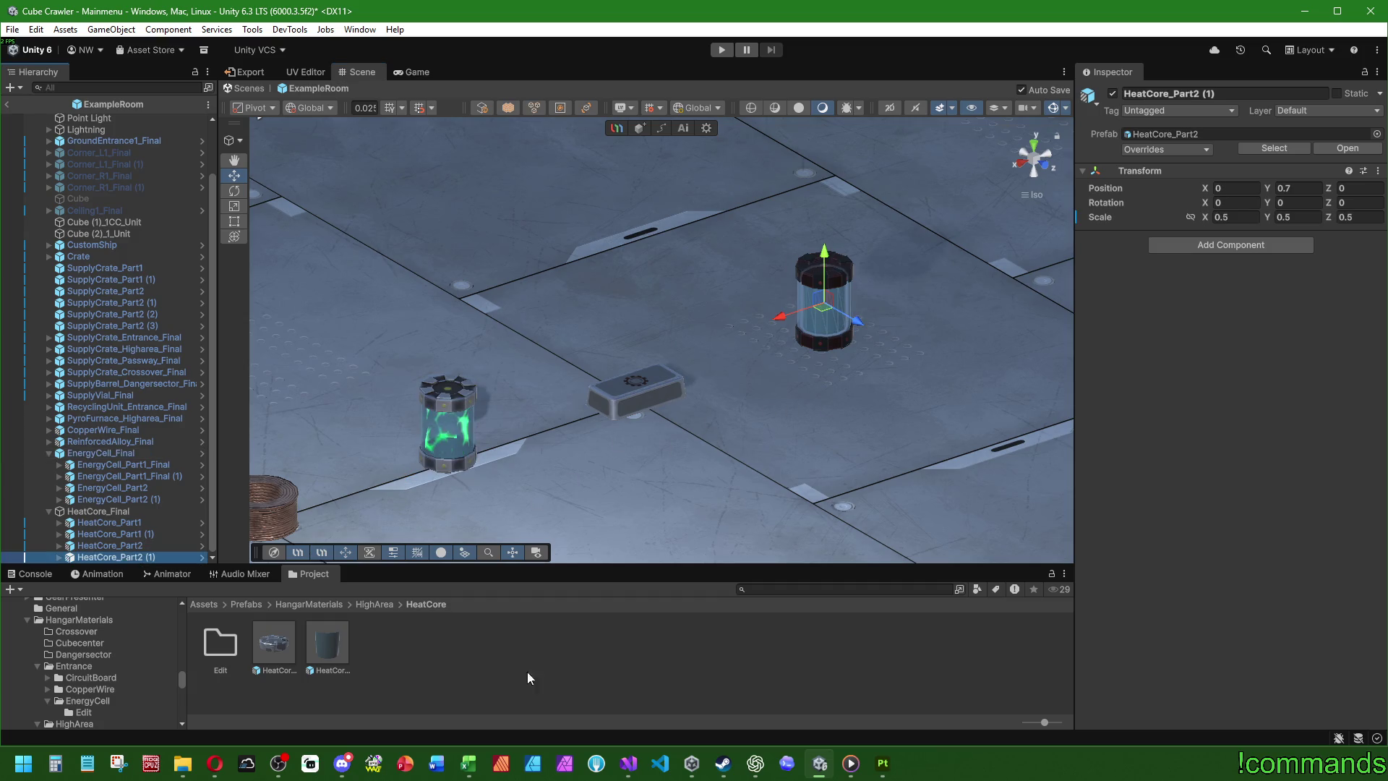
Step: Assign the Lava material to the inner mesh of HeatCore_Part2 (1)
click(640, 452)
scroll(640, 452, up, 3)
alt+drag(640, 452, 892, 319)
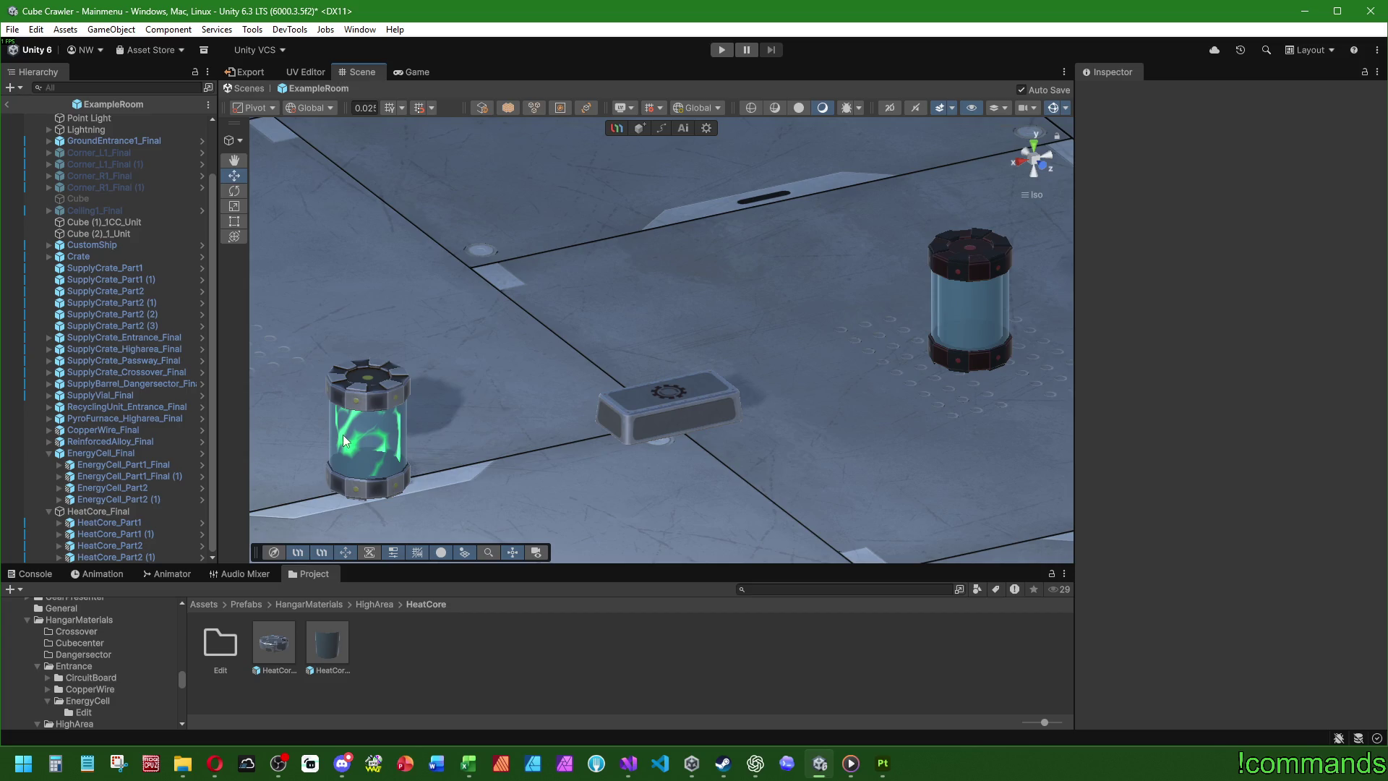
click(128, 557)
click(59, 557)
scroll(141, 532, down, 1)
click(101, 557)
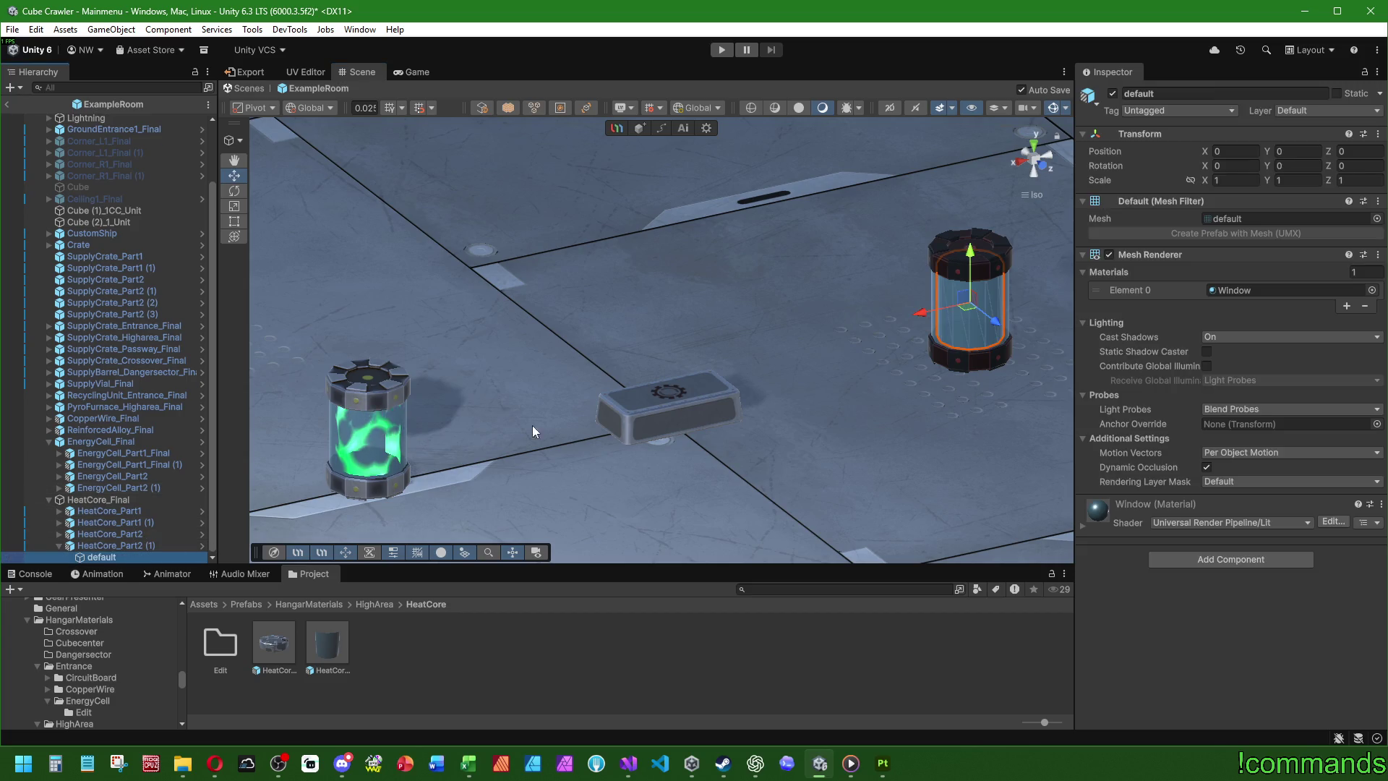
click(1371, 290)
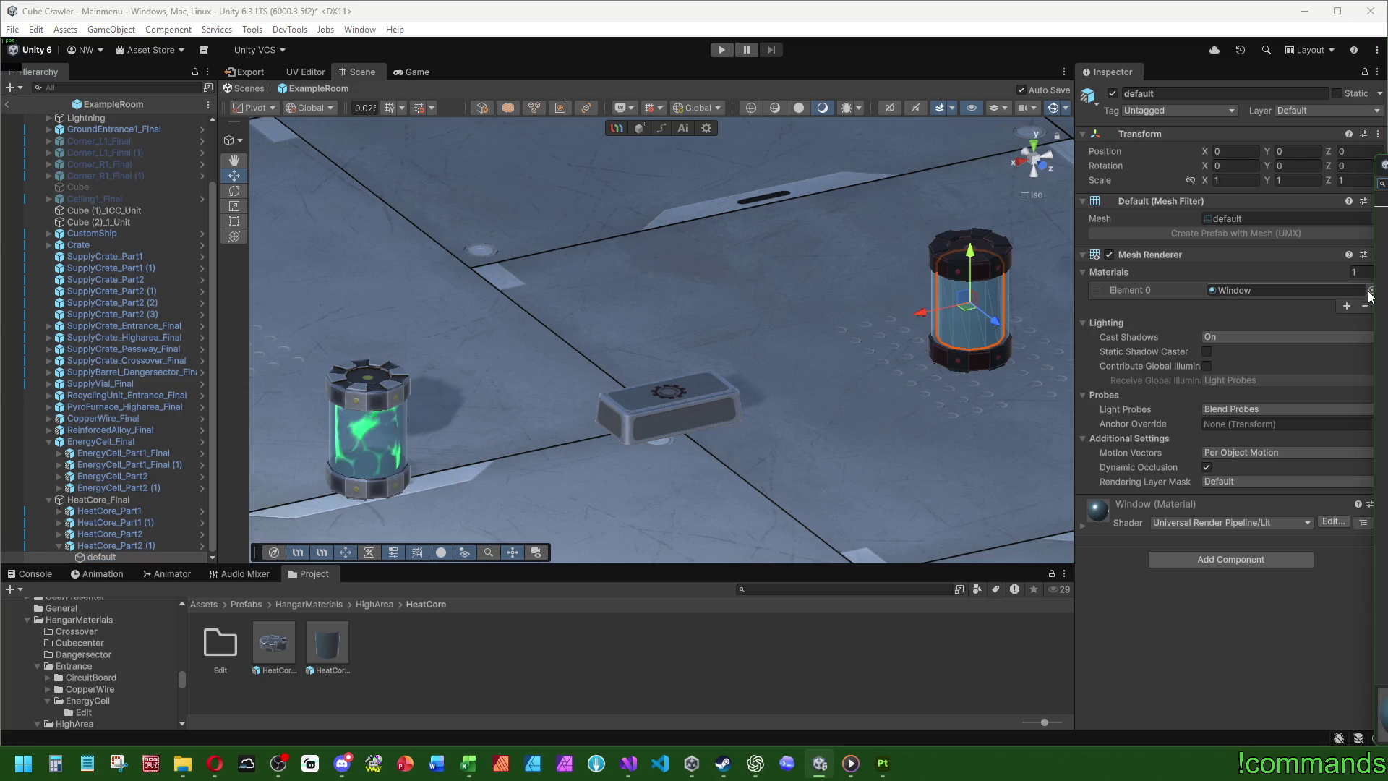
click(726, 641)
Step: Assign the Orange material to HeatCore_Part2's glass mesh
mouse_move(718, 552)
alt+mouse_down()
mouse_move(738, 367)
mouse_move(789, 339)
mouse_move(845, 432)
alt+mouse_up()
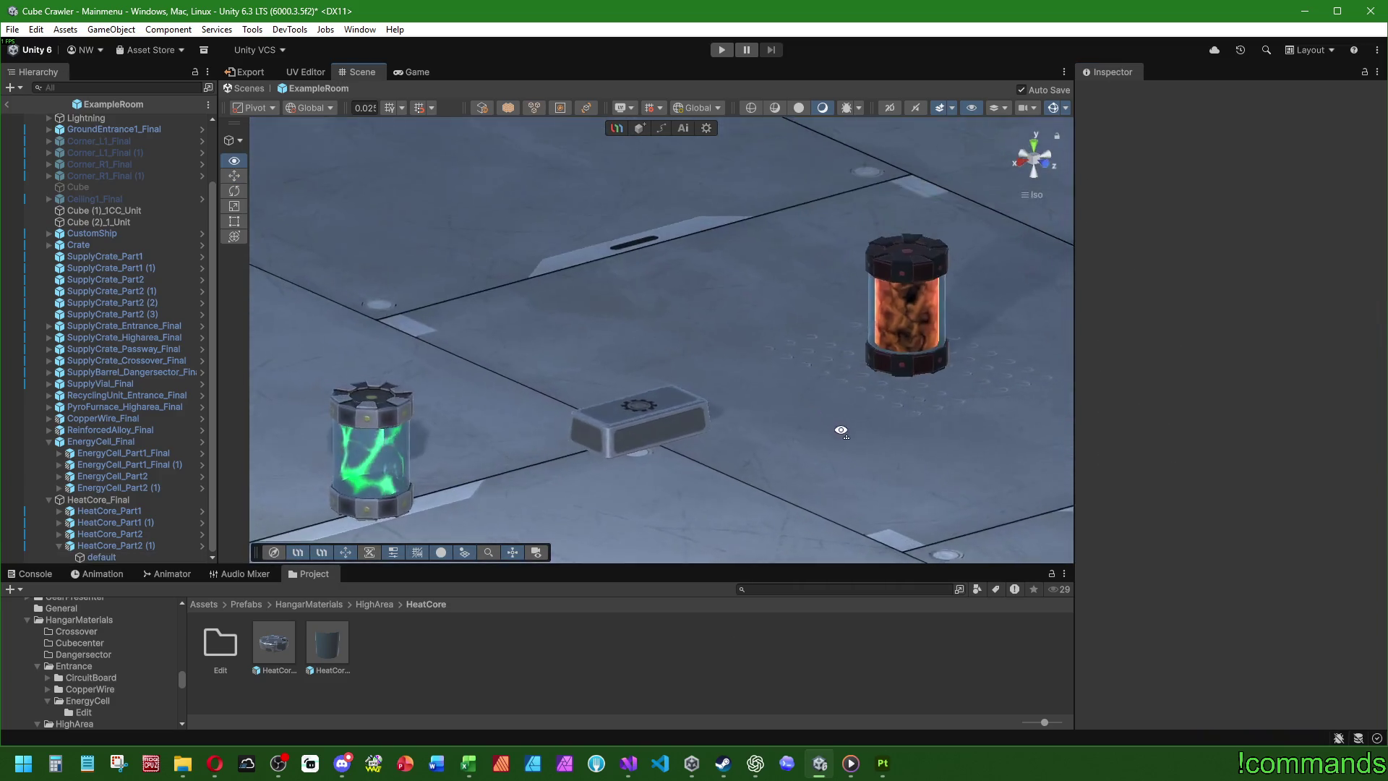
click(58, 536)
click(109, 547)
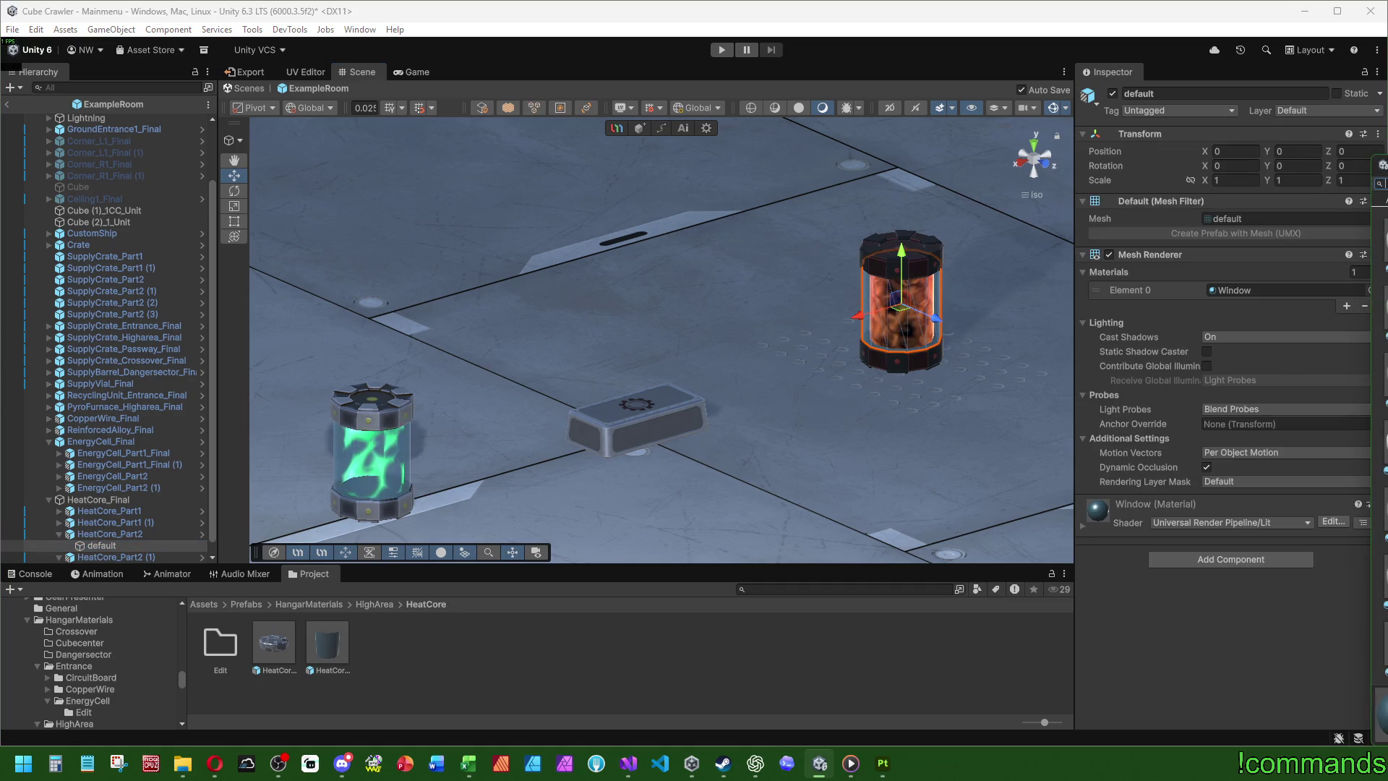
mouse_move(923, 374)
mouse_down()
mouse_move(294, 121)
mouse_move(266, 132)
mouse_up()
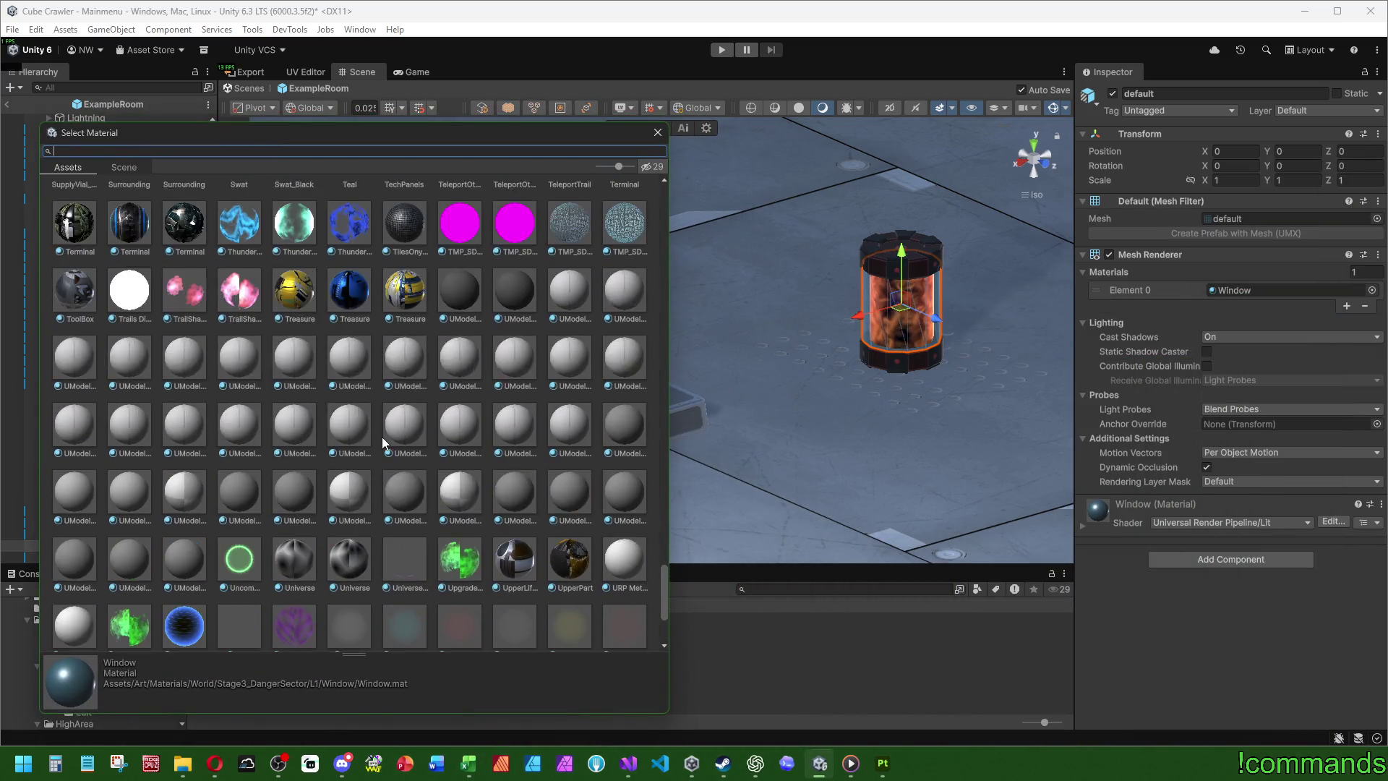
scroll(381, 437, up, 5)
scroll(389, 453, up, 8)
scroll(417, 483, up, 5)
click(564, 366)
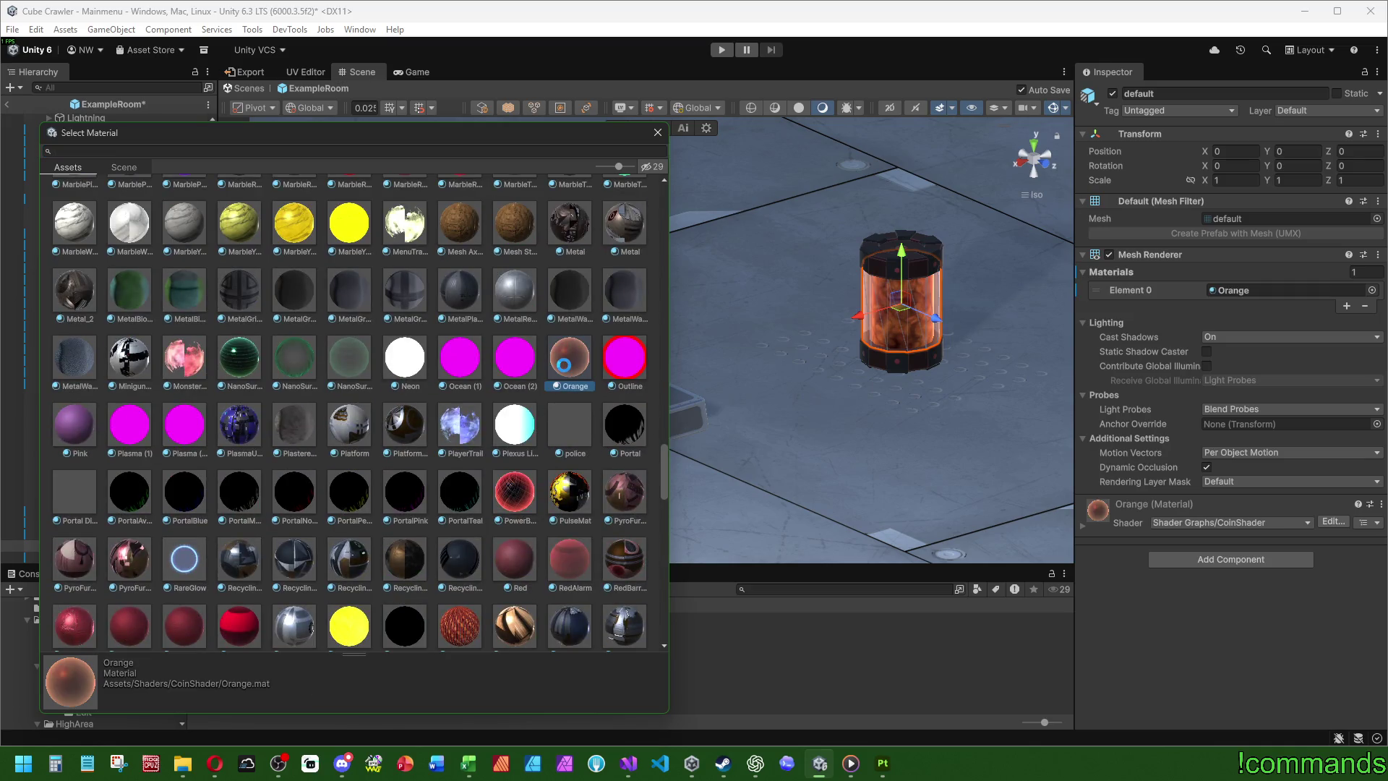
double_click(564, 366)
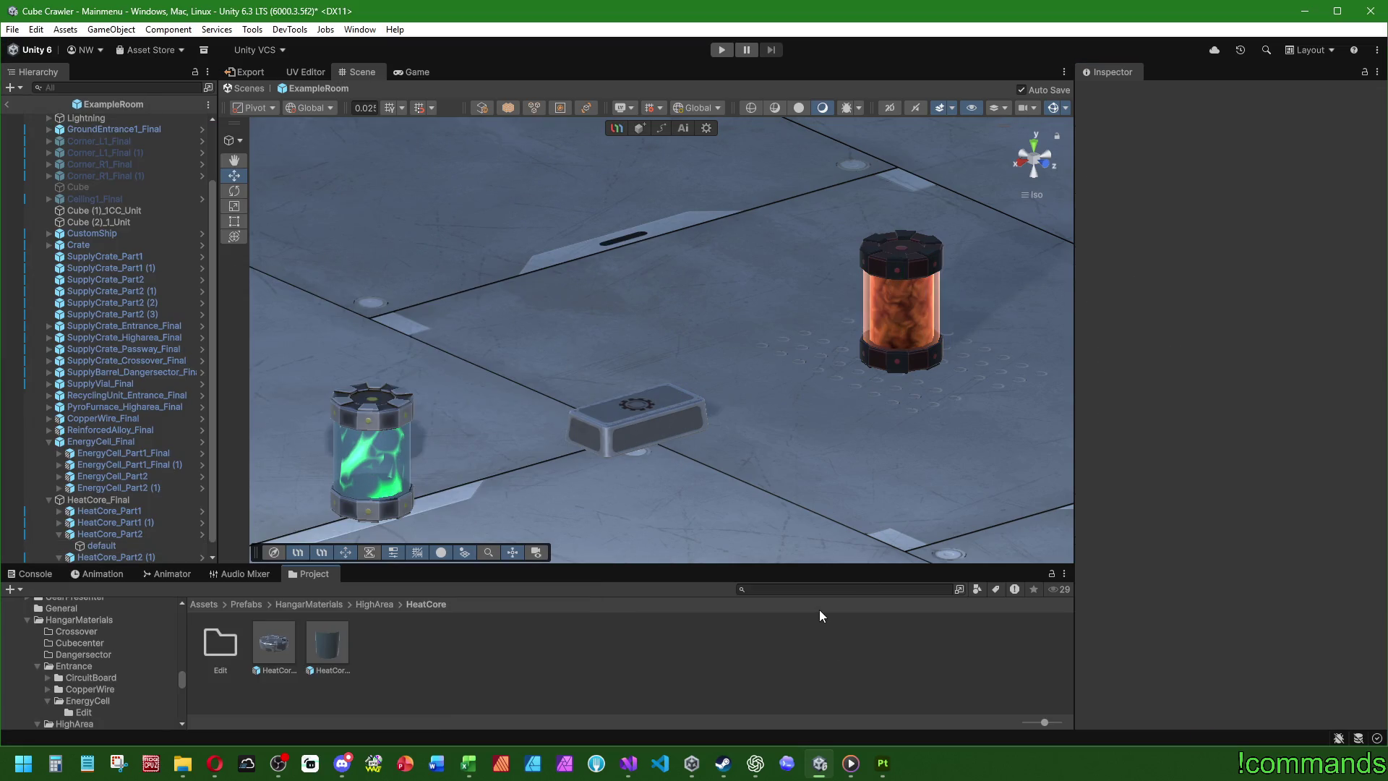
Step: Check both core meshes' materials and locate the Orange material asset in the Project
drag(825, 449, 932, 364)
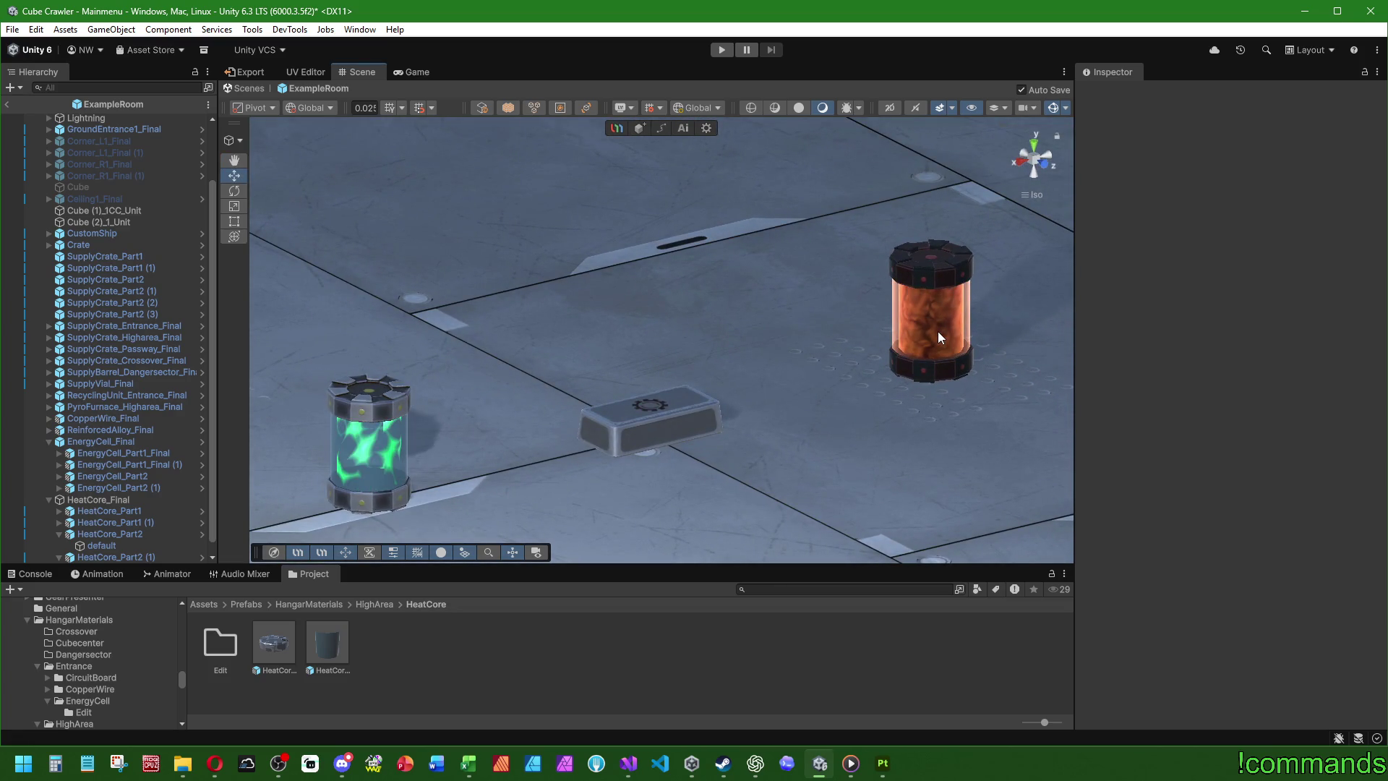
scroll(123, 506, down, 2)
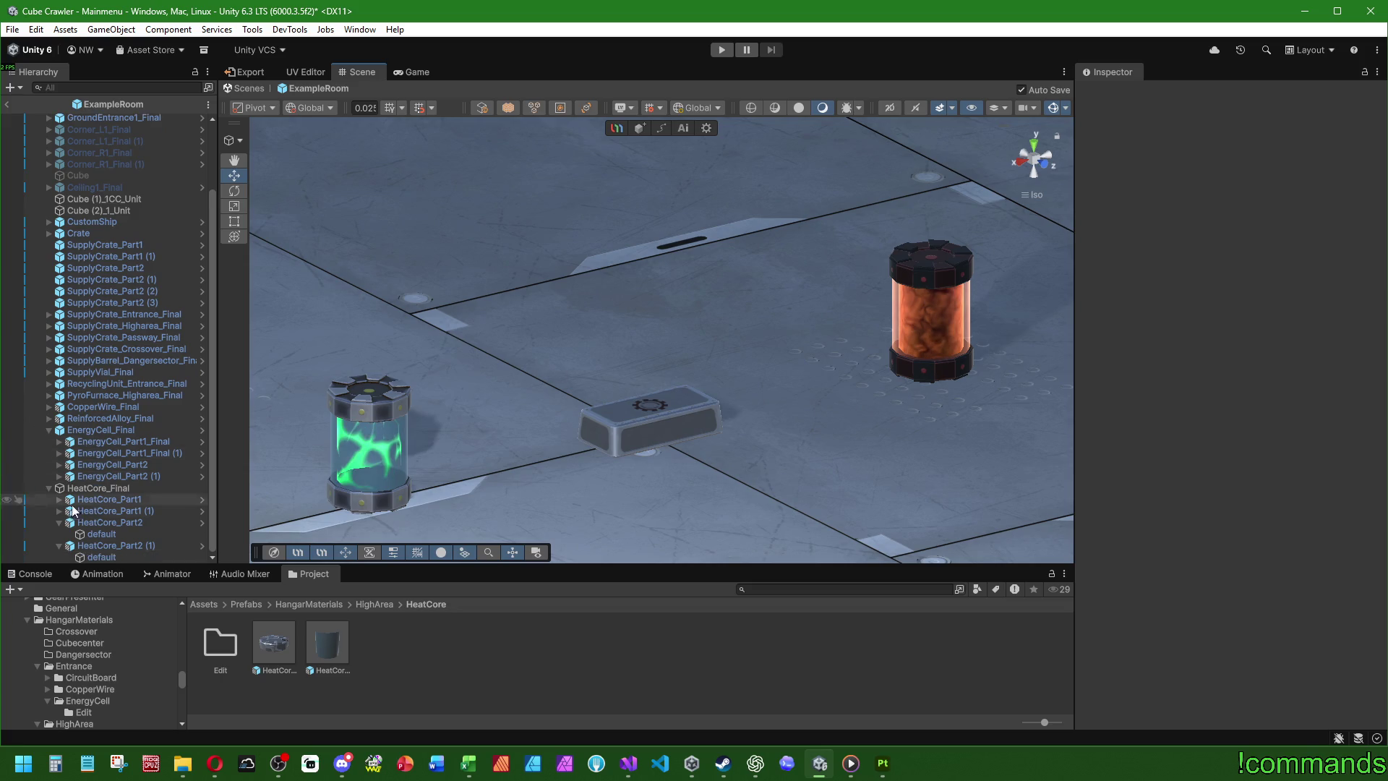
click(124, 557)
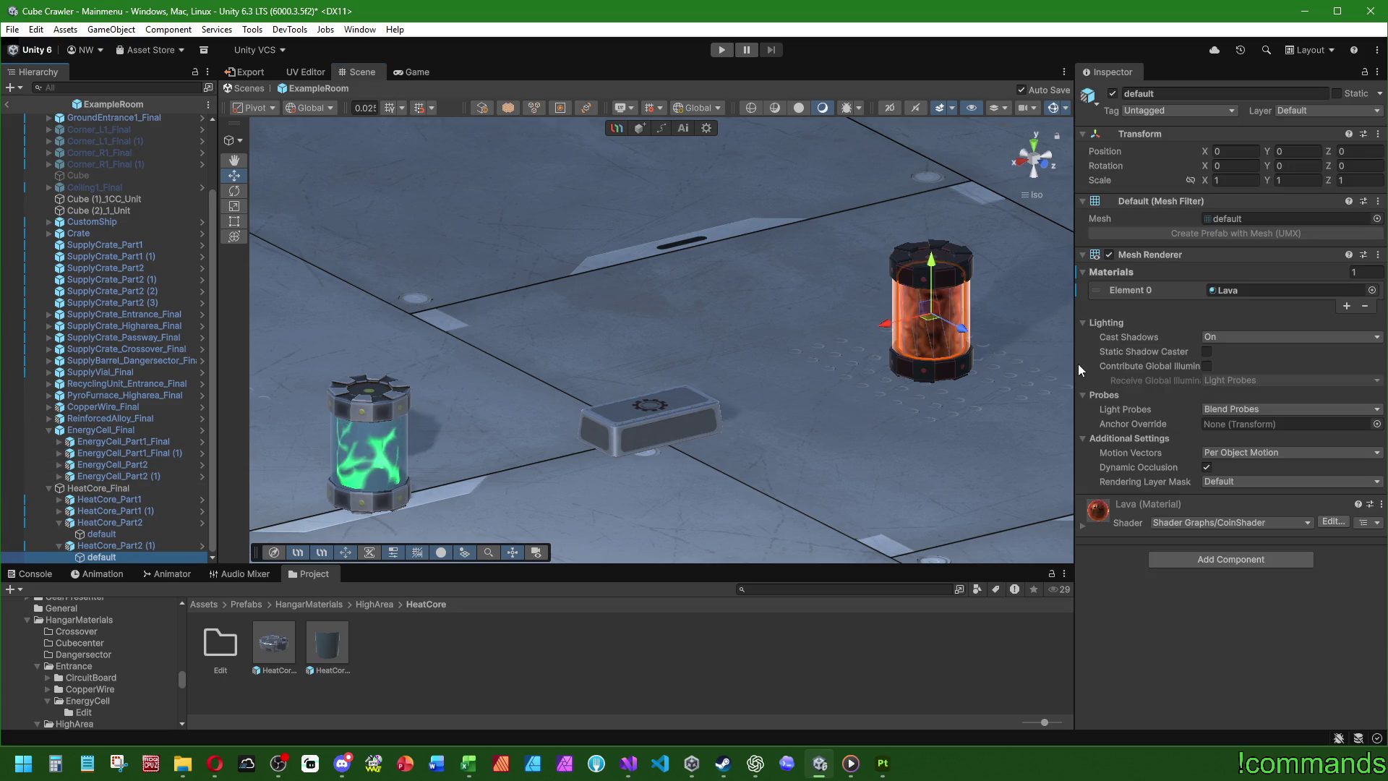
click(101, 533)
click(1222, 290)
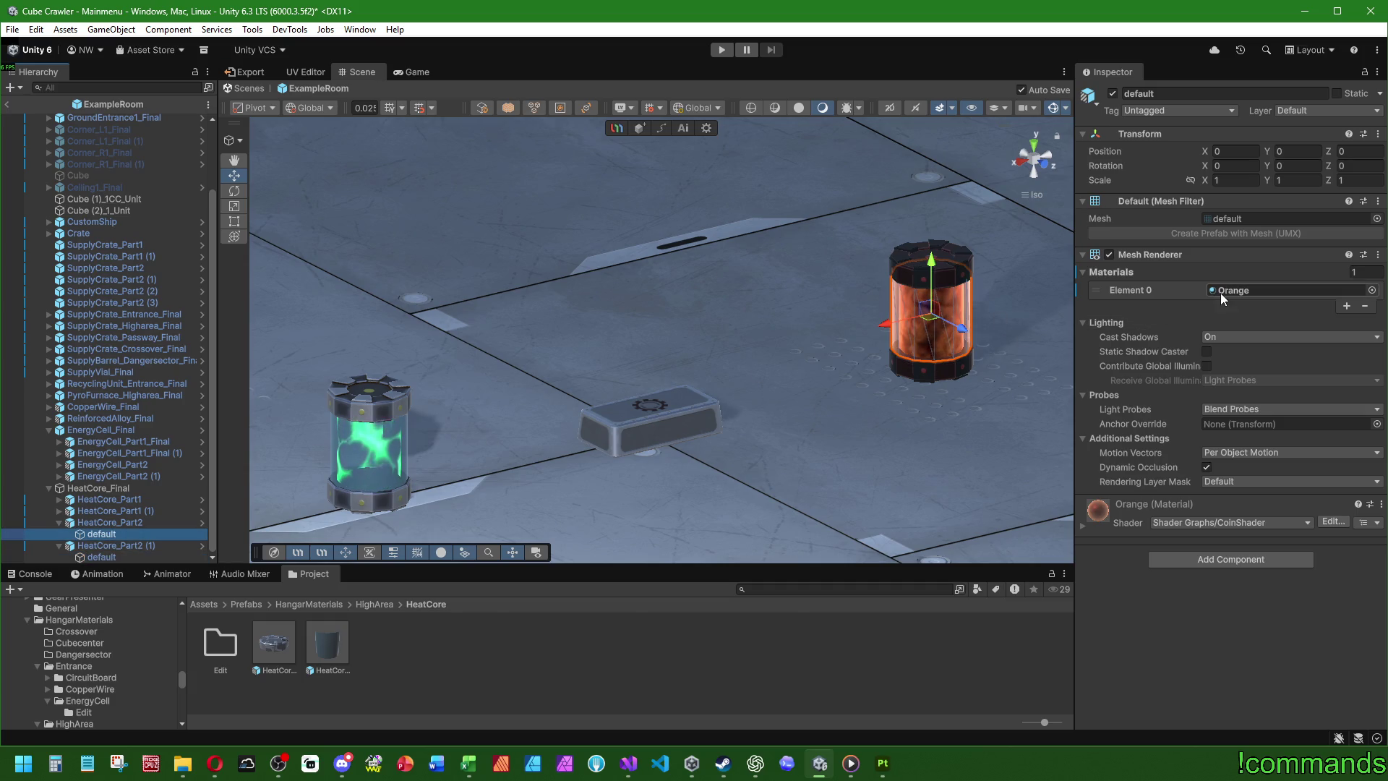
scroll(709, 678, down, 1)
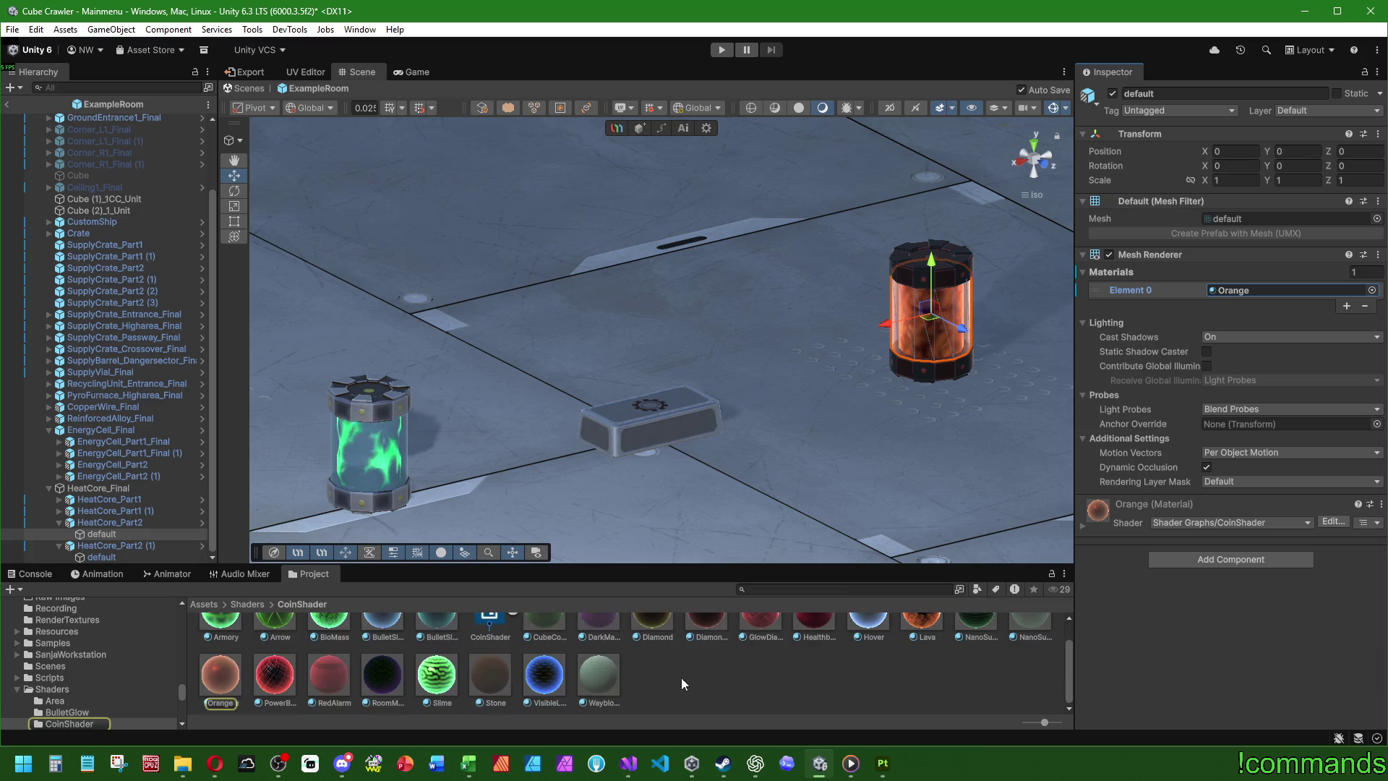
Step: Duplicate the Orange material and name the copy Green
click(221, 674)
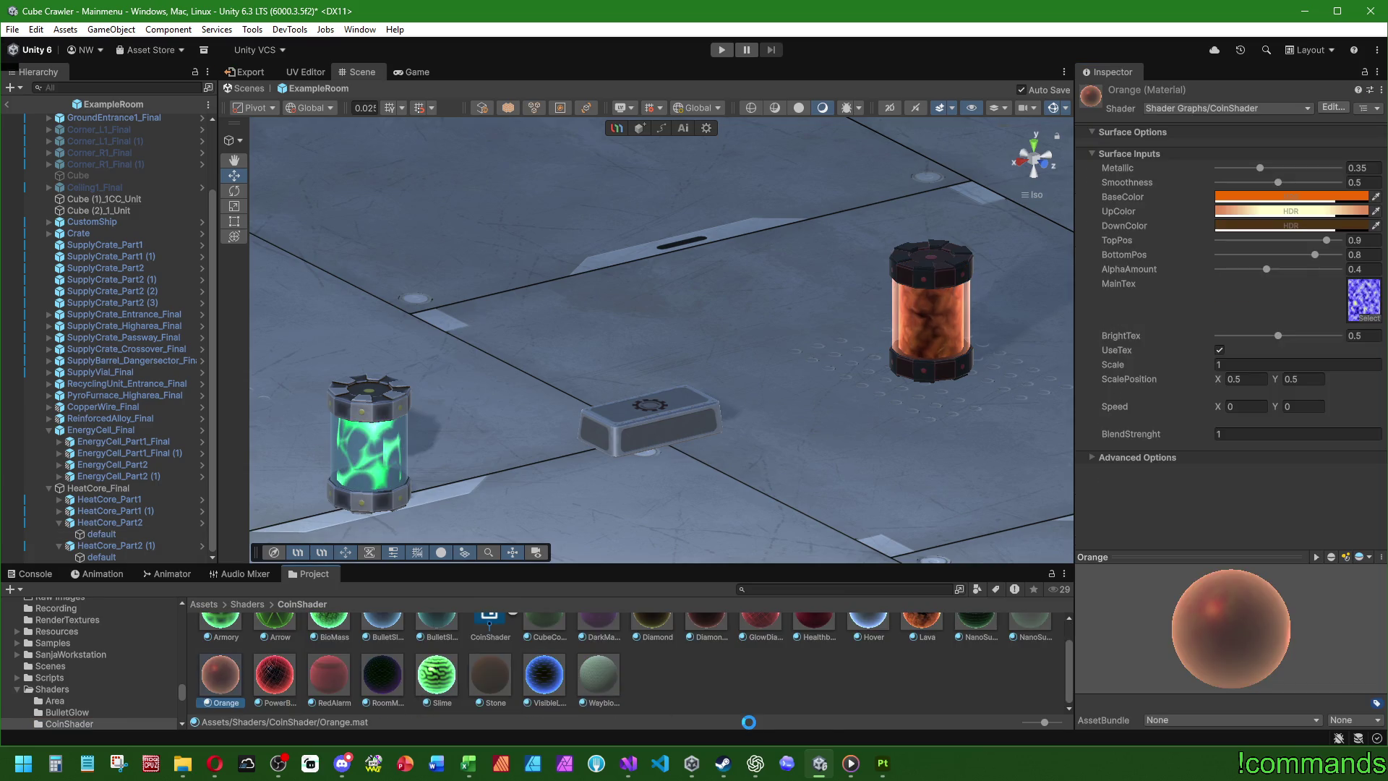
key(ctrl+d)
text(n)
key(Return)
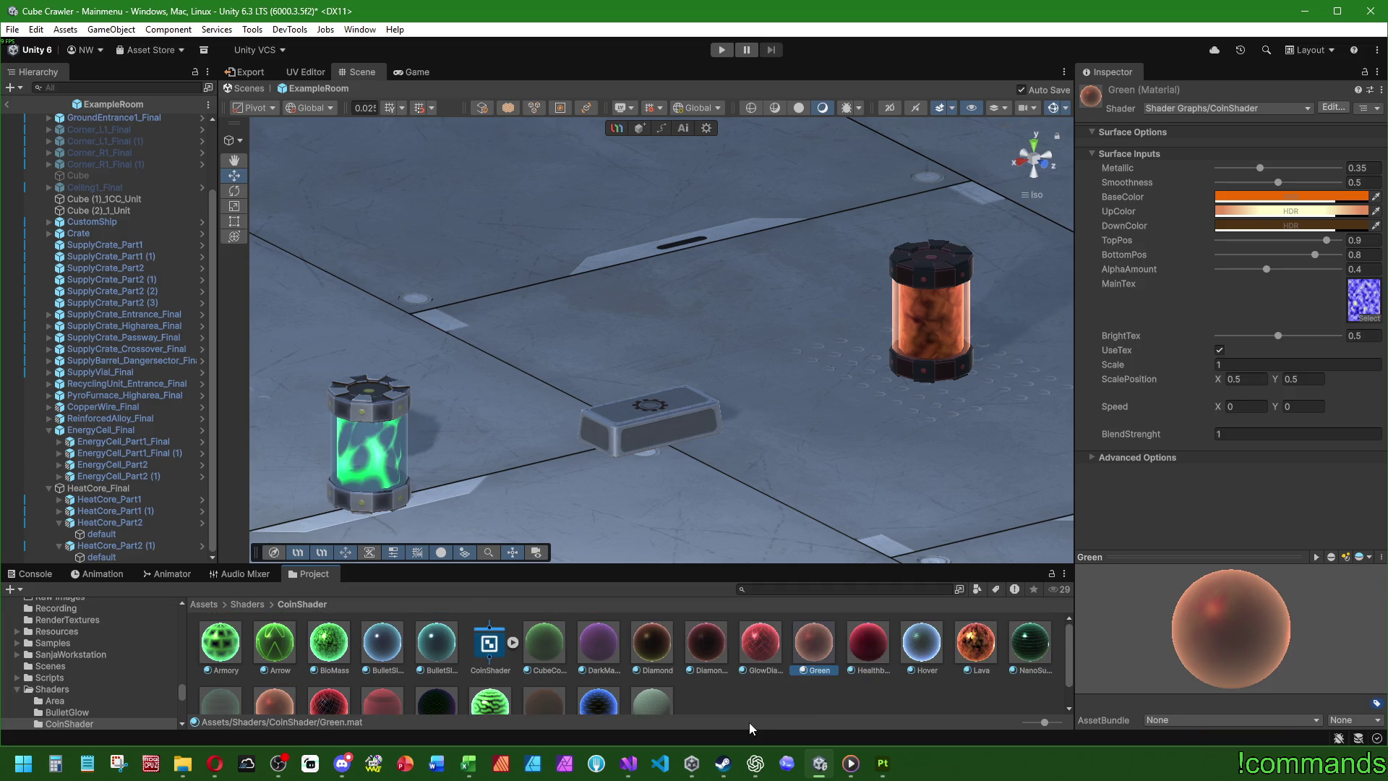
Step: Set Green's base and up colours to green and its down colour to dark green
click(1277, 199)
click(1322, 255)
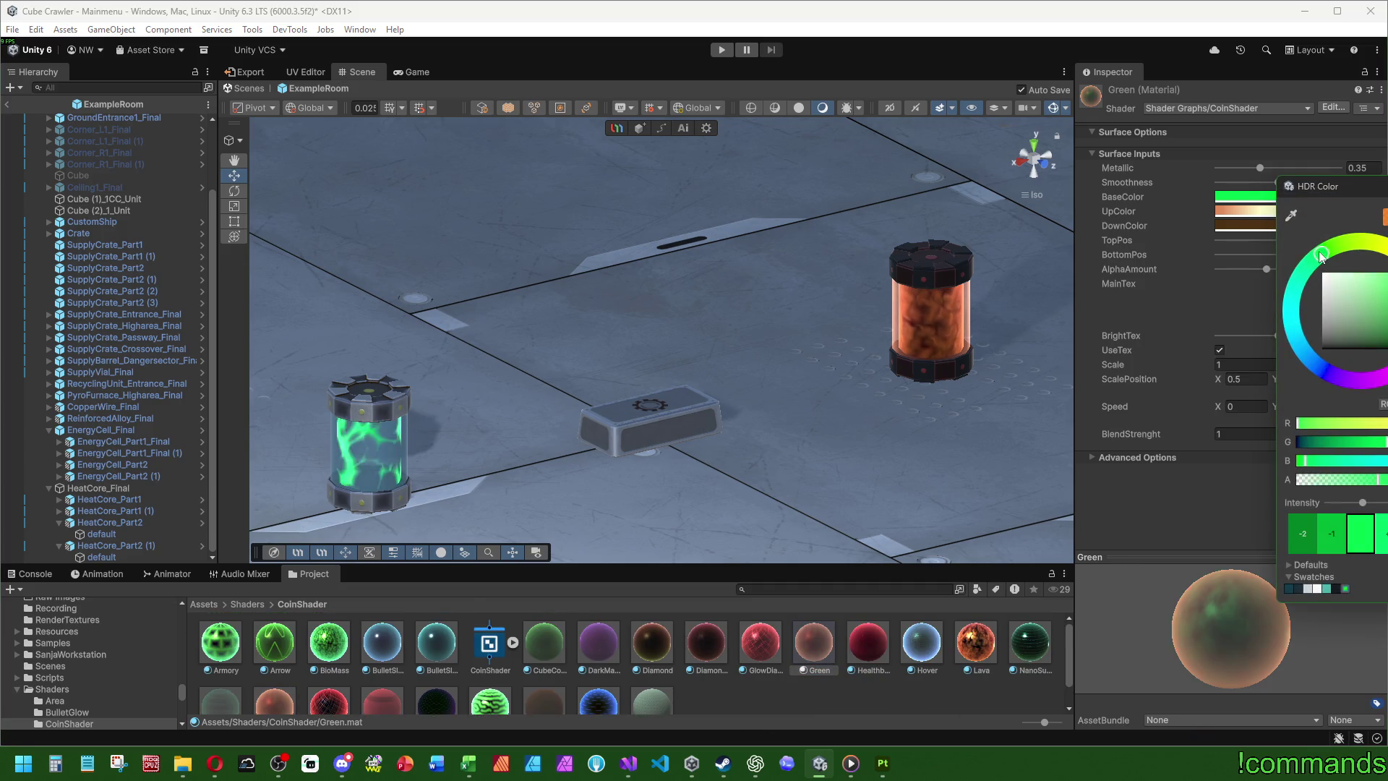
click(1231, 214)
click(1277, 263)
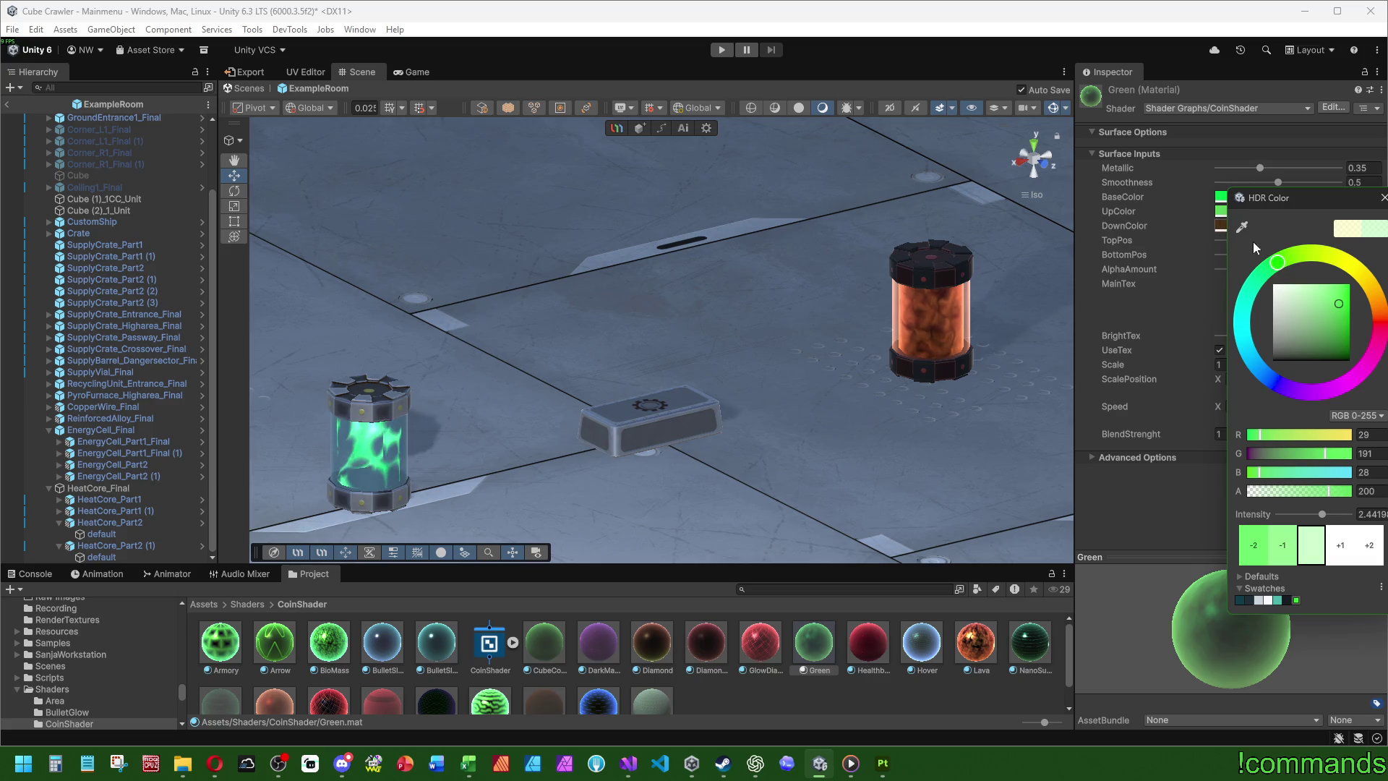
click(1223, 227)
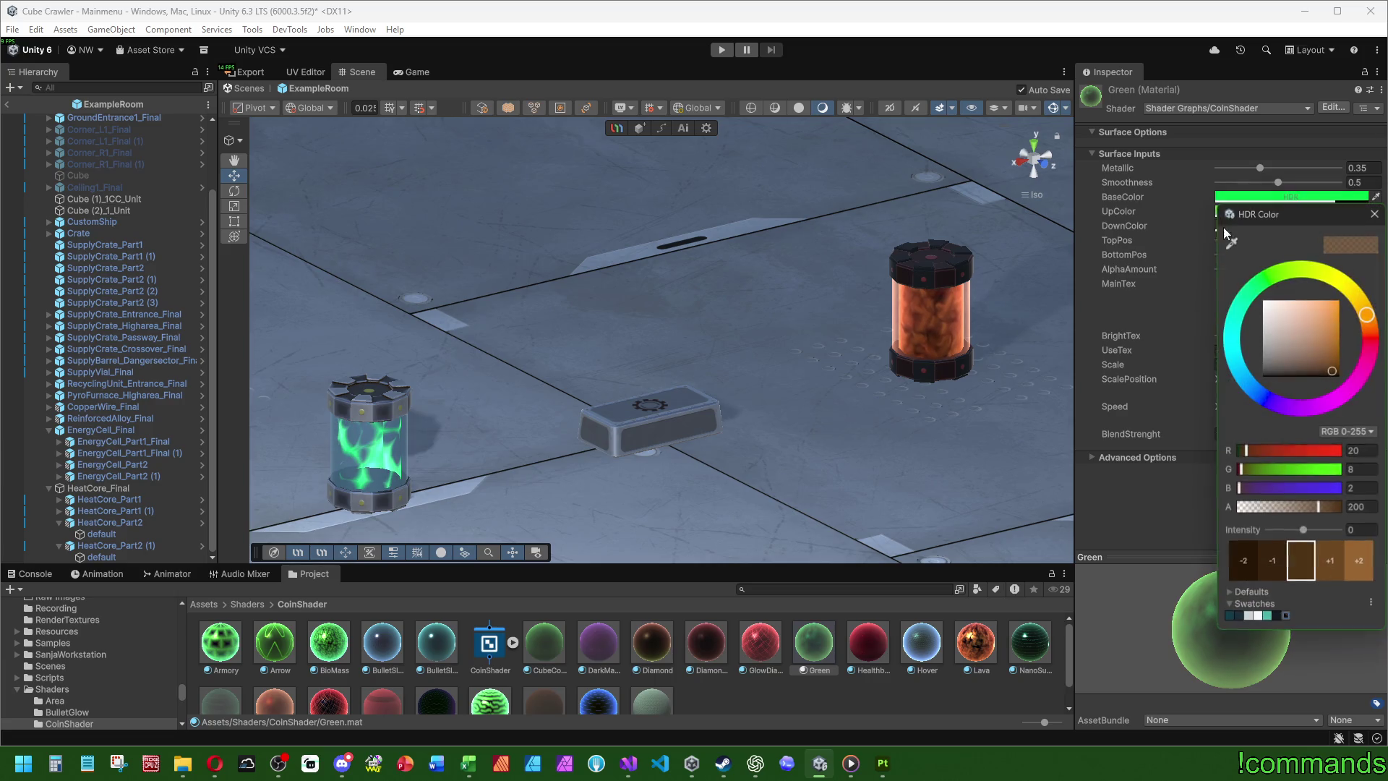
click(1255, 279)
click(1374, 213)
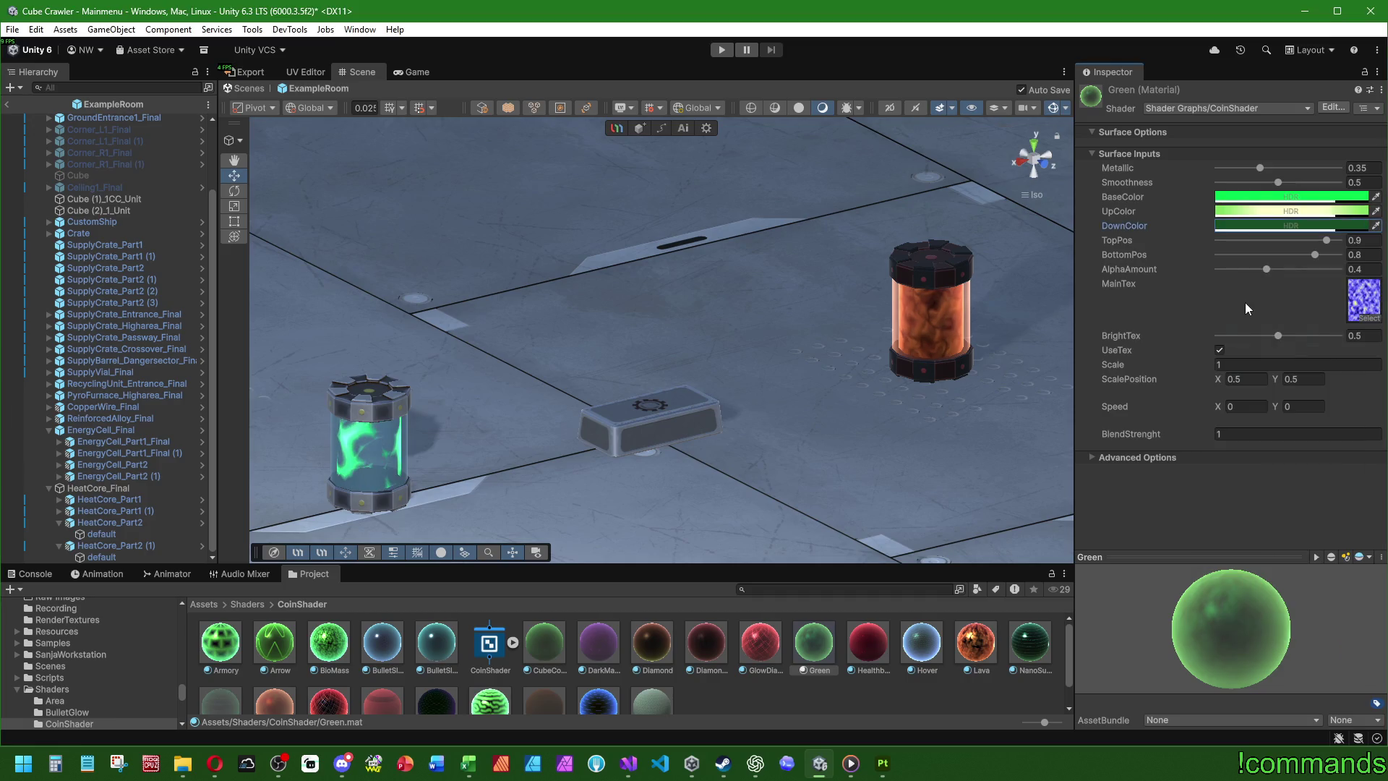
Step: Expand EnergyCell_Part2 (1) and EnergyCell_Part2 in the Hierarchy and select the glass mesh
scroll(636, 663, down, 1)
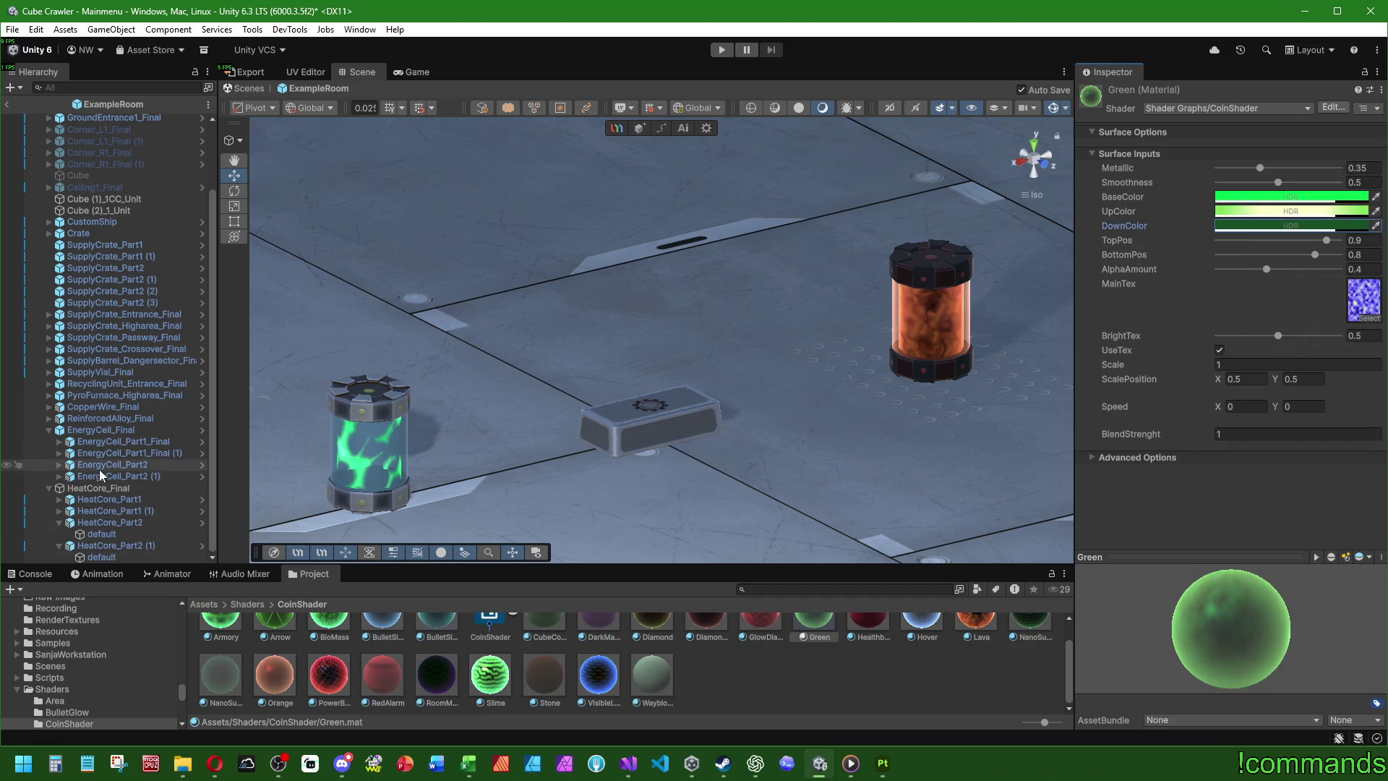
click(100, 476)
click(59, 475)
click(59, 465)
click(101, 476)
scroll(577, 697, up, 1)
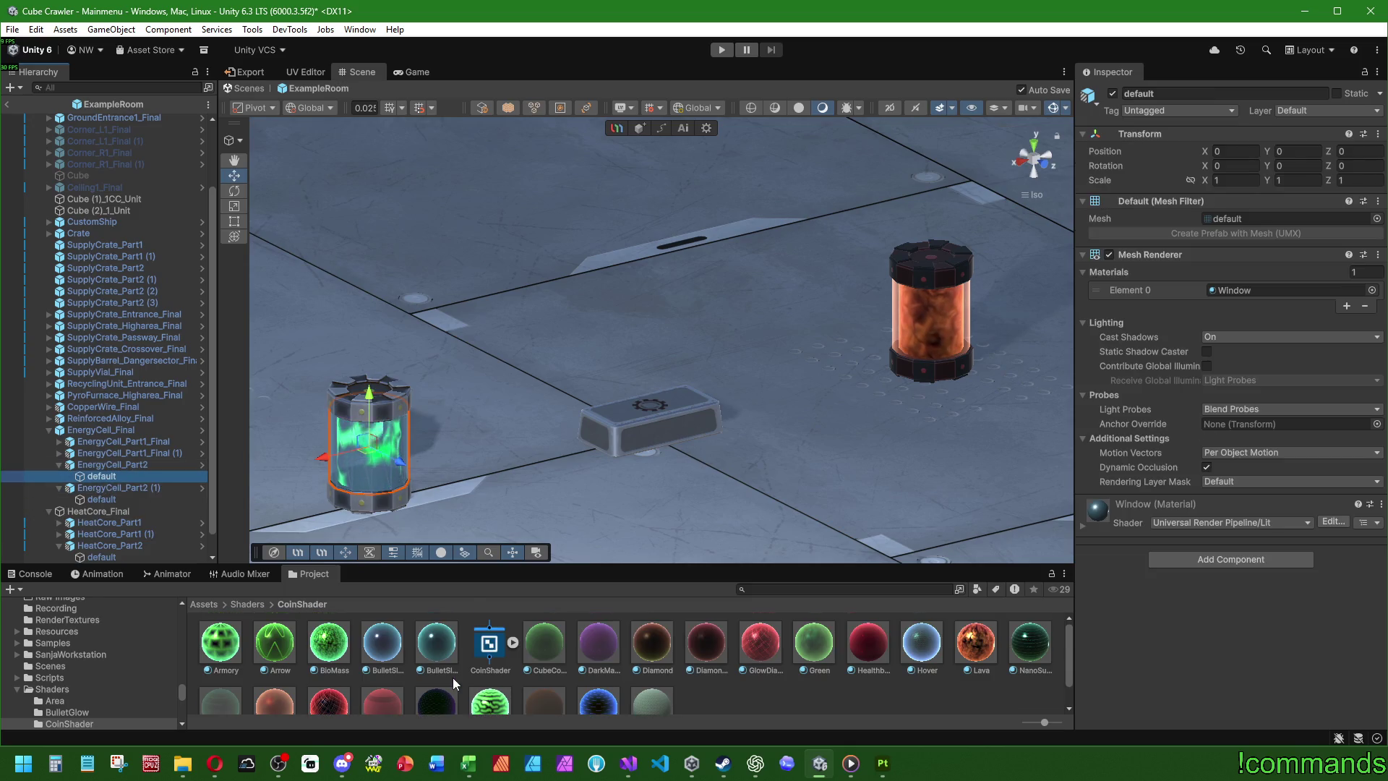
Step: Give the energy cell glass the Green material and apply it through EnergyCell_Final's prefab overrides
drag(1099, 441, 1229, 291)
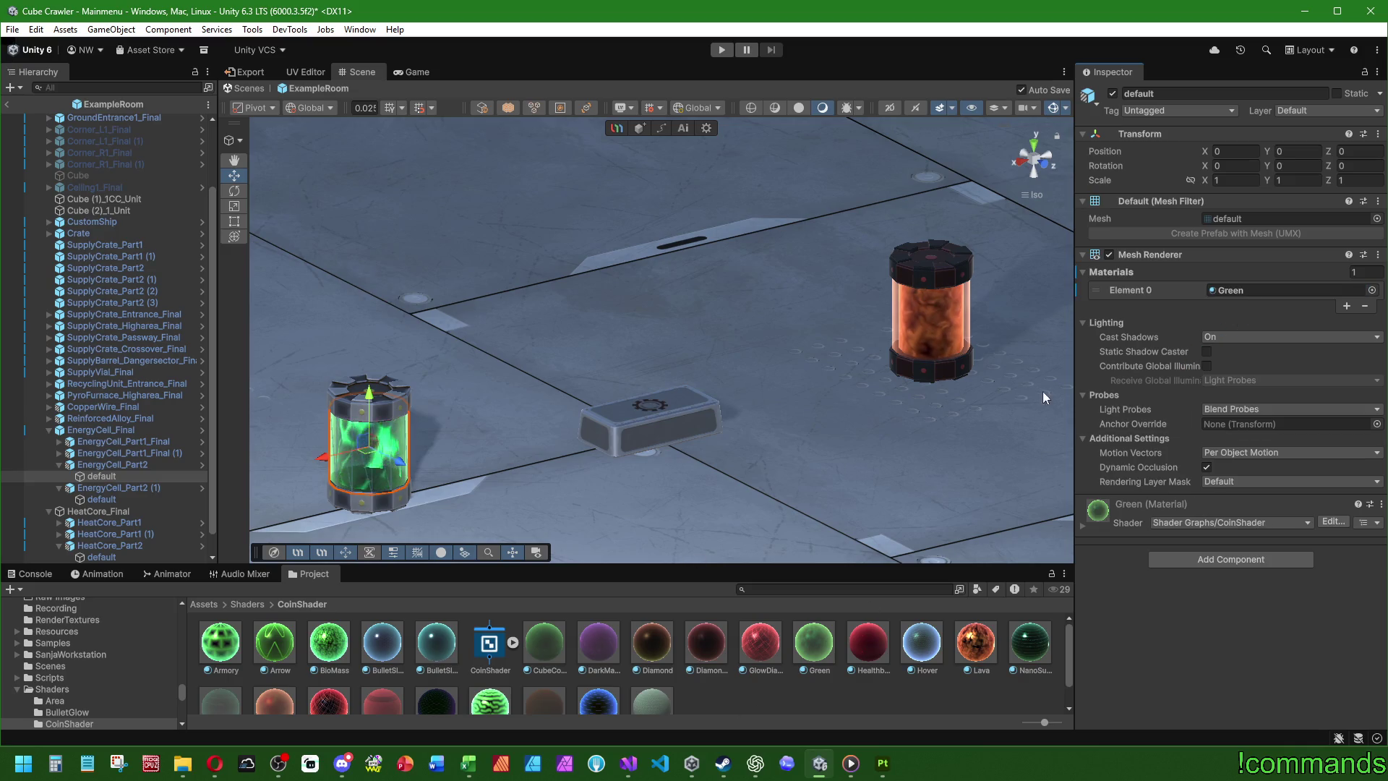
click(715, 689)
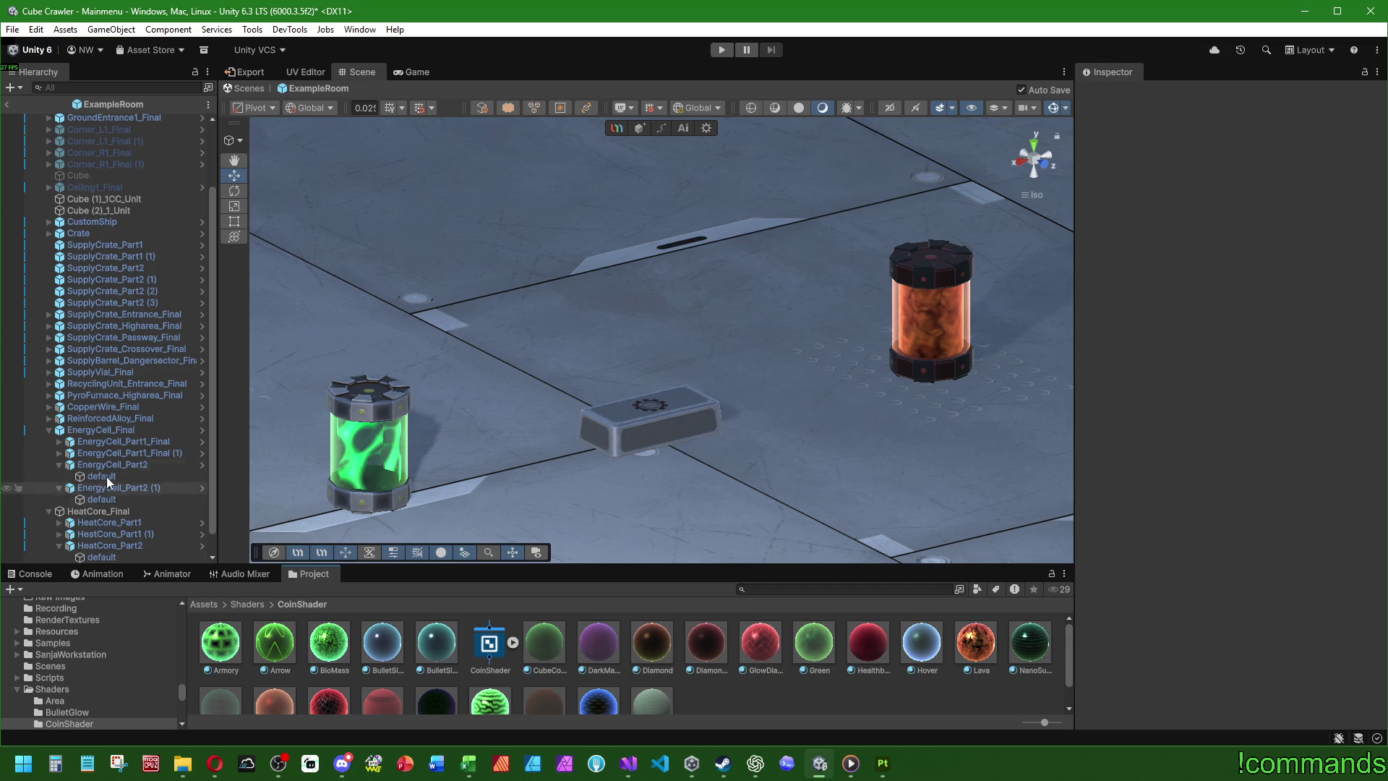
click(138, 427)
click(1186, 149)
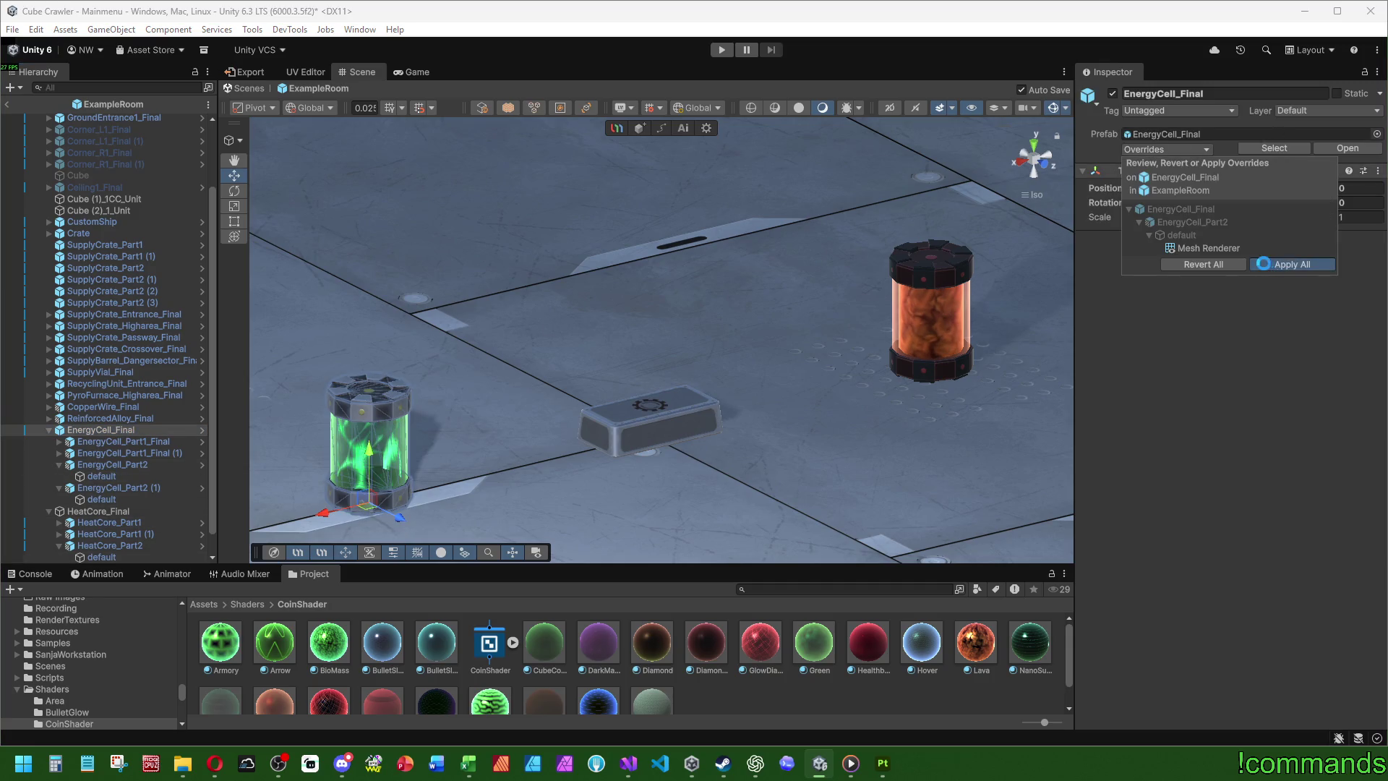
click(122, 513)
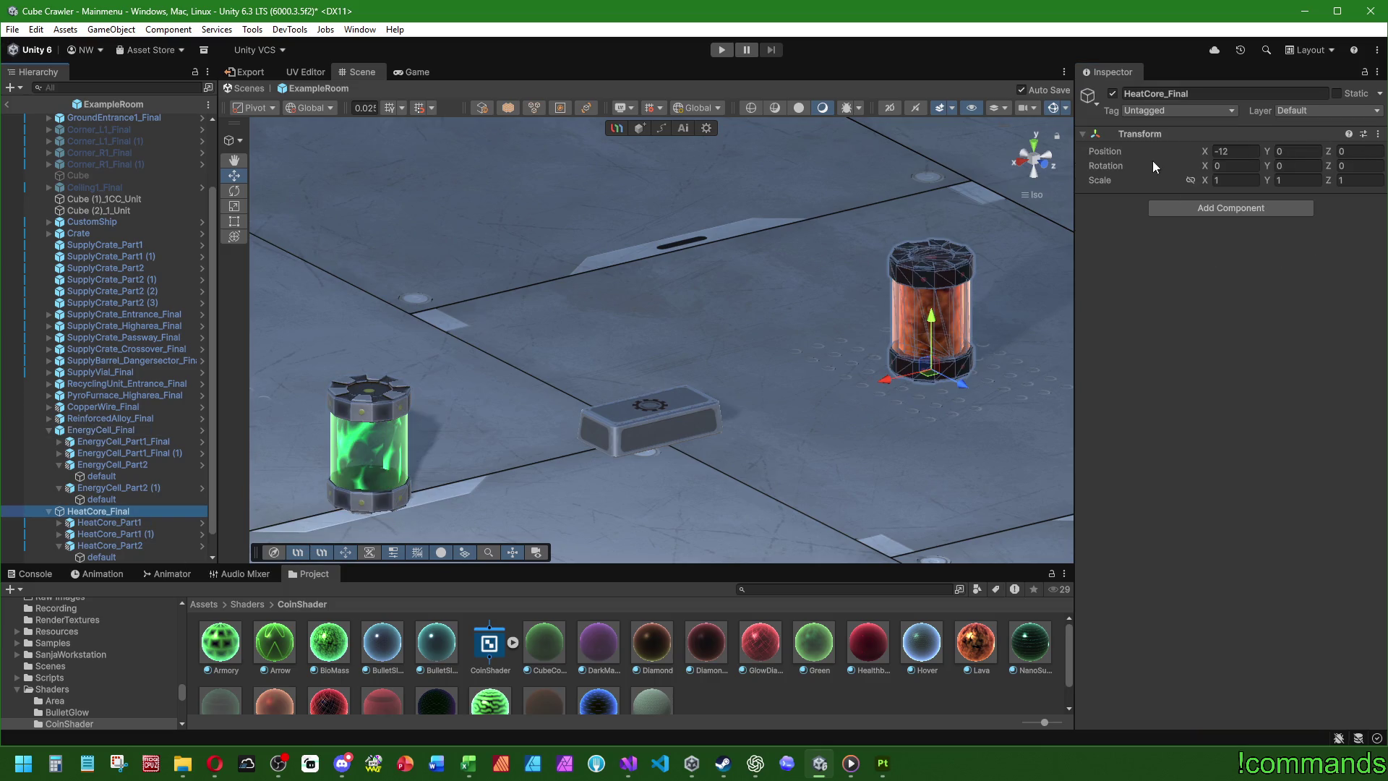
click(121, 525)
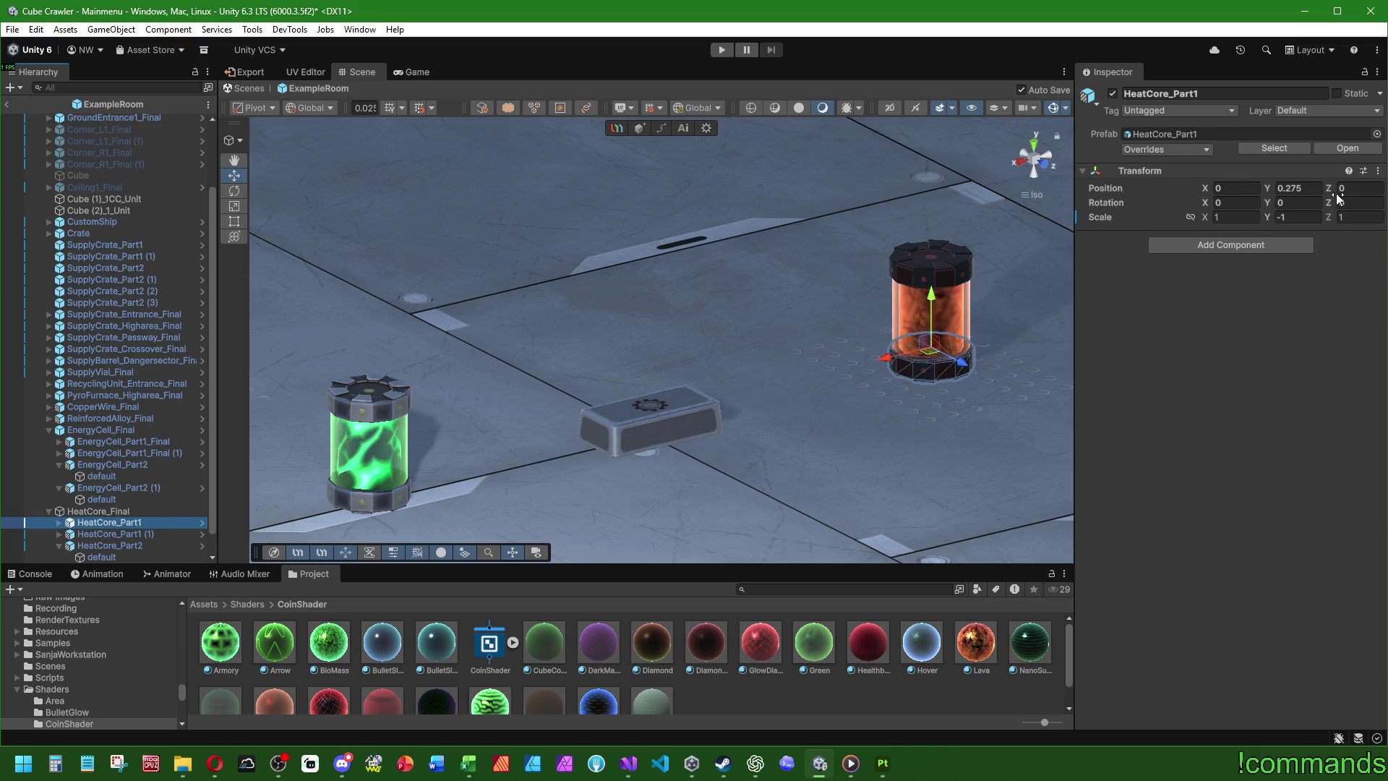
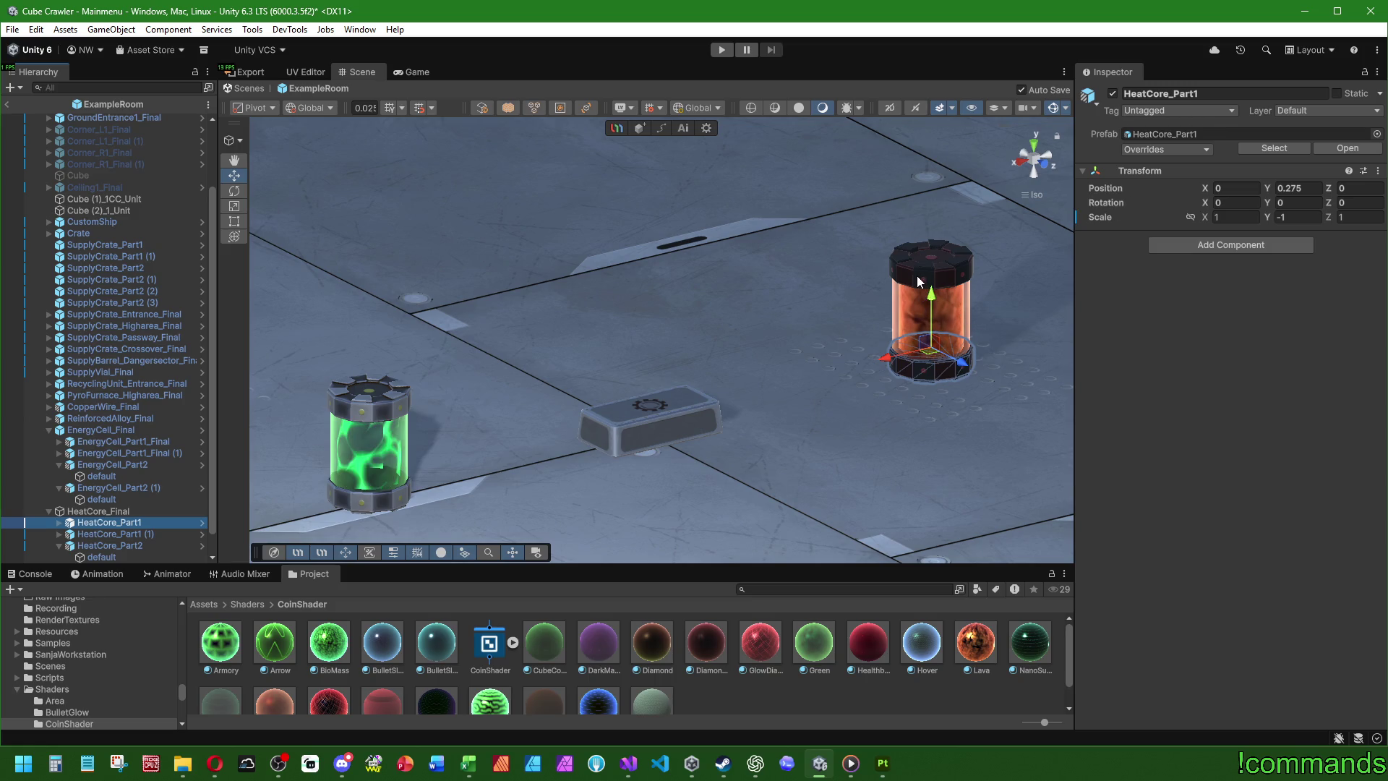
Step: Save HeatCore_Final as a prefab in Prefabs/HangarMaterials/HighArea/HeatCore and inspect its preview
click(114, 512)
click(203, 605)
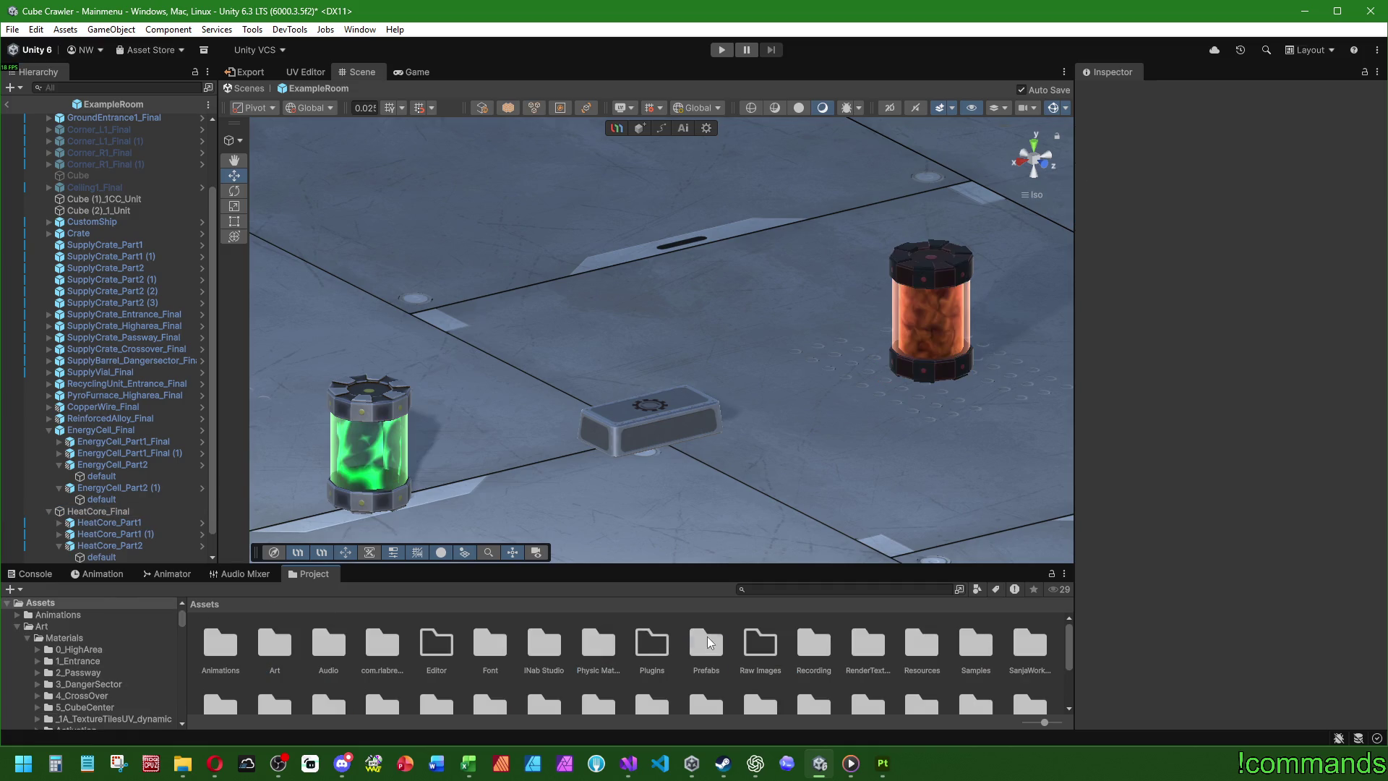
double_click(707, 637)
scroll(756, 658, down, 1)
scroll(756, 658, up, 1)
double_click(817, 644)
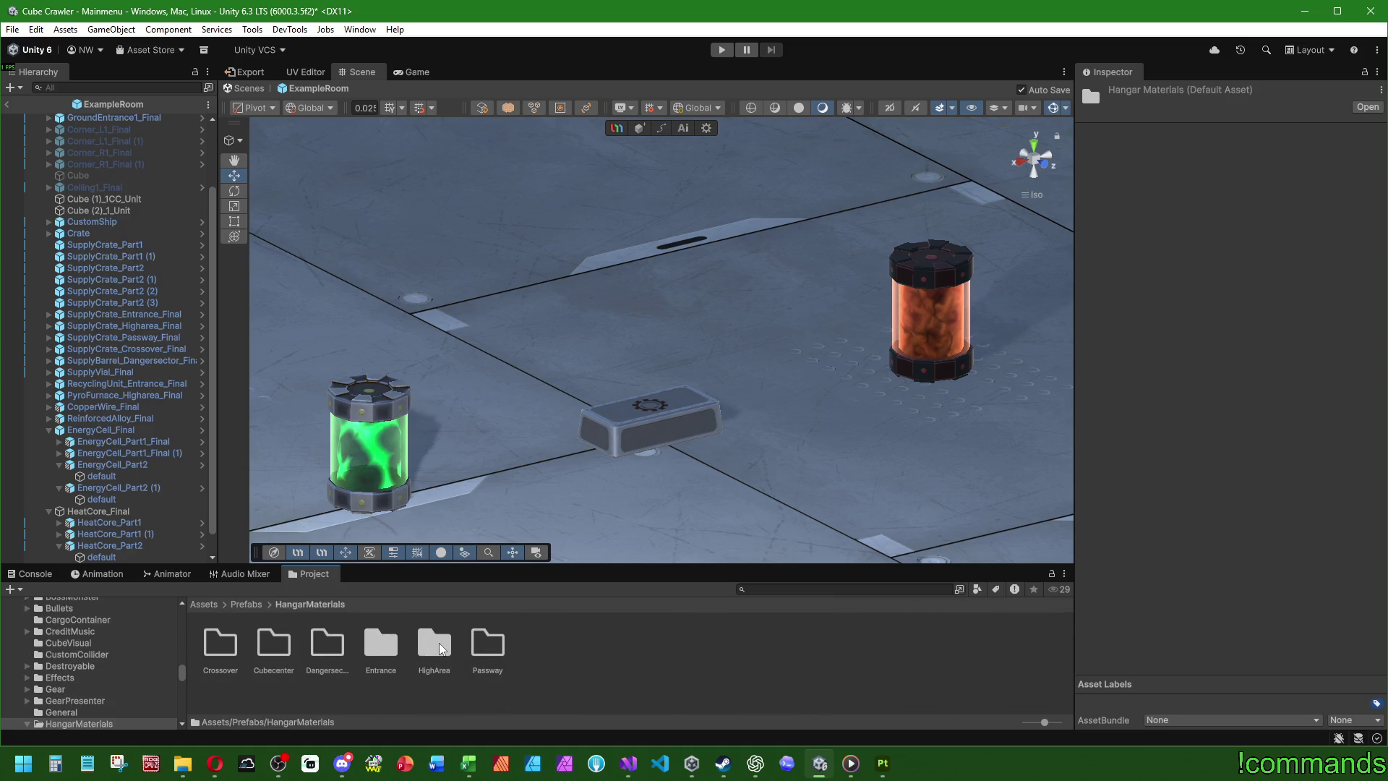
double_click(437, 646)
double_click(220, 644)
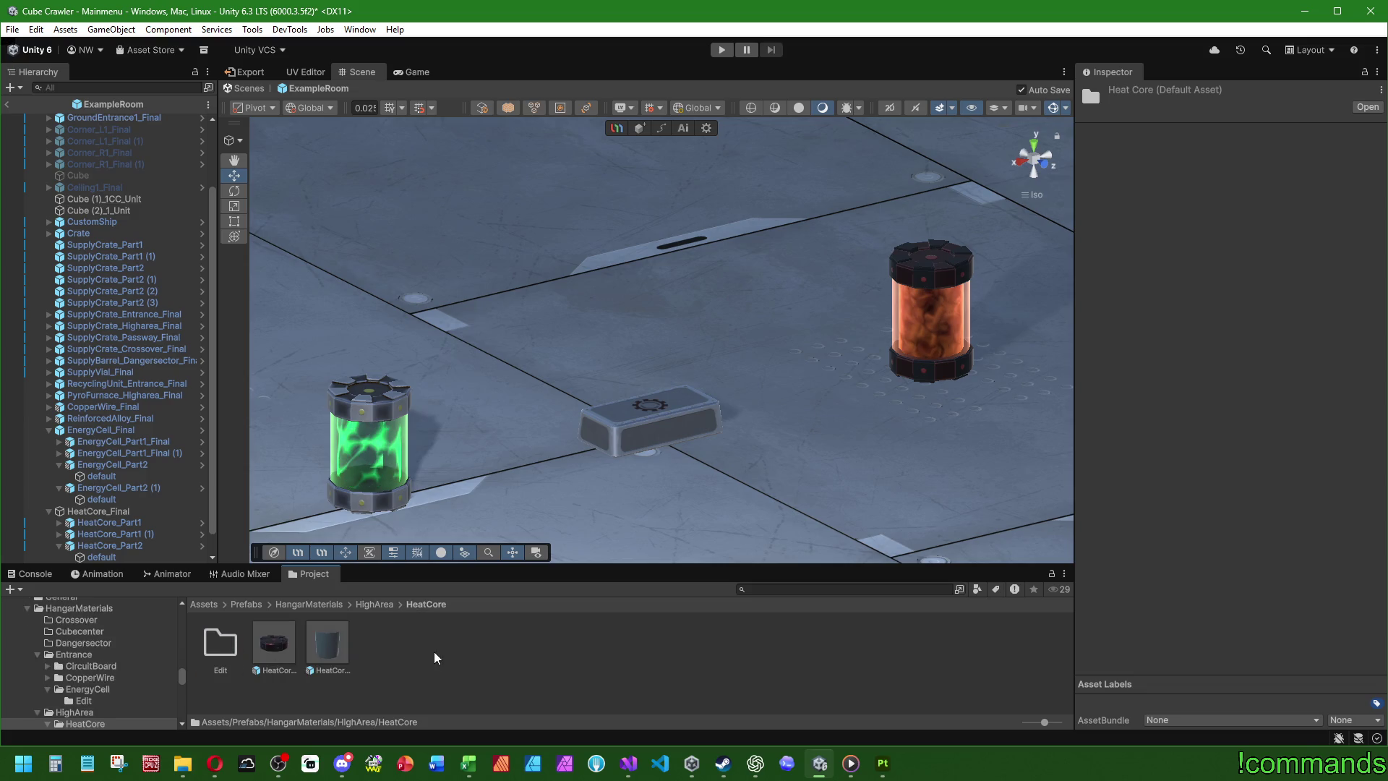
drag(103, 513, 440, 650)
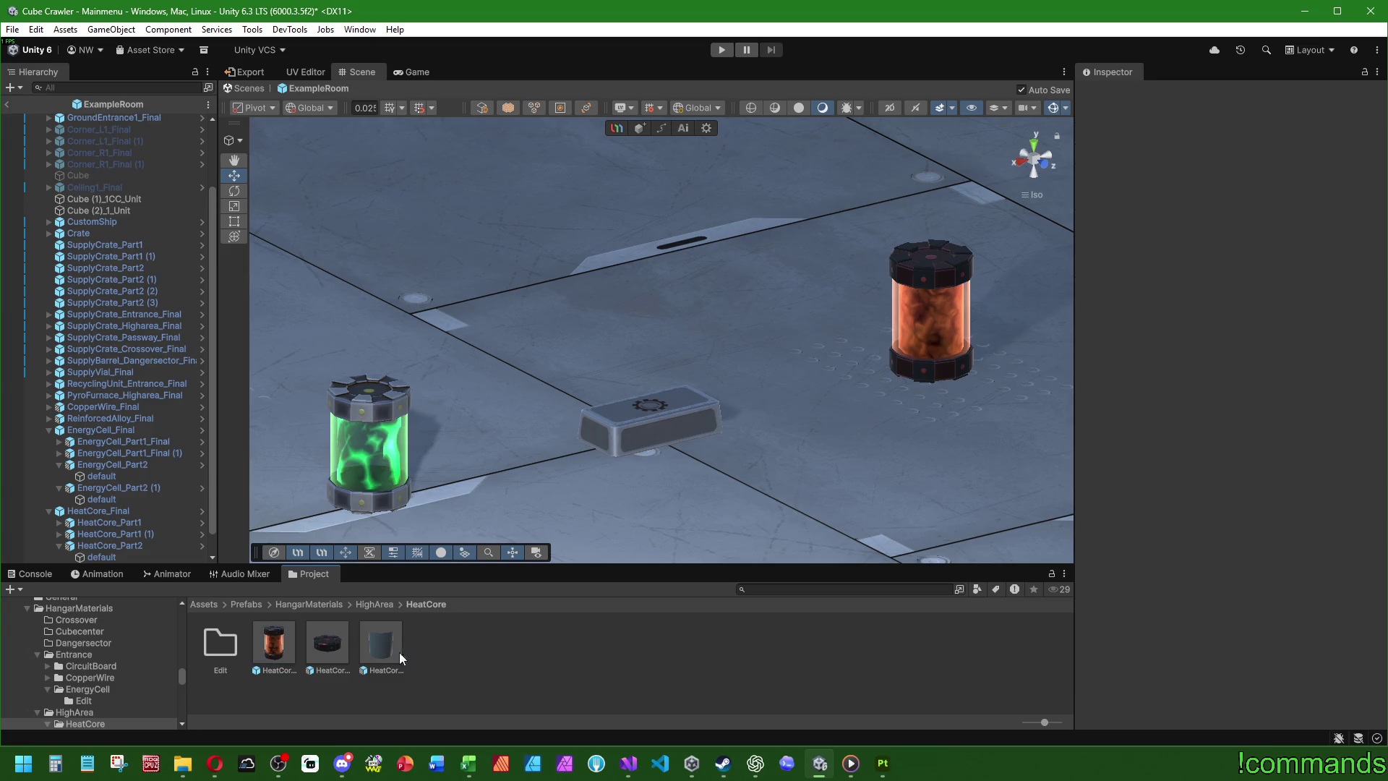
mouse_move(1190, 634)
mouse_down()
mouse_move(1147, 654)
mouse_move(1116, 645)
mouse_move(1210, 642)
mouse_move(1290, 691)
mouse_move(1251, 693)
mouse_move(1170, 600)
mouse_move(1157, 662)
mouse_up()
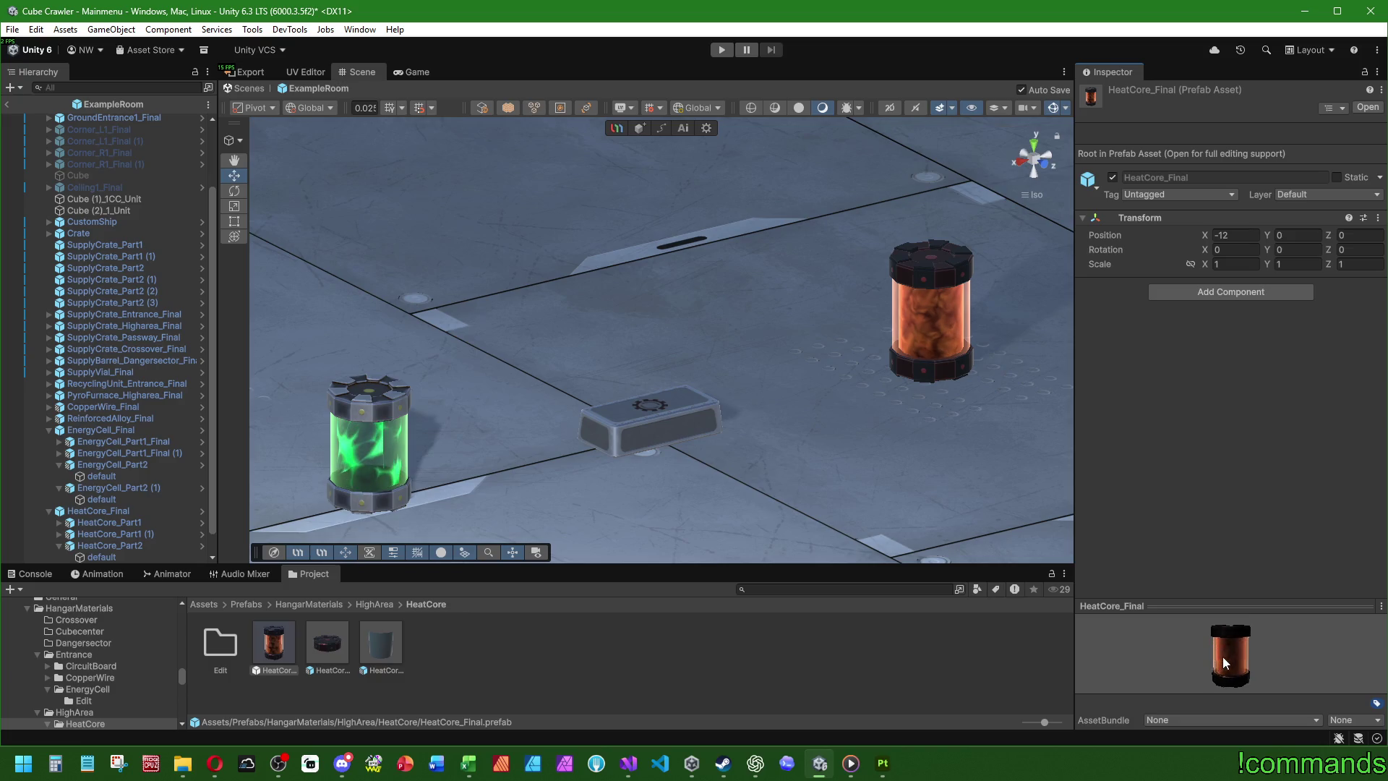
Step: Frame HeatCore_Final, then EnergyCell_Final, in the scene view
click(692, 639)
click(113, 511)
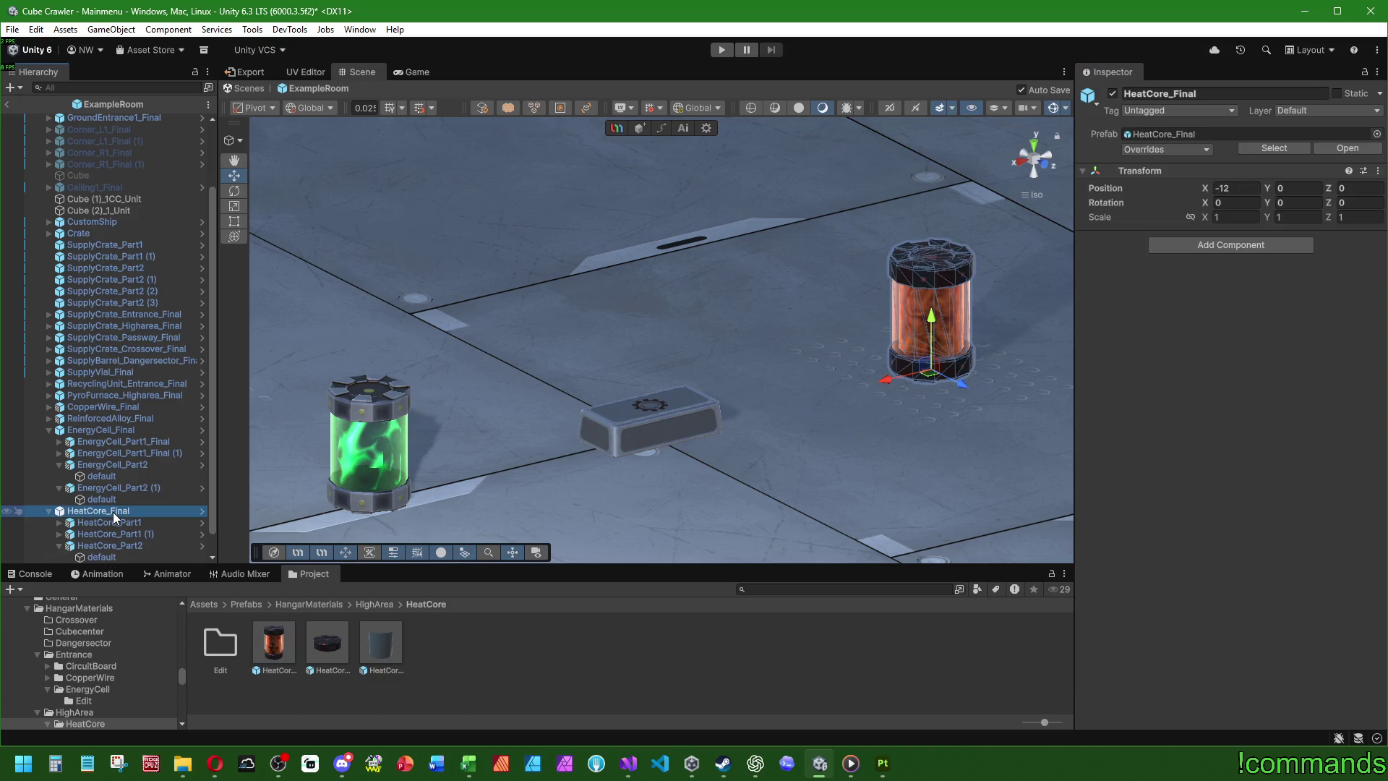
key(f)
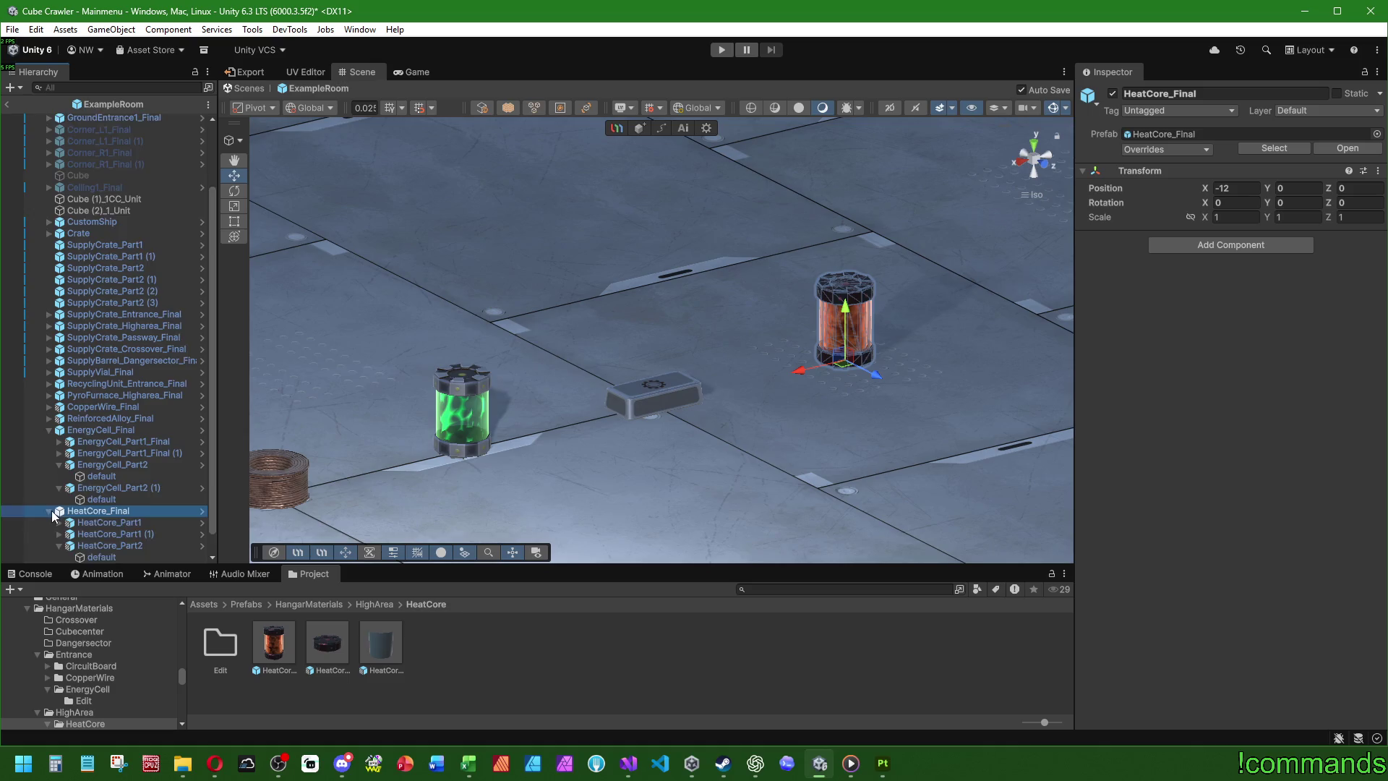
click(49, 511)
click(97, 474)
key(f)
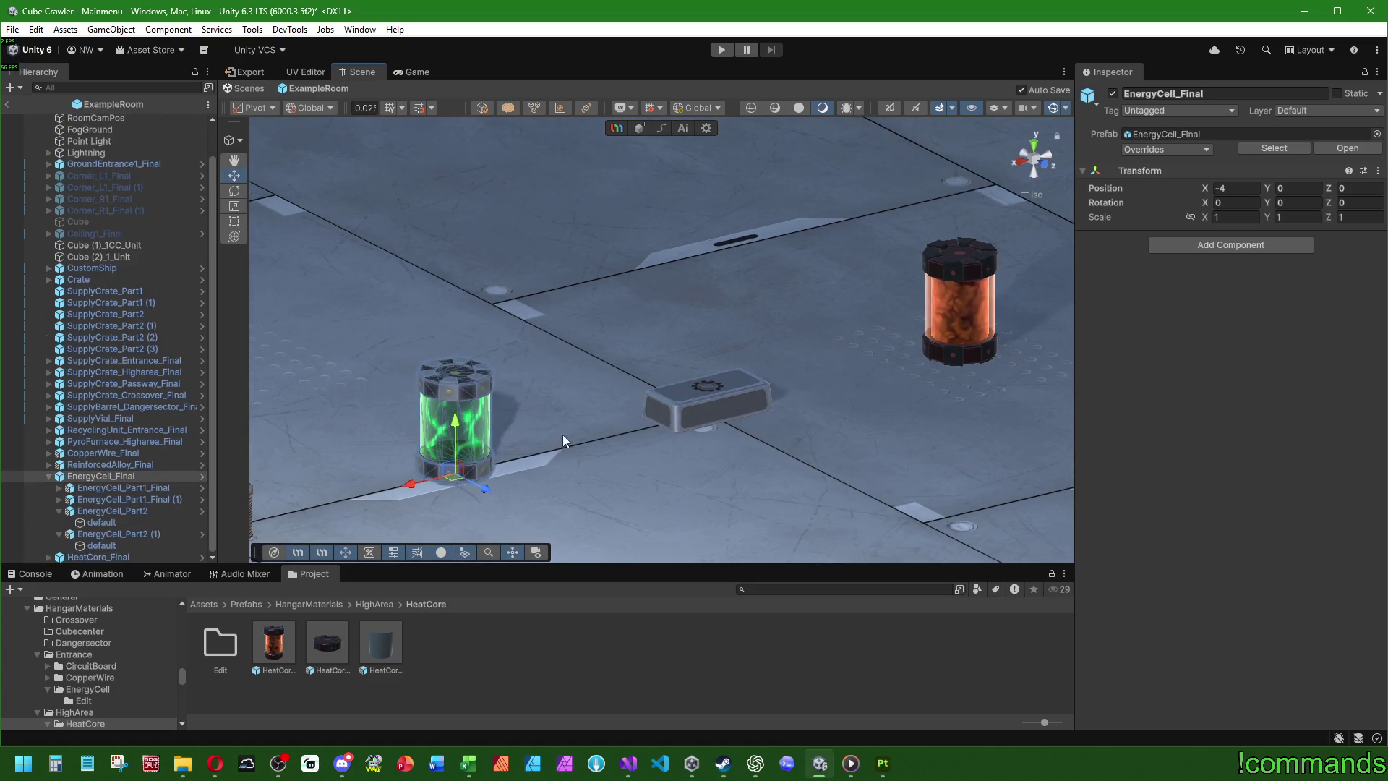
click(119, 496)
click(536, 663)
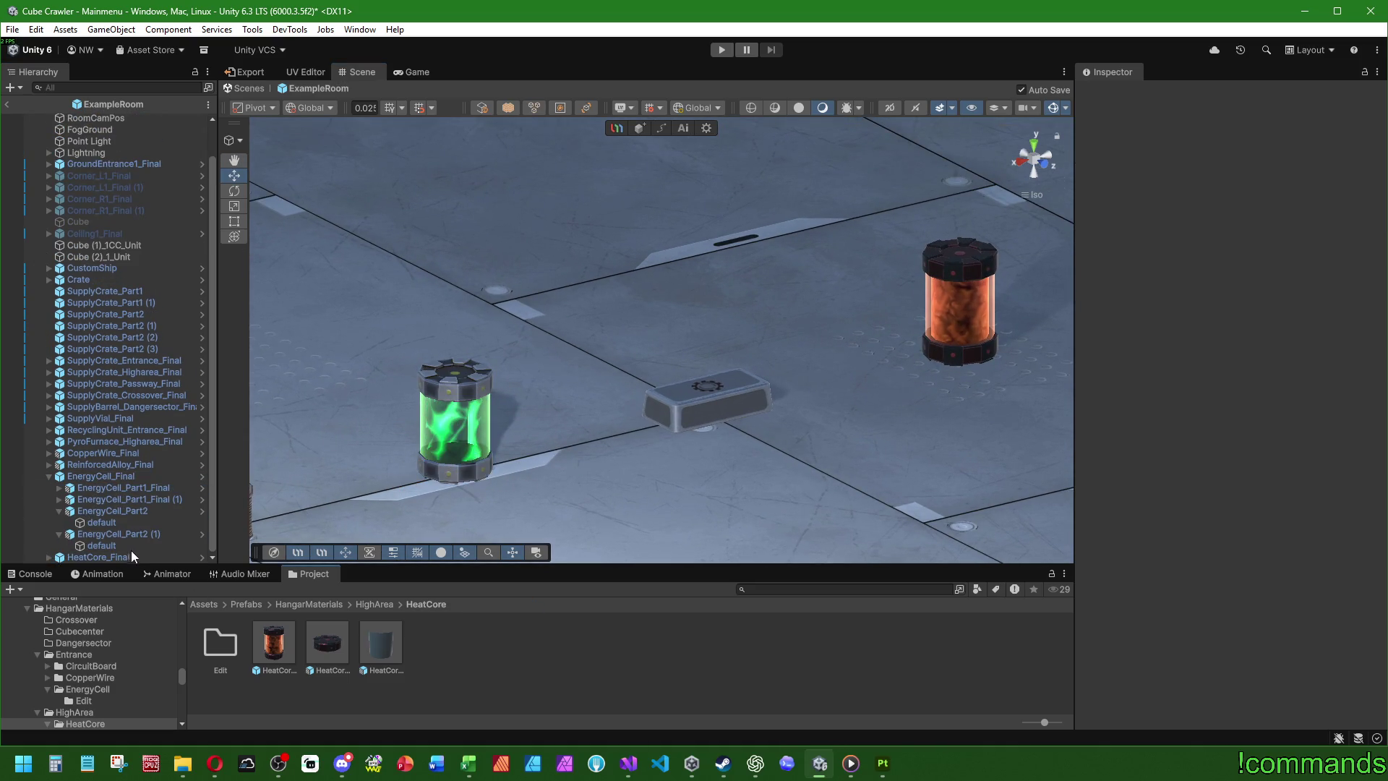
scroll(367, 453, up, 3)
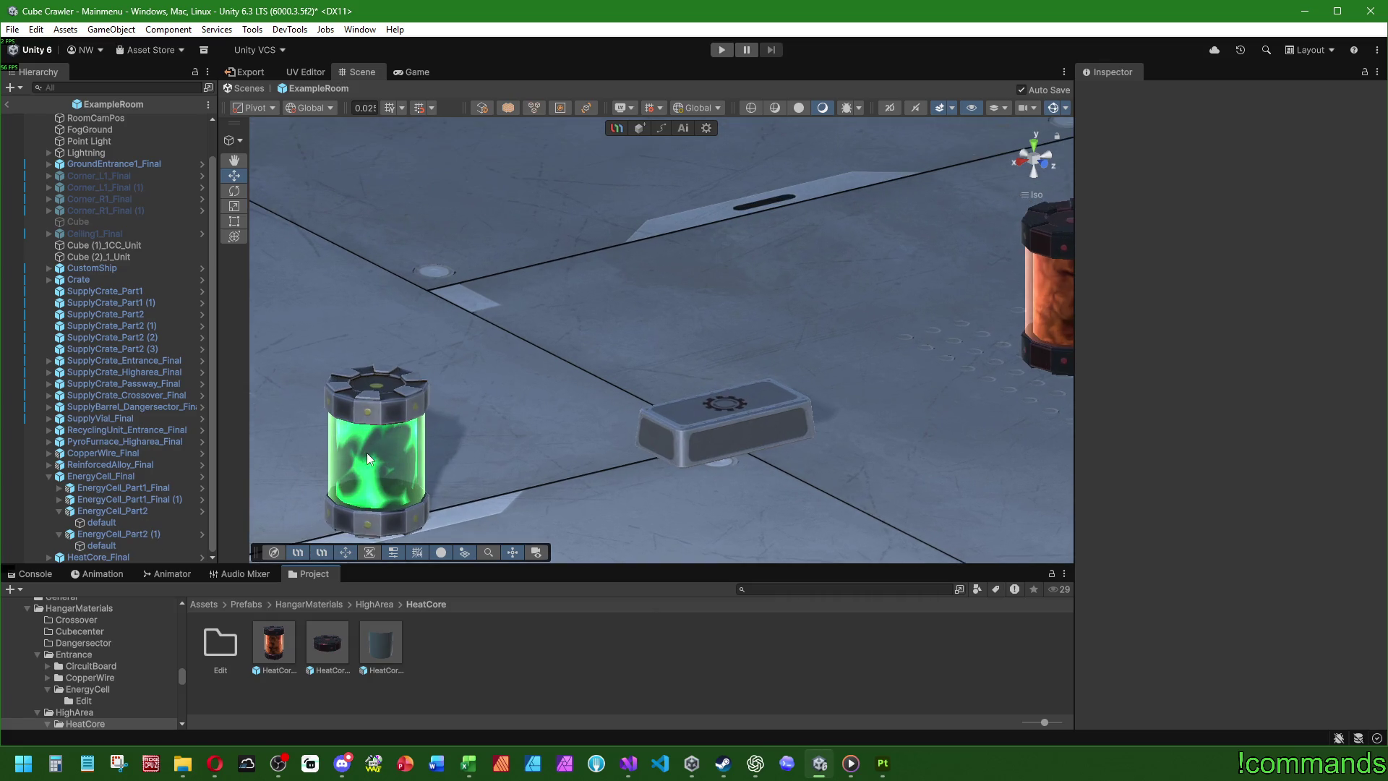
scroll(396, 427, down, 4)
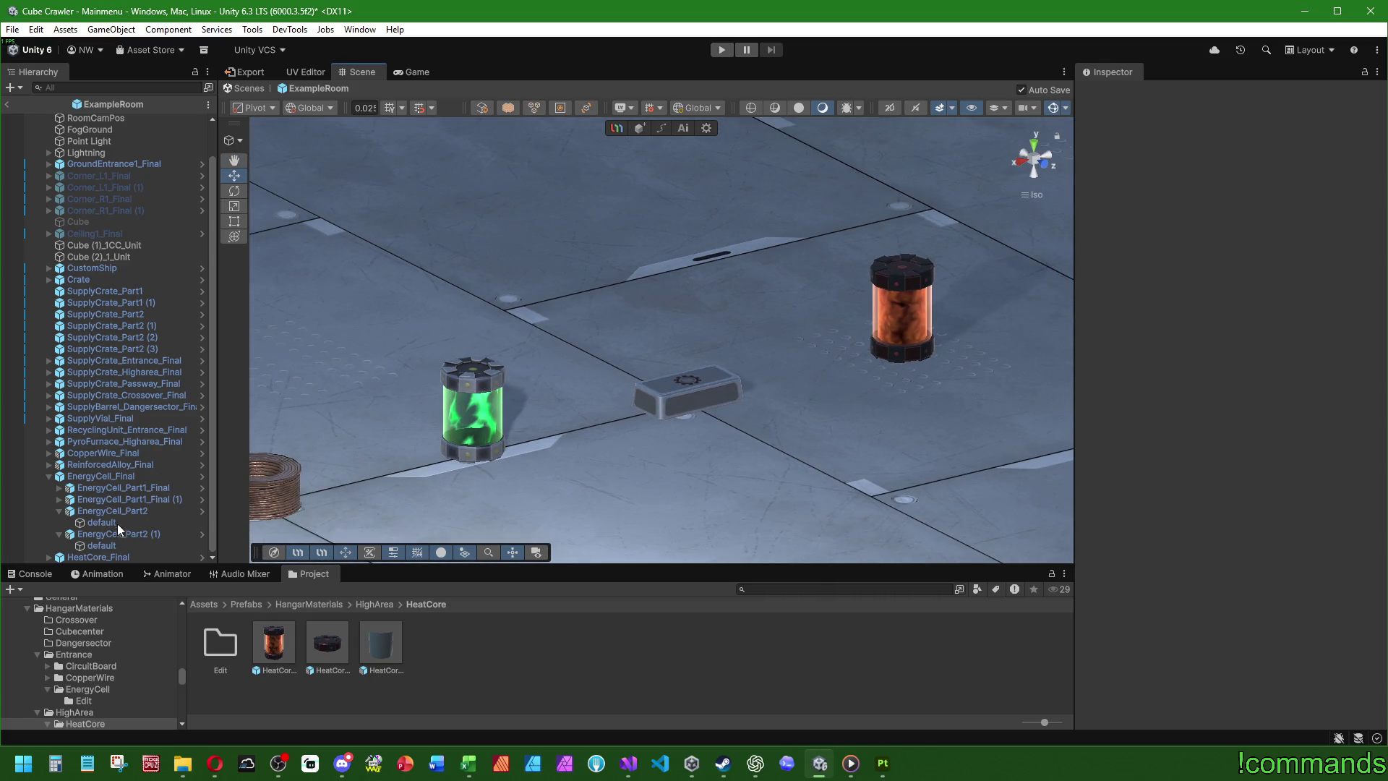
Step: Try smaller X and Z scales (0.4, 0.2) on EnergyCell_Part2 (1)'s glass core
click(111, 543)
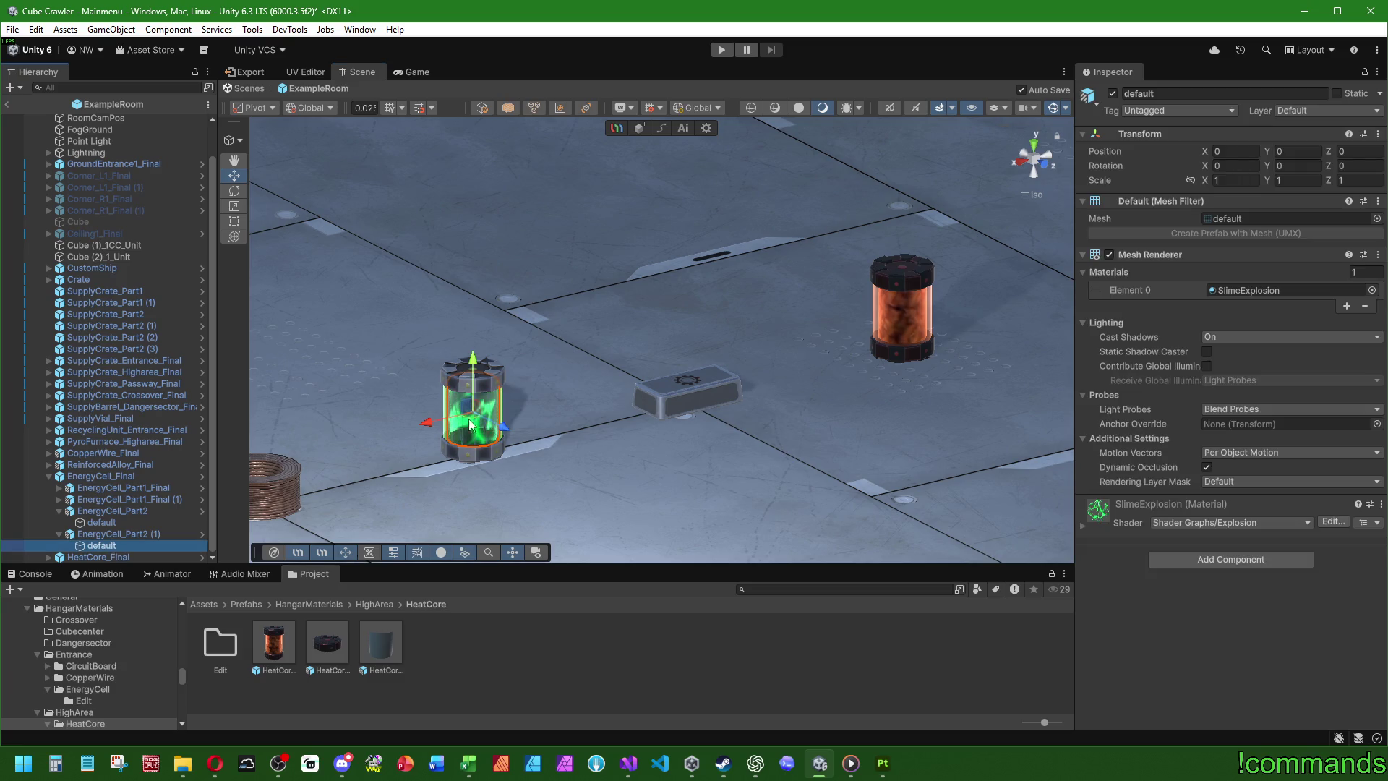
click(134, 534)
click(1349, 219)
text(0.4)
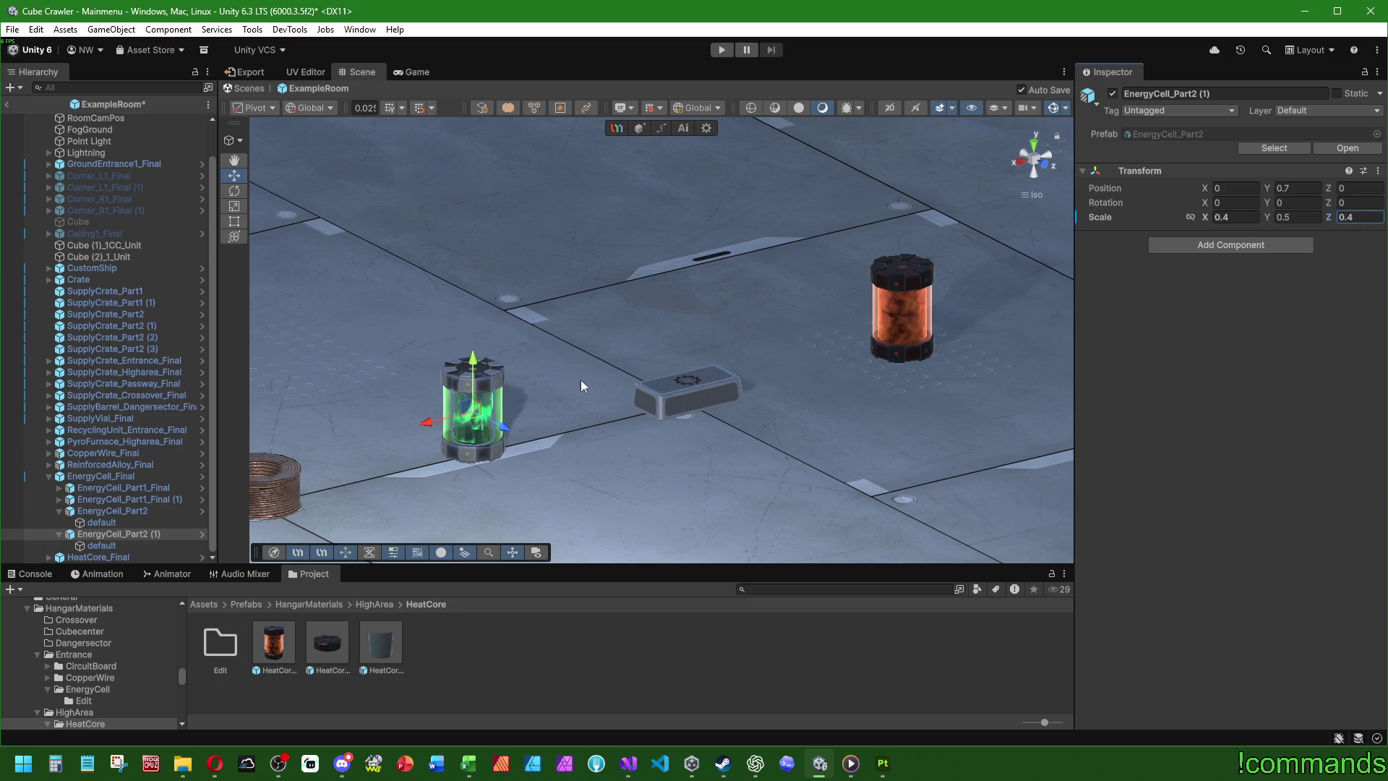
click(644, 391)
mouse_move(645, 391)
mouse_down()
mouse_move(655, 373)
mouse_move(721, 455)
mouse_up()
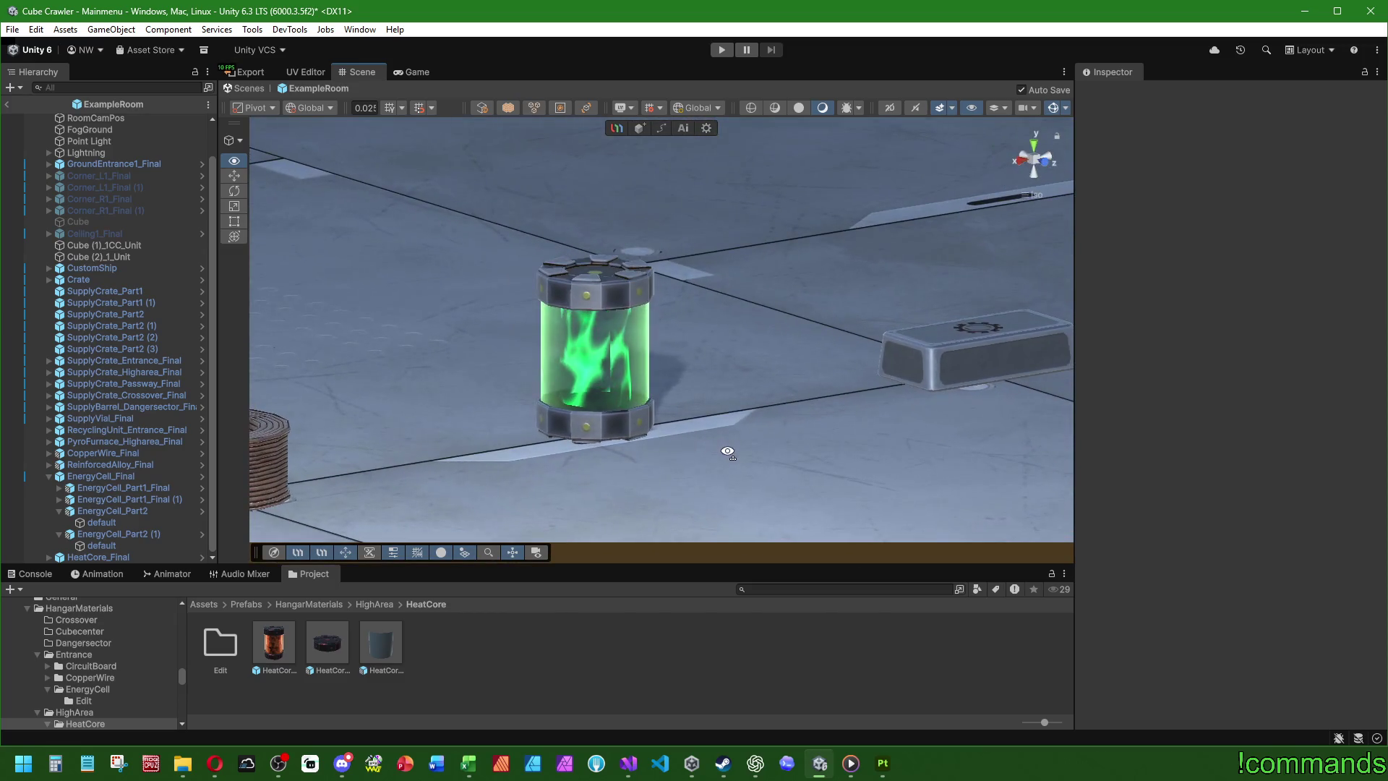
click(116, 534)
click(1235, 217)
text(0,2)
click(1352, 214)
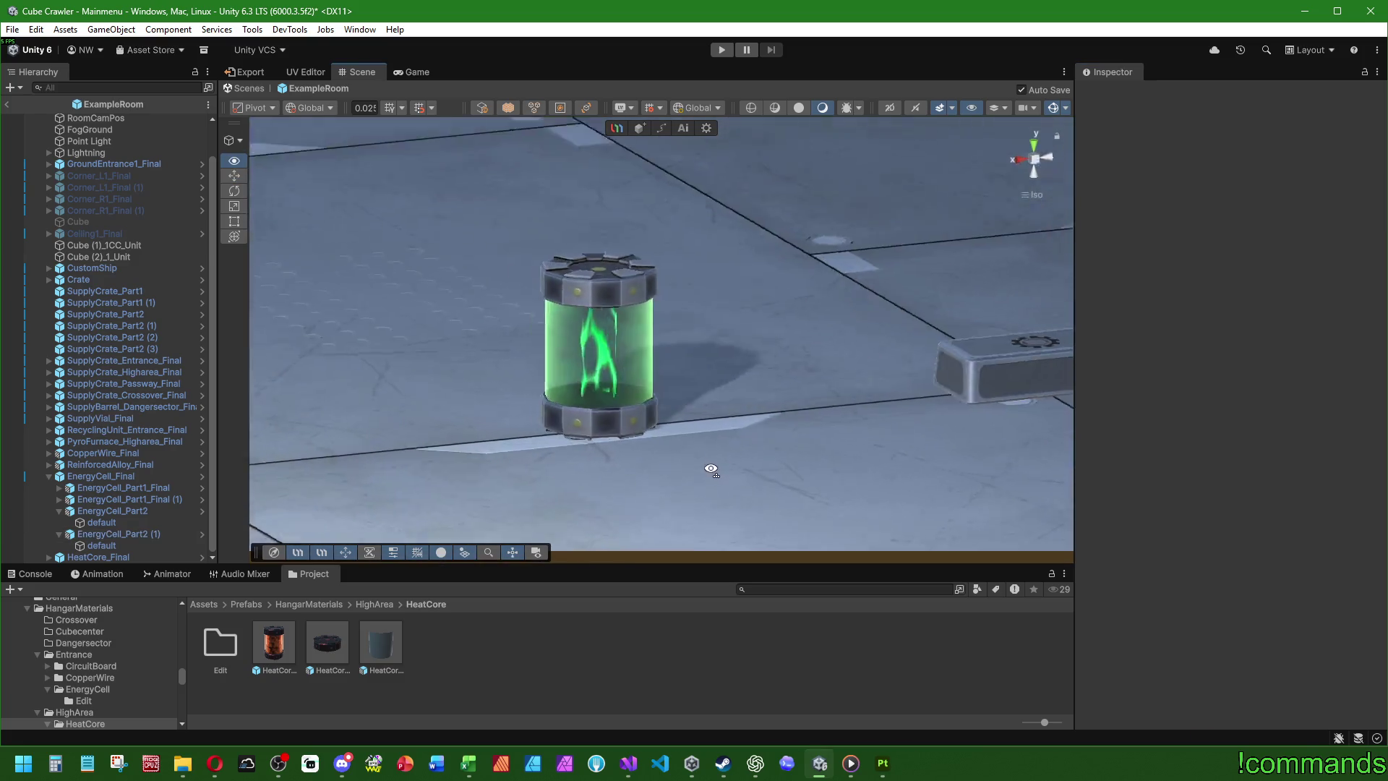
Step: Set EnergyCell_Part2 (1) Scale X and Z to 0.5 and recentre the view
click(564, 376)
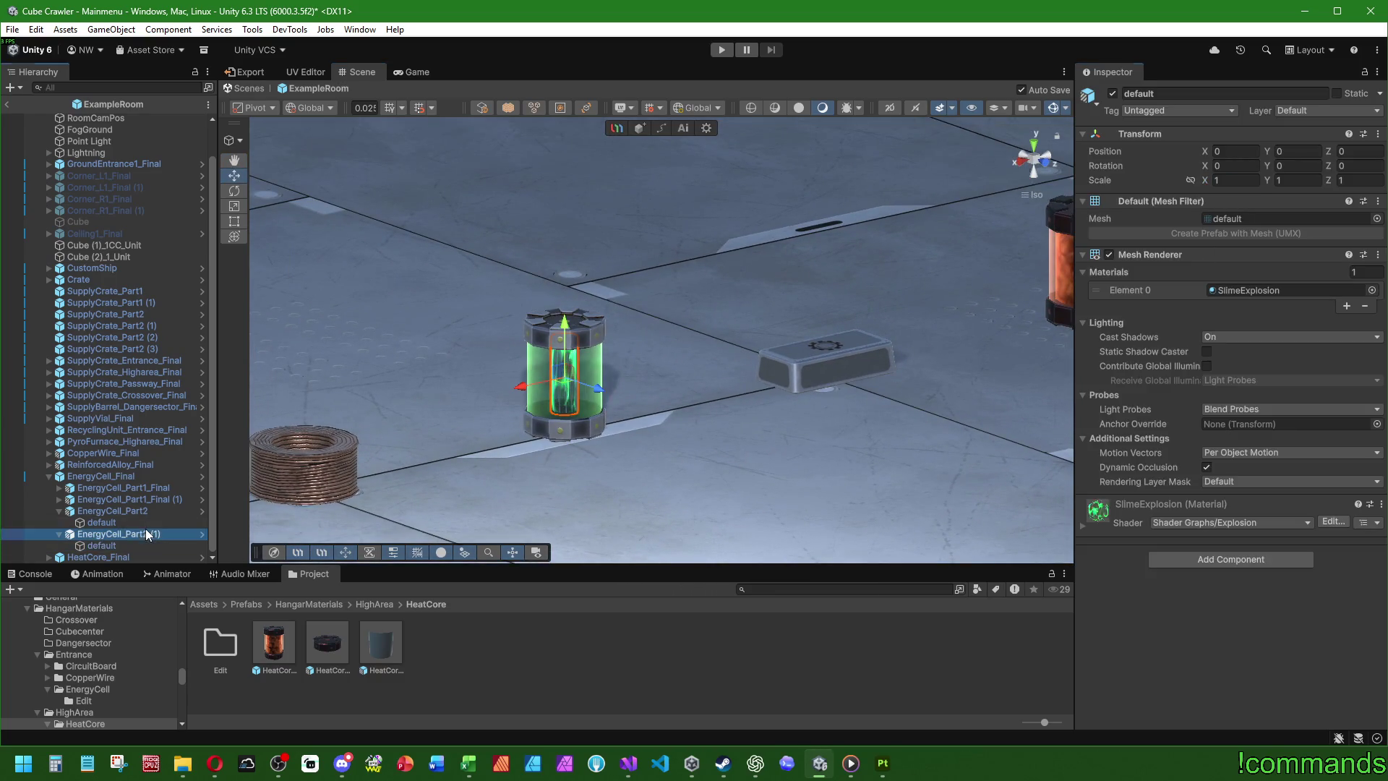
key(Left)
text(0.5)
key(Tab)
key(Tab)
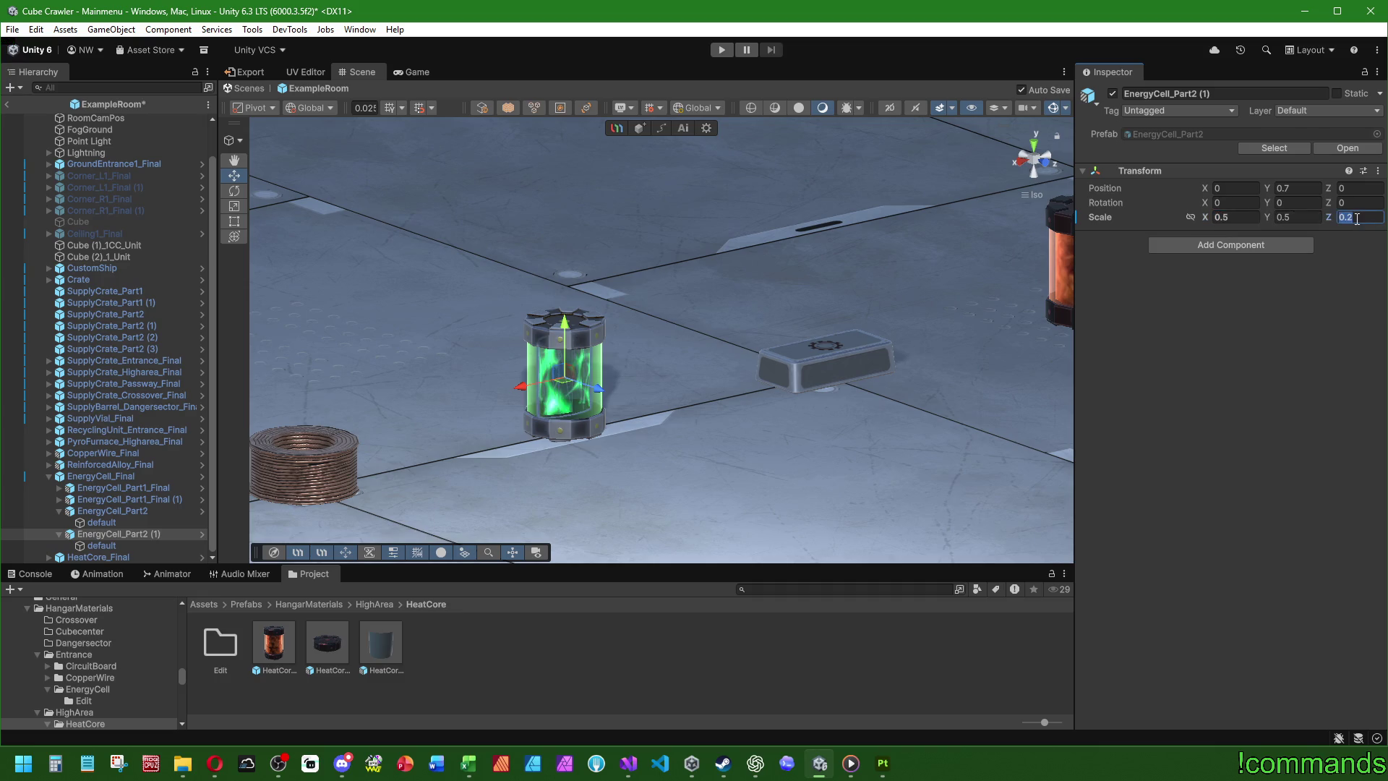
text(0.5)
click(610, 640)
drag(757, 462, 505, 511)
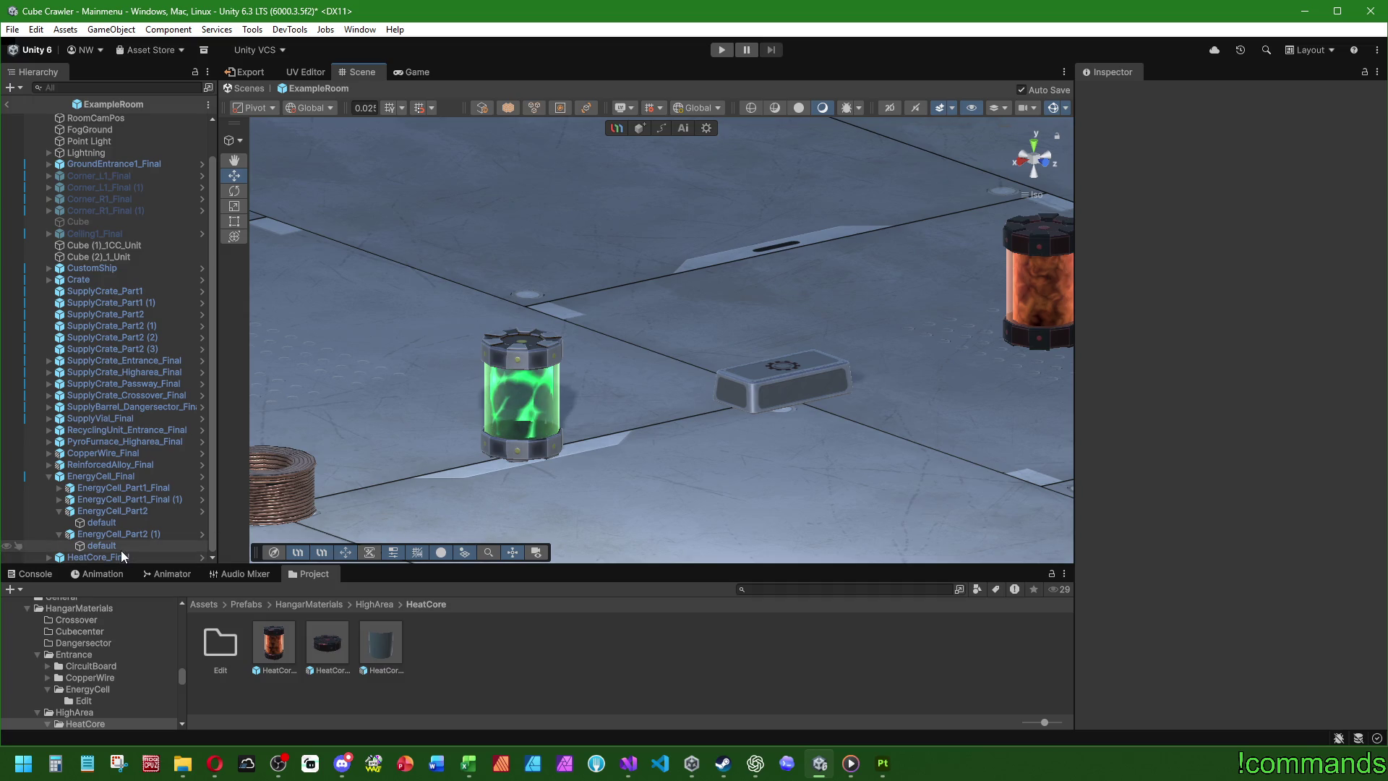
click(59, 511)
click(60, 533)
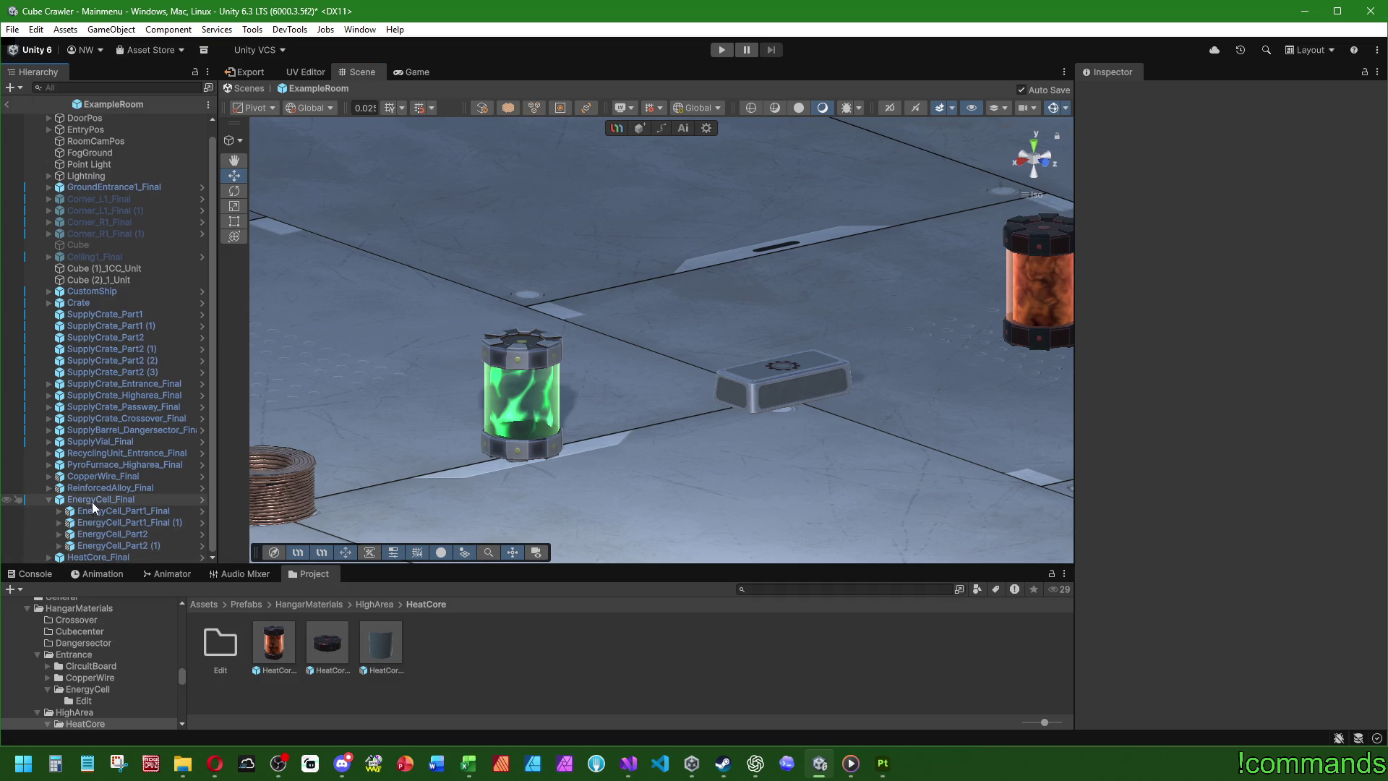
Step: Apply all overrides on EnergyCell_Final to its prefab
click(102, 499)
click(1190, 150)
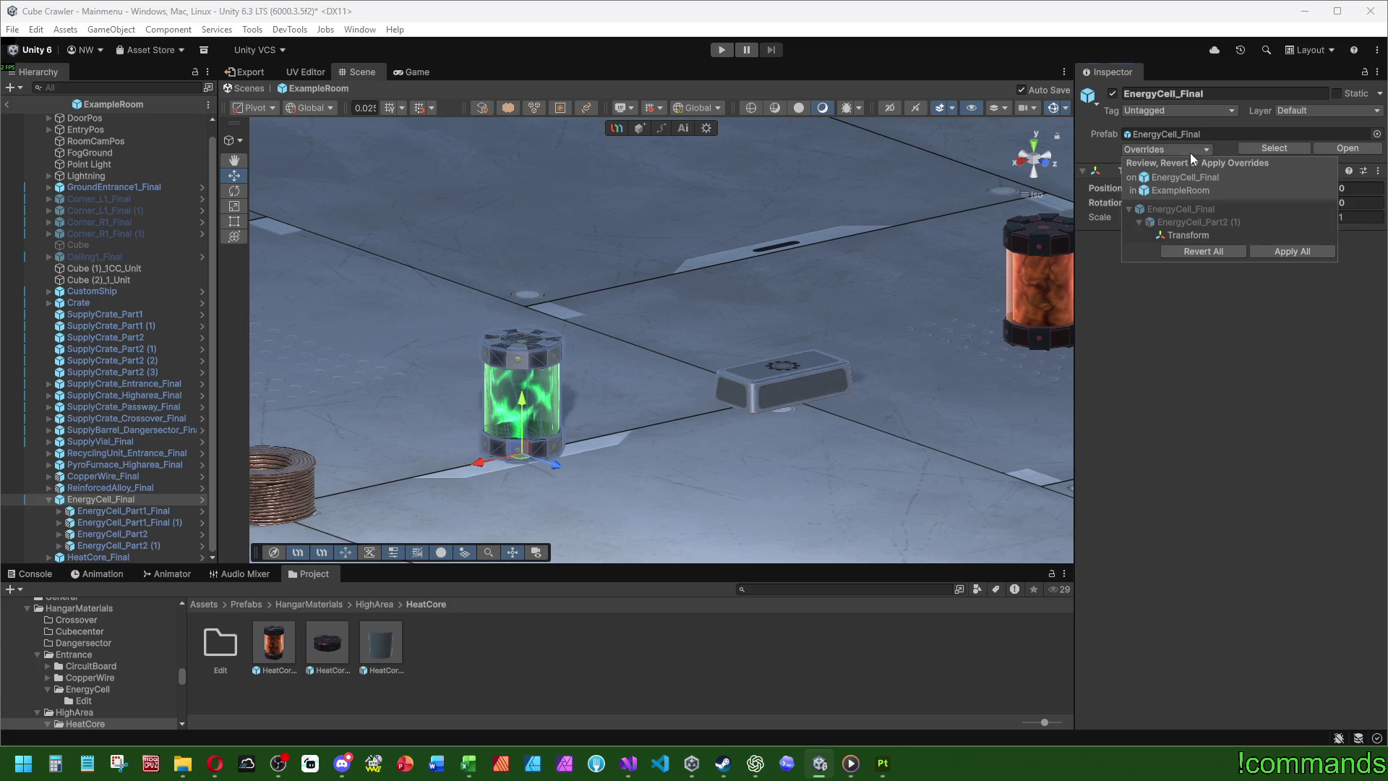
click(1262, 247)
Step: Set Scale X and Z to 0.8 on both EnergyCell_Part1_Final pieces
click(131, 511)
mouse_move(434, 427)
mouse_down()
mouse_move(792, 362)
mouse_move(1000, 215)
mouse_up()
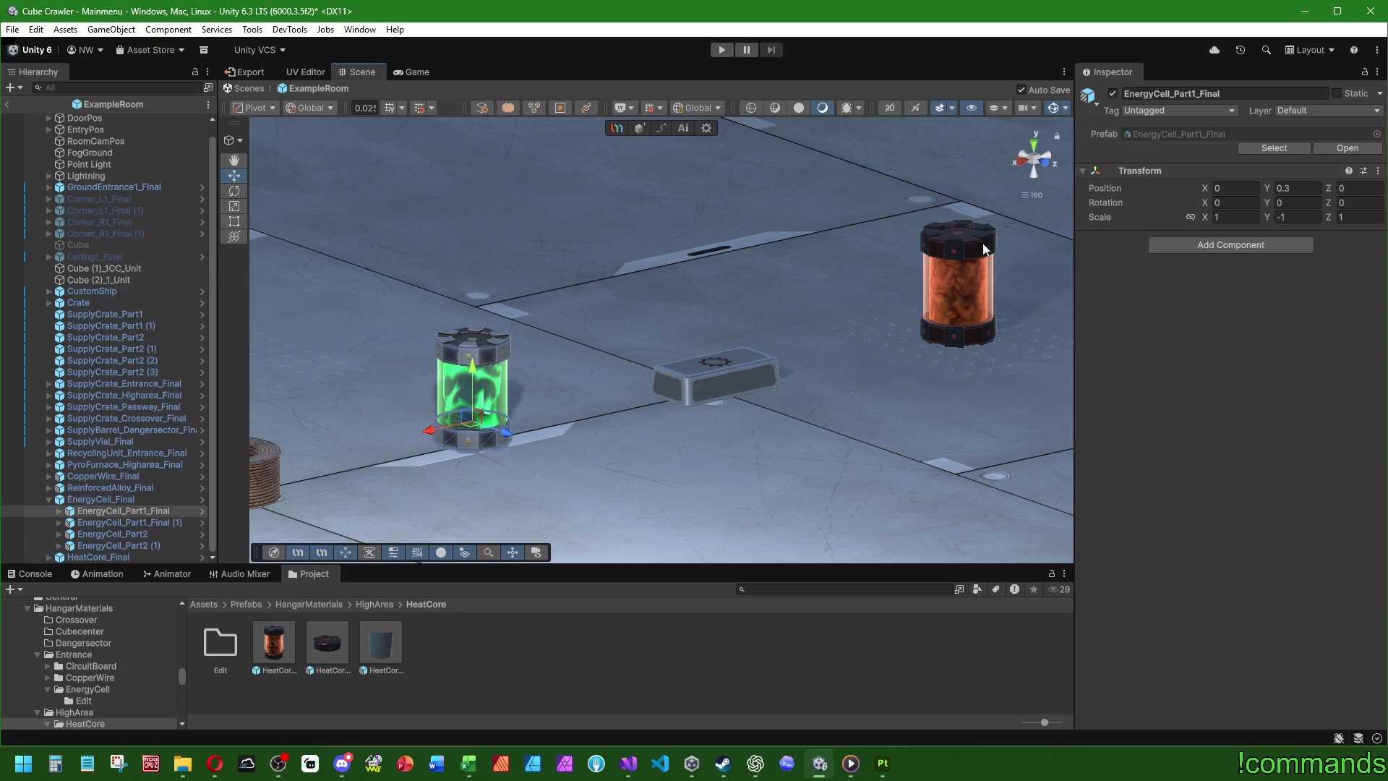
click(127, 510)
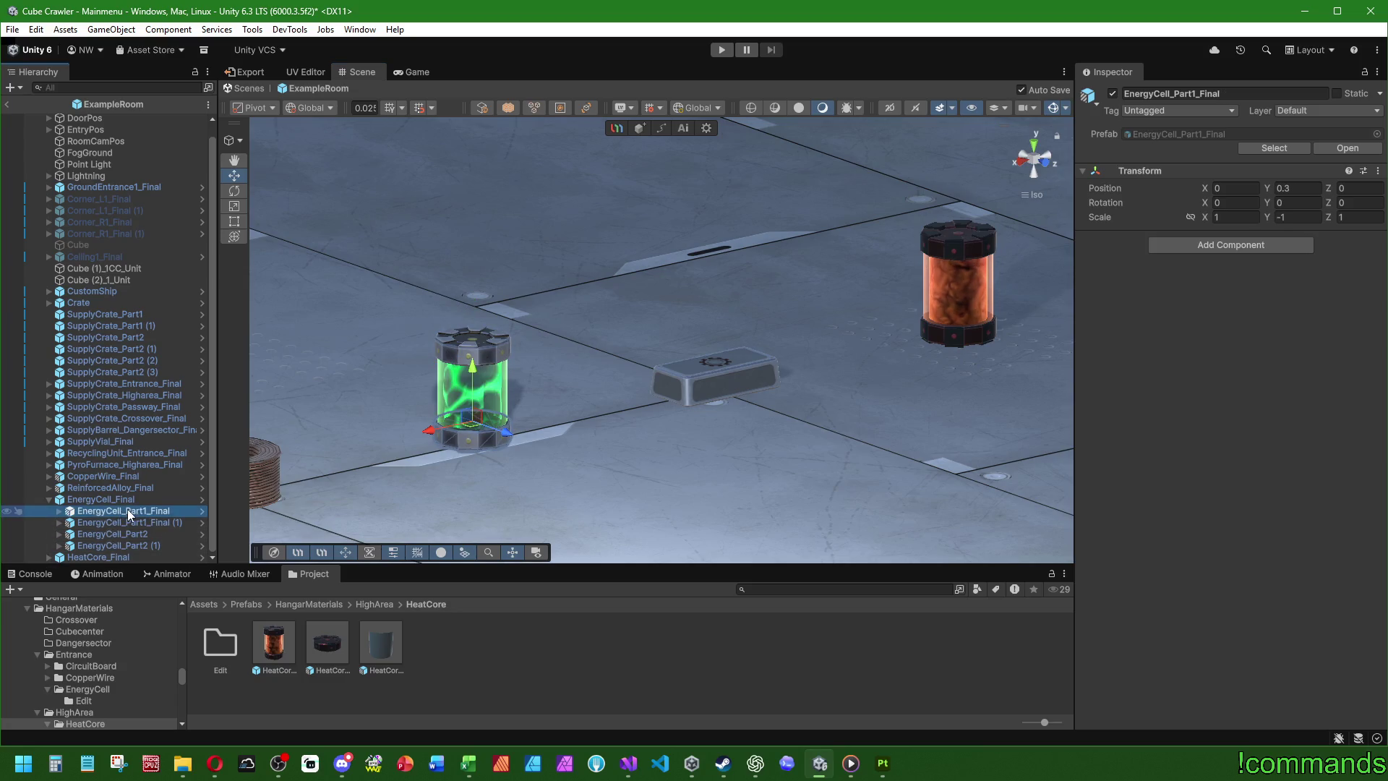
click(1244, 218)
text(0.8)
click(1339, 219)
text(0.8)
click(84, 525)
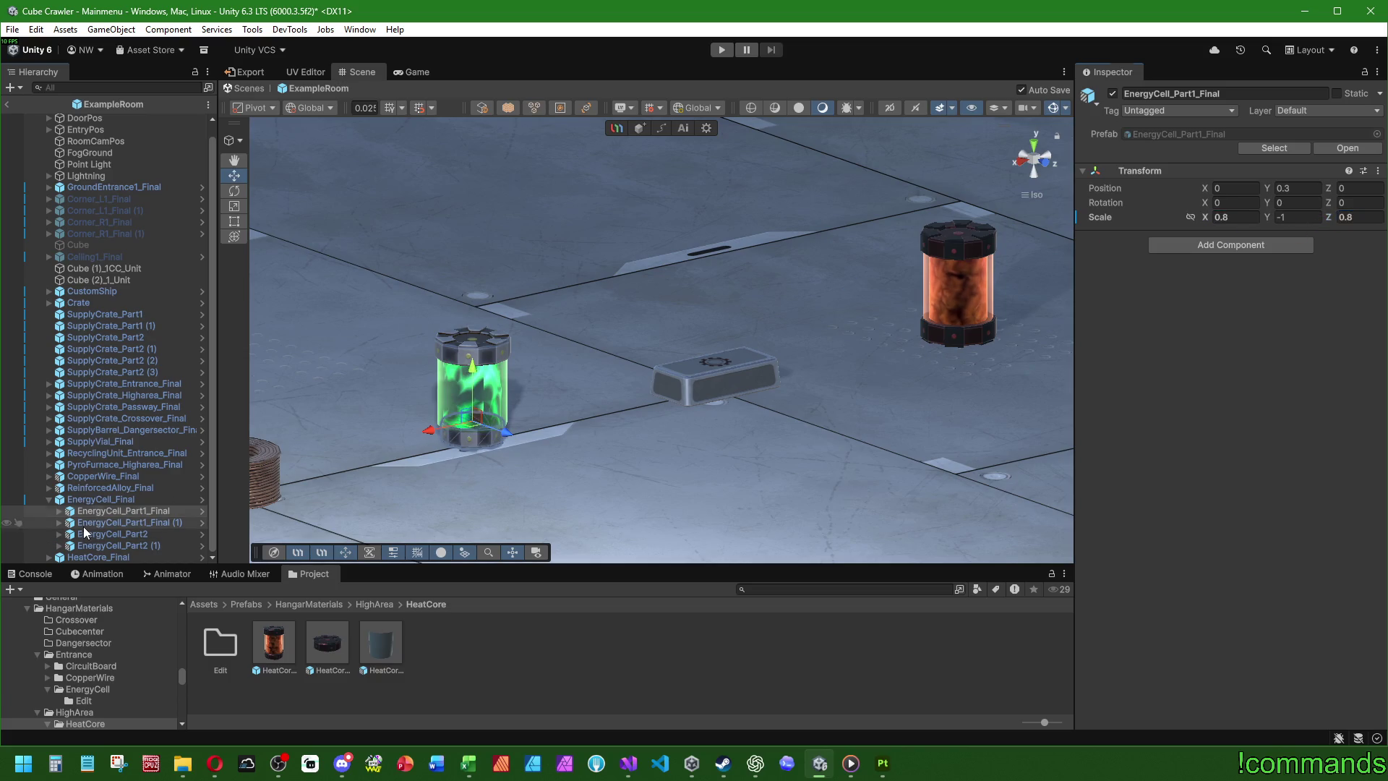
click(1233, 217)
text(0.8)
click(1359, 217)
text(0.8)
Step: Set EnergyCell_Part2's Scale X and Z to 0.4, then widen to 0.45
scroll(517, 401, up, 2)
scroll(516, 395, up, 3)
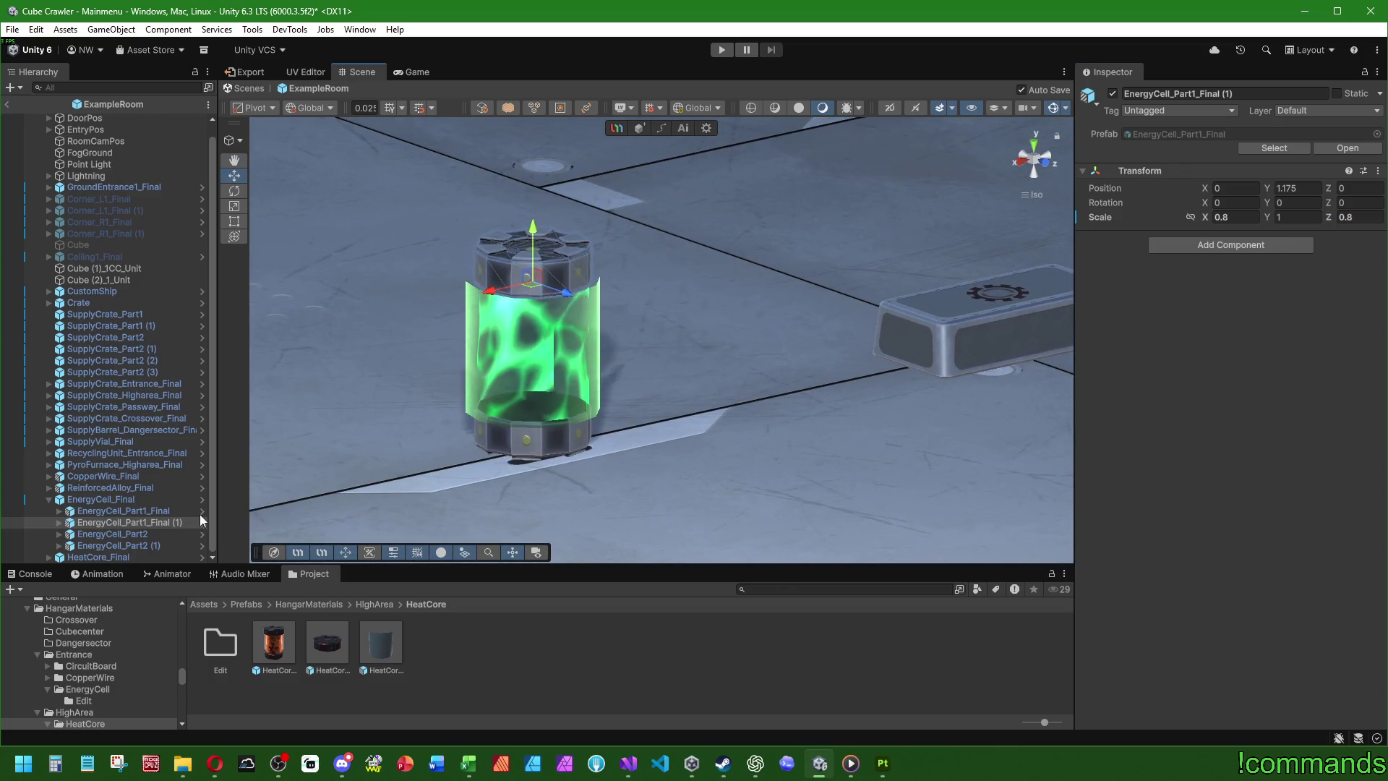
click(124, 534)
click(1233, 217)
text(0.4)
click(1346, 217)
text(0.4)
key(Return)
drag(1329, 217, 1343, 220)
click(1337, 219)
text(0.45)
click(1246, 217)
text(0.45)
key(Return)
Step: Check EnergyCell_Part2 (1)'s Z scale, then orbit to look across the room
click(124, 548)
click(1353, 217)
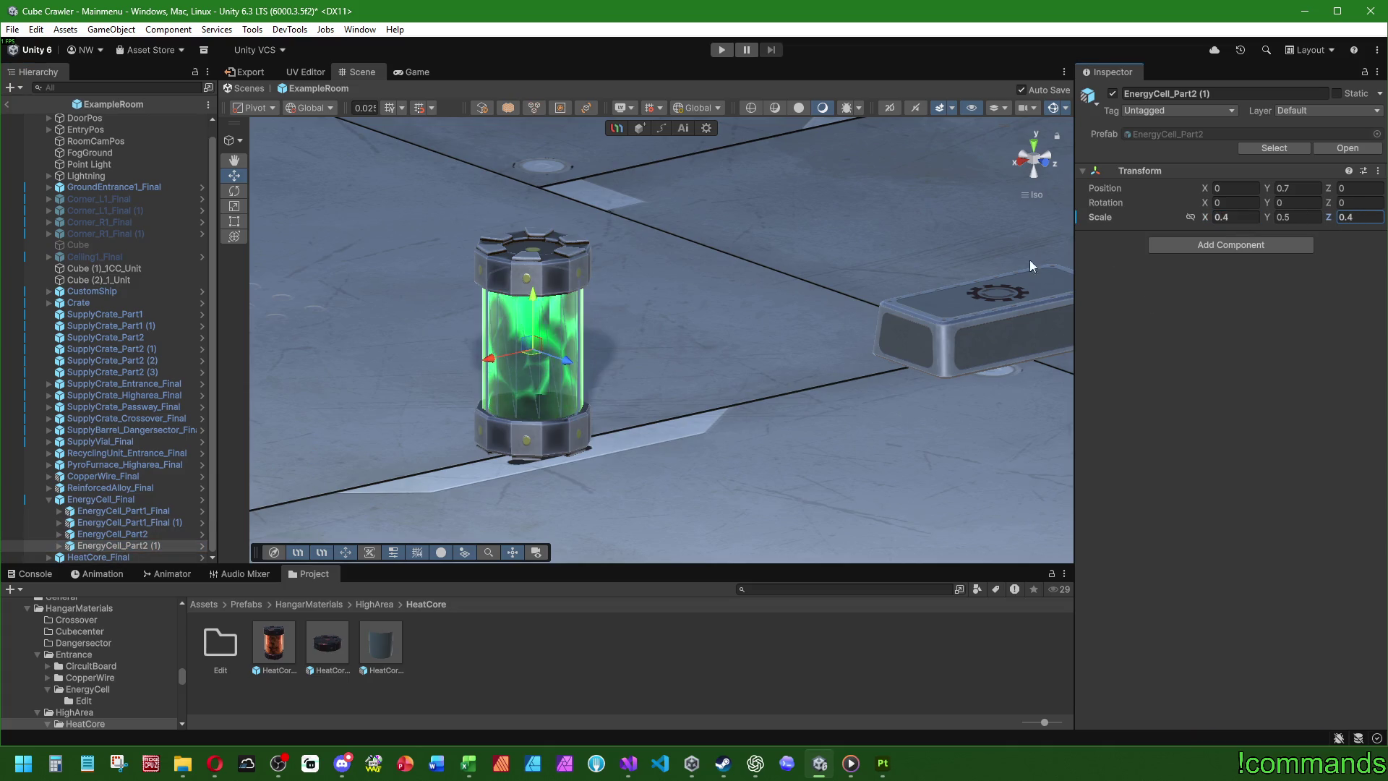
click(605, 626)
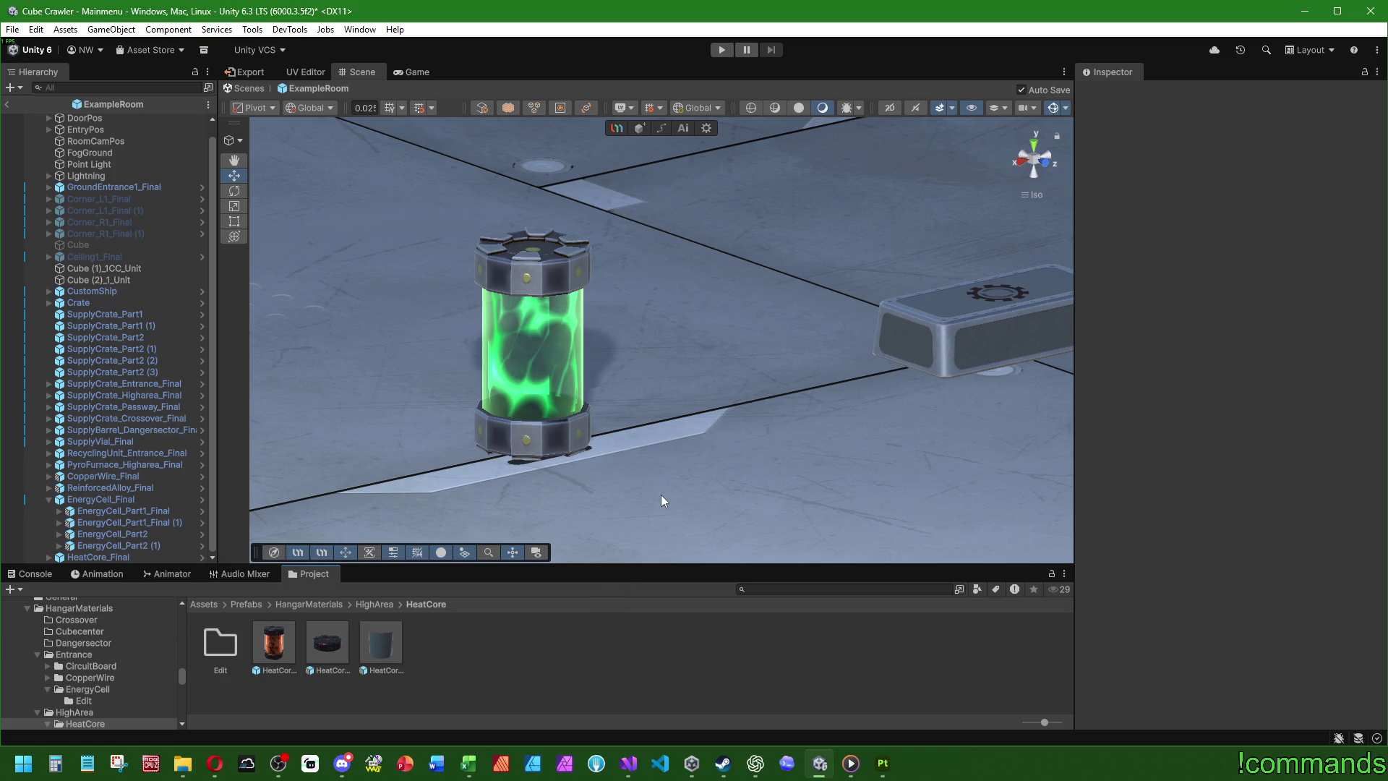
scroll(661, 495, down, 5)
scroll(610, 437, down, 5)
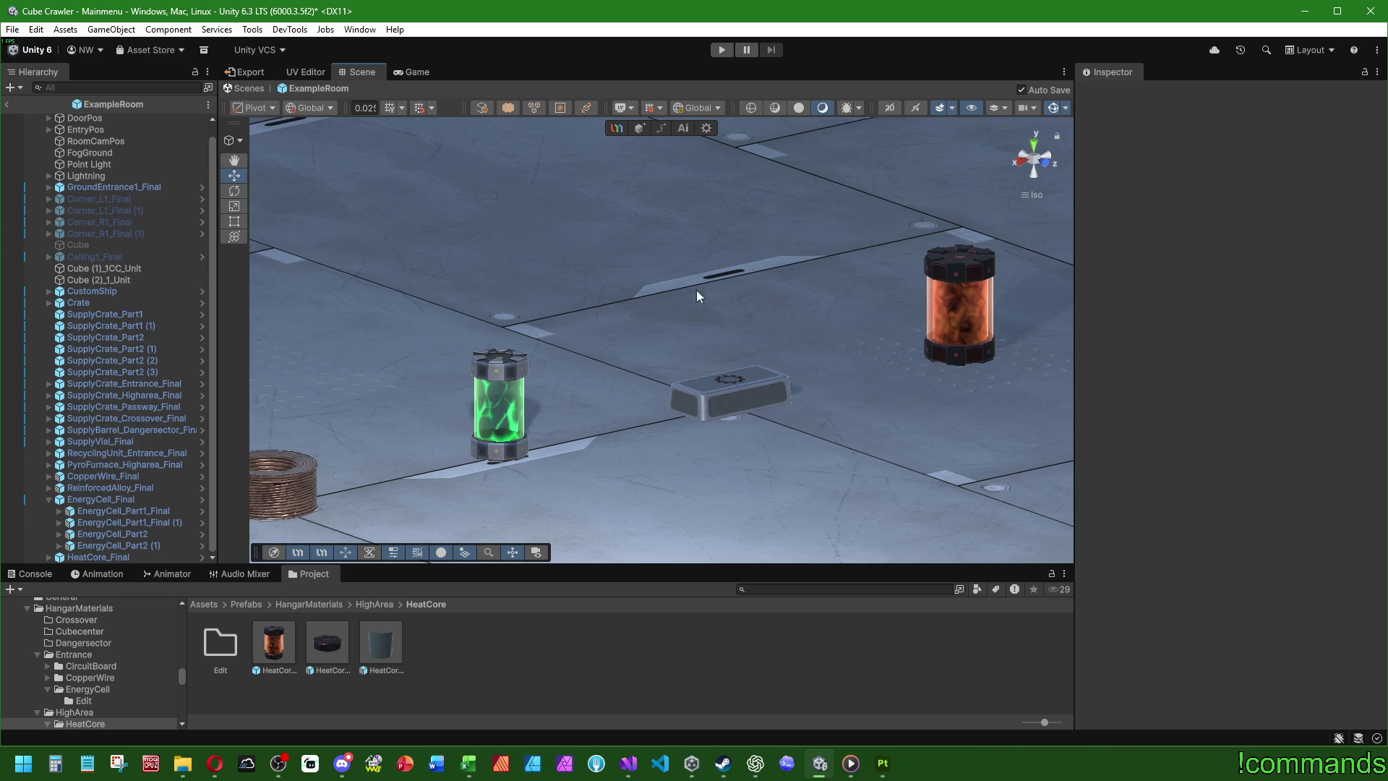
mouse_move(672, 367)
mouse_down()
mouse_move(694, 340)
mouse_move(662, 367)
mouse_up()
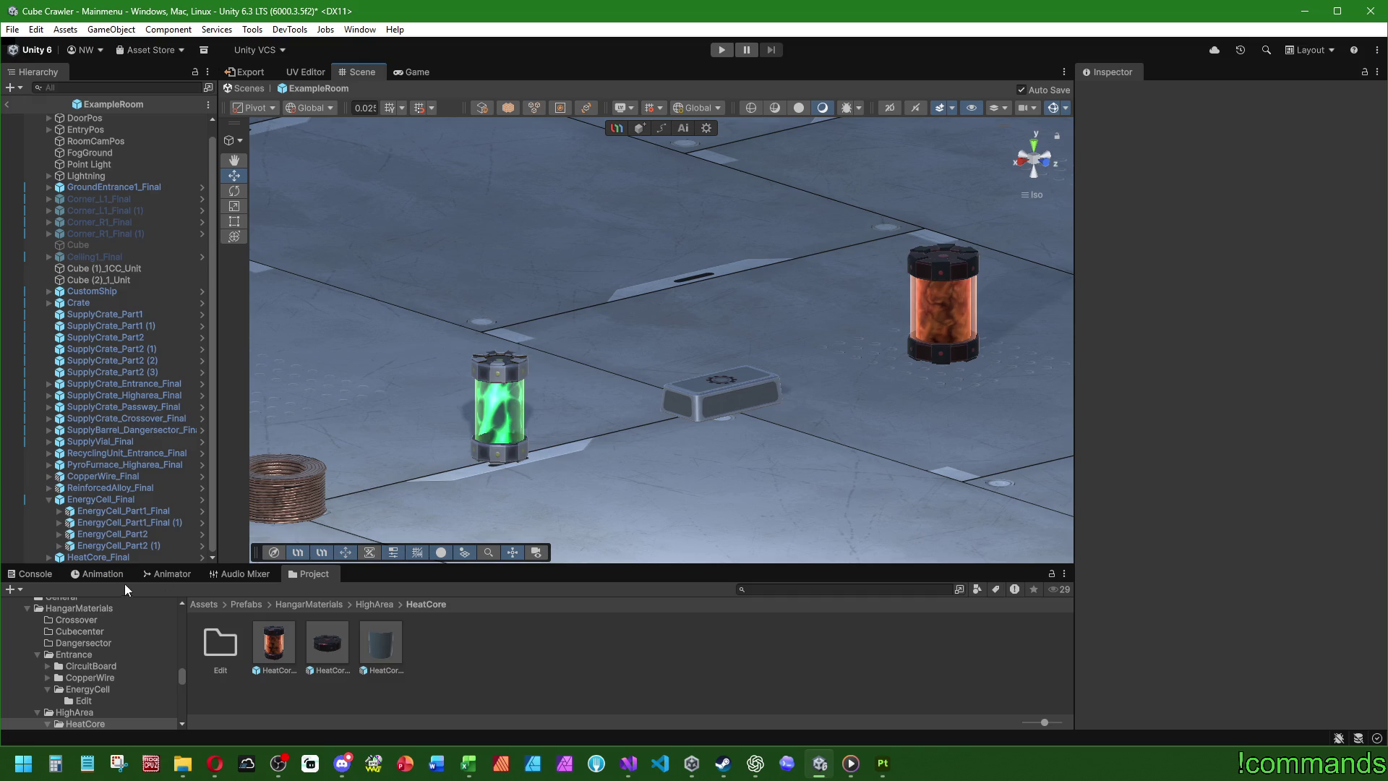
Step: Set EnergyCell_Part2 (1) Scale X to 0.35 and view it from a low side angle
click(133, 543)
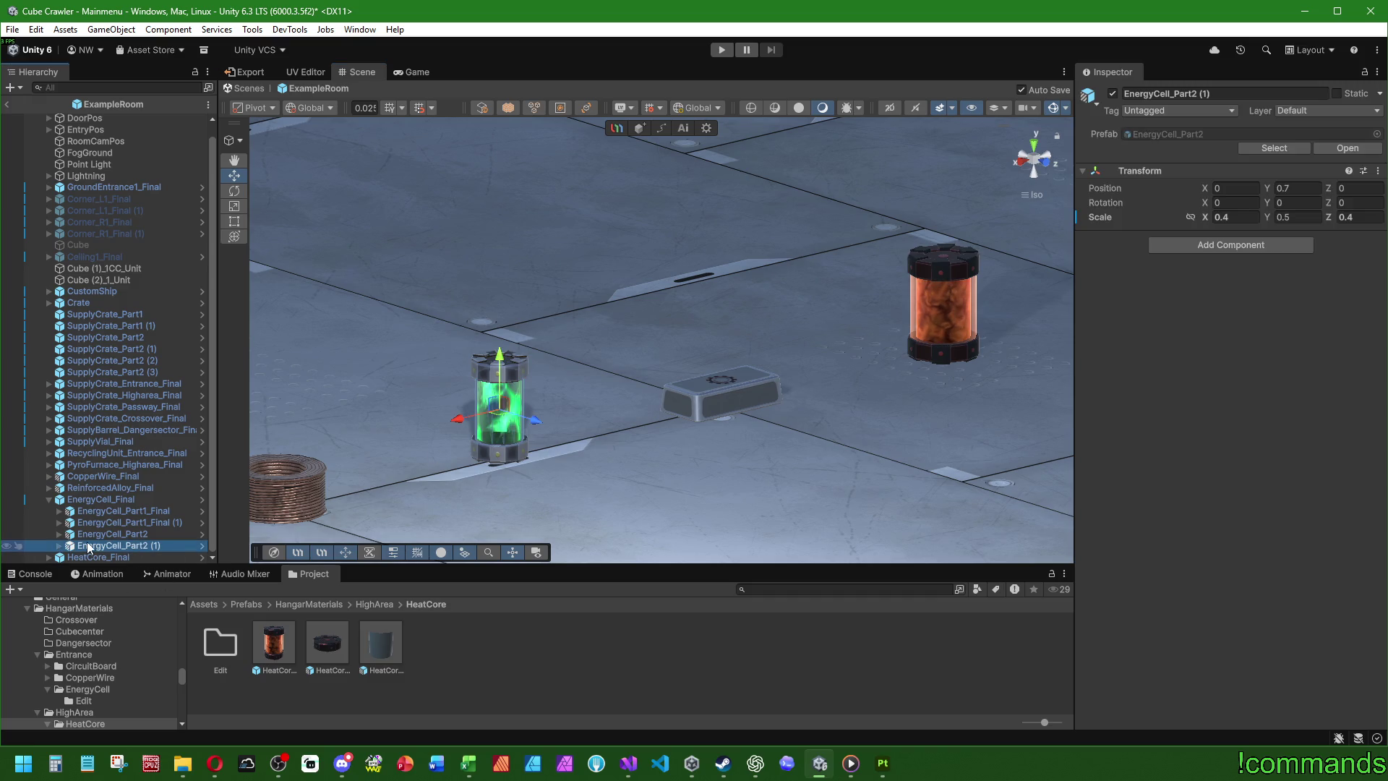
click(1245, 220)
text(0,635)
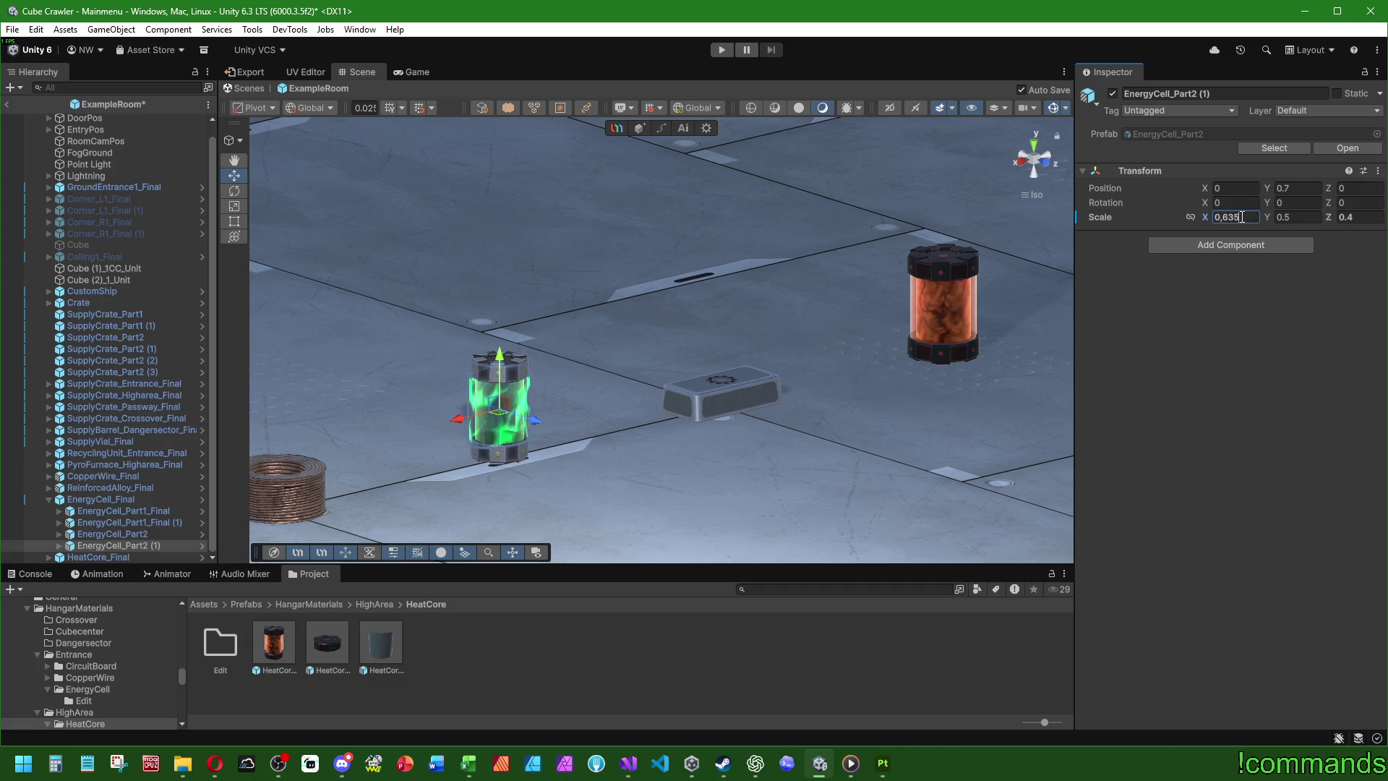
click(1244, 220)
text(0,35)
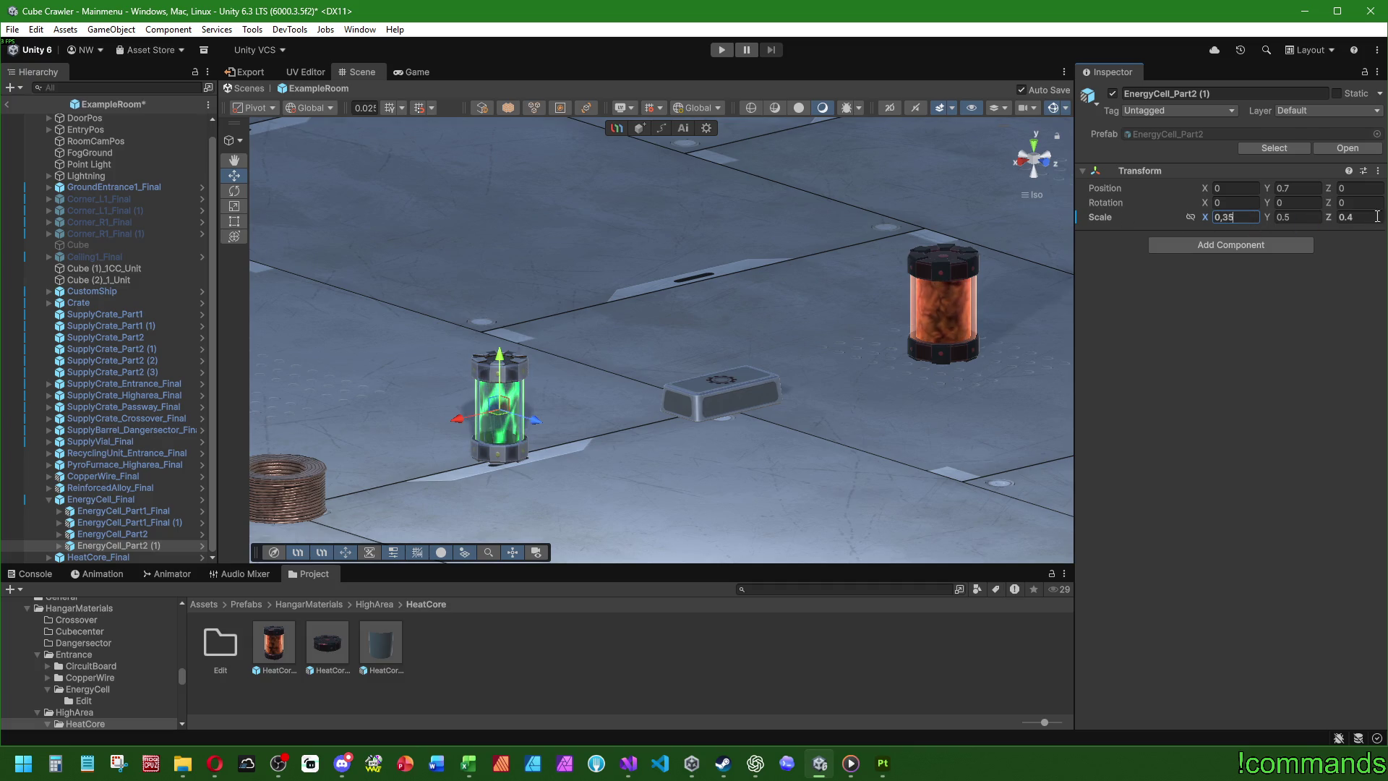
click(659, 429)
drag(659, 430, 644, 432)
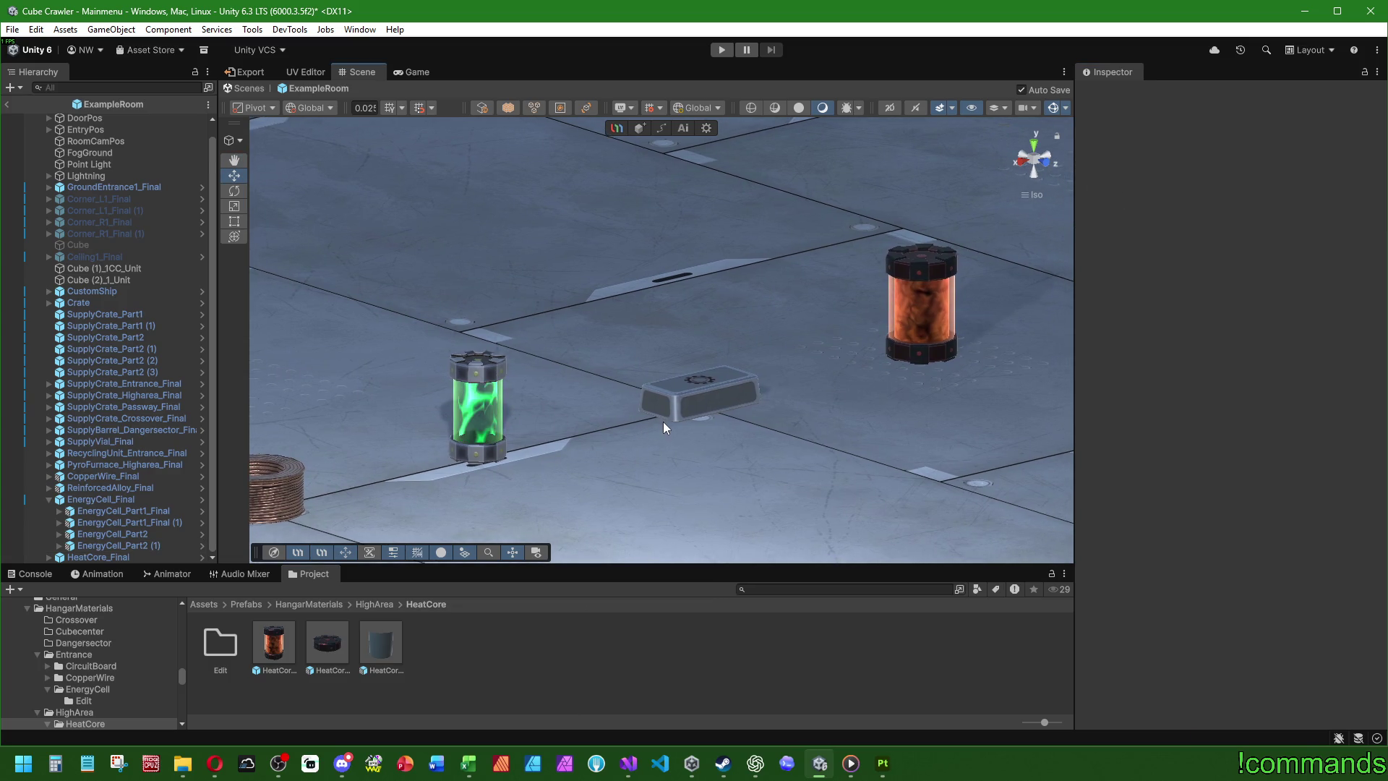
scroll(748, 298, down, 2)
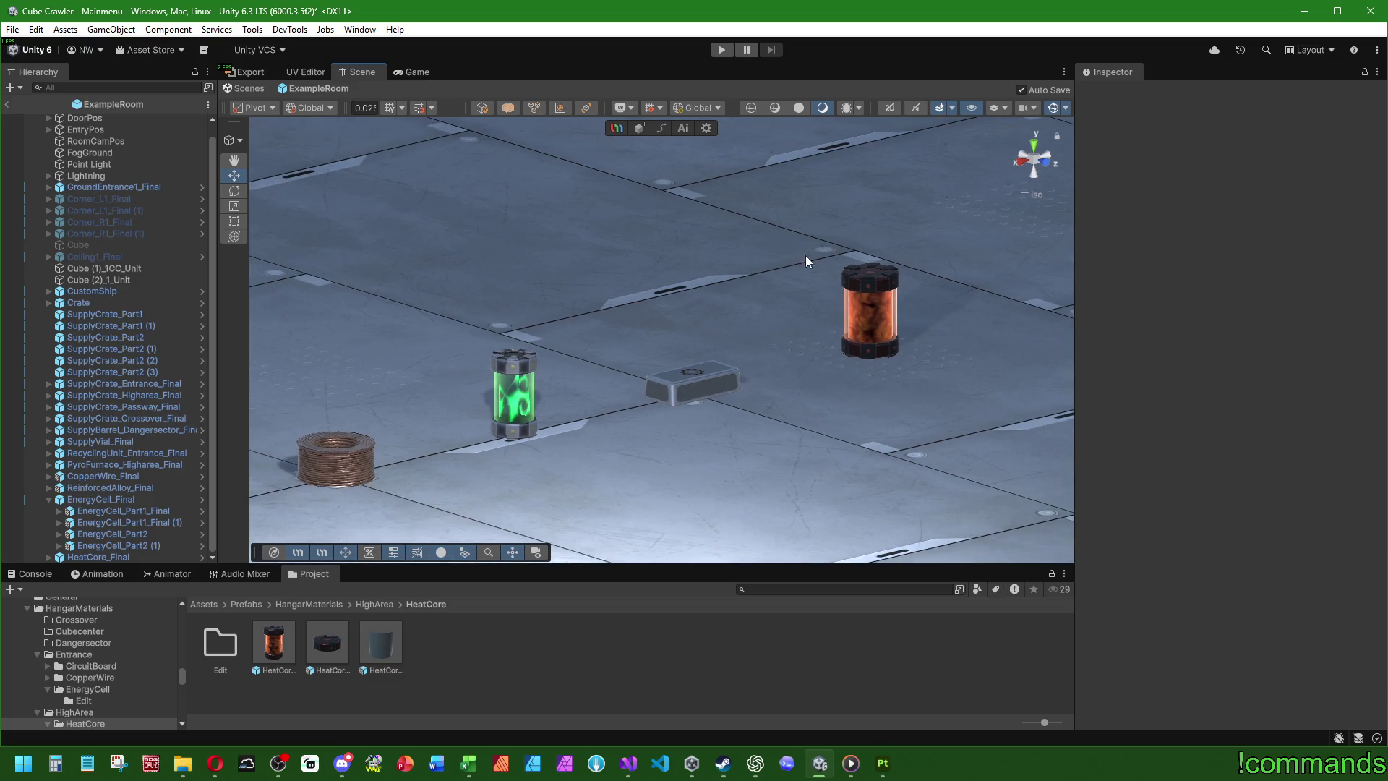
mouse_move(753, 232)
mouse_down()
mouse_move(695, 220)
mouse_move(775, 269)
mouse_move(768, 351)
mouse_move(849, 322)
mouse_move(933, 337)
mouse_move(936, 180)
mouse_up()
scroll(509, 436, up, 3)
scroll(509, 436, down, 2)
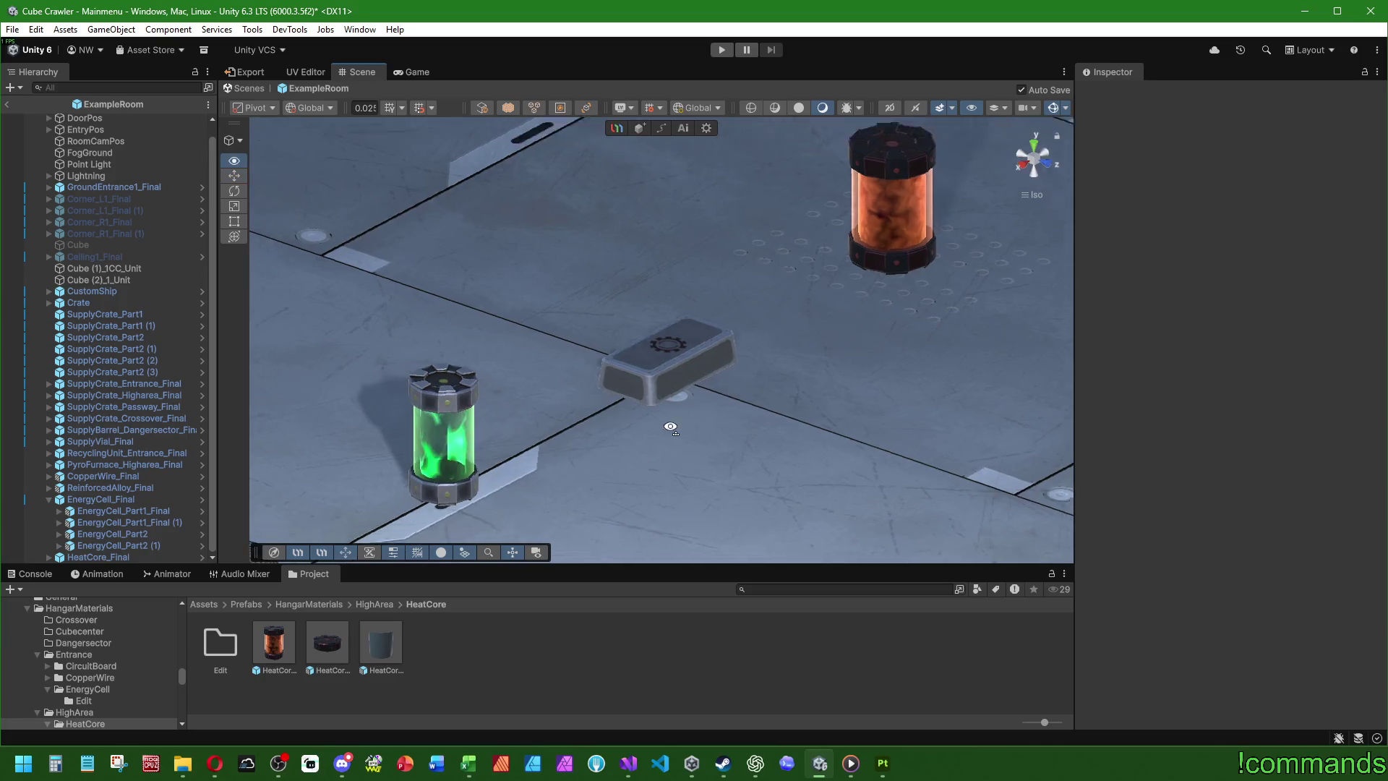
Step: Set Position Y to 0.6 on both EnergyCell_Part2 cylinders
click(141, 546)
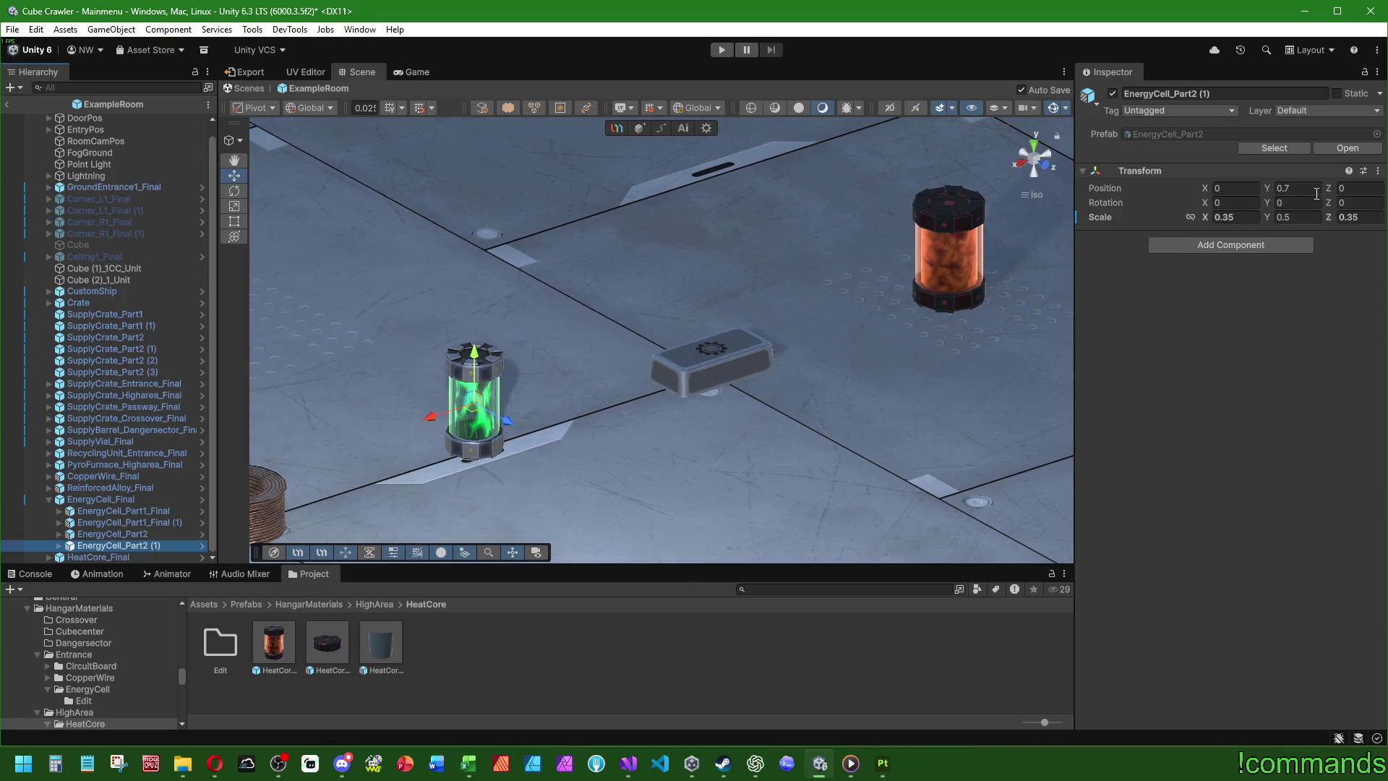
click(1315, 190)
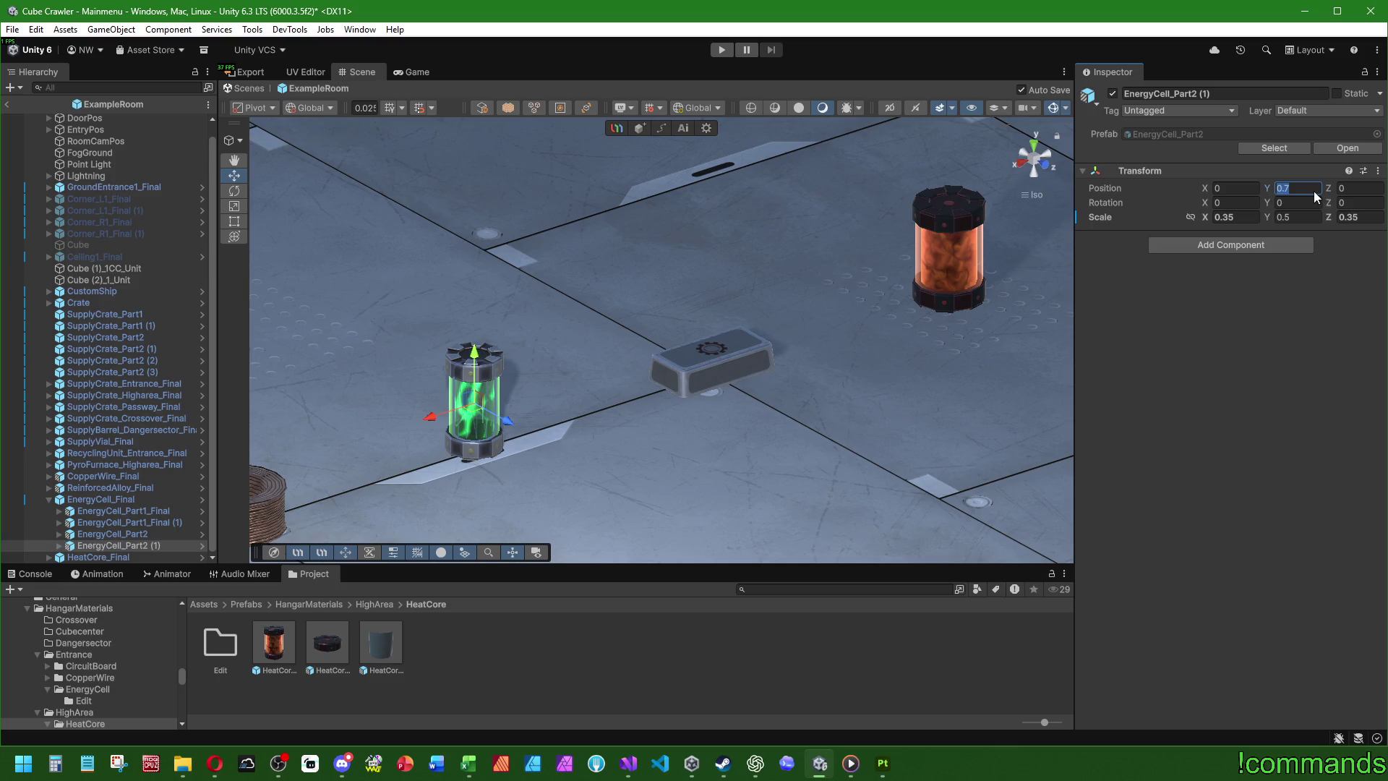
text(0,6)
click(112, 533)
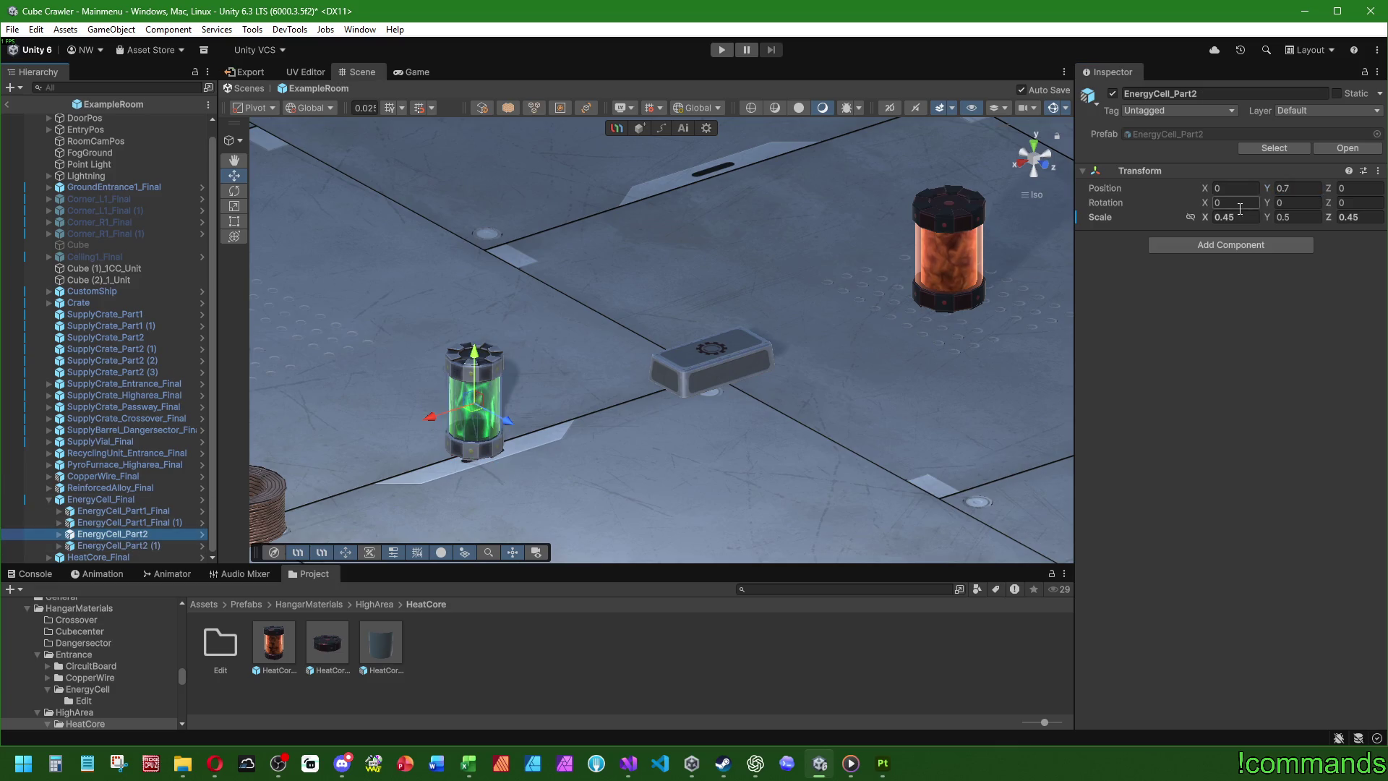
double_click(1311, 190)
text(0.6)
key(Return)
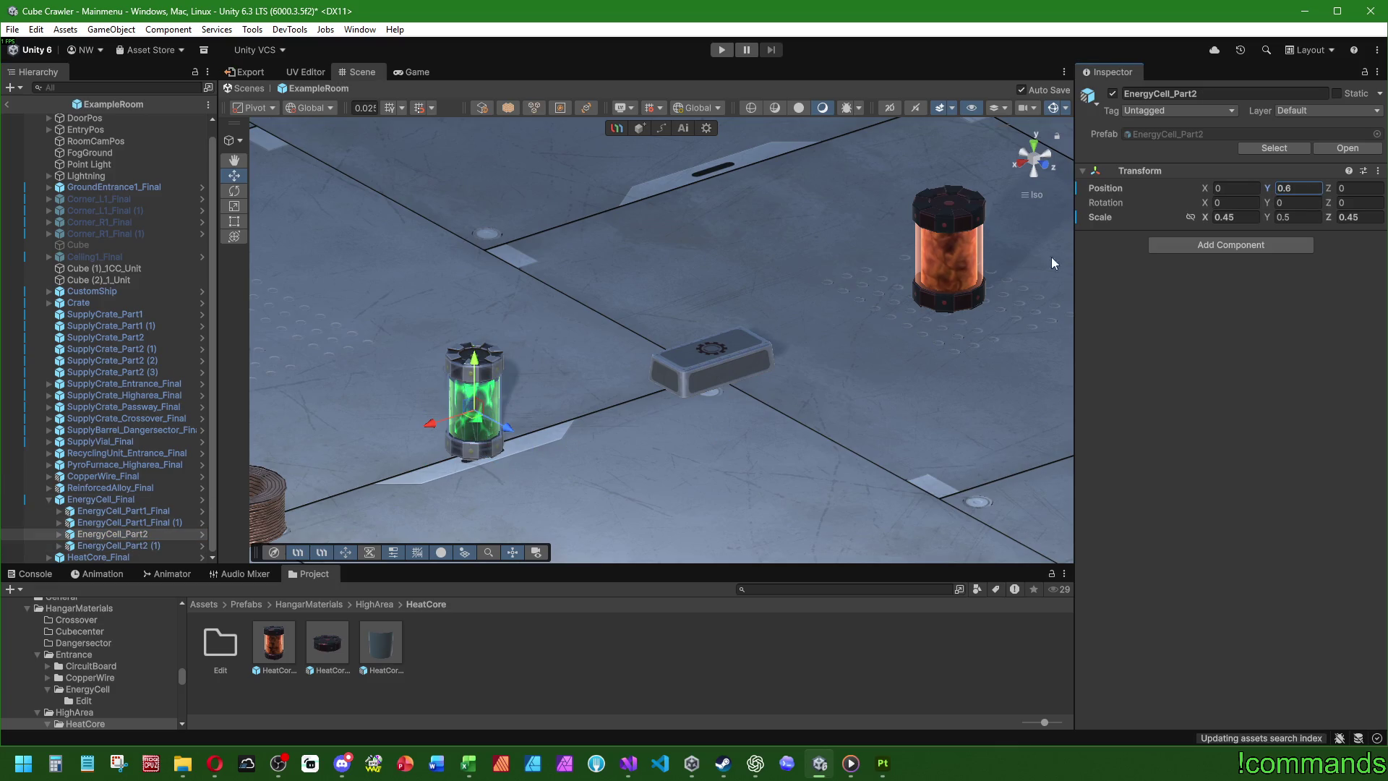
key(f)
click(1053, 168)
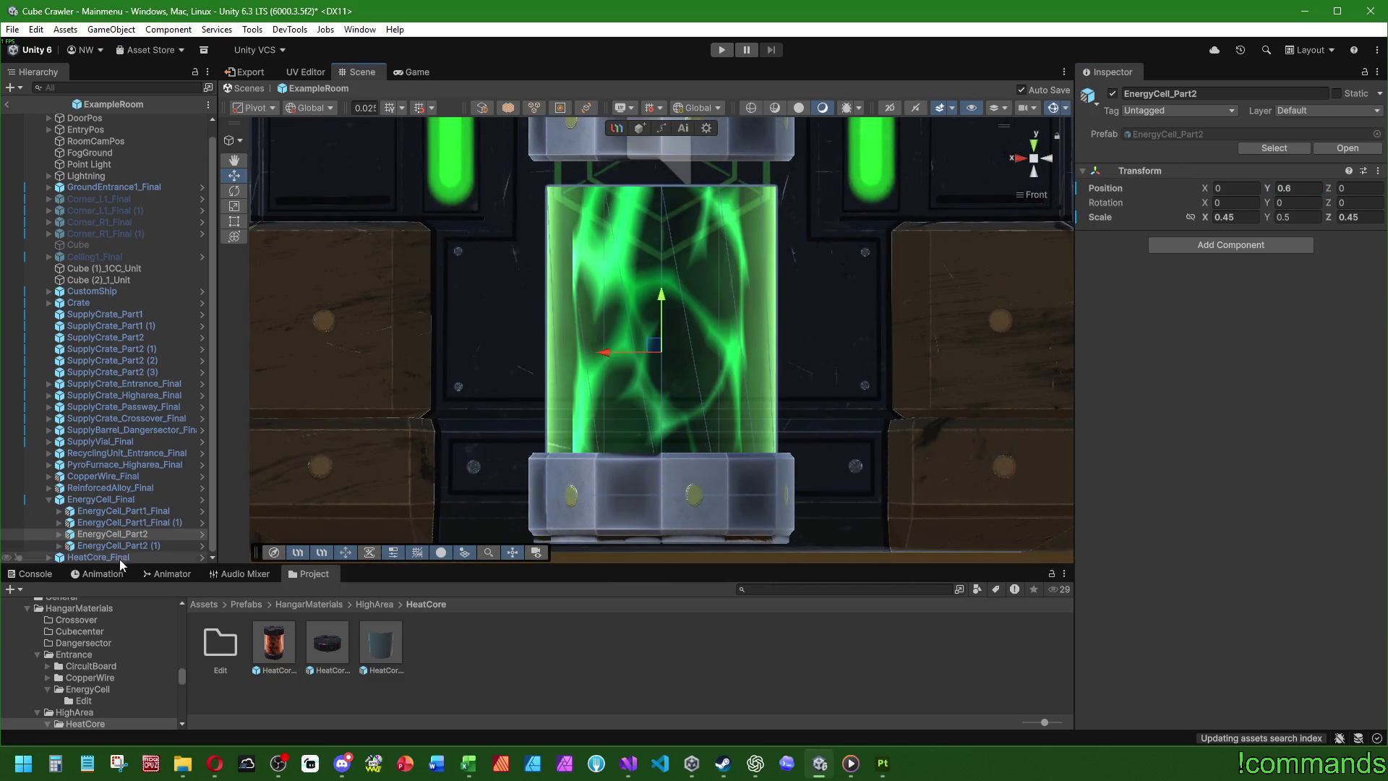
Step: Raise both EnergyCell_Part2 cylinders together and switch to an orthographic front view
click(129, 547)
click(154, 535)
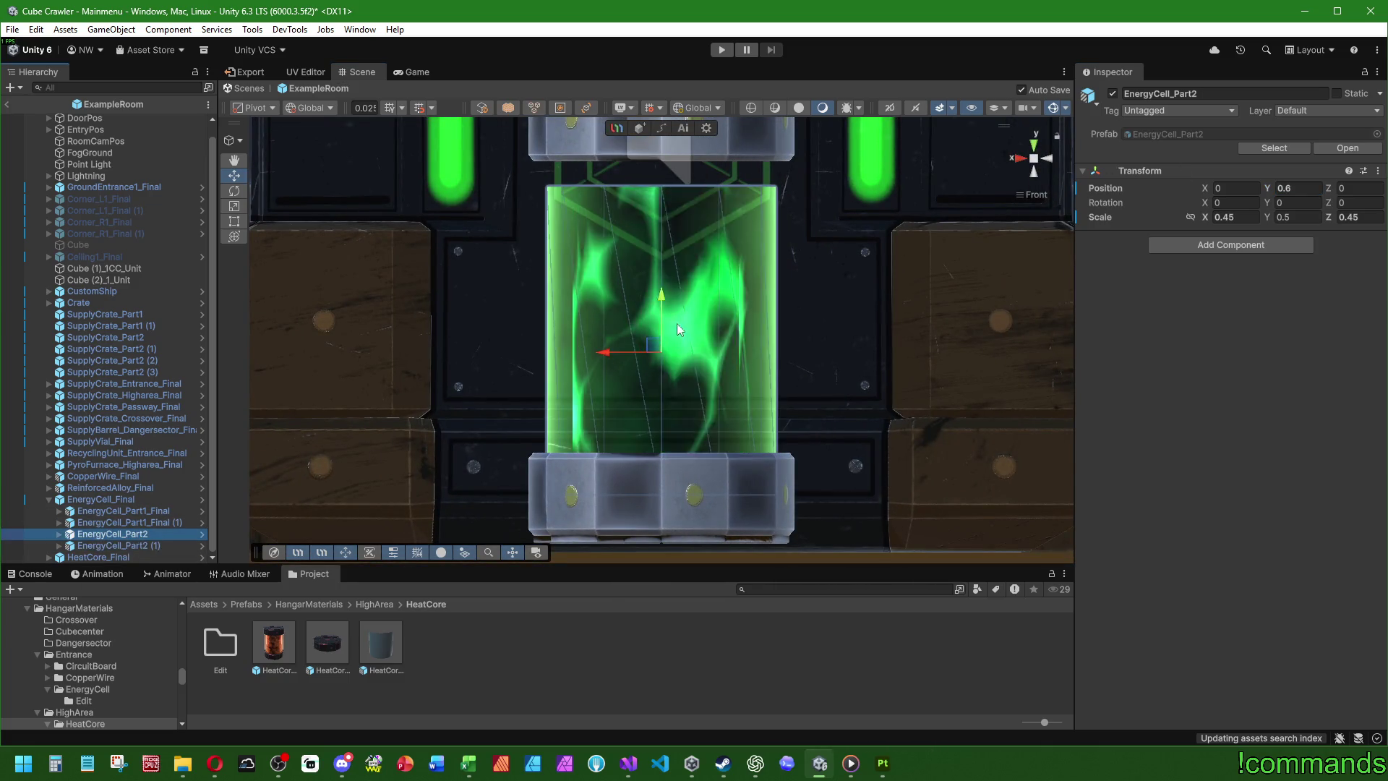
key(f)
ctrl+click(140, 547)
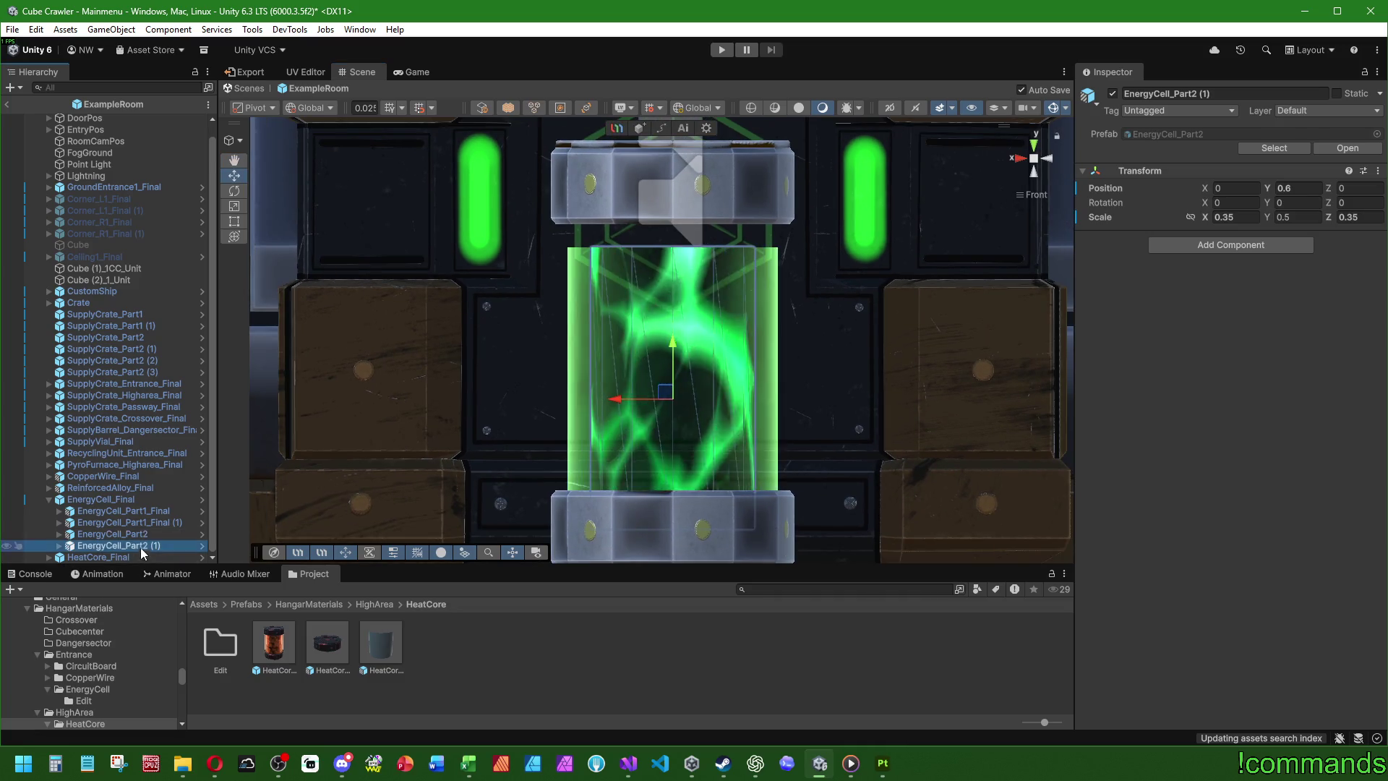
mouse_move(674, 350)
mouse_down()
mouse_move(676, 304)
mouse_move(619, 477)
mouse_move(832, 304)
mouse_up()
click(1033, 198)
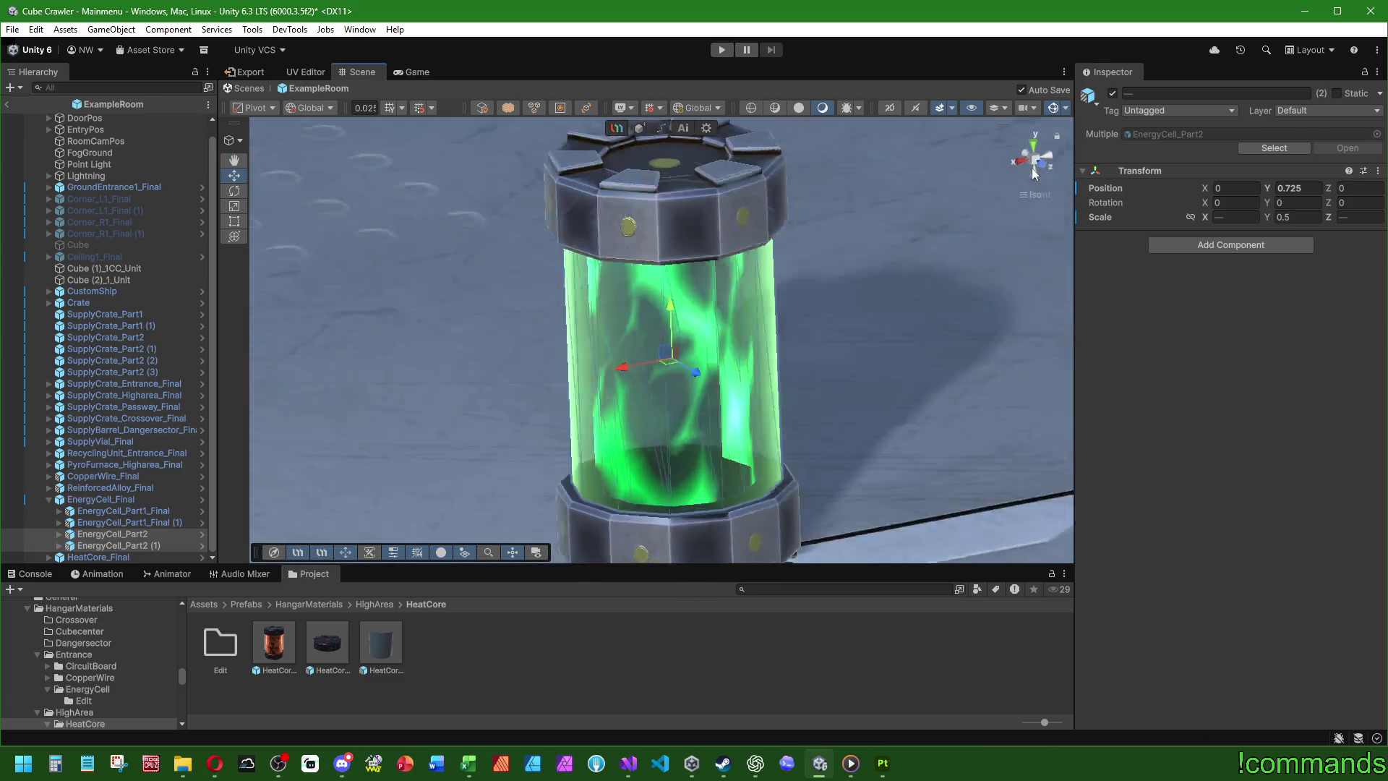
scroll(694, 357, down, 3)
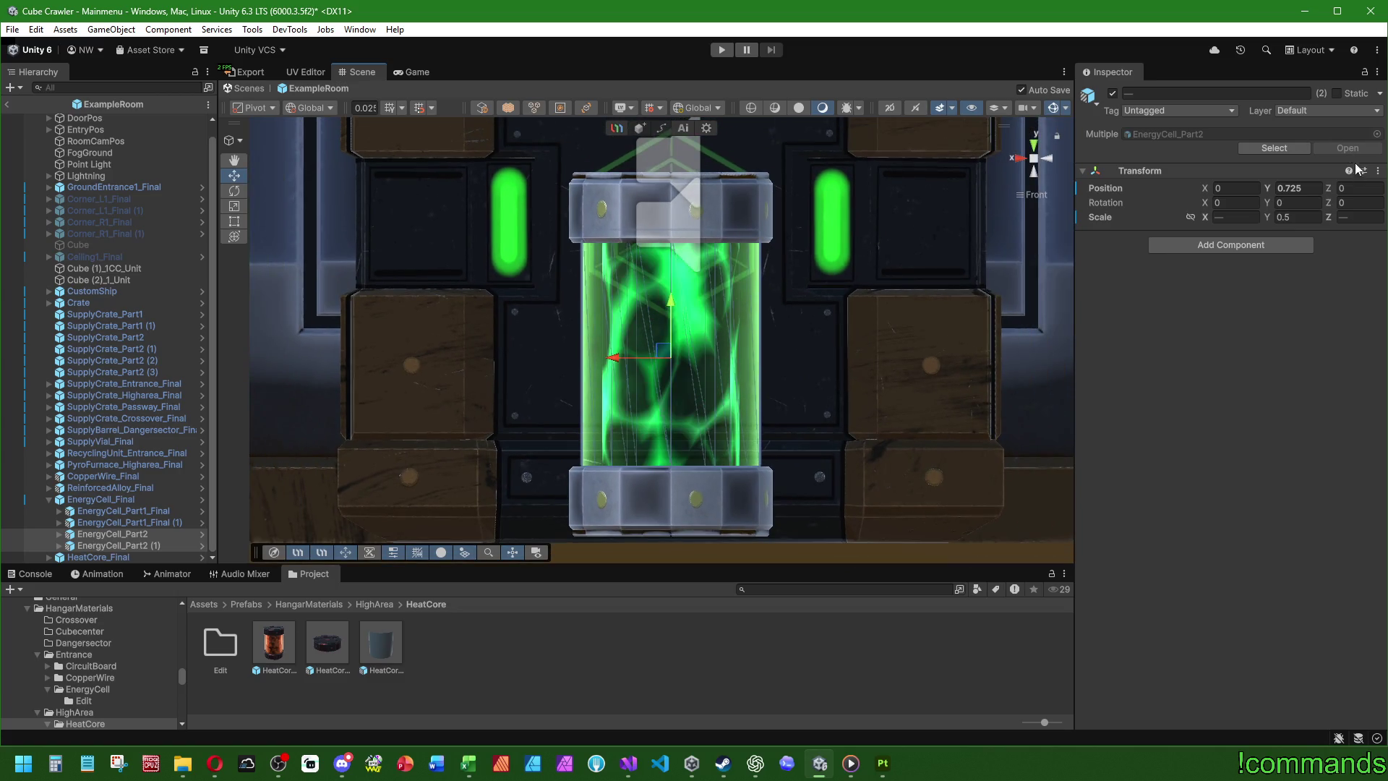
Step: Set EnergyCell_Part2's Scale Y to 0.4 and lower both cylinders together
click(124, 534)
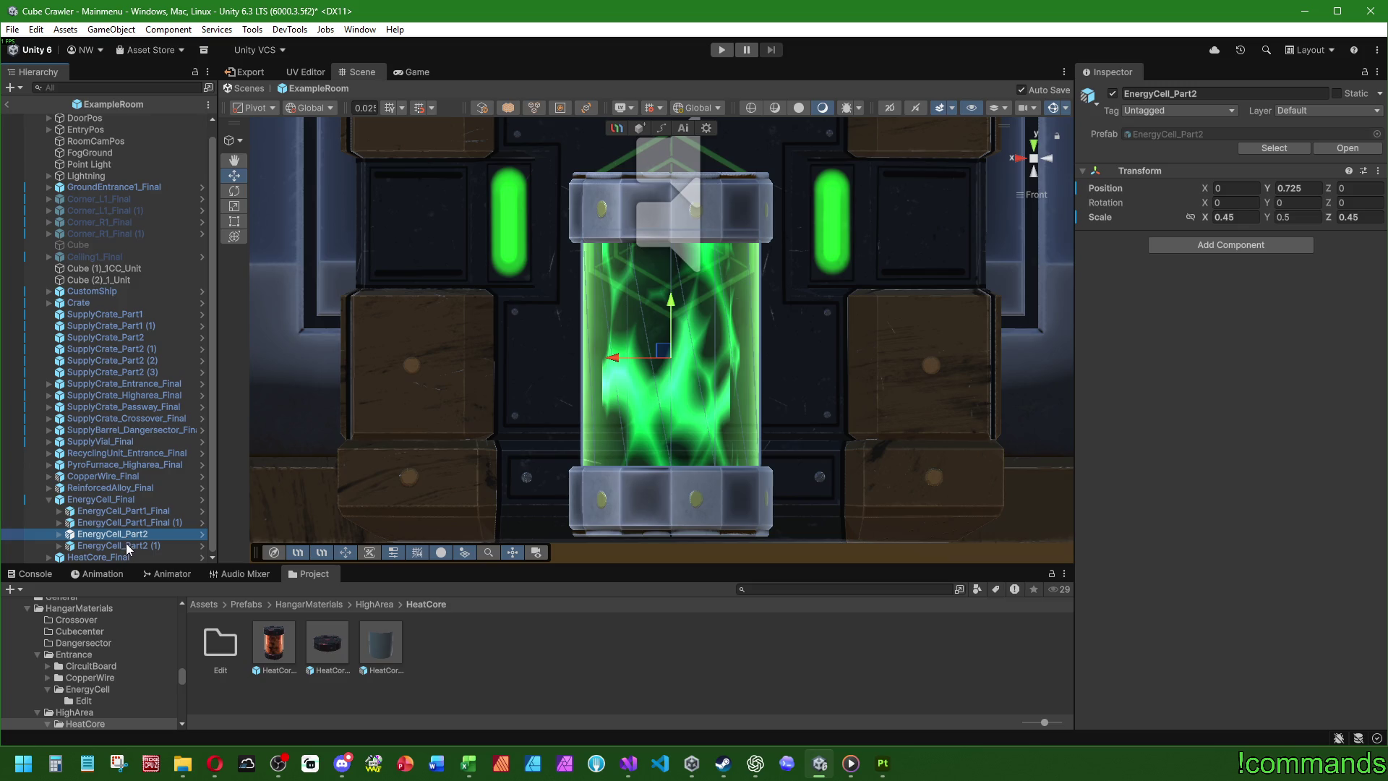
click(127, 546)
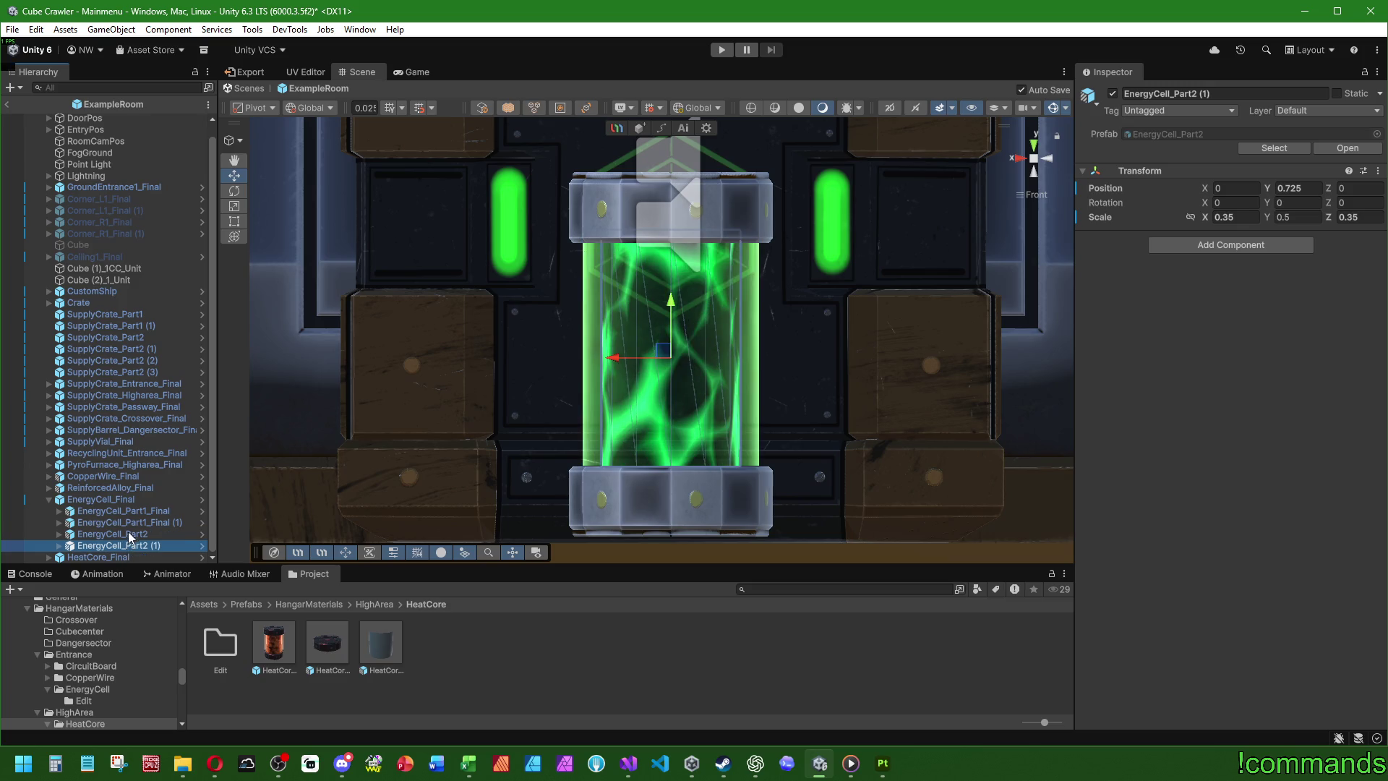
click(128, 533)
click(1298, 217)
text(0.4)
click(136, 545)
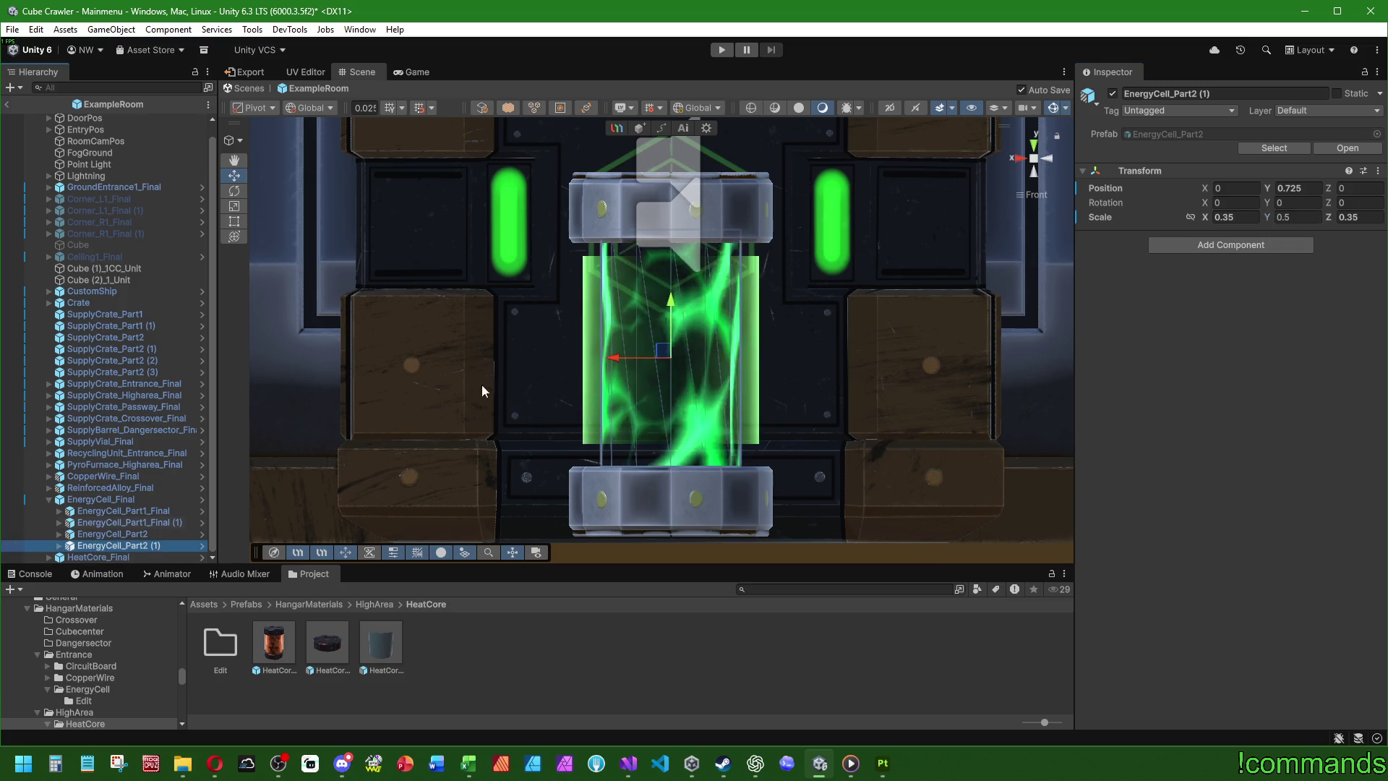
ctrl+click(130, 534)
drag(672, 306, 673, 333)
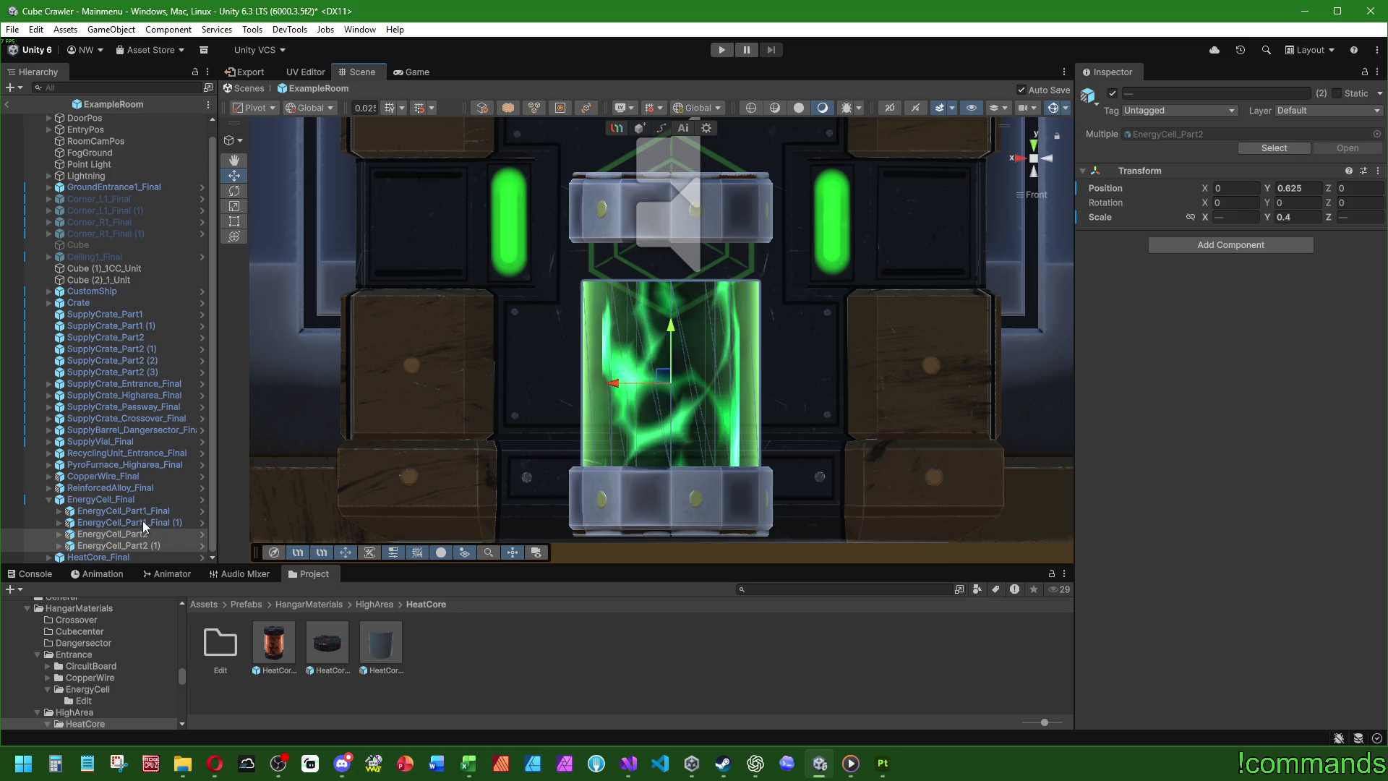
Step: Lower the top cap EnergyCell_Part1_Final (1) onto the core at Position Y 1.02
click(707, 244)
drag(674, 206, 675, 225)
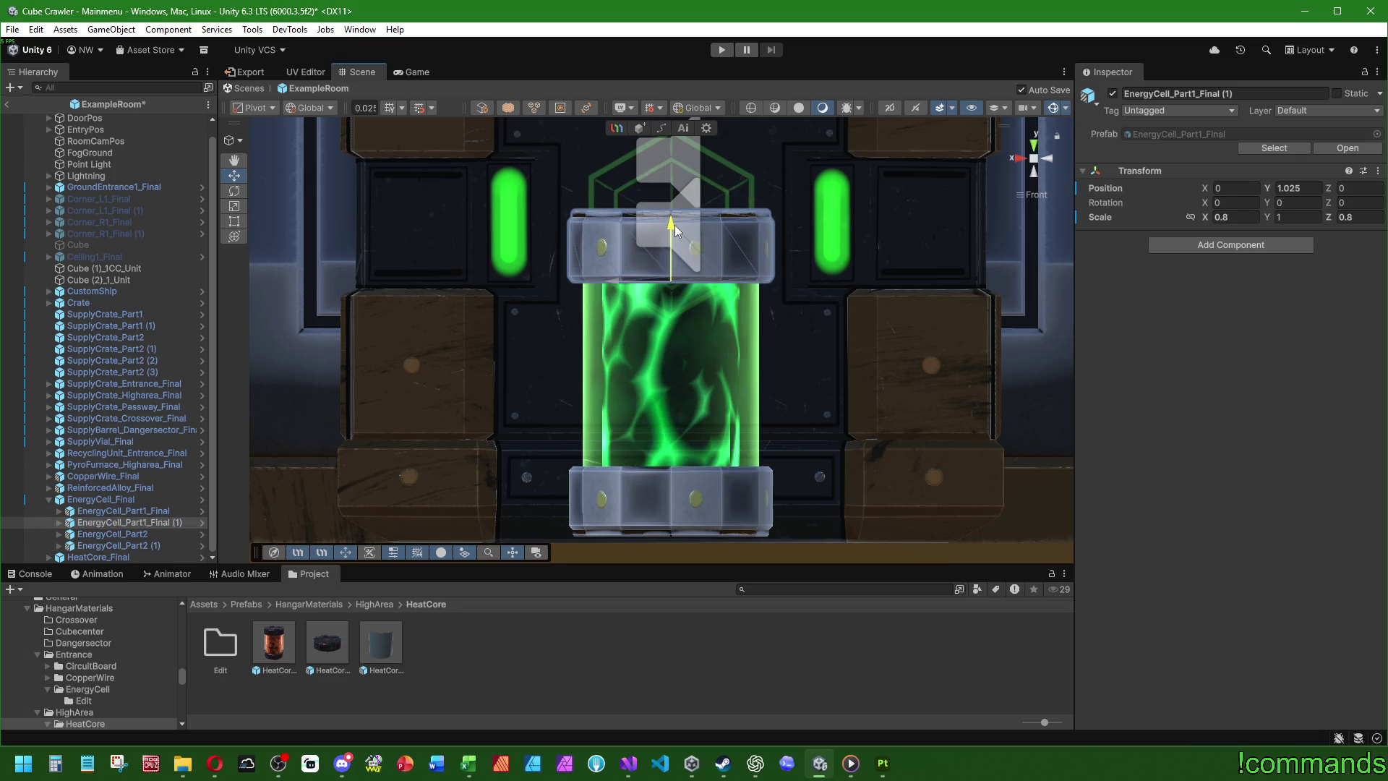
scroll(672, 319, up, 5)
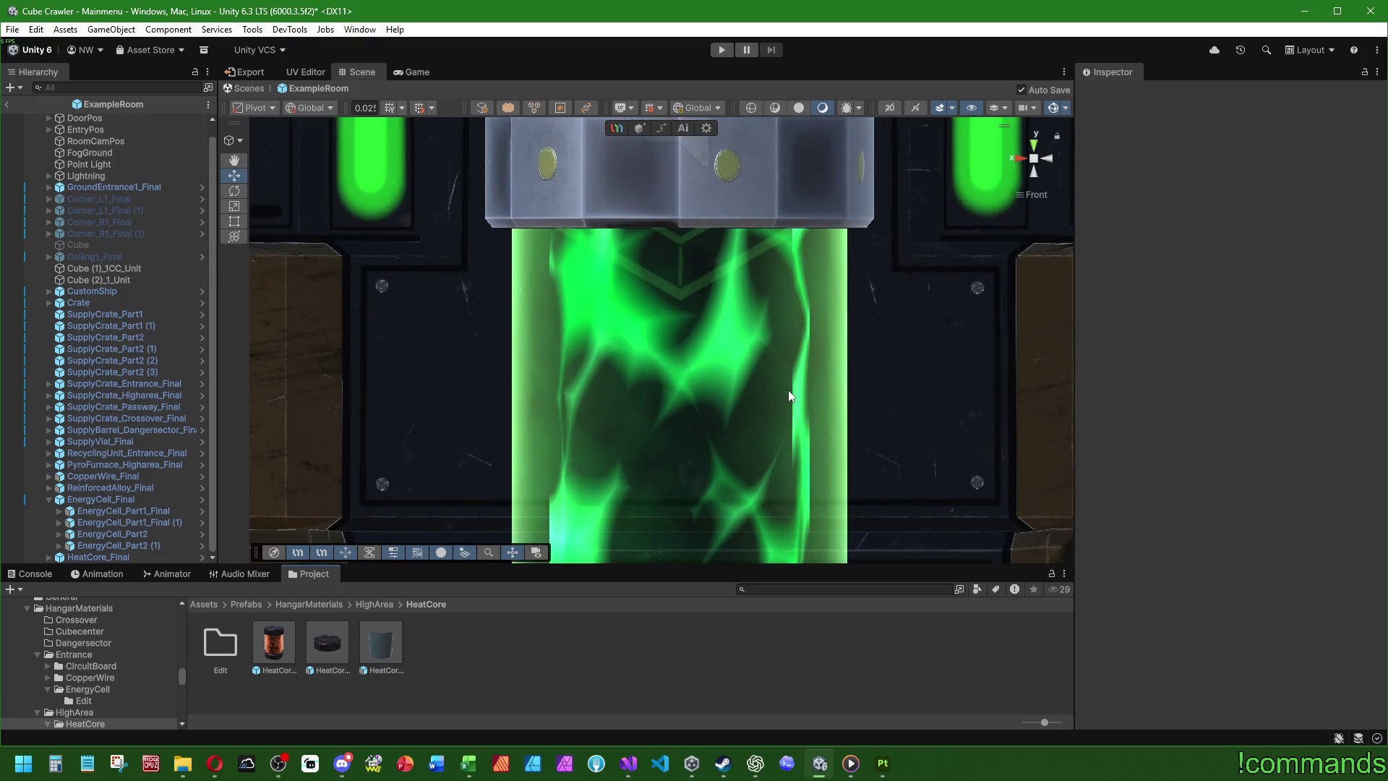
click(119, 535)
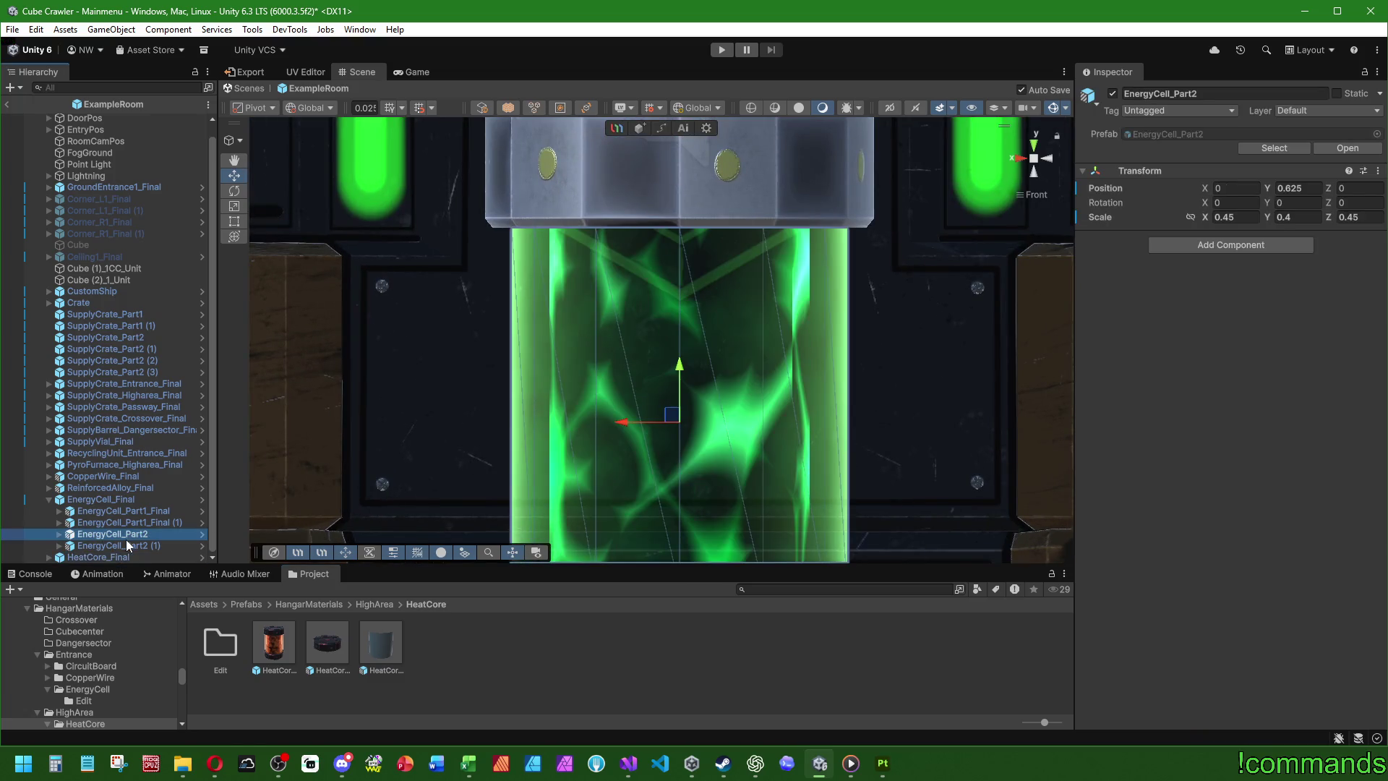
click(123, 522)
drag(680, 172, 682, 177)
scroll(682, 177, down, 3)
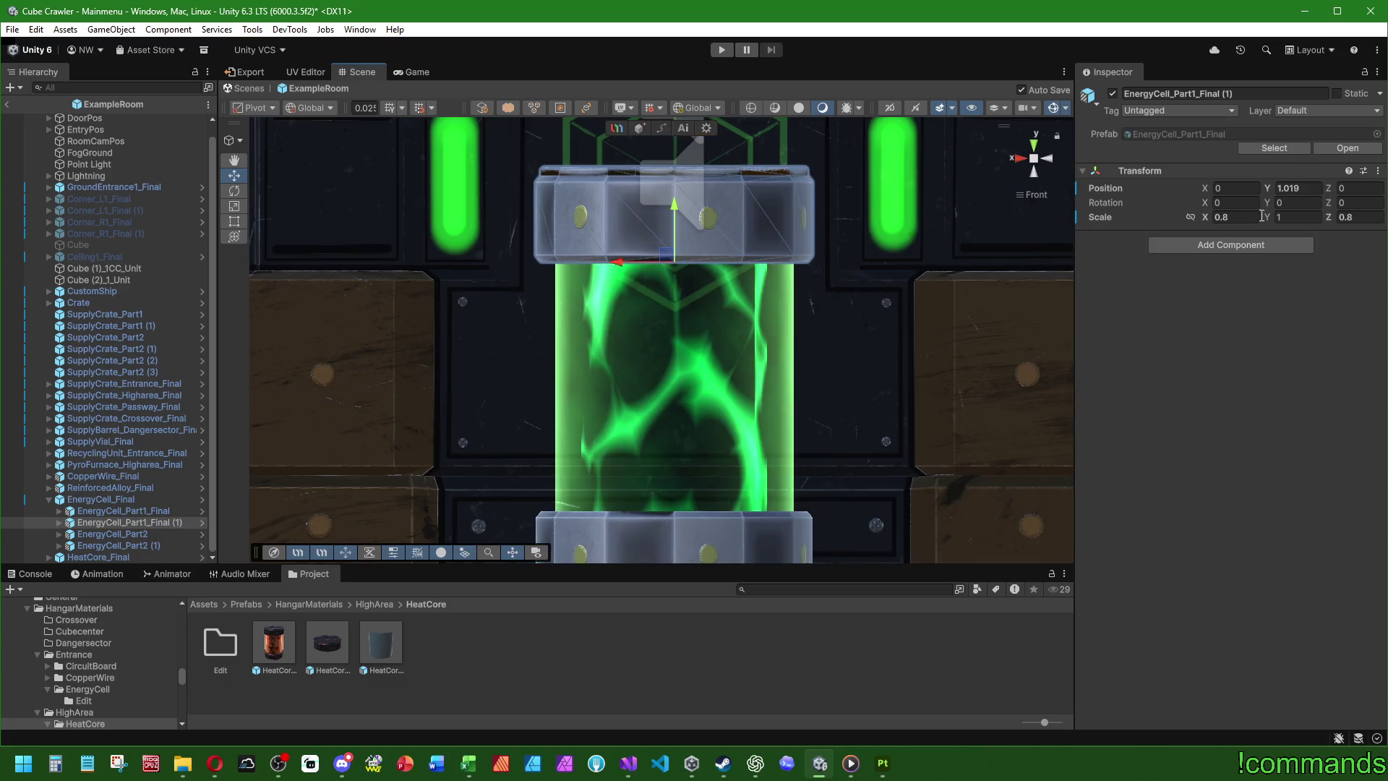
click(1311, 187)
text(1.02)
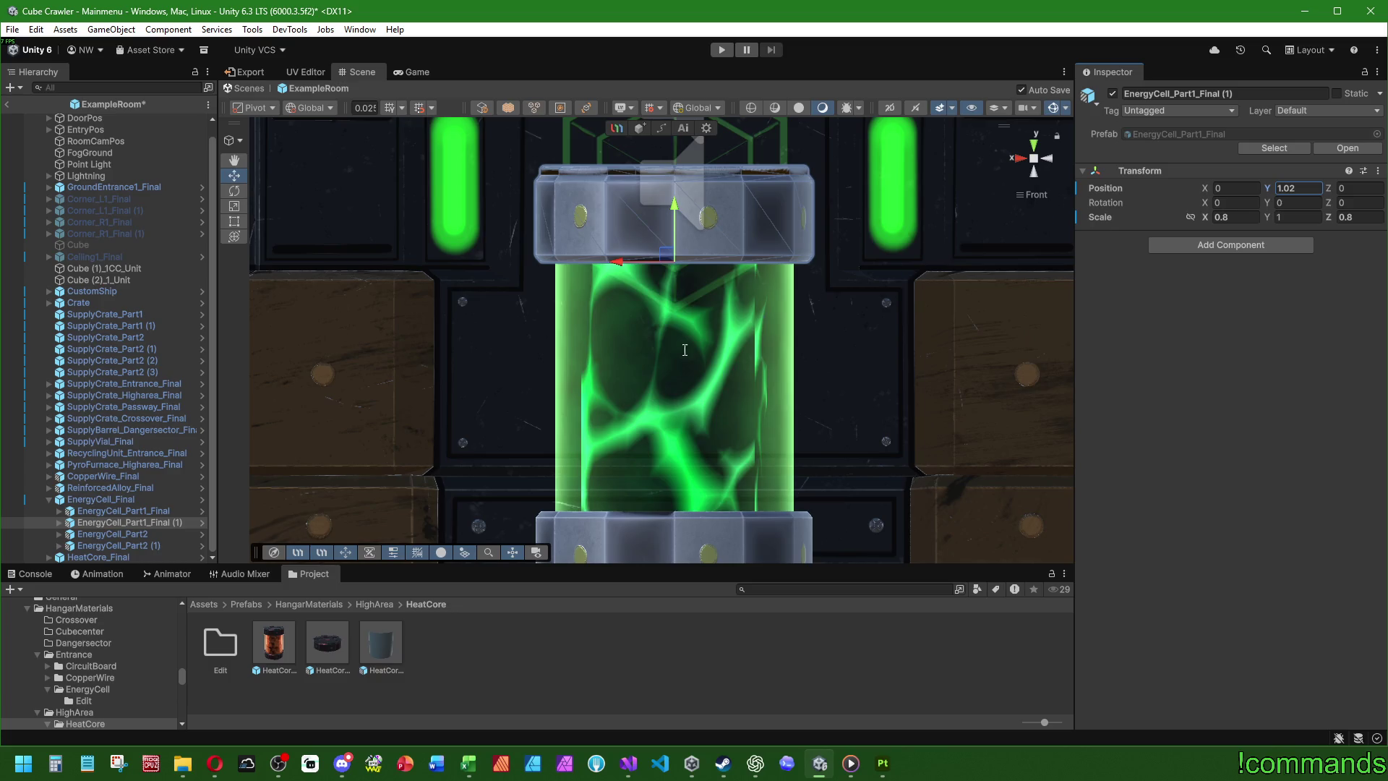
click(615, 707)
scroll(732, 367, down, 6)
mouse_move(731, 381)
mouse_down()
mouse_move(814, 470)
mouse_move(890, 413)
mouse_move(823, 372)
mouse_move(843, 258)
mouse_move(774, 260)
mouse_move(951, 261)
mouse_move(439, 298)
mouse_move(722, 332)
mouse_move(826, 311)
mouse_up()
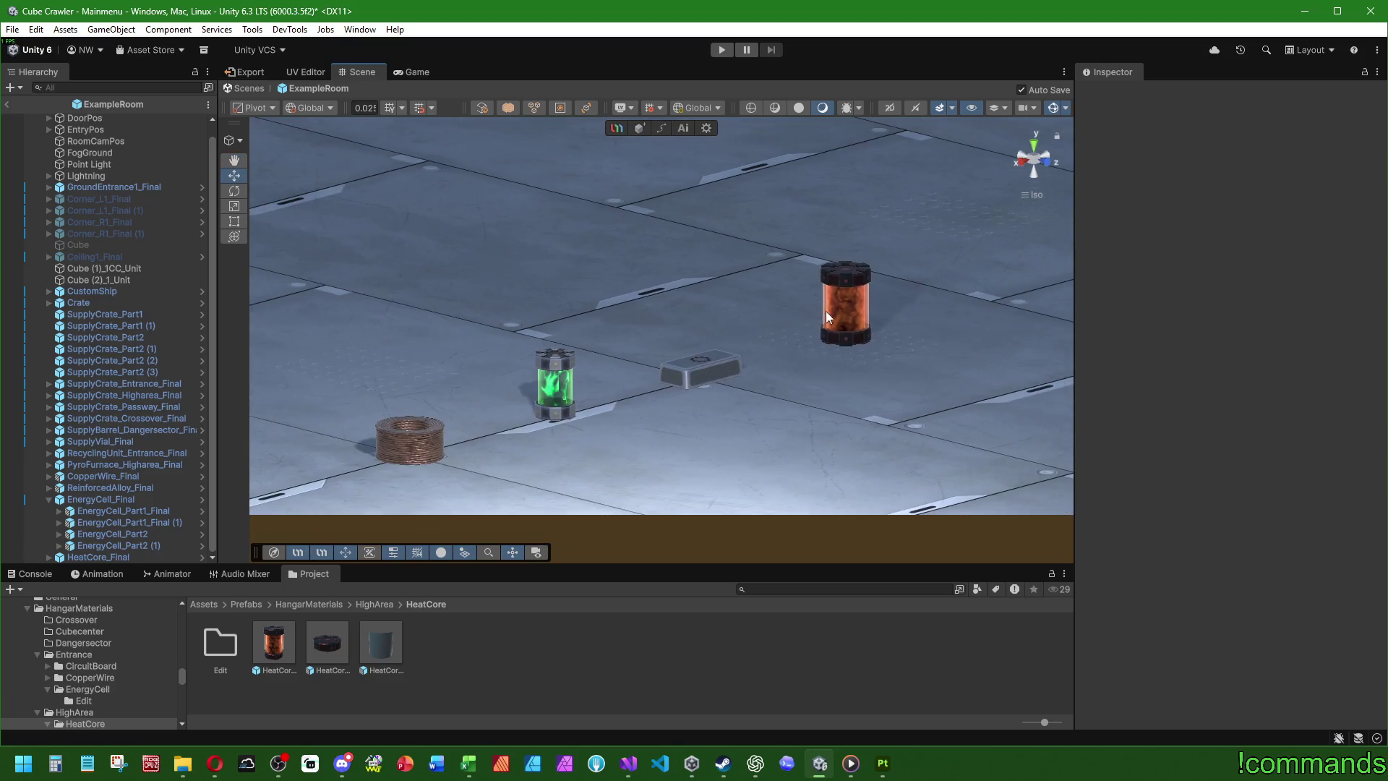
Step: Orbit the scene to a flatter floor view and toggle the shading and lighting modes
scroll(691, 372, up, 5)
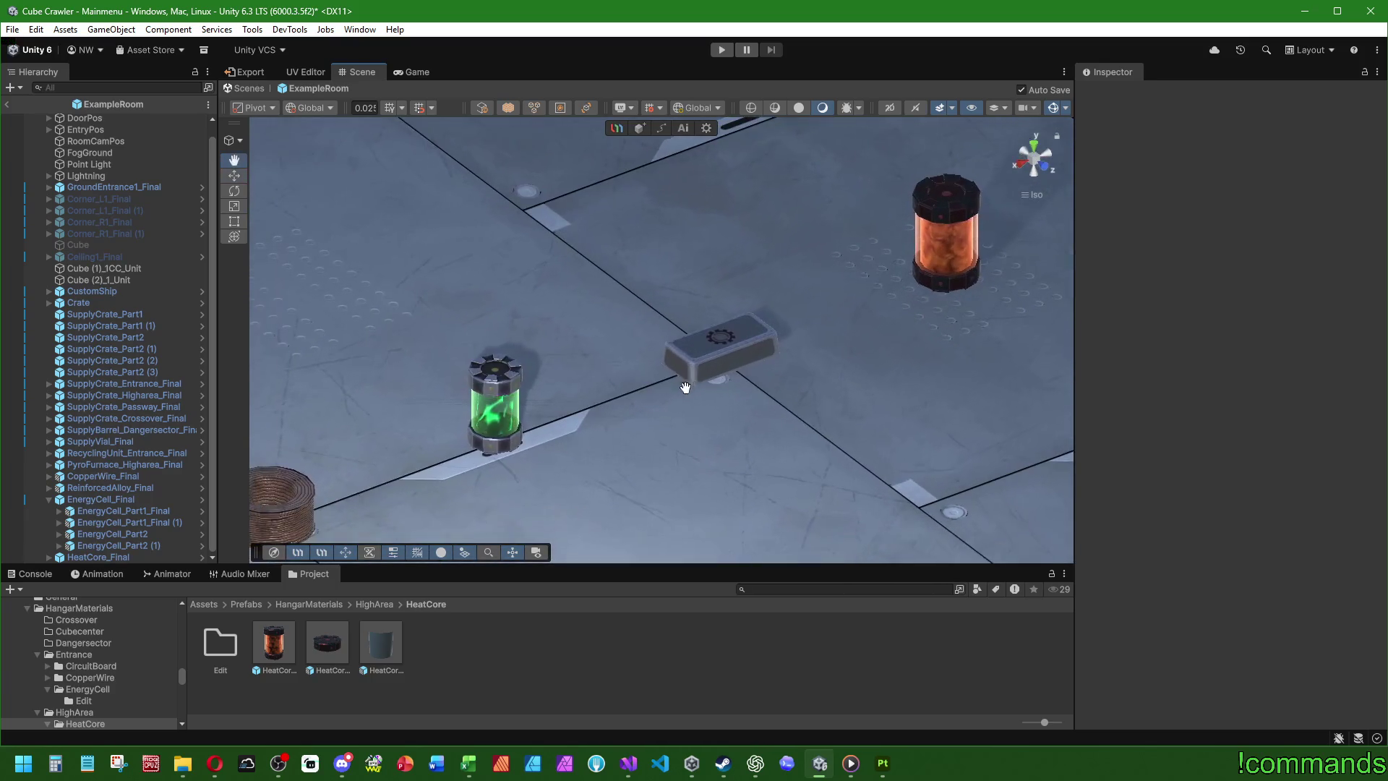
mouse_move(691, 372)
mouse_down()
mouse_move(719, 334)
mouse_move(722, 307)
mouse_move(708, 303)
mouse_move(778, 177)
mouse_up()
click(800, 107)
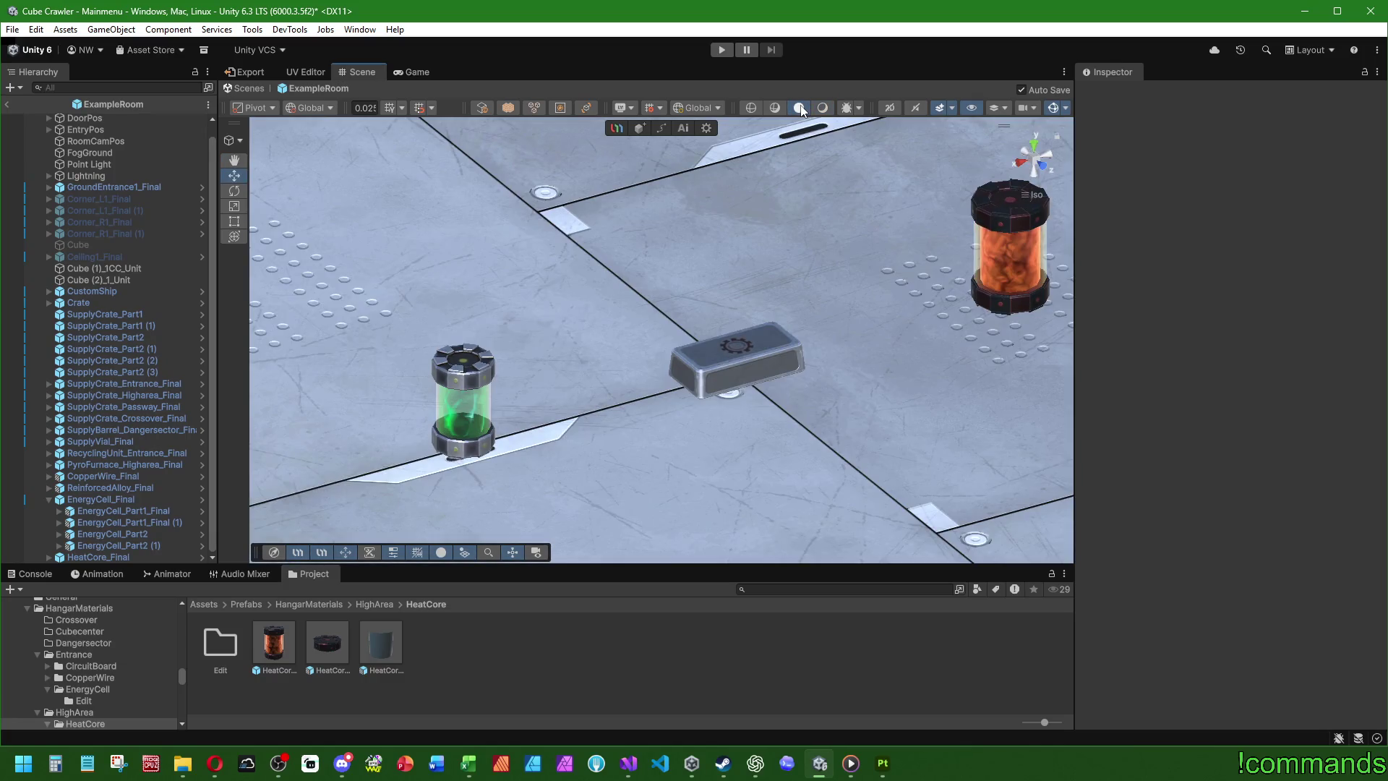
mouse_move(770, 410)
mouse_down()
mouse_move(658, 362)
mouse_move(724, 151)
mouse_up()
click(820, 110)
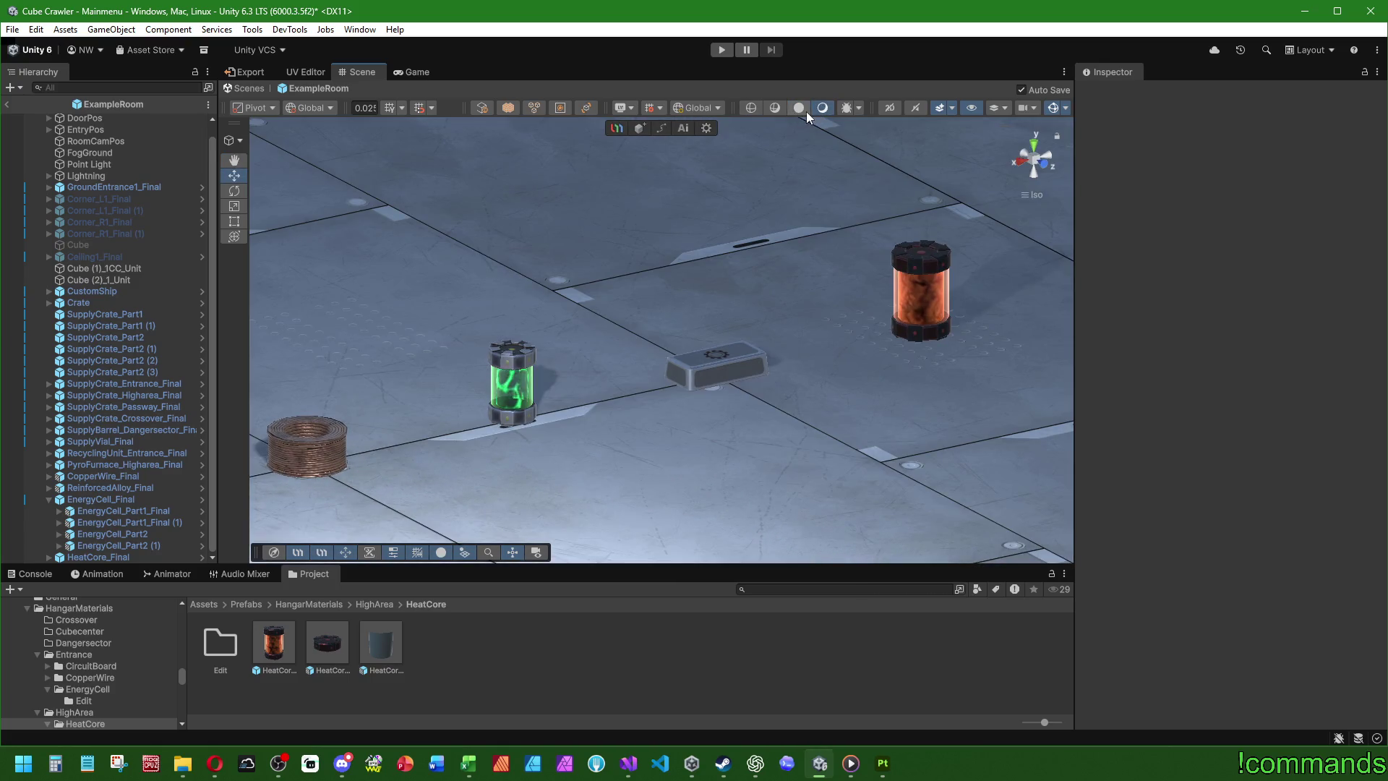
click(802, 108)
Step: Apply all prefab overrides to EnergyCell_Final
click(49, 500)
click(119, 513)
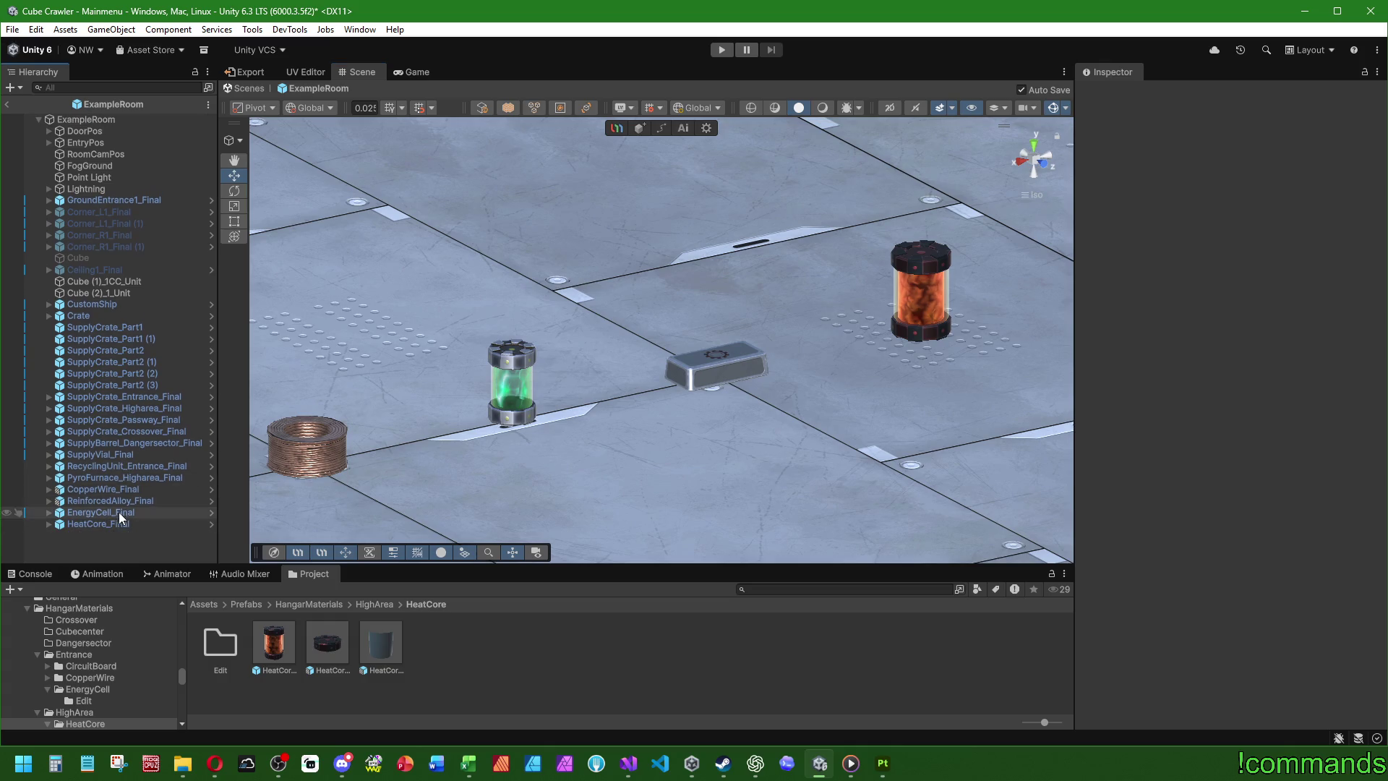
click(1165, 149)
click(1271, 329)
Step: Select HeatCore_Final and review its prefab overrides
click(920, 289)
click(1158, 153)
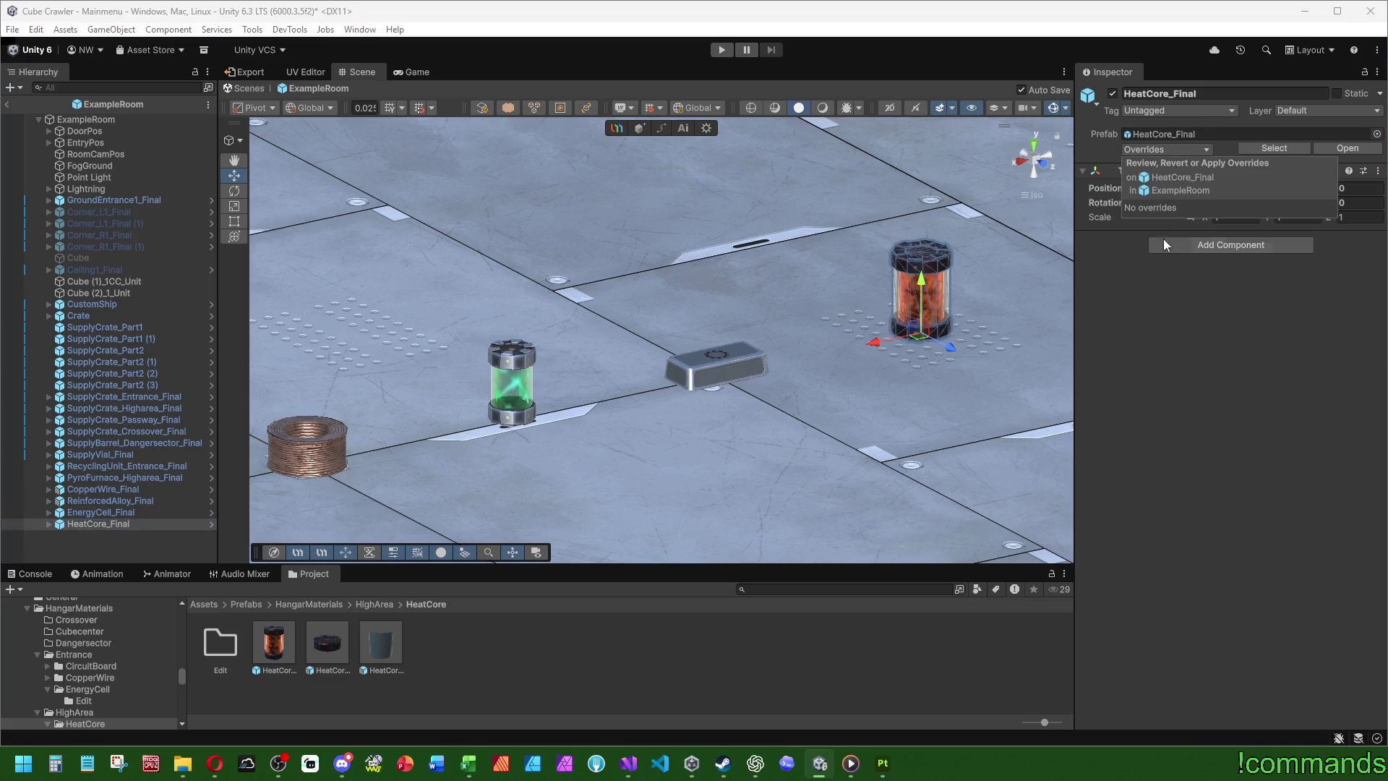
click(738, 665)
scroll(771, 453, down, 2)
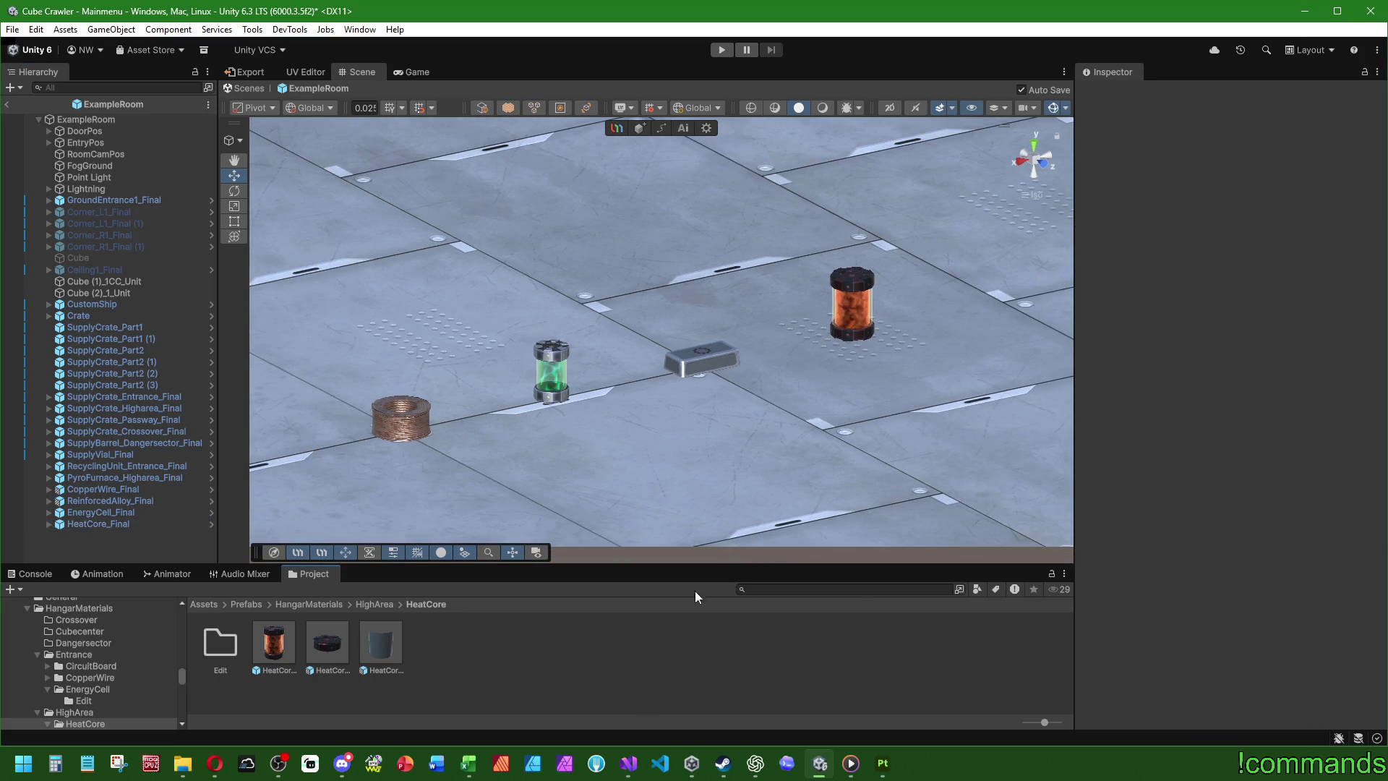
scroll(739, 467, up, 3)
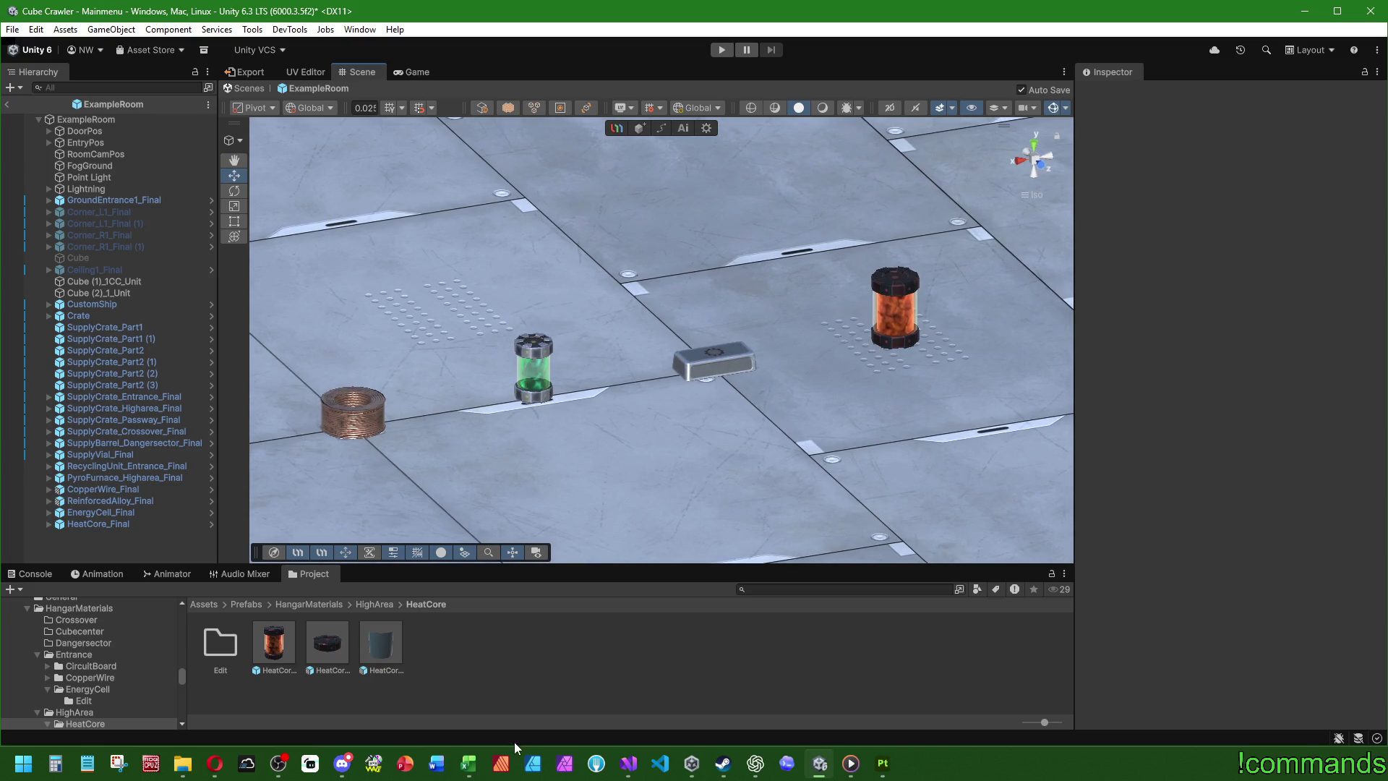
Step: In Excel, copy the ticked checkbox from G56 to G57 beside Heat Core, then return to Unity
click(465, 769)
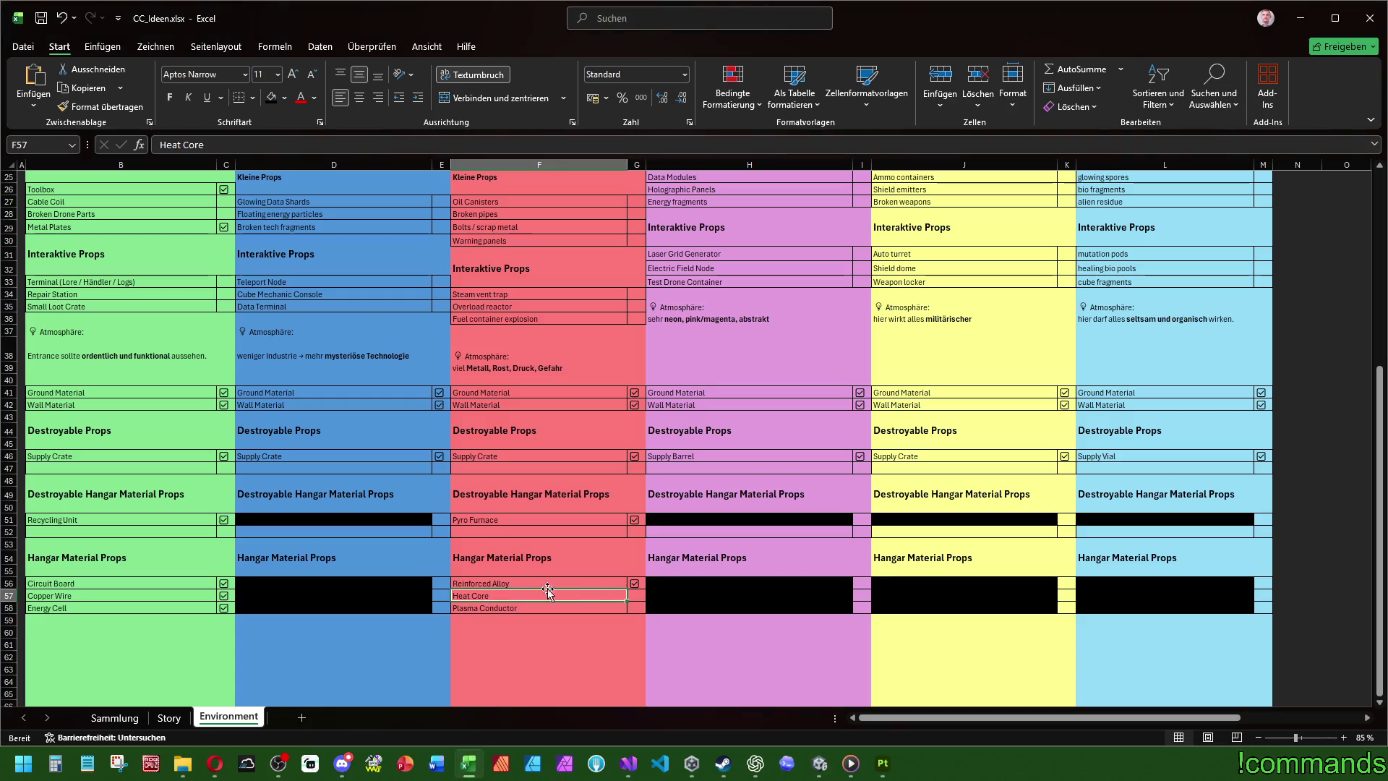
click(635, 584)
key(ctrl+c)
click(635, 596)
key(ctrl+v)
click(529, 553)
key(Escape)
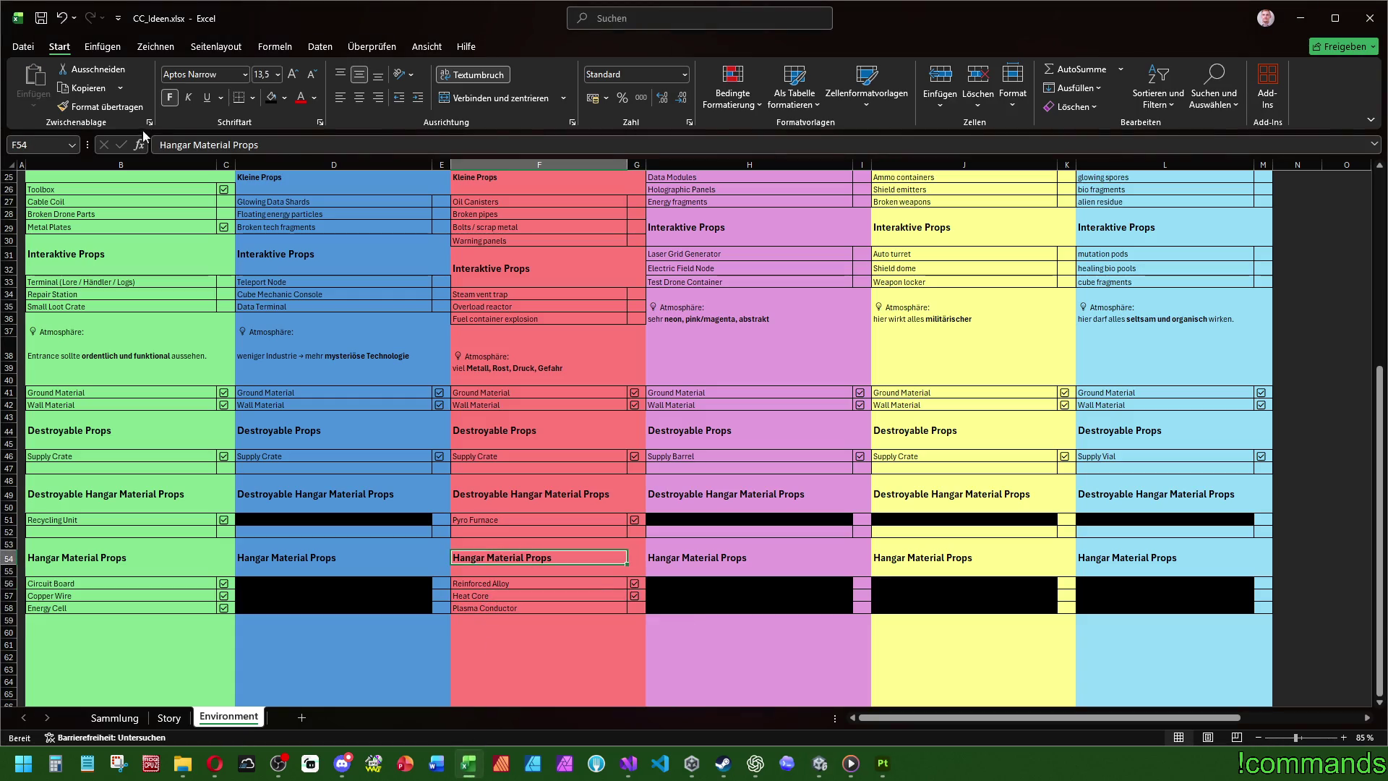
click(820, 763)
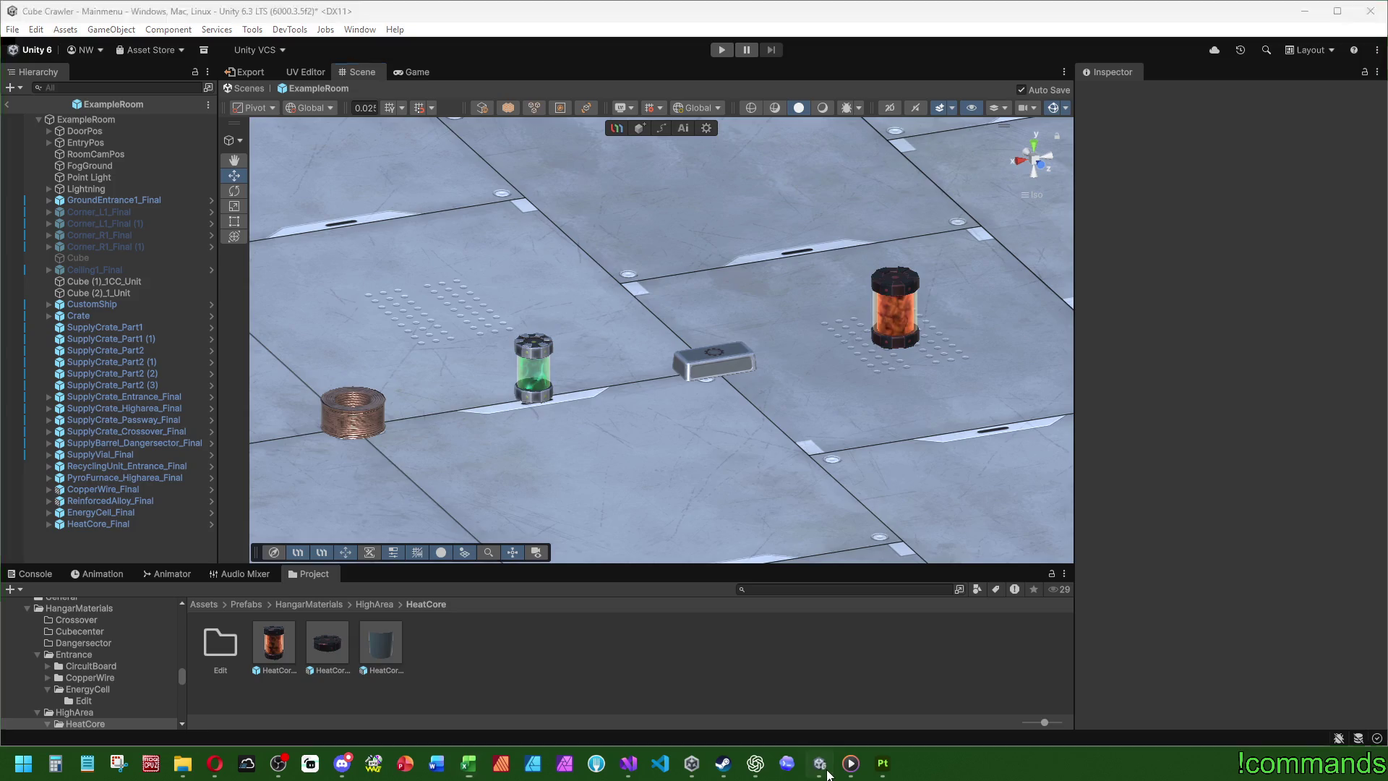
Step: Delete EnergyCell_Final and CopperWire_Final from the Hierarchy
mouse_move(507, 470)
mouse_down()
mouse_move(704, 360)
mouse_move(510, 410)
mouse_move(580, 381)
mouse_move(626, 405)
mouse_move(511, 451)
mouse_up()
click(124, 525)
click(123, 510)
click(124, 500)
click(124, 513)
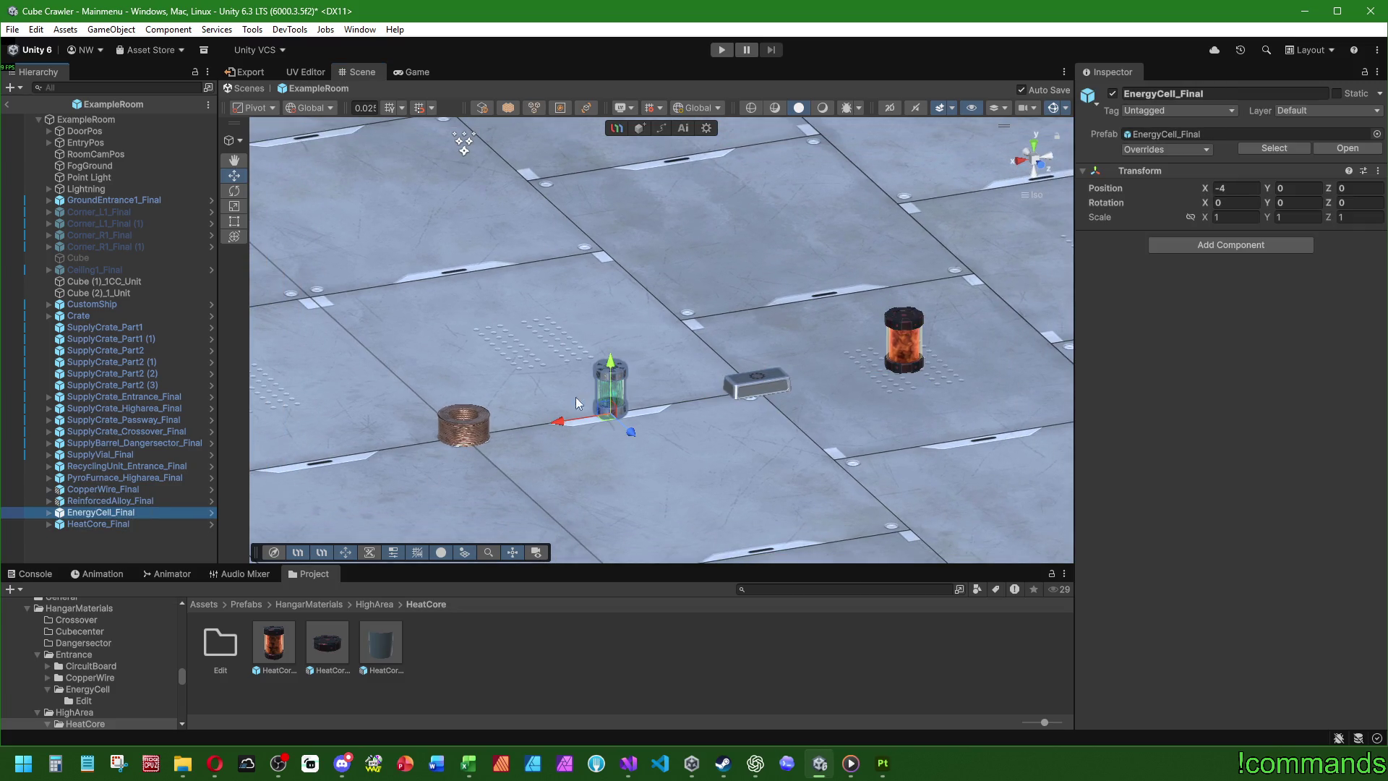
key(Delete)
click(114, 502)
click(145, 490)
key(Delete)
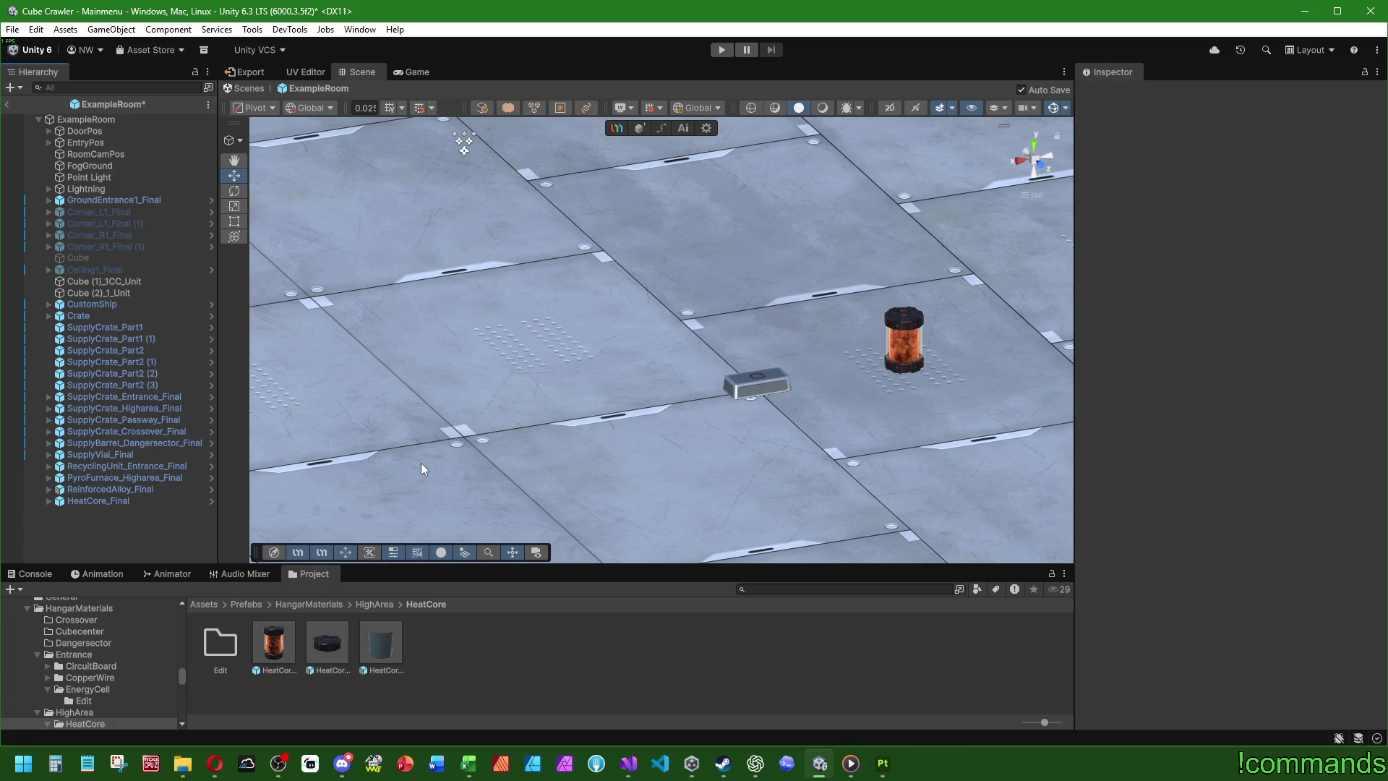
Step: Set ReinforcedAlloy_Final's Position X to 0 and HeatCore_Final's Position X to -4
click(109, 490)
click(1238, 188)
text(0)
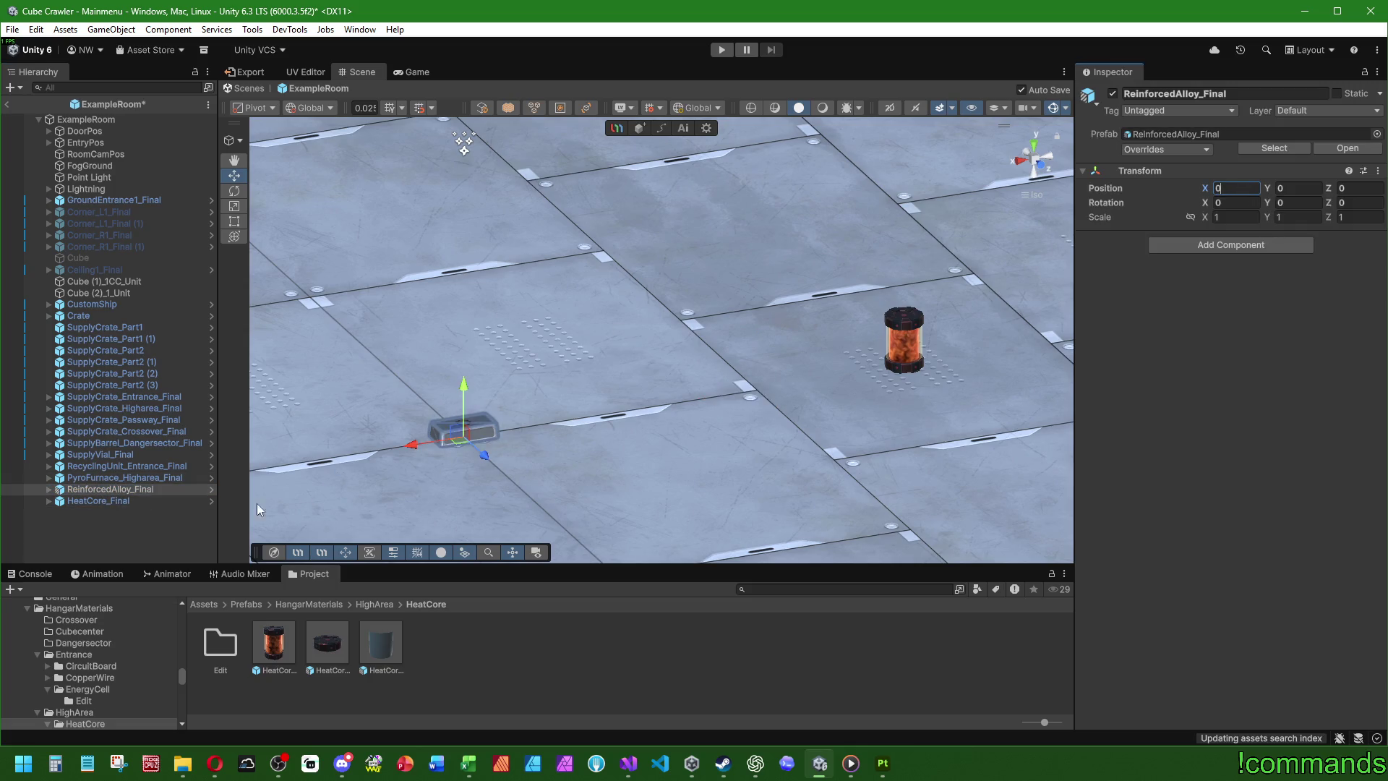
click(93, 501)
click(1259, 188)
text(-4)
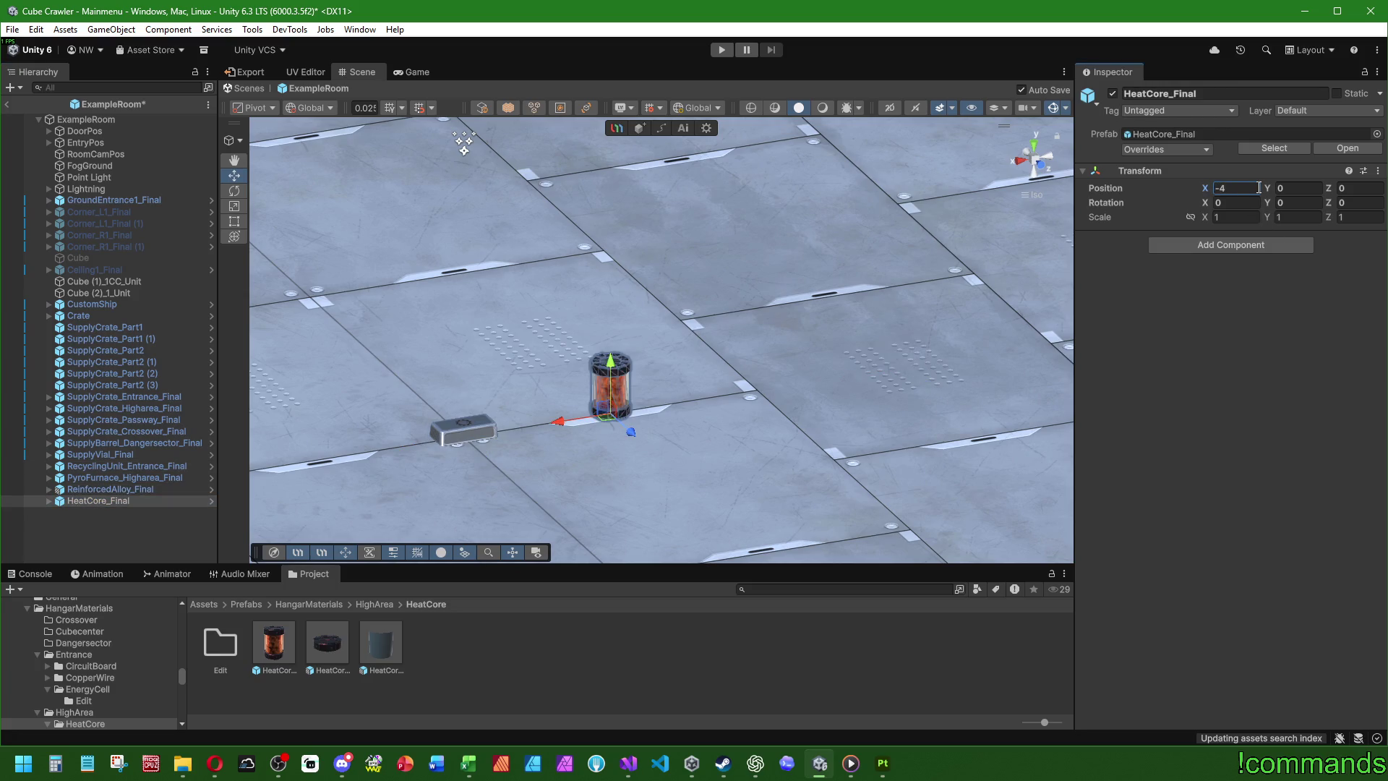
click(120, 524)
Step: Browse the Project to Prefabs/HangarMaterials/HighArea/HeatCore and inspect the HeatCore_Final prefab
click(246, 605)
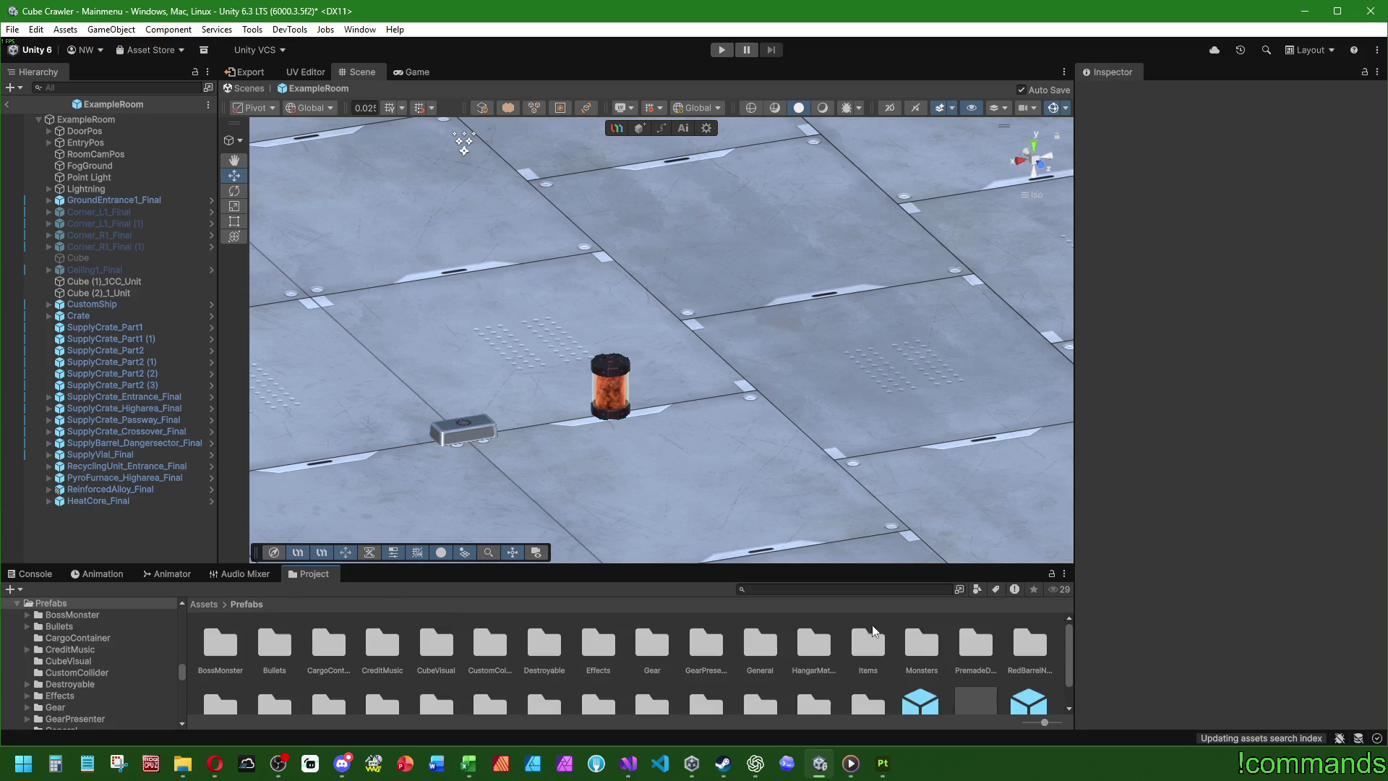
scroll(948, 660, down, 2)
scroll(810, 609, up, 1)
double_click(814, 644)
double_click(436, 643)
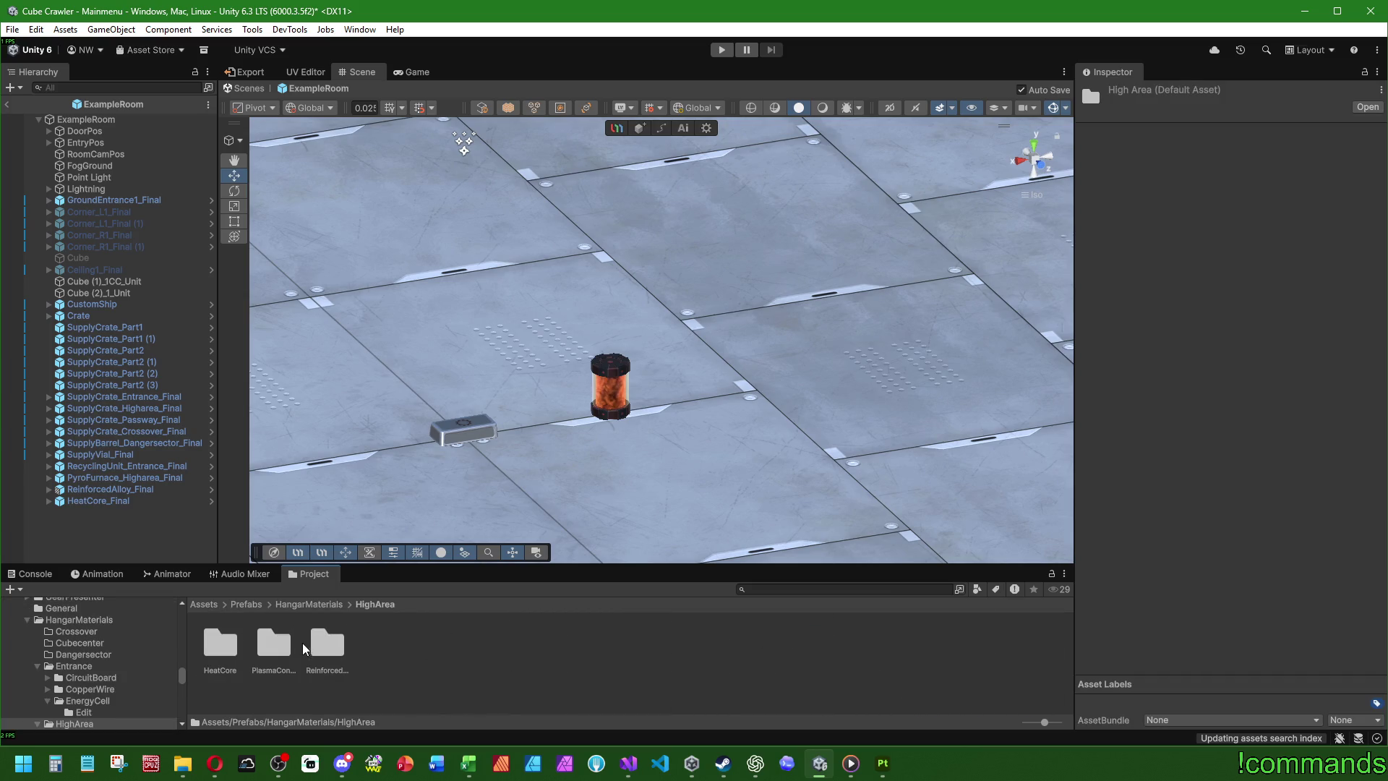
double_click(220, 646)
click(274, 647)
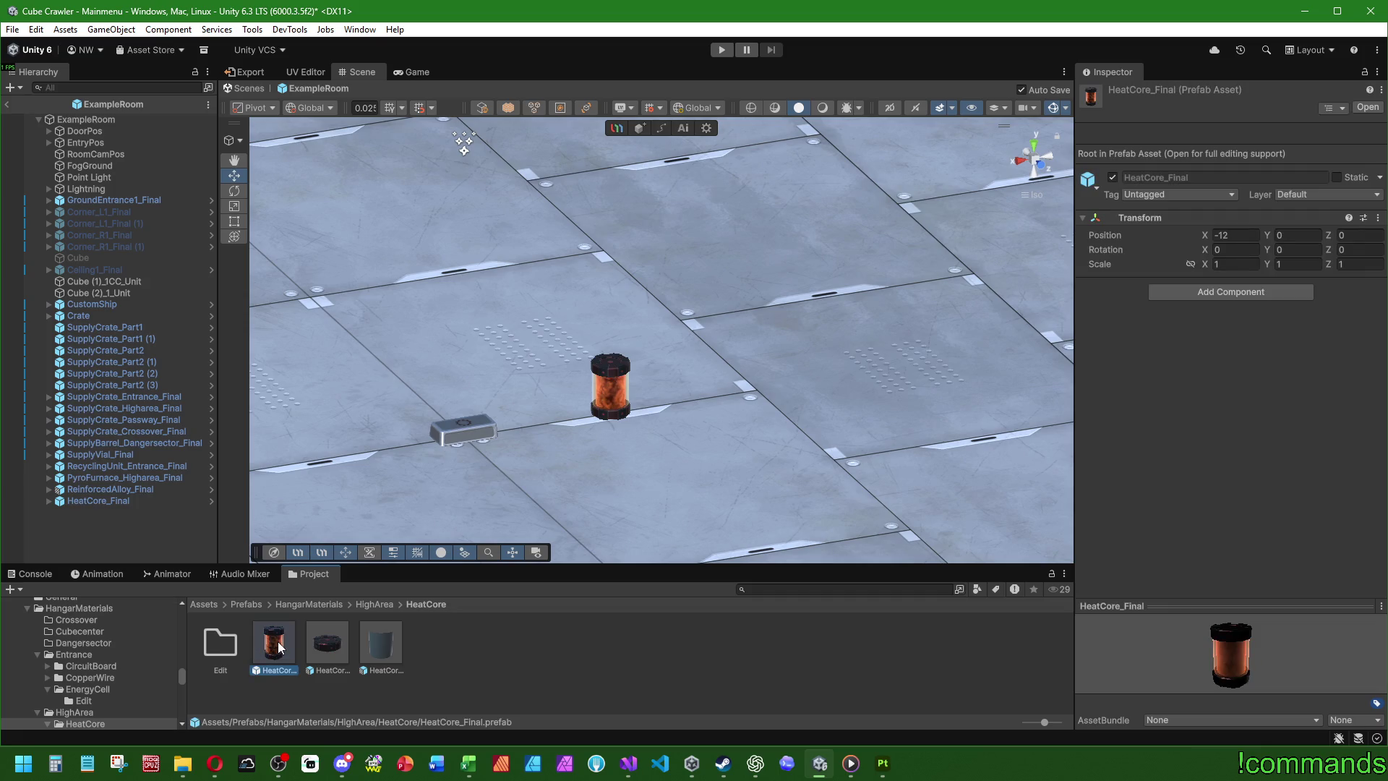
click(111, 548)
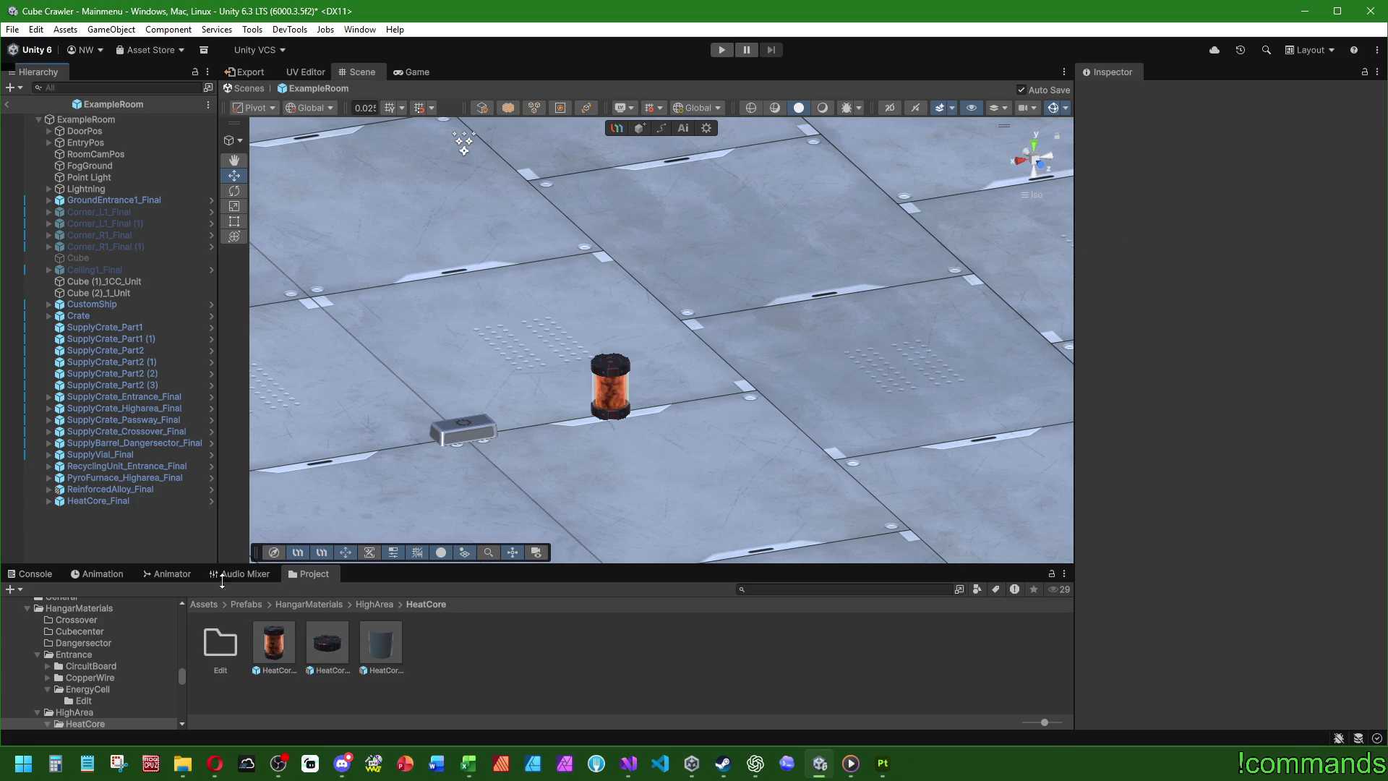
Step: Open the HighArea/PlasmaConductor/Edit folder holding the three Plasma prefabs
click(371, 604)
double_click(273, 644)
double_click(220, 644)
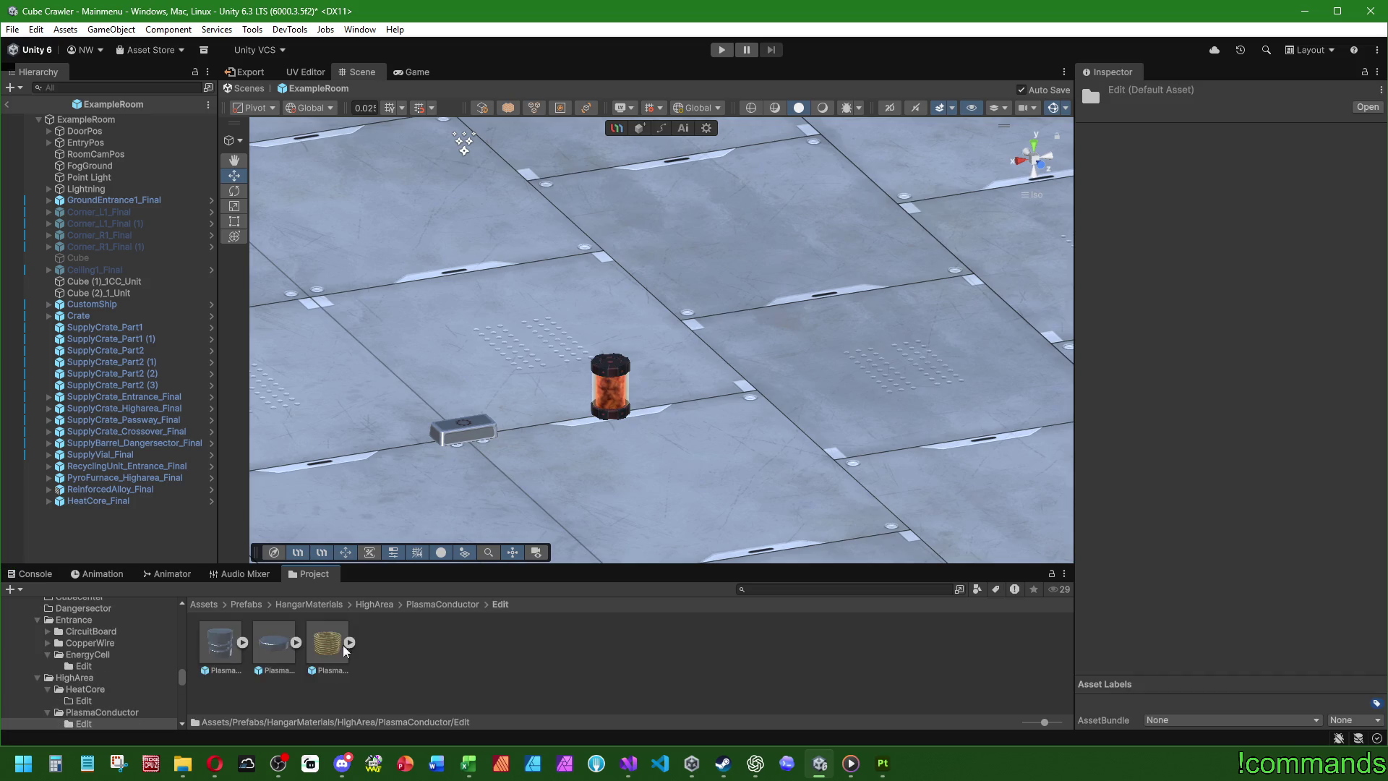
scroll(526, 300, up, 10)
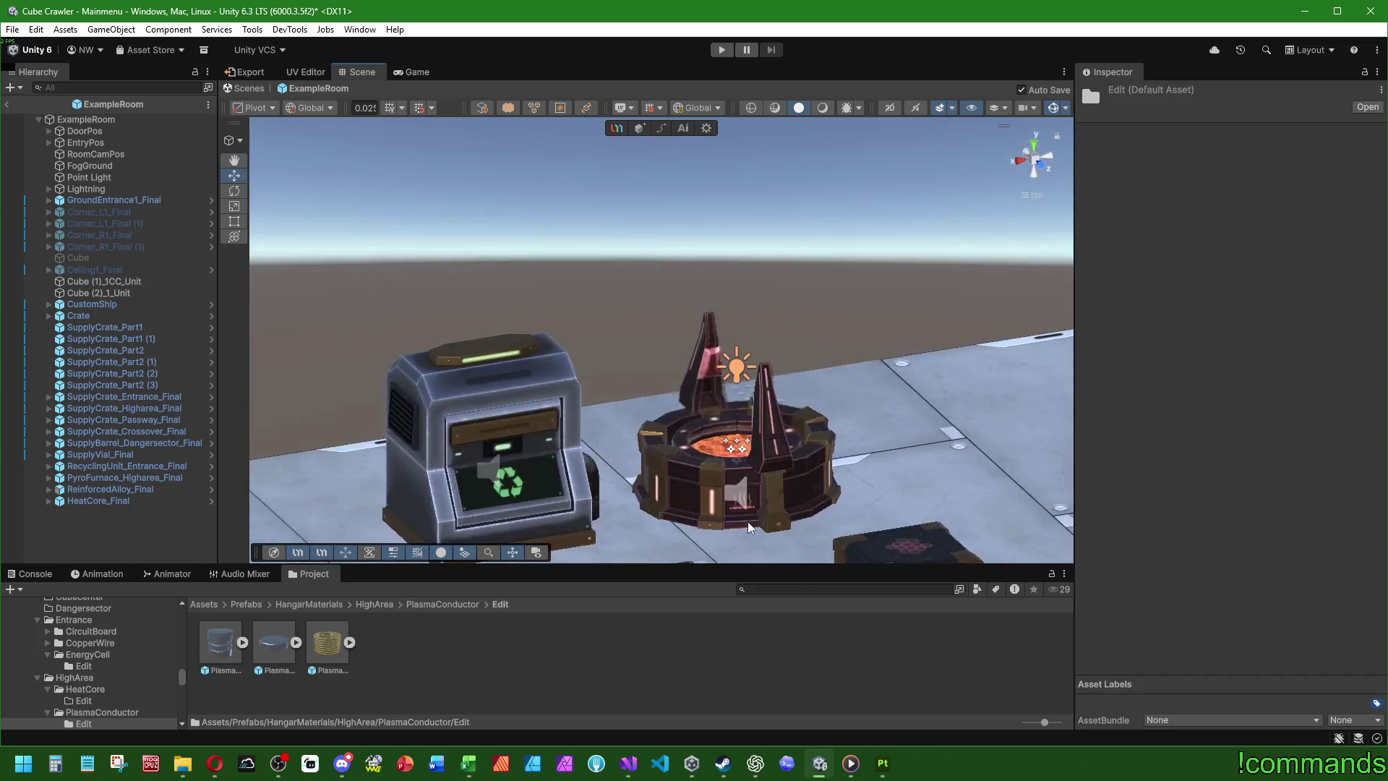
mouse_move(748, 526)
mouse_down()
mouse_move(718, 389)
mouse_move(878, 250)
mouse_move(736, 349)
mouse_up()
scroll(737, 348, down, 10)
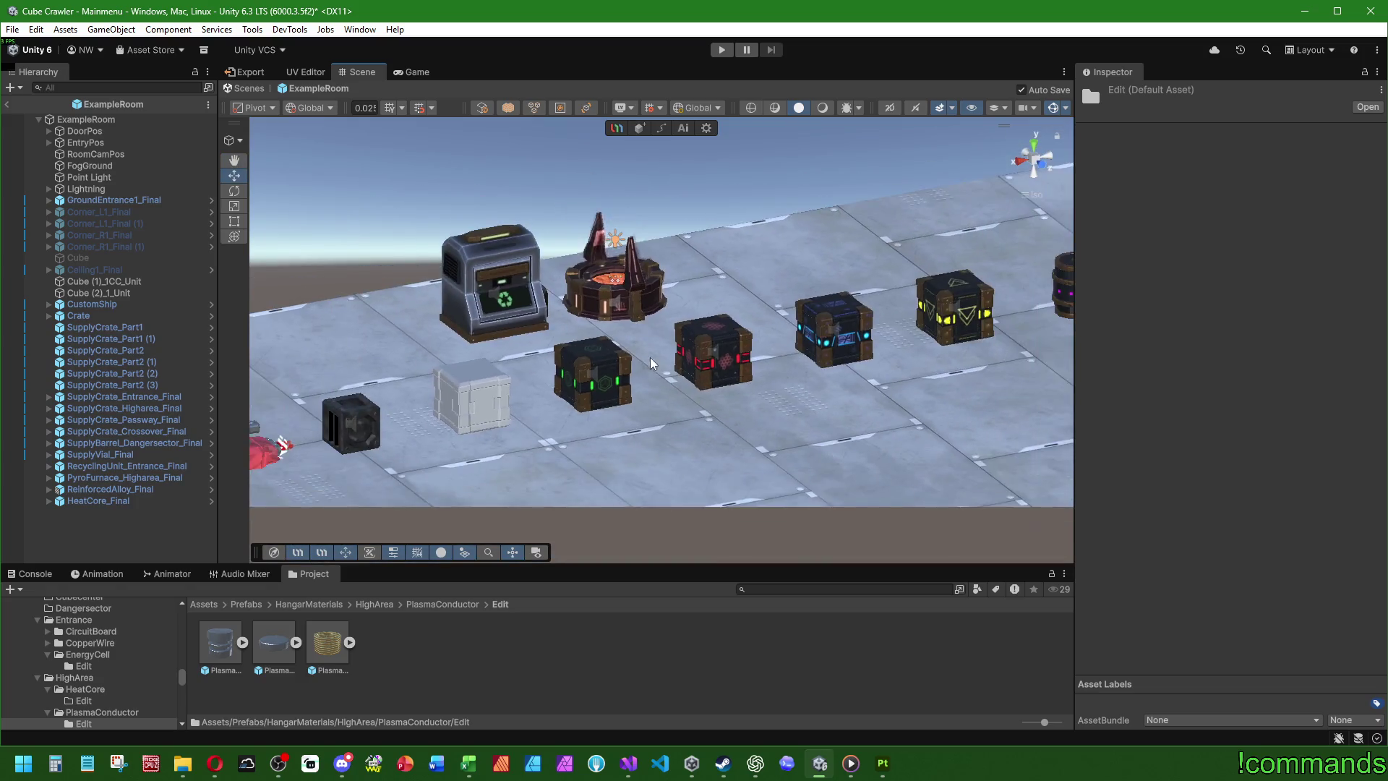
scroll(659, 280, down, 3)
click(713, 397)
key(f)
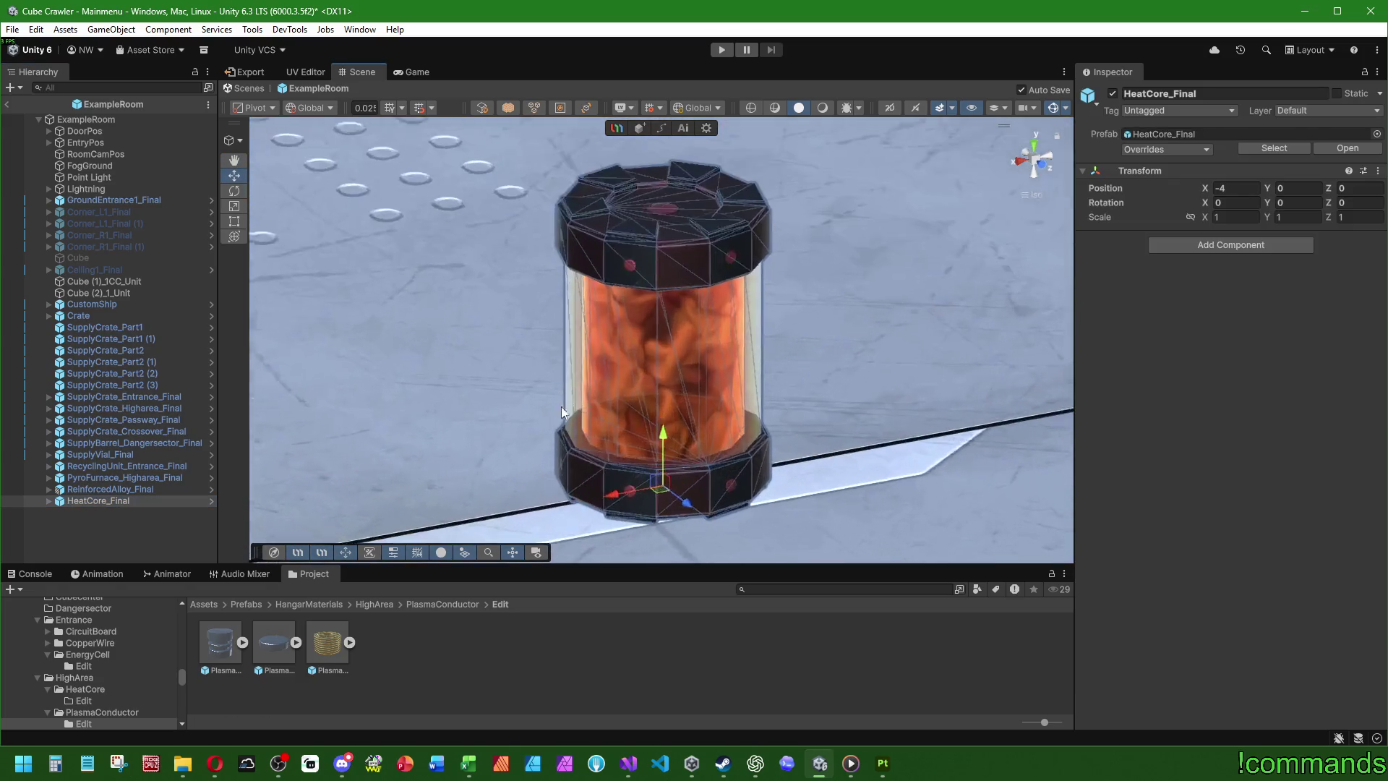
click(109, 544)
drag(850, 387, 871, 380)
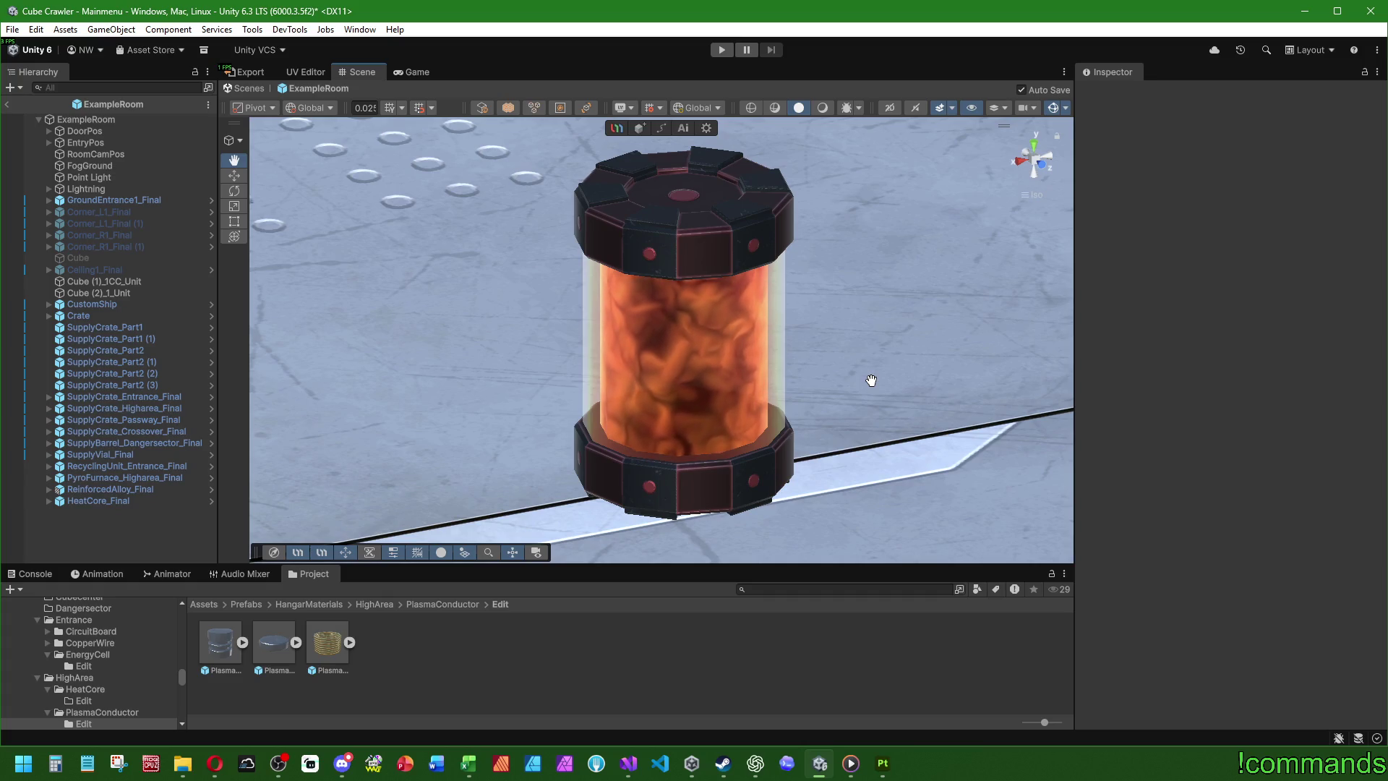
drag(871, 380, 875, 381)
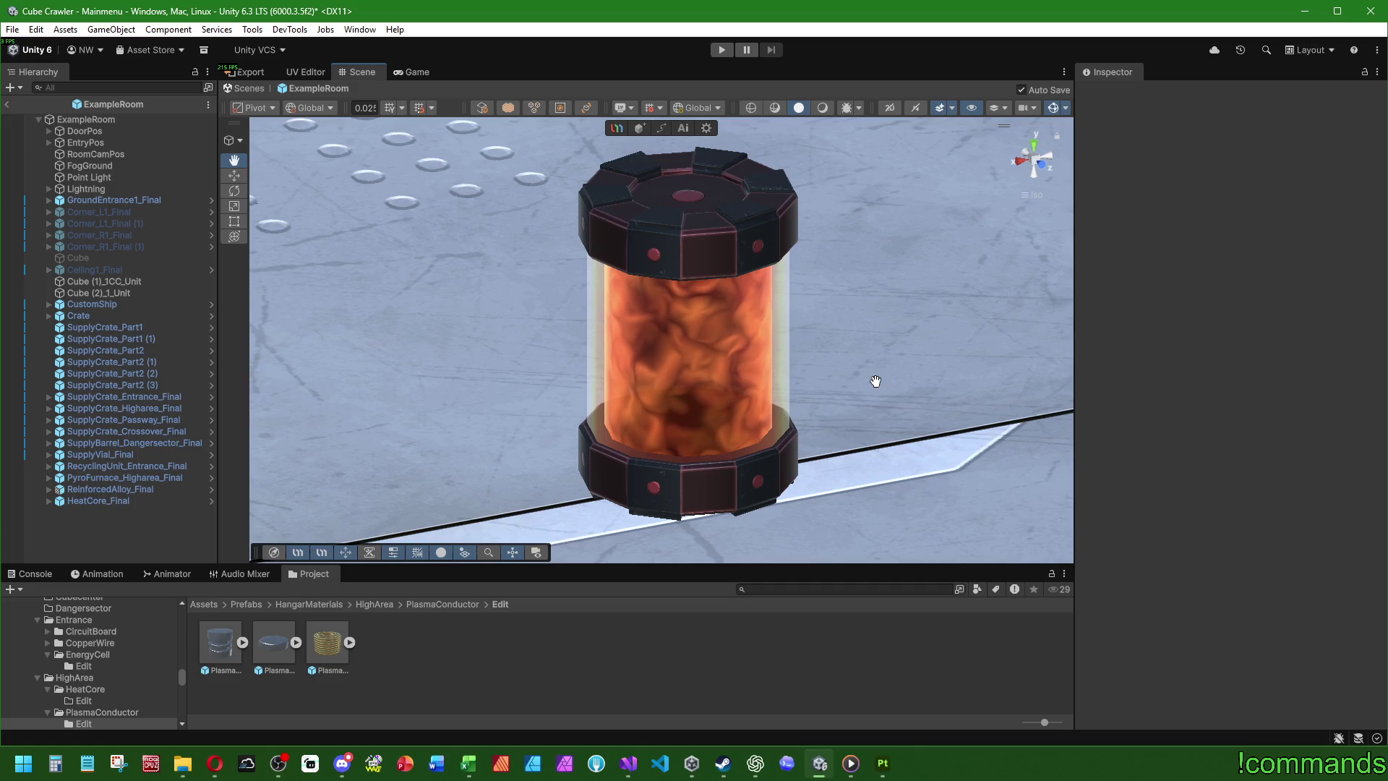
scroll(872, 385, down, 5)
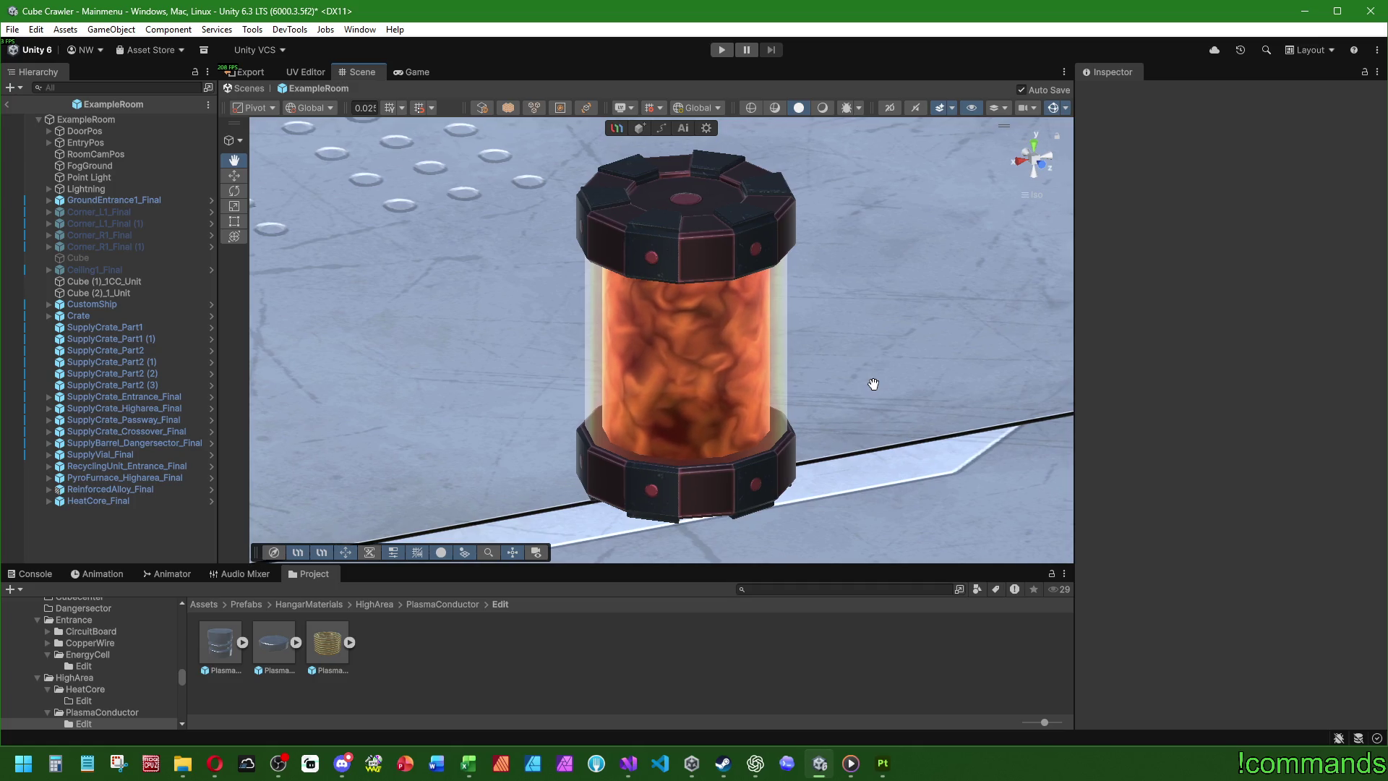
scroll(831, 423, down, 5)
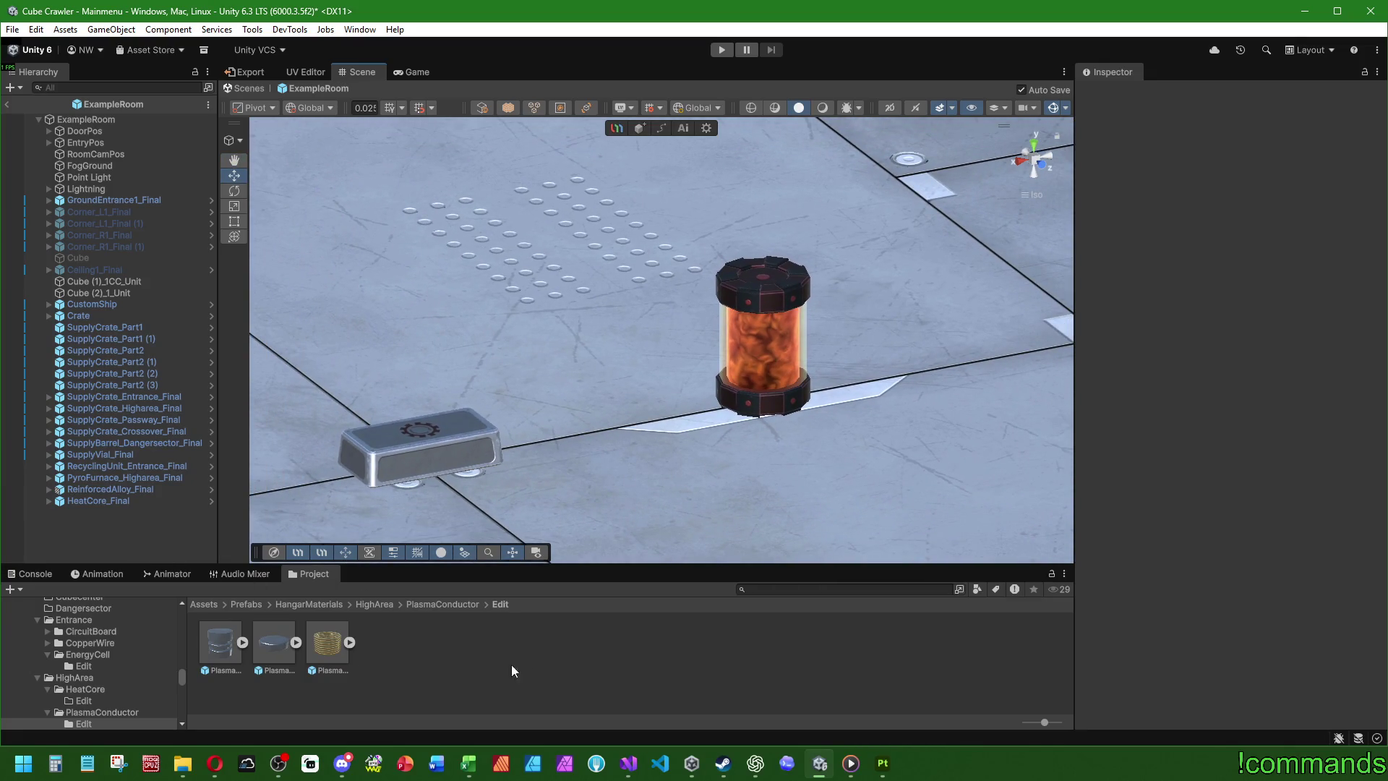
click(213, 606)
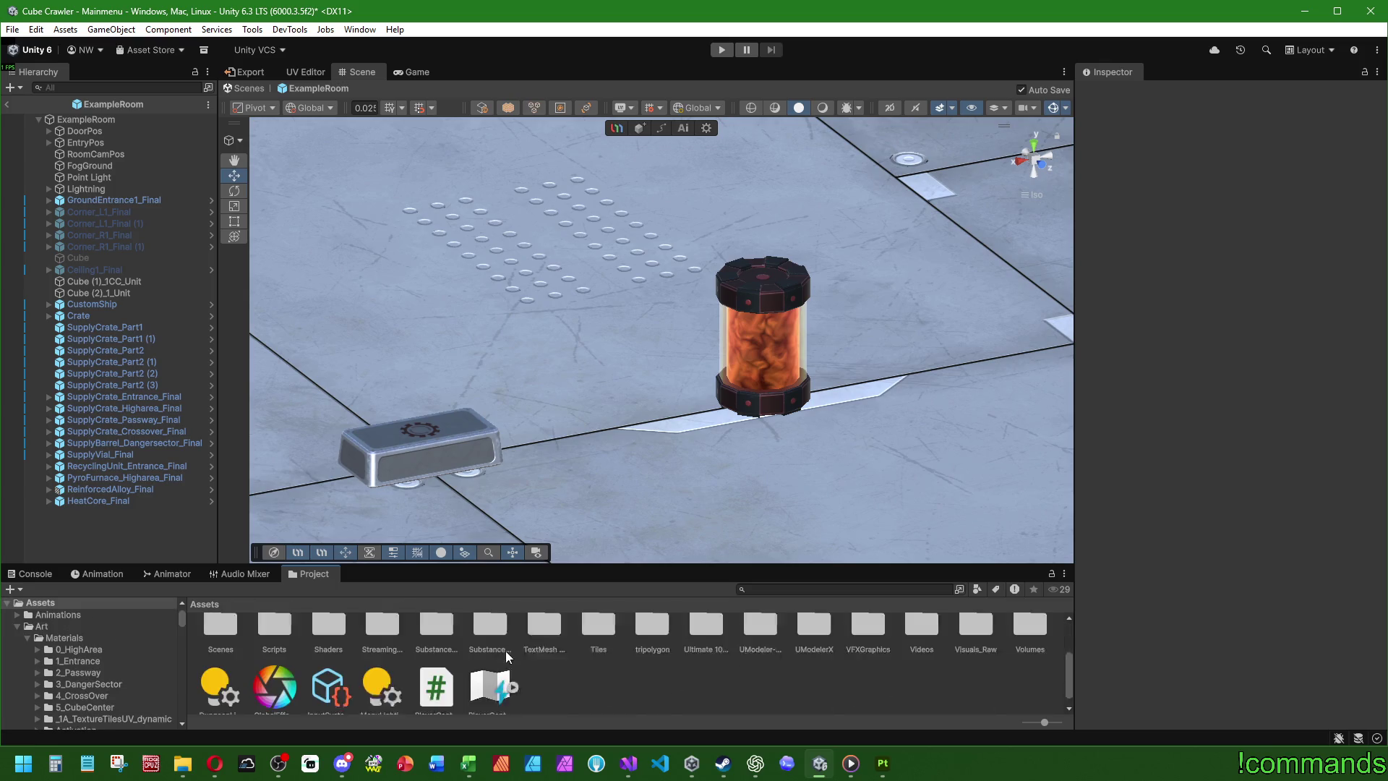
scroll(505, 649, down, 2)
click(479, 664)
double_click(477, 662)
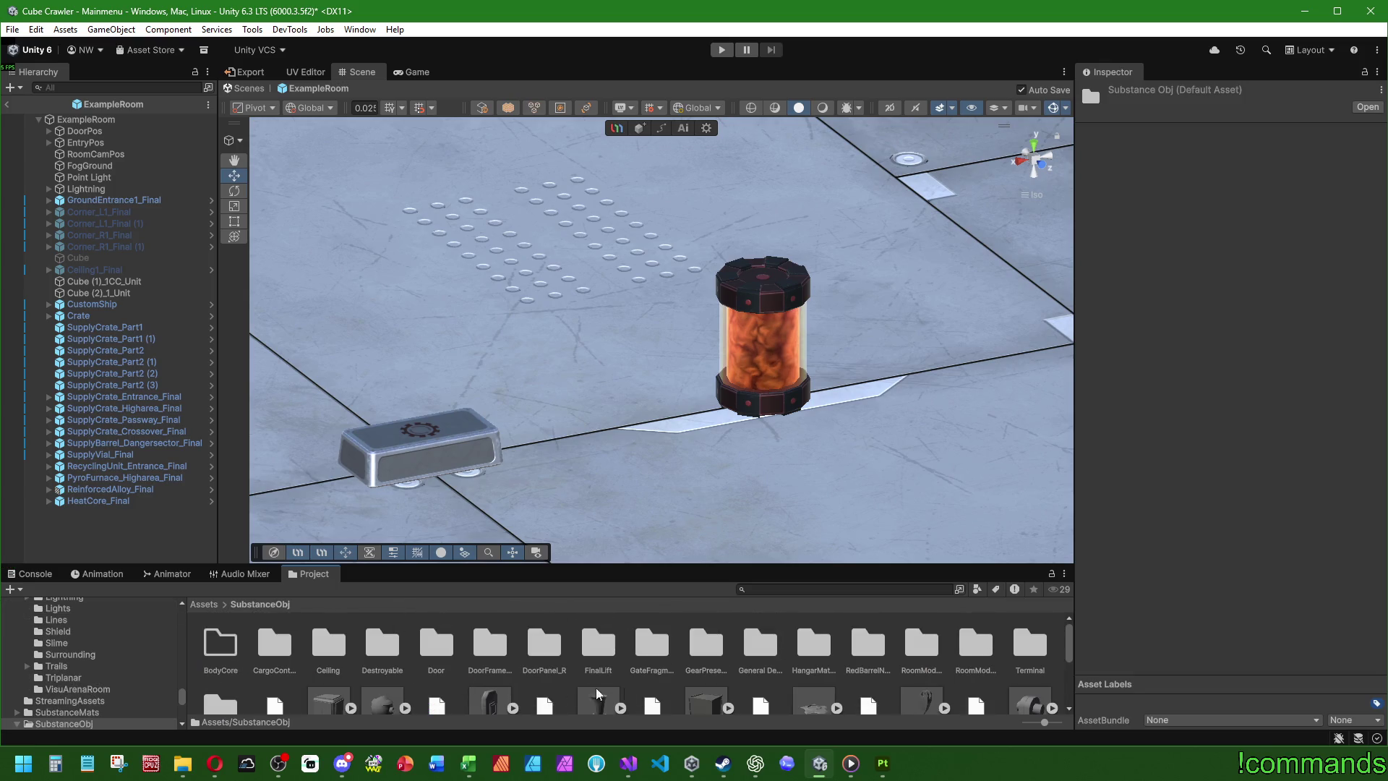
double_click(812, 646)
double_click(432, 654)
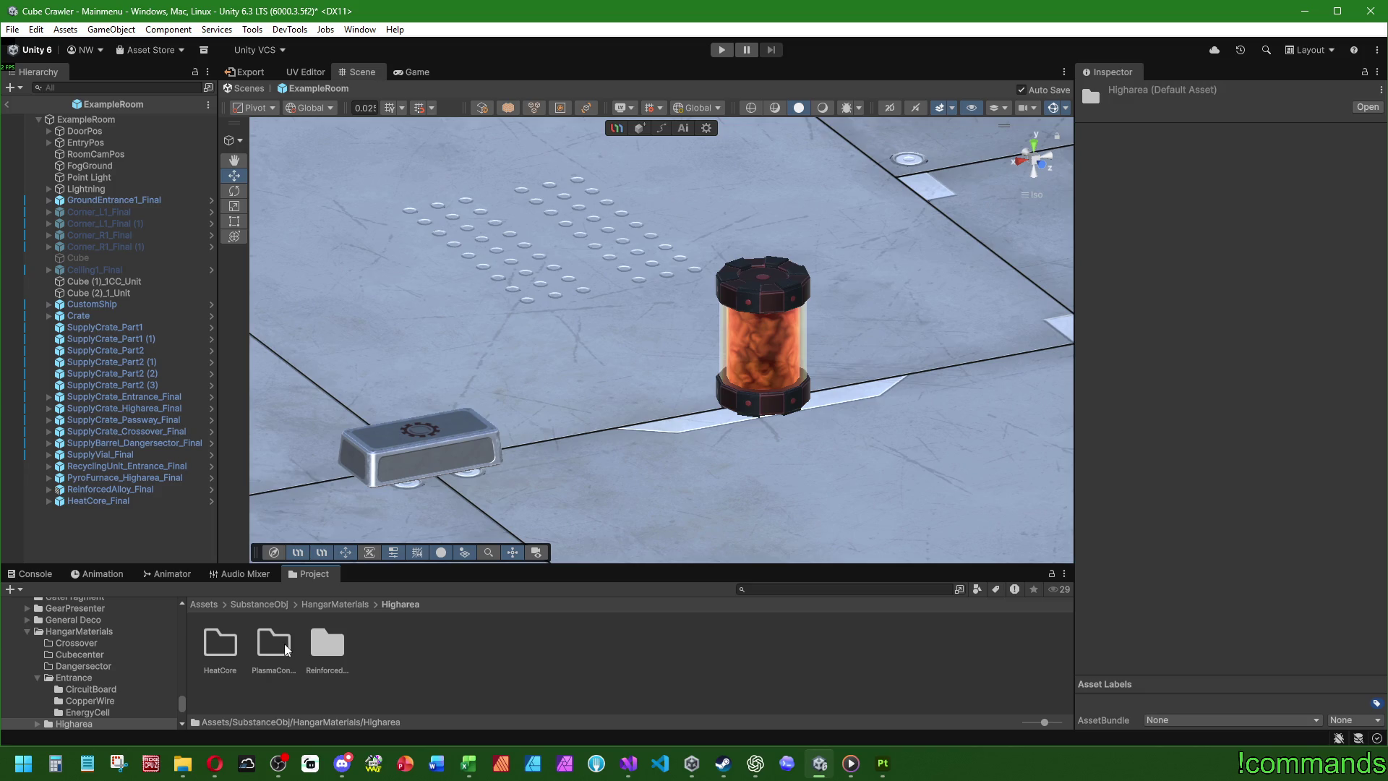
double_click(274, 646)
click(206, 605)
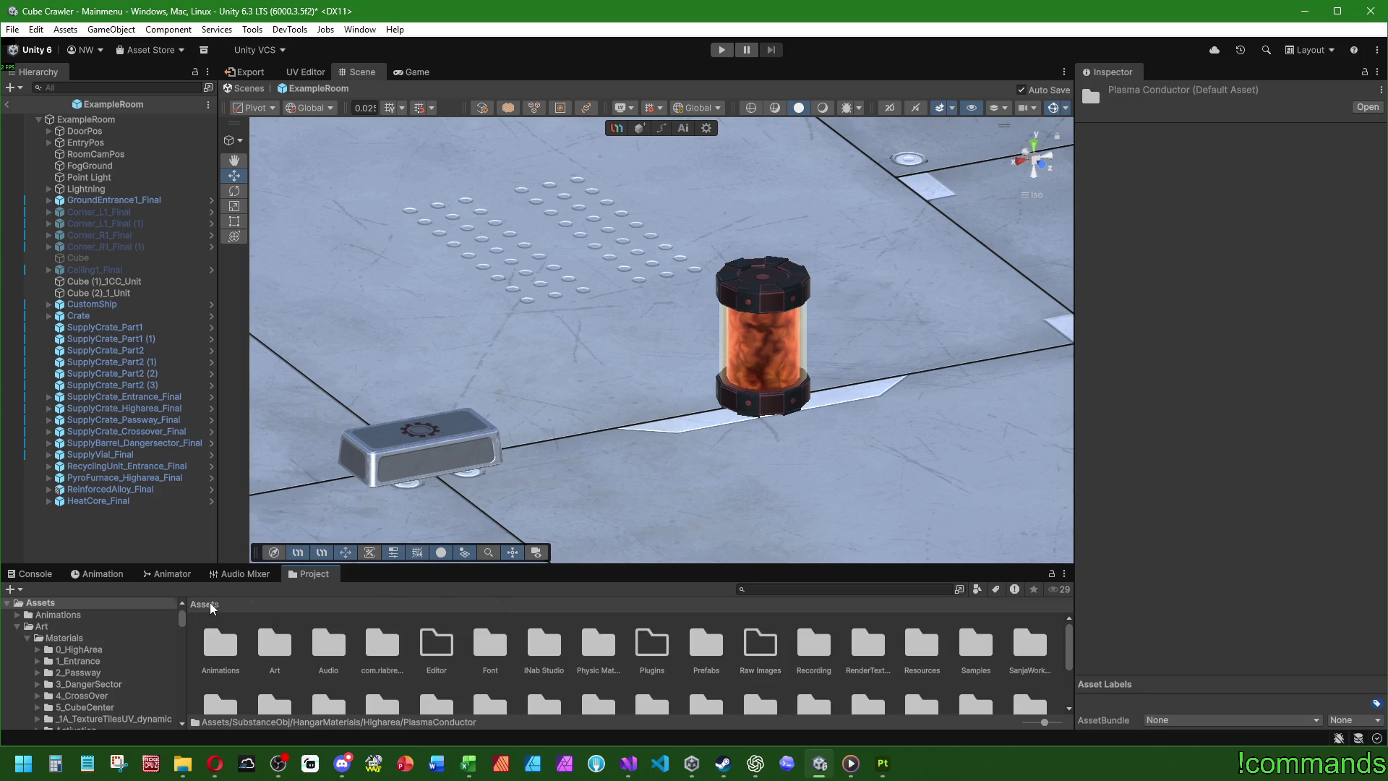
double_click(724, 648)
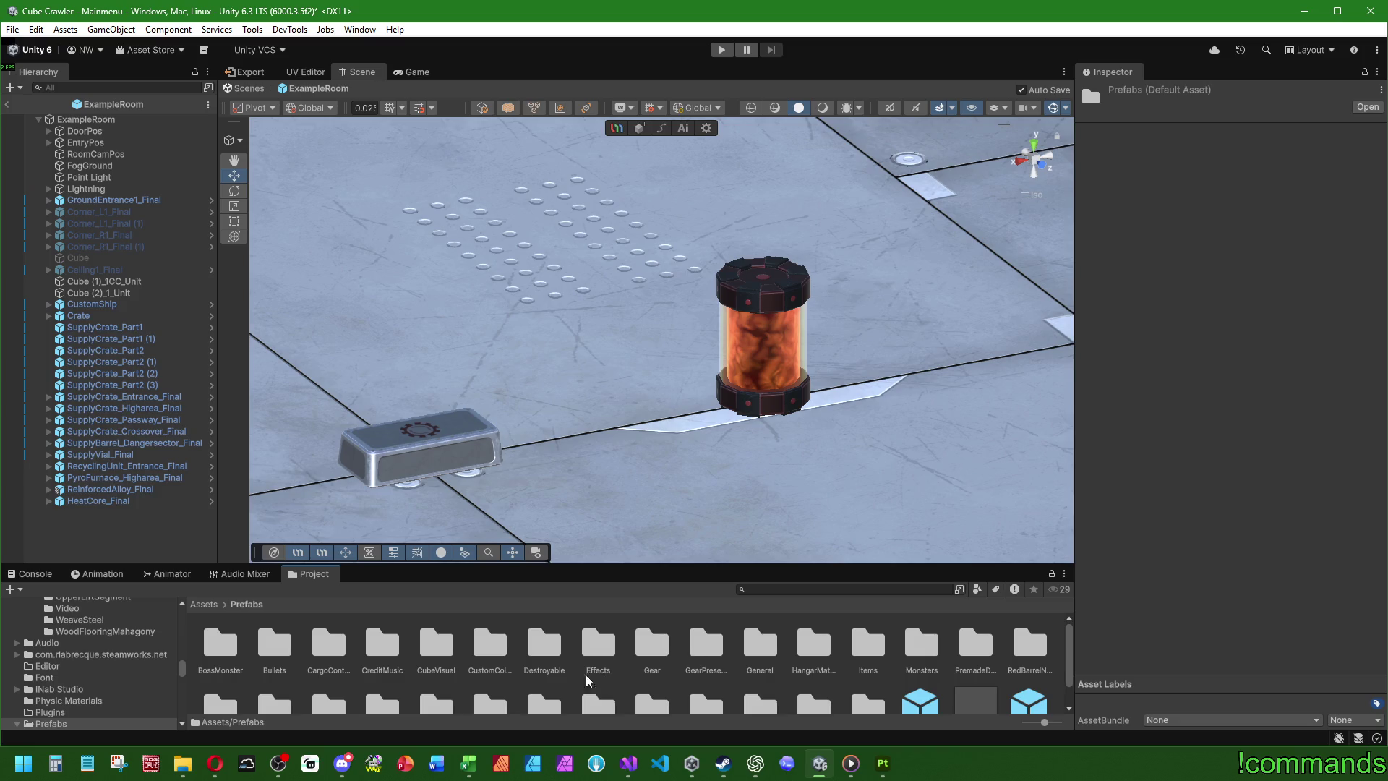
scroll(544, 691, down, 2)
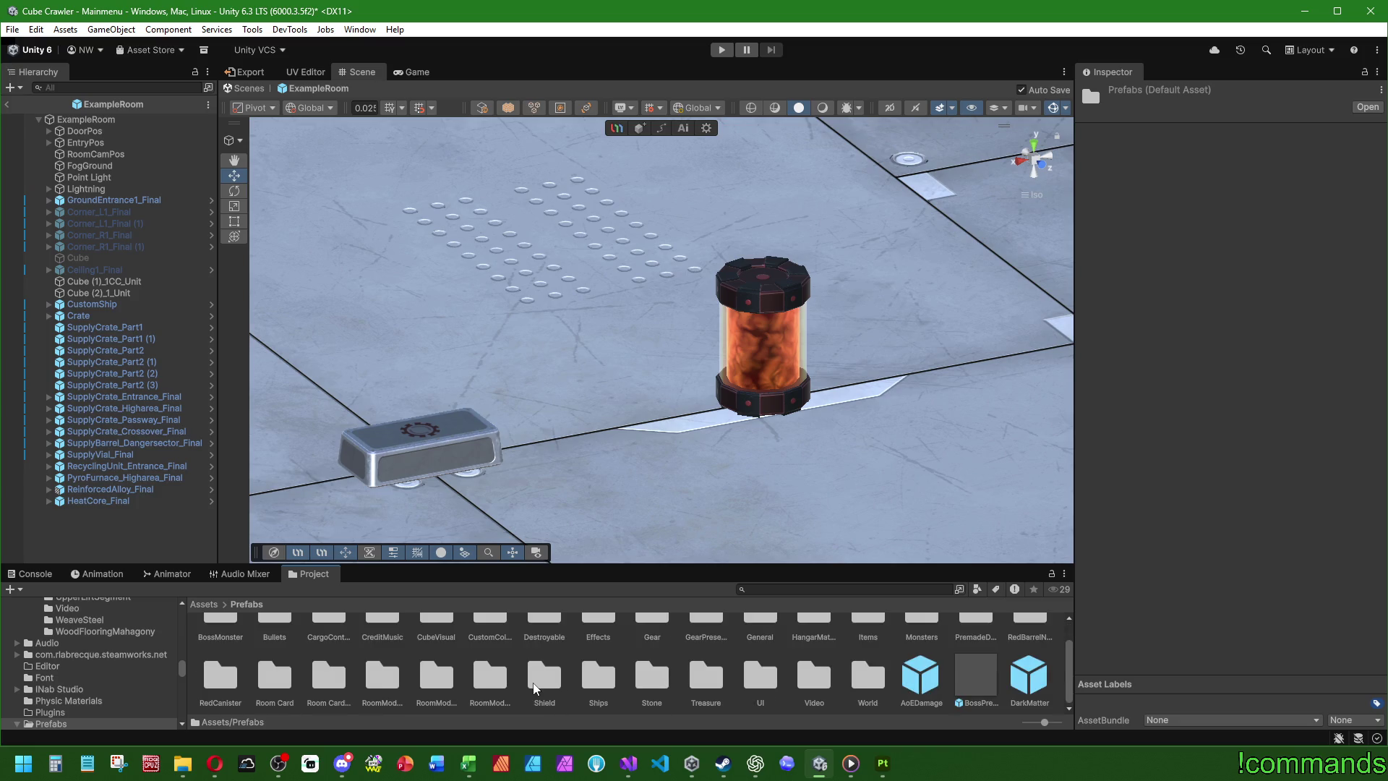
scroll(904, 665, up, 1)
double_click(815, 642)
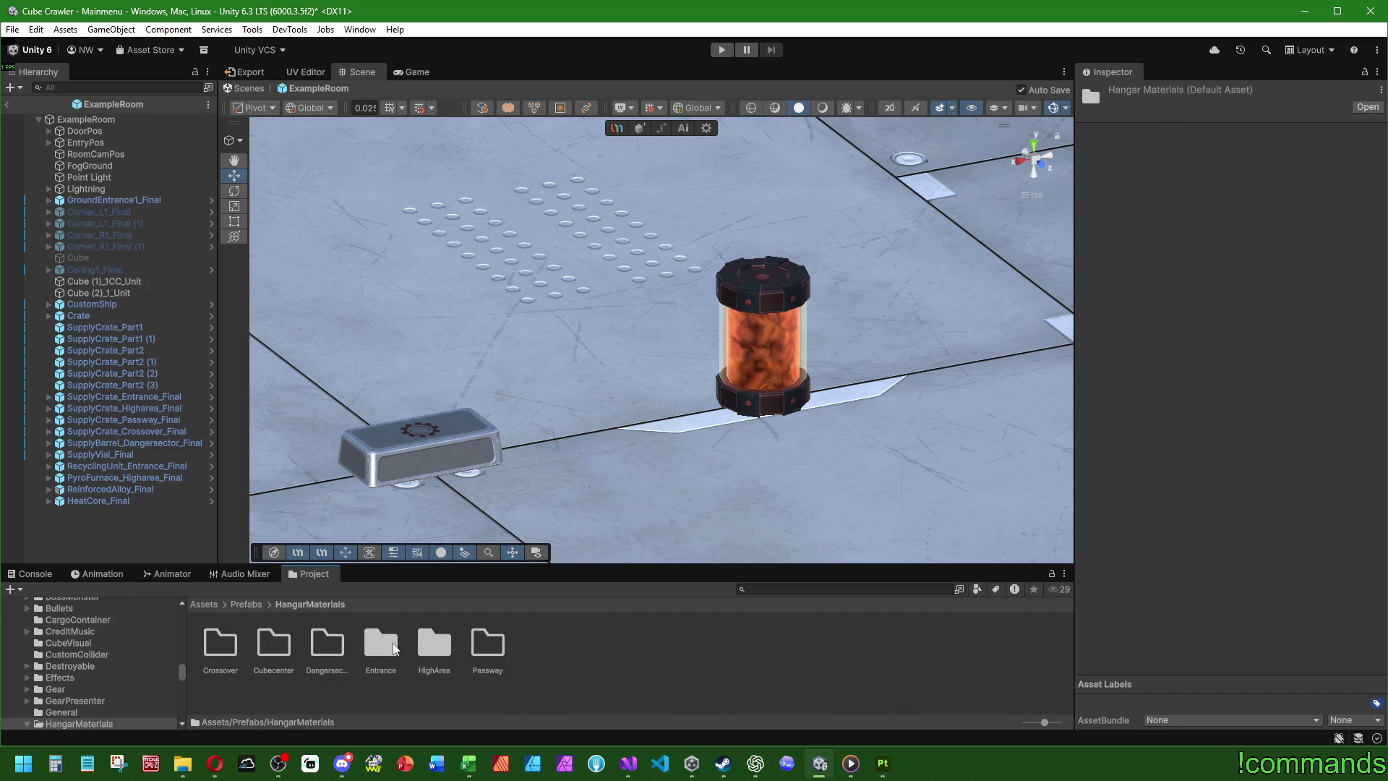
double_click(437, 642)
double_click(274, 642)
double_click(220, 643)
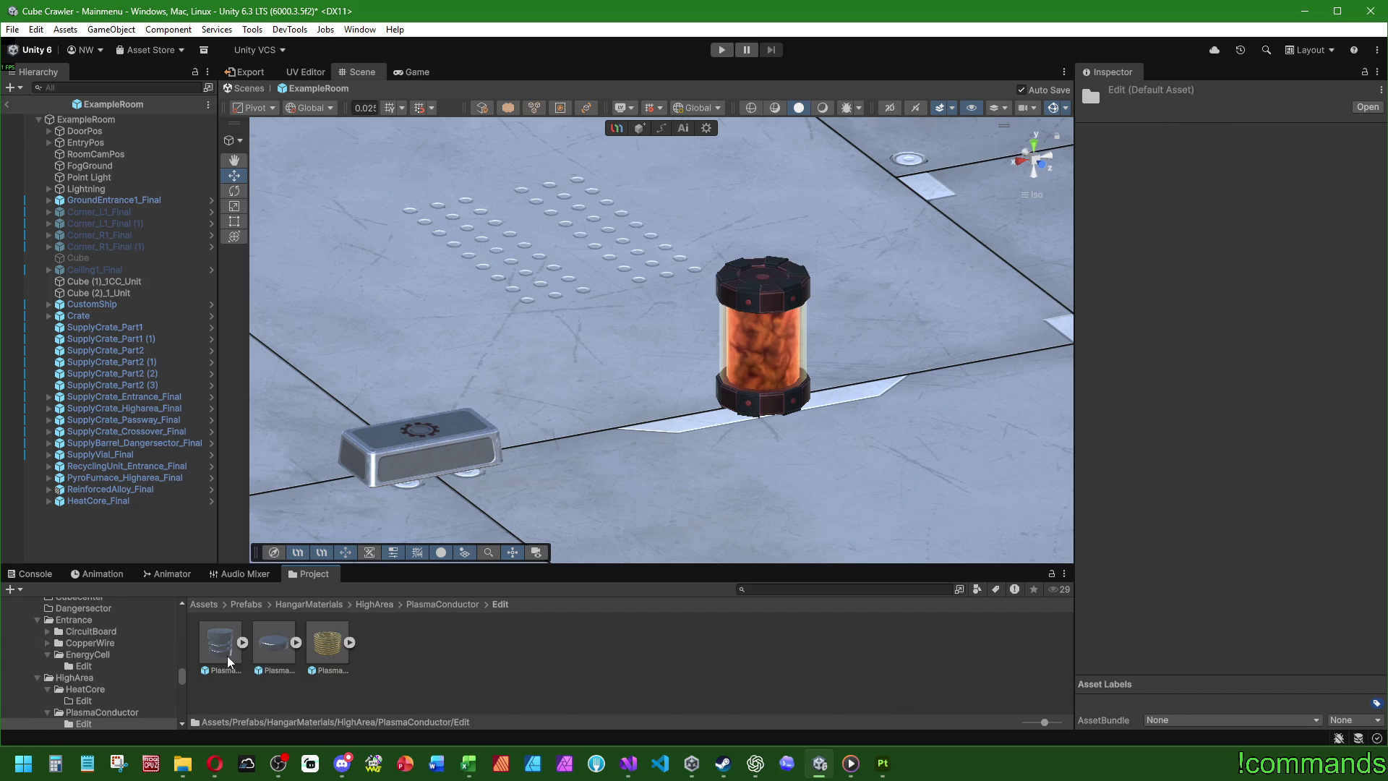
double_click(217, 642)
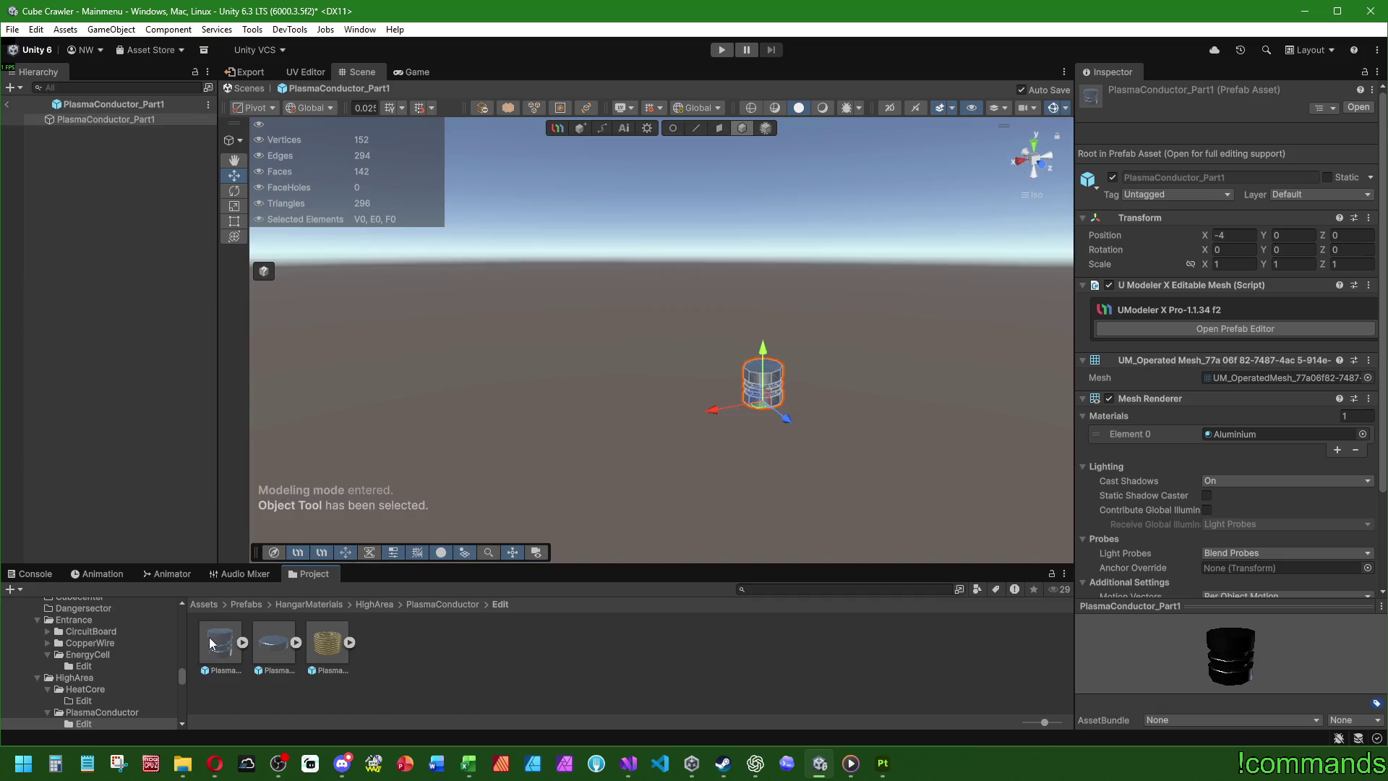
Step: Switch UModeler to Face mode on PlasmaConductor_Part1 and select all 142 faces
click(306, 71)
click(356, 72)
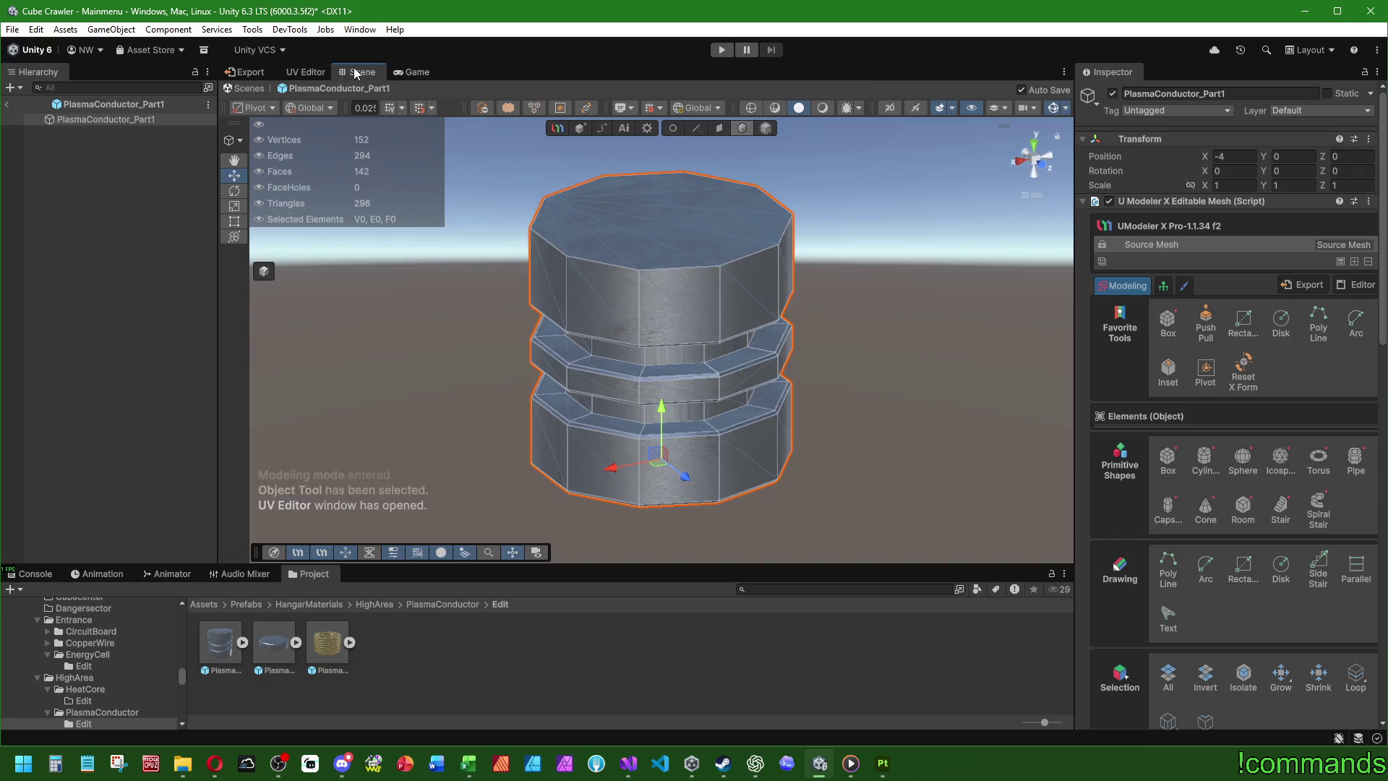
click(695, 128)
mouse_move(886, 272)
mouse_down()
mouse_move(843, 384)
mouse_move(843, 257)
mouse_move(722, 132)
mouse_up()
click(721, 129)
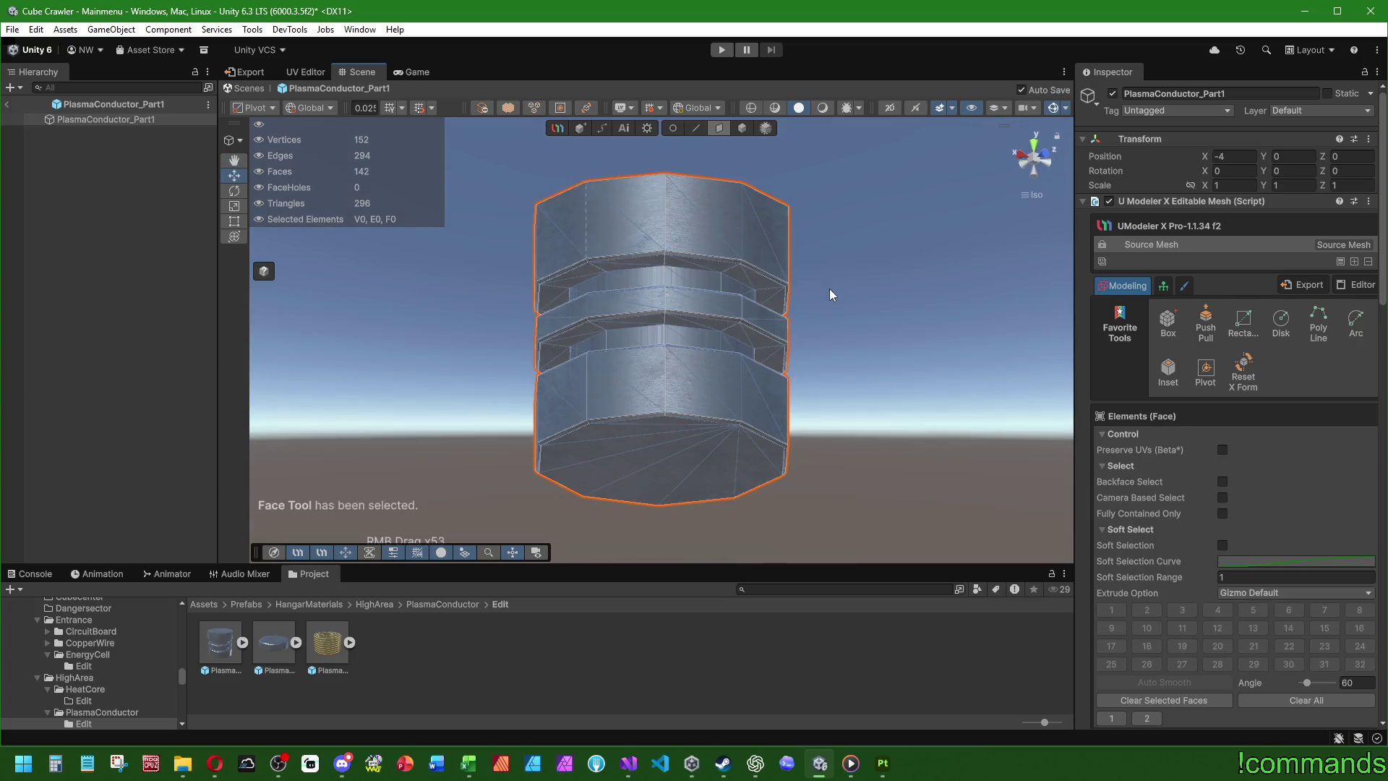
scroll(1093, 499, down, 3)
mouse_move(810, 284)
mouse_down()
mouse_move(825, 431)
mouse_move(810, 460)
mouse_up()
scroll(1128, 567, down, 5)
click(1170, 667)
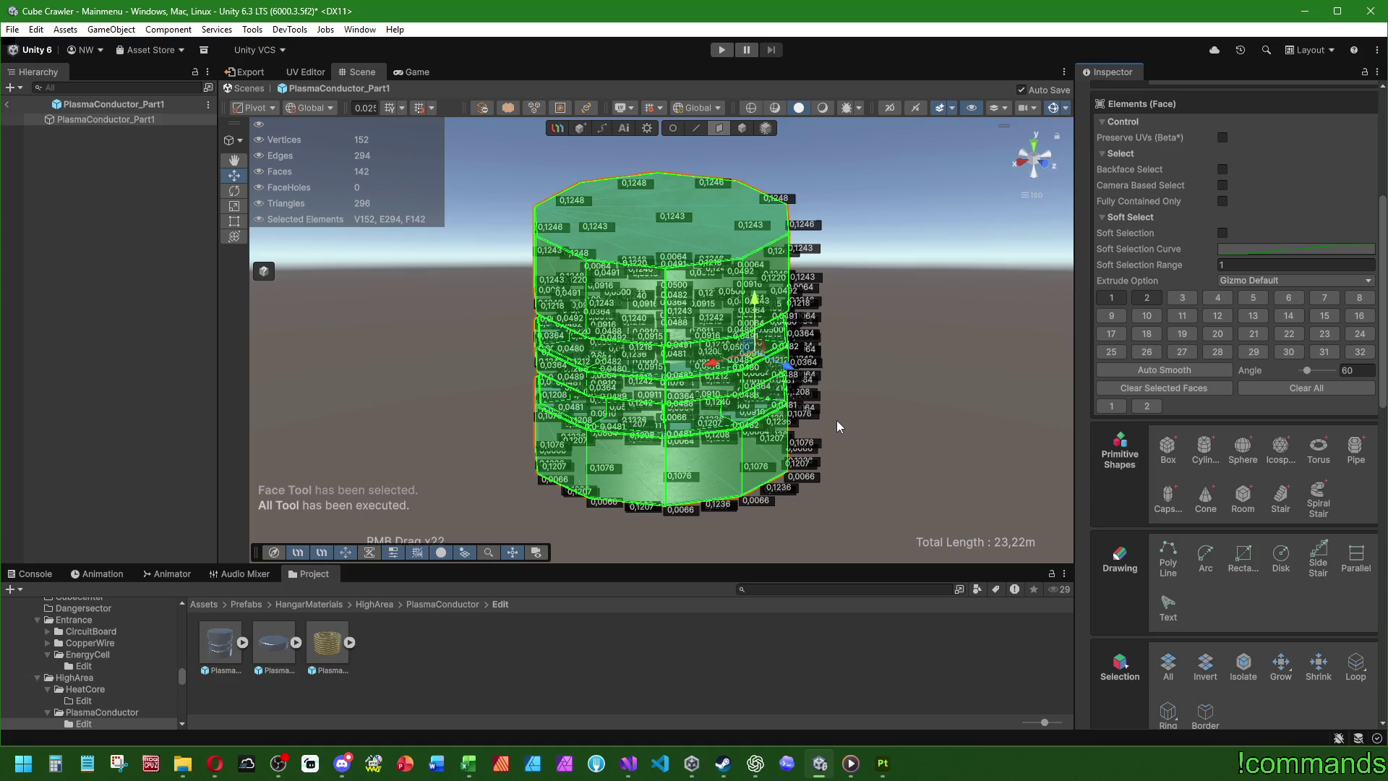
Step: In the UV Editor, run LSCM and cube-unwrap PlasmaConductor_Part1's UVs
click(291, 72)
click(980, 161)
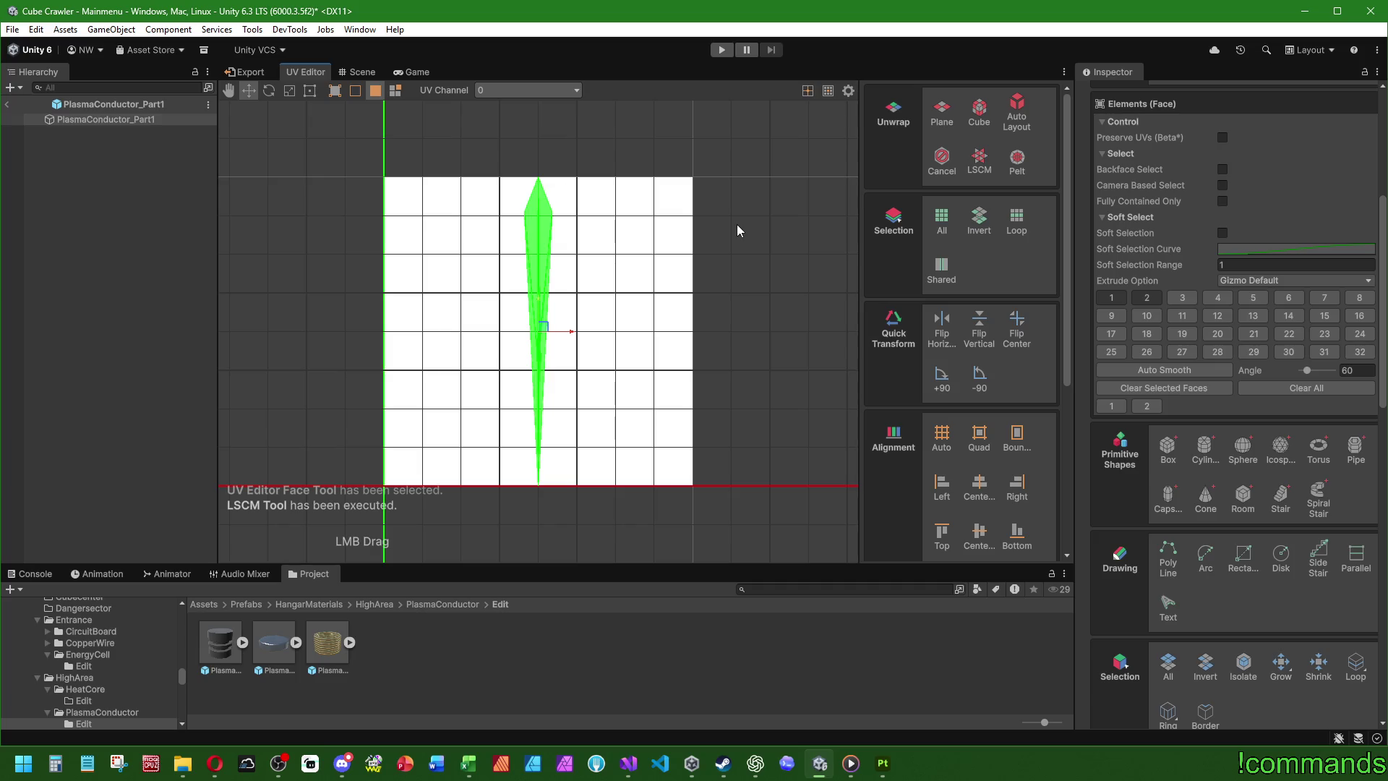
click(697, 258)
click(959, 222)
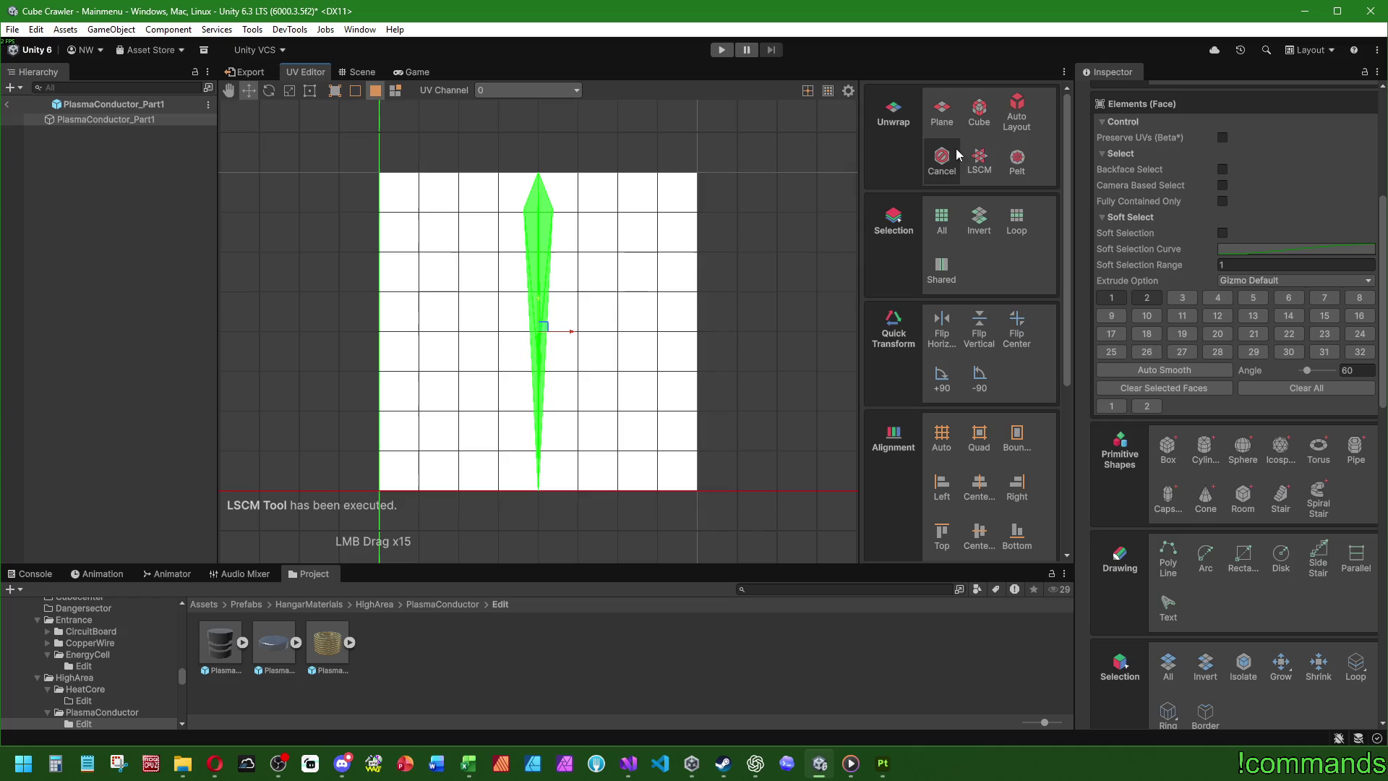
click(1007, 116)
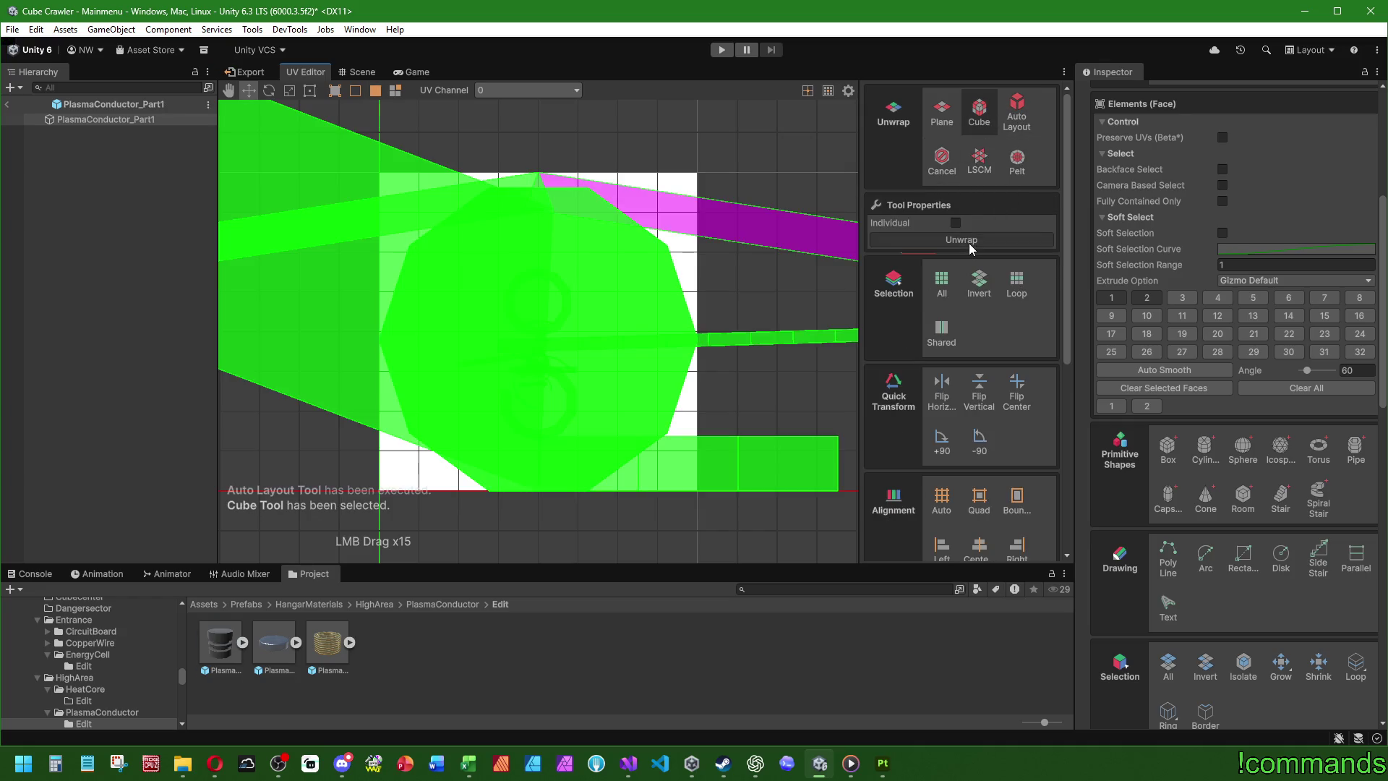
click(962, 240)
Step: Pack the UV islands and fit them to fill the UV square
scroll(918, 453, down, 3)
scroll(918, 456, down, 1)
click(936, 470)
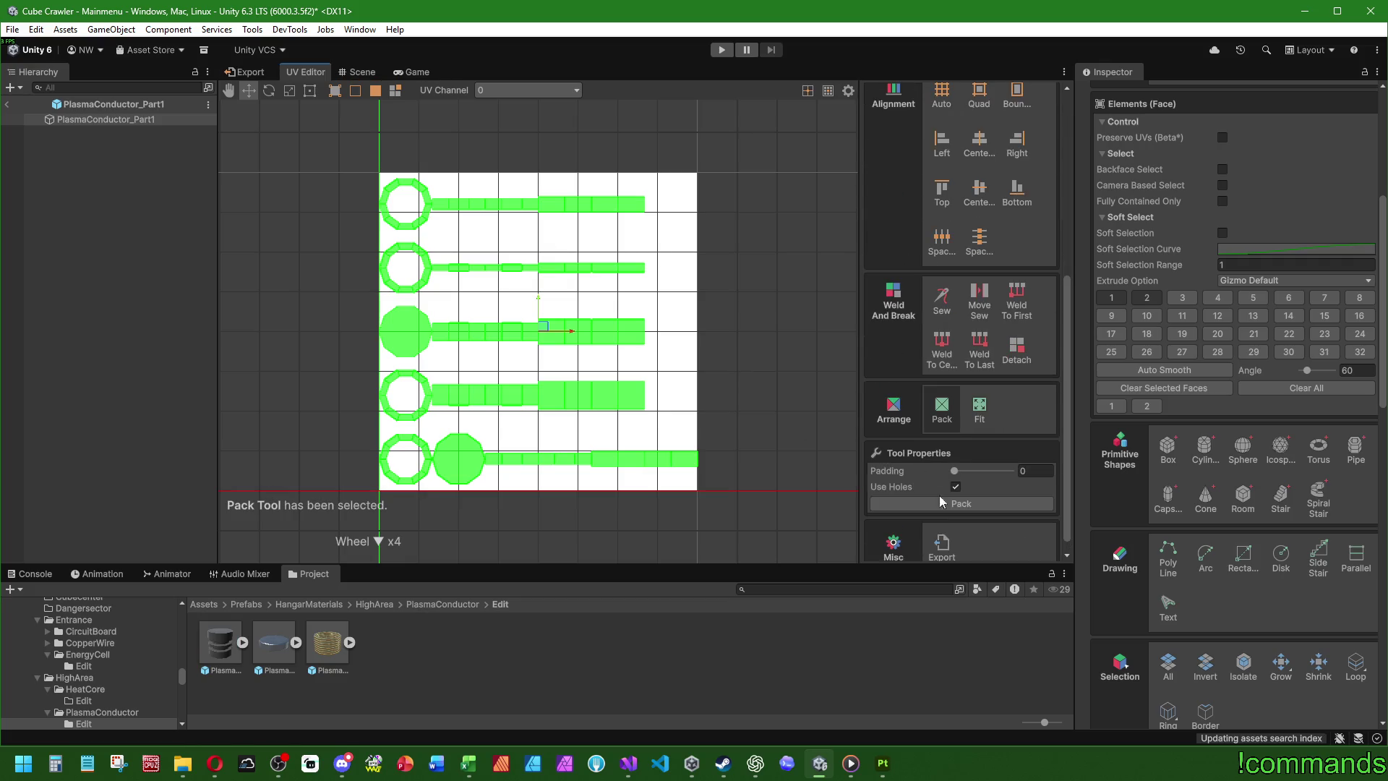
click(952, 490)
click(979, 409)
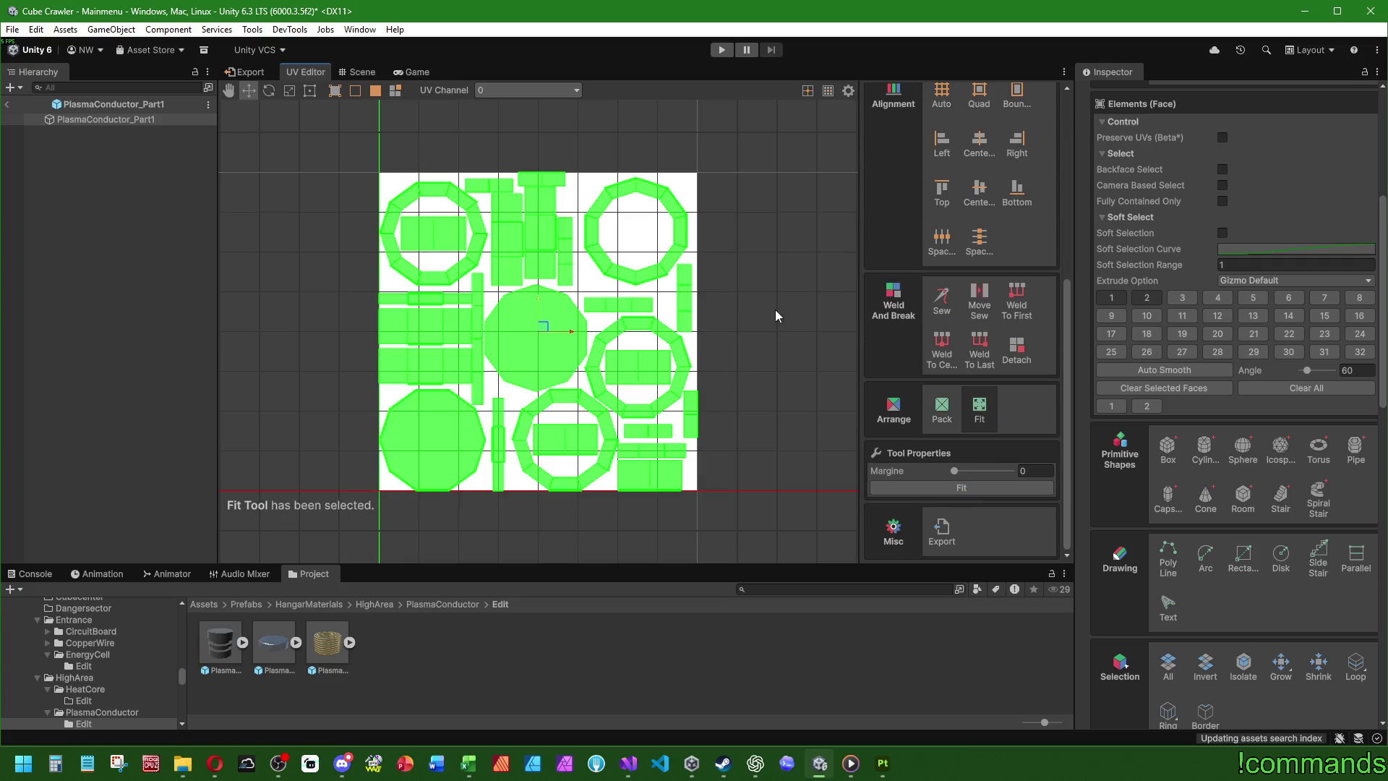
click(585, 305)
Step: Assign the Aluminium material to PlasmaConductor_Part1's Mesh Renderer Element 0
click(358, 72)
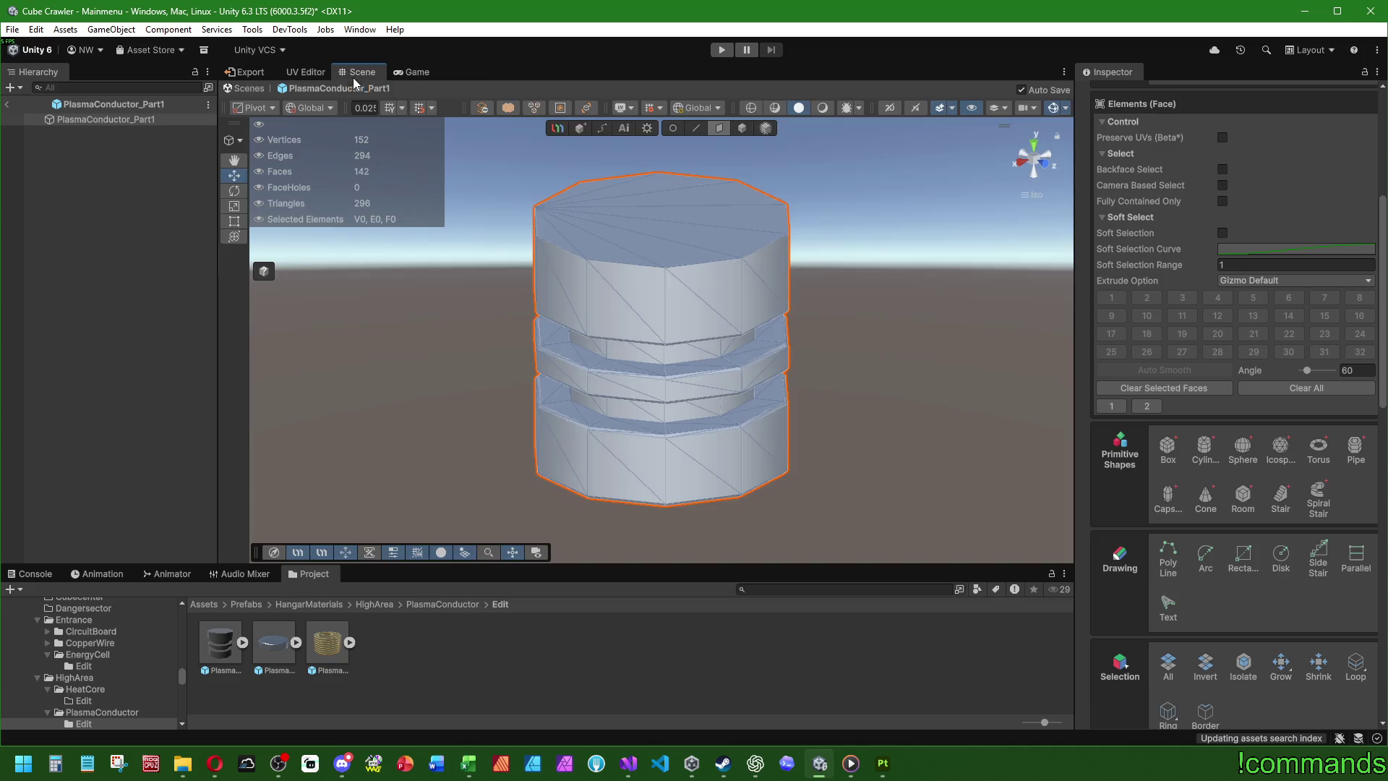
click(97, 408)
click(124, 117)
scroll(1138, 476, down, 5)
scroll(1141, 470, down, 15)
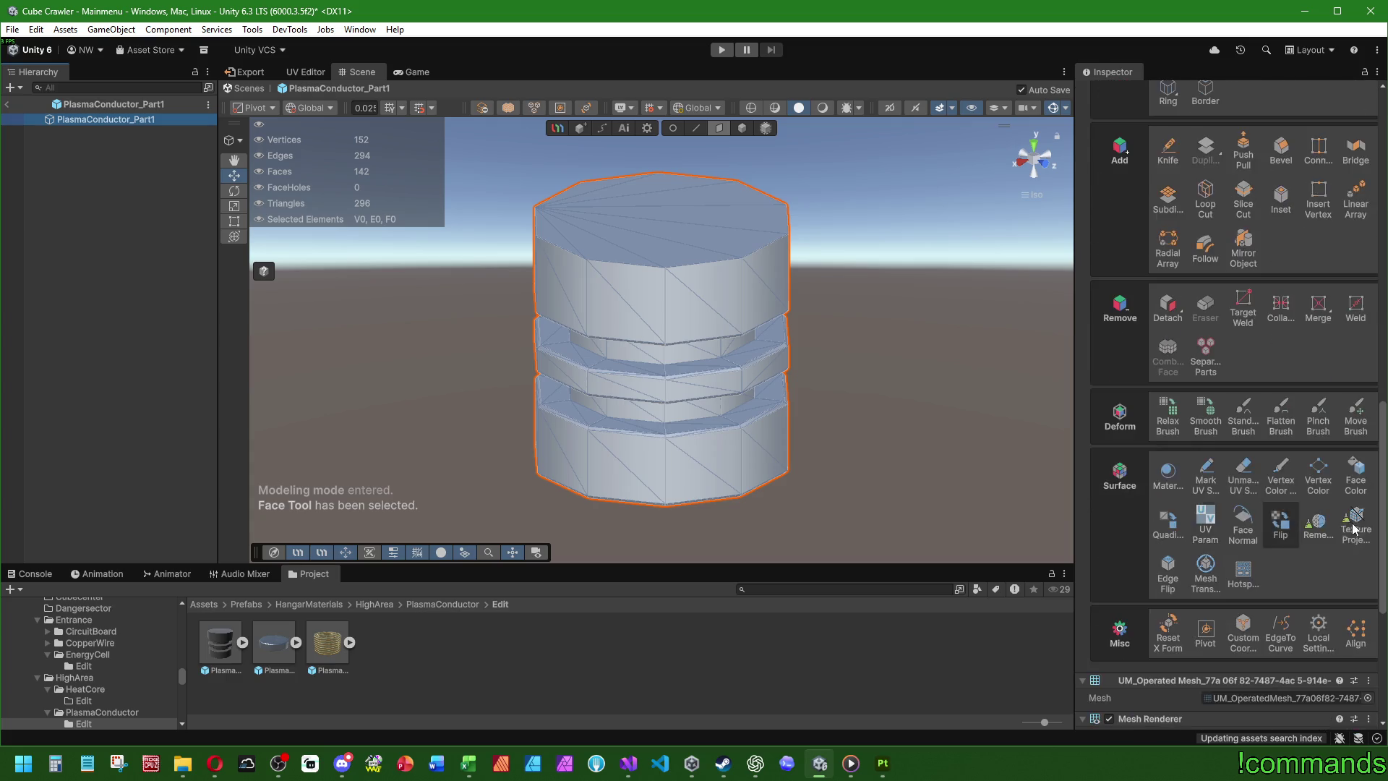
click(1361, 520)
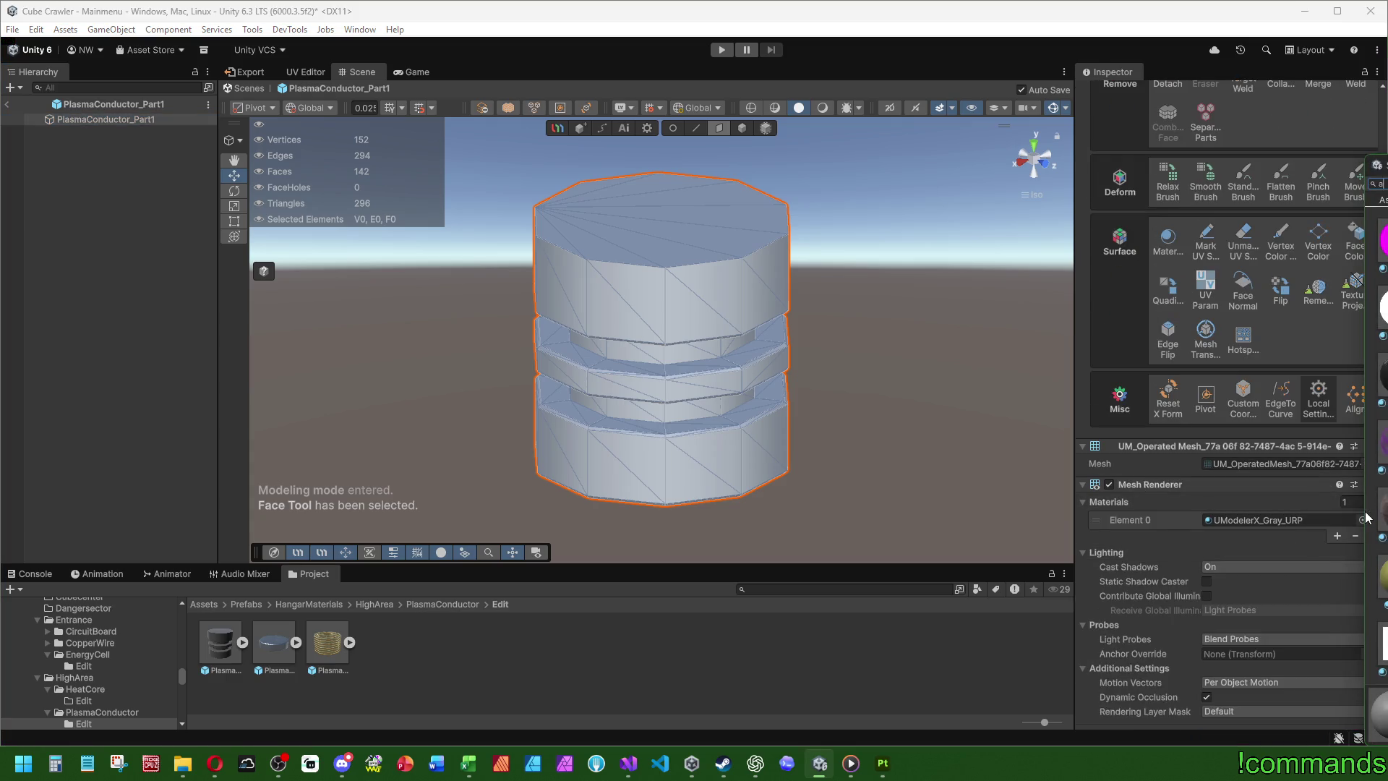
double_click(1380, 712)
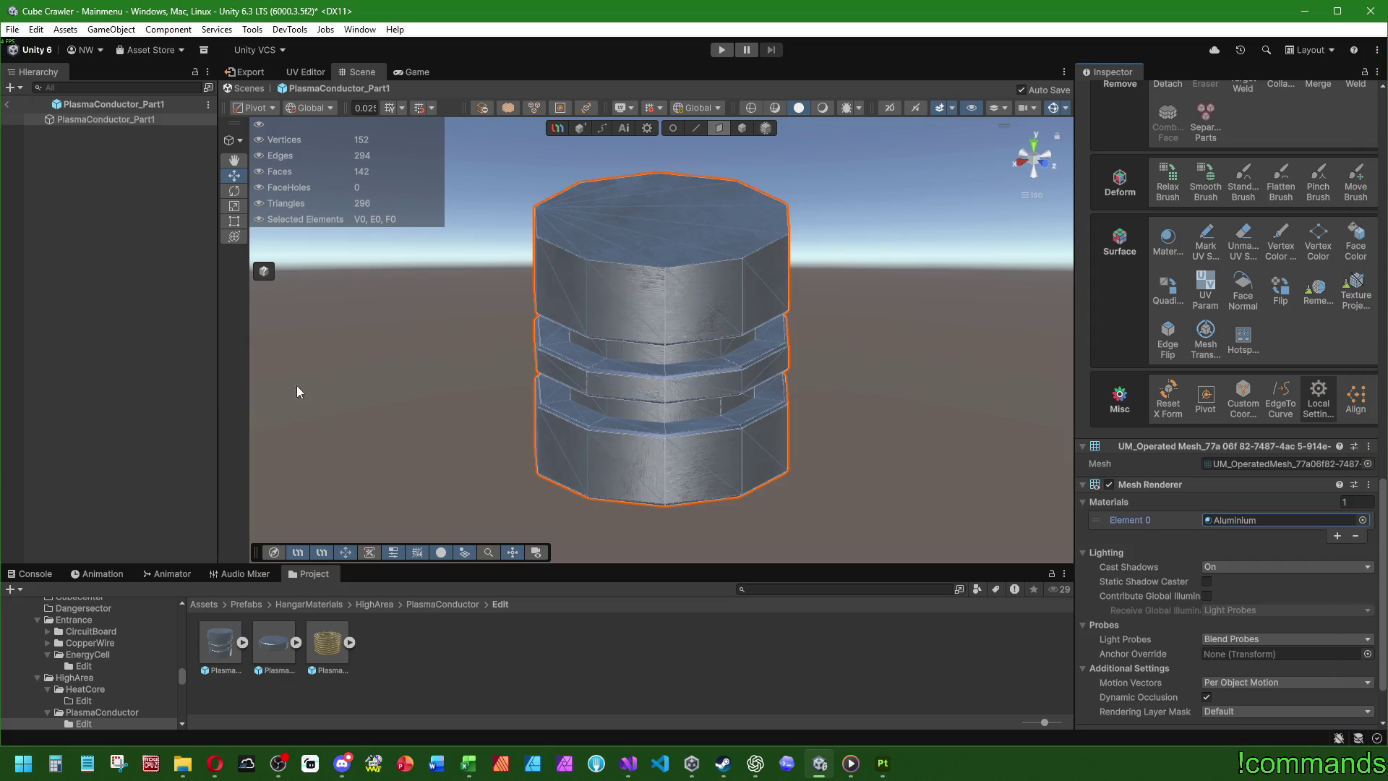
Step: Orbit around the cylinder to inspect the Aluminium finish, then reselect the part
click(394, 388)
mouse_move(771, 365)
mouse_down()
mouse_move(743, 248)
mouse_move(744, 331)
mouse_move(812, 366)
mouse_move(980, 328)
mouse_move(912, 311)
mouse_move(817, 217)
mouse_move(755, 59)
mouse_move(742, 379)
mouse_up()
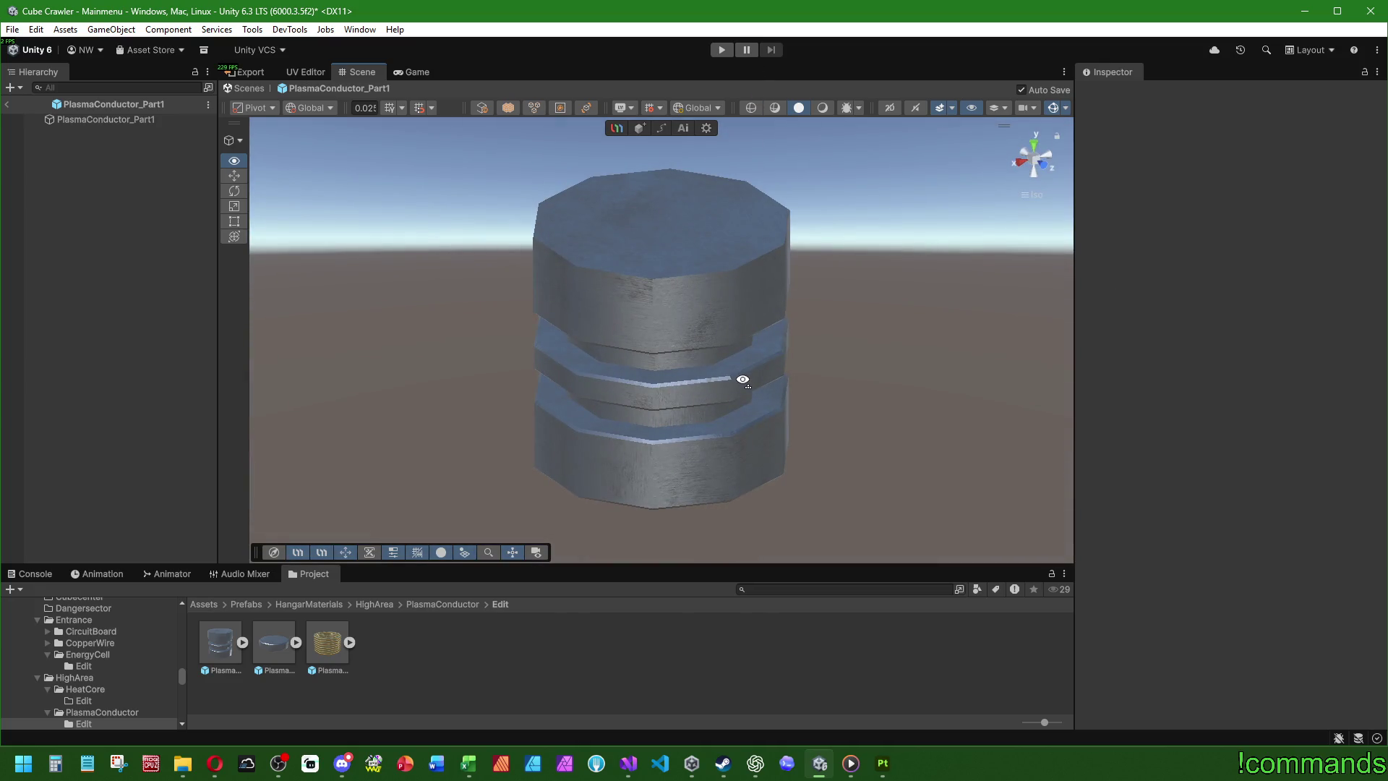
mouse_move(742, 379)
mouse_down()
mouse_move(707, 365)
mouse_move(744, 365)
mouse_move(644, 340)
mouse_up()
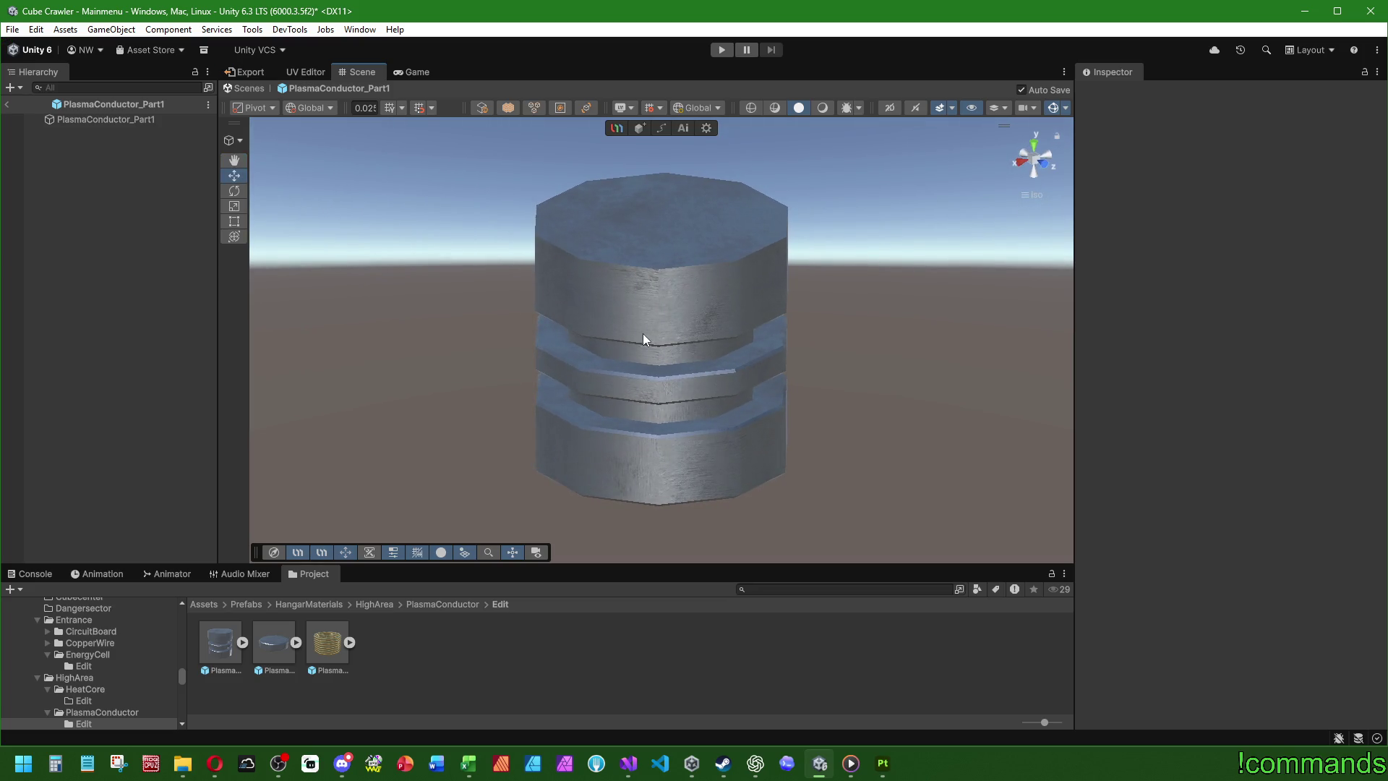
click(138, 120)
click(249, 74)
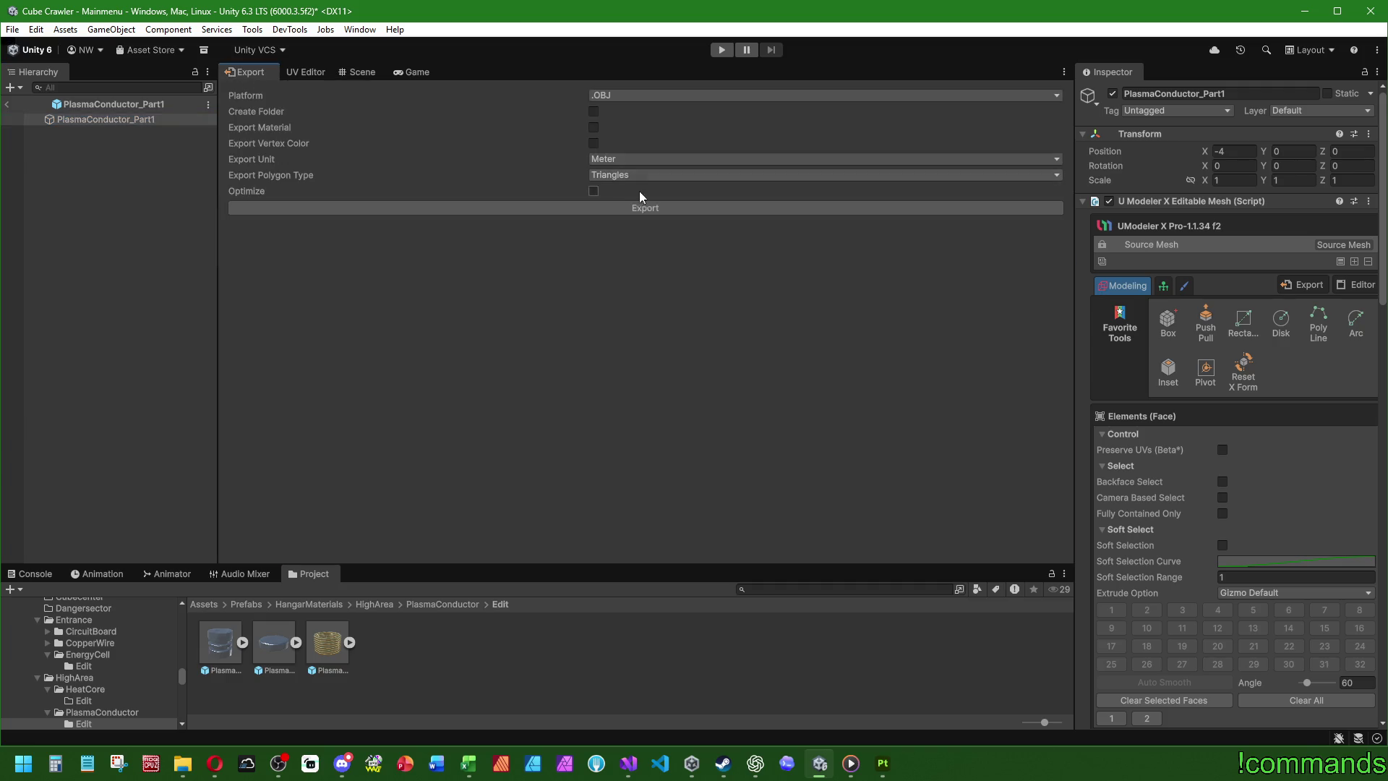
Step: Export PlasmaConductor_Part1.obj to SubstanceObj/HangarMaterials/Higharea/PlasmaConductor, then open the Part2 prefab
click(640, 203)
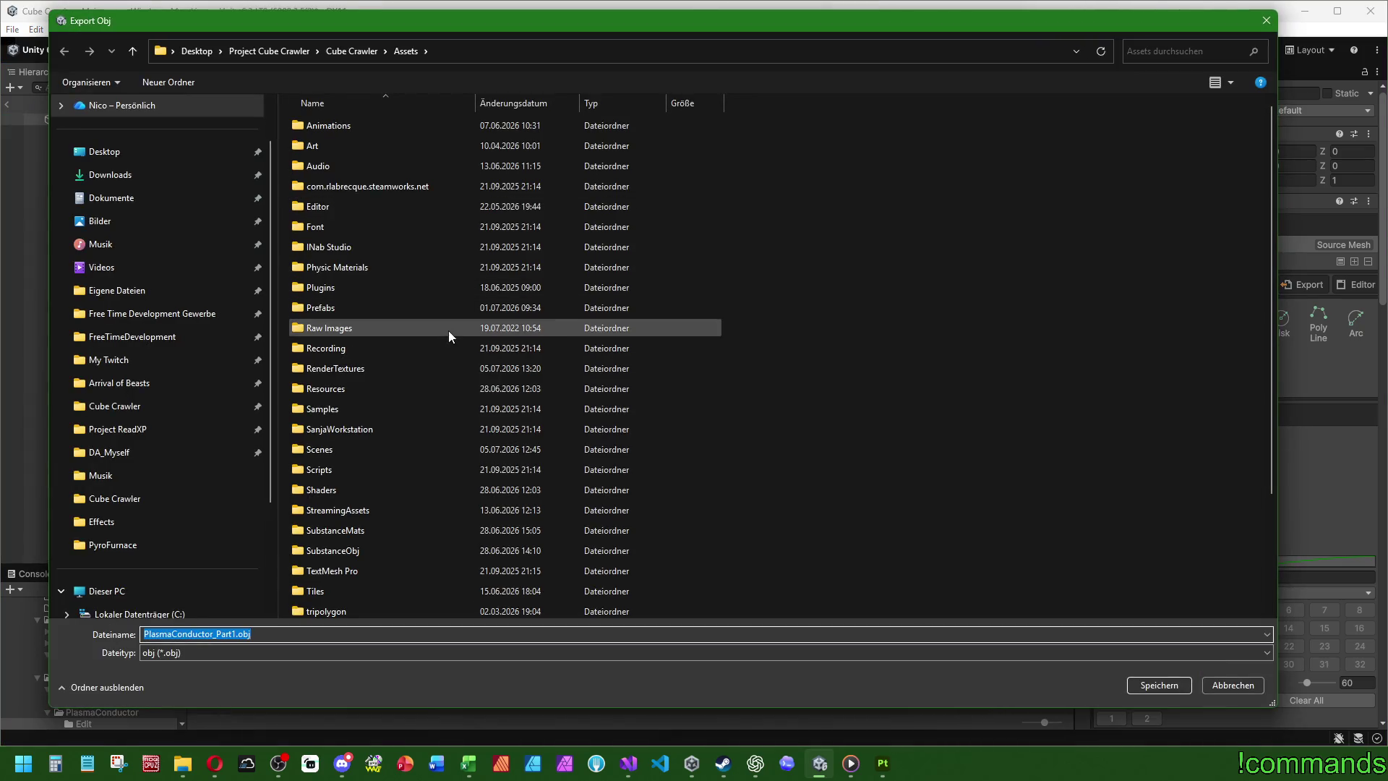
double_click(362, 548)
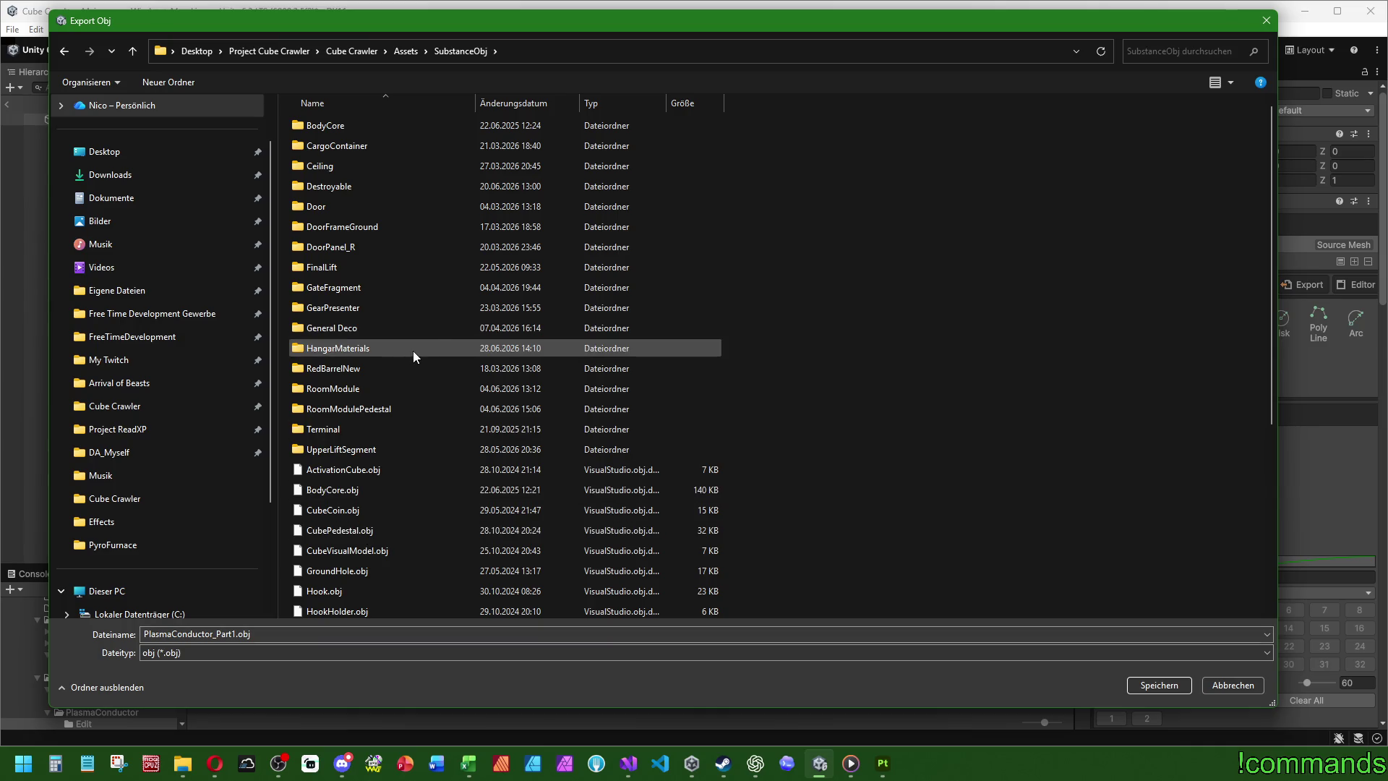
double_click(350, 347)
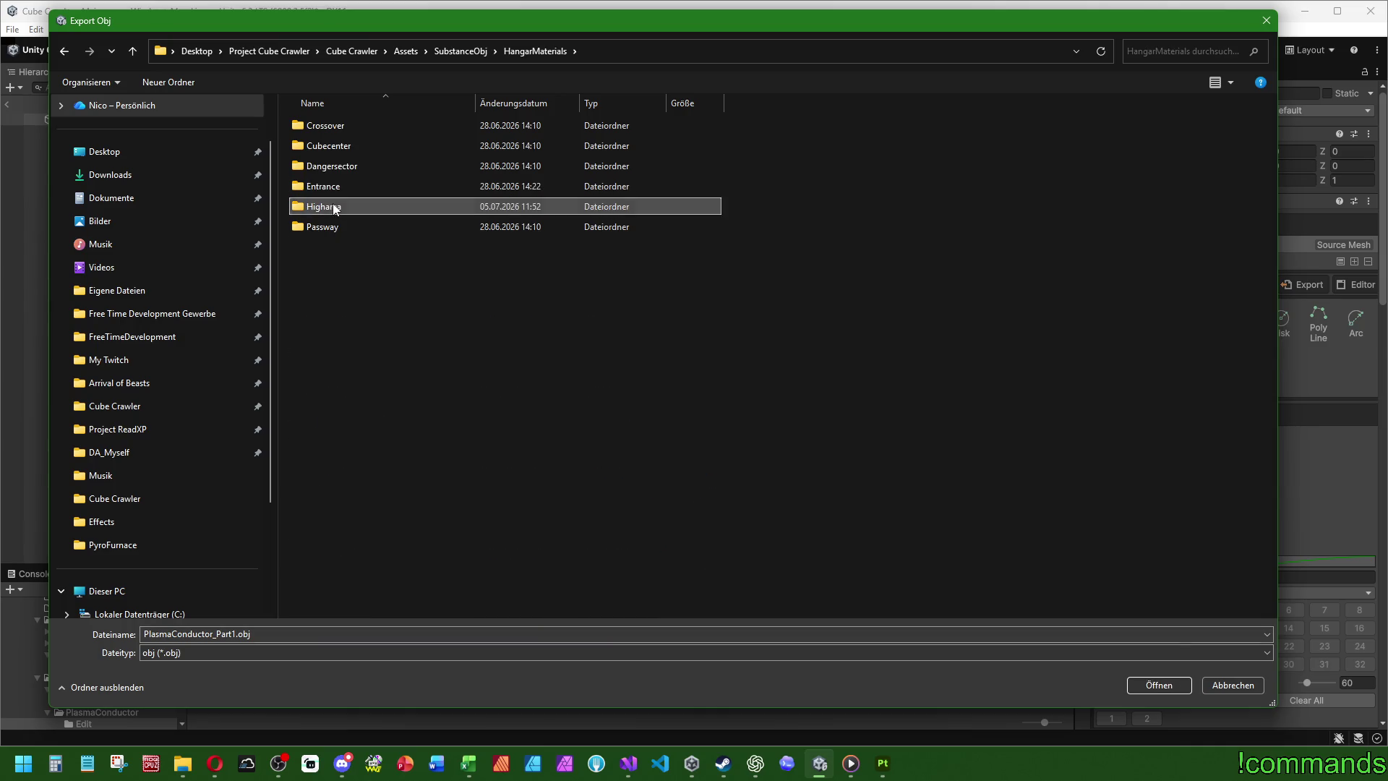
double_click(339, 207)
double_click(340, 149)
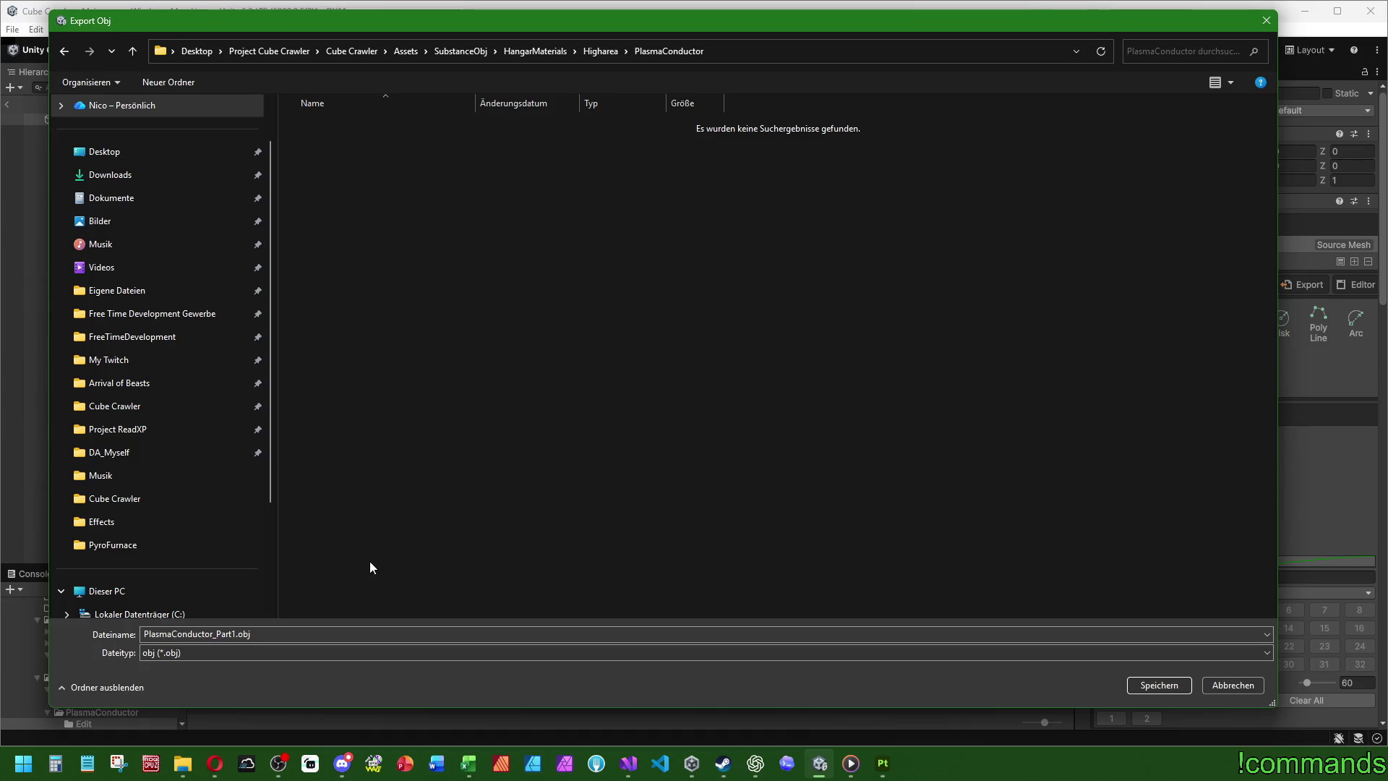
click(1137, 686)
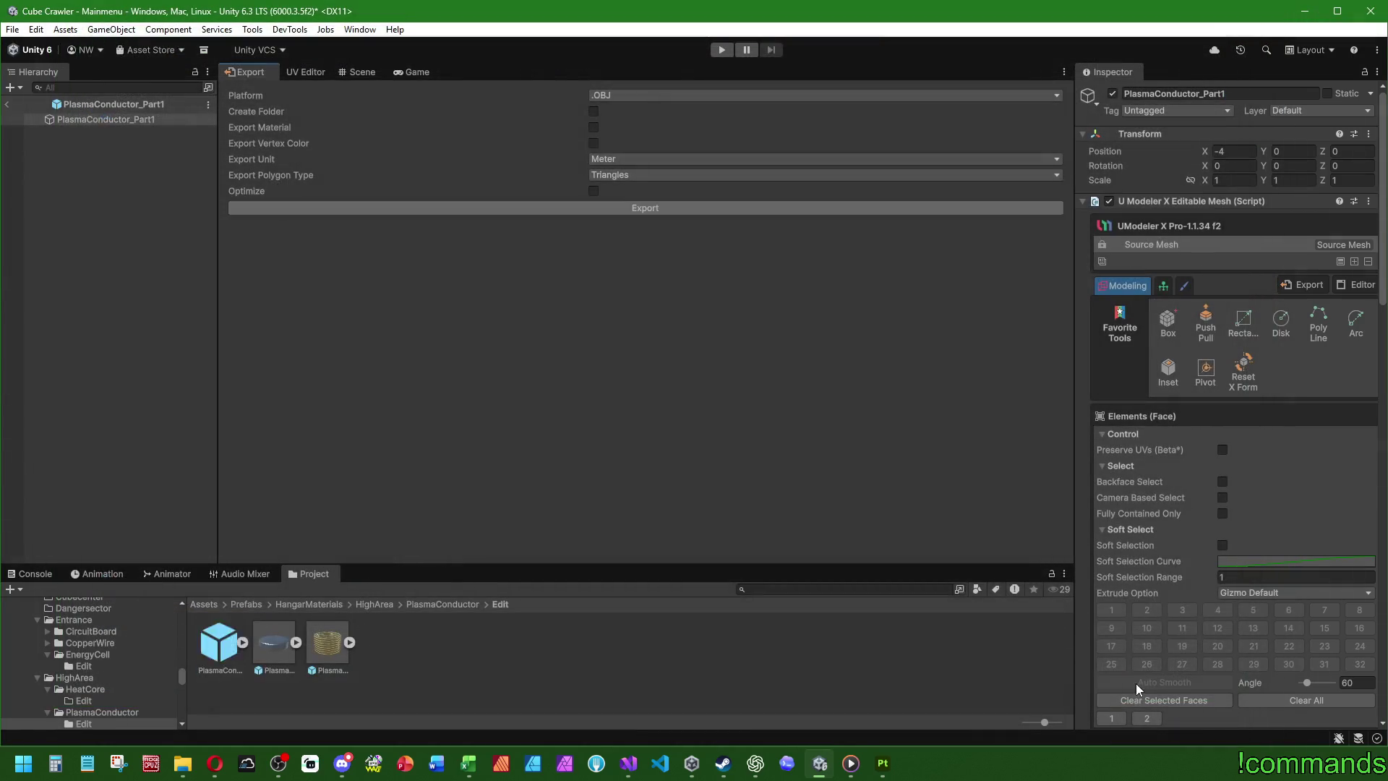
click(361, 73)
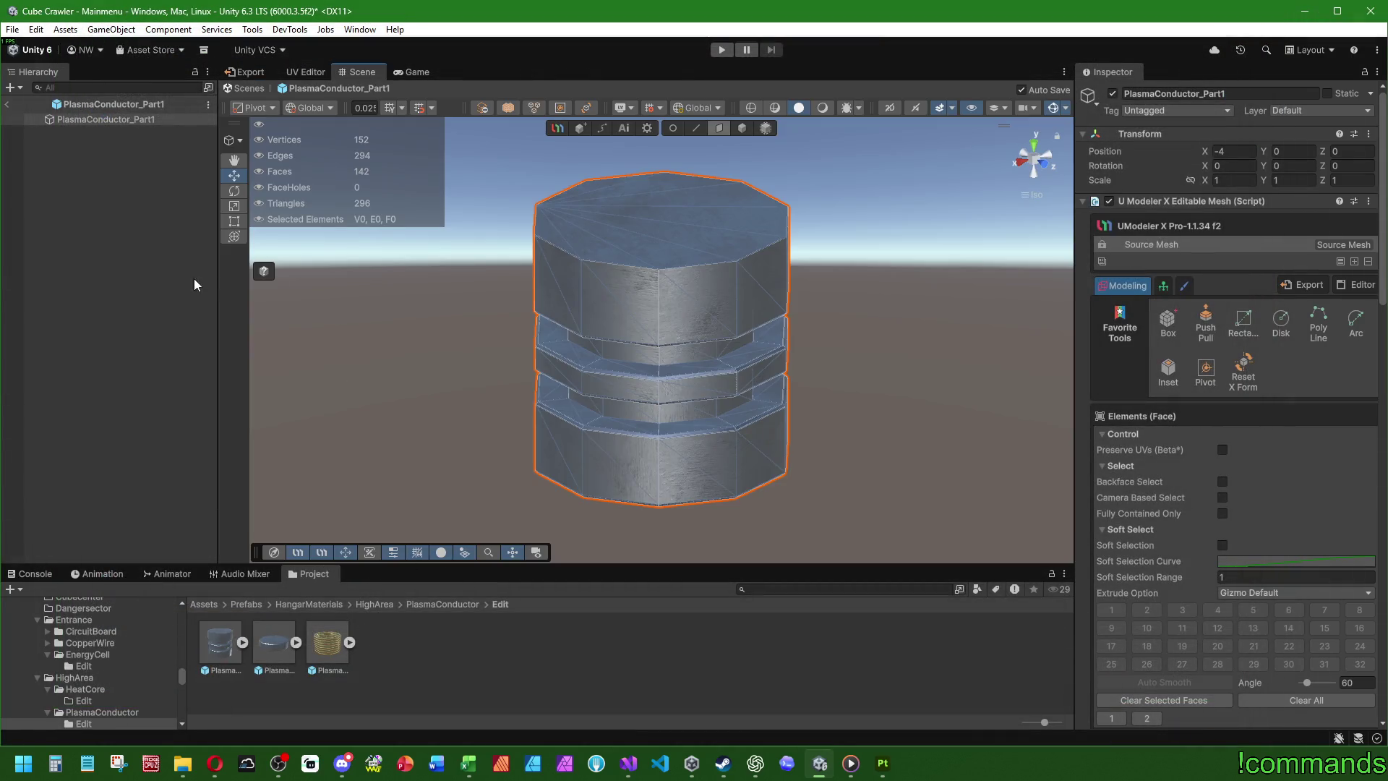
double_click(263, 635)
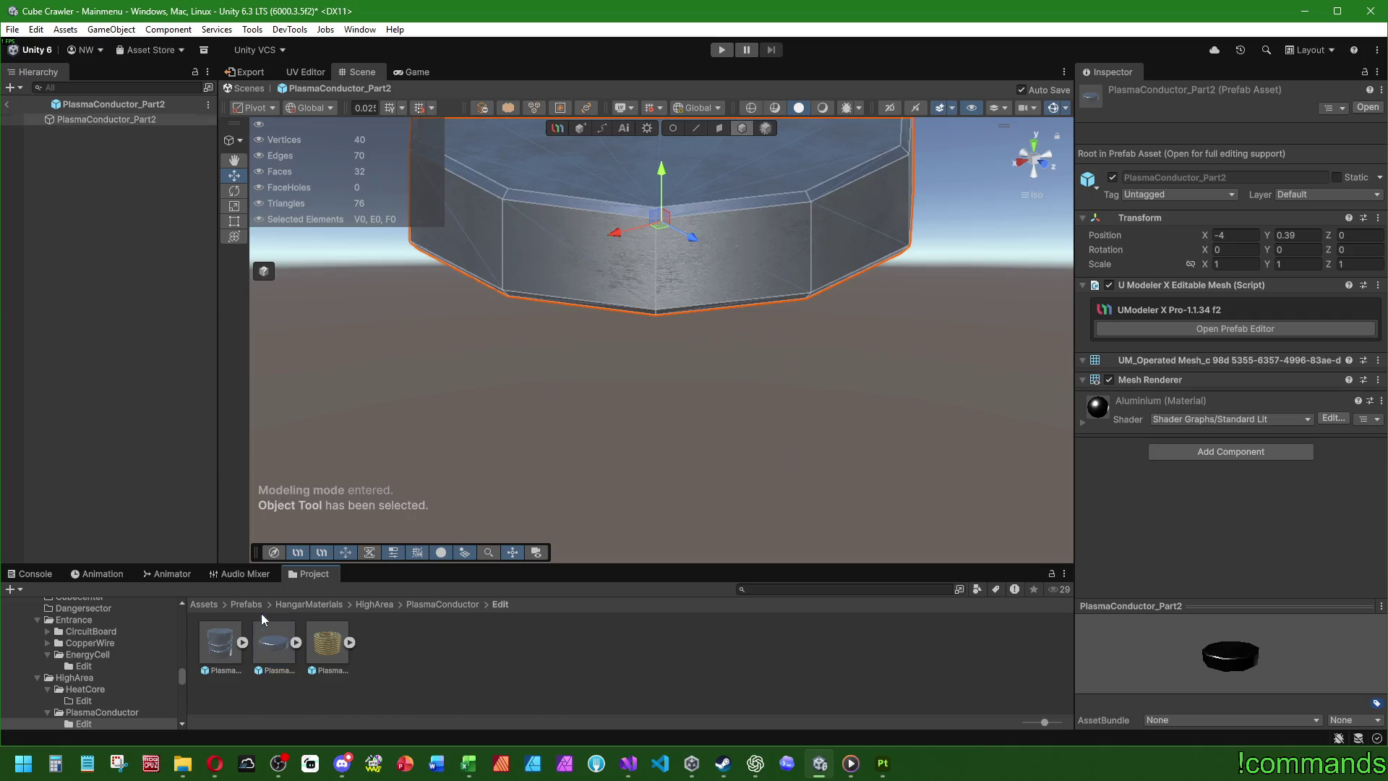
Step: Switch PlasmaConductor_Part2 to Face mode and select all its faces
scroll(596, 297, down, 2)
click(696, 128)
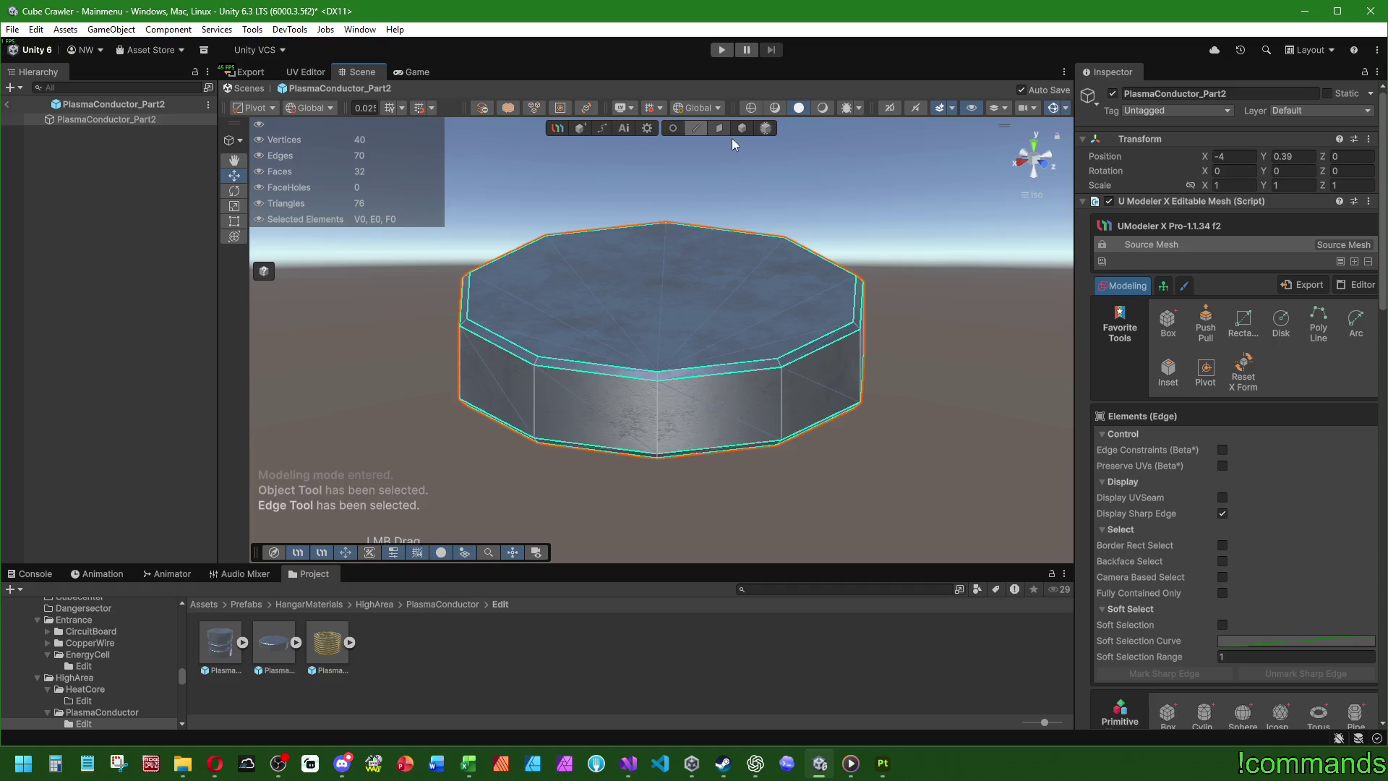
click(720, 128)
scroll(1194, 522, down, 5)
scroll(1104, 651, down, 2)
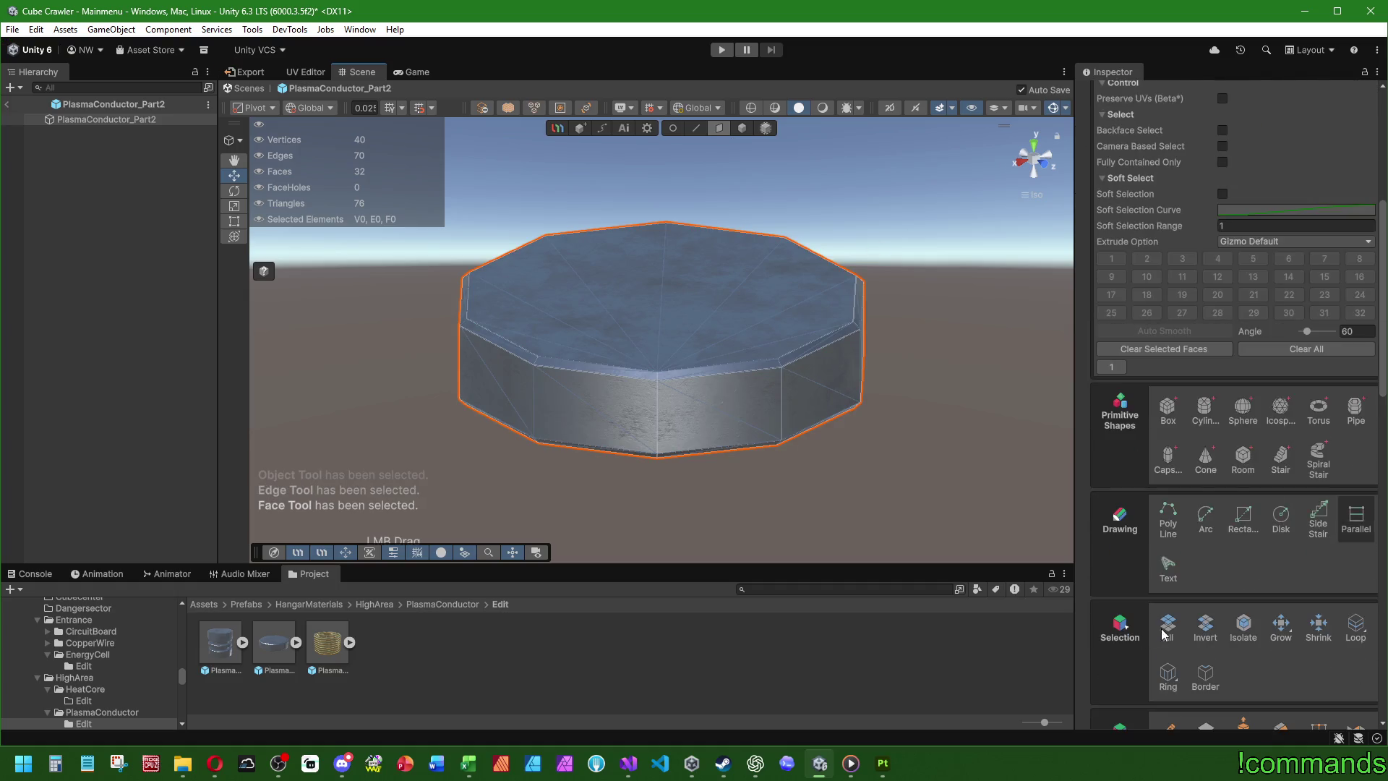
click(1357, 514)
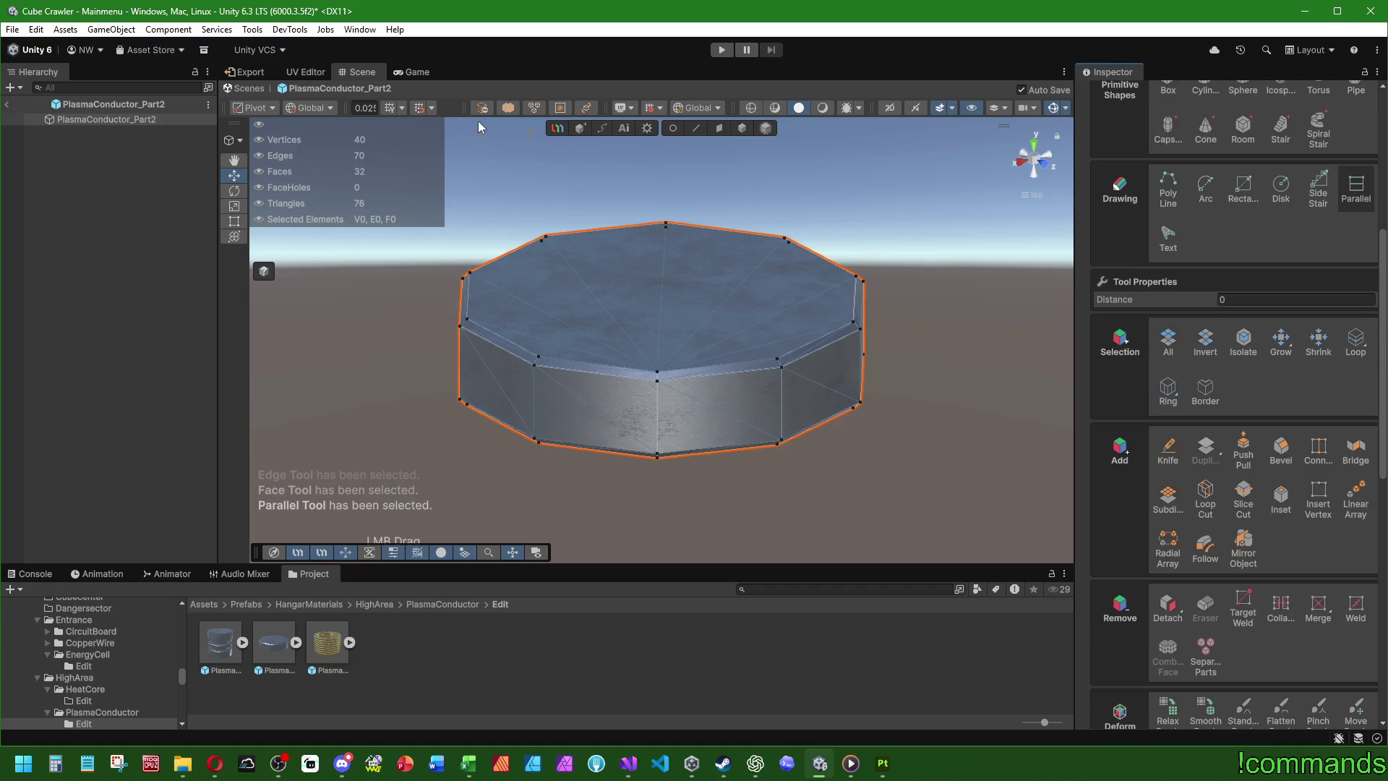
click(721, 128)
click(1168, 627)
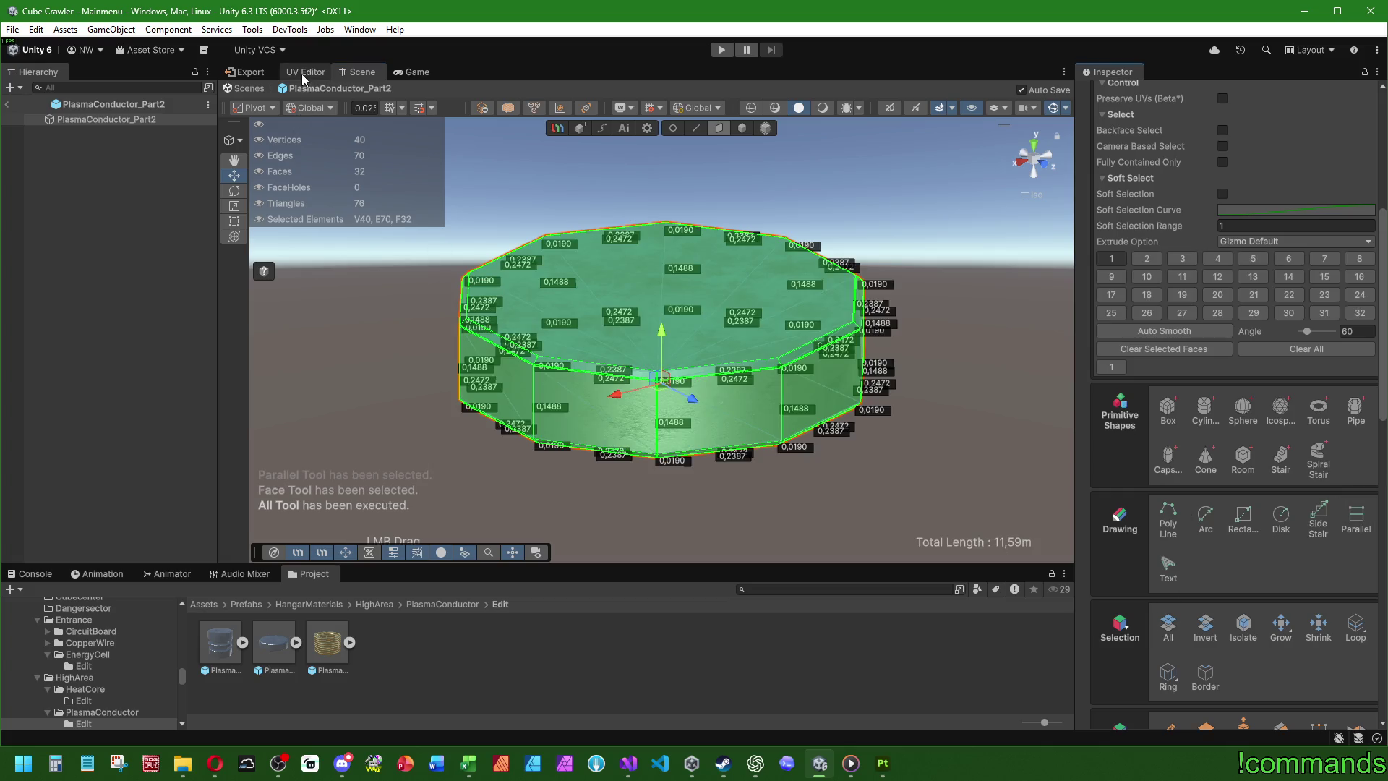
Step: In the UV Editor, run LSCM and cube-unwrap Part2's UVs
click(304, 73)
scroll(920, 288, up, 4)
click(979, 139)
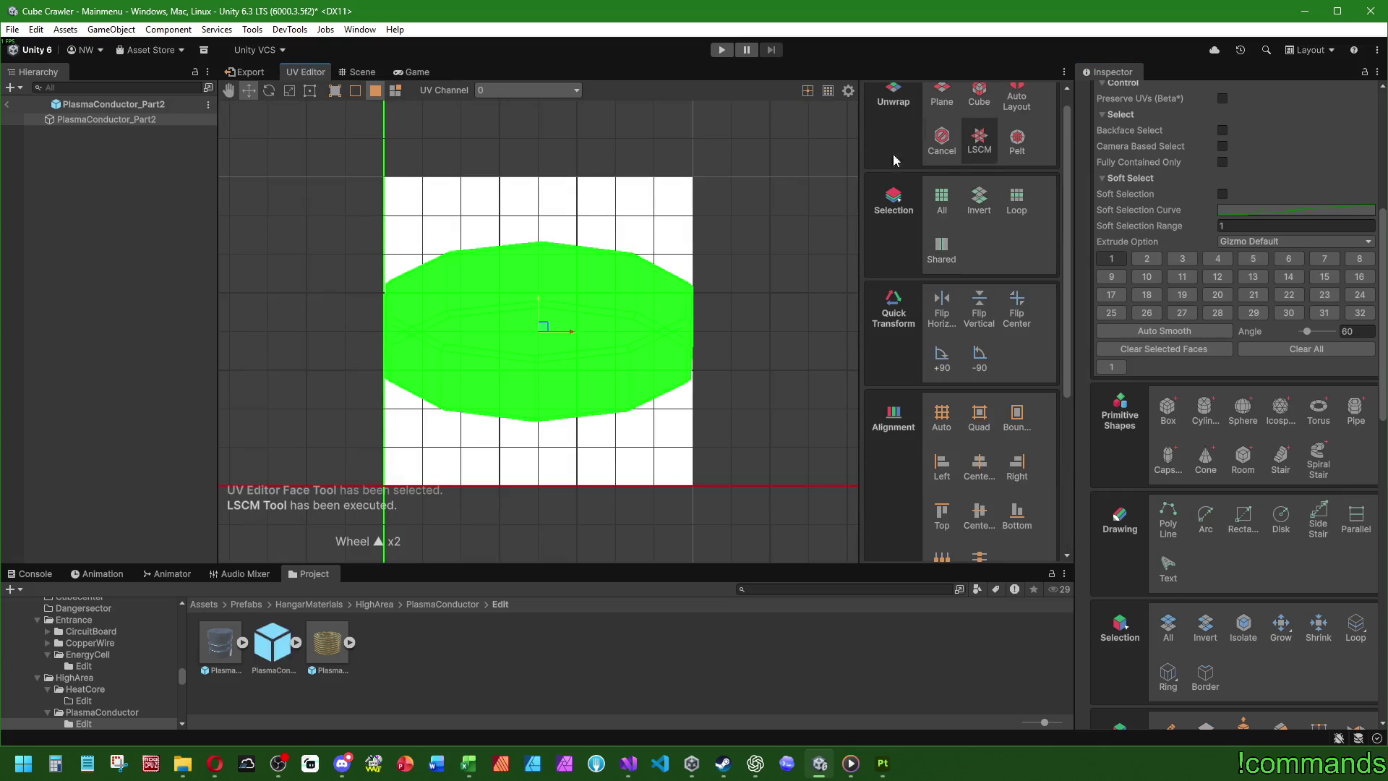
scroll(940, 152, up, 1)
click(979, 110)
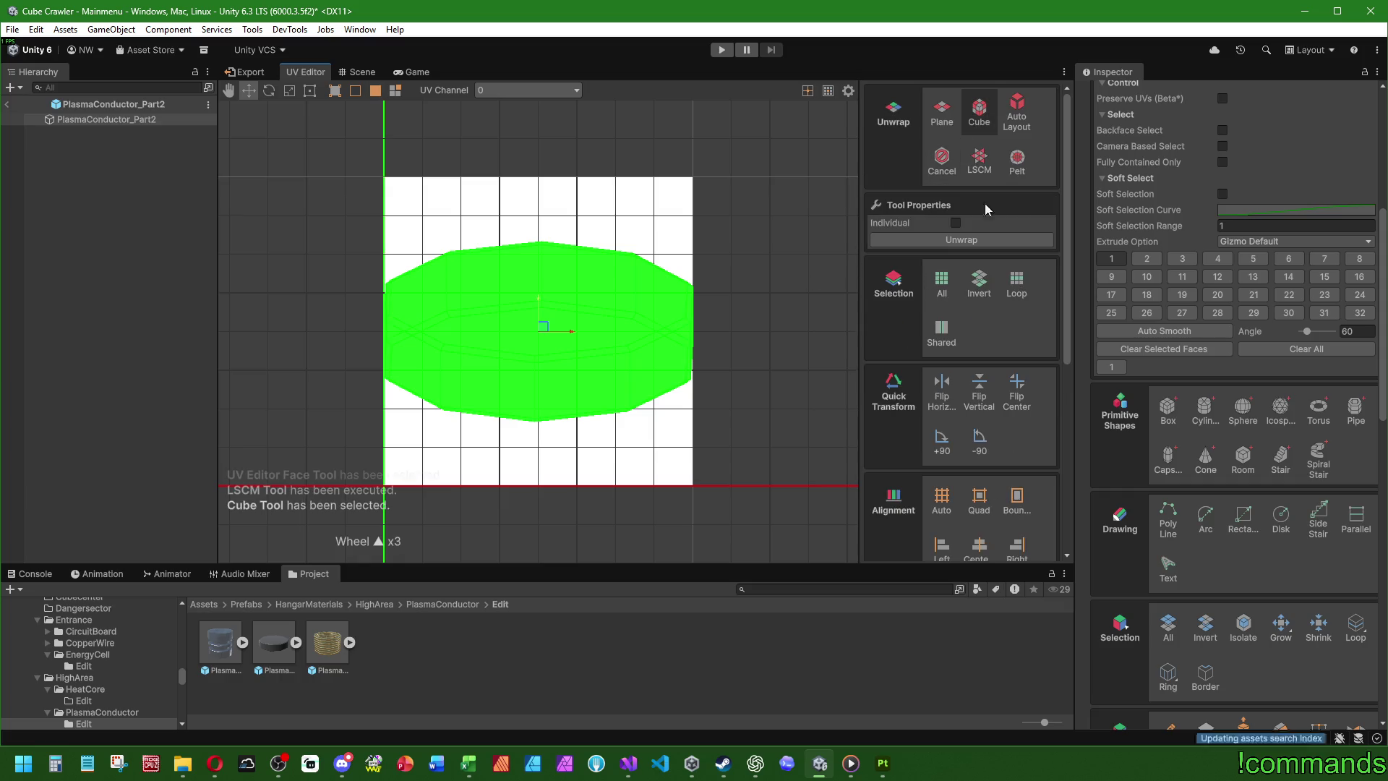
click(973, 240)
Step: Pack and fit Part2's UV islands to the square, then reselect Part2 in the Scene
scroll(940, 362, down, 3)
click(942, 413)
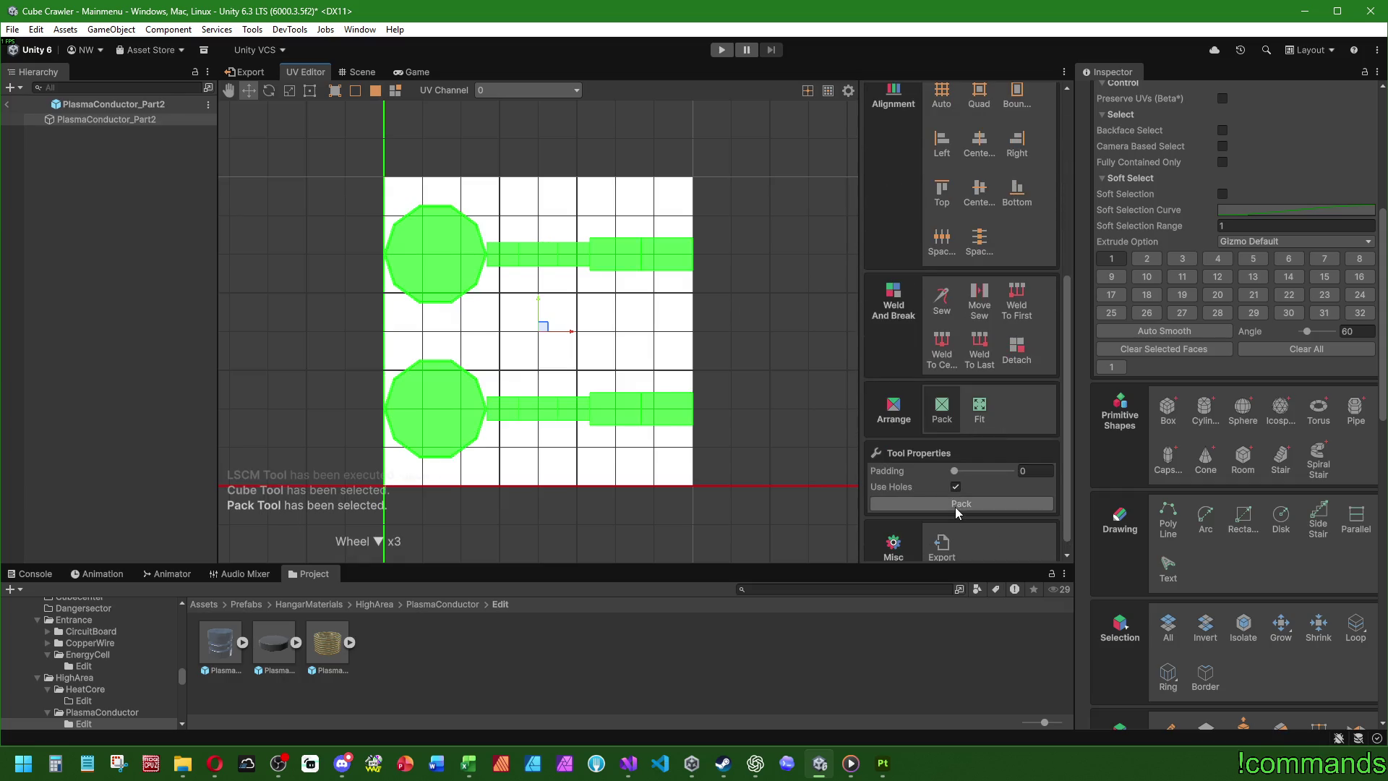
click(956, 506)
click(980, 413)
click(966, 490)
click(697, 320)
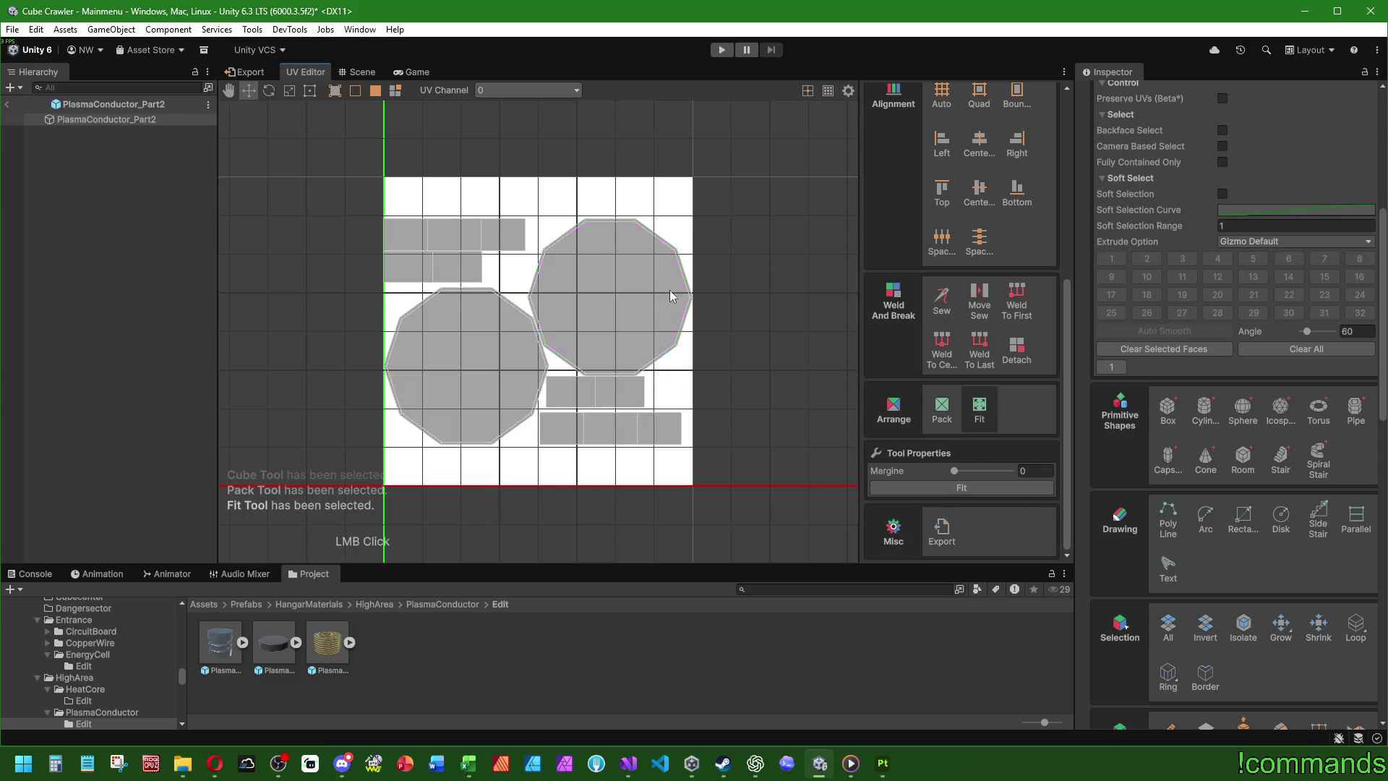
click(362, 72)
click(63, 259)
click(106, 119)
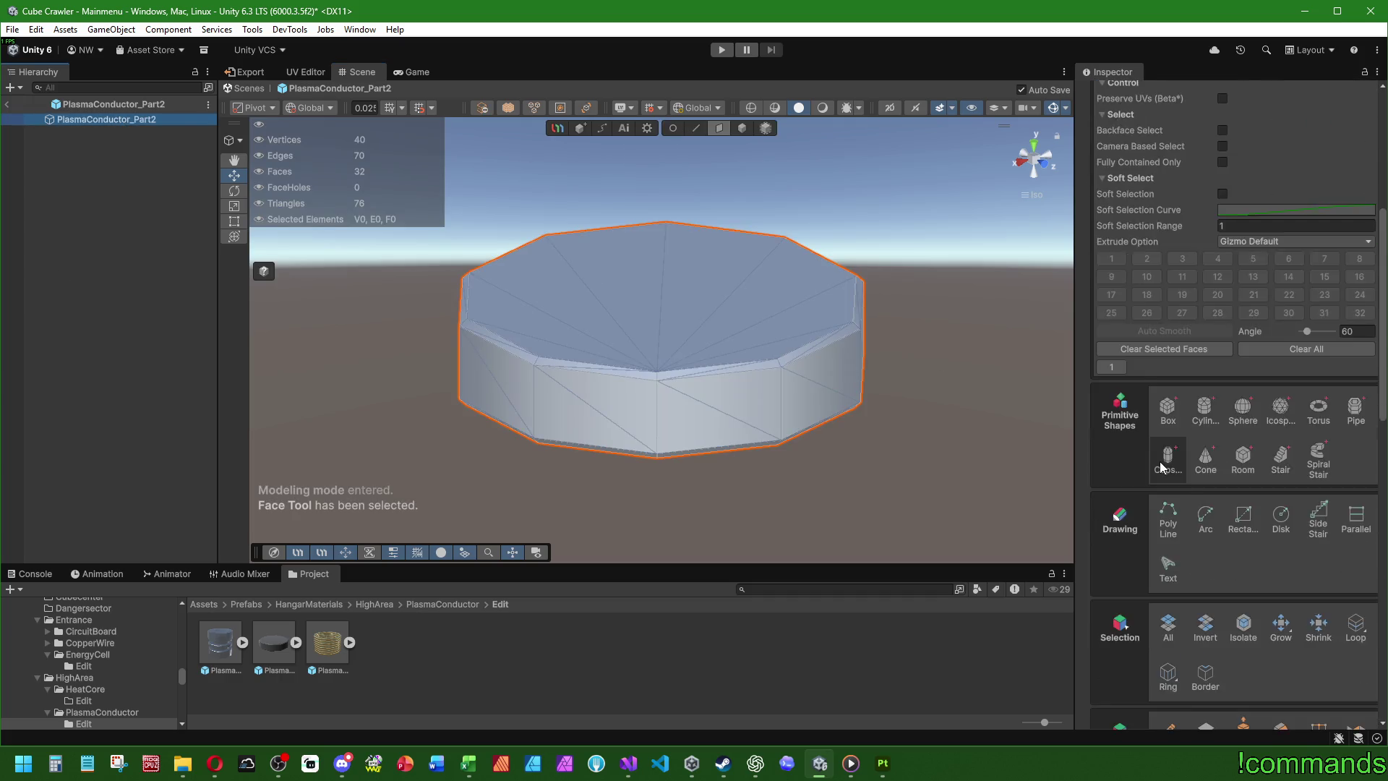
Step: Export PlasmaConductor_Part2.obj into SubstanceObj/HangarMaterials/Higharea/PlasmaConductor beside Part1
scroll(1159, 461, down, 10)
text(alu)
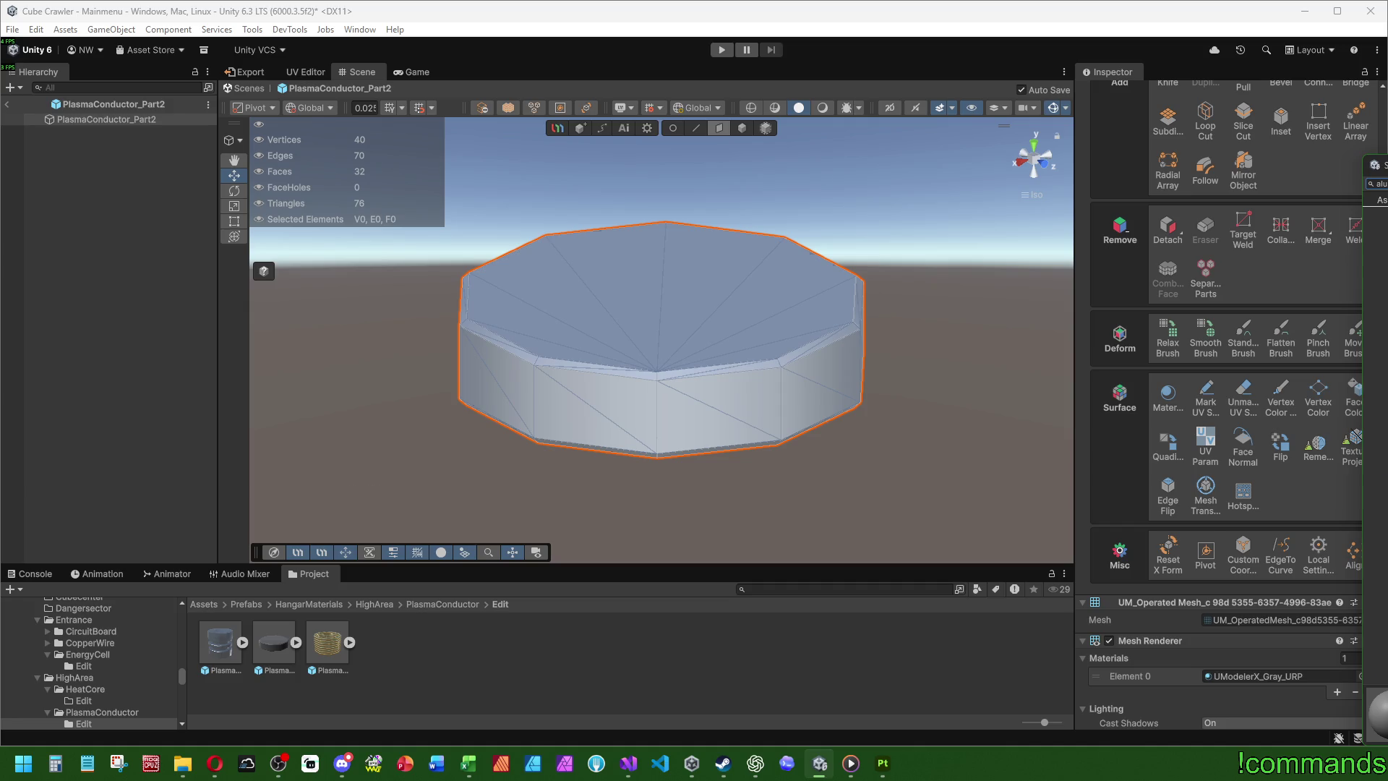
click(85, 117)
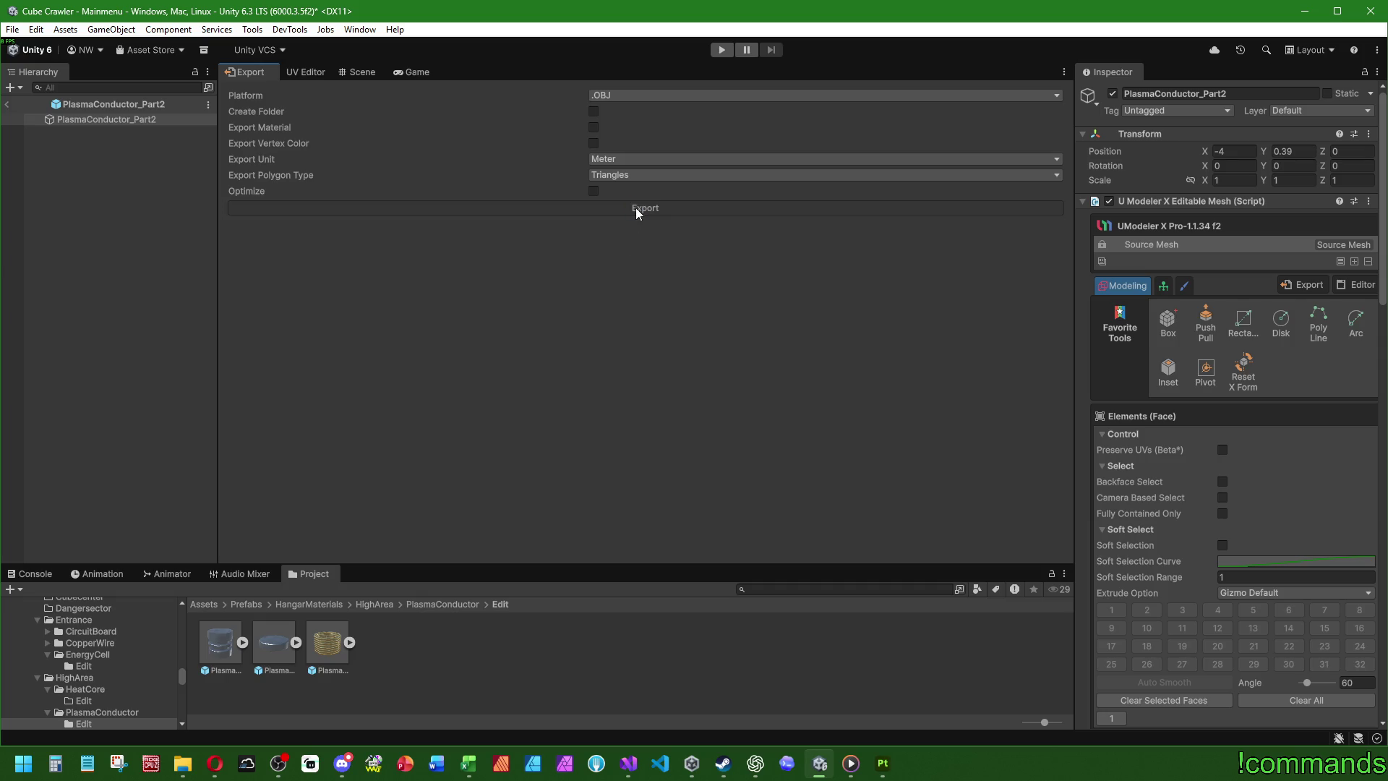
click(636, 207)
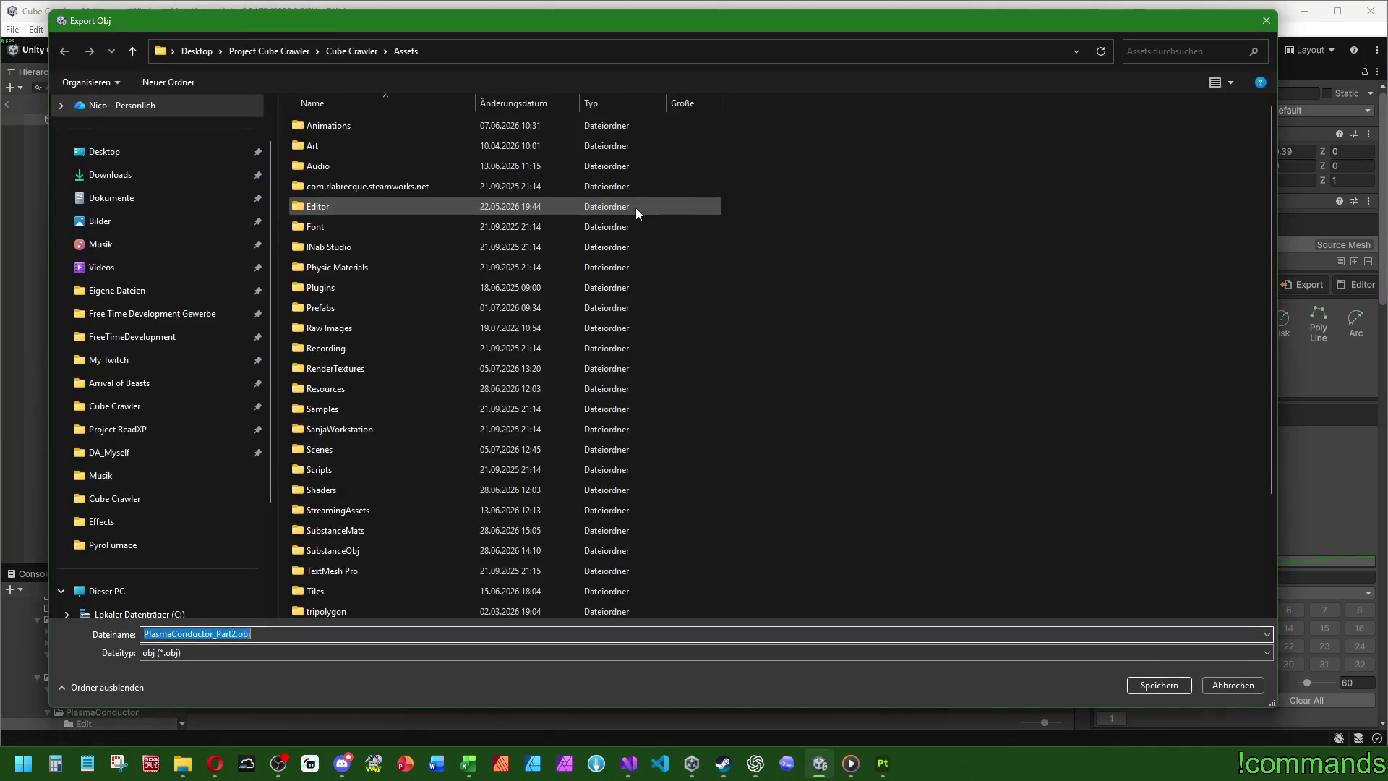
double_click(360, 549)
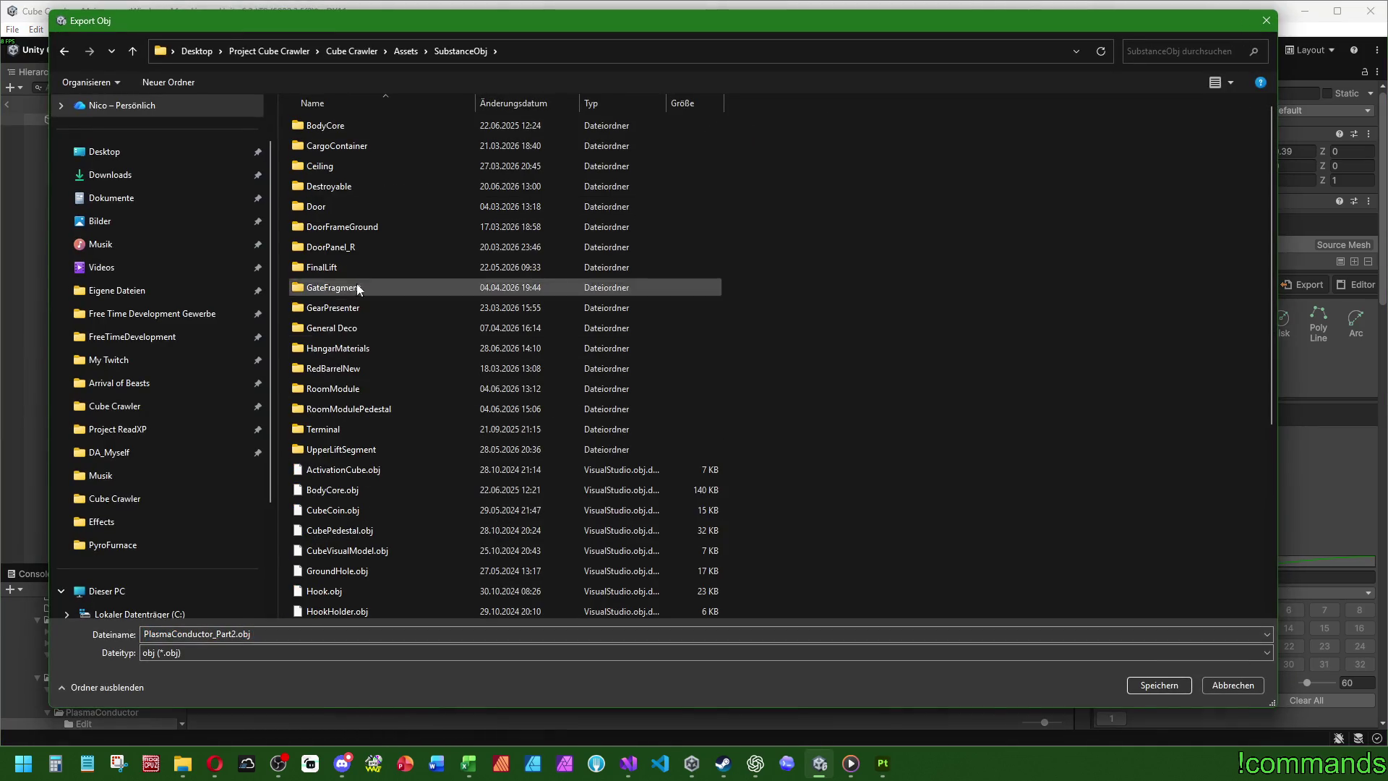
double_click(354, 348)
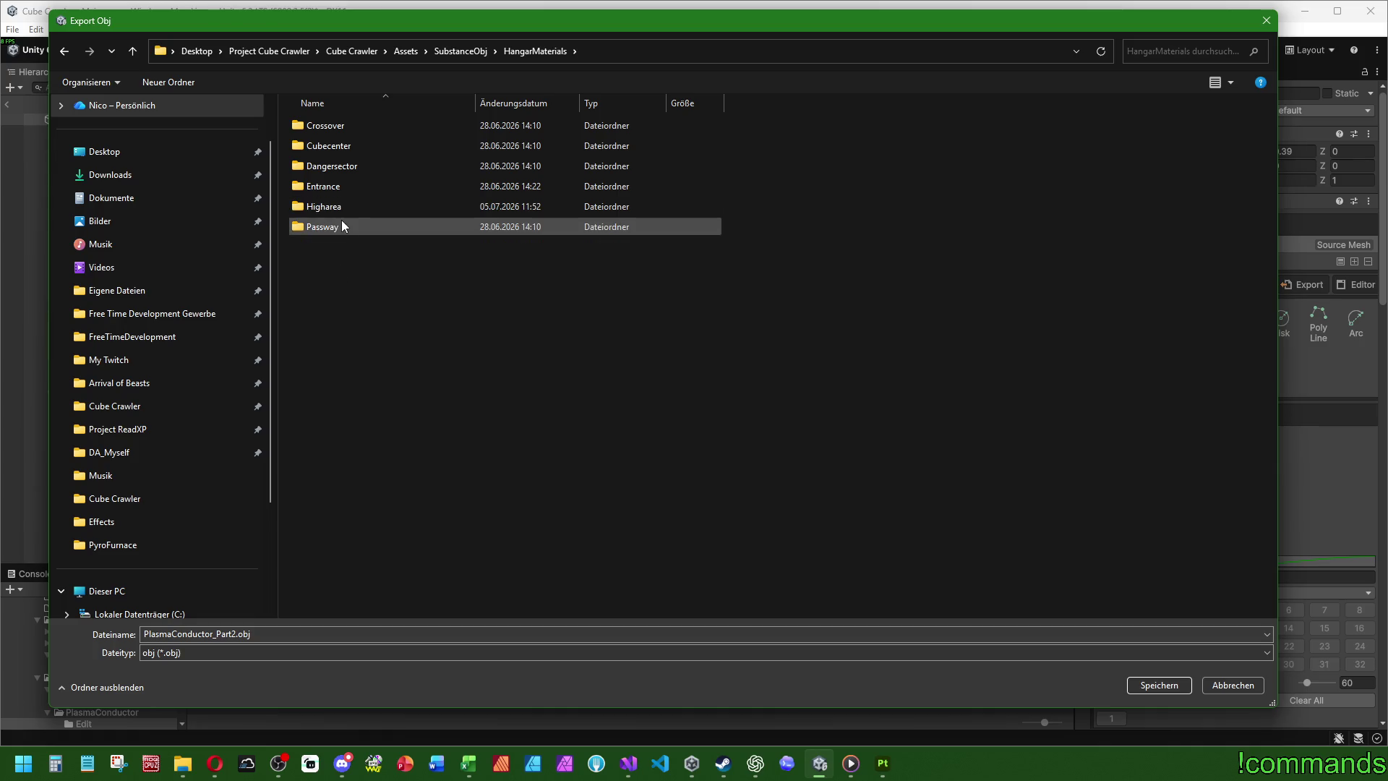
double_click(339, 207)
click(340, 144)
double_click(340, 143)
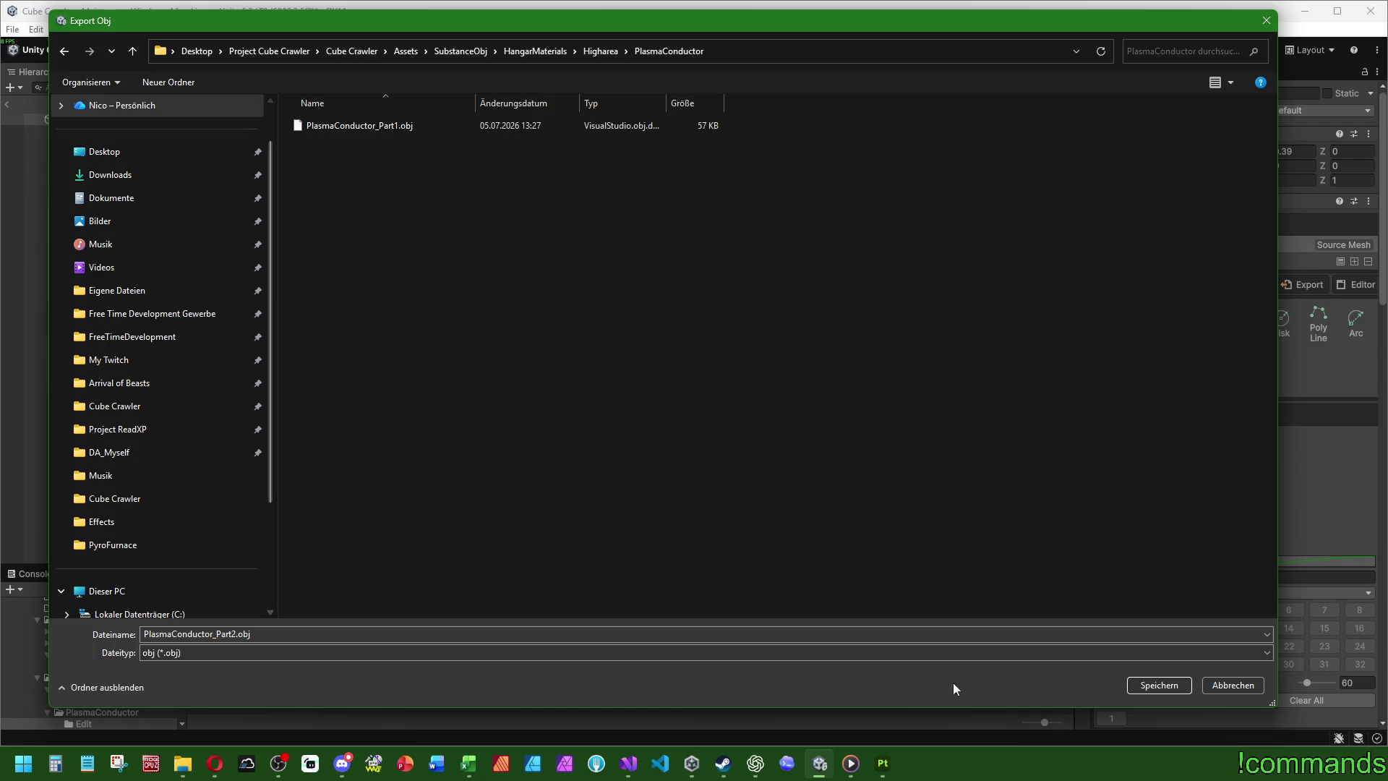
click(1149, 686)
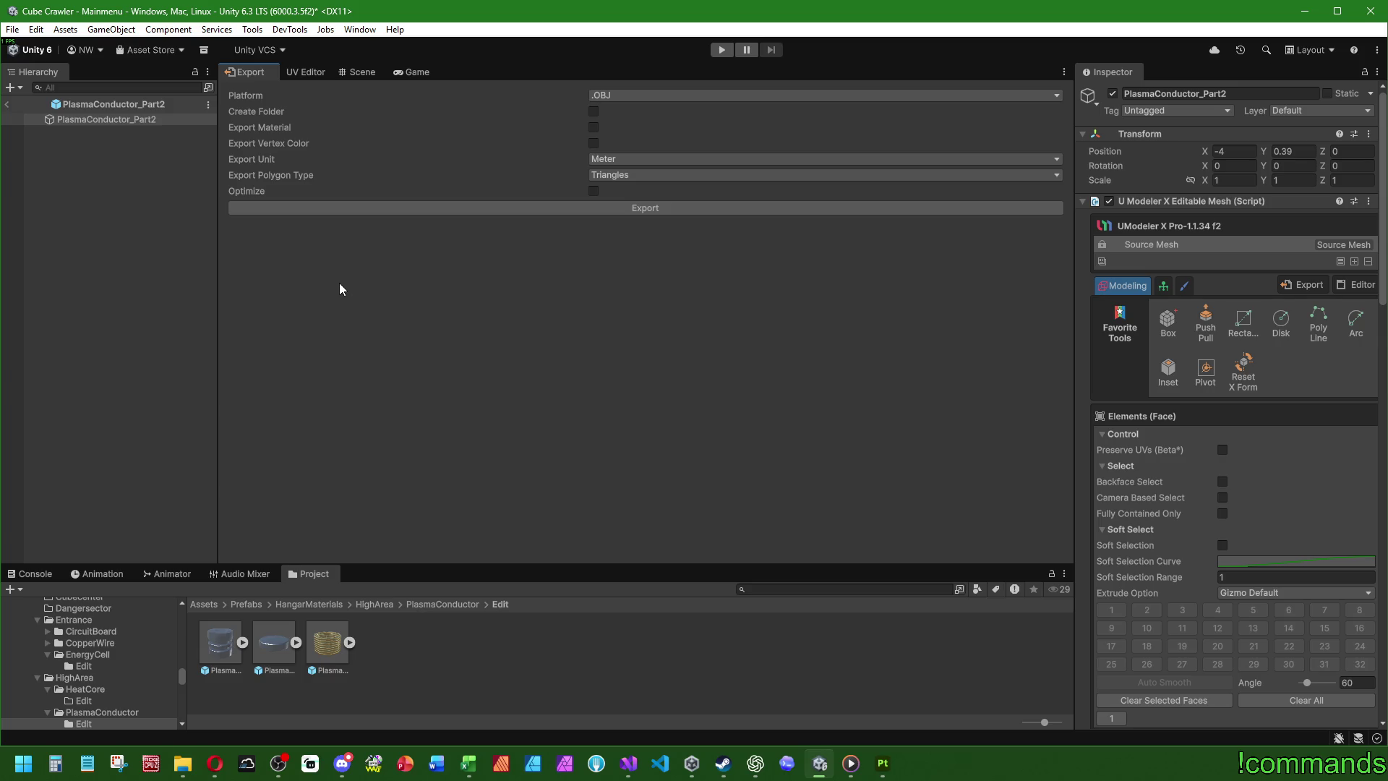
Step: Check Part2's layout in the UV Editor and select the third PlasmaConductor prefab
click(341, 74)
click(303, 72)
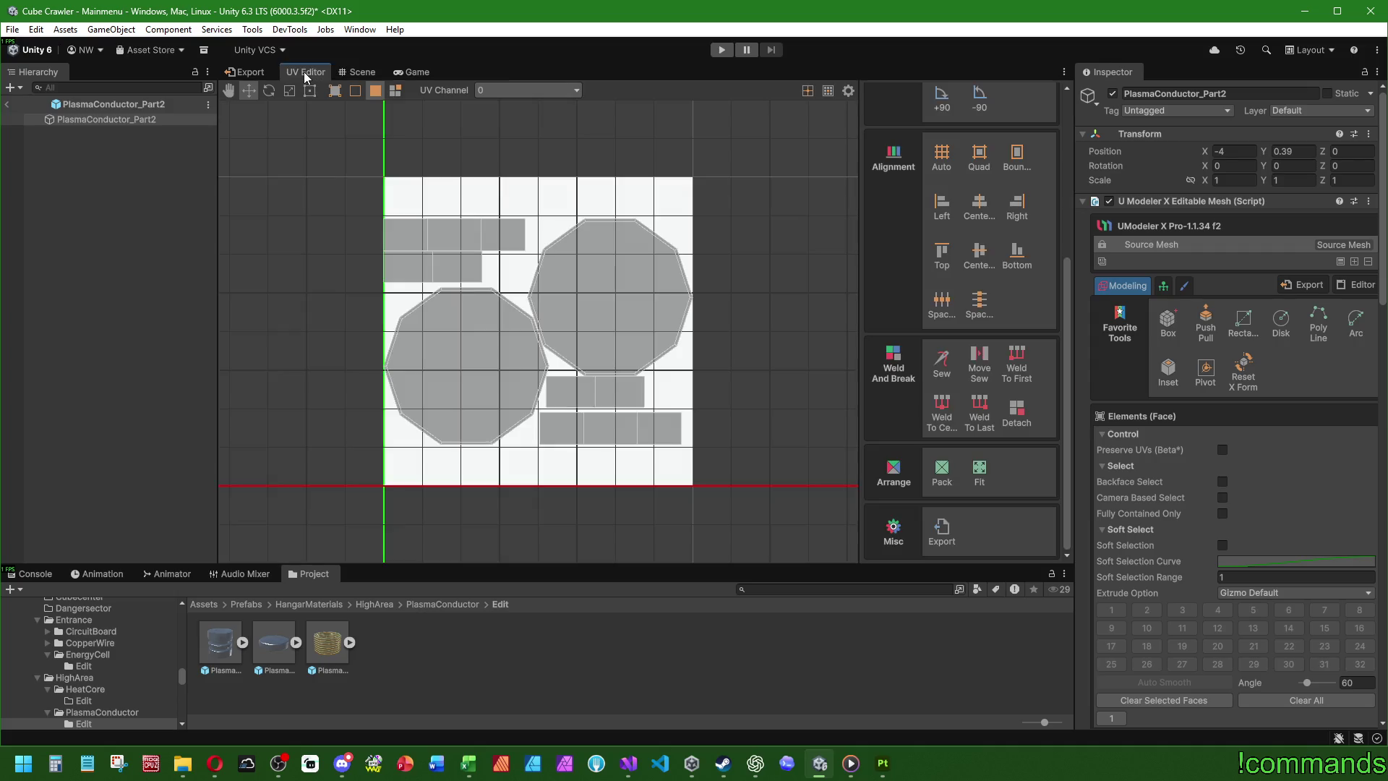
scroll(489, 412, up, 2)
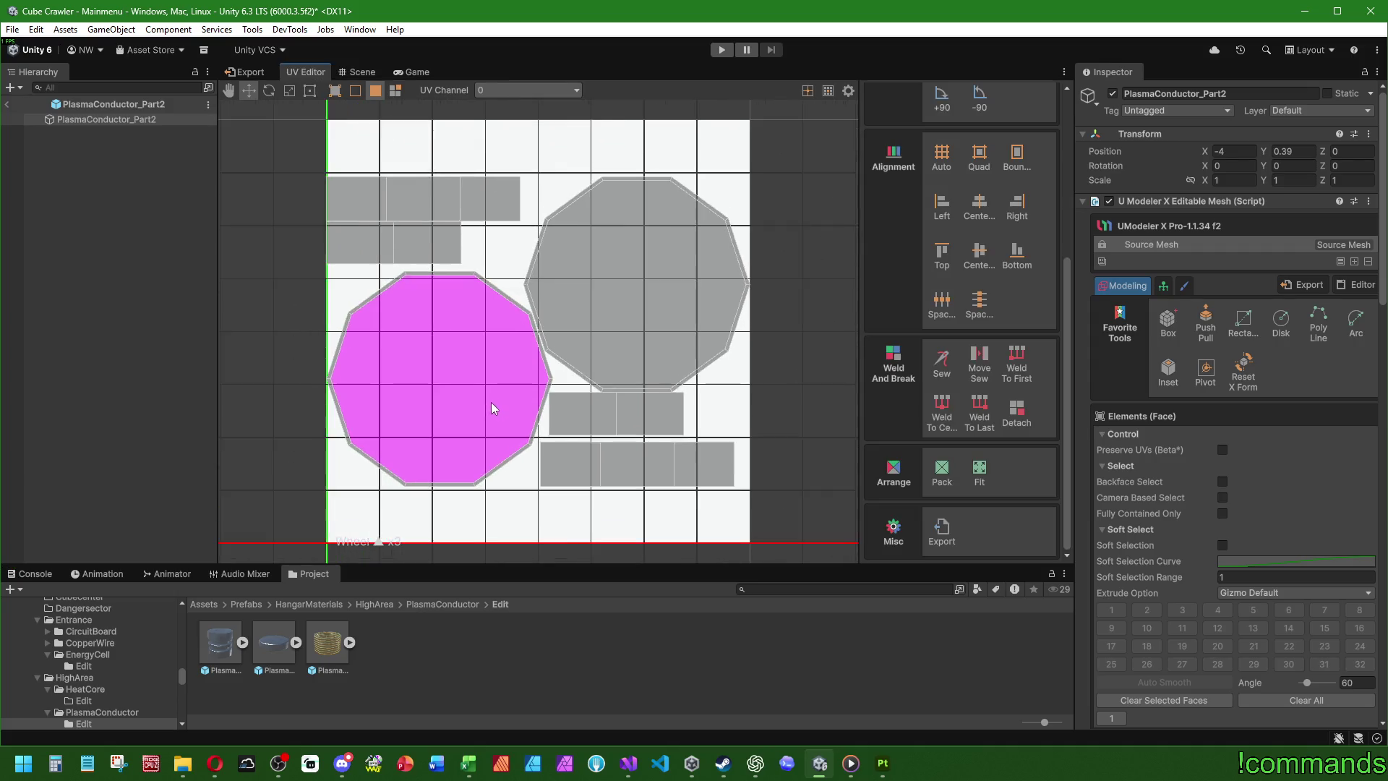
scroll(769, 423, down, 2)
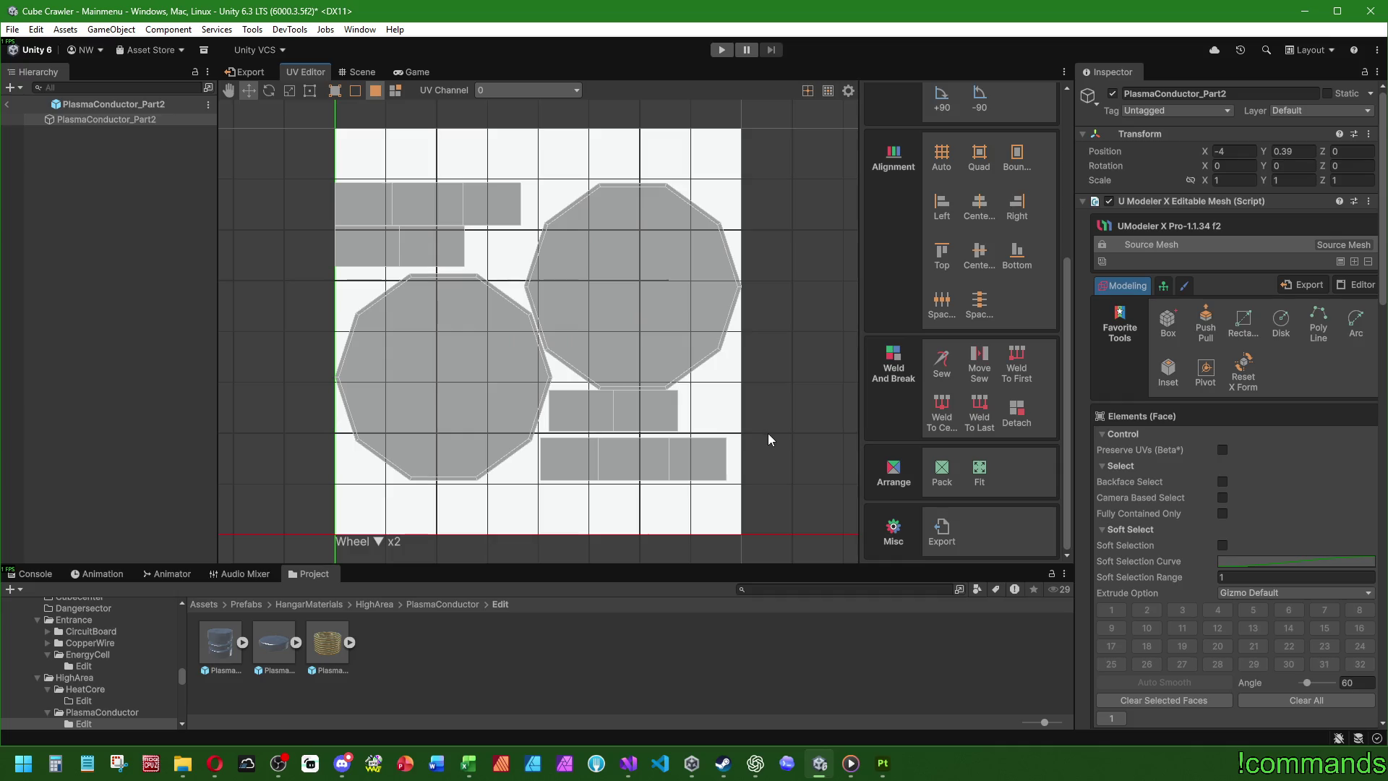
click(47, 159)
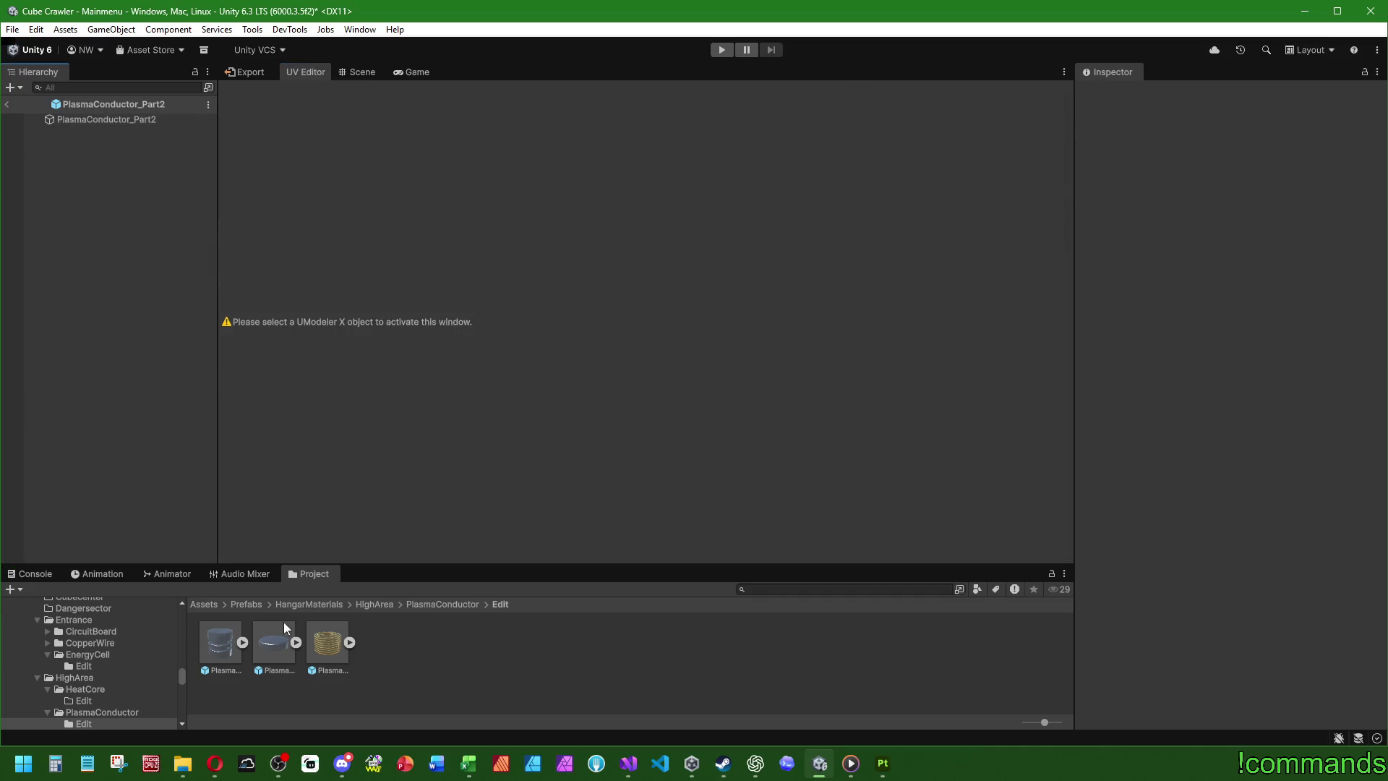
Step: Open the PlasmaConductor_Part3 prefab and select every face of the coil
click(331, 636)
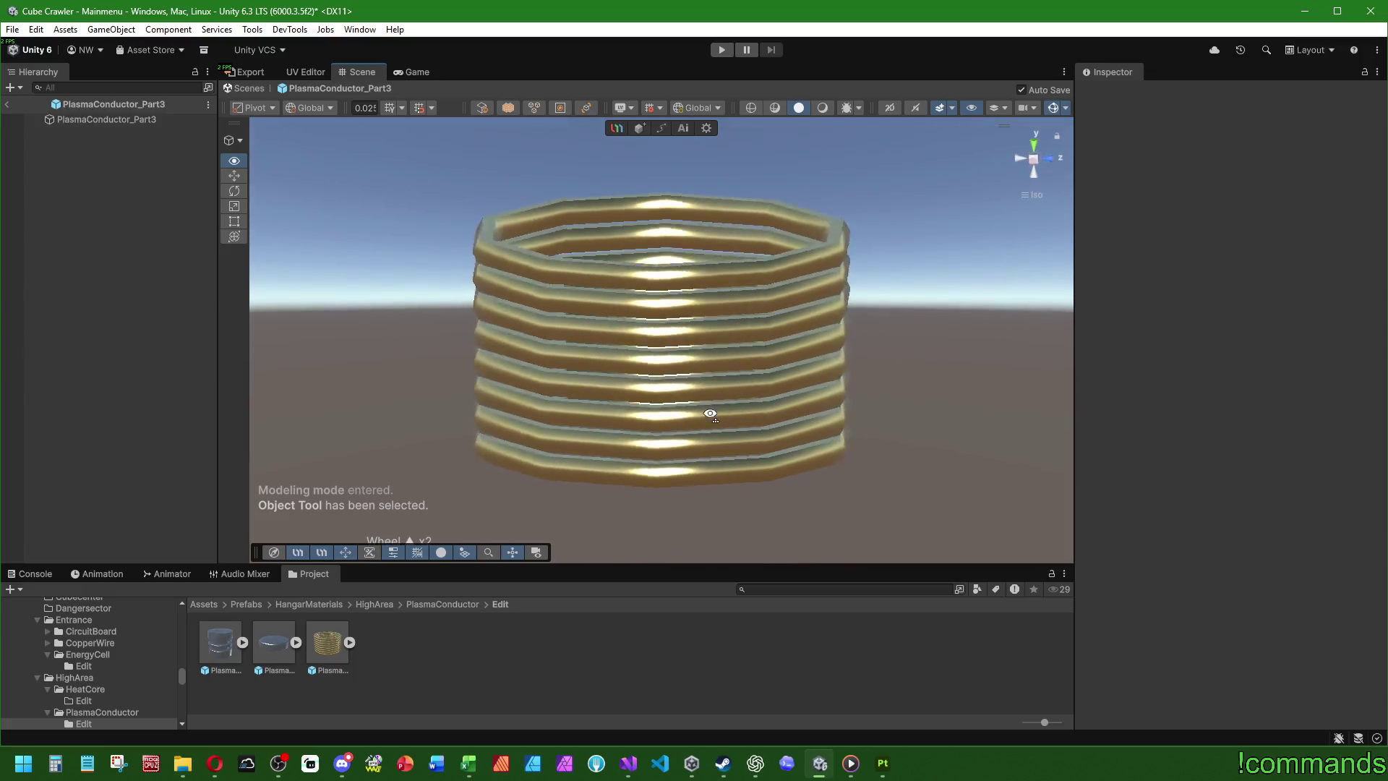
mouse_move(970, 480)
mouse_down()
mouse_move(610, 461)
mouse_move(701, 661)
mouse_move(707, 550)
mouse_move(713, 710)
mouse_move(740, 389)
mouse_up()
click(144, 123)
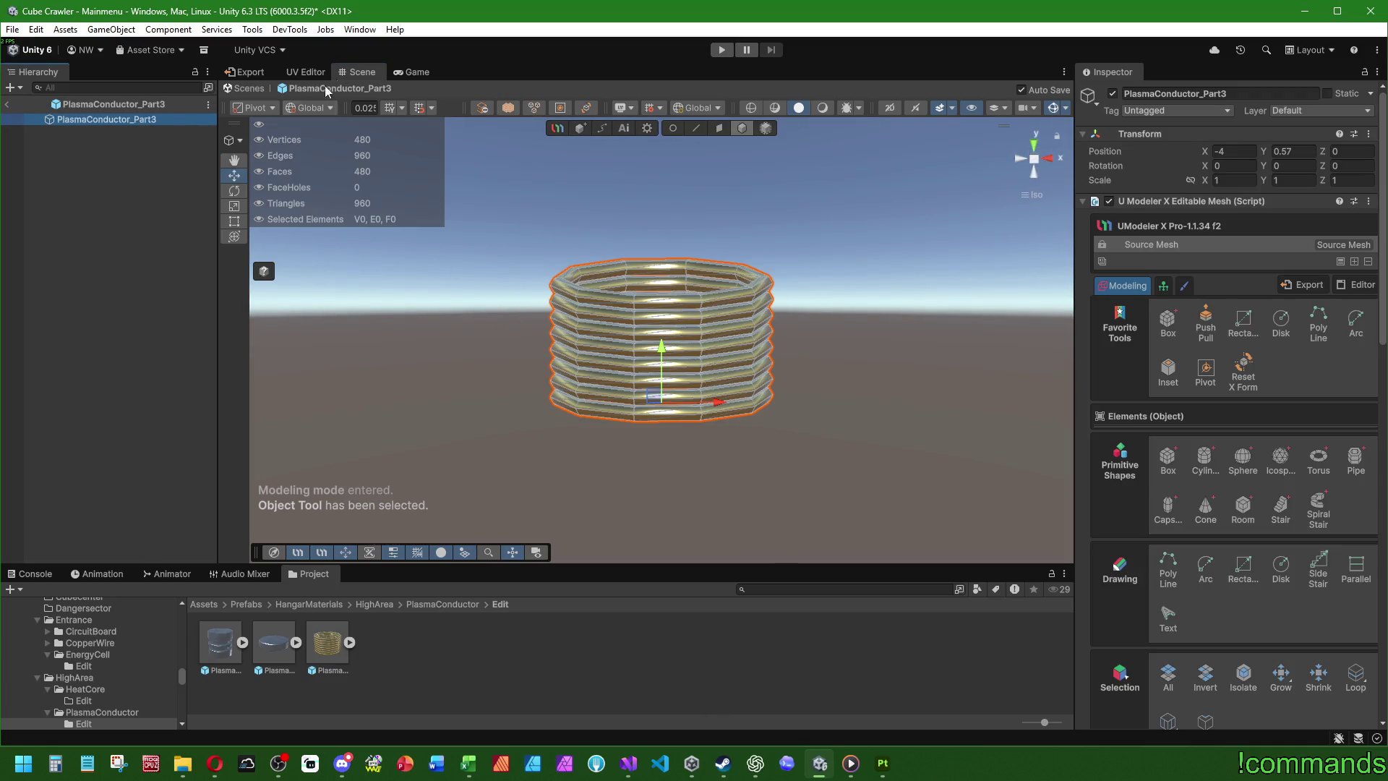
click(719, 128)
click(1168, 586)
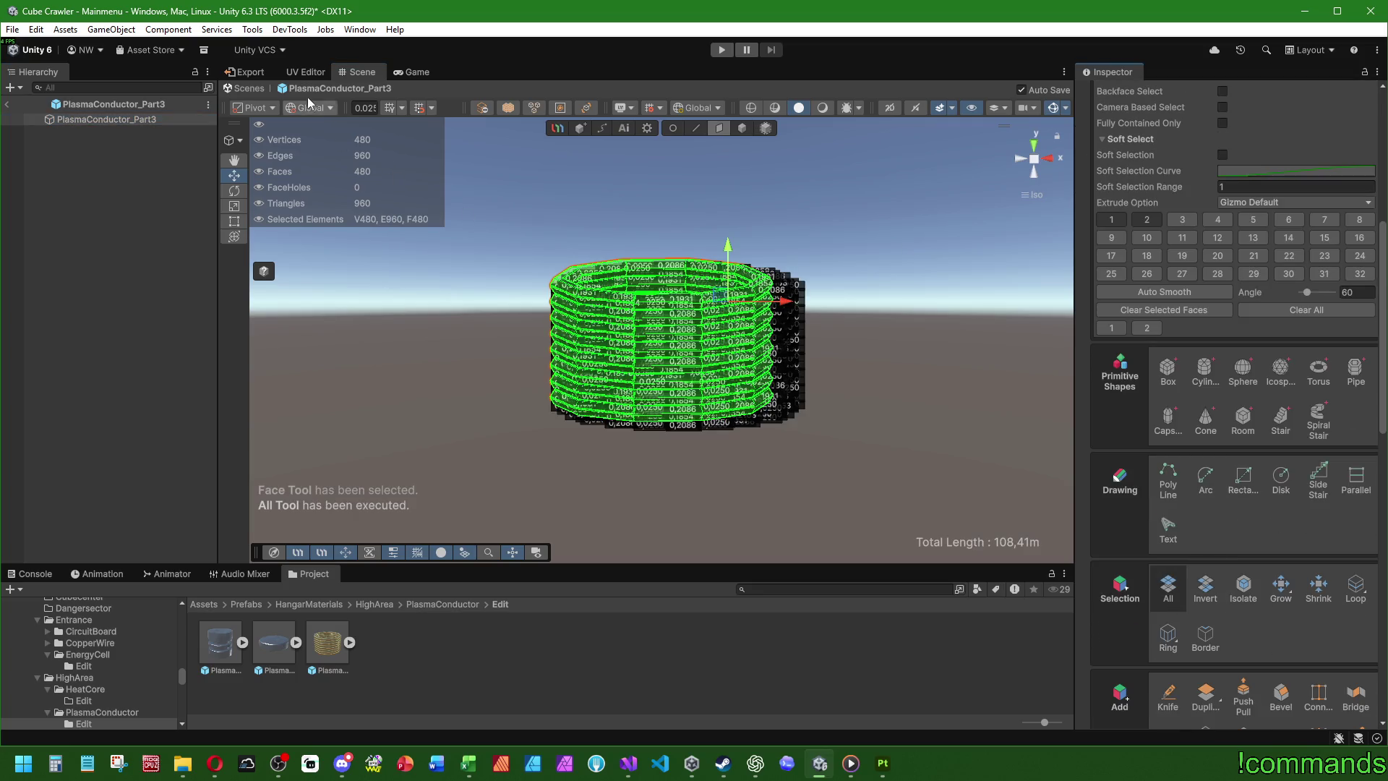
Step: Flatten the coil's UVs with LSCM, then select all the UV islands
click(306, 71)
scroll(980, 297, up, 3)
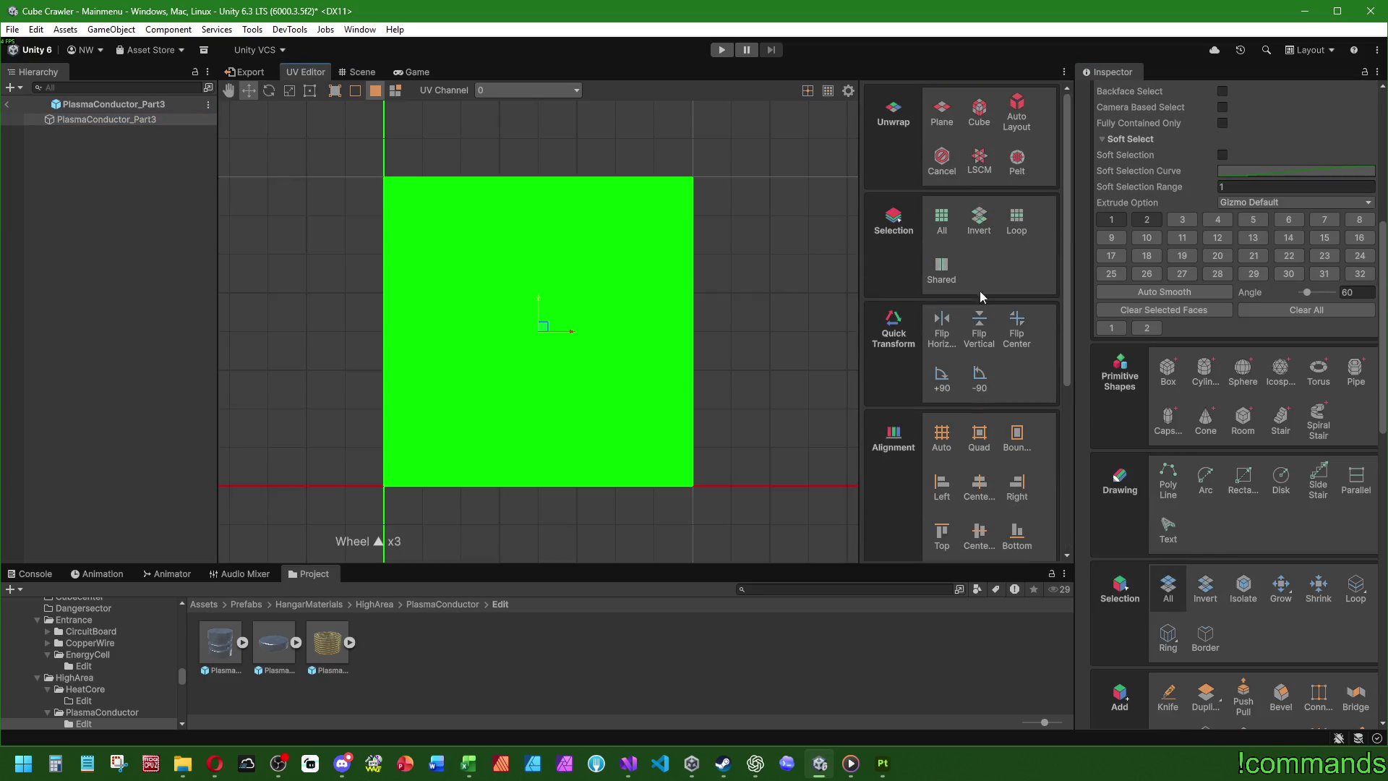
click(979, 157)
click(739, 201)
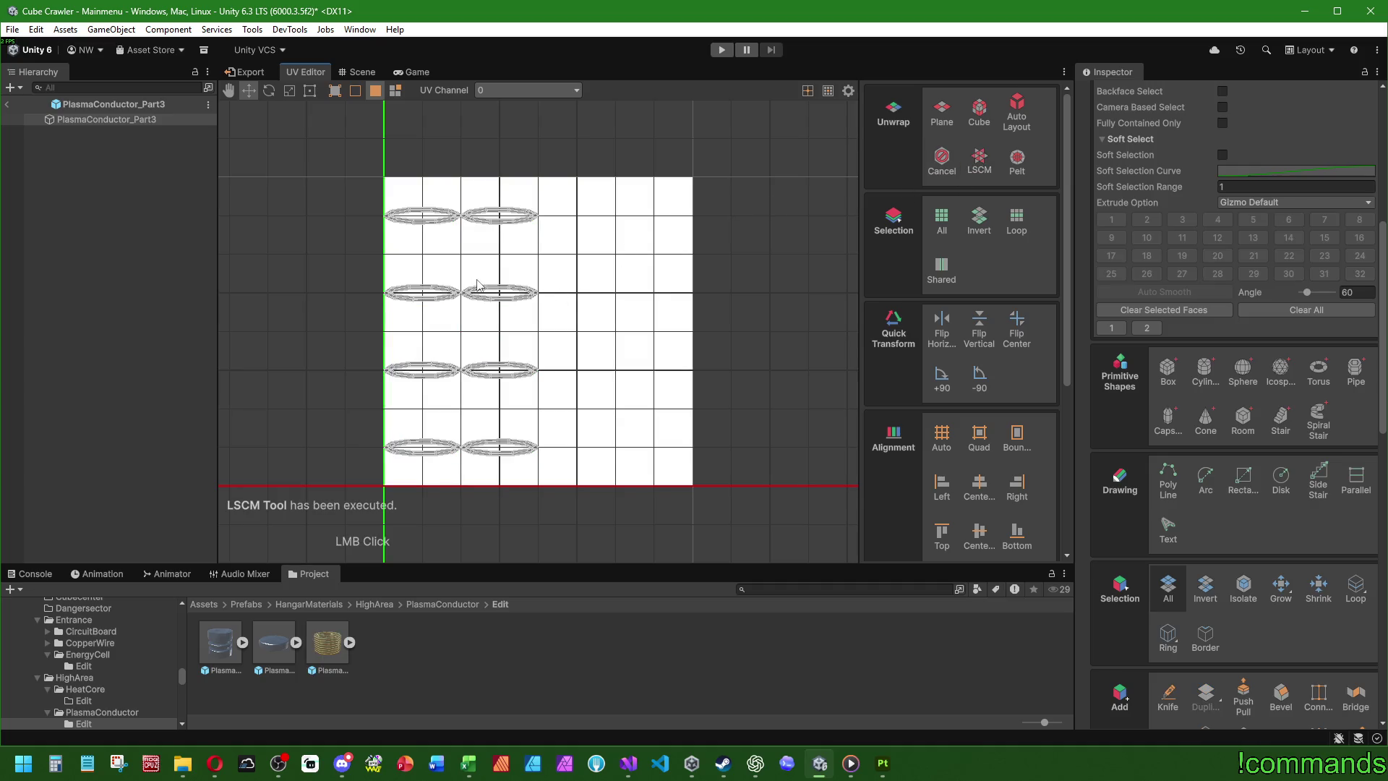
click(504, 294)
key(f)
scroll(499, 249, down, 5)
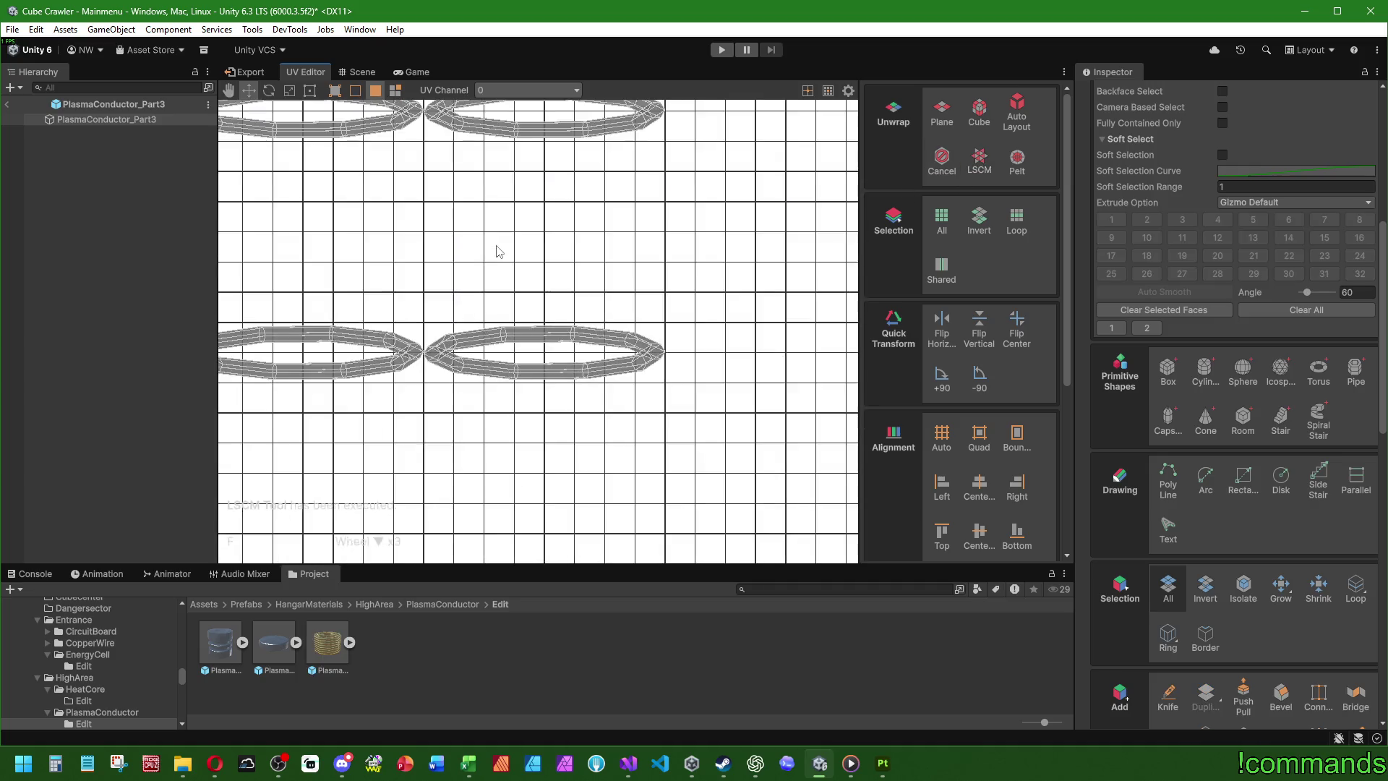
scroll(400, 175, up, 3)
drag(400, 175, 652, 582)
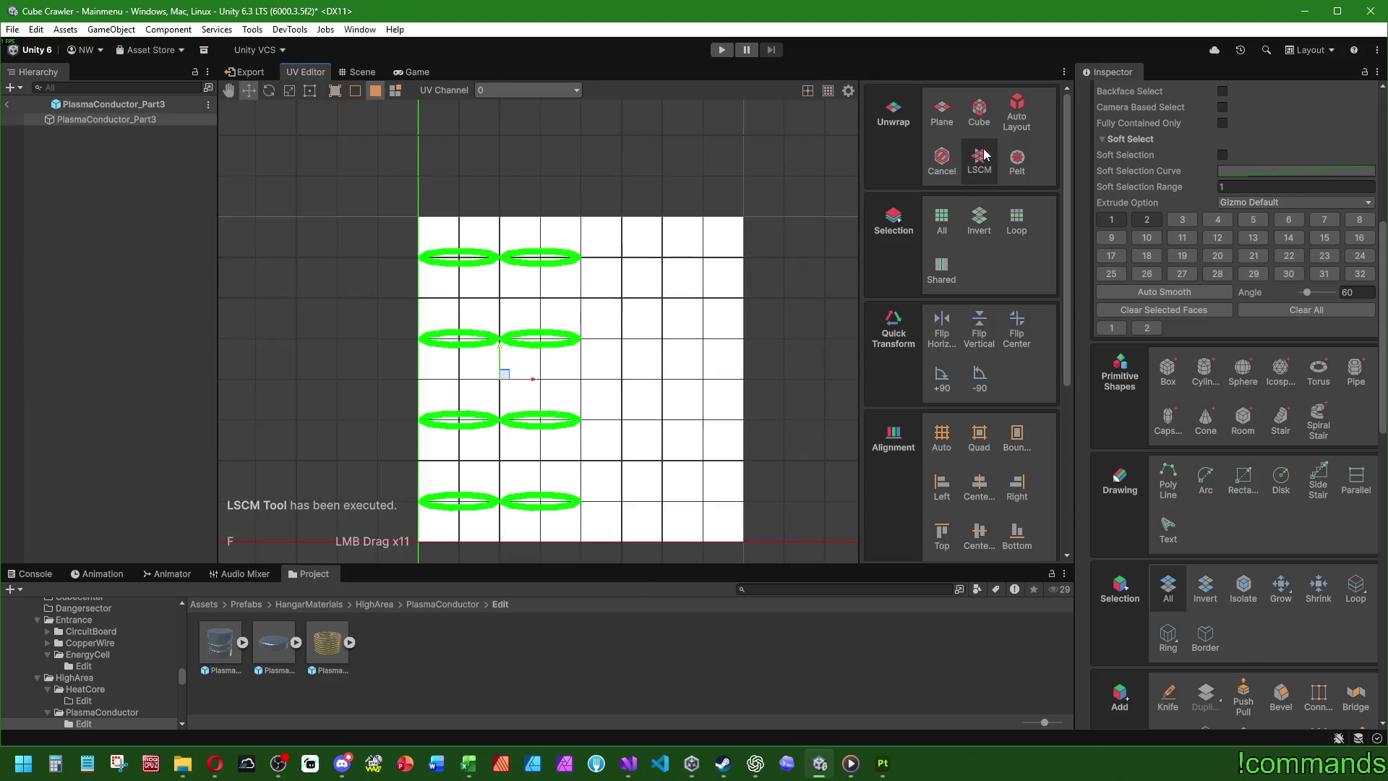
Step: Relax the UV islands with Pelt, then auto-layout and cube-unwrap them
click(1016, 161)
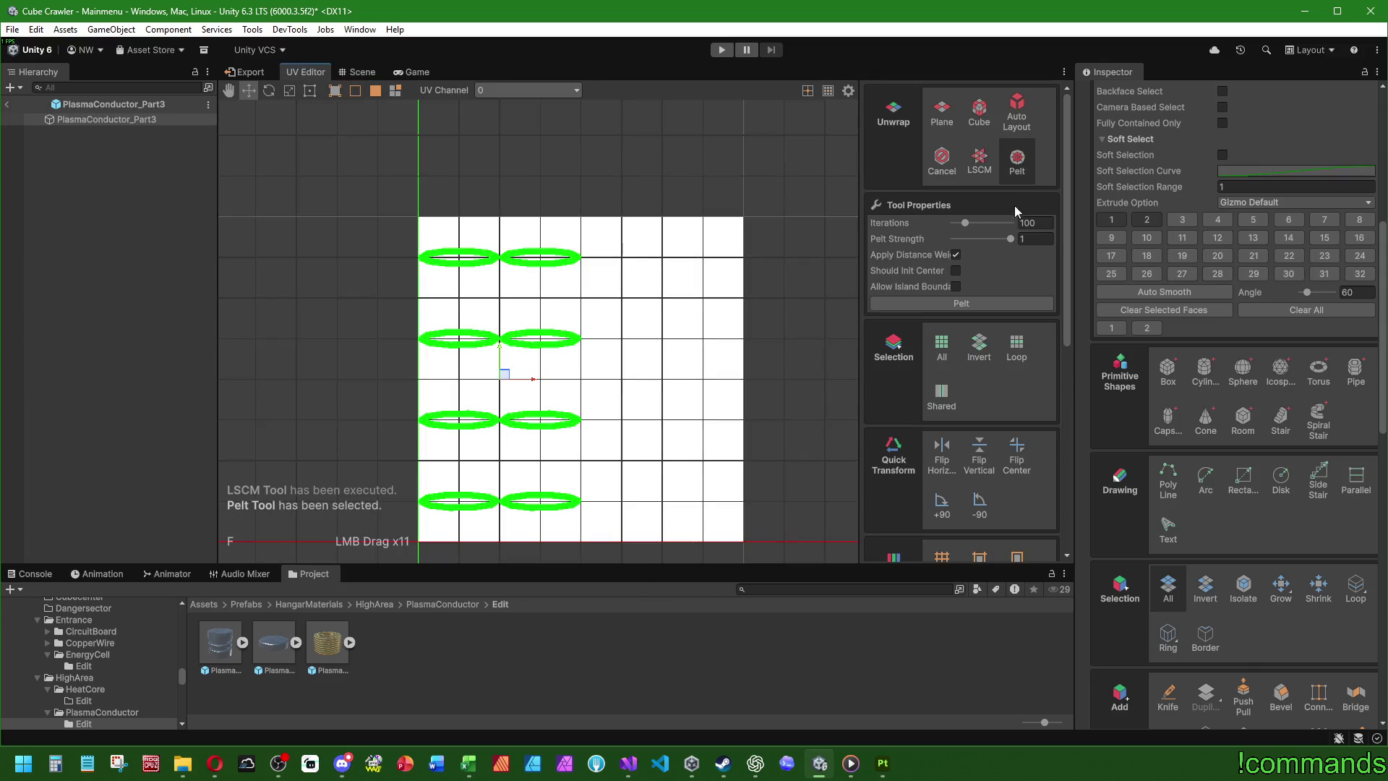
click(979, 302)
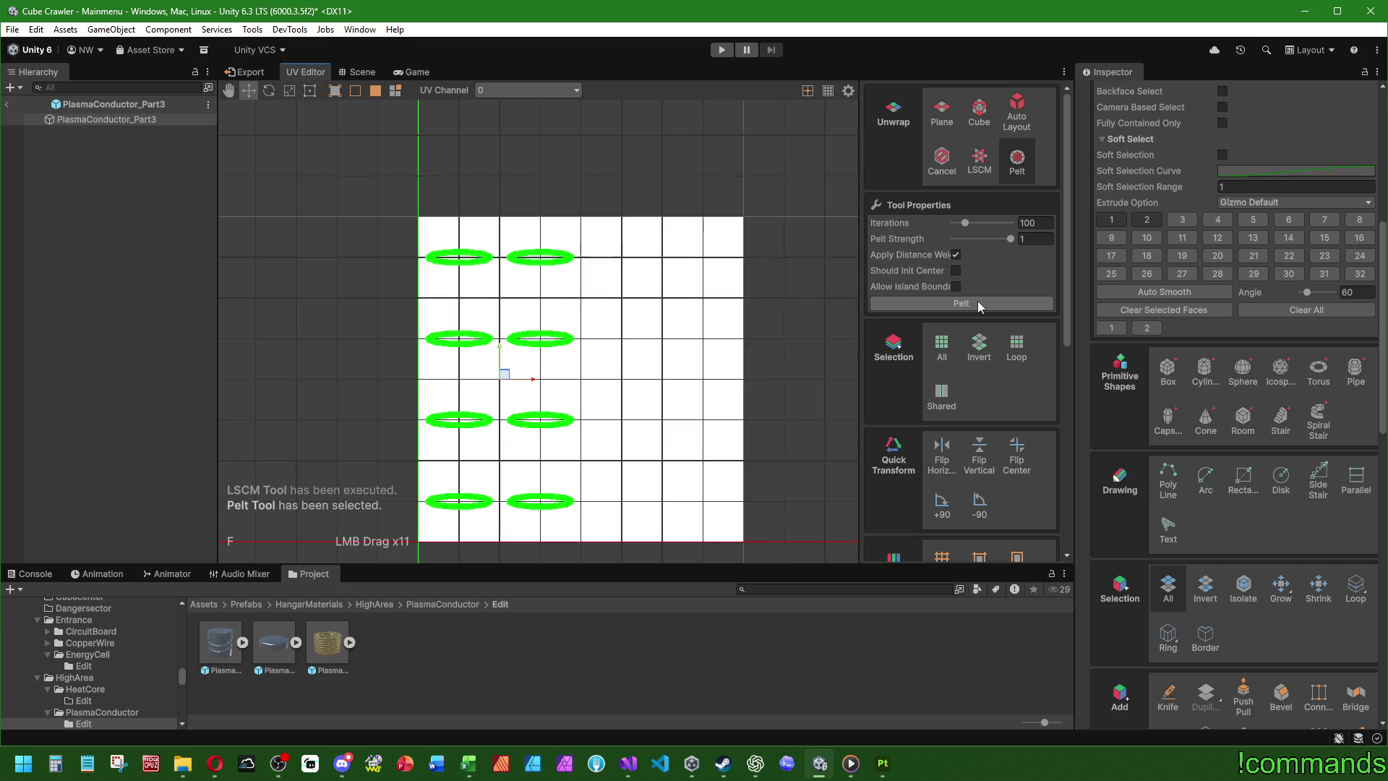
click(1027, 103)
click(980, 110)
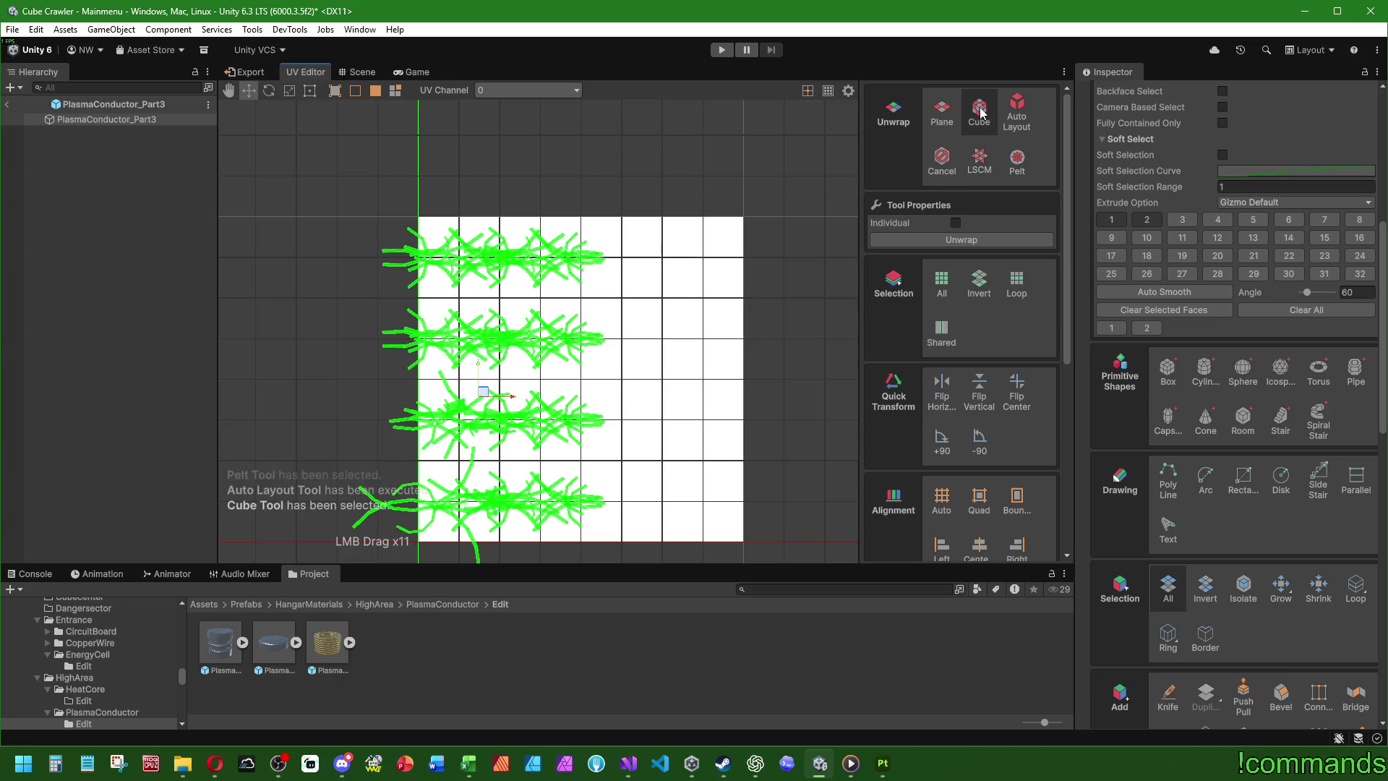
click(952, 235)
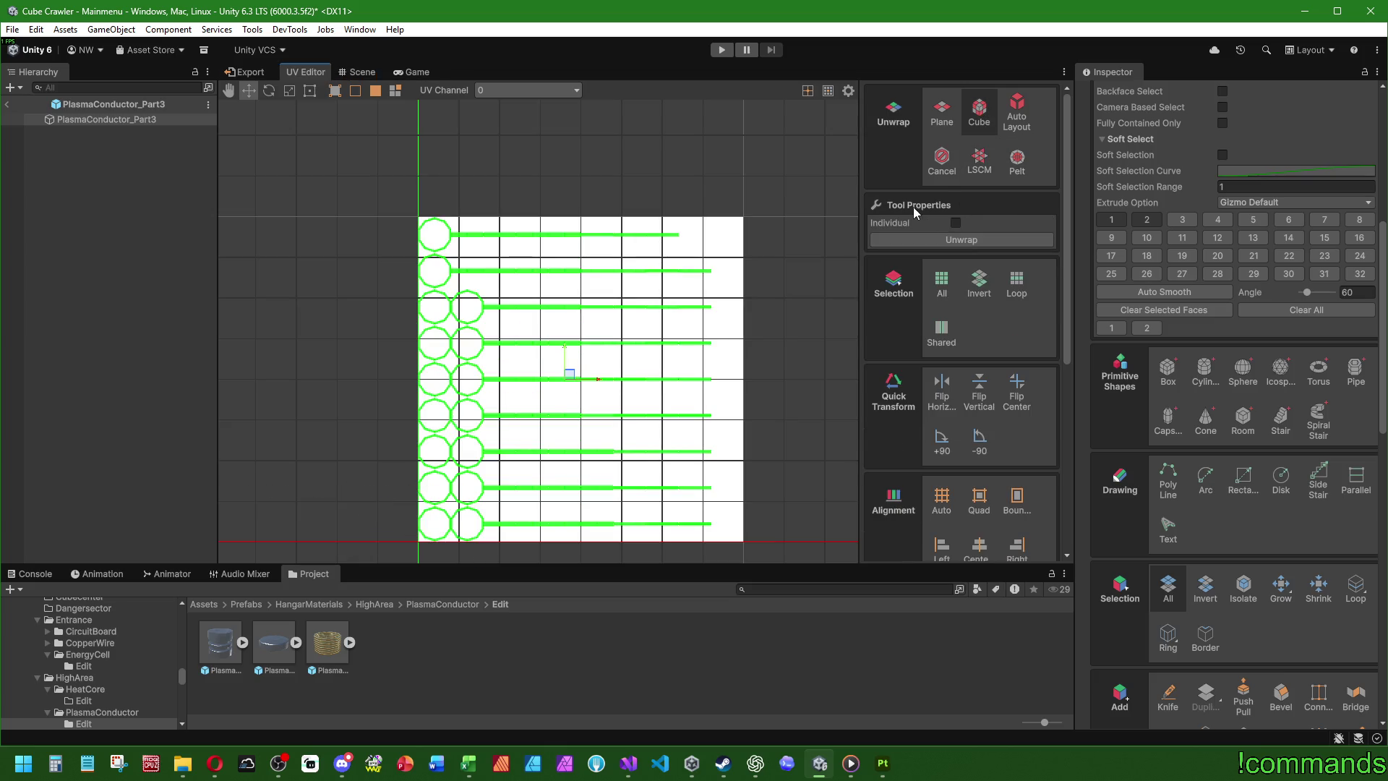
Step: Pack the UV islands into a grid and fit them to fill the tile
scroll(922, 435, down, 4)
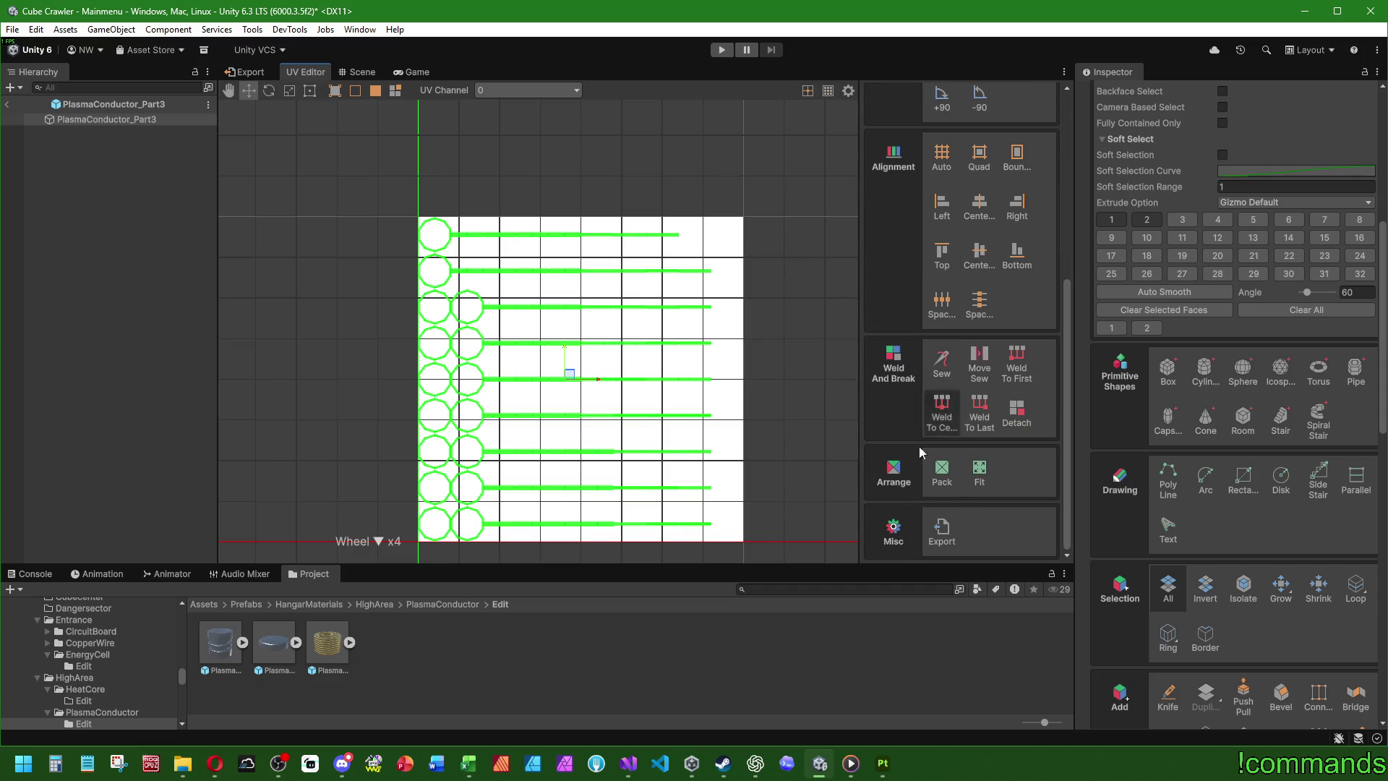
click(940, 473)
click(943, 503)
click(978, 416)
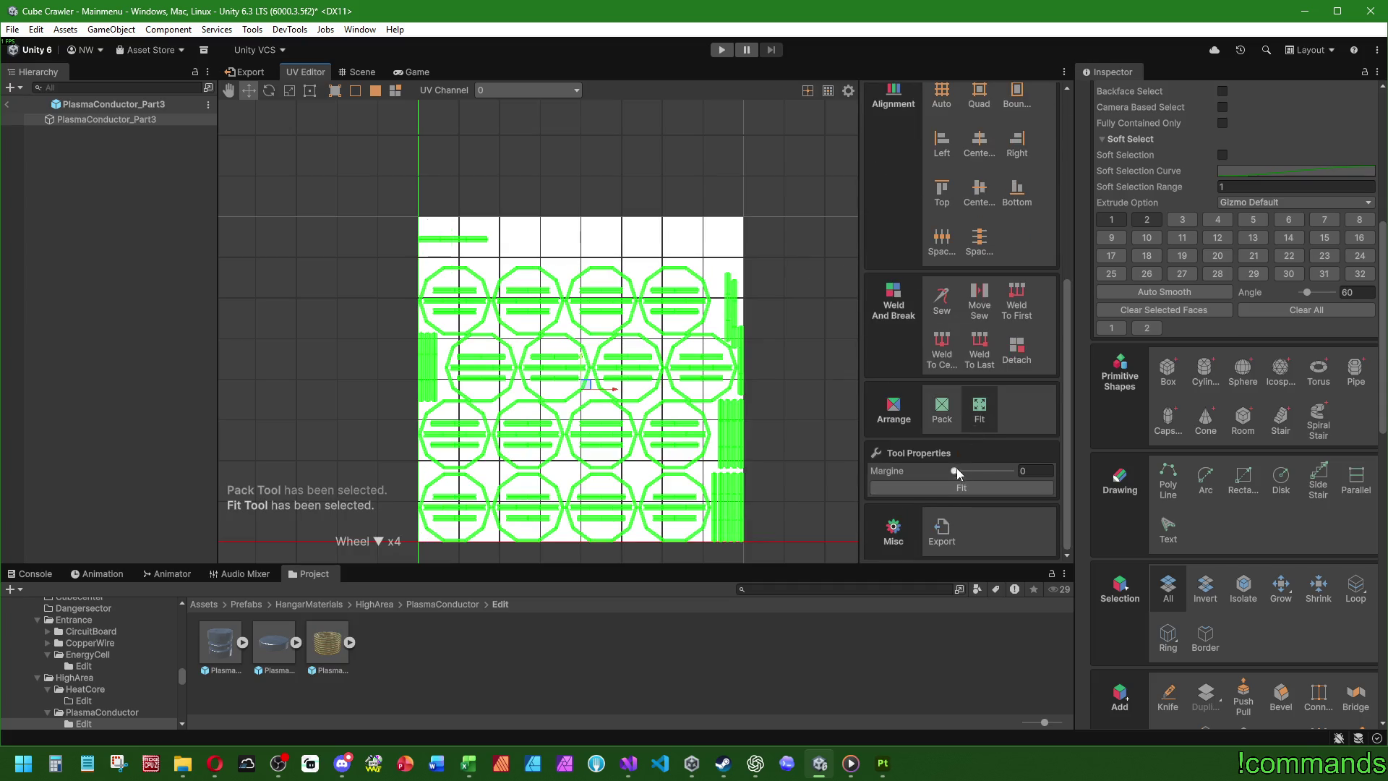
click(958, 487)
click(775, 237)
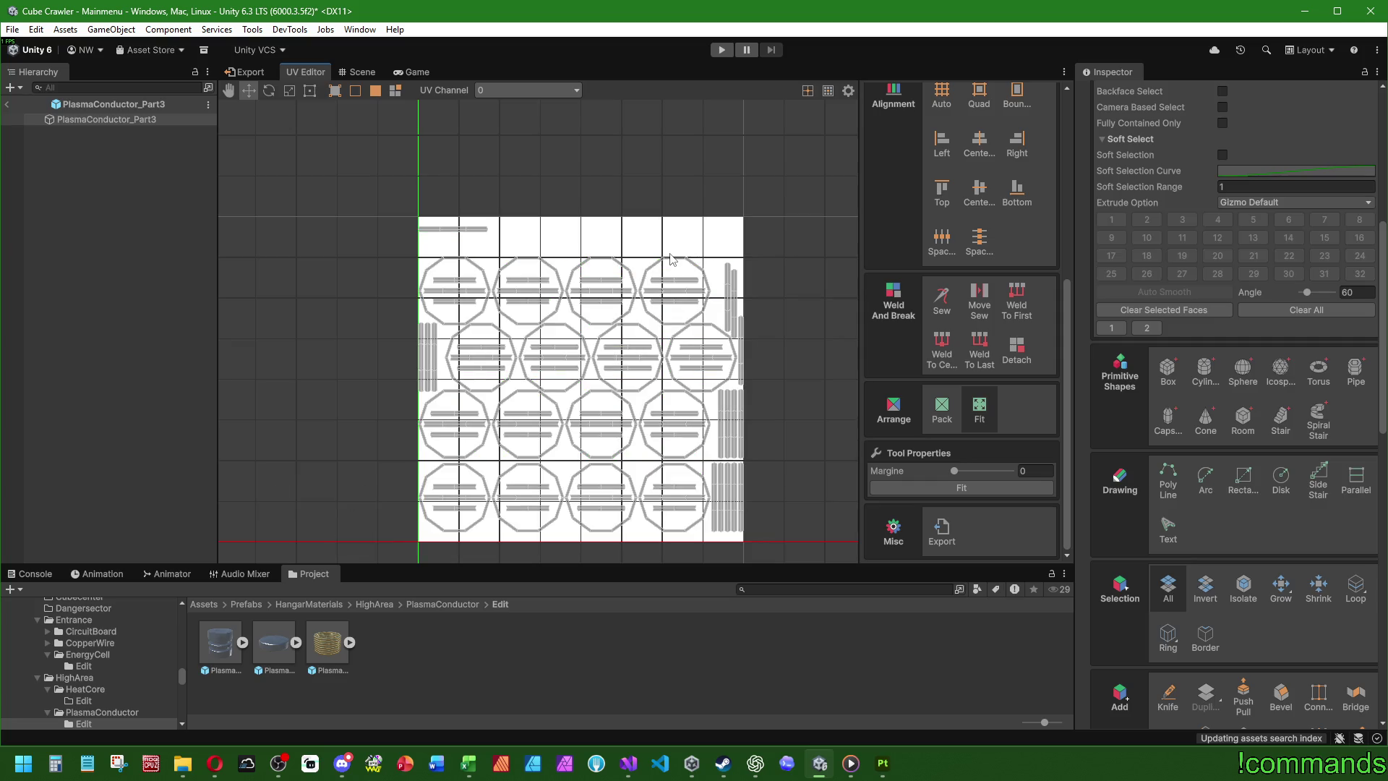
click(360, 73)
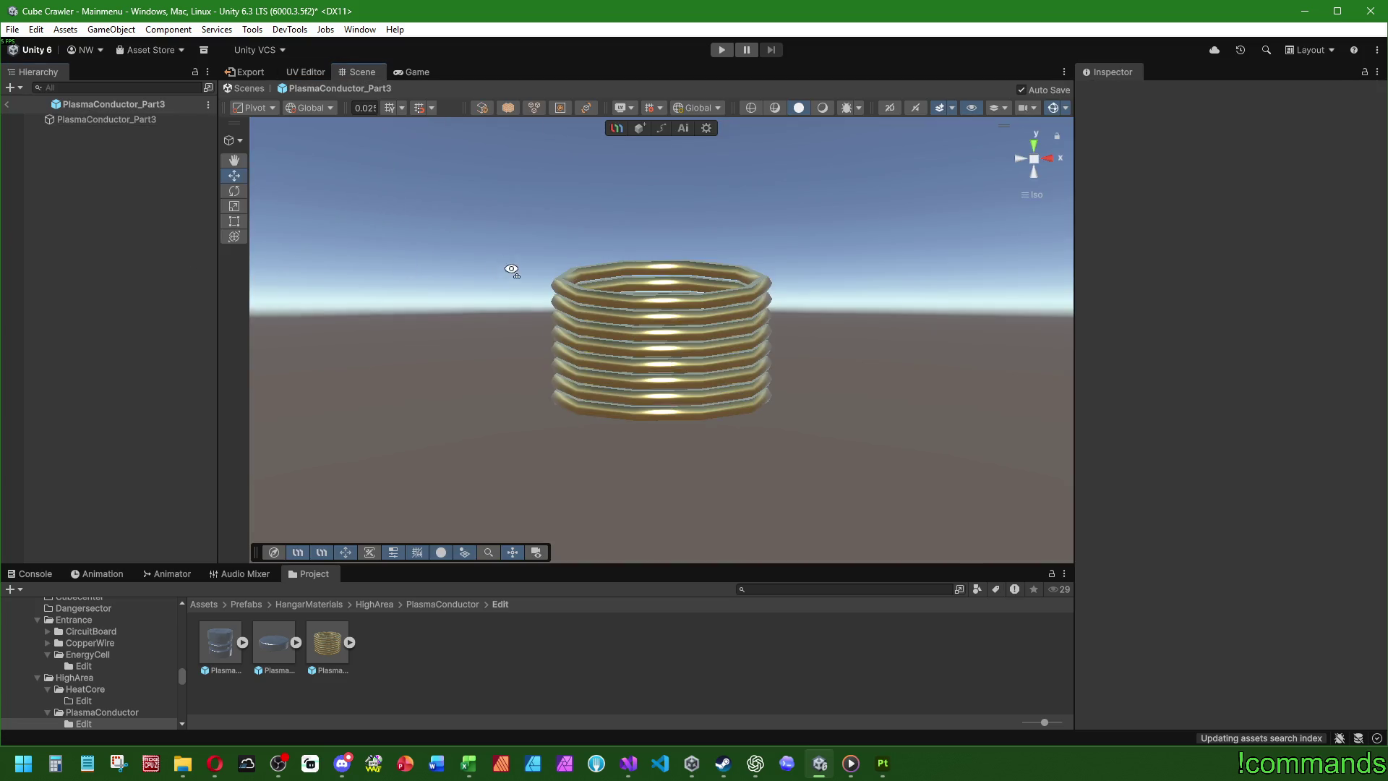
Step: Export PlasmaConductor_Part3 as an OBJ into HangarMaterials/Higharea/PlasmaConductor
click(135, 121)
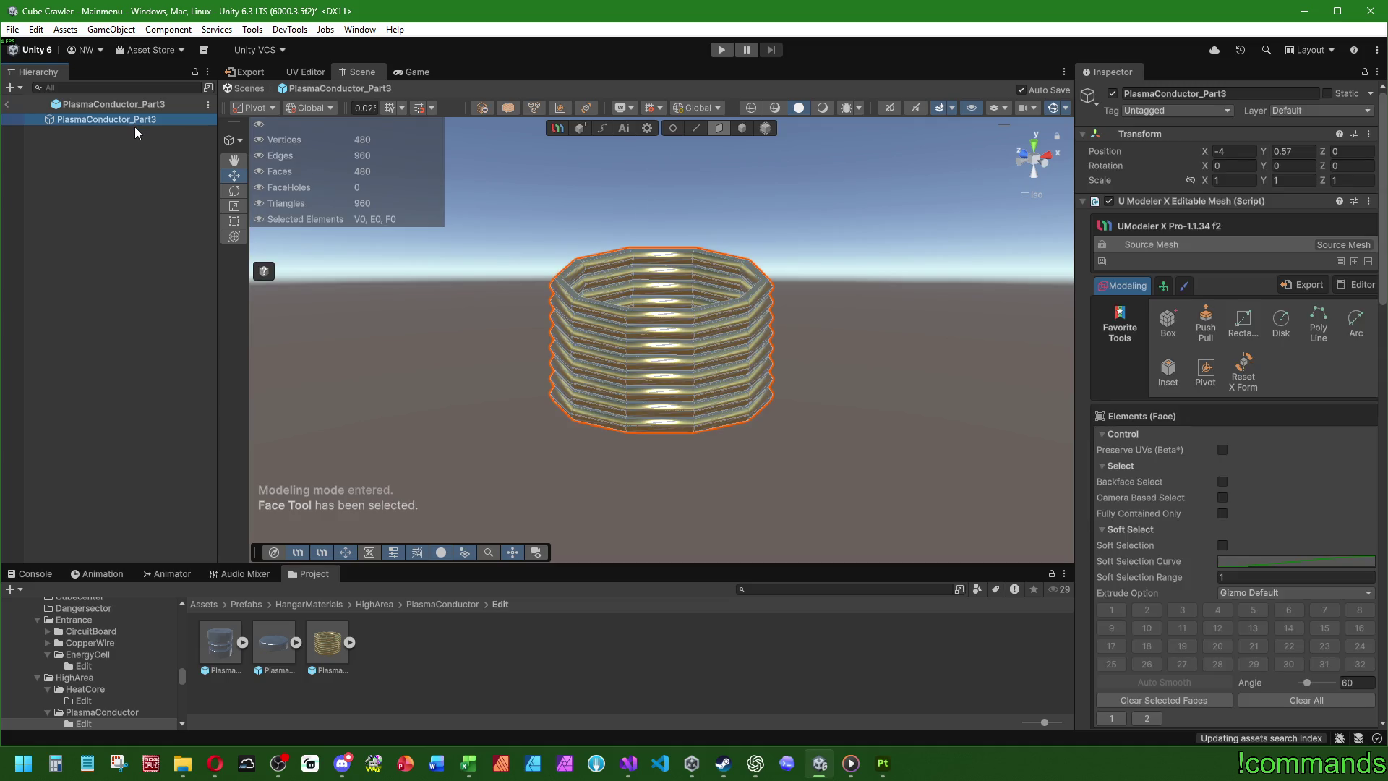
click(243, 73)
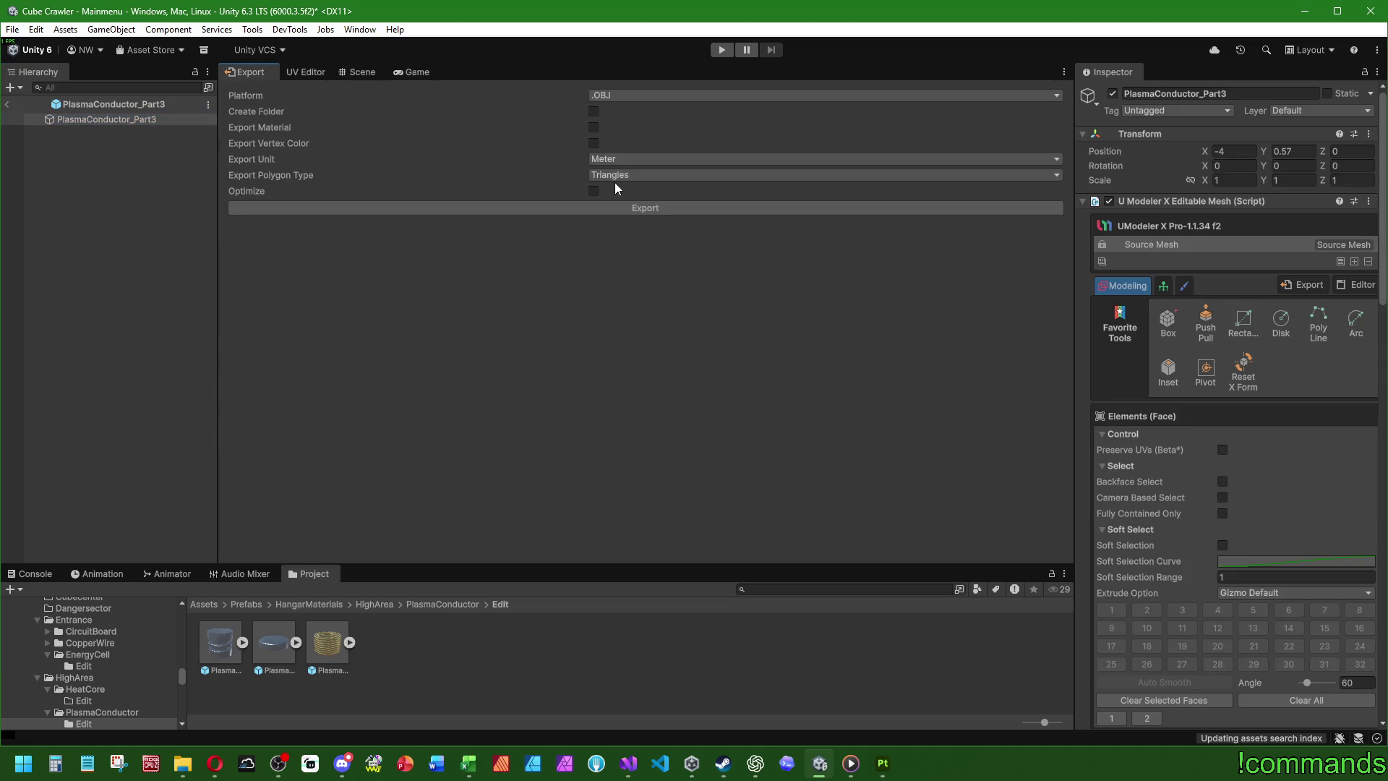
click(626, 203)
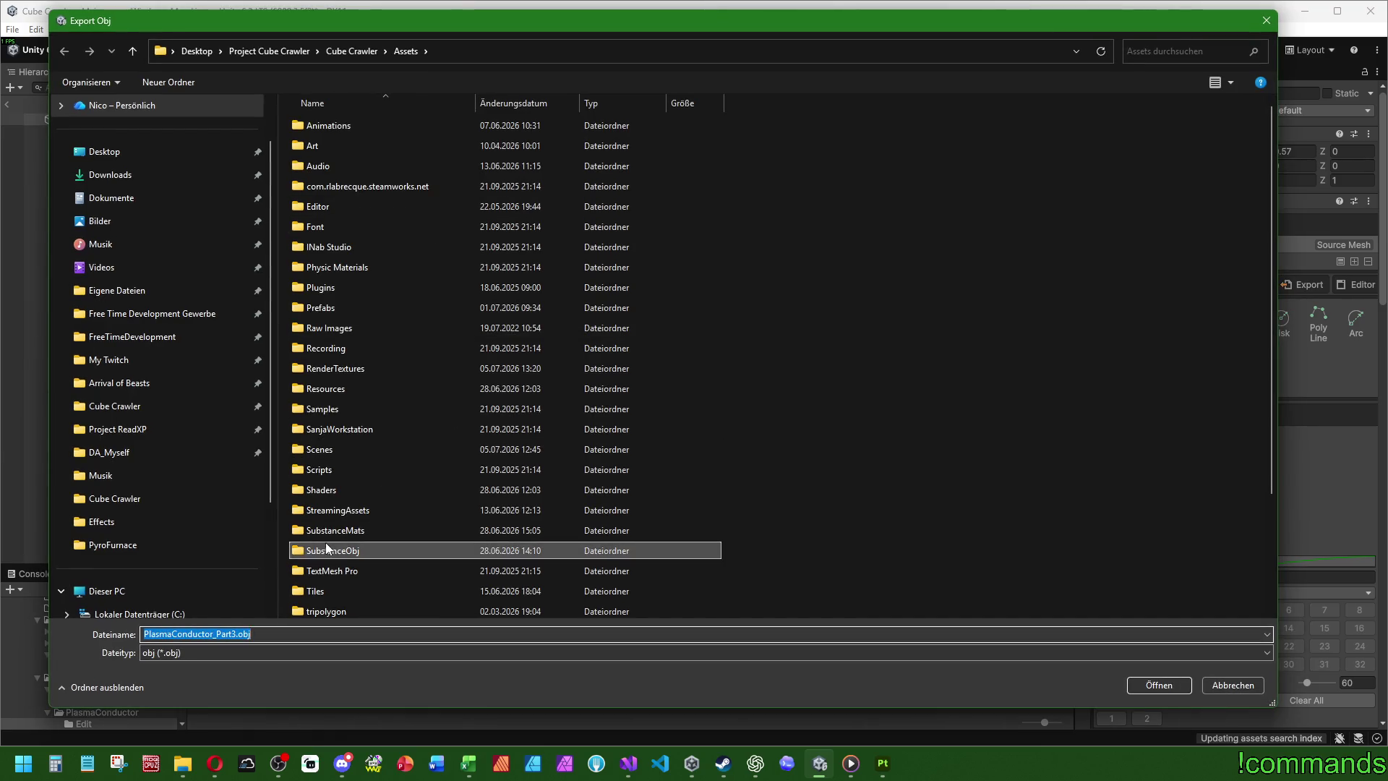
click(348, 351)
double_click(347, 352)
double_click(340, 206)
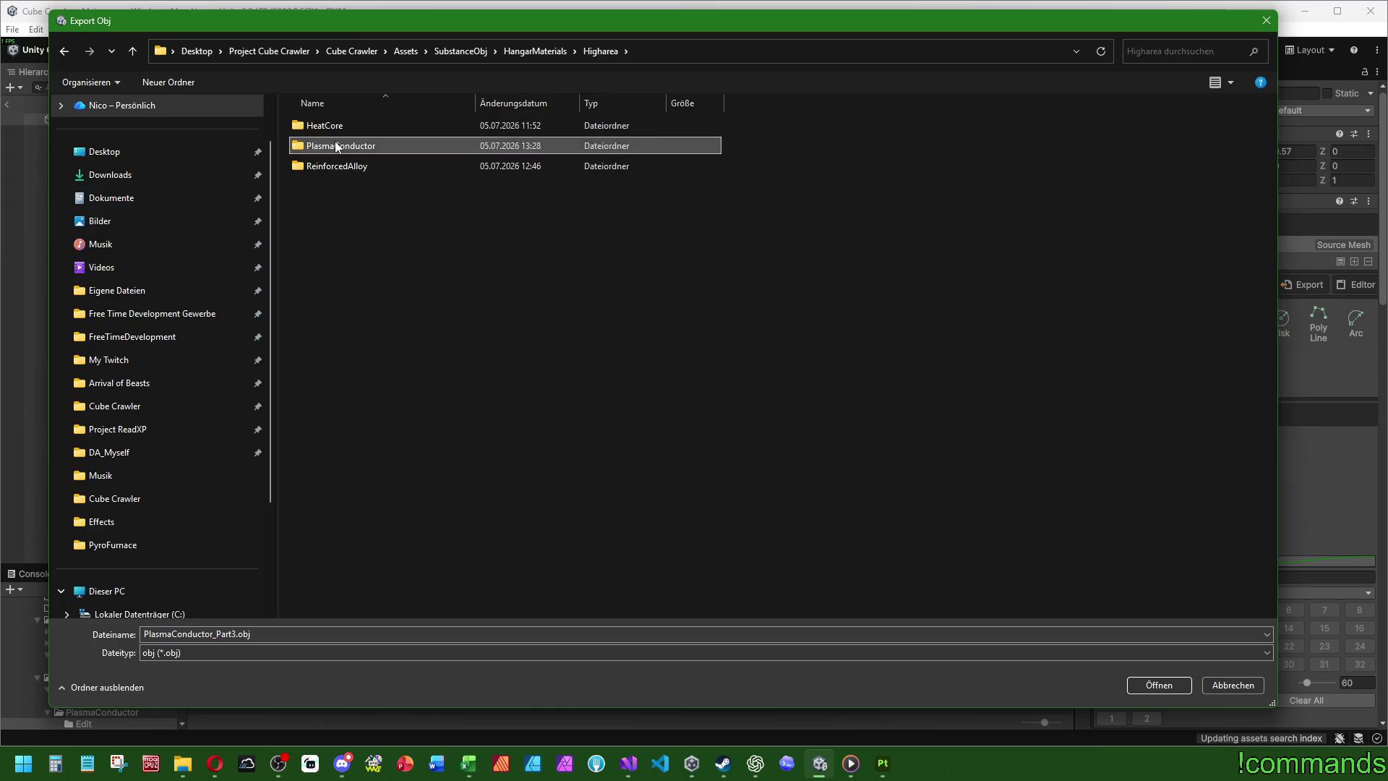
double_click(332, 144)
click(1136, 681)
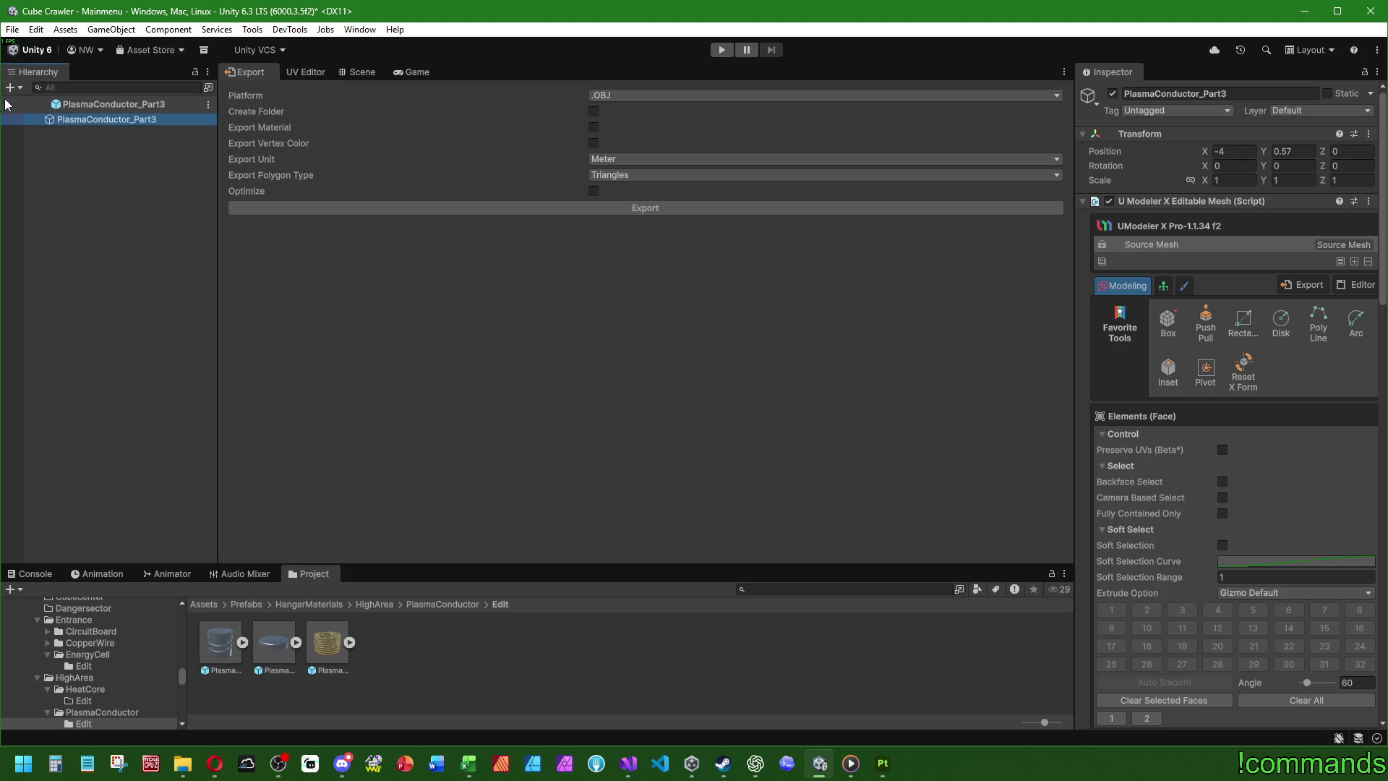
click(354, 74)
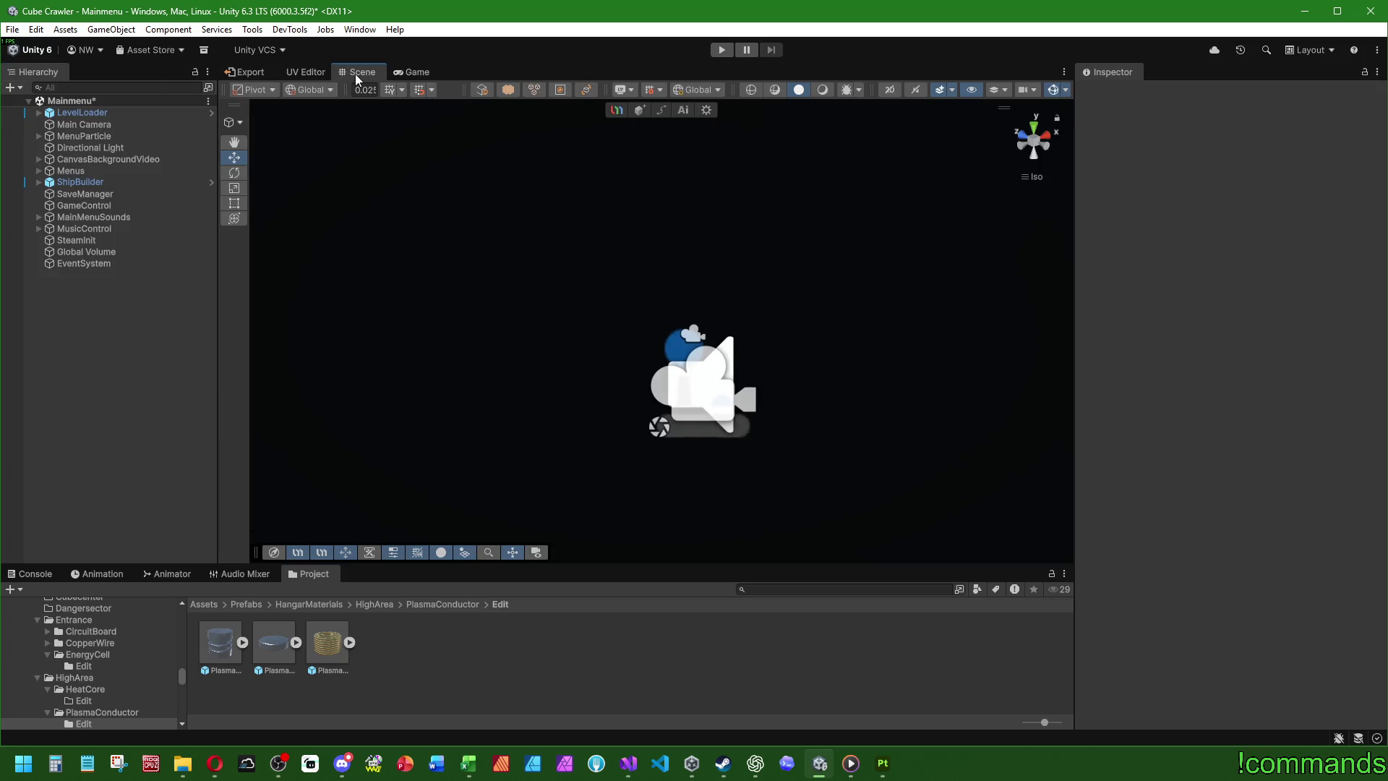
Step: Save the Mainmenu scene in Unity
click(11, 29)
click(10, 29)
click(11, 29)
click(37, 101)
click(389, 246)
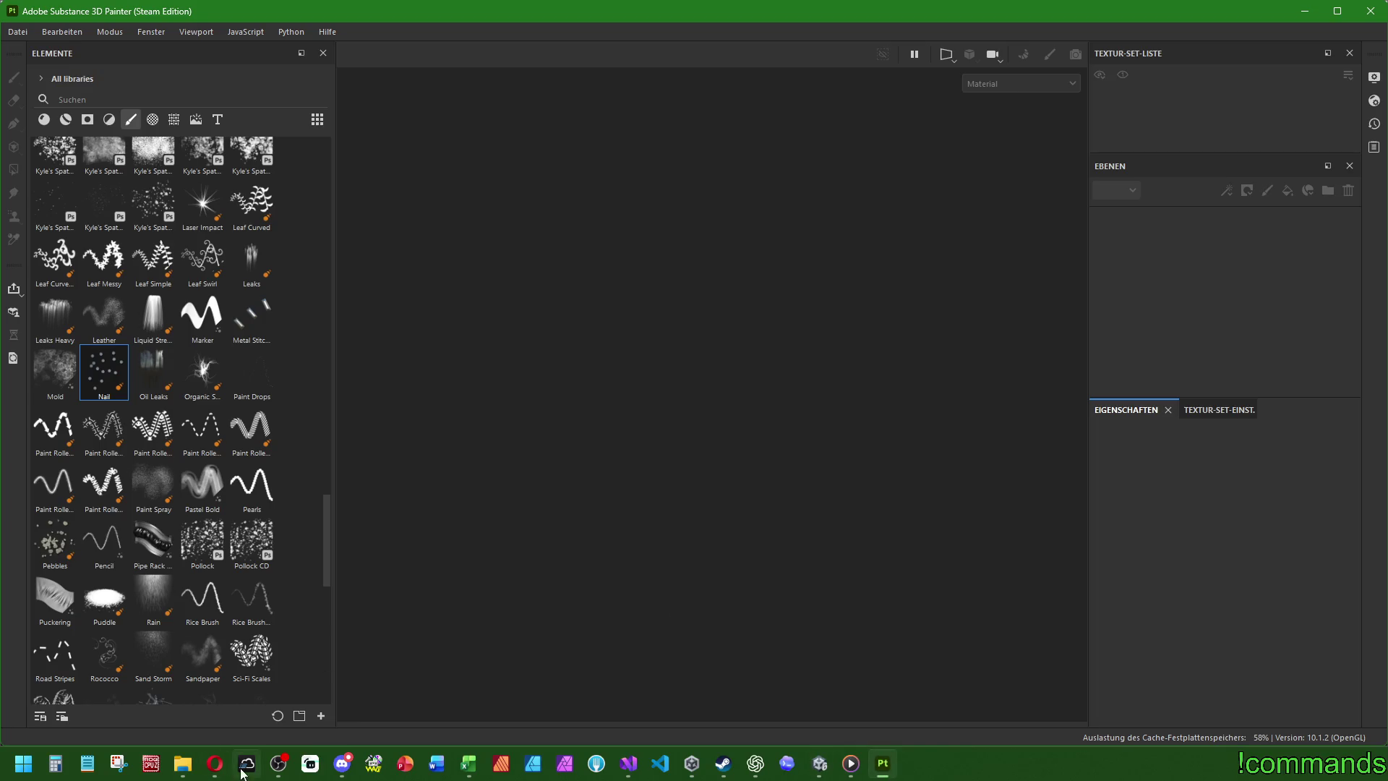
Step: Start a 1024-resolution Painter project from PlasmaConductor_Part1.obj and delete the default Layer 1
mouse_move(182, 765)
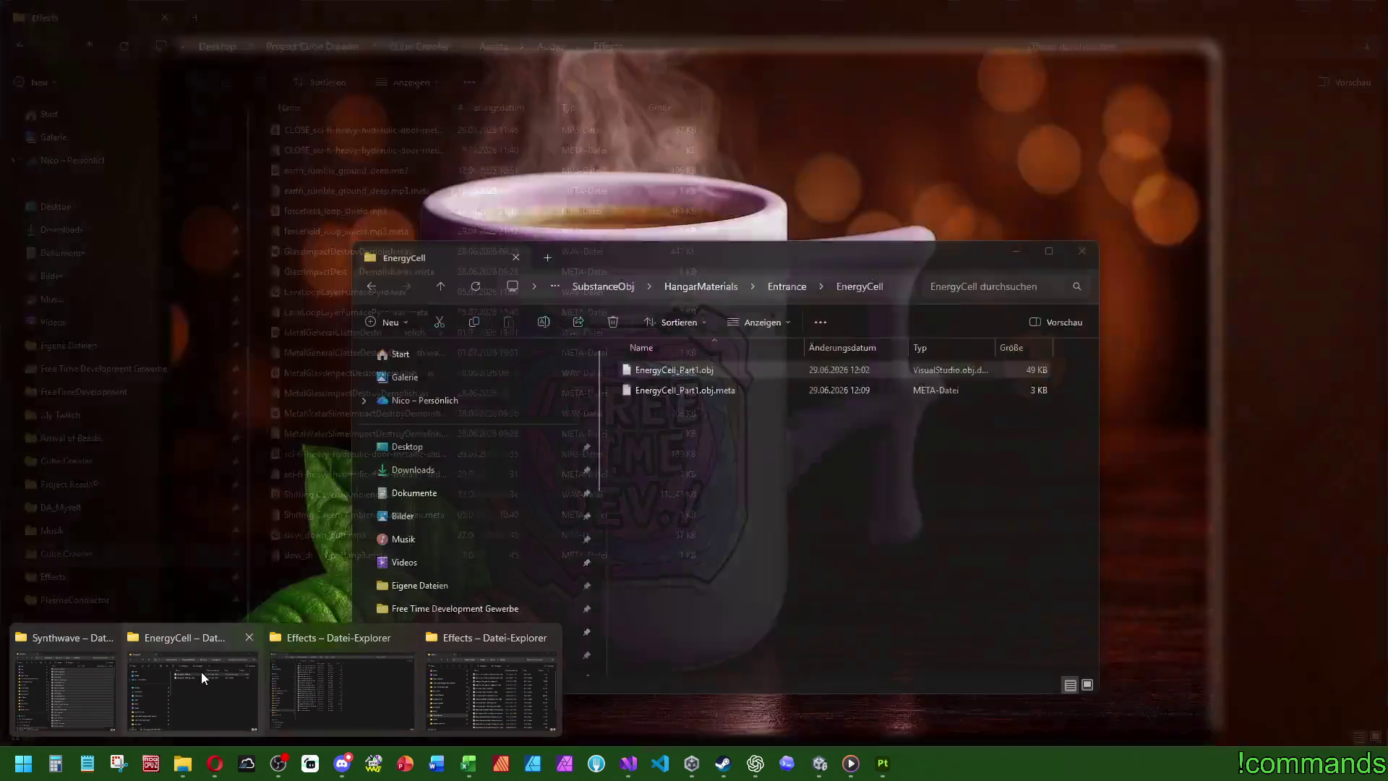
click(201, 671)
click(684, 287)
double_click(674, 451)
double_click(671, 389)
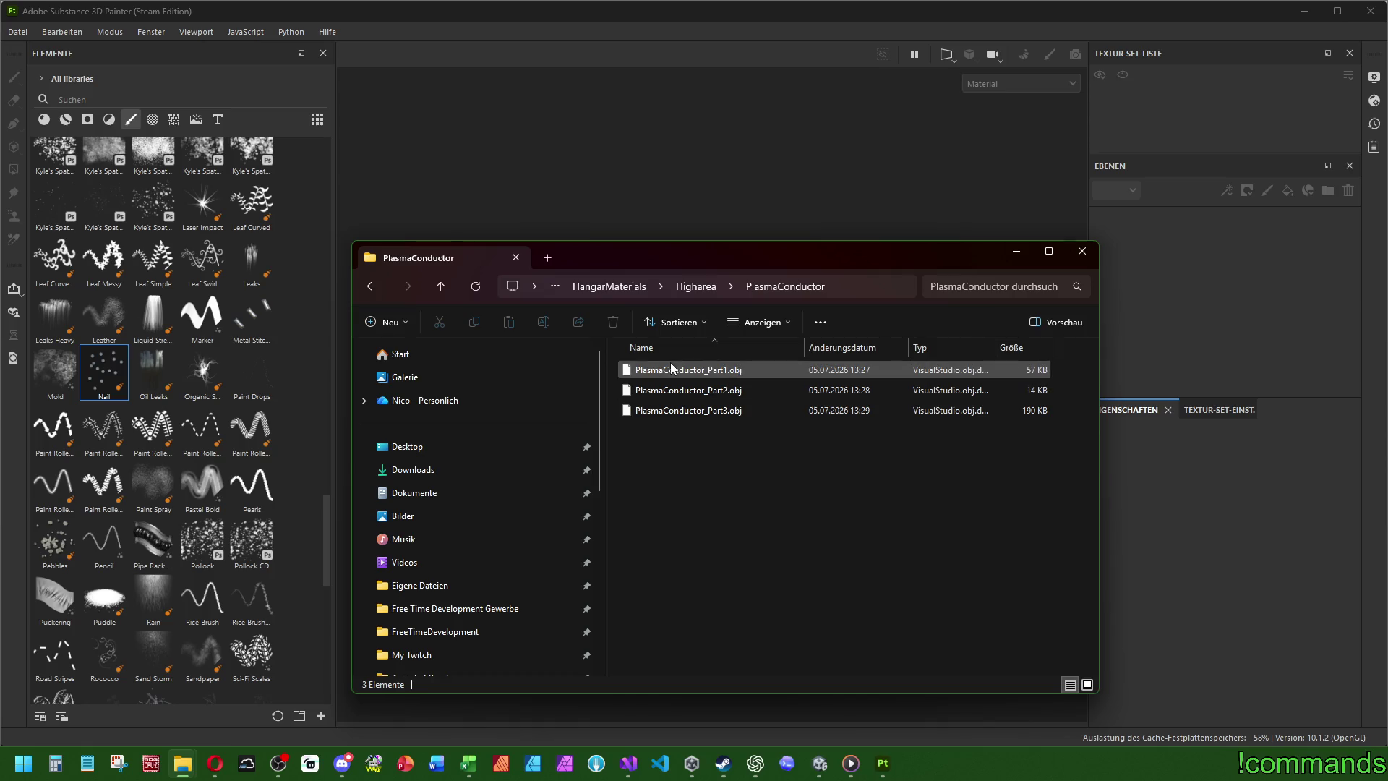
click(685, 372)
drag(739, 191, 737, 189)
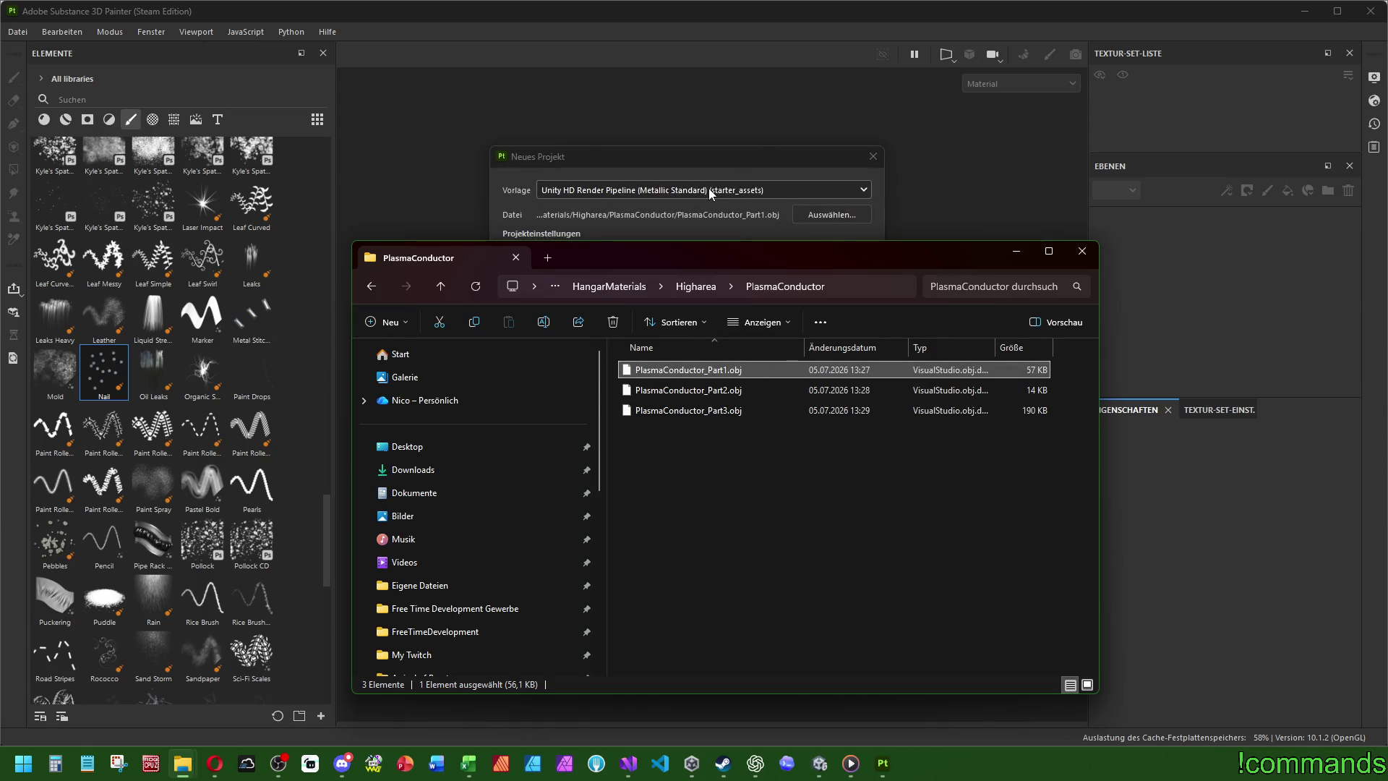
click(660, 260)
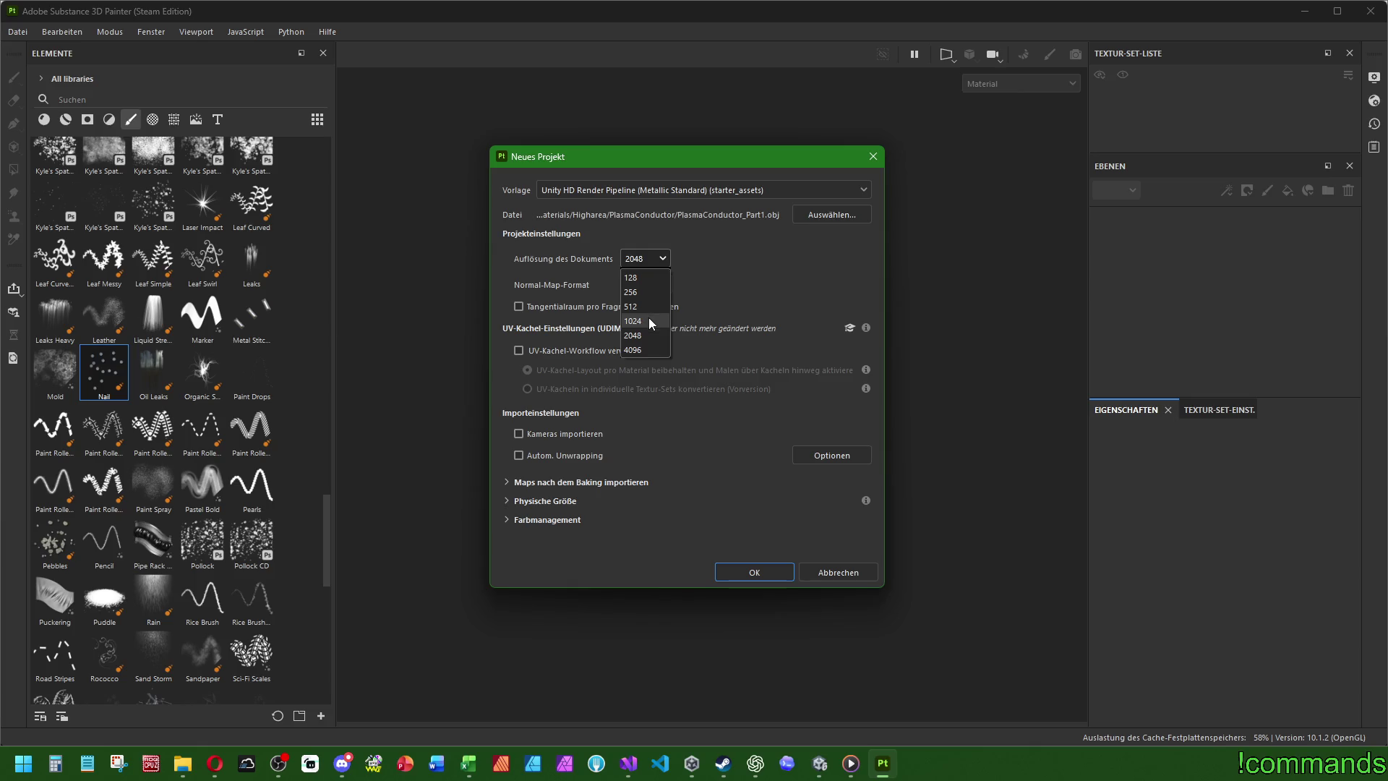
click(757, 572)
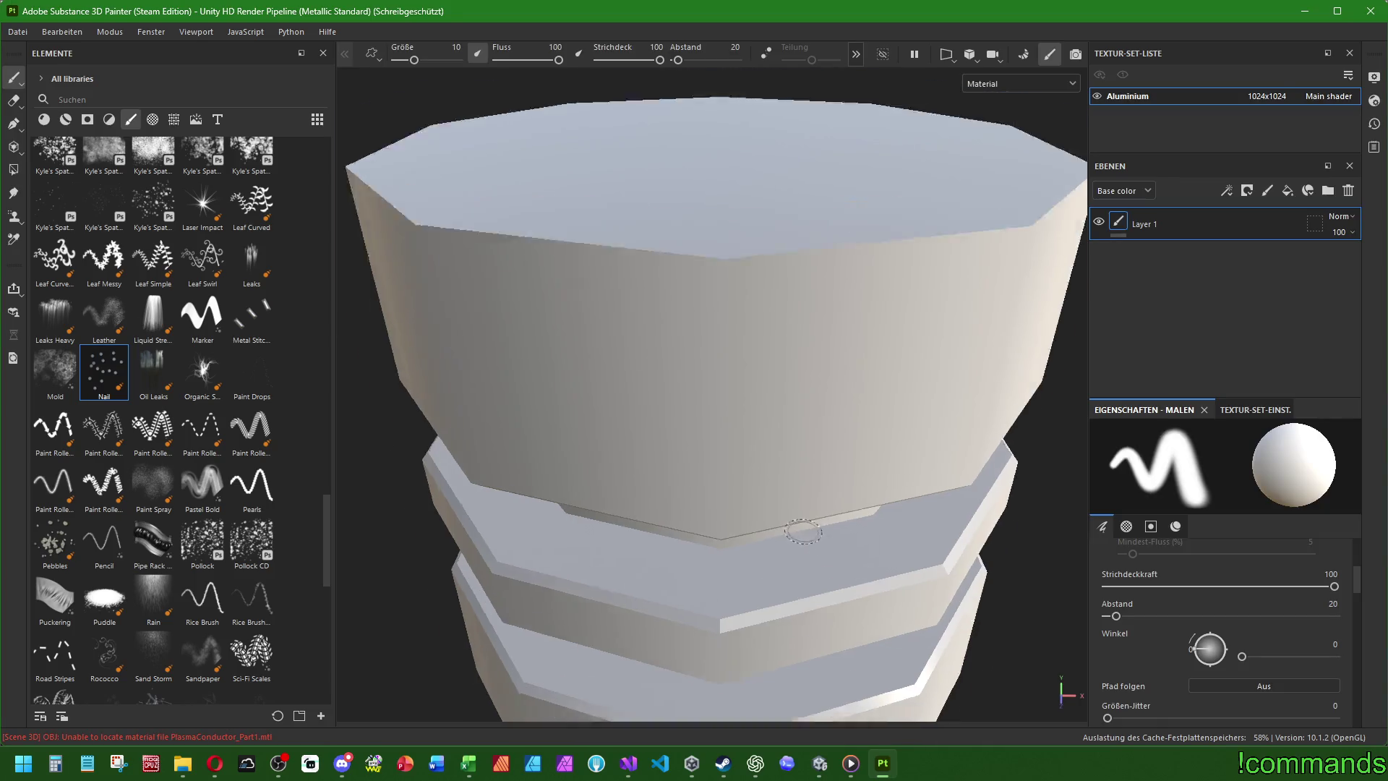
key(4)
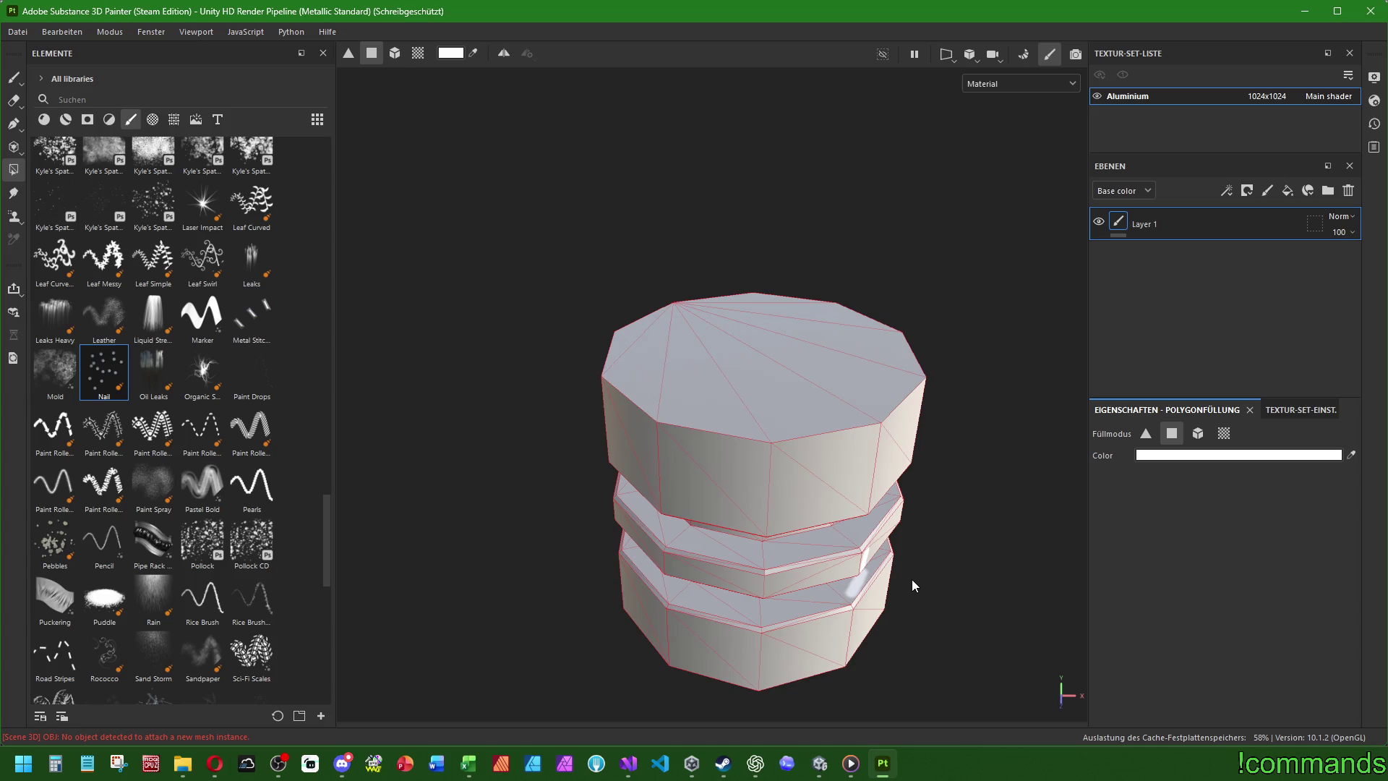
key(Delete)
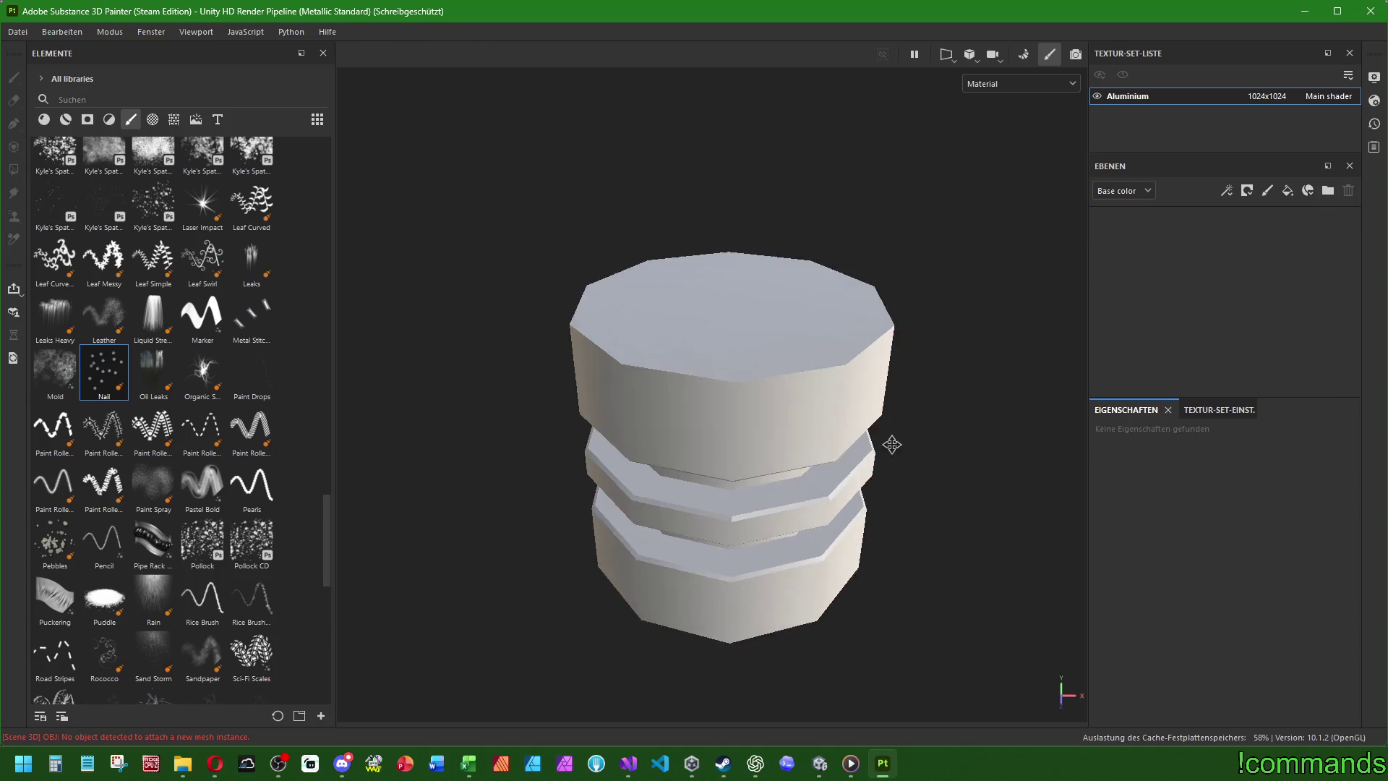
Step: Bake mesh maps without ID, using Supersampling 4x and the low-poly mesh as high-poly
click(1219, 410)
scroll(1157, 550, up, 2)
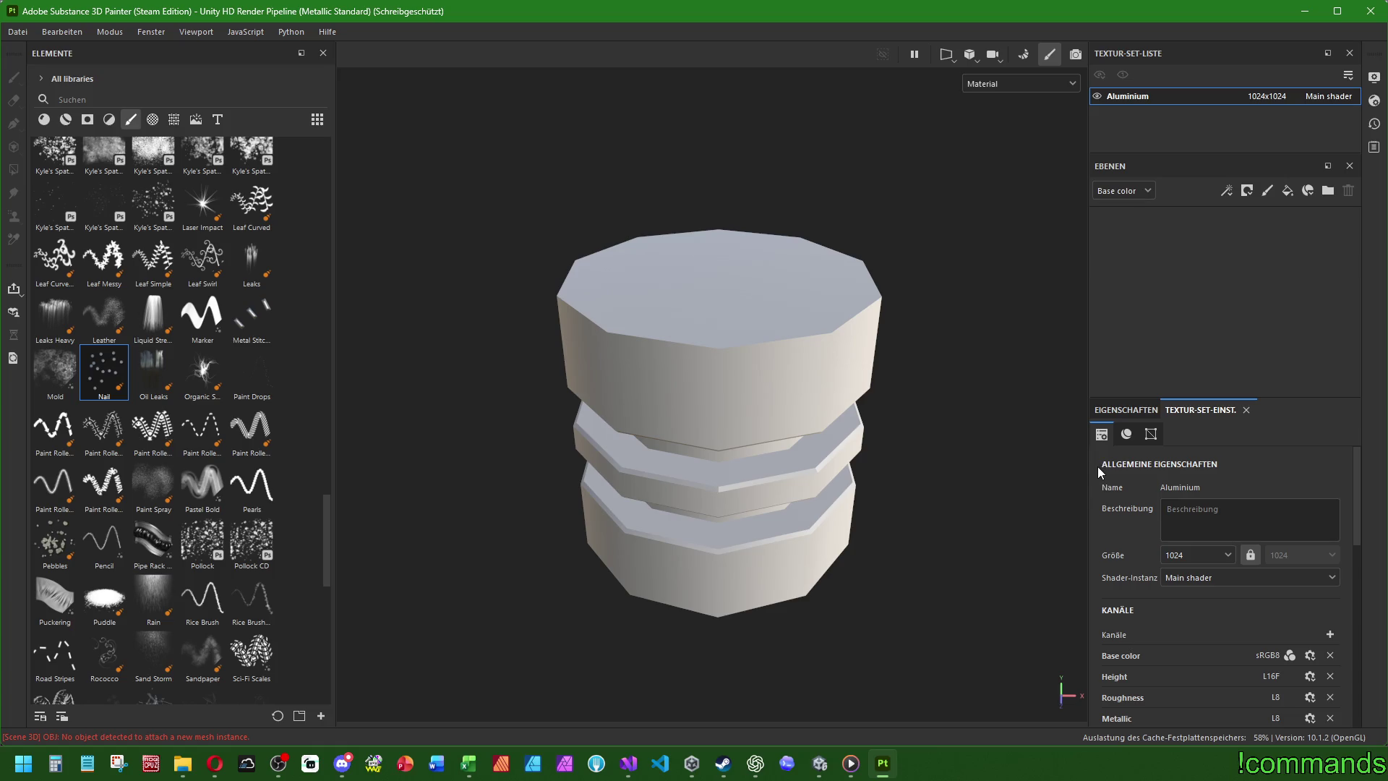
click(1123, 436)
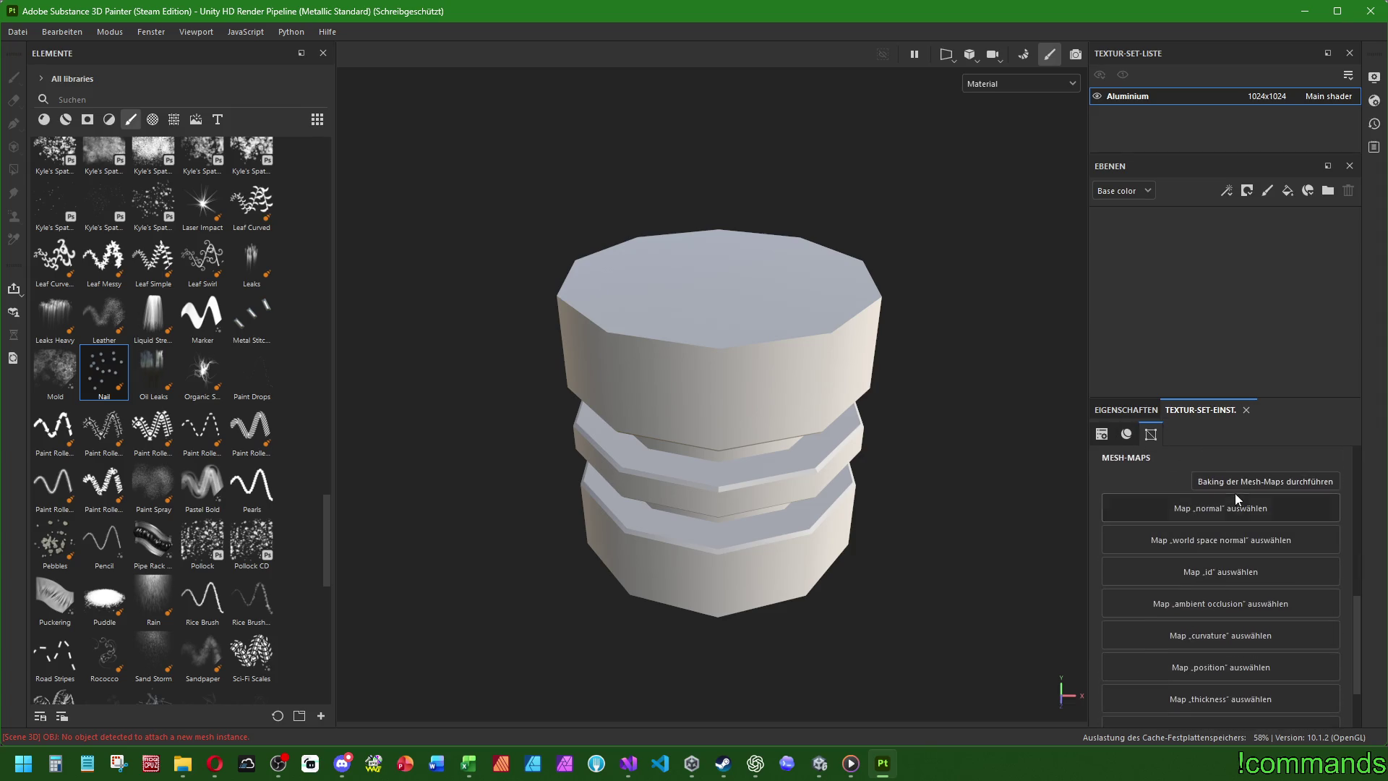
click(1266, 482)
click(41, 396)
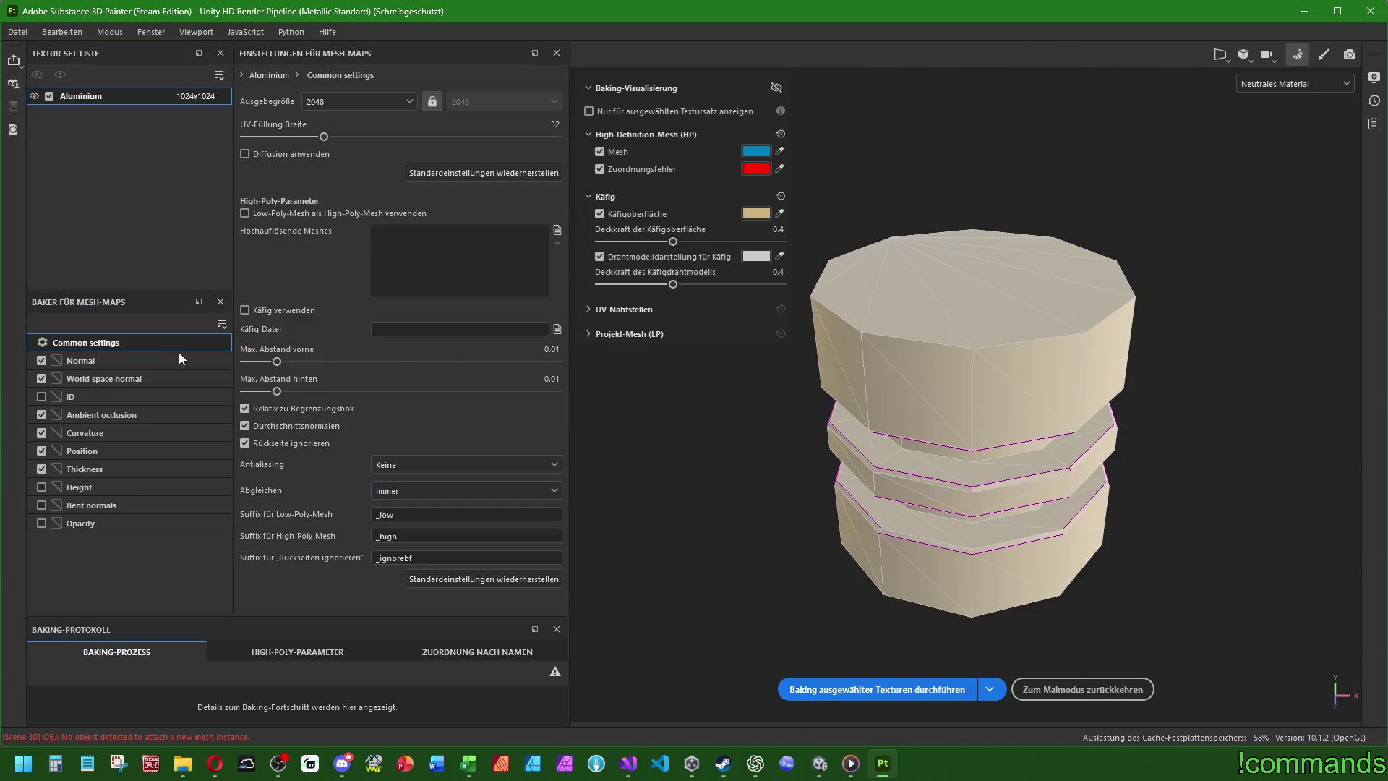
click(405, 464)
click(428, 497)
click(288, 213)
click(823, 686)
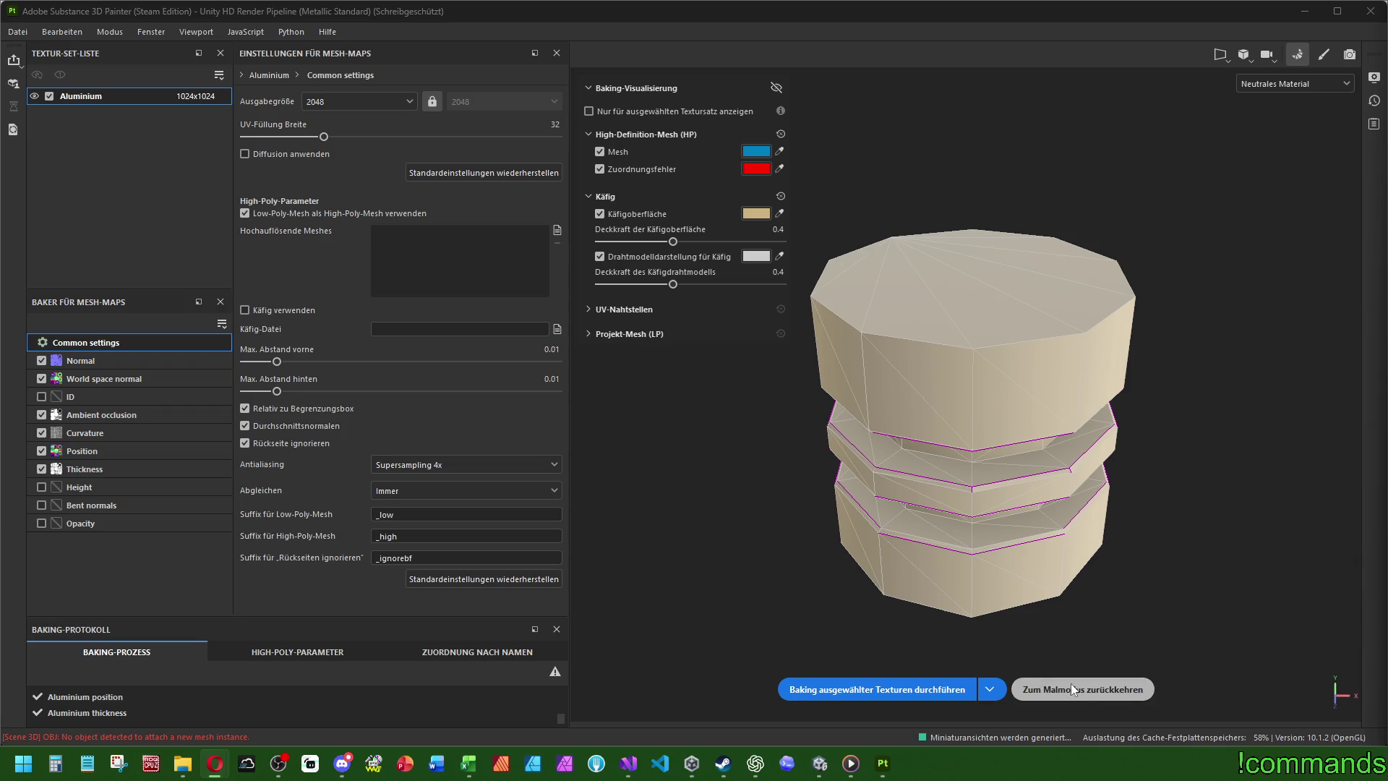
click(1070, 687)
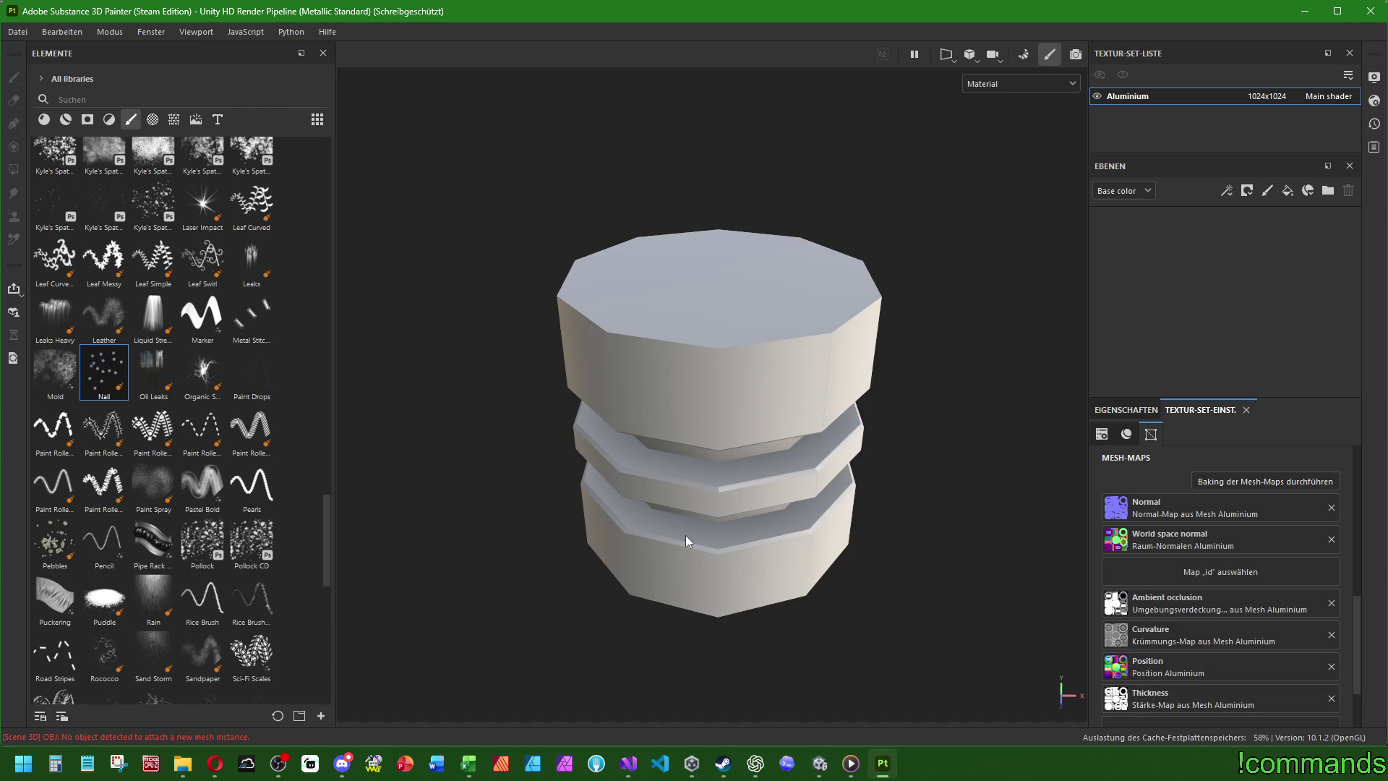
click(68, 119)
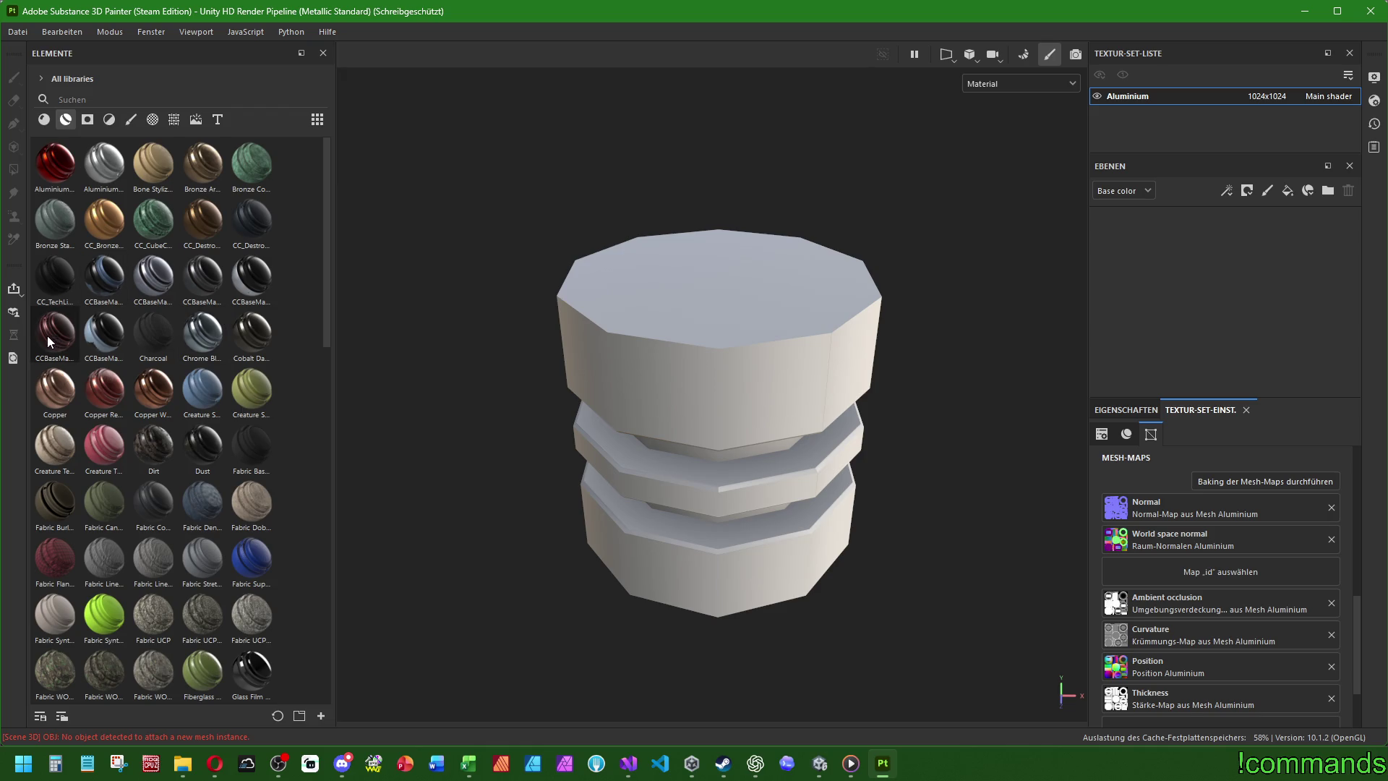
Step: Add CC_DestroyablePropBronzeTech and CC_Bronze layers and give CC_BronzeDecor a mask
drag(207, 218, 1116, 306)
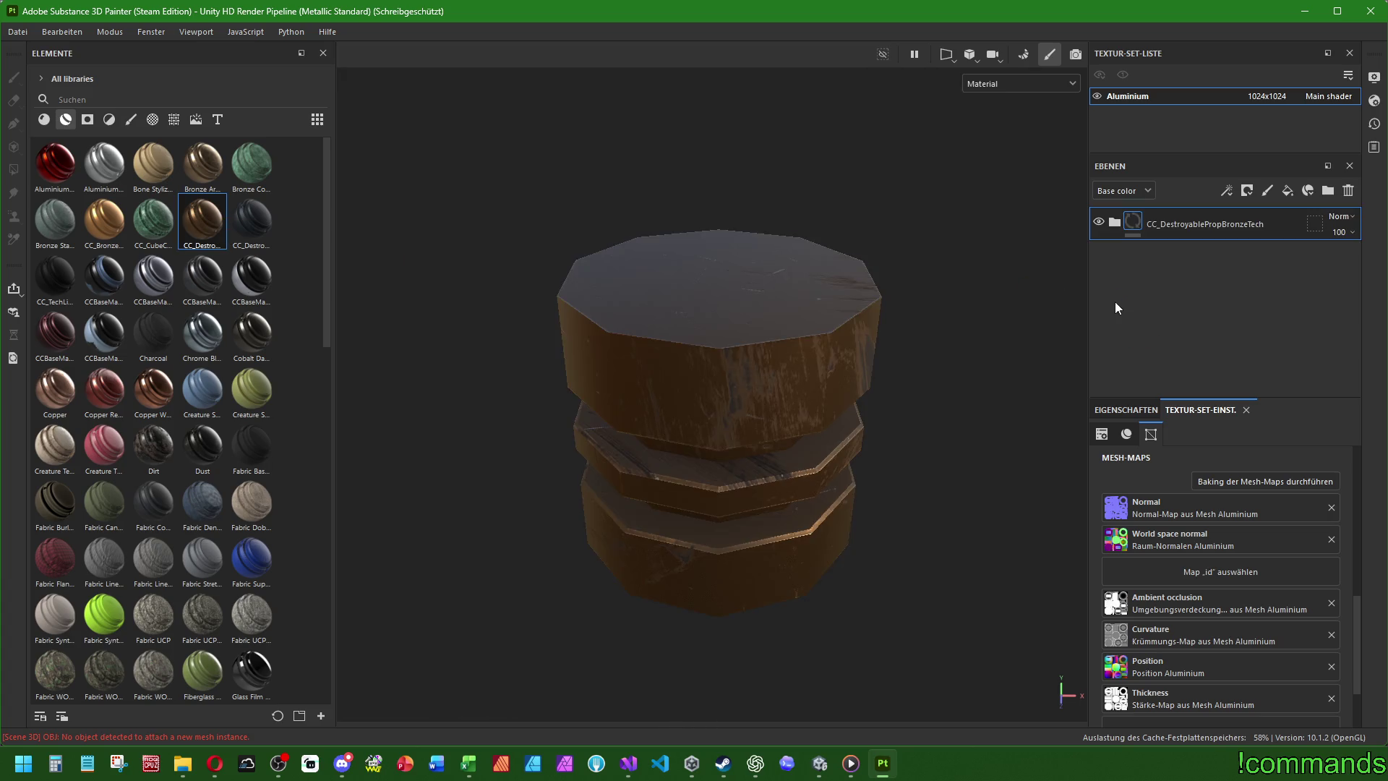
mouse_move(807, 559)
mouse_down()
mouse_move(797, 583)
mouse_move(748, 495)
mouse_move(833, 393)
mouse_move(760, 530)
mouse_move(812, 542)
mouse_move(799, 544)
mouse_move(811, 518)
mouse_move(840, 529)
mouse_up()
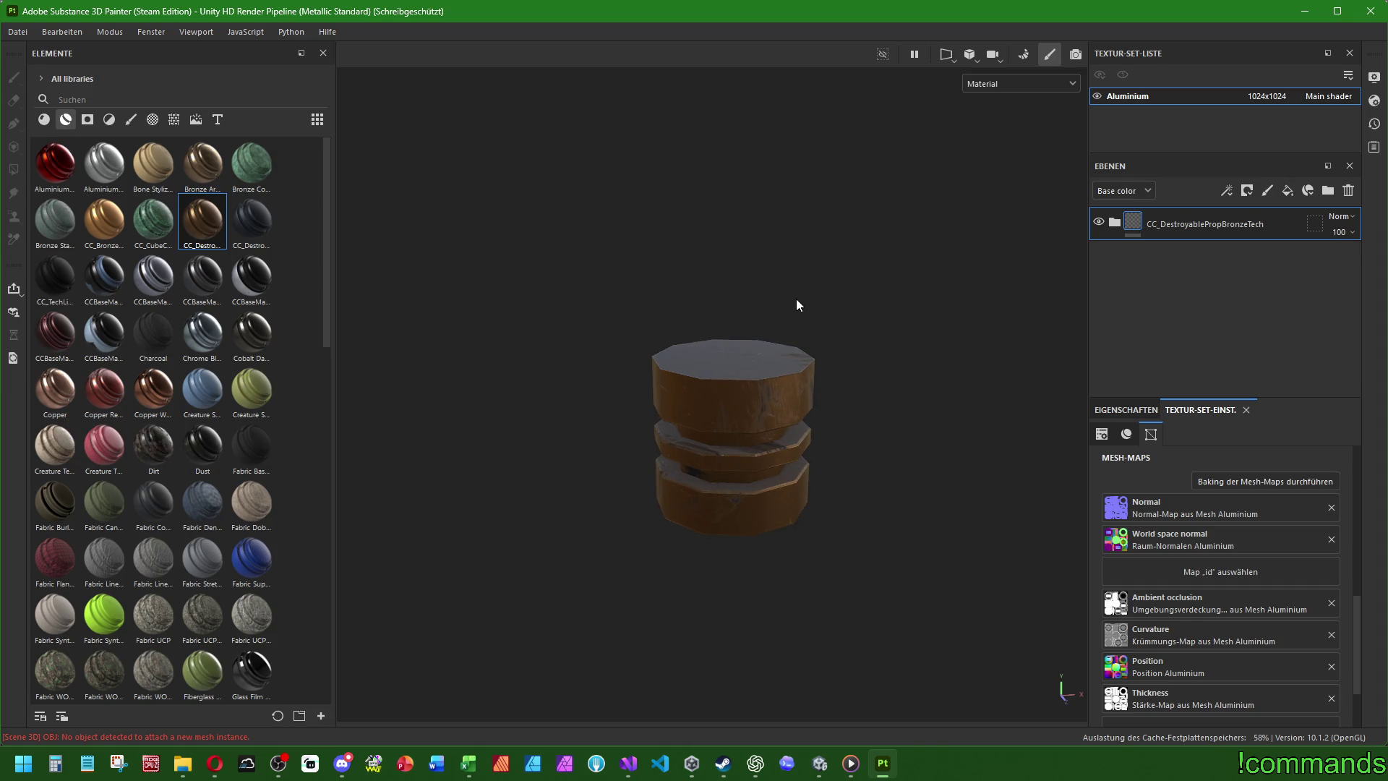
mouse_move(104, 220)
mouse_down()
mouse_move(692, 247)
mouse_move(1149, 226)
mouse_up()
right_click(1150, 227)
click(1221, 45)
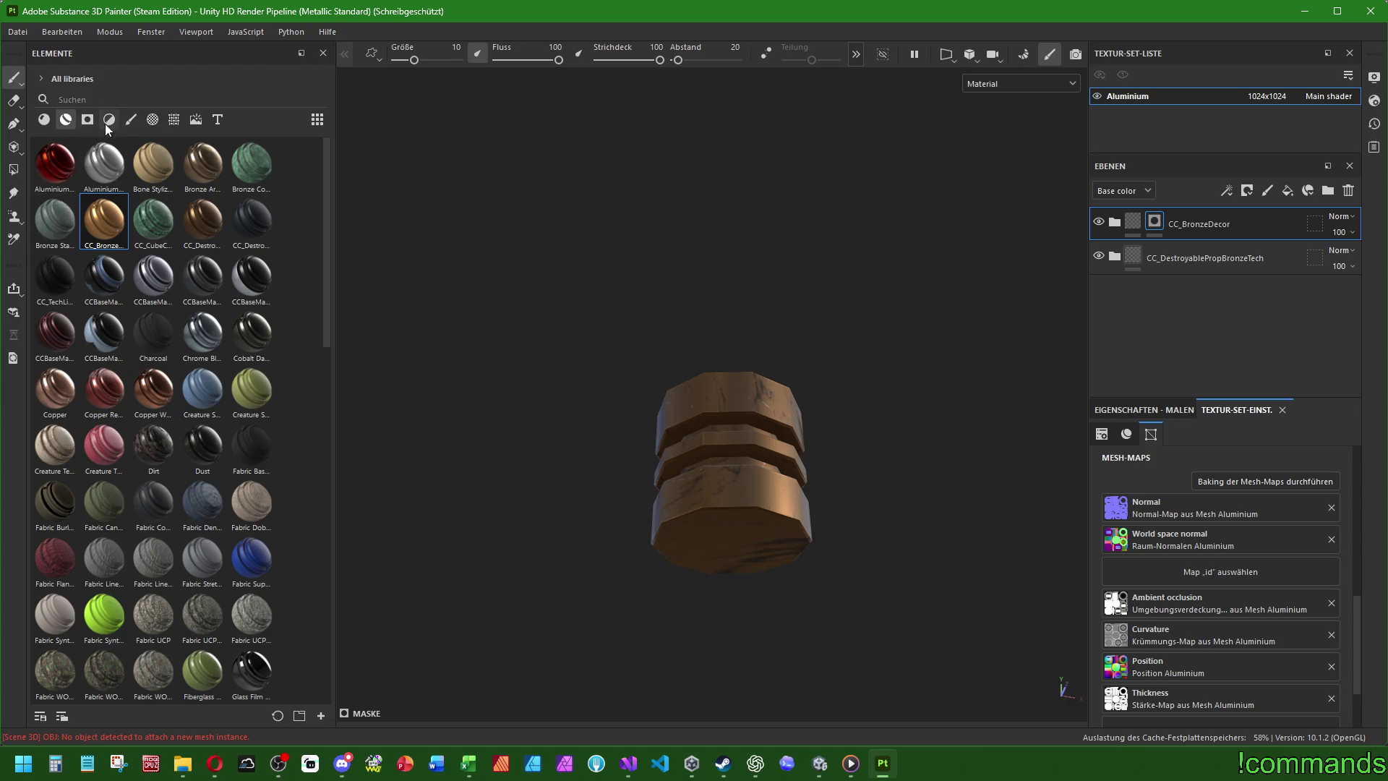
Step: Stamp a size-100 Nail brush head at the centre of the base, then switch to the Twitch page
click(130, 120)
scroll(142, 475, down, 15)
click(106, 365)
alt+drag(795, 535, 793, 468)
mouse_move(819, 567)
alt+mouse_down()
mouse_move(888, 483)
mouse_move(870, 432)
alt+mouse_up()
key(bracketright)
key(bracketright)
key(bracketright)
scroll(712, 403, up, 5)
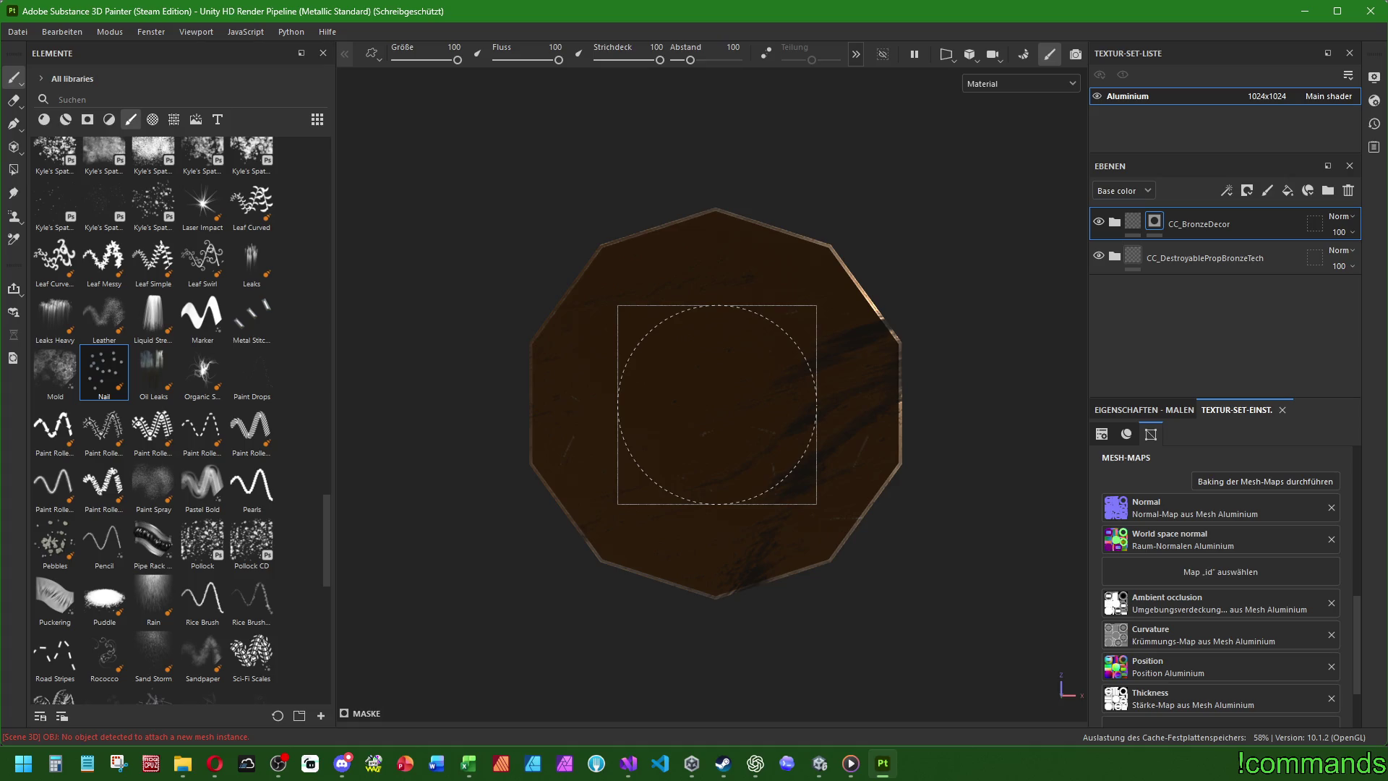
click(717, 405)
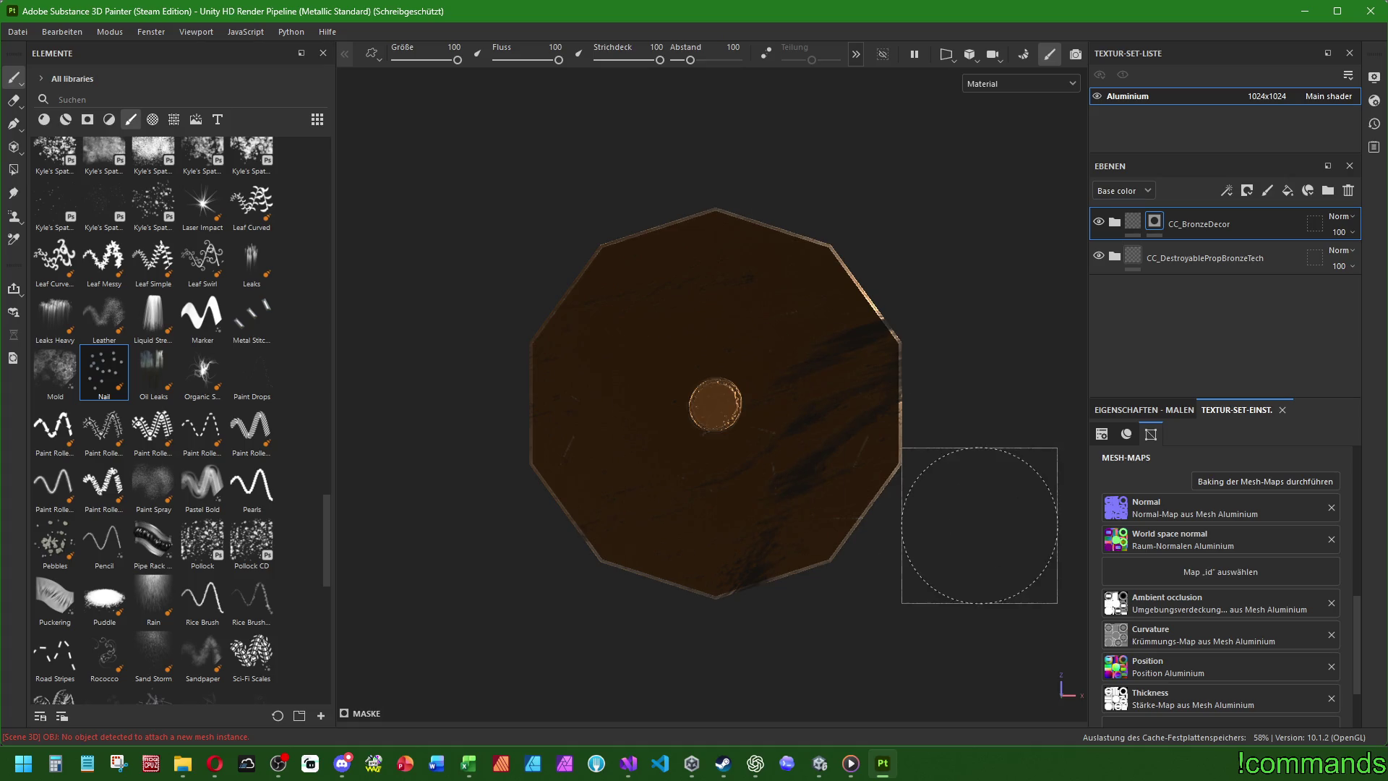
scroll(980, 527, down, 5)
mouse_move(952, 512)
mouse_down()
mouse_move(848, 527)
mouse_move(716, 434)
mouse_move(794, 499)
mouse_up()
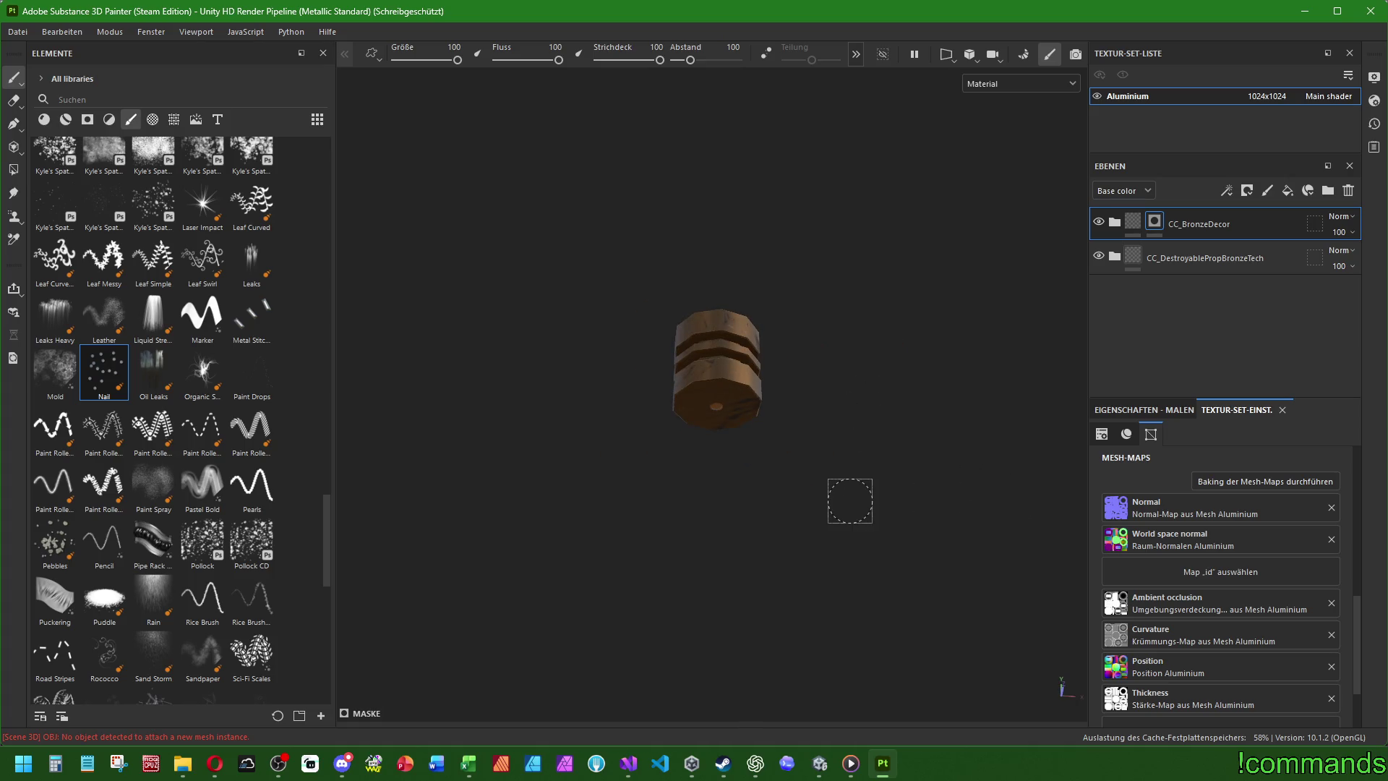
scroll(731, 444, up, 3)
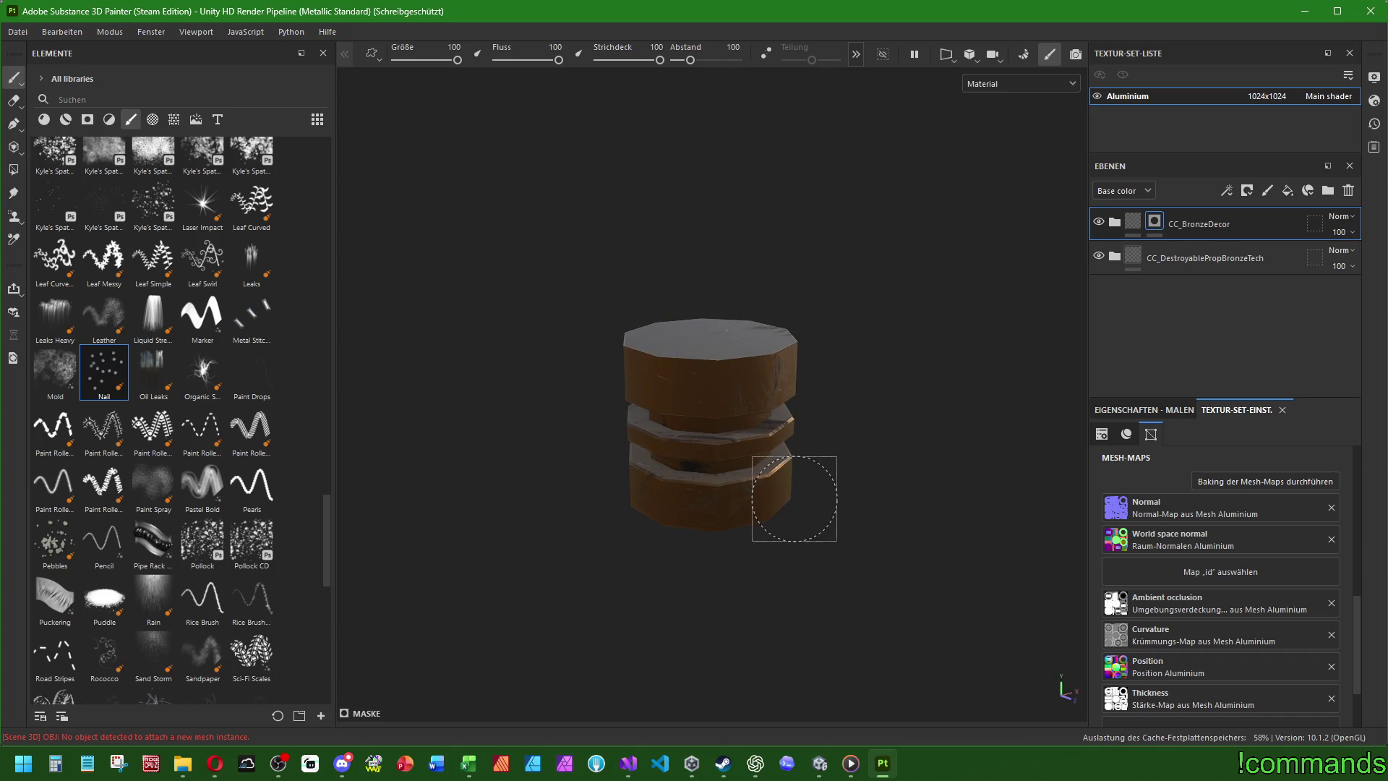
key(alt+Tab)
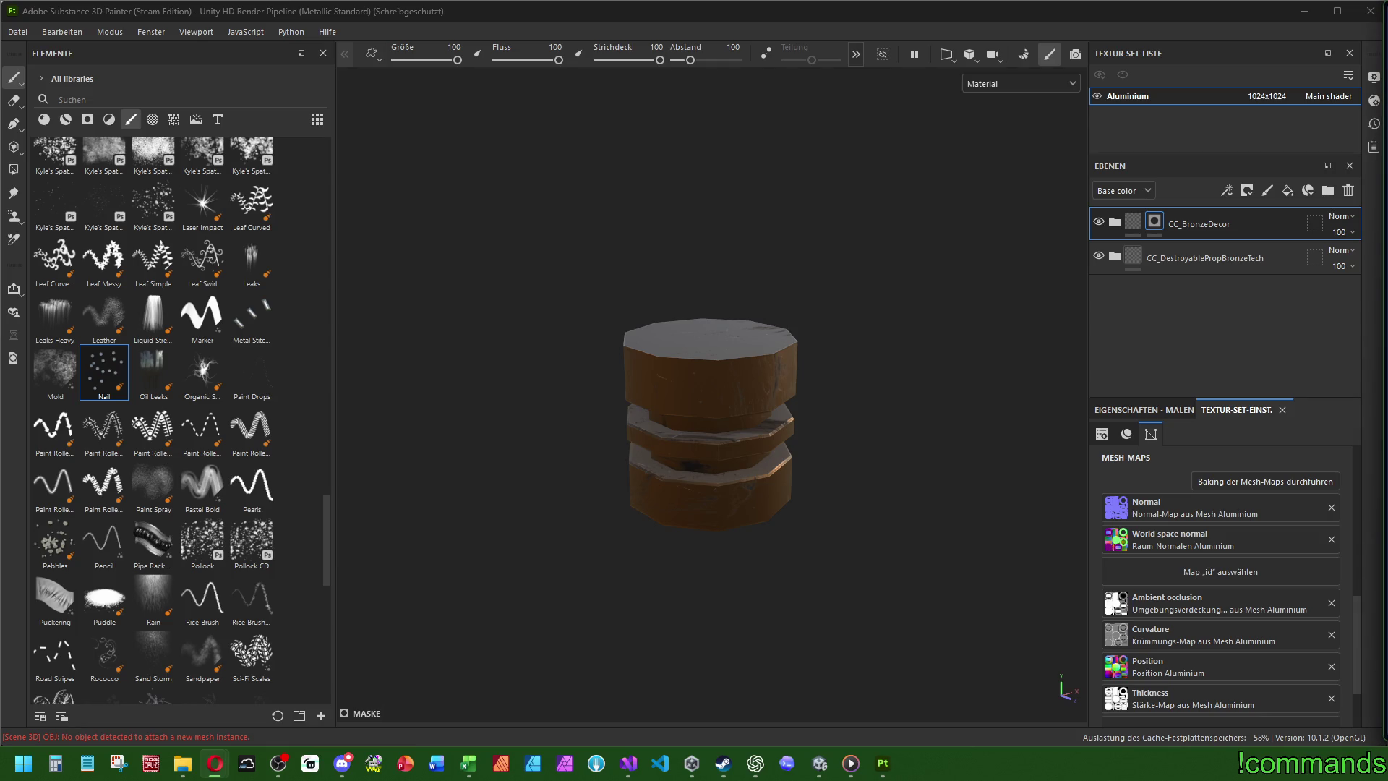
click(215, 763)
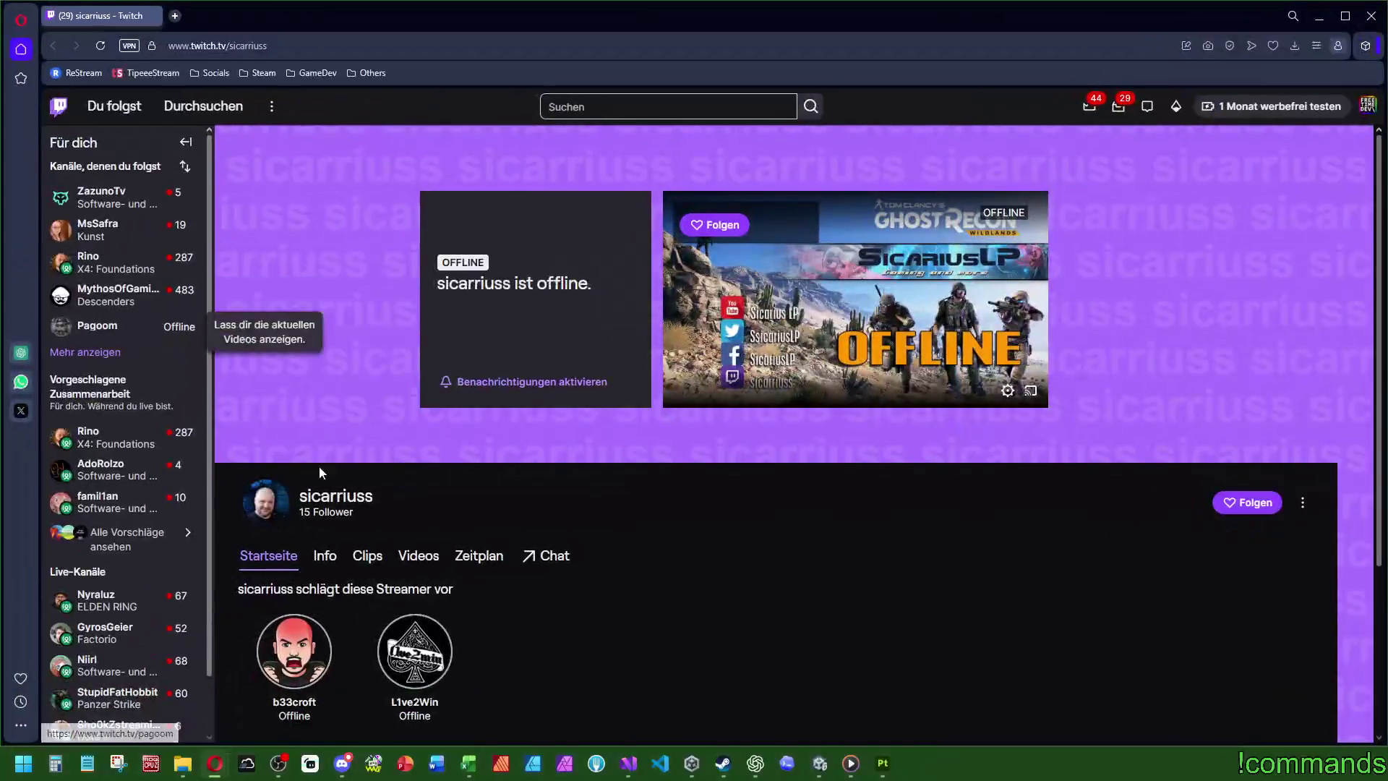
Step: View the Twitch channel's Info page, then close the Opera window
click(325, 557)
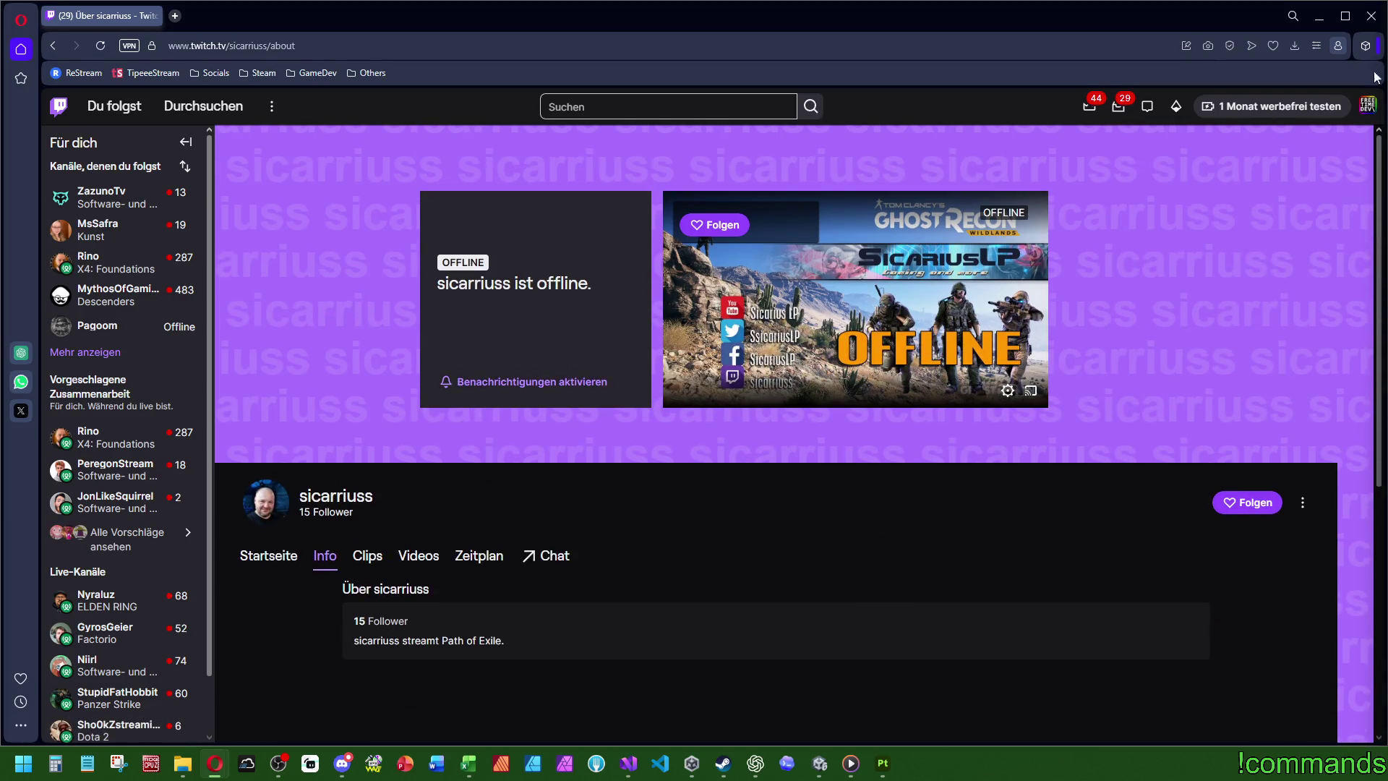
click(1372, 16)
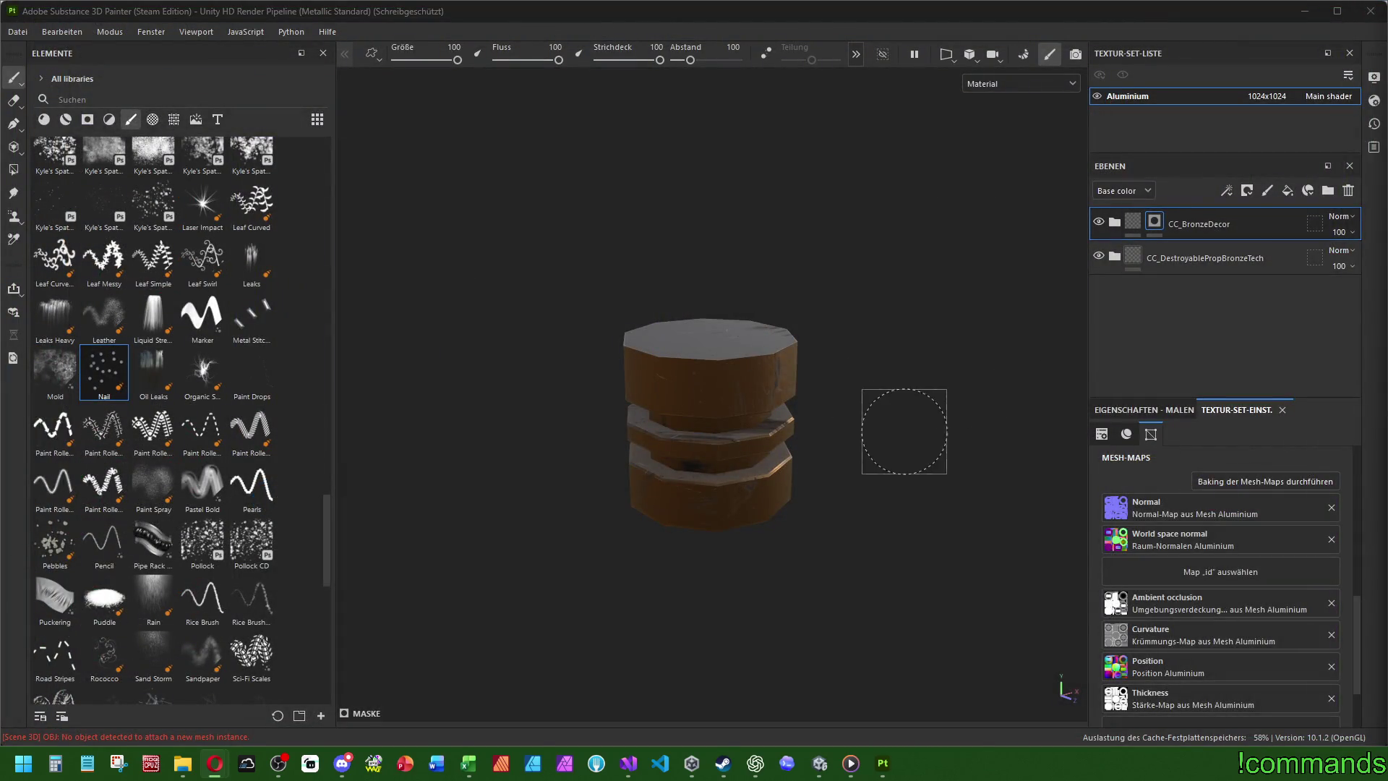
Step: Rename the Aluminium texture set to PlasmaConductor_Part1
drag(898, 434, 844, 452)
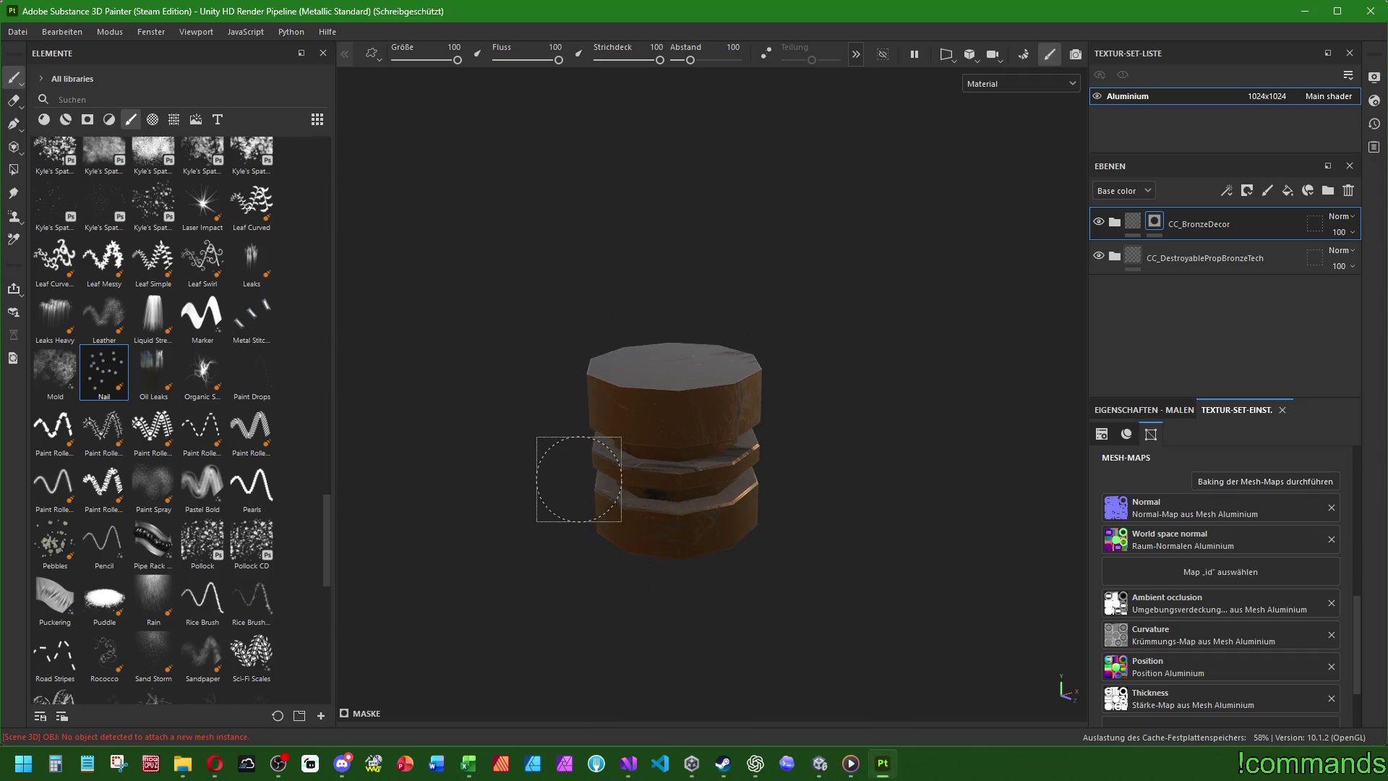
mouse_move(685, 588)
mouse_down()
mouse_move(834, 492)
mouse_move(835, 508)
mouse_move(859, 294)
mouse_move(861, 605)
mouse_move(728, 481)
mouse_move(799, 443)
mouse_move(797, 475)
mouse_up()
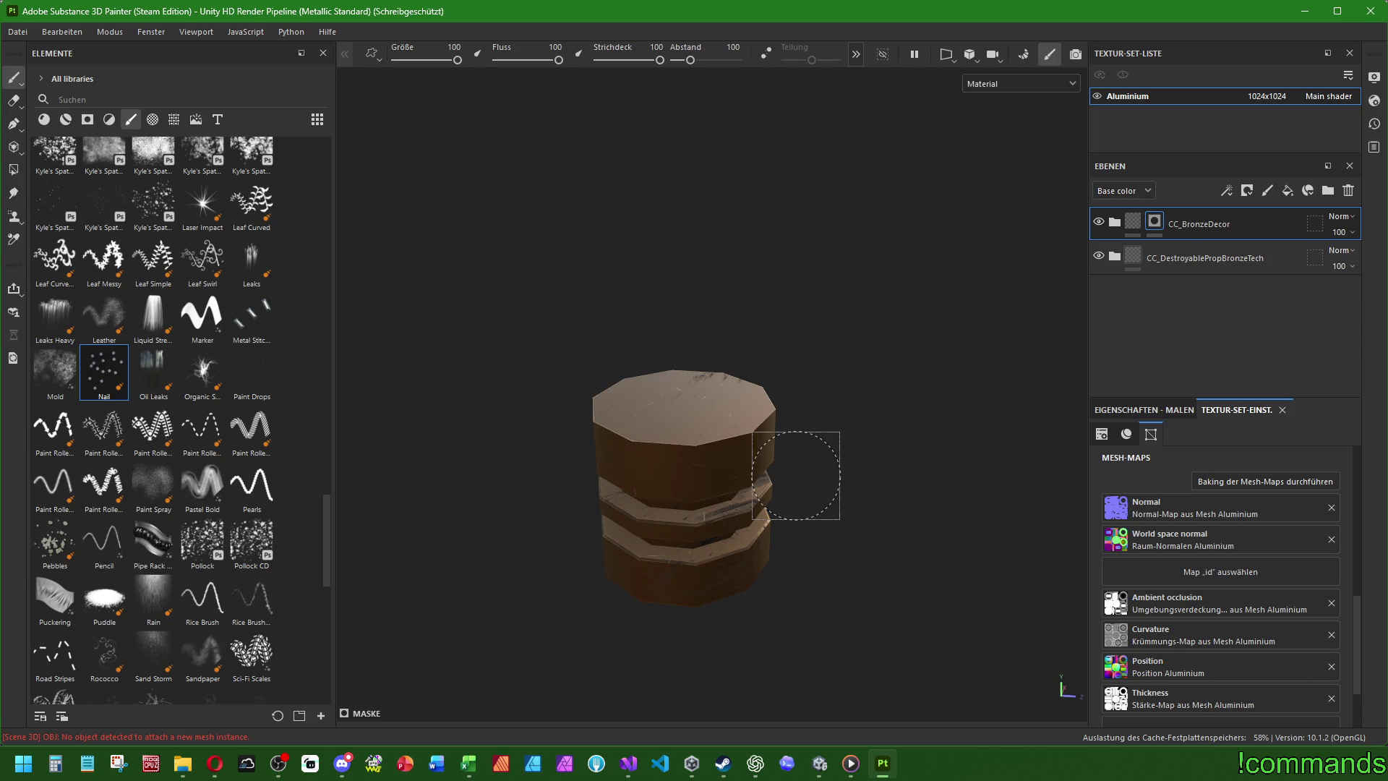
scroll(765, 556, down, 3)
click(16, 30)
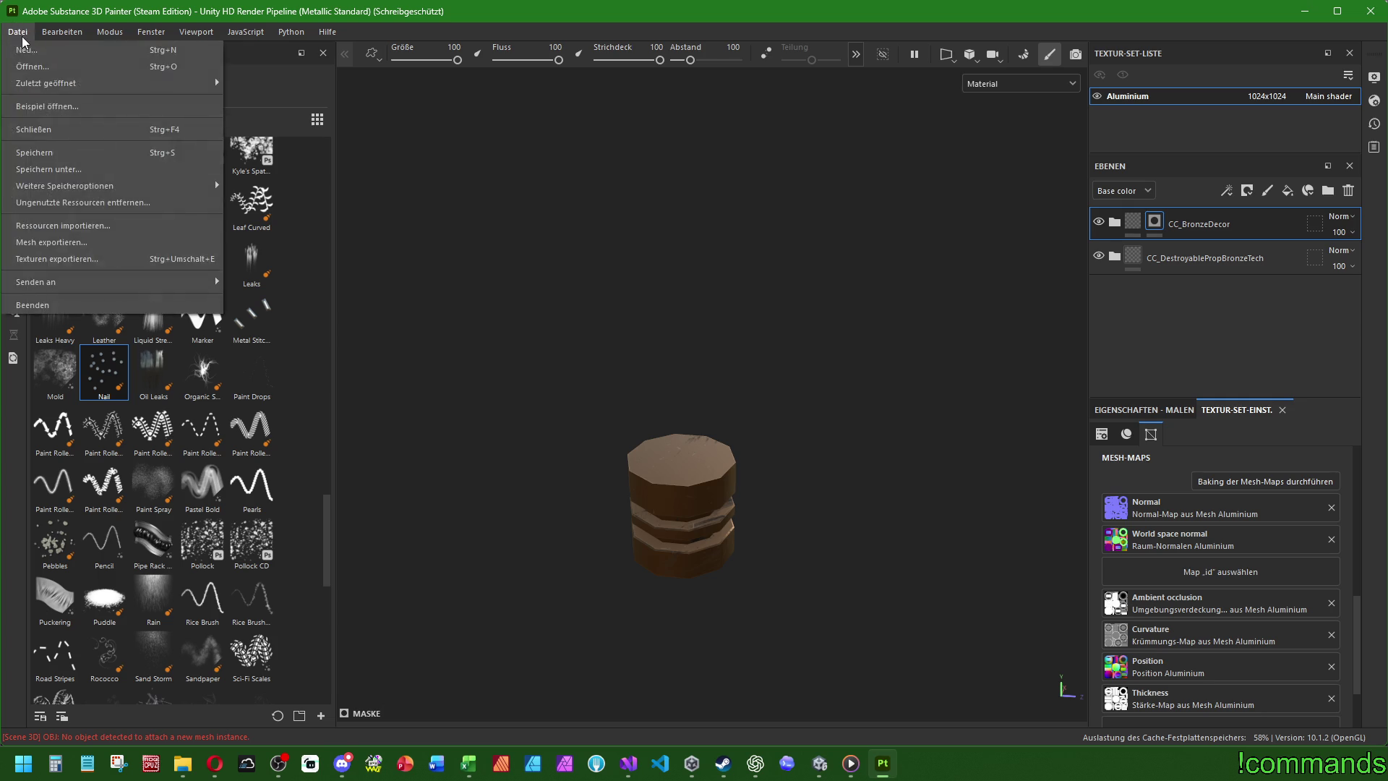
double_click(1147, 97)
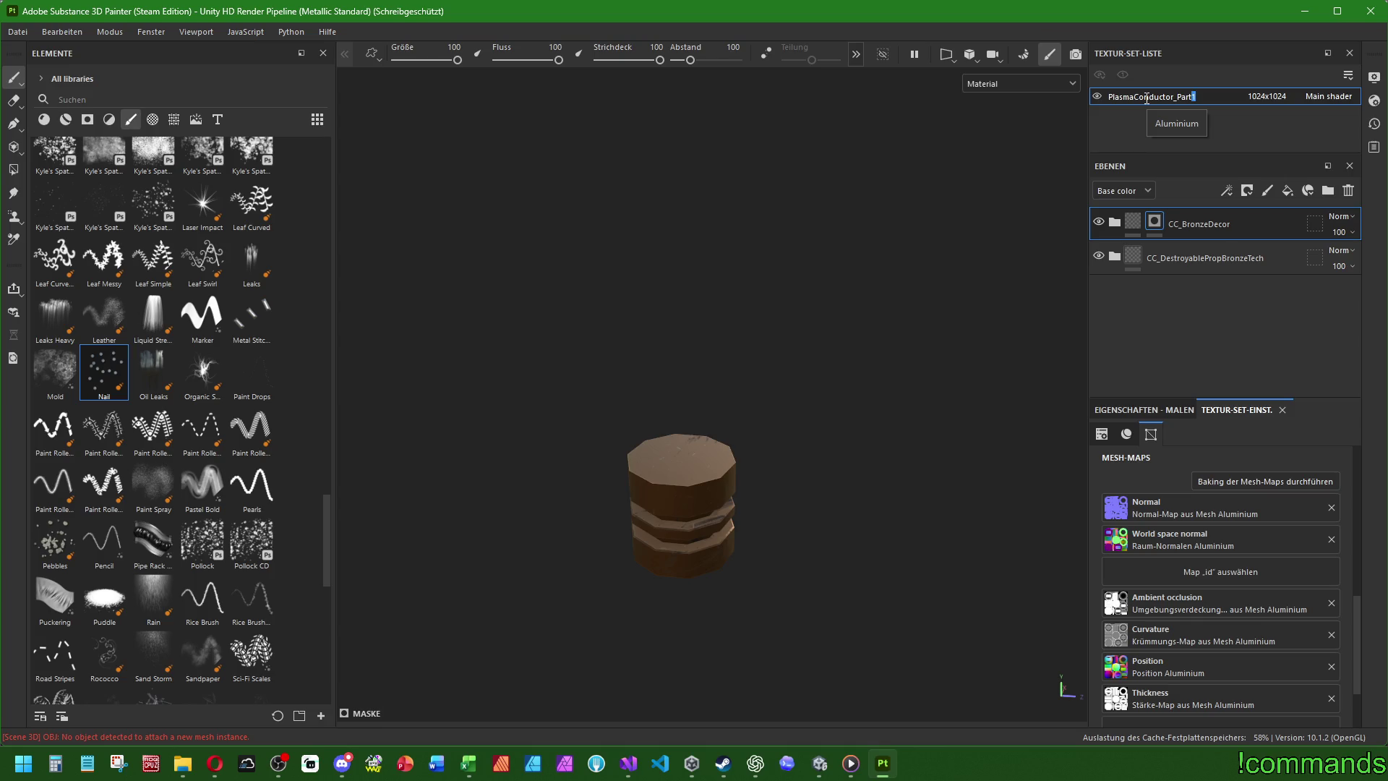
key(Return)
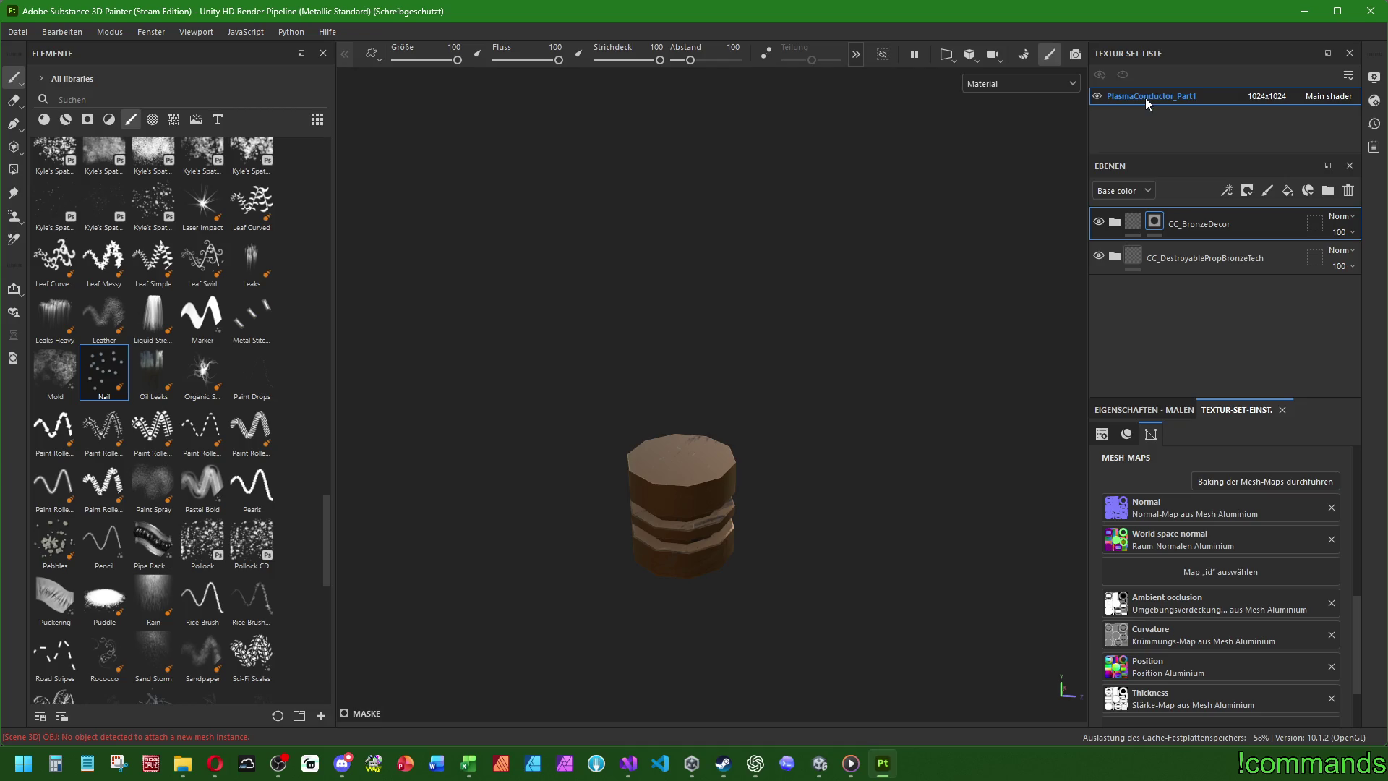
Step: Save the project as PlasmaConductor_Part1 in the Higharea/PlasmaConductor folder
click(16, 31)
click(52, 185)
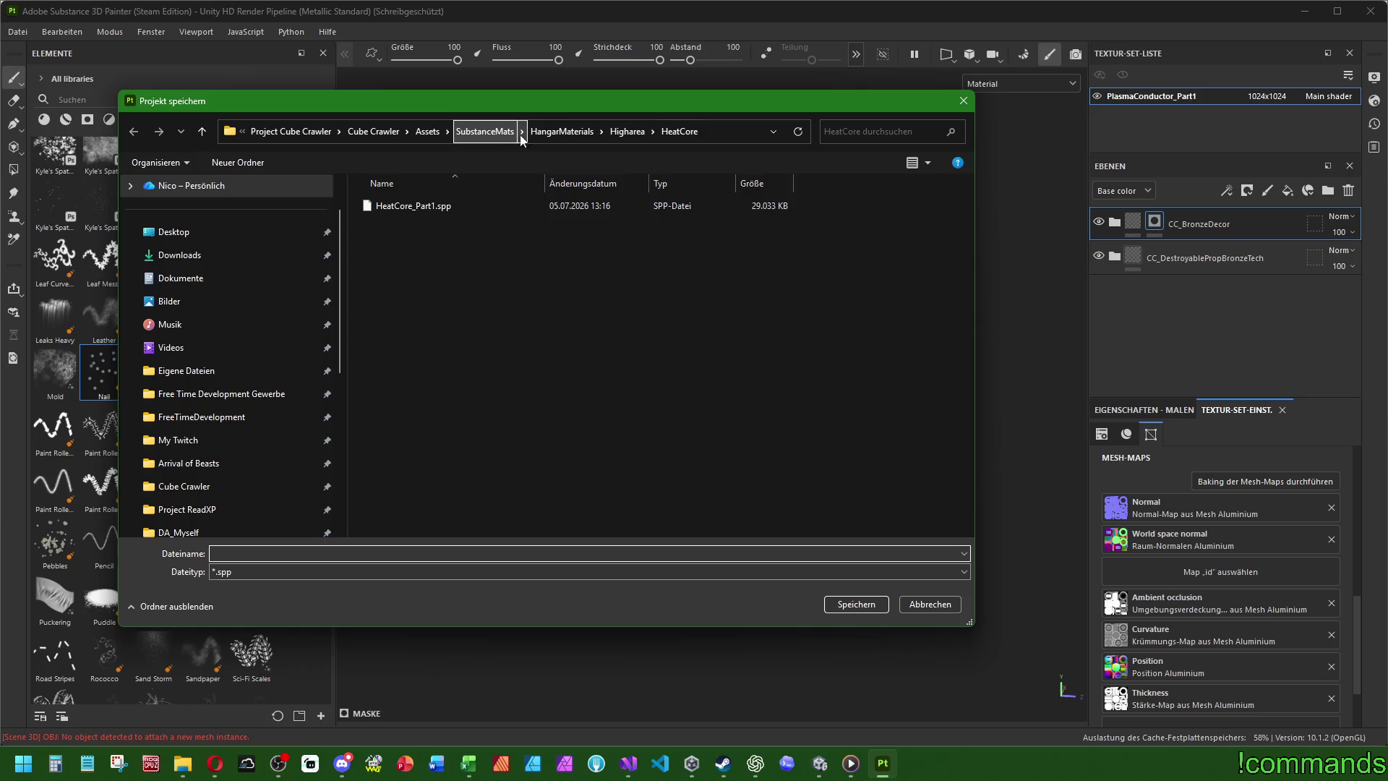
click(628, 136)
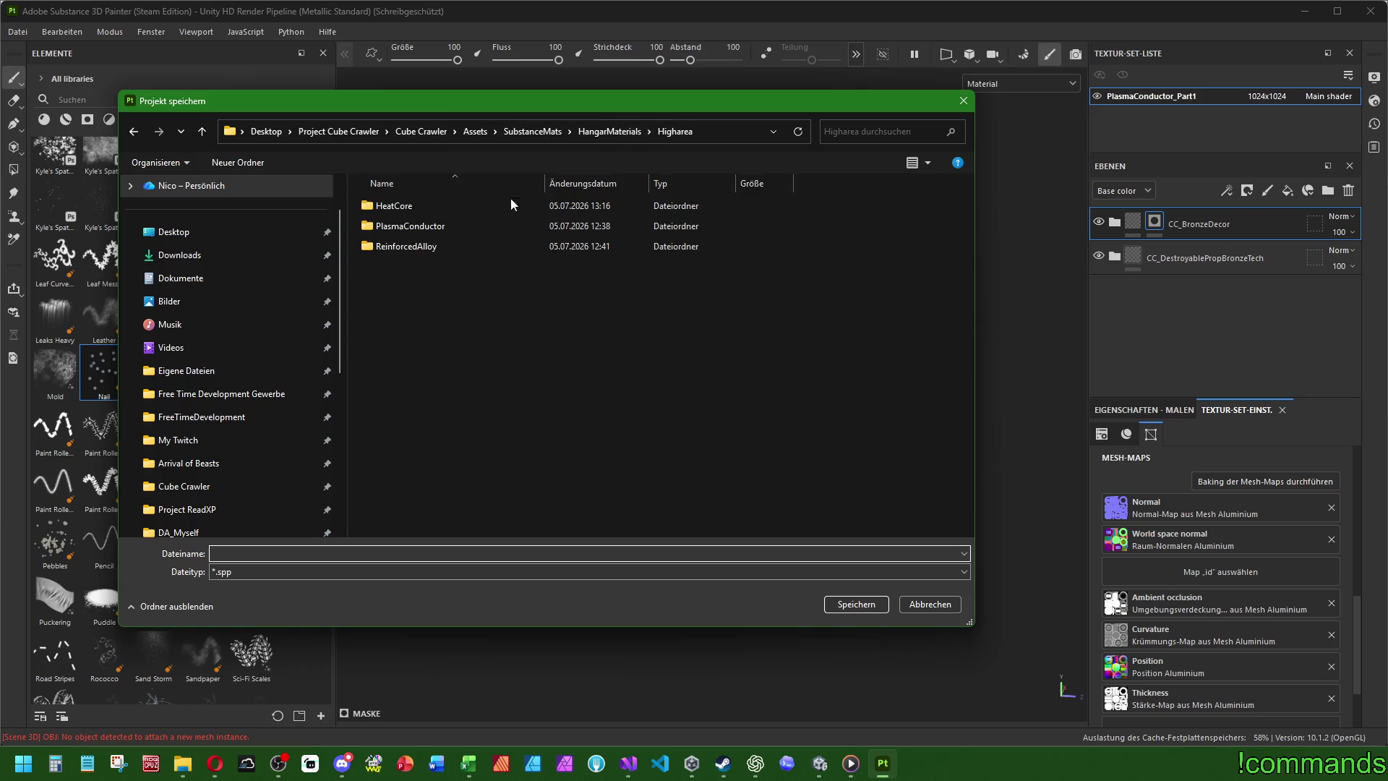
double_click(441, 224)
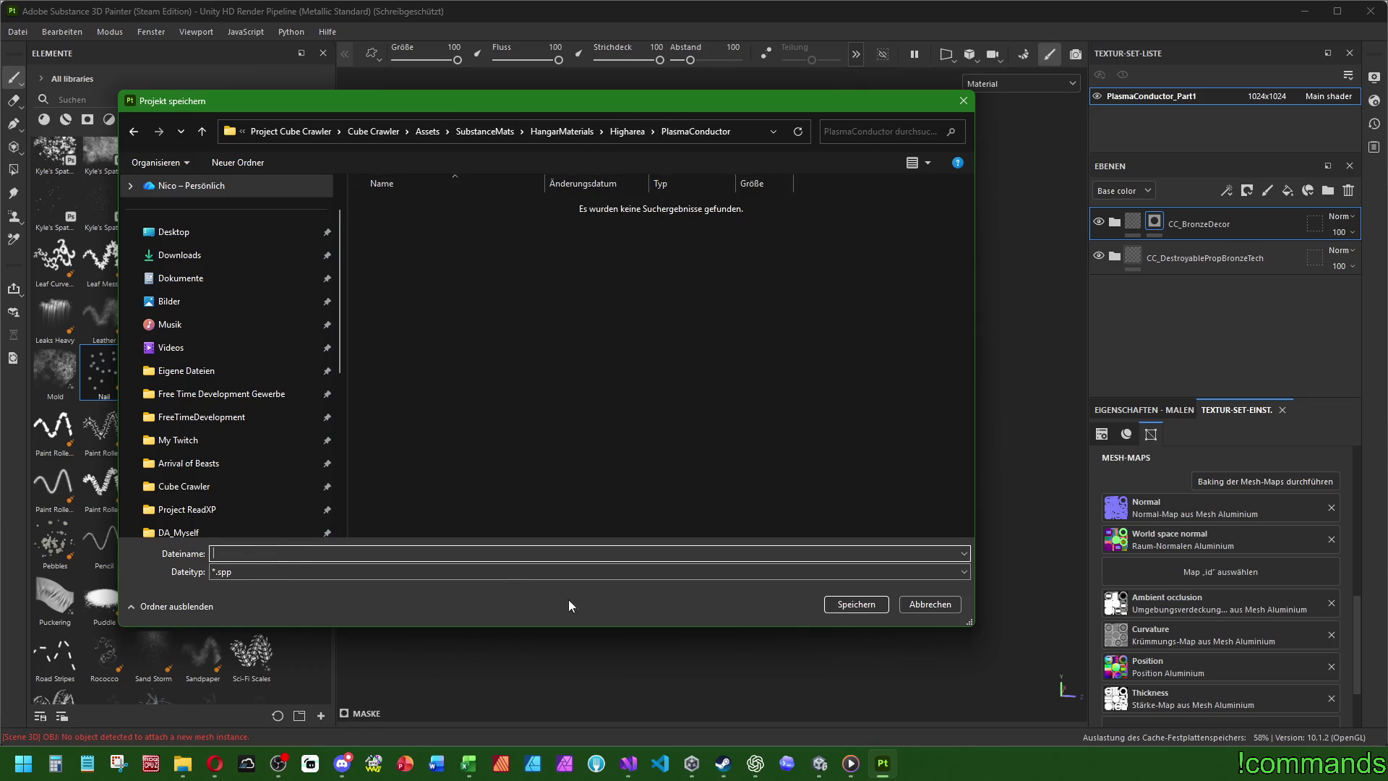
click(842, 602)
click(17, 32)
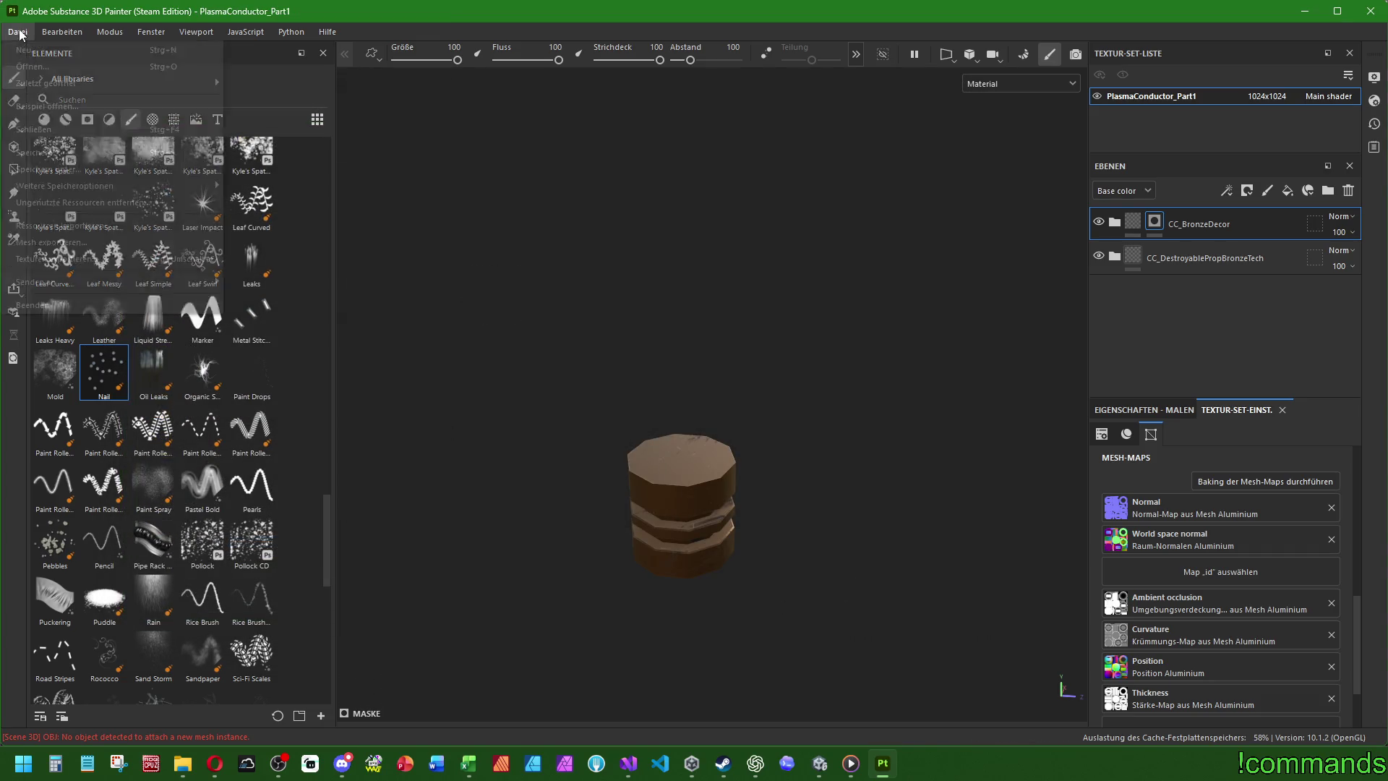
Step: Set the texture export folder to Assets/Art/Textures/HangarMaterials/Higharea
click(38, 265)
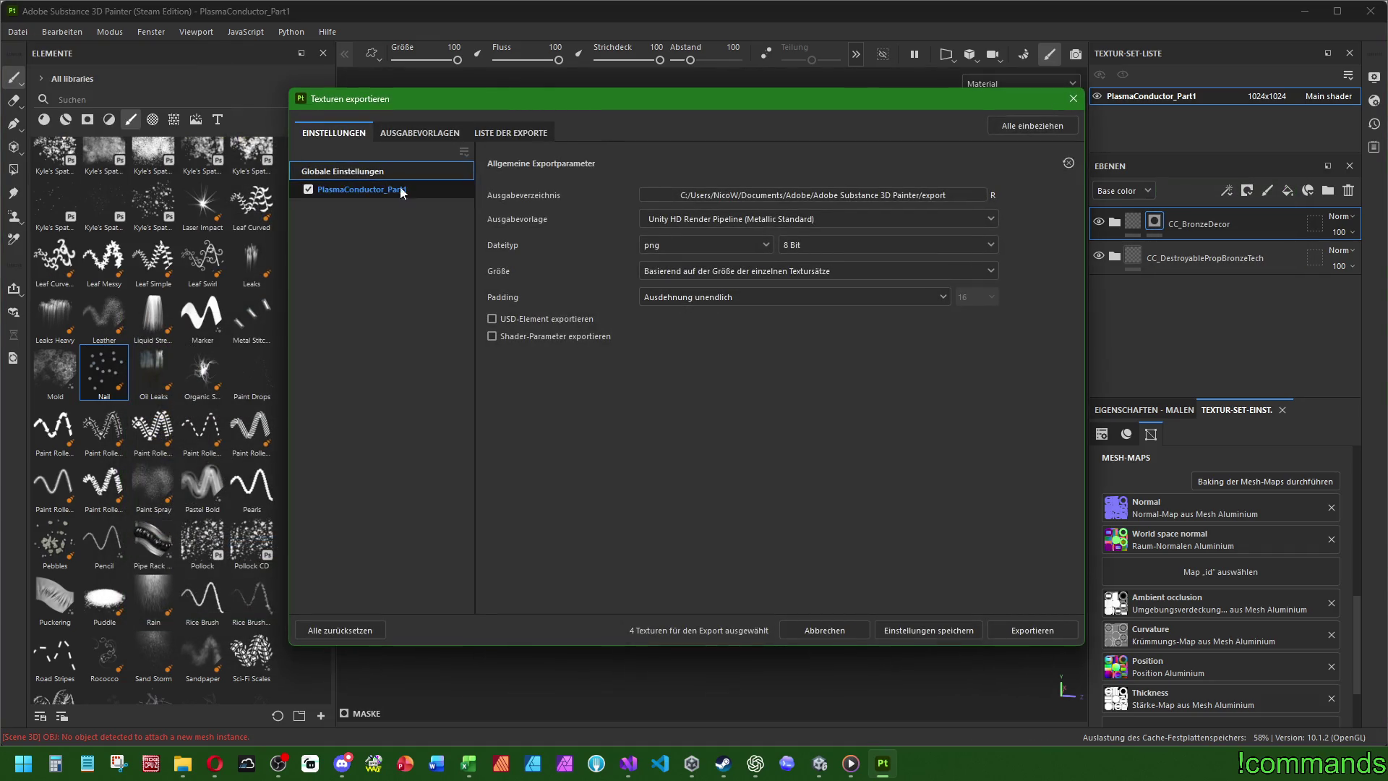
click(762, 195)
click(360, 506)
double_click(522, 289)
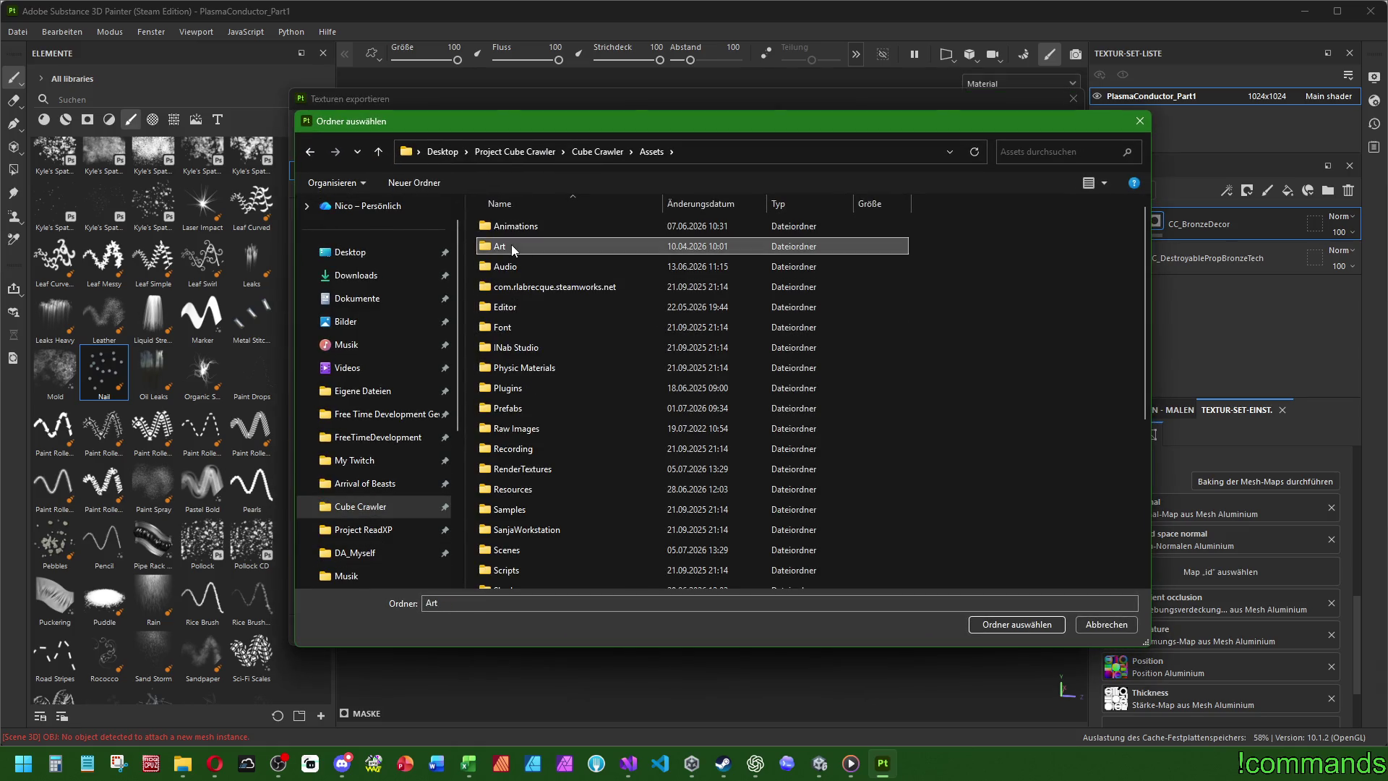
double_click(510, 246)
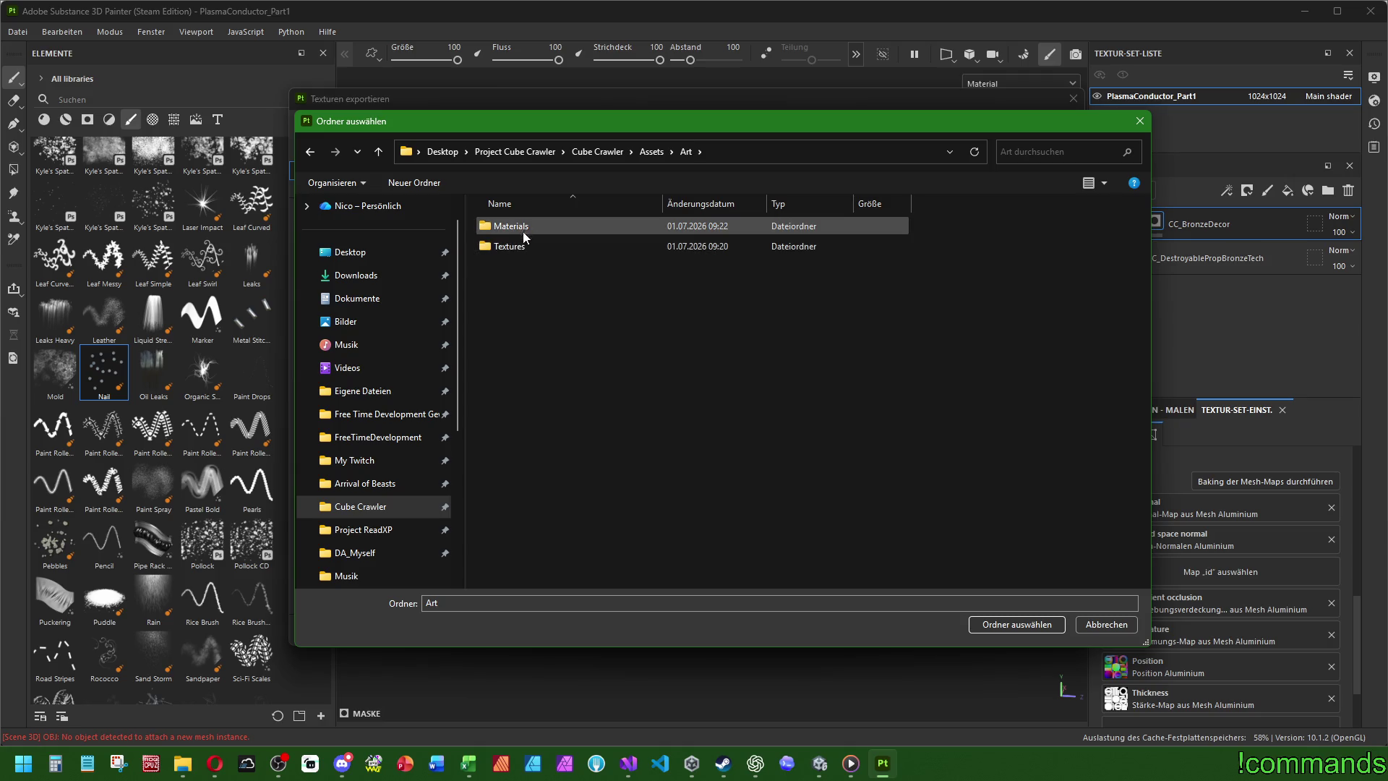
double_click(512, 244)
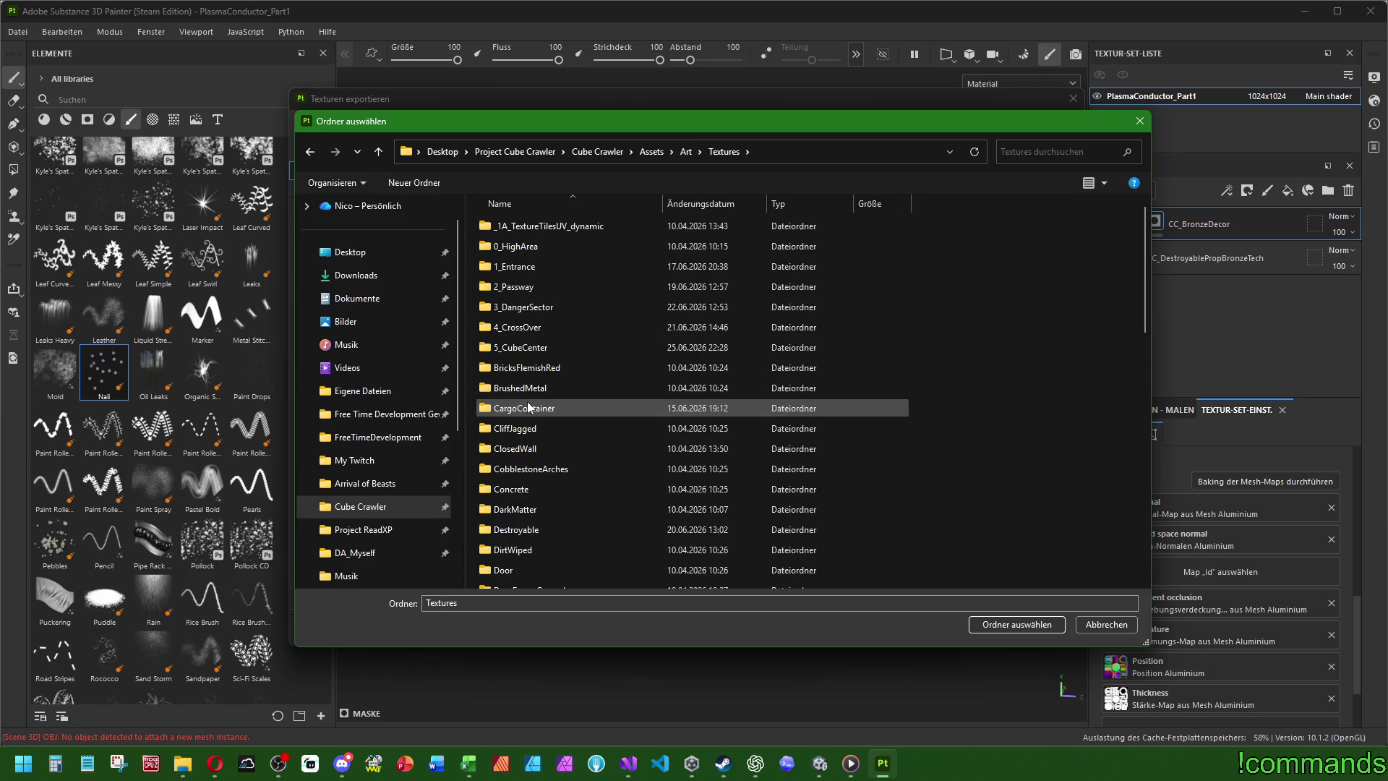
scroll(534, 410, down, 2)
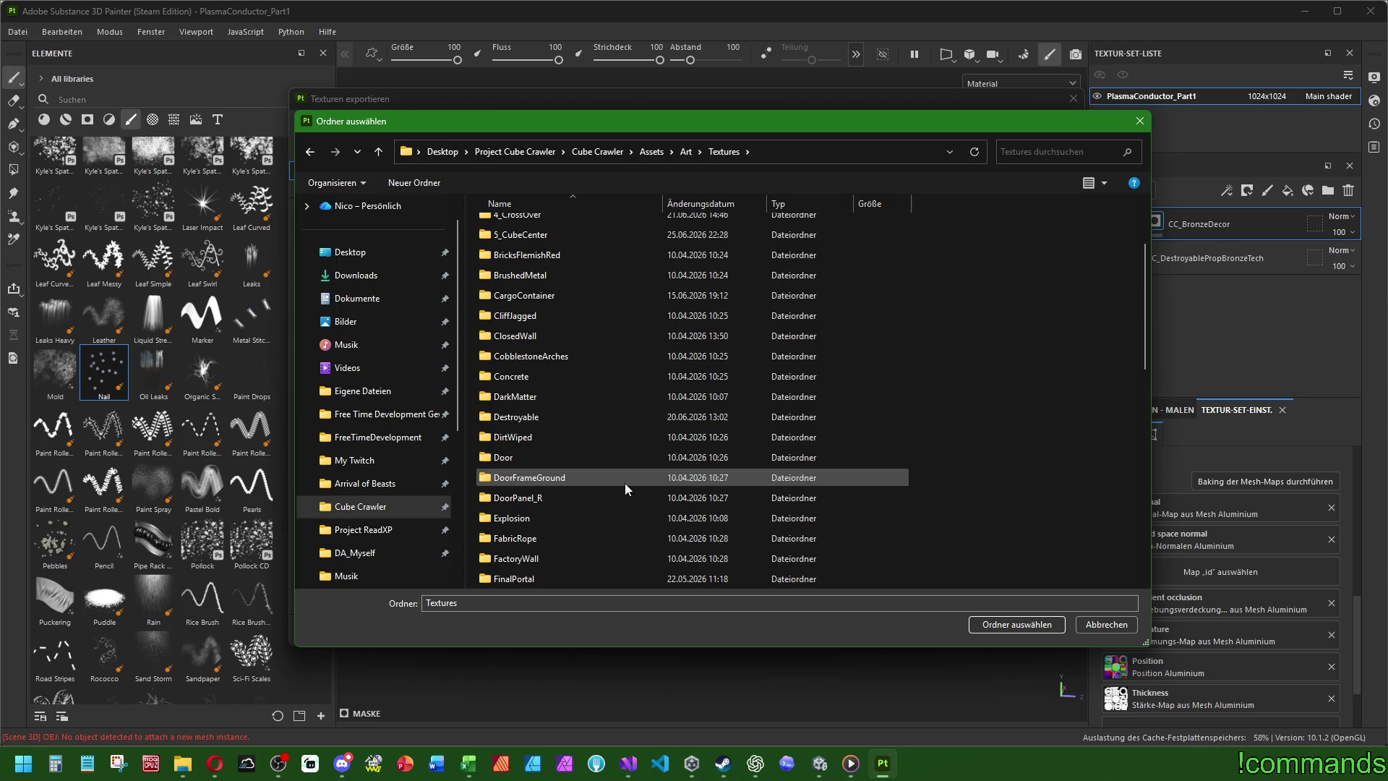
mouse_move(622, 479)
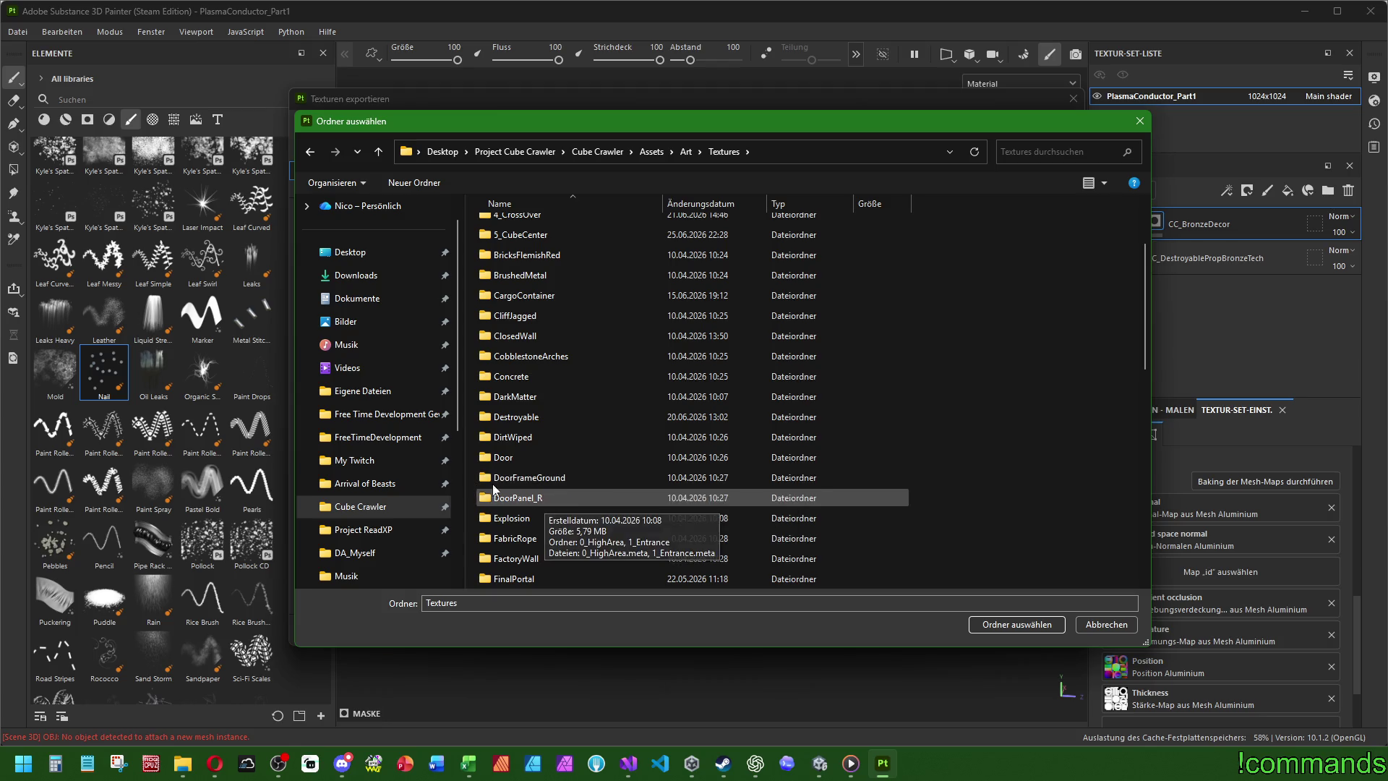
scroll(528, 426, down, 6)
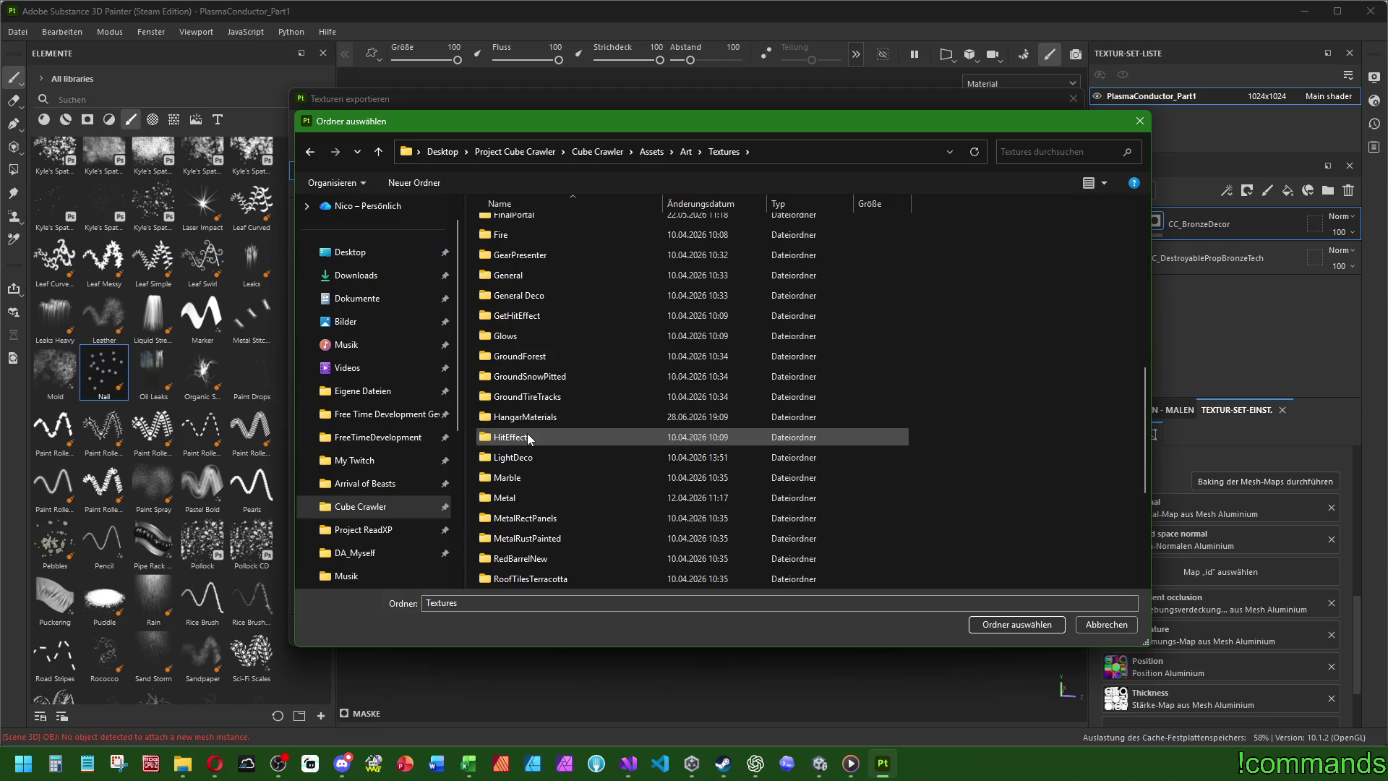
double_click(550, 417)
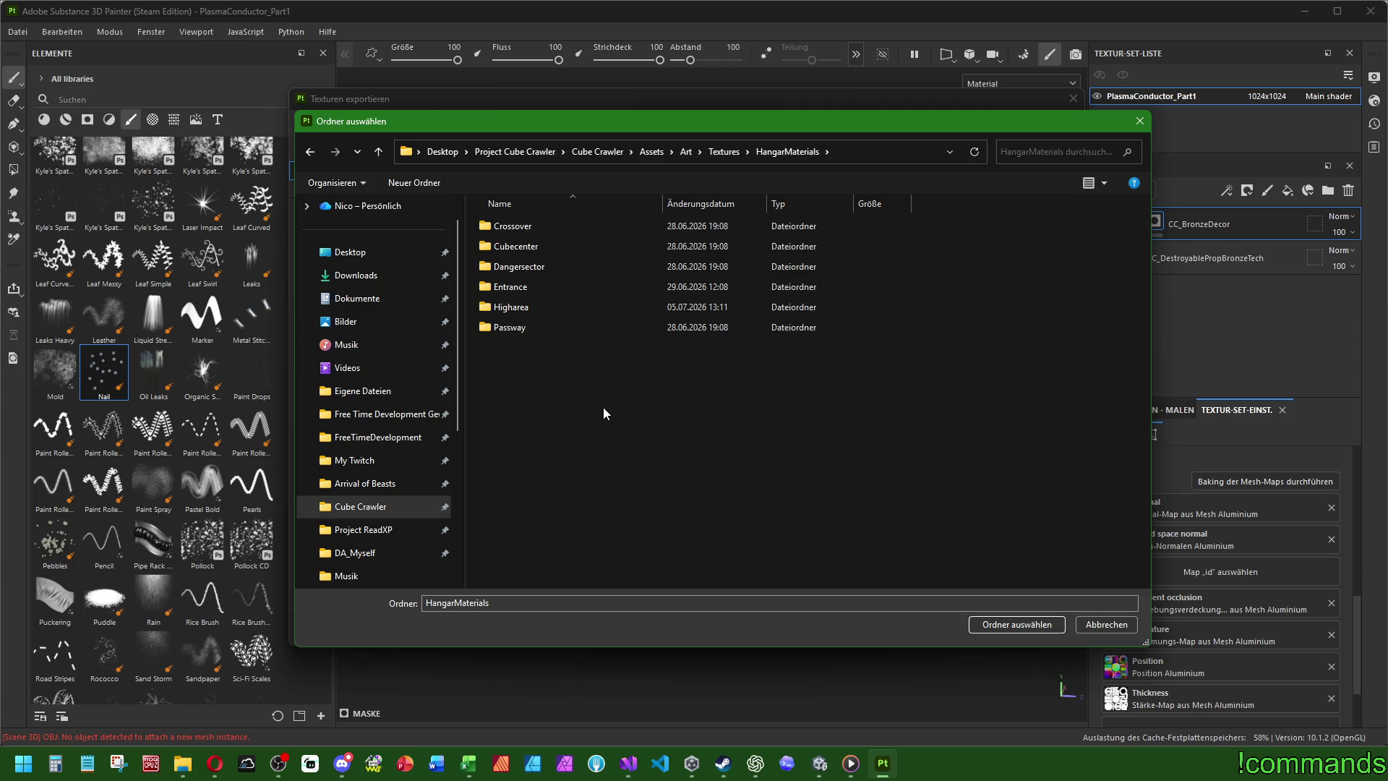
double_click(511, 308)
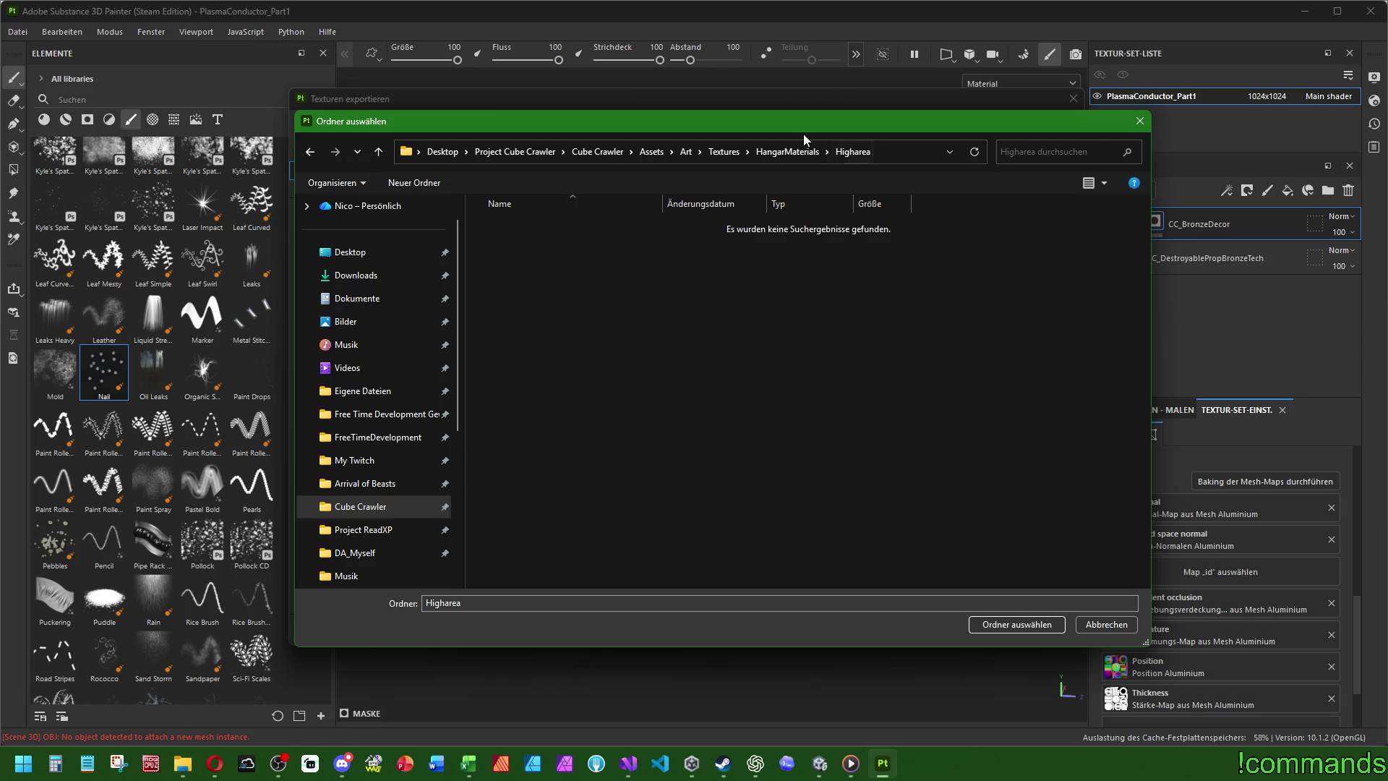
click(1016, 624)
Step: Export the four PlasmaConductor_Part1 textures and frame the model to view its underside
click(419, 132)
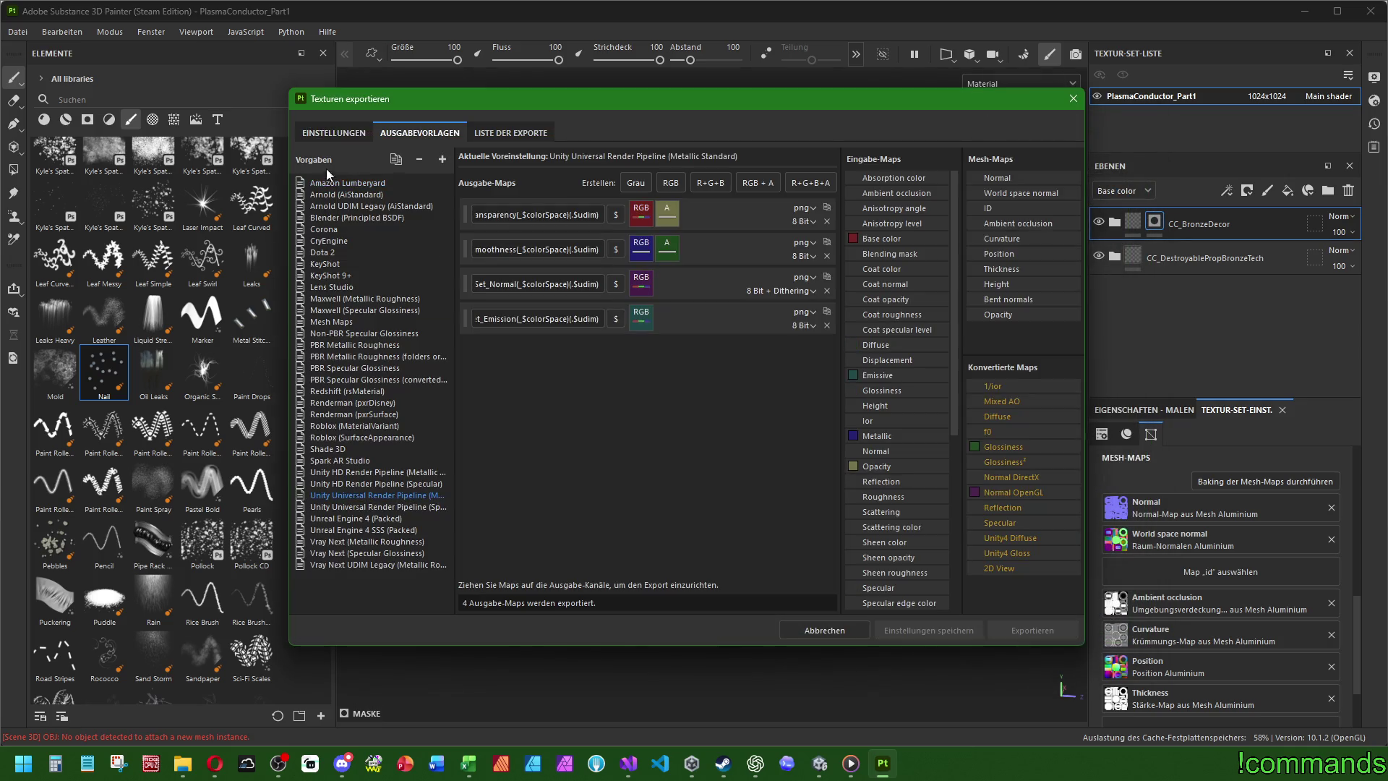
click(333, 133)
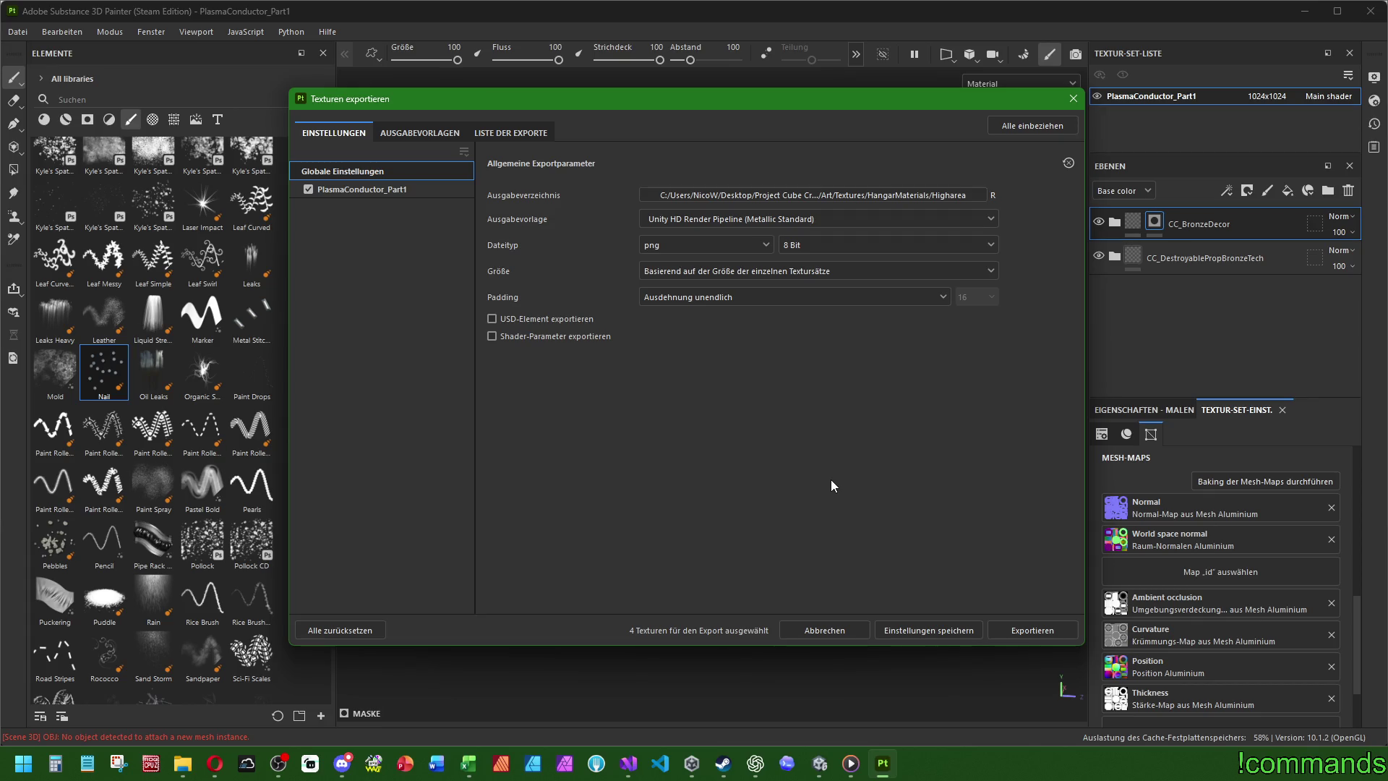
click(1007, 627)
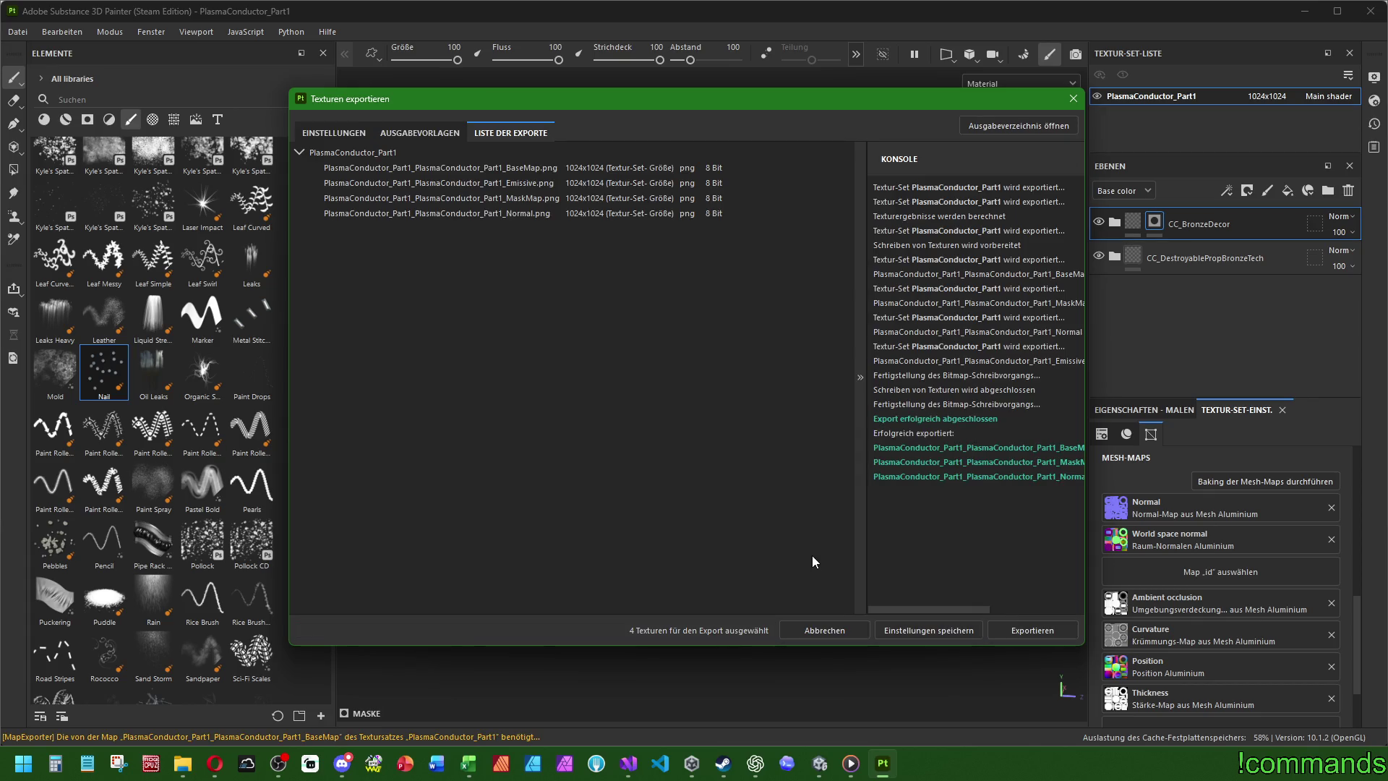
click(1073, 98)
key(f)
mouse_move(805, 251)
mouse_down()
mouse_move(790, 338)
mouse_move(789, 269)
mouse_move(793, 489)
mouse_move(793, 423)
mouse_up()
scroll(781, 476, up, 3)
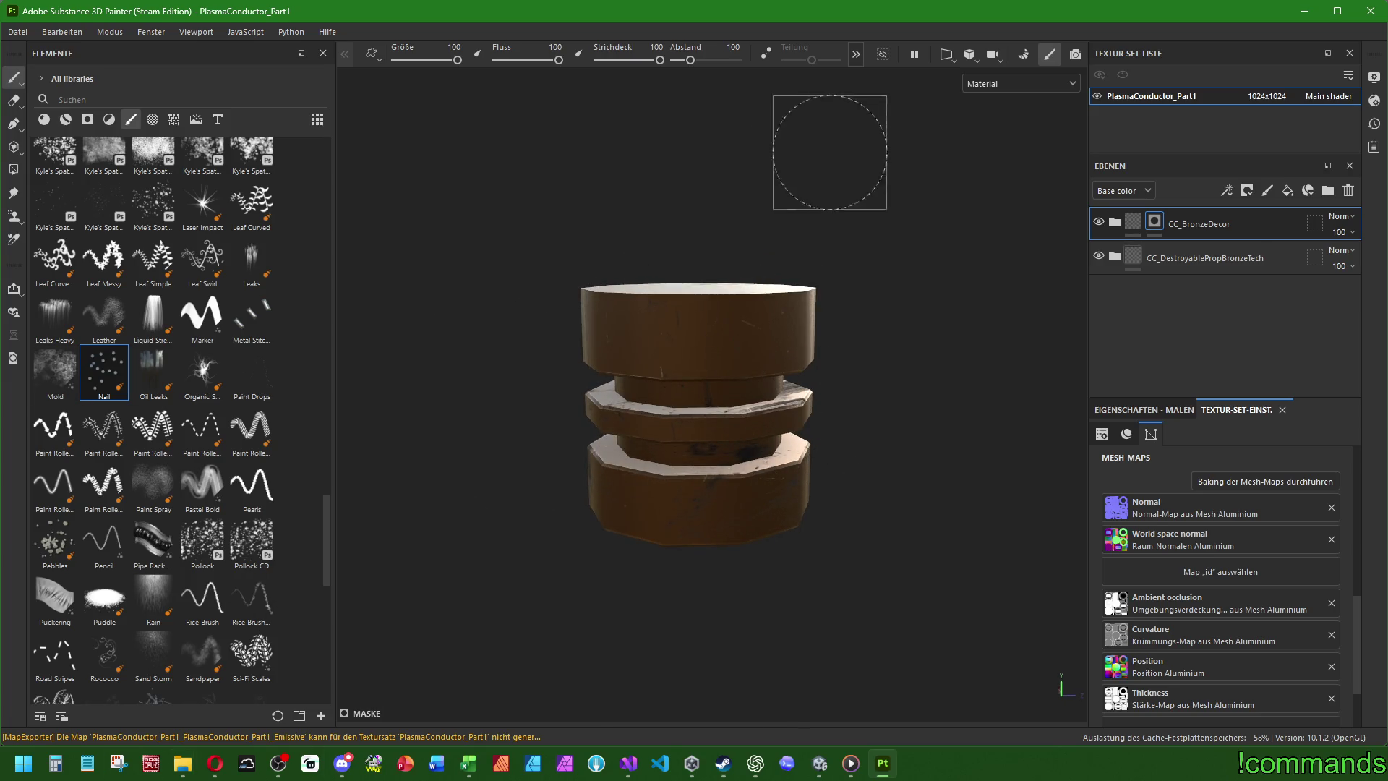
click(20, 33)
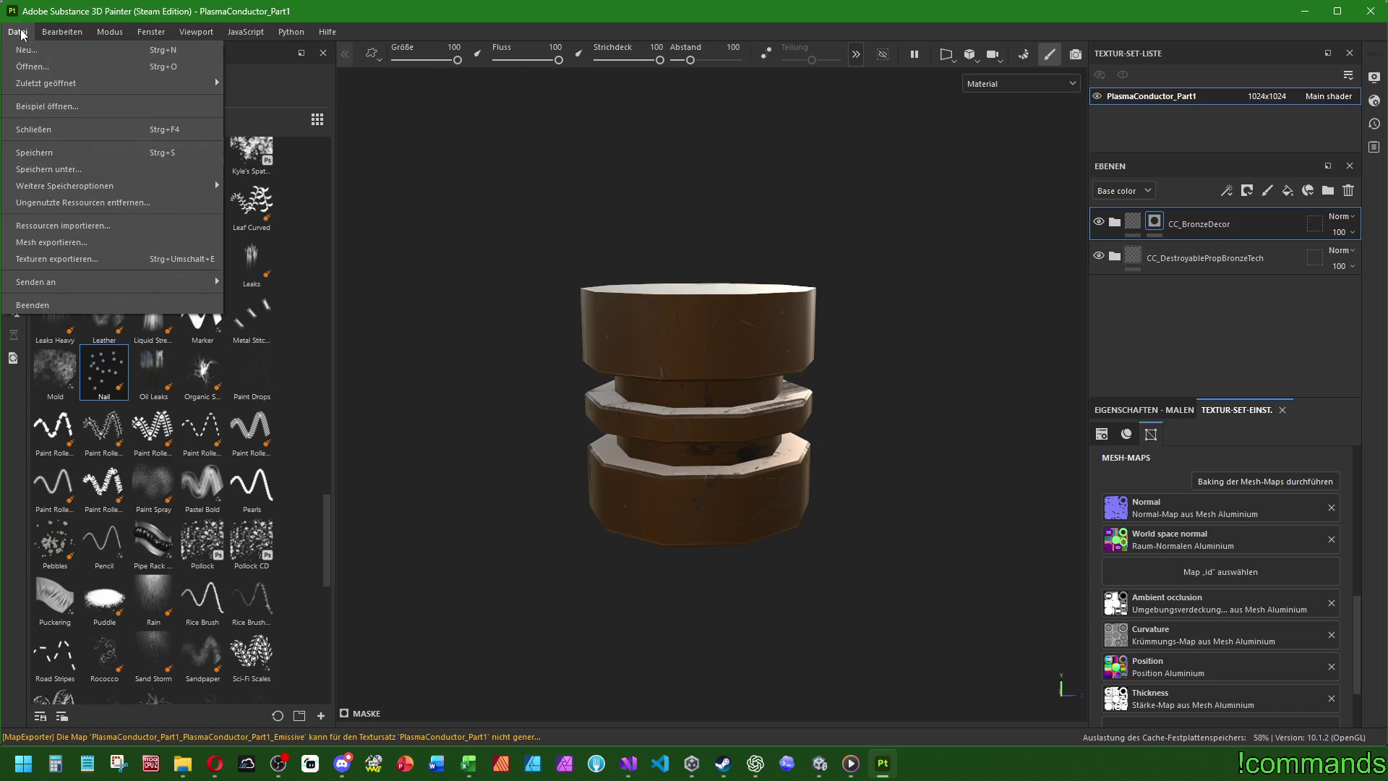
Step: Close and save the Part1 project, then start a new project from PlasmaConductor_Part2.obj
click(65, 130)
click(579, 391)
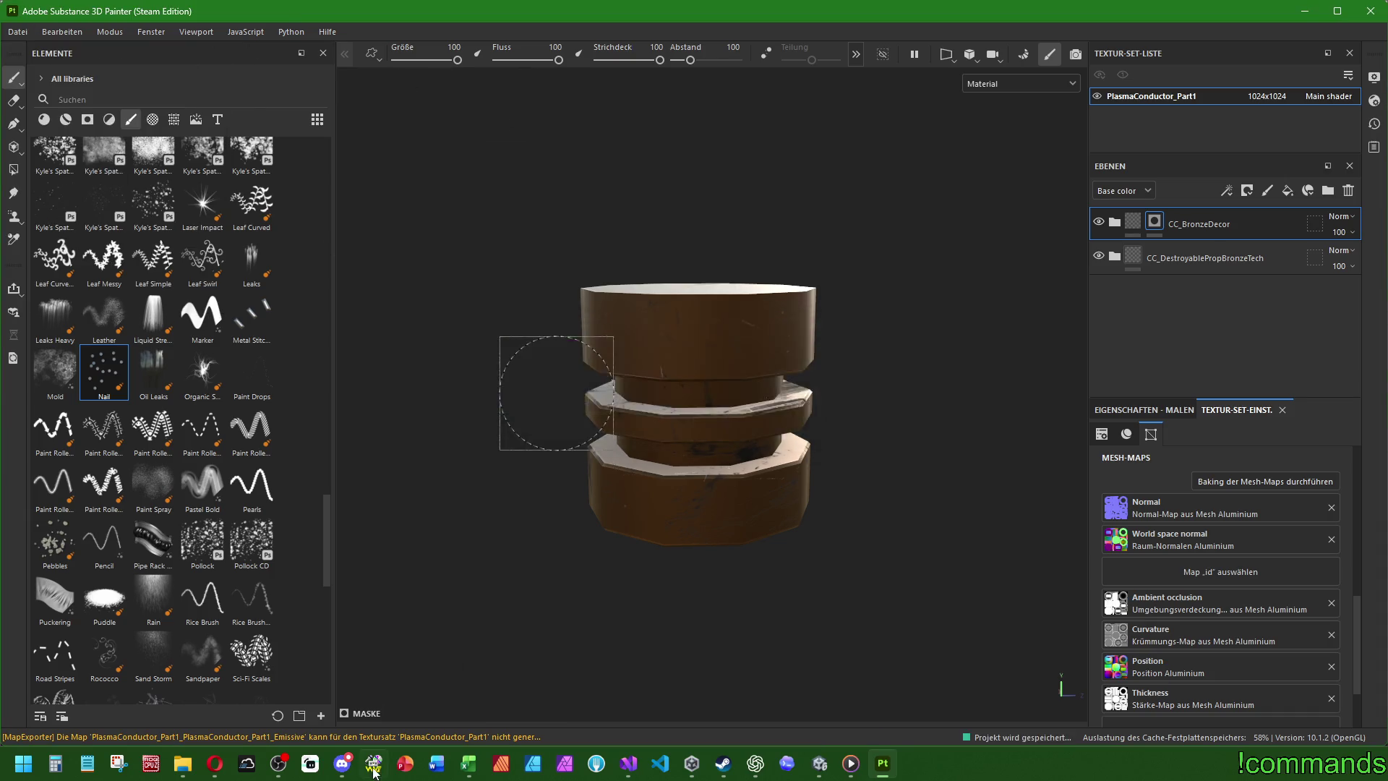
mouse_move(182, 763)
click(214, 677)
click(700, 391)
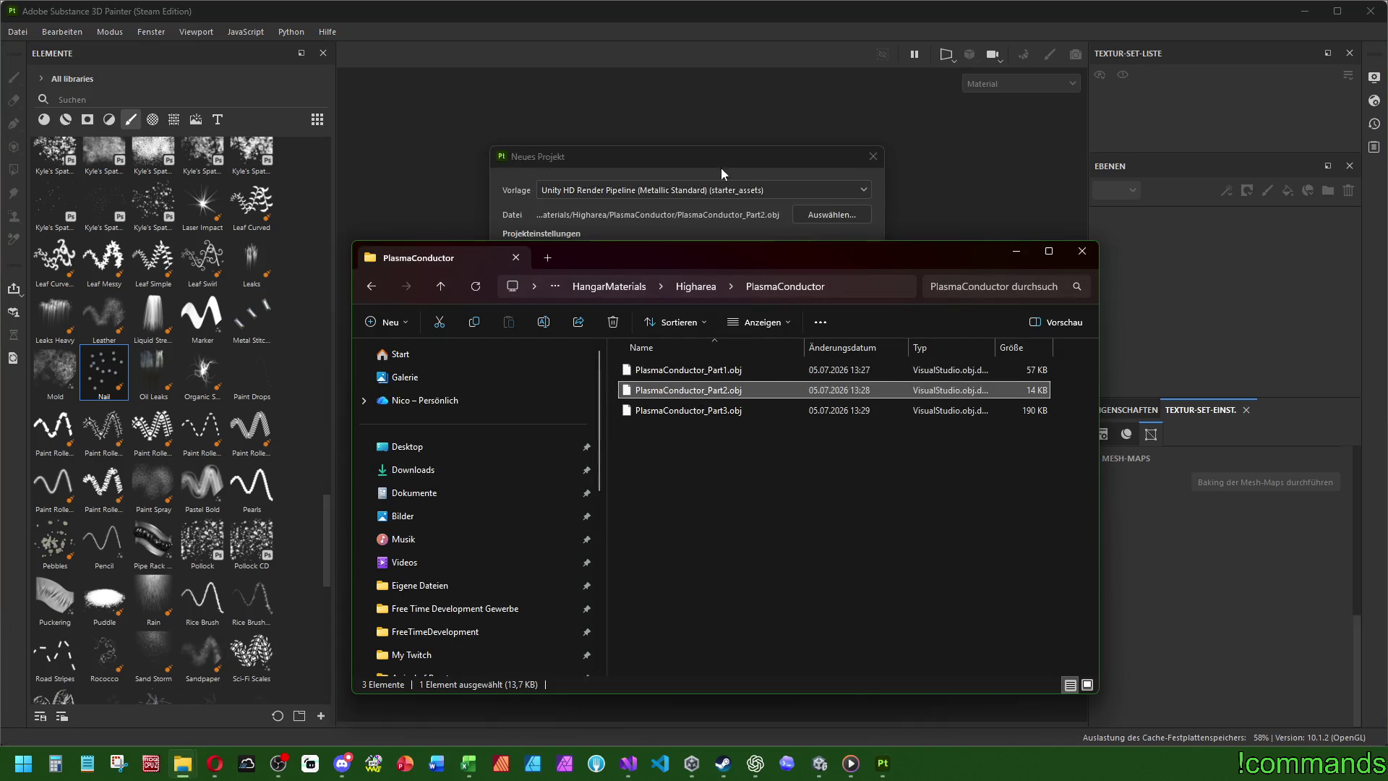
click(644, 258)
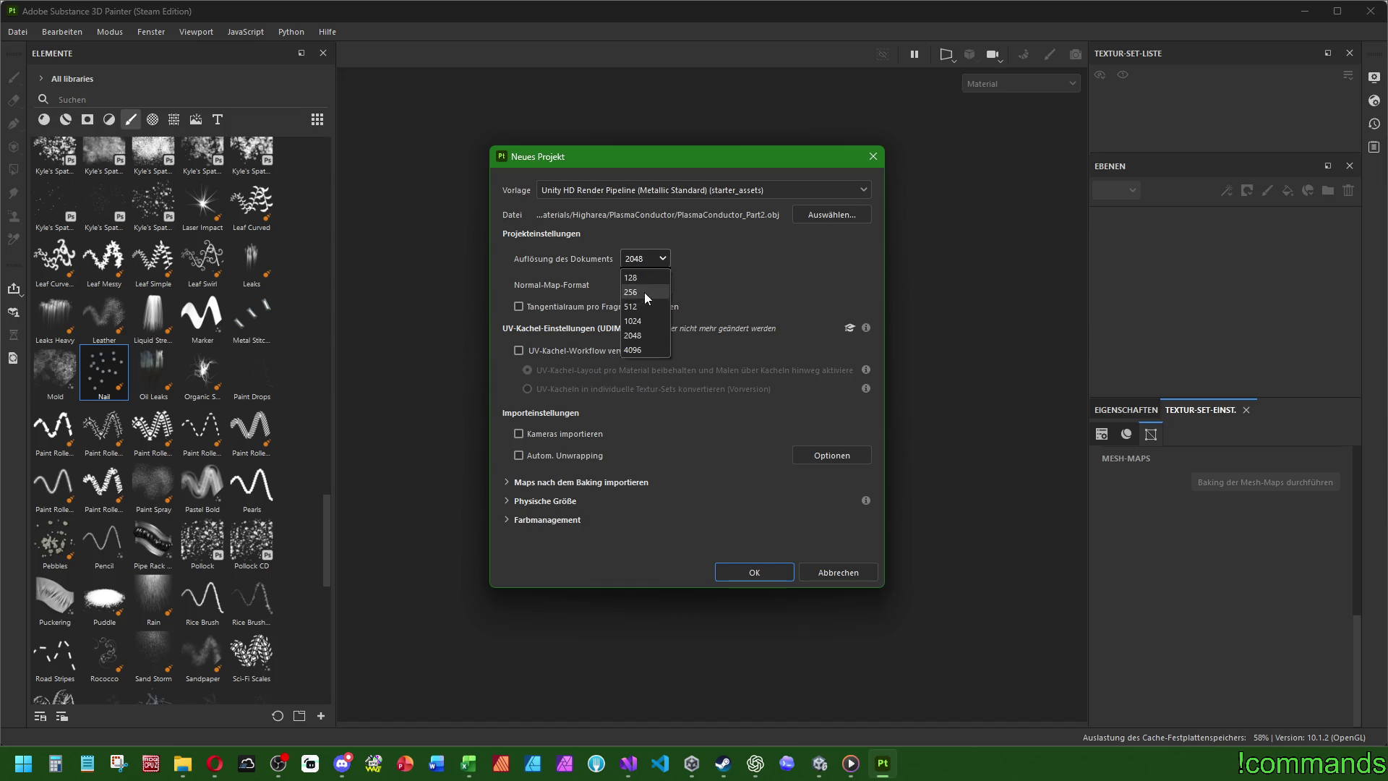
click(734, 573)
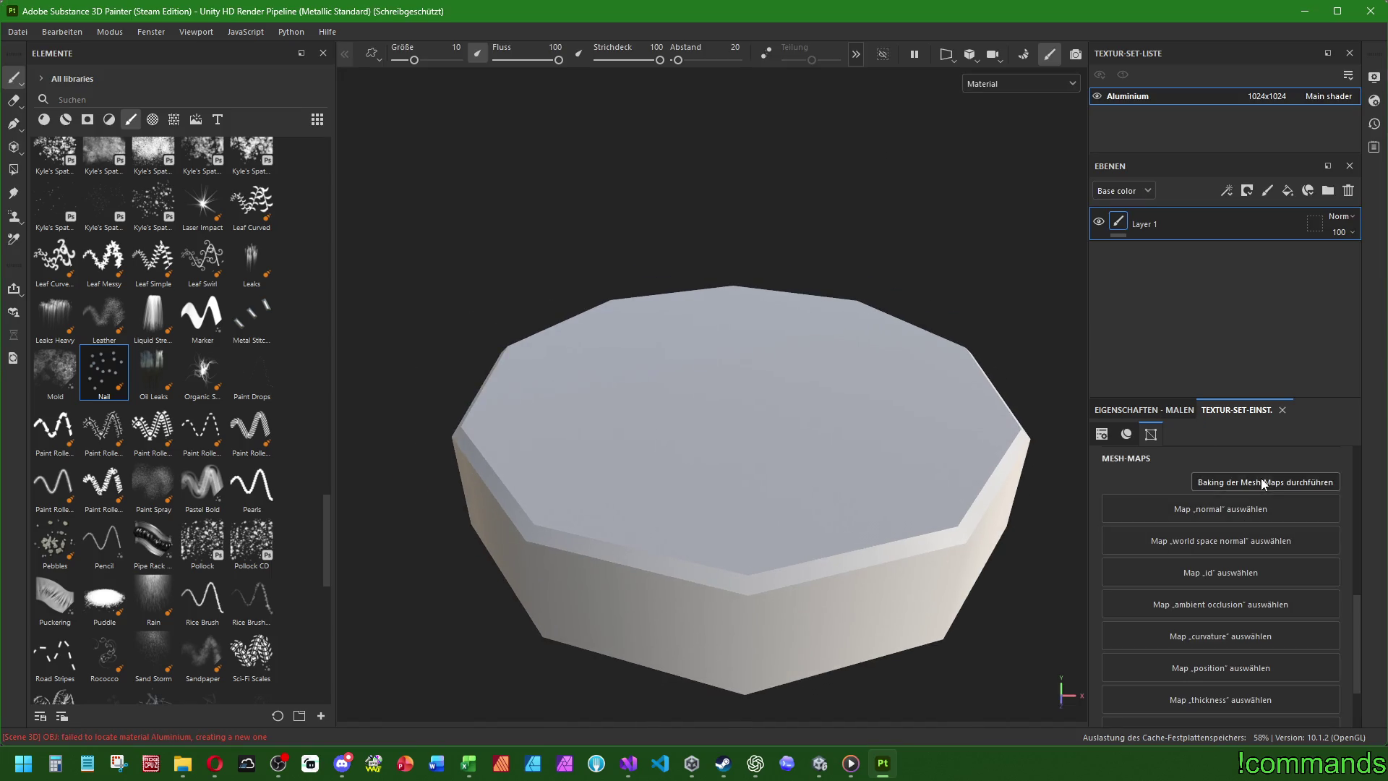
Step: Bake mesh maps with Supersampling 4x and low-poly as high-poly, then delete Layer 1
click(1264, 484)
click(428, 464)
click(441, 502)
click(246, 213)
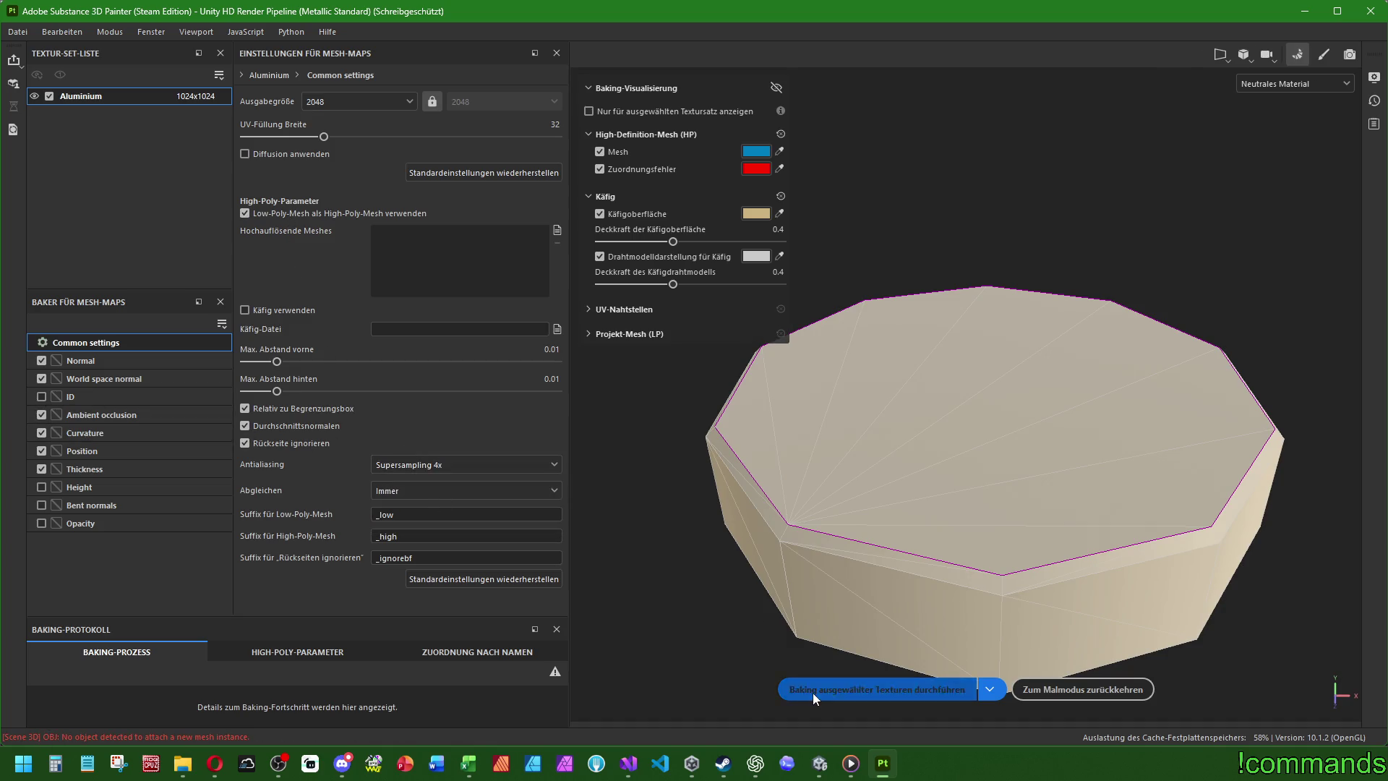
click(813, 693)
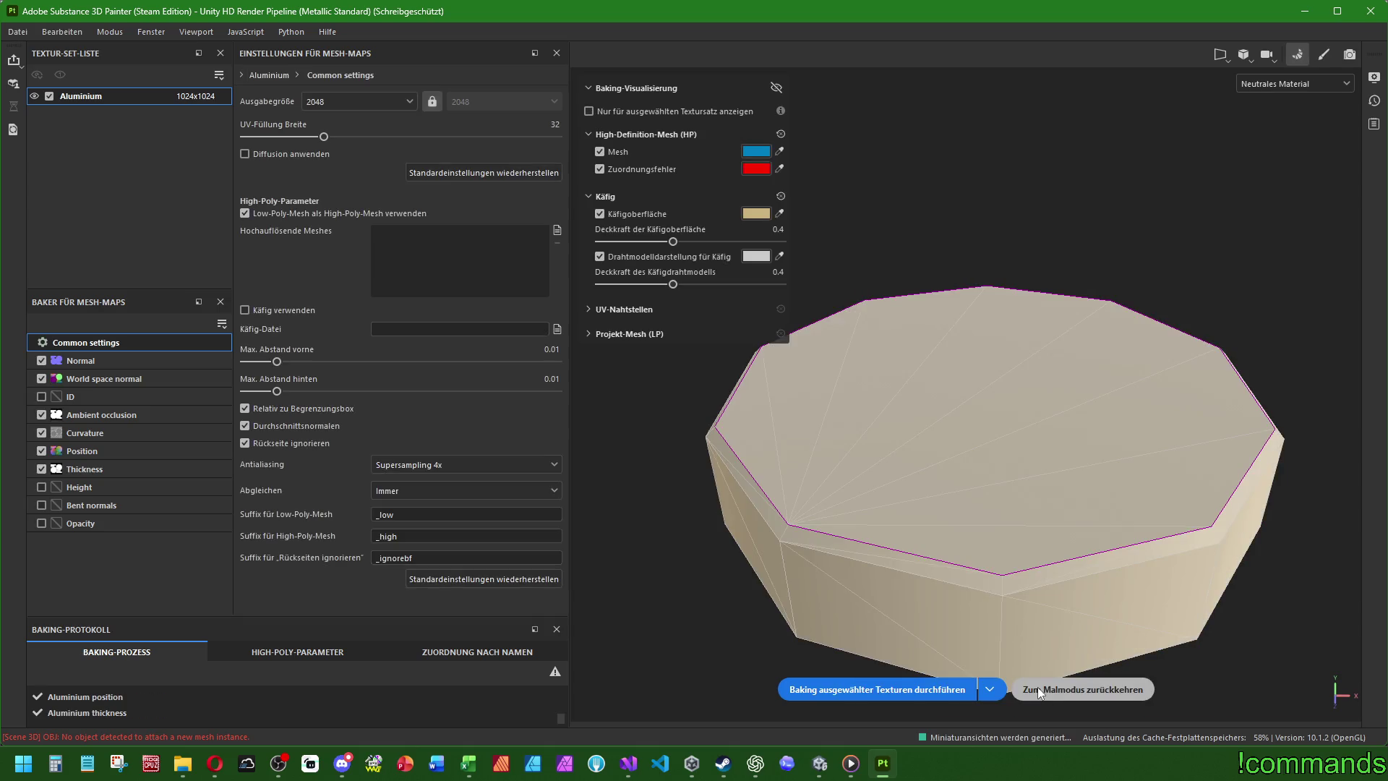
click(1055, 684)
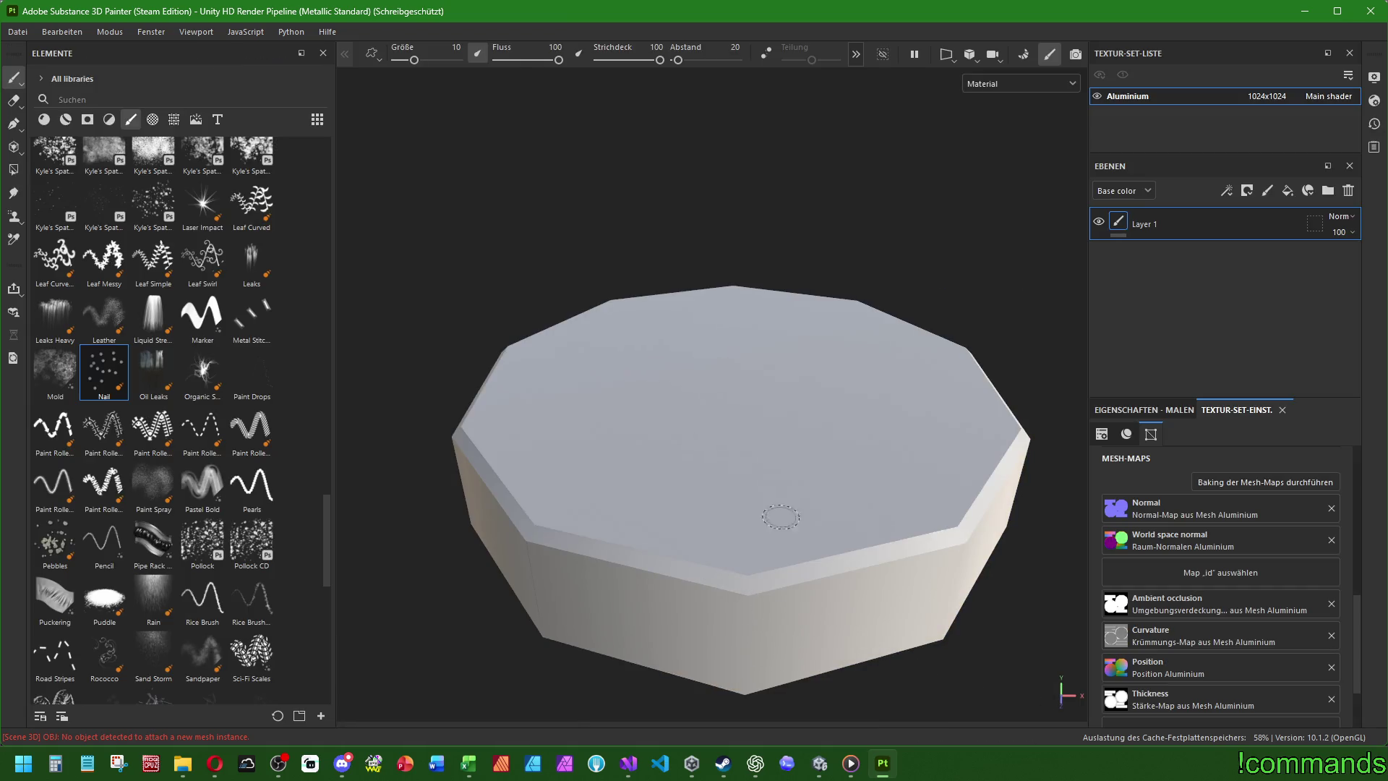
click(1350, 193)
scroll(791, 387, down, 3)
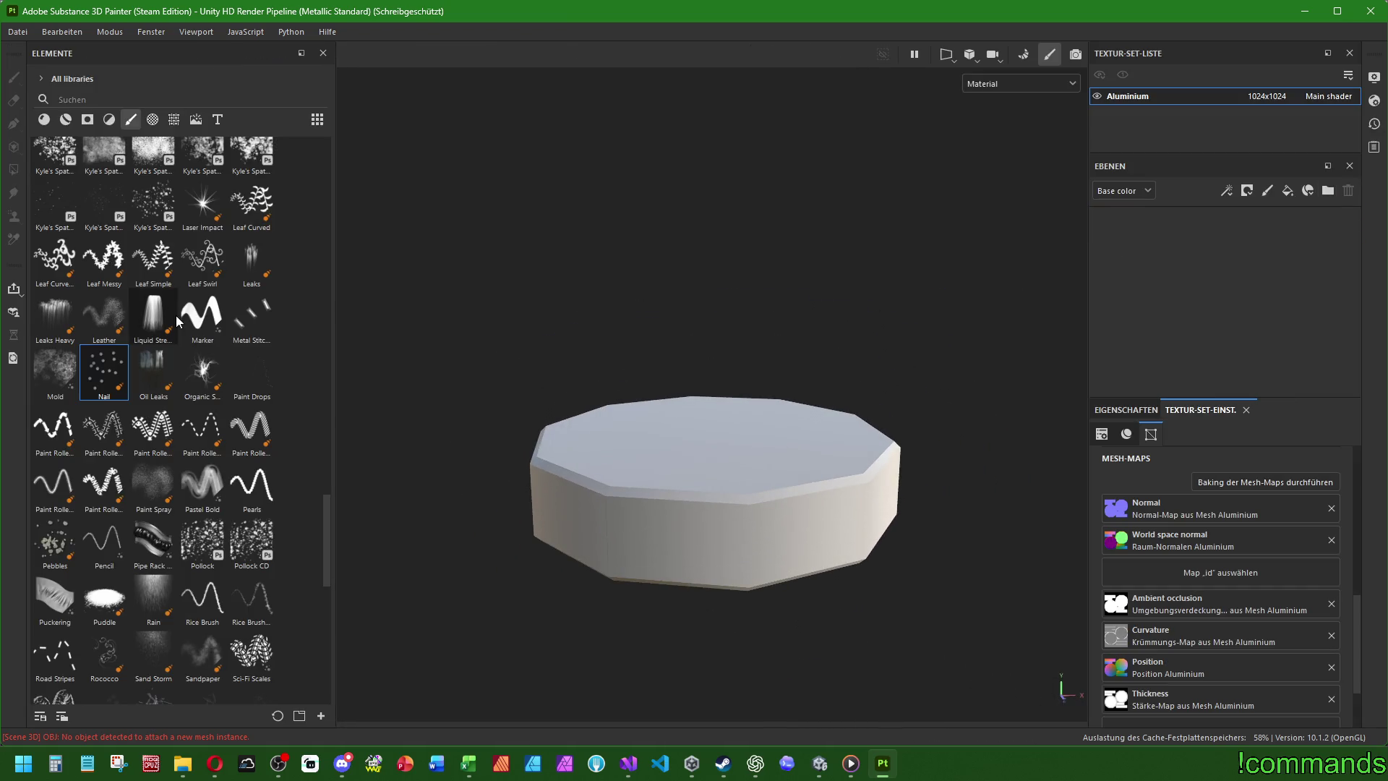
Step: Stack CC_BronzeDecor over CCBaseMatHighAreaDark and give the bronze layer a black mask
scroll(100, 249, up, 5)
click(66, 119)
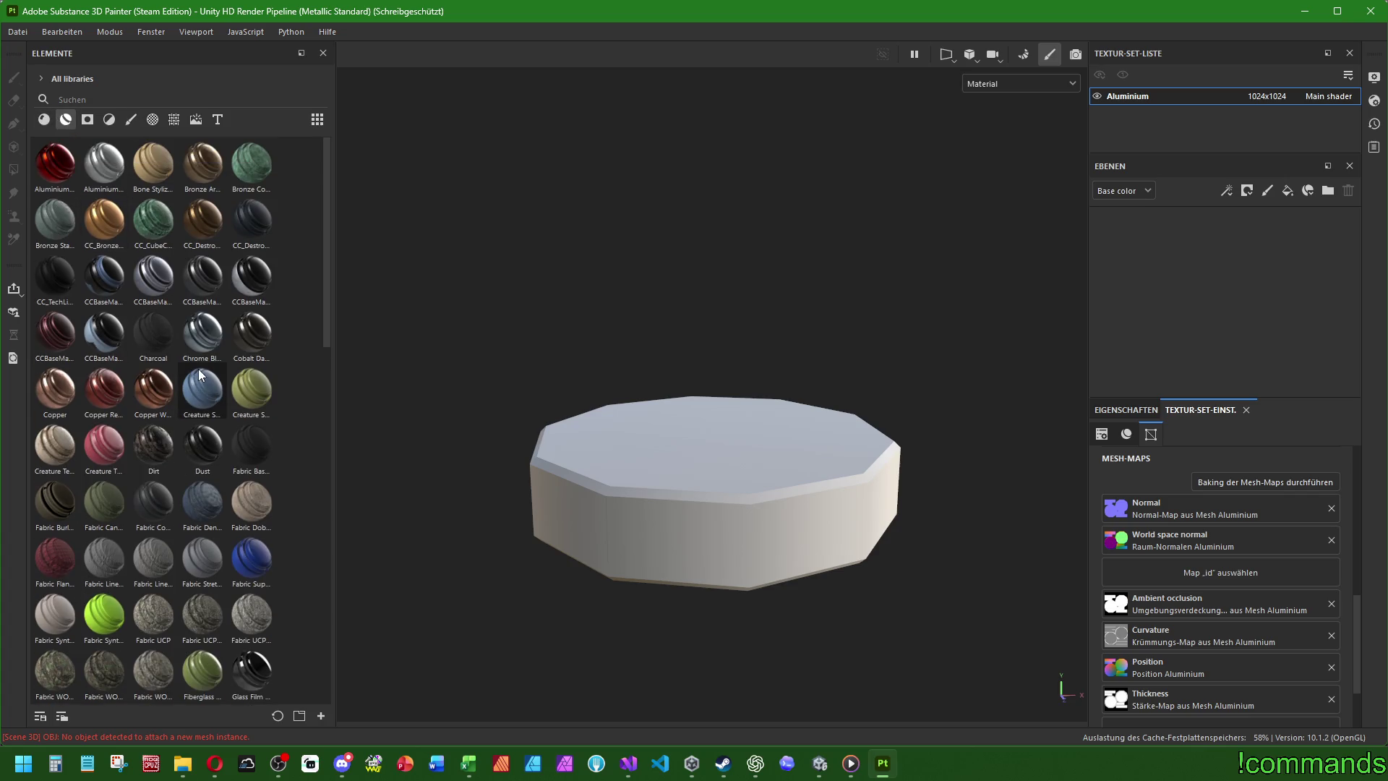
mouse_move(52, 338)
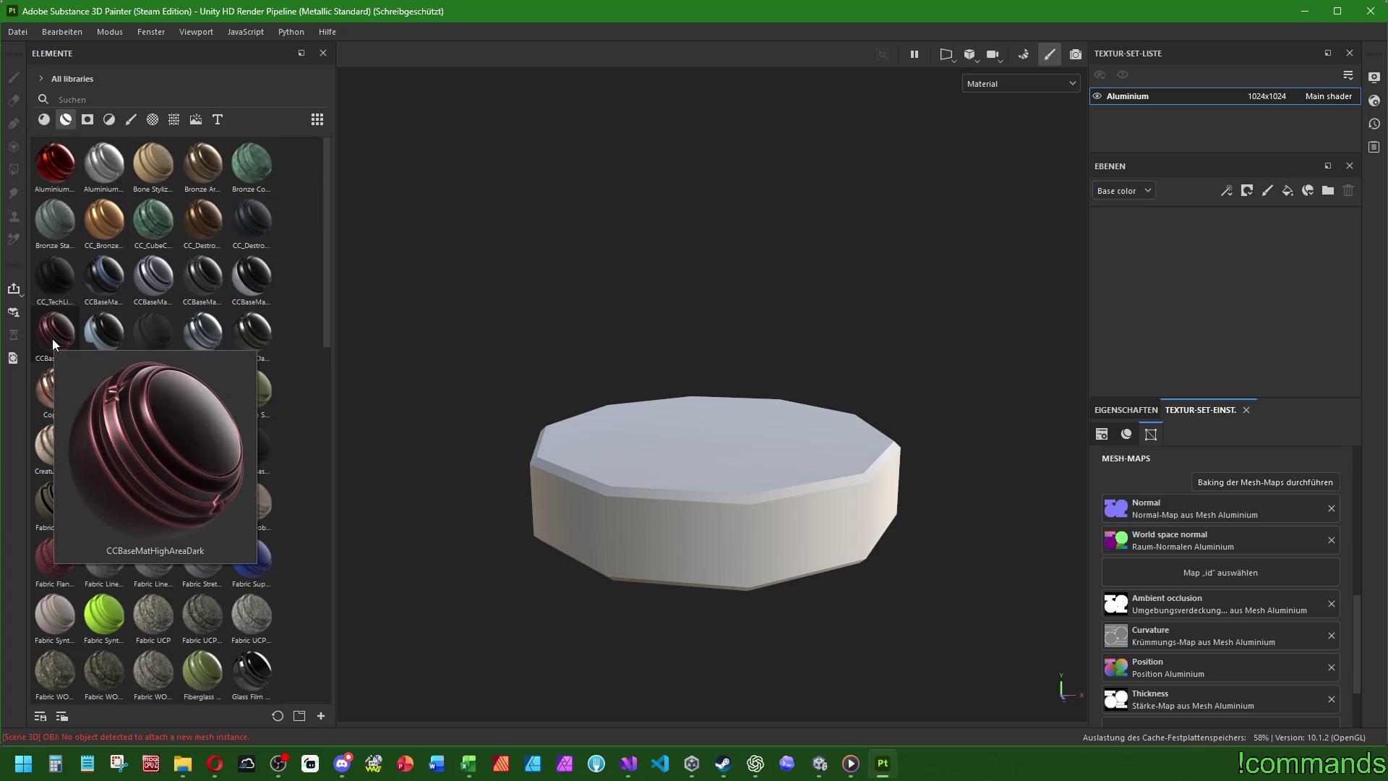
mouse_move(52, 338)
mouse_down()
mouse_move(723, 289)
mouse_move(1295, 329)
mouse_up()
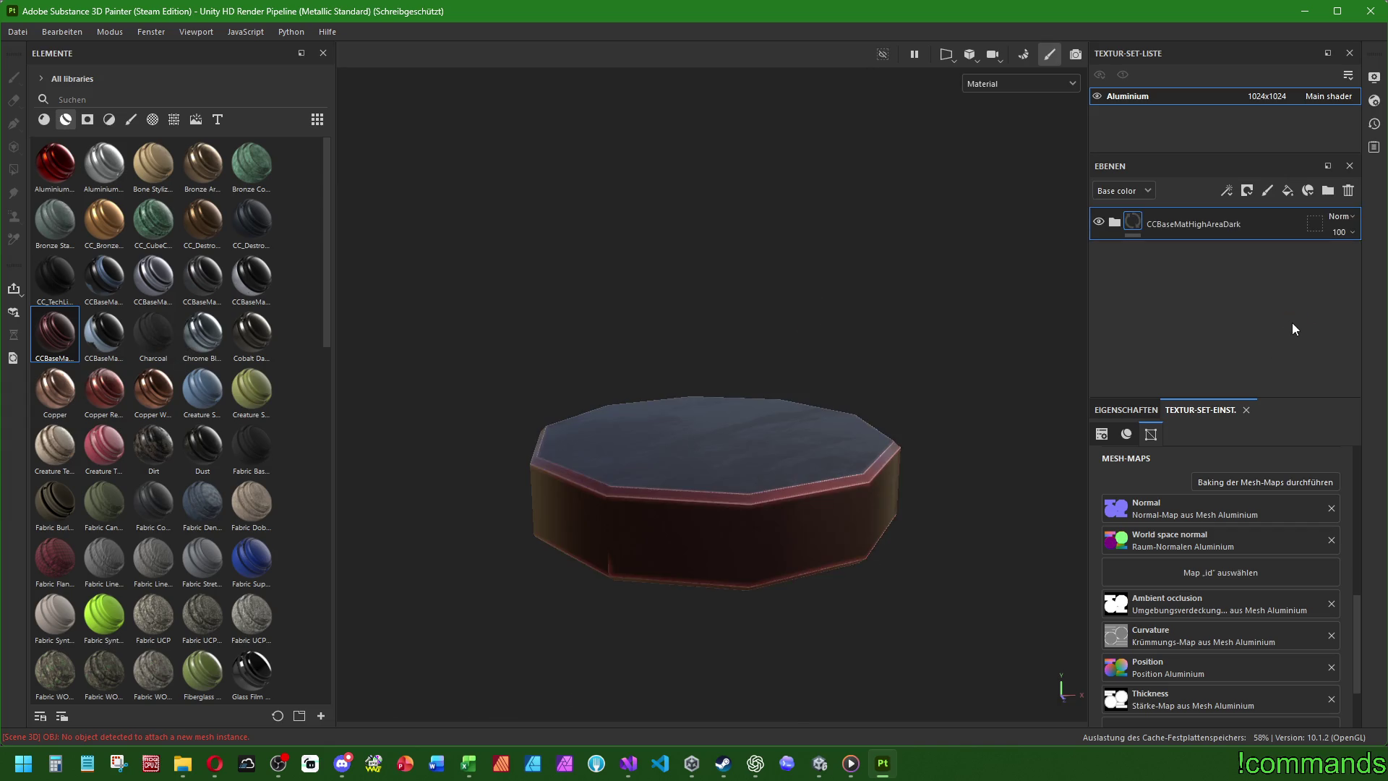
drag(104, 221, 1180, 224)
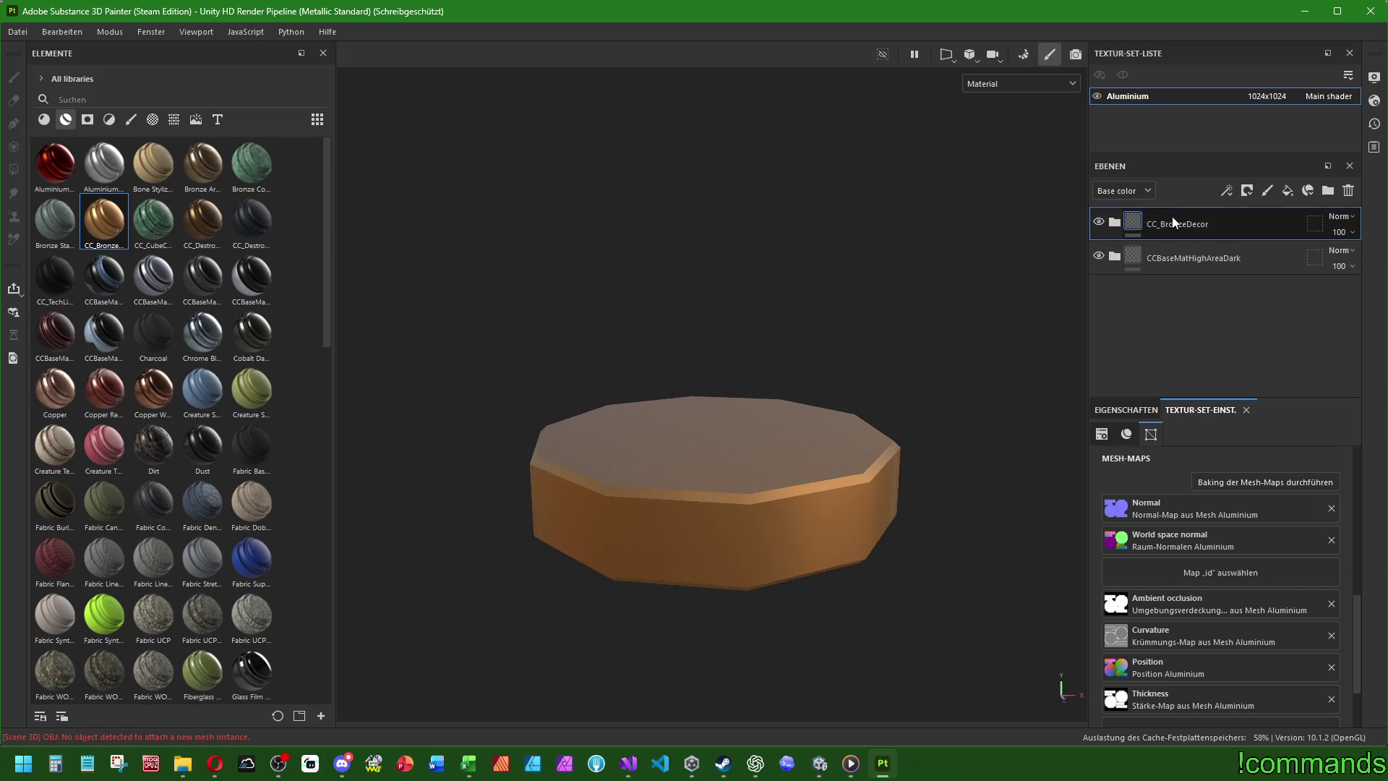
right_click(1179, 224)
click(1222, 28)
mouse_move(683, 373)
alt+mouse_down()
mouse_move(704, 378)
mouse_move(653, 462)
mouse_move(632, 422)
mouse_move(744, 532)
mouse_move(719, 471)
mouse_move(551, 440)
mouse_move(579, 487)
mouse_move(633, 484)
mouse_move(645, 319)
mouse_move(617, 455)
mouse_move(626, 524)
mouse_move(566, 483)
alt+mouse_up()
click(130, 119)
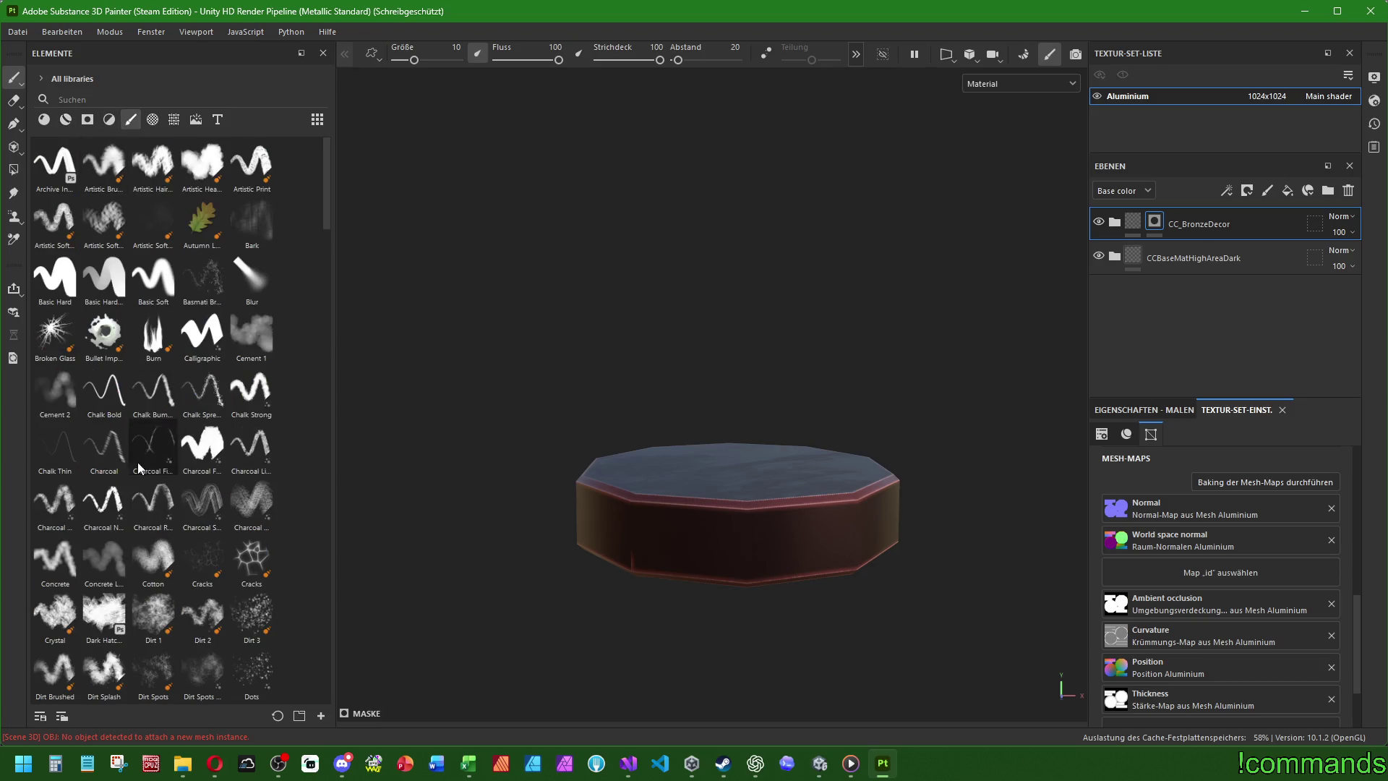
Step: Select the Screw Bolt brush and set the viewport back to showing only the 3D mesh
scroll(172, 459, down, 15)
scroll(174, 454, up, 5)
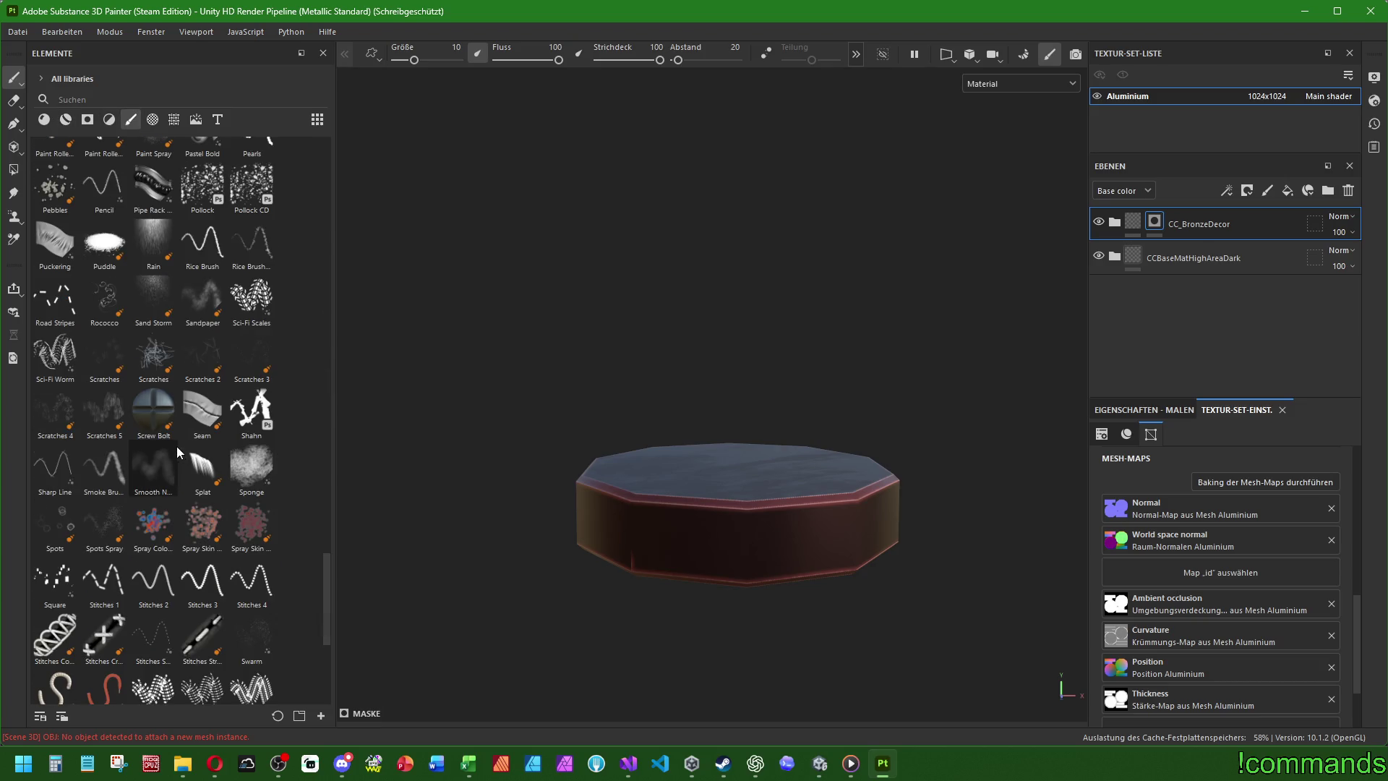
click(166, 414)
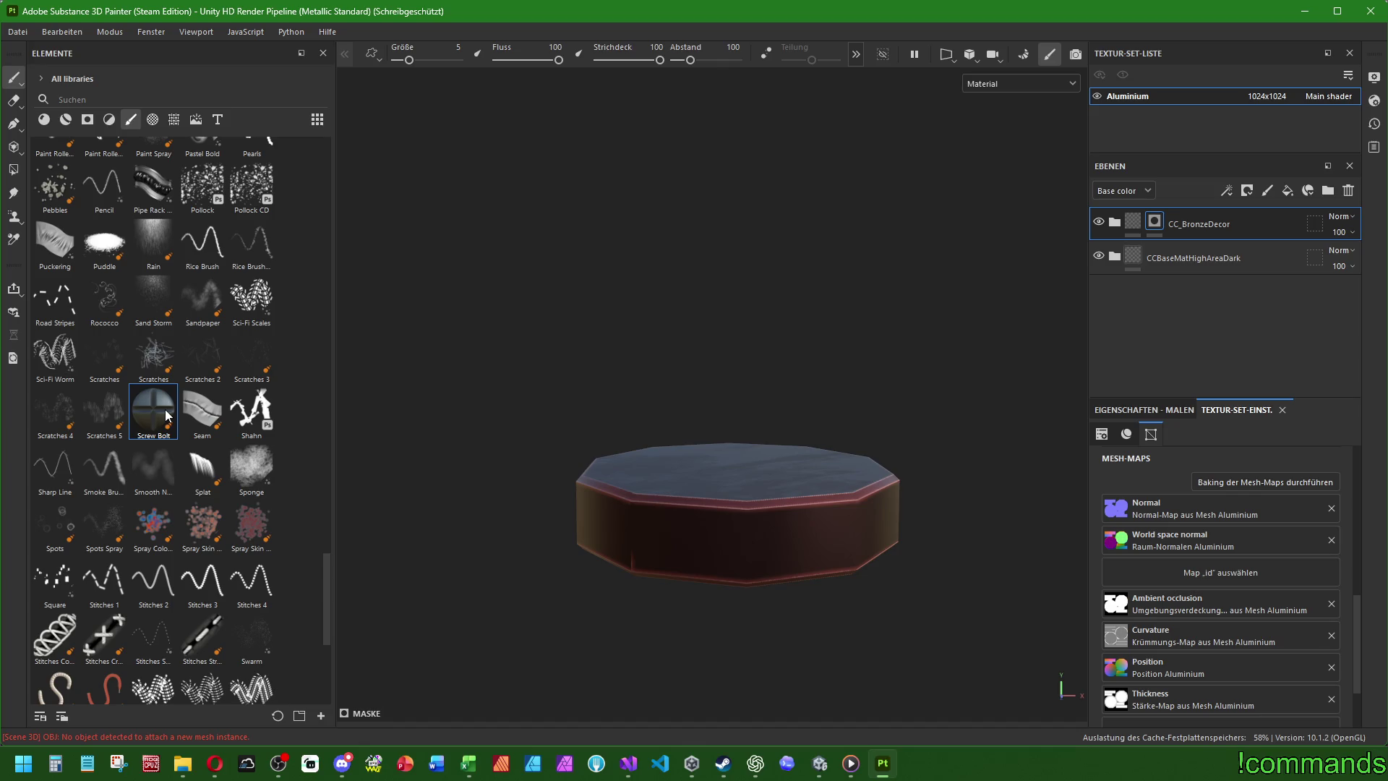
mouse_move(802, 556)
mouse_down()
mouse_move(719, 558)
mouse_move(749, 512)
mouse_move(785, 550)
mouse_up()
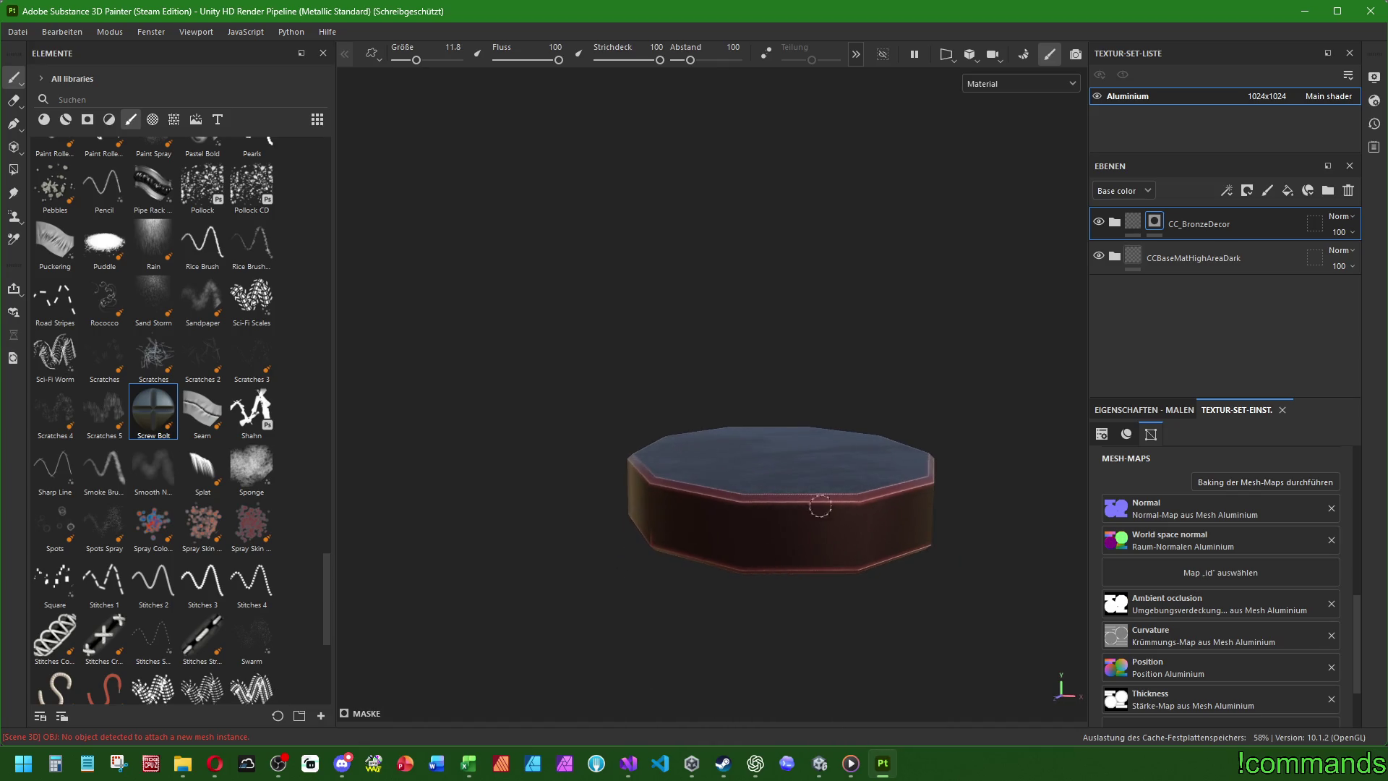
click(947, 58)
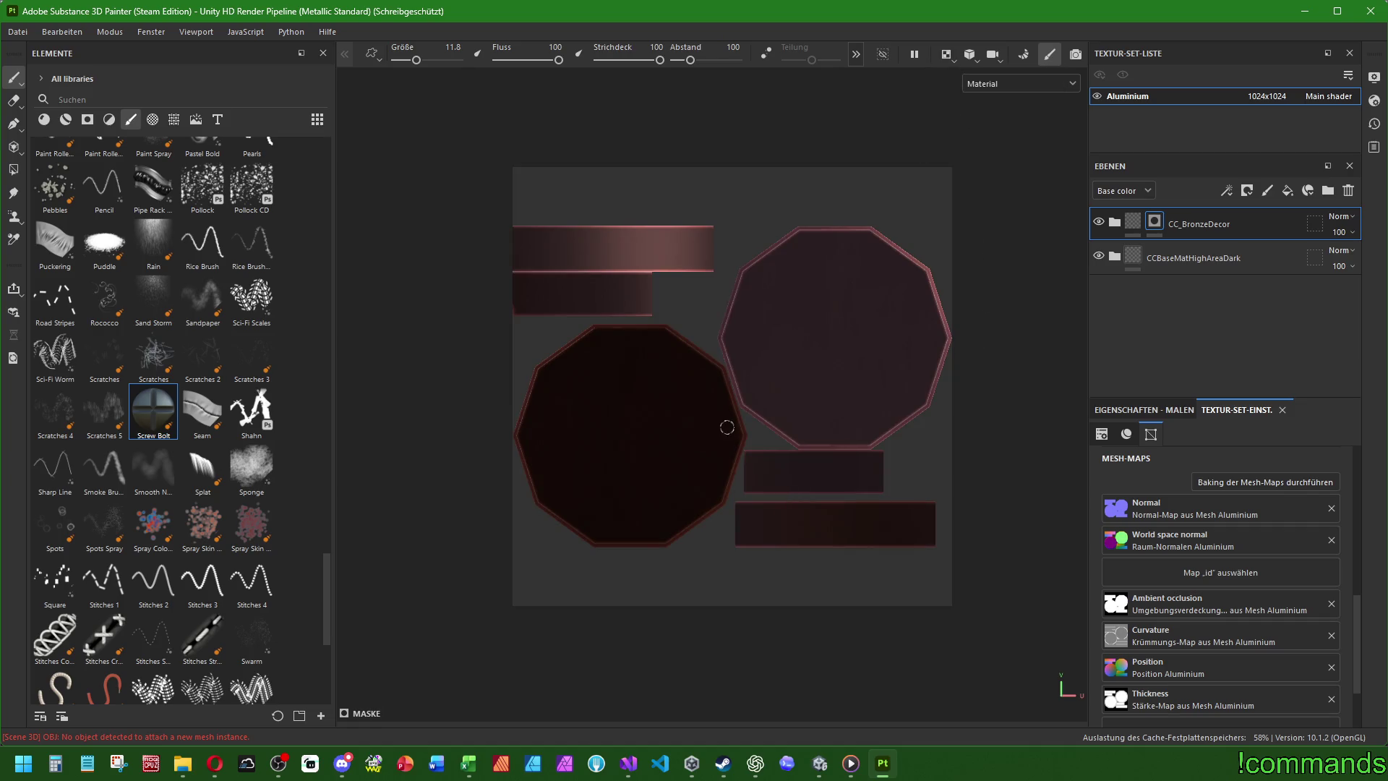
click(948, 56)
click(991, 101)
Step: Stamp bronze screw bolts around the octagonal box's side faces, rotating between stamps
mouse_move(758, 280)
mouse_down()
mouse_move(731, 337)
mouse_move(731, 480)
mouse_move(743, 482)
mouse_up()
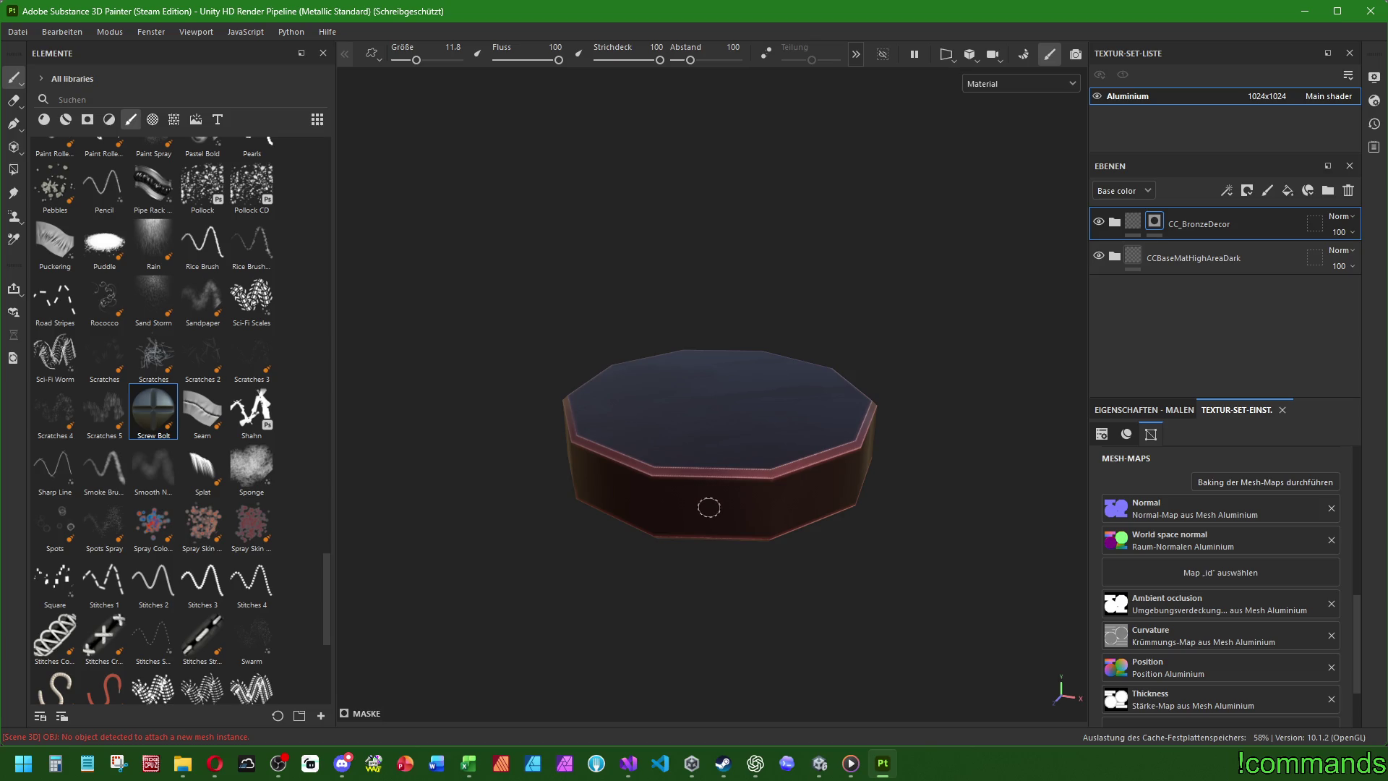
click(711, 510)
drag(711, 510, 820, 506)
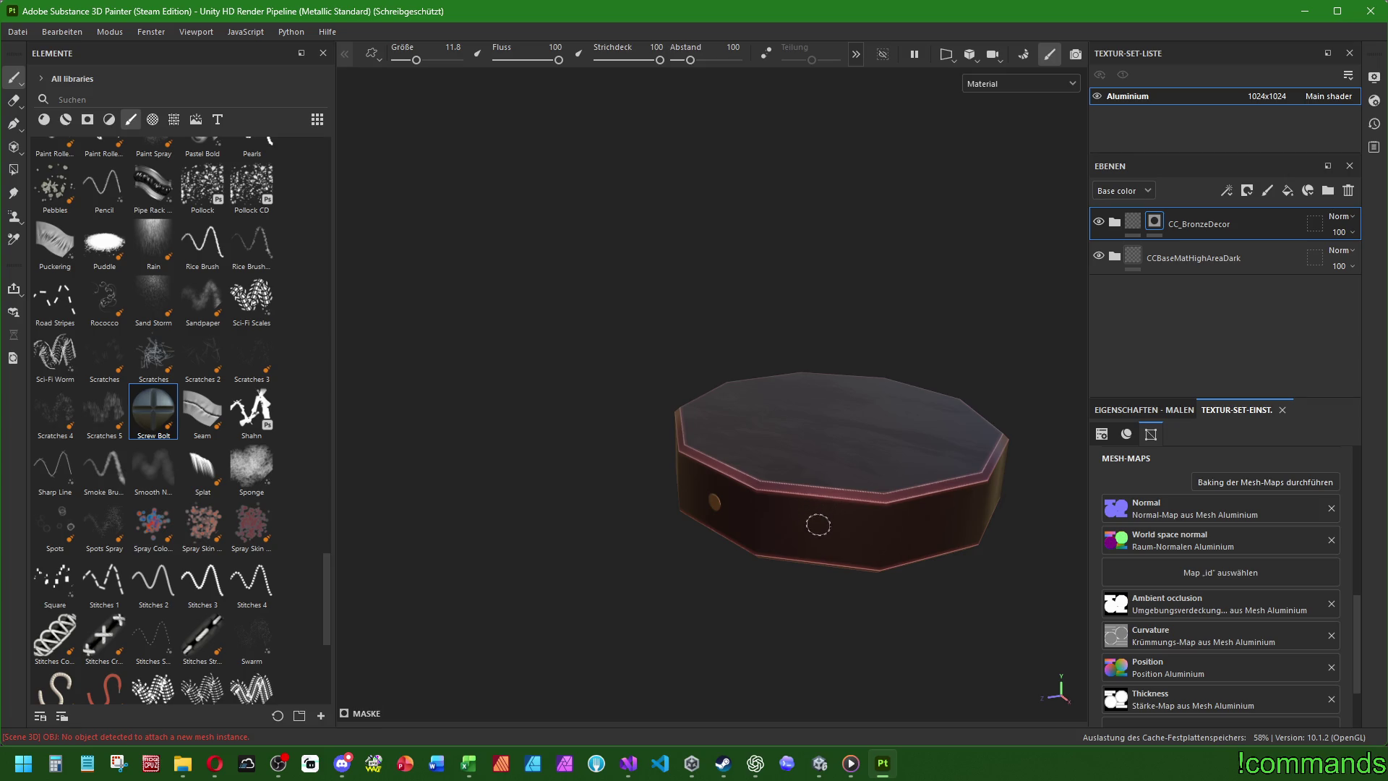
mouse_move(935, 508)
mouse_down()
mouse_move(656, 452)
mouse_move(737, 474)
mouse_move(888, 437)
mouse_move(731, 471)
mouse_move(883, 452)
mouse_up()
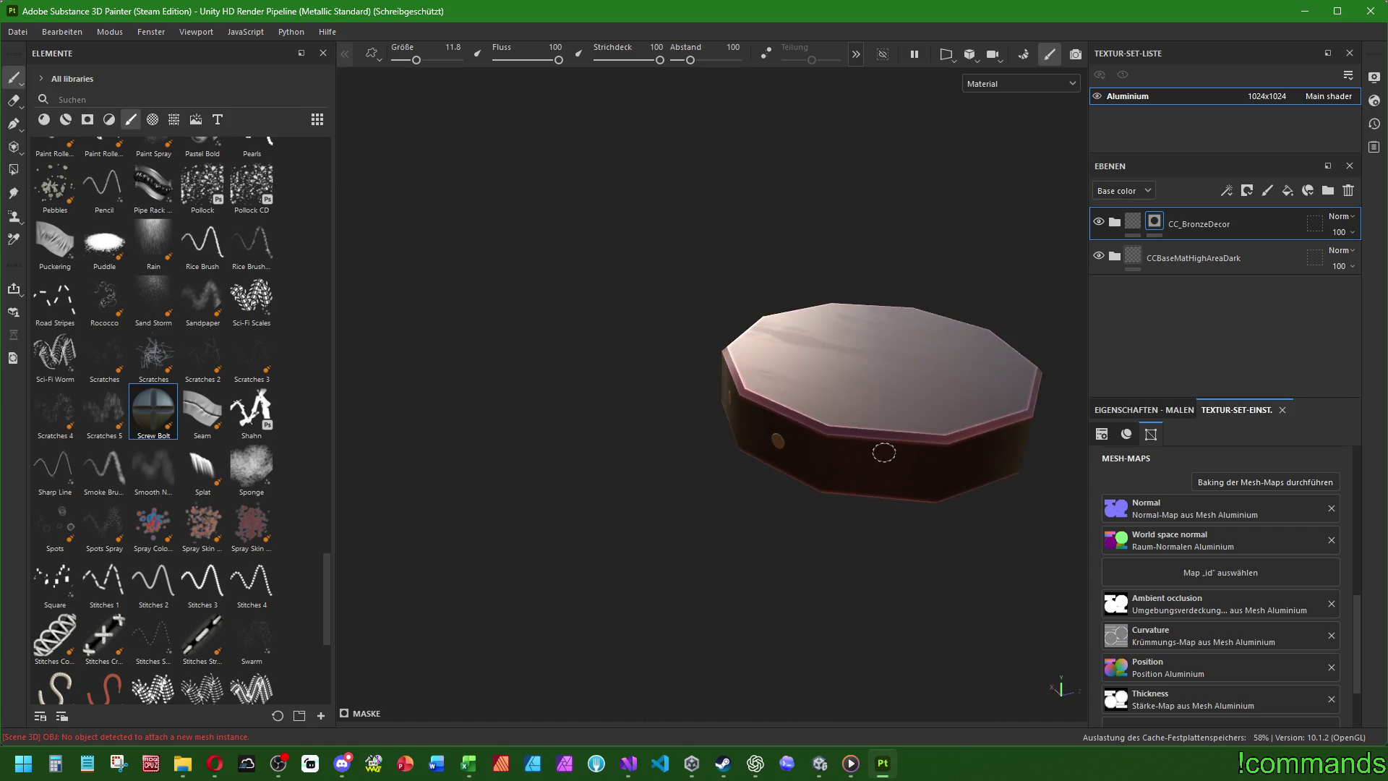
drag(961, 470, 615, 458)
mouse_move(723, 492)
mouse_down()
mouse_move(745, 479)
mouse_move(911, 492)
mouse_move(867, 507)
mouse_move(885, 542)
mouse_move(789, 523)
mouse_move(812, 350)
mouse_move(325, 456)
mouse_move(4, 486)
mouse_move(979, 576)
mouse_move(1037, 490)
mouse_move(970, 583)
mouse_move(800, 486)
mouse_move(730, 462)
mouse_move(700, 474)
mouse_up()
scroll(700, 474, up, 5)
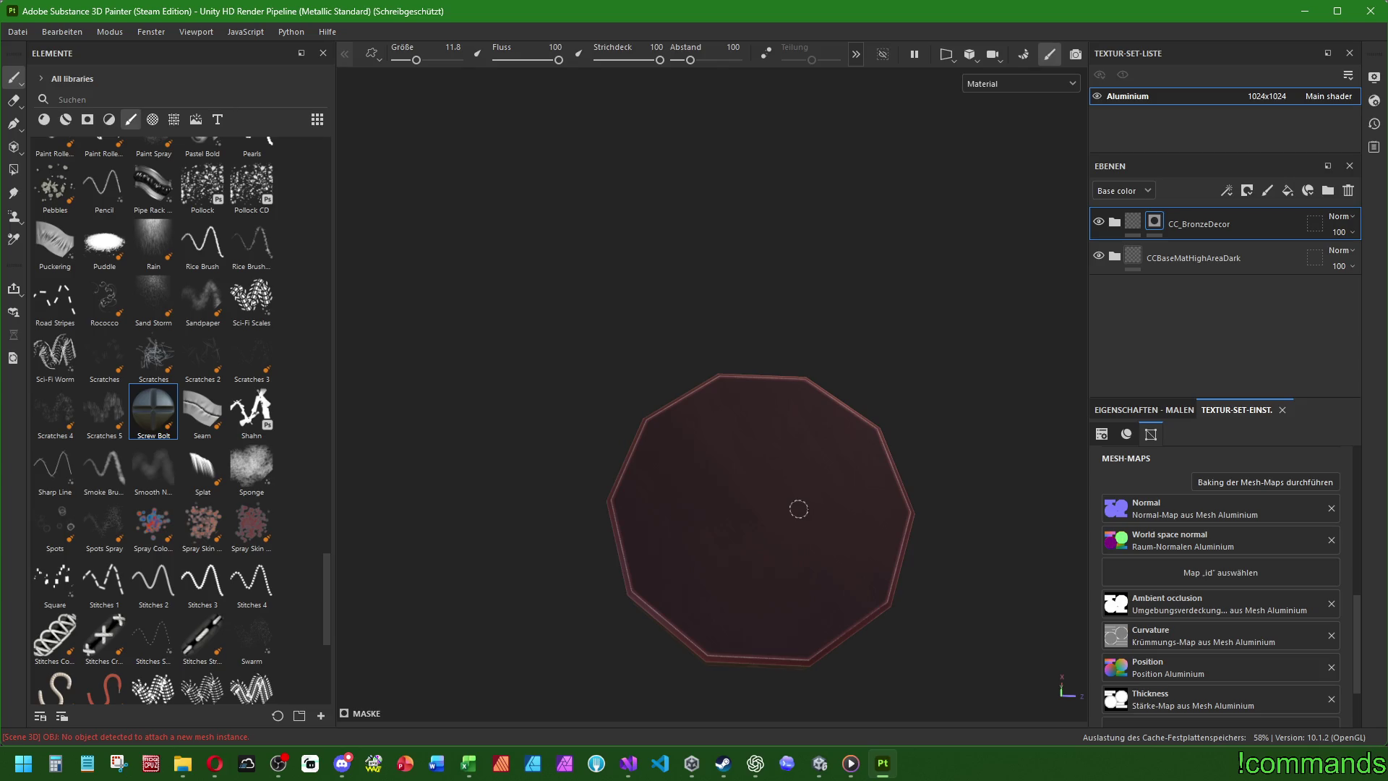
mouse_move(799, 509)
mouse_down()
mouse_move(784, 431)
mouse_move(774, 517)
mouse_move(792, 504)
mouse_up()
mouse_move(590, 609)
mouse_down()
mouse_move(685, 555)
mouse_move(676, 568)
mouse_up()
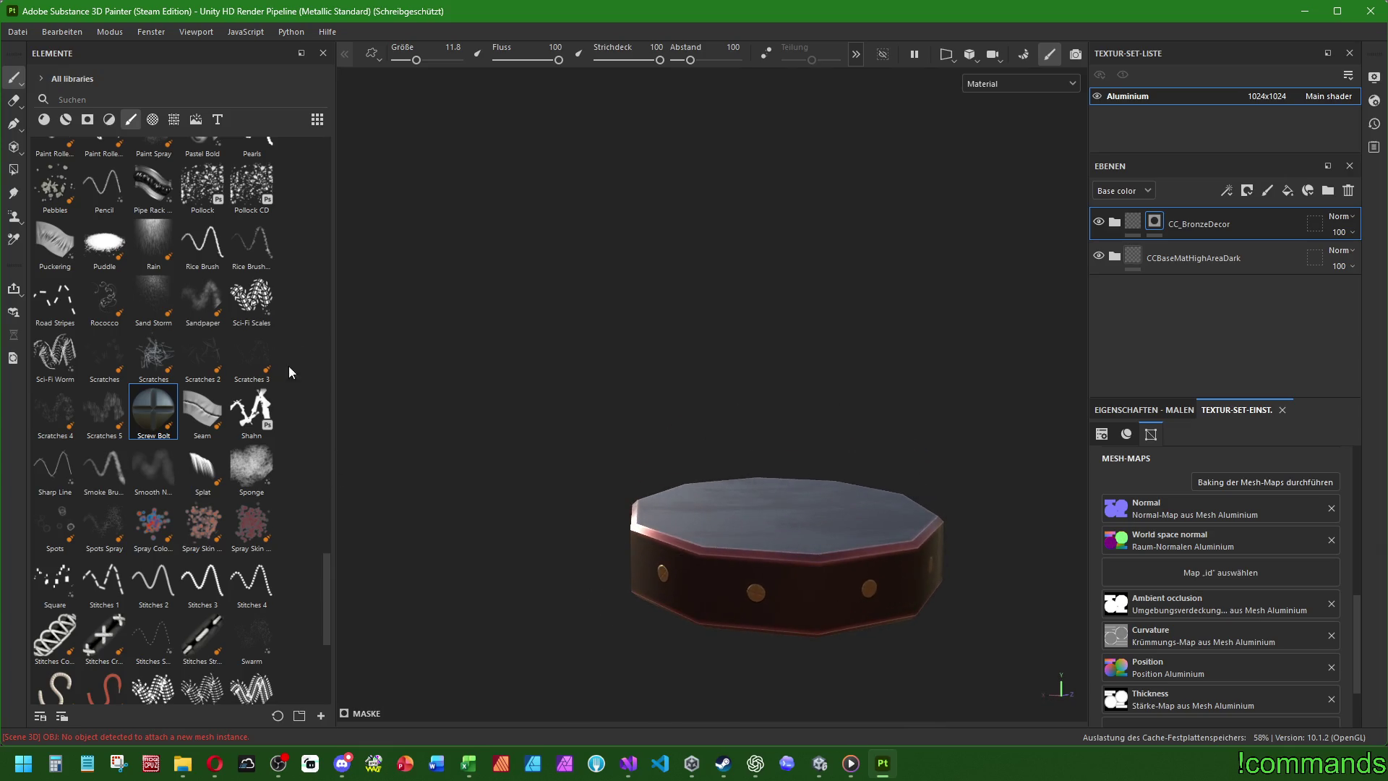
scroll(181, 362, up, 10)
click(66, 119)
Step: Add a CC_TechLines layer with a mask and pick the Basic Hard brush
mouse_move(55, 277)
mouse_down()
mouse_move(991, 262)
mouse_move(1225, 224)
mouse_move(1175, 224)
mouse_up()
right_click(1175, 225)
click(1243, 27)
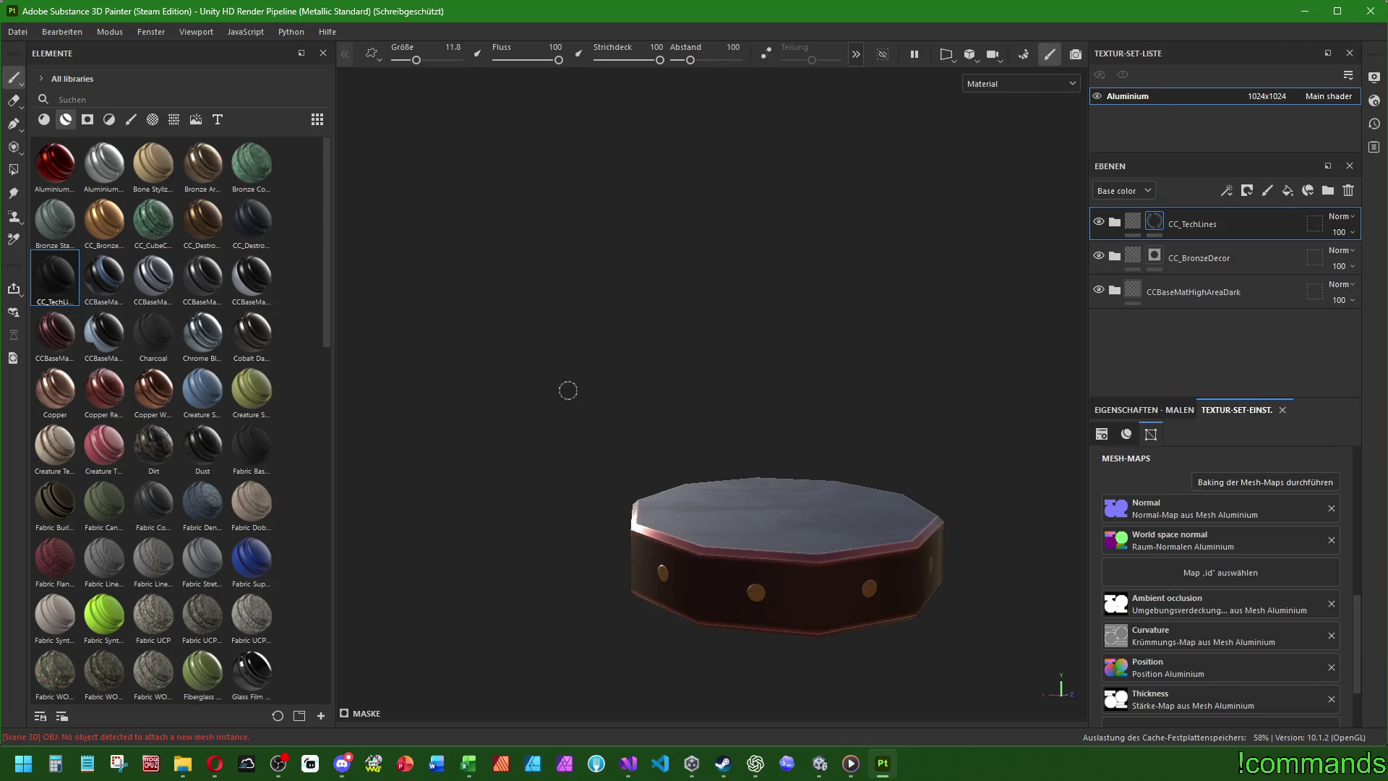
click(130, 119)
click(55, 277)
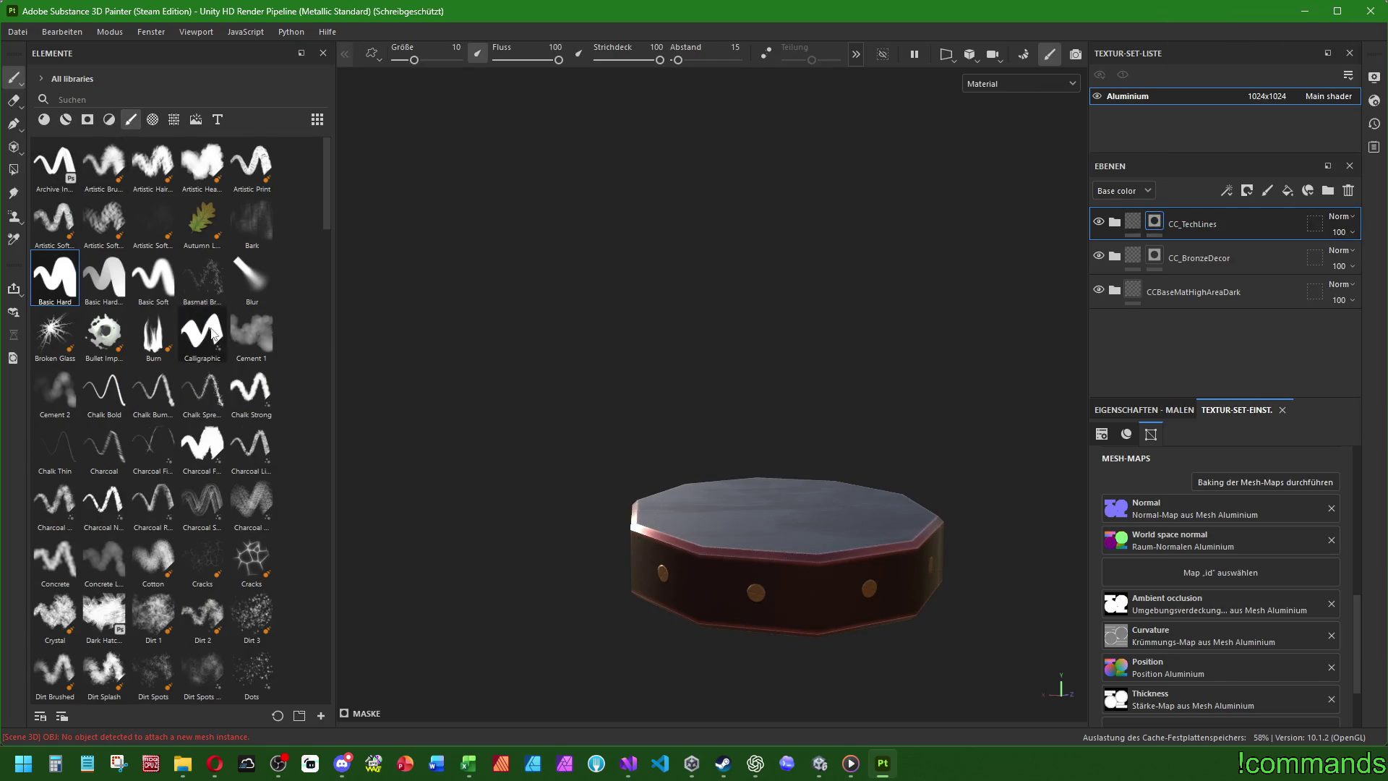
Step: Remove the Screw Bolts grayscale stamp from the brush and set its size to 2
click(1147, 407)
scroll(1264, 579, down, 5)
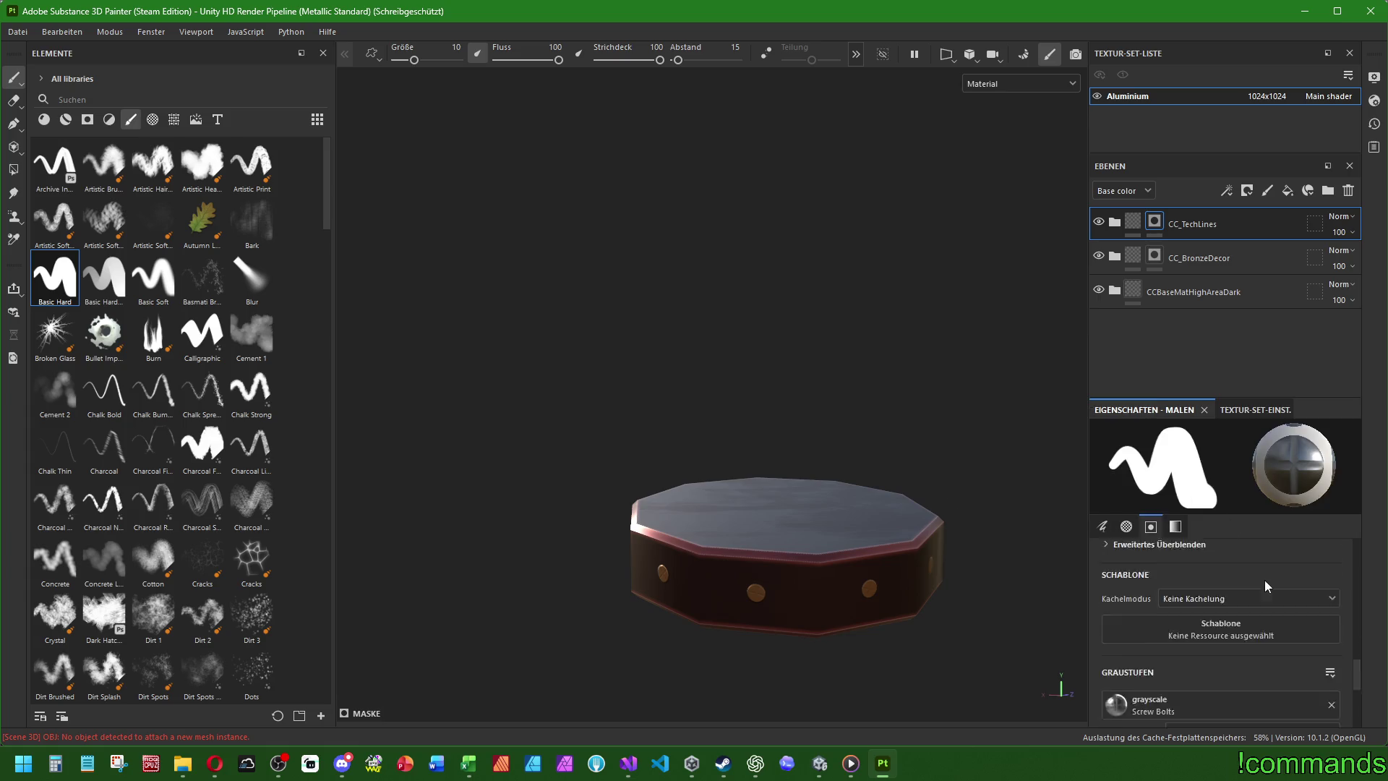
click(1331, 618)
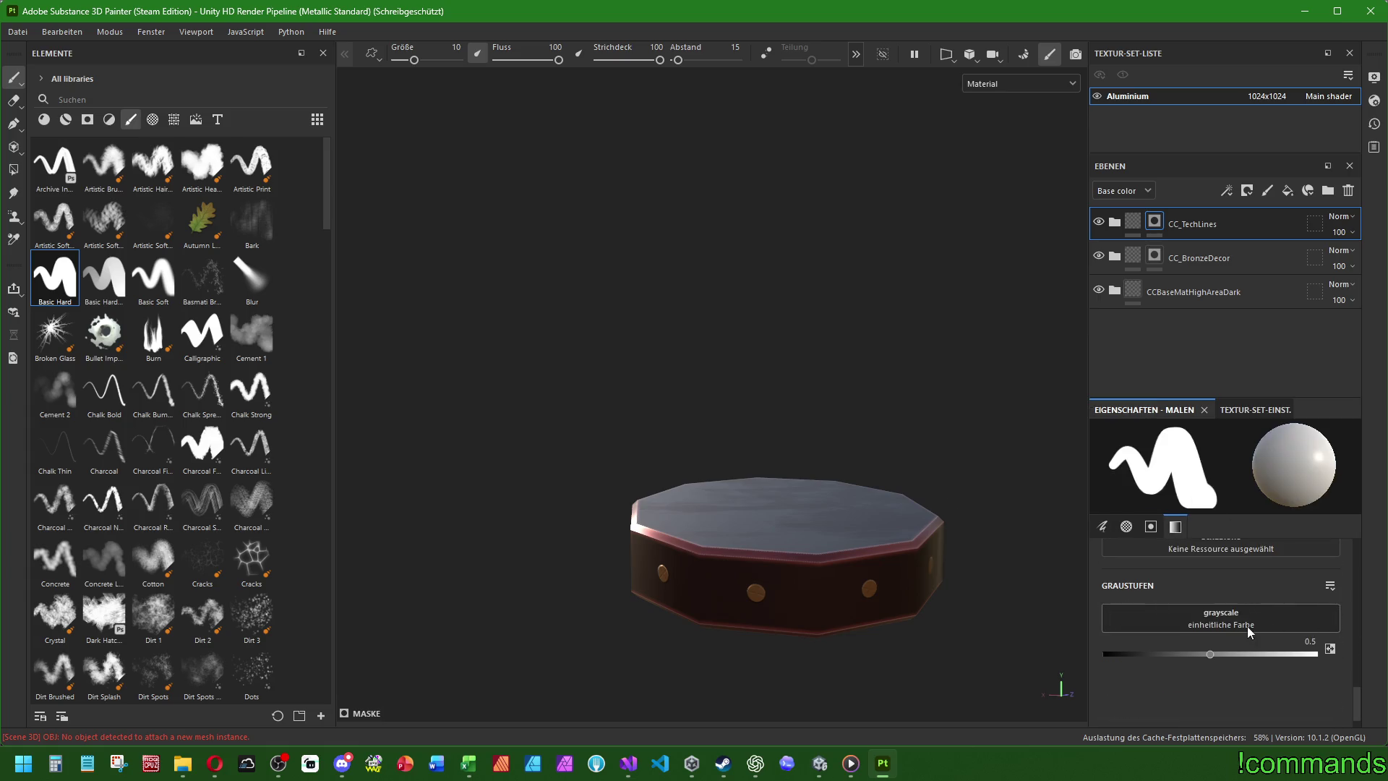
scroll(1221, 613, up, 5)
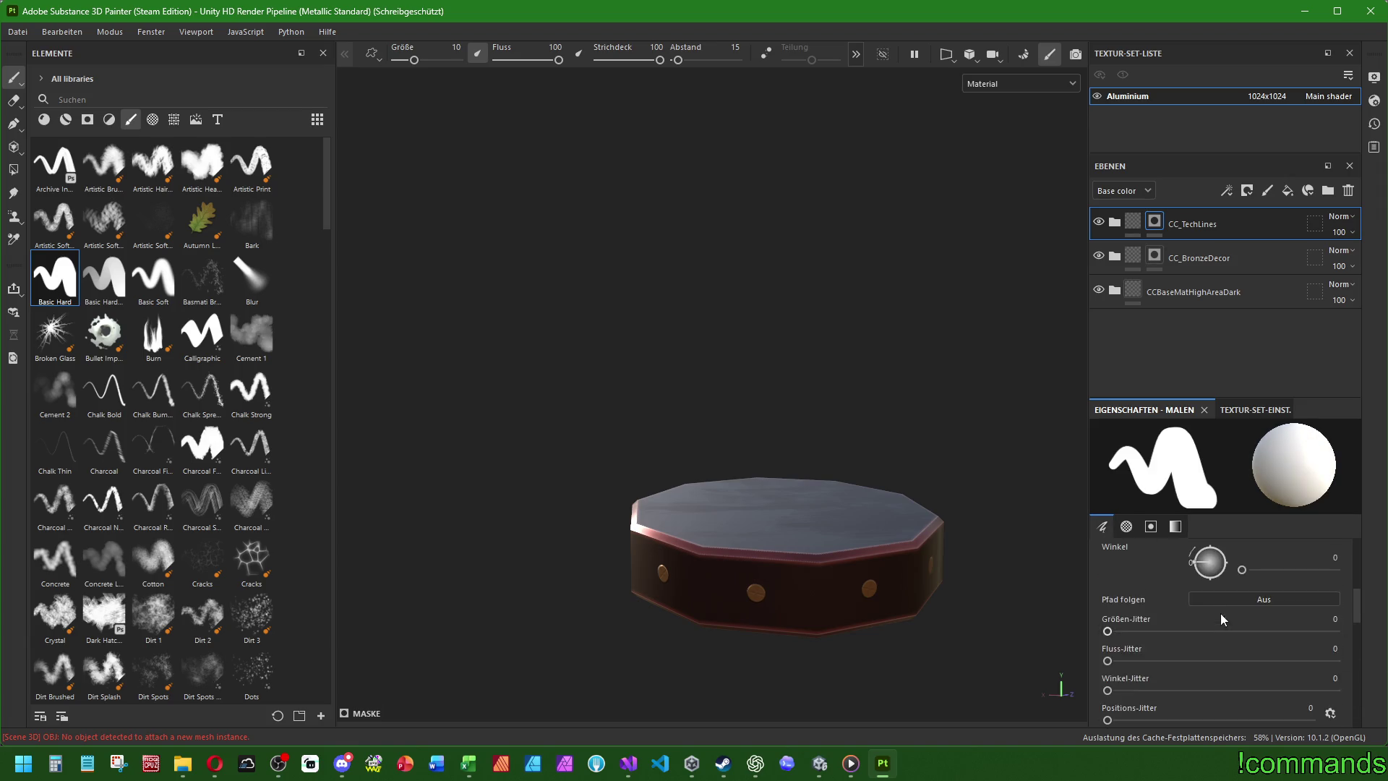
double_click(1308, 605)
text(1)
key(Return)
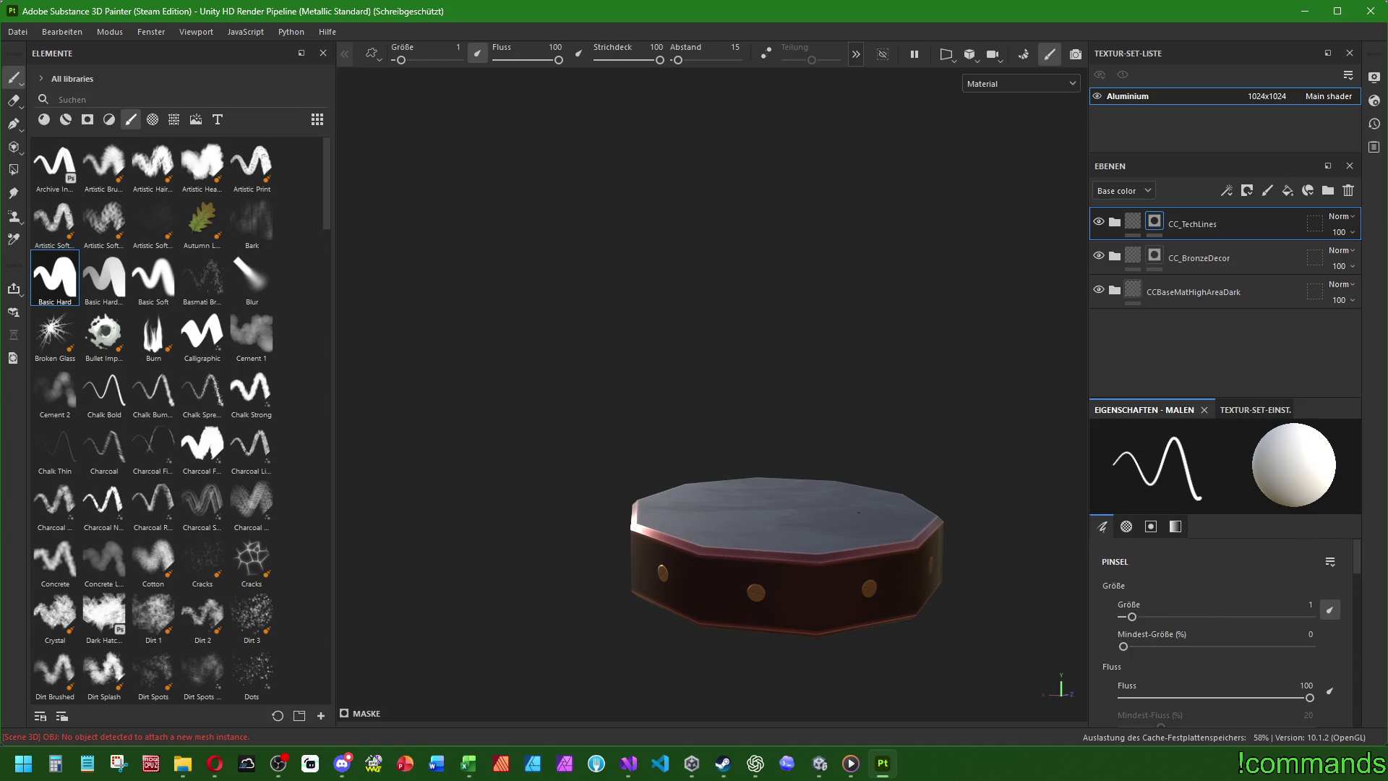
text(2)
key(Return)
Step: Paint a thin vertical line down the box's front face, then delete the CC_TechLines layer
drag(768, 595, 815, 466)
scroll(803, 521, up, 5)
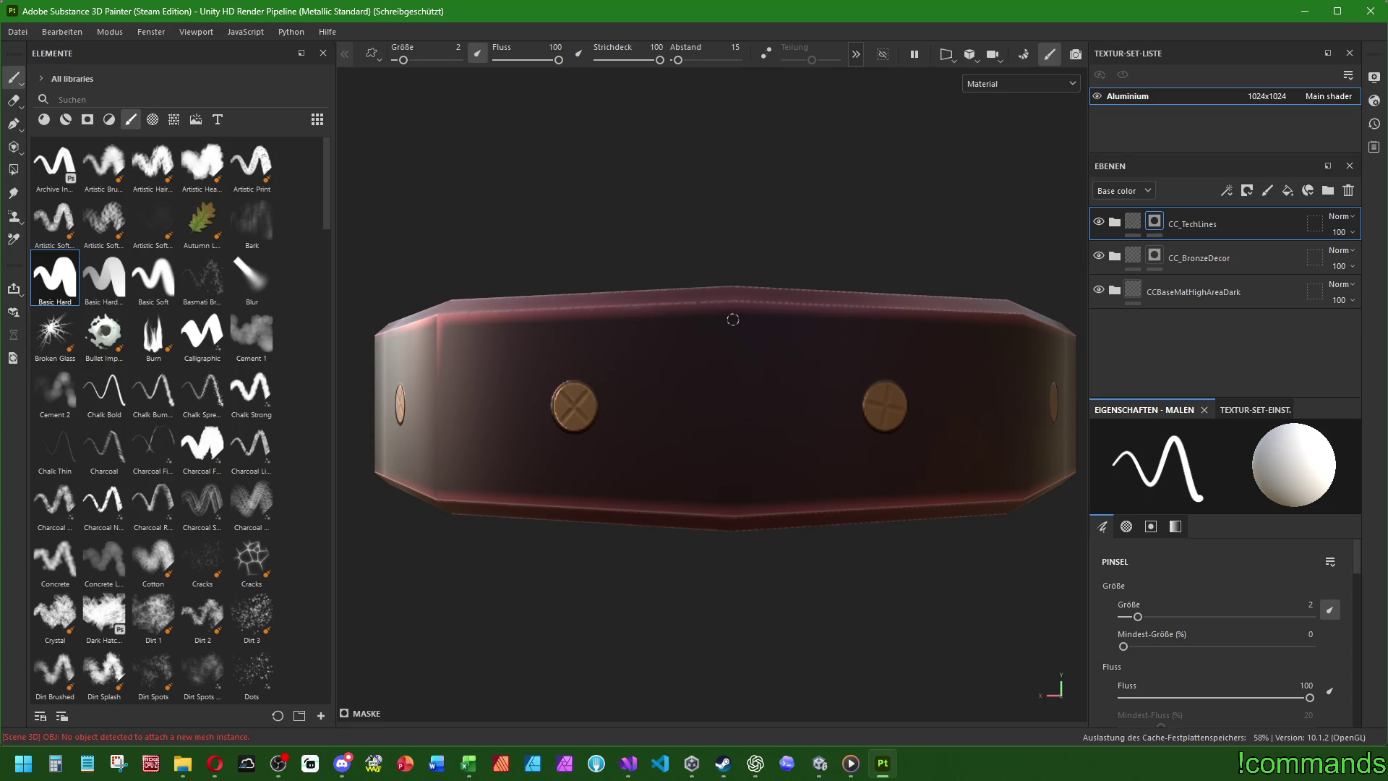
shift+click(732, 507)
mouse_move(733, 506)
mouse_down()
mouse_move(801, 415)
mouse_move(806, 378)
mouse_move(828, 378)
mouse_move(842, 428)
mouse_move(893, 406)
mouse_move(858, 449)
mouse_move(867, 520)
mouse_move(790, 520)
mouse_move(673, 366)
mouse_move(736, 360)
mouse_move(768, 380)
mouse_up()
scroll(890, 458, up, 3)
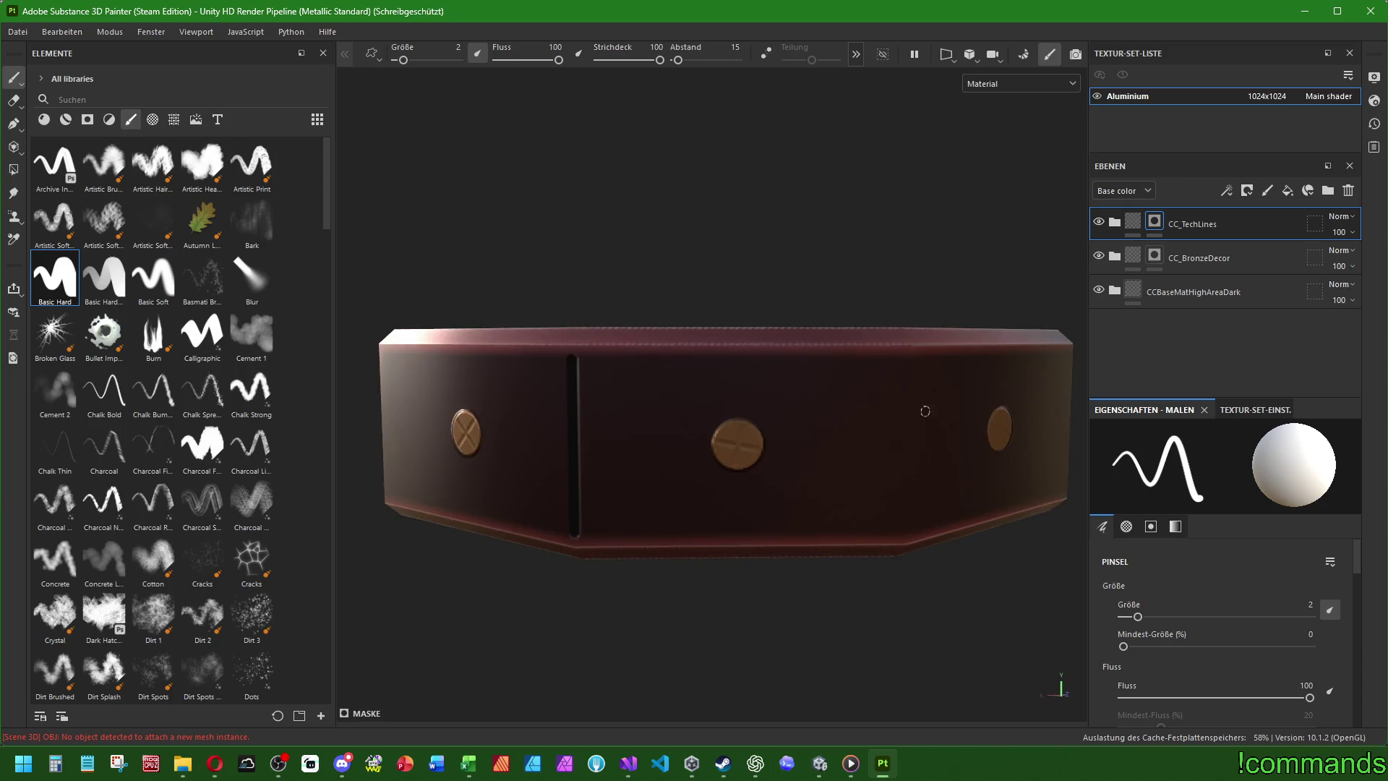
mouse_move(890, 458)
mouse_down()
mouse_move(813, 503)
mouse_move(946, 489)
mouse_move(916, 497)
mouse_move(842, 459)
mouse_up()
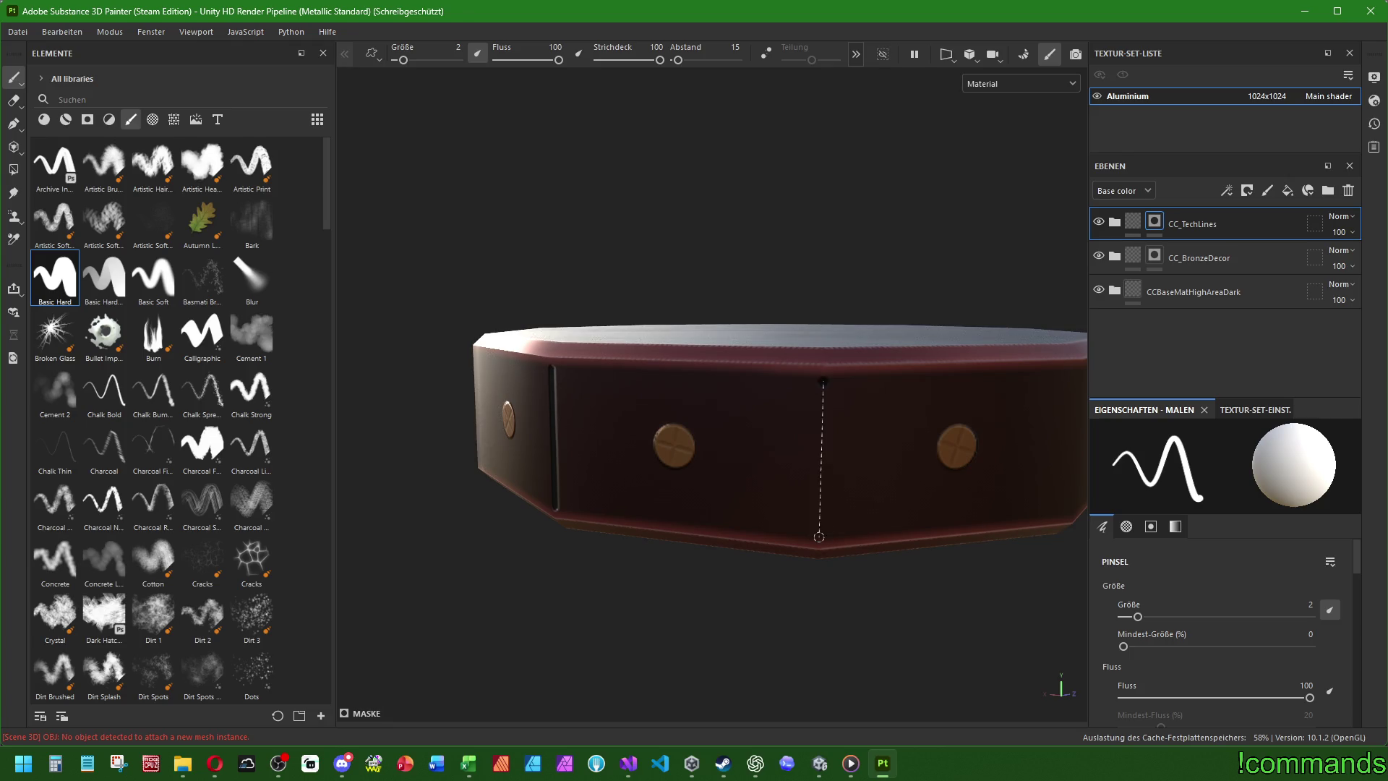
mouse_move(883, 511)
mouse_down()
mouse_move(660, 490)
mouse_move(661, 521)
mouse_up()
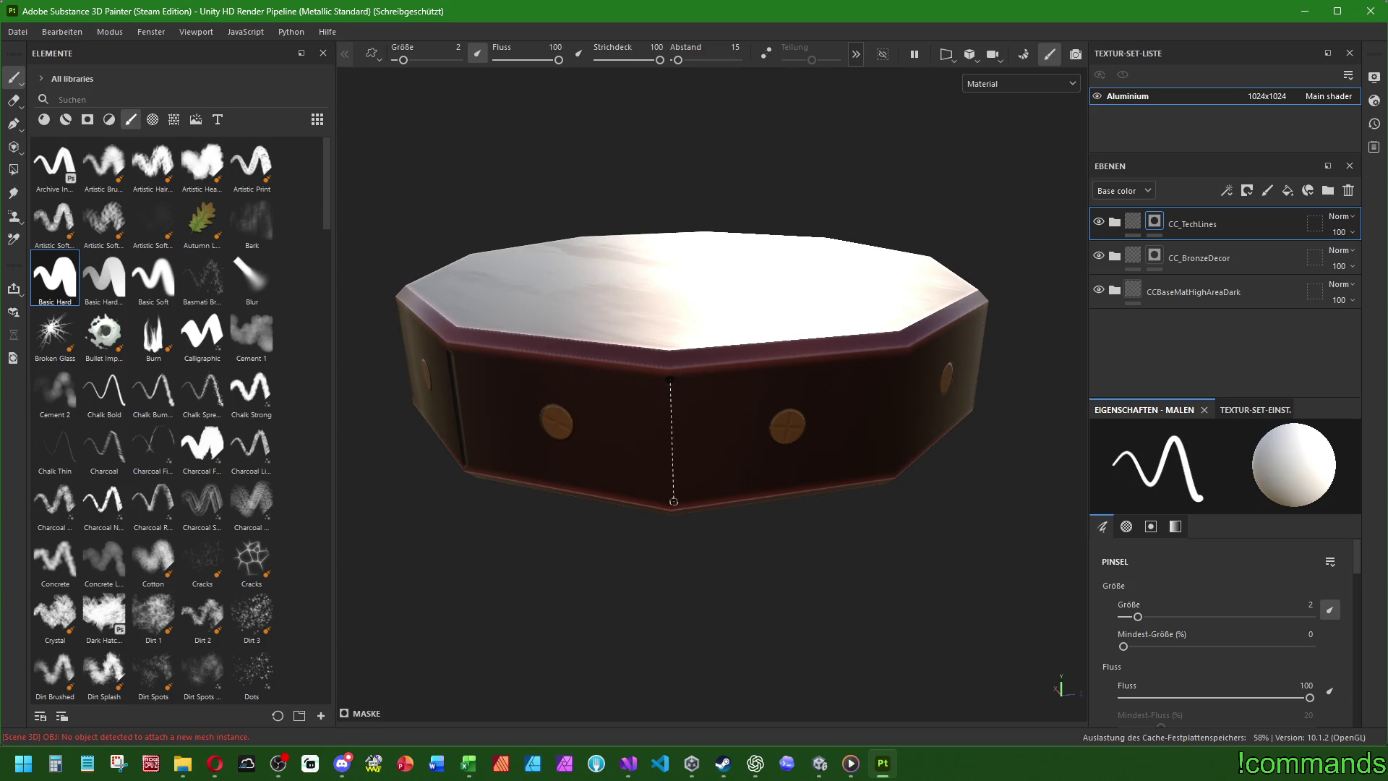
mouse_move(673, 501)
mouse_down()
mouse_move(945, 397)
mouse_move(877, 403)
mouse_move(730, 460)
mouse_move(750, 457)
mouse_up()
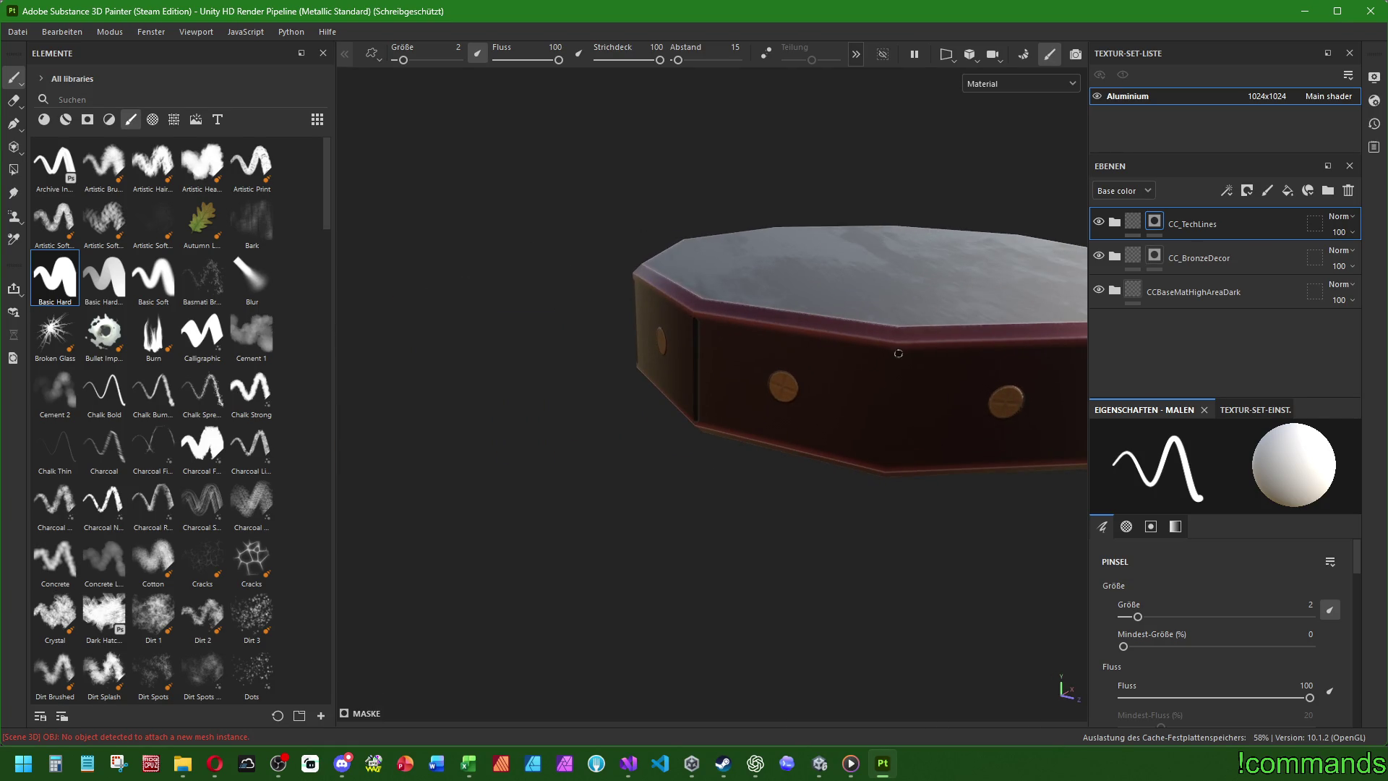
mouse_move(991, 452)
mouse_down()
mouse_move(812, 510)
mouse_move(858, 505)
mouse_move(743, 352)
mouse_up()
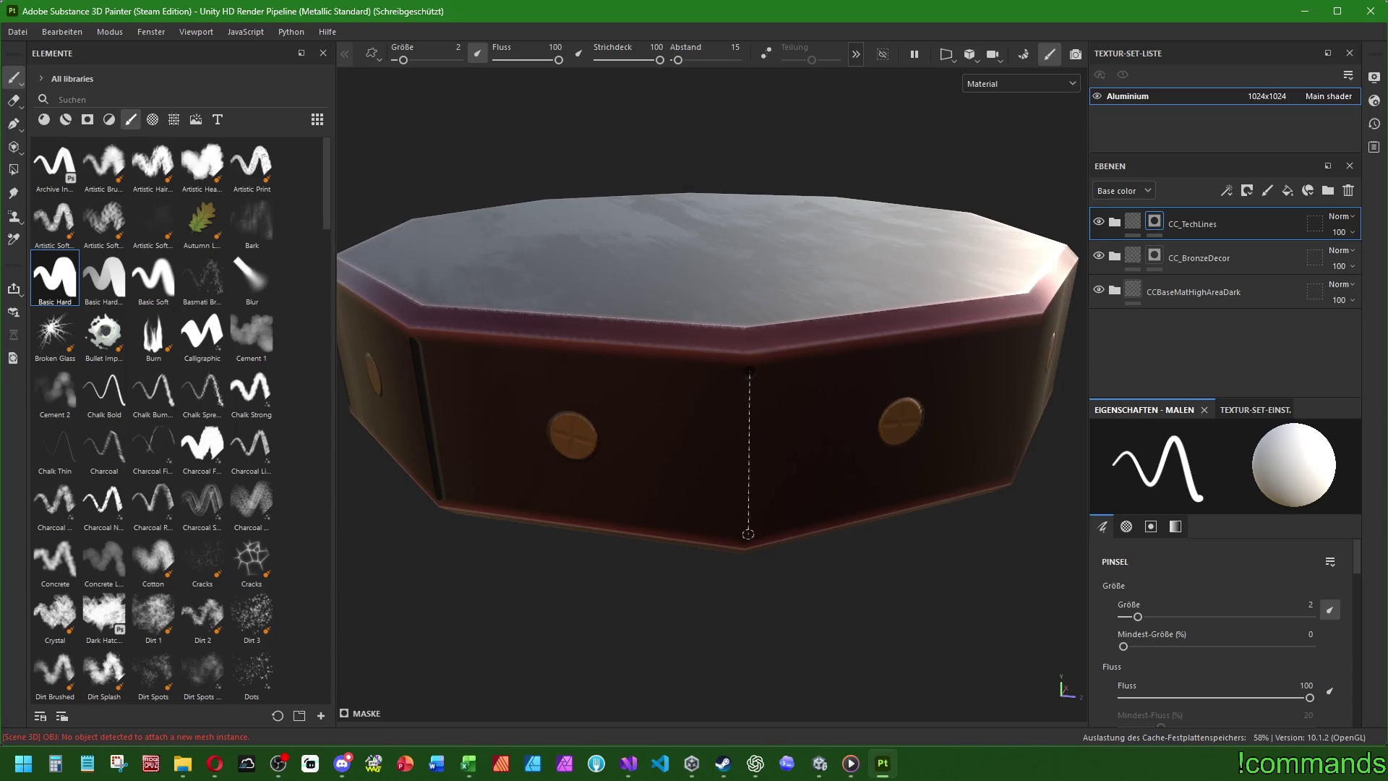
mouse_move(748, 538)
mouse_down()
mouse_move(899, 520)
mouse_move(882, 444)
mouse_move(726, 498)
mouse_up()
scroll(761, 480, up, 2)
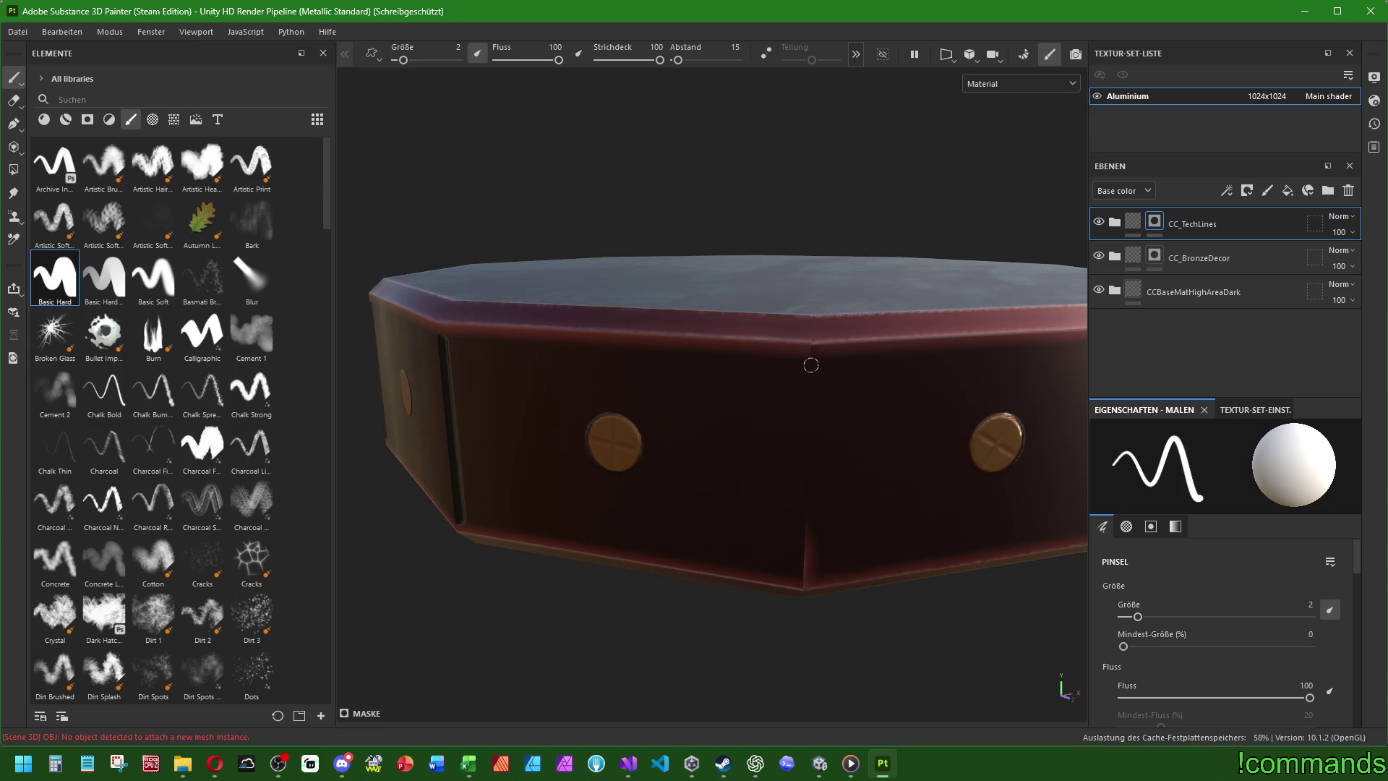
mouse_move(804, 572)
mouse_down()
mouse_move(902, 483)
mouse_move(905, 533)
mouse_move(795, 497)
mouse_move(952, 533)
mouse_move(886, 506)
mouse_move(933, 557)
mouse_move(775, 536)
mouse_move(622, 582)
mouse_move(529, 591)
mouse_up()
scroll(909, 533, down, 3)
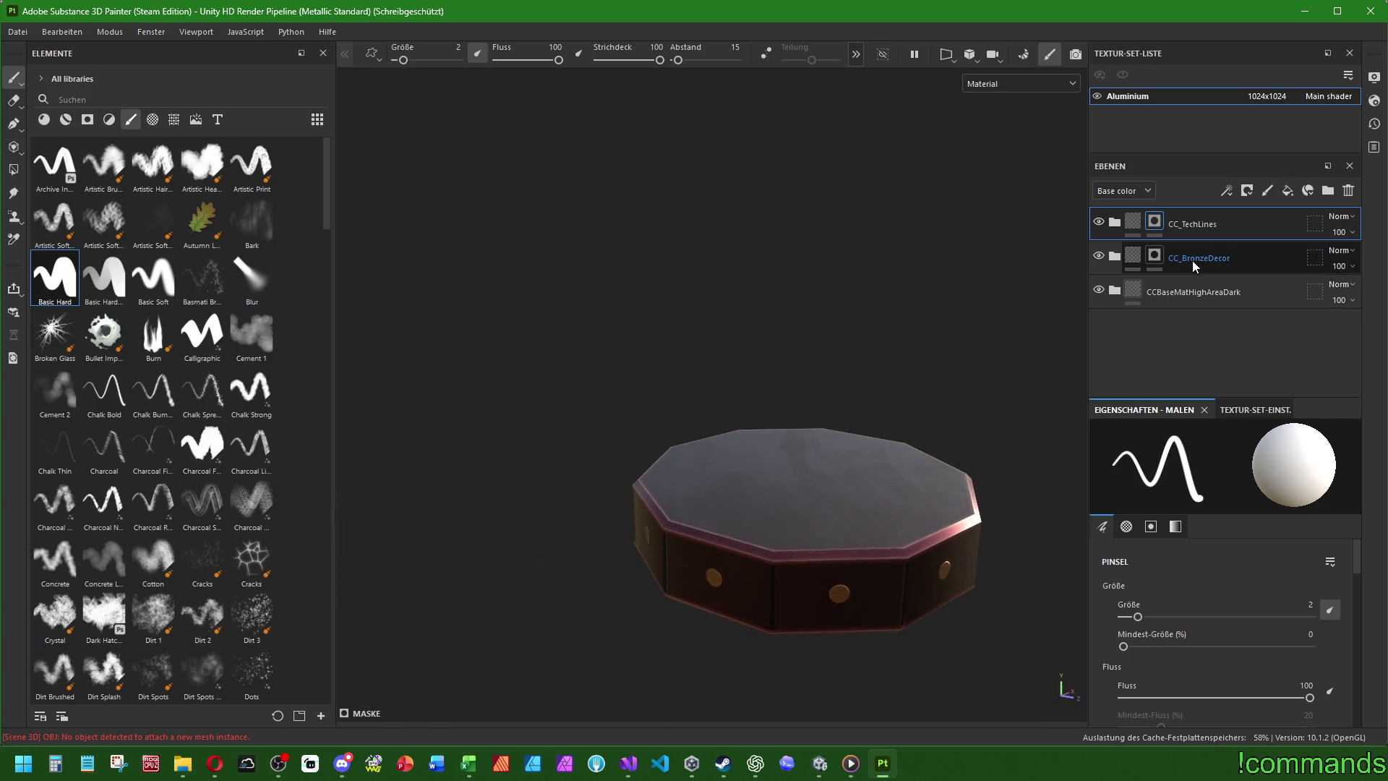
key(Delete)
Step: Save the project as a new file, starting from PlasmaConductor_Part1.spp and removing its part number
mouse_move(976, 519)
mouse_down()
mouse_move(865, 494)
mouse_move(853, 564)
mouse_up()
click(18, 32)
click(63, 154)
click(338, 139)
click(191, 486)
key(BackSpace)
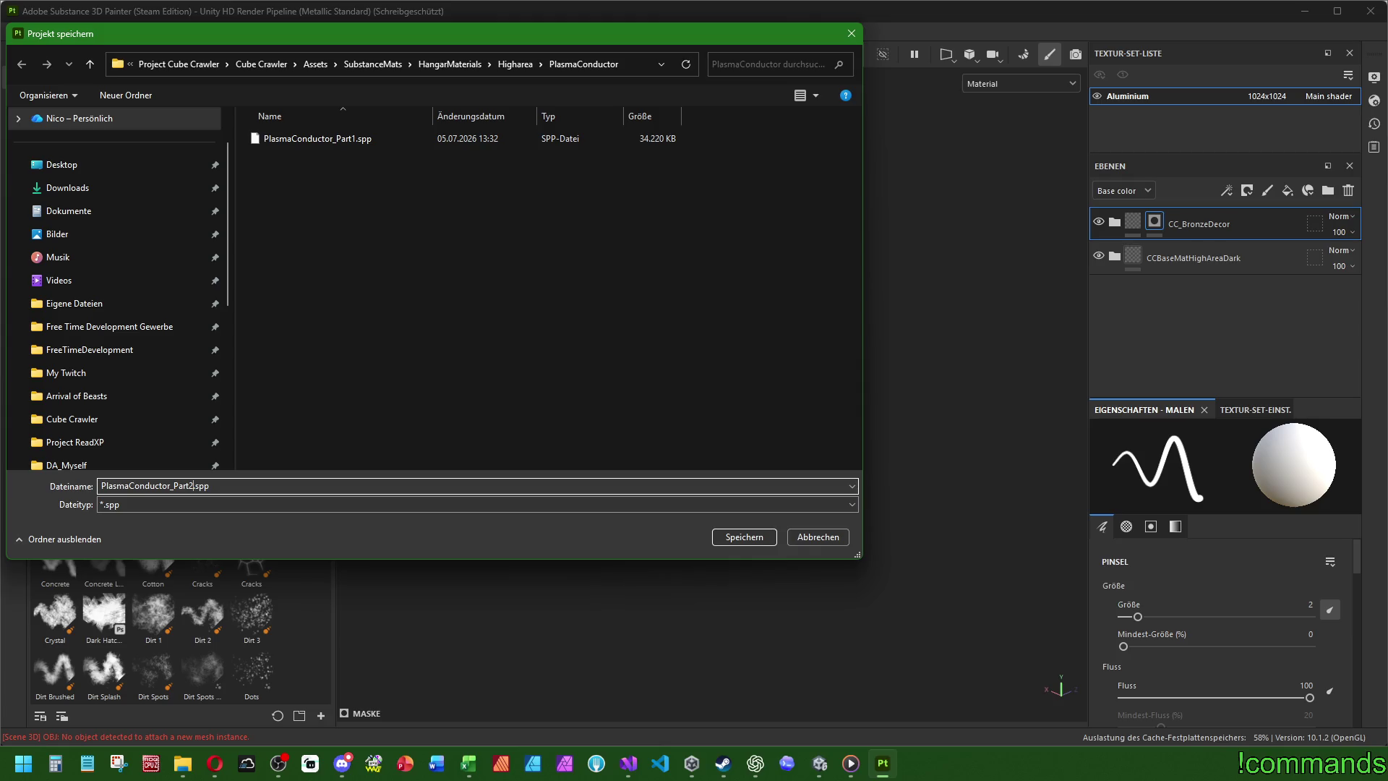
Step: Save the project as PlasmaConductor_Part2 and give the texture set the same name
key(Return)
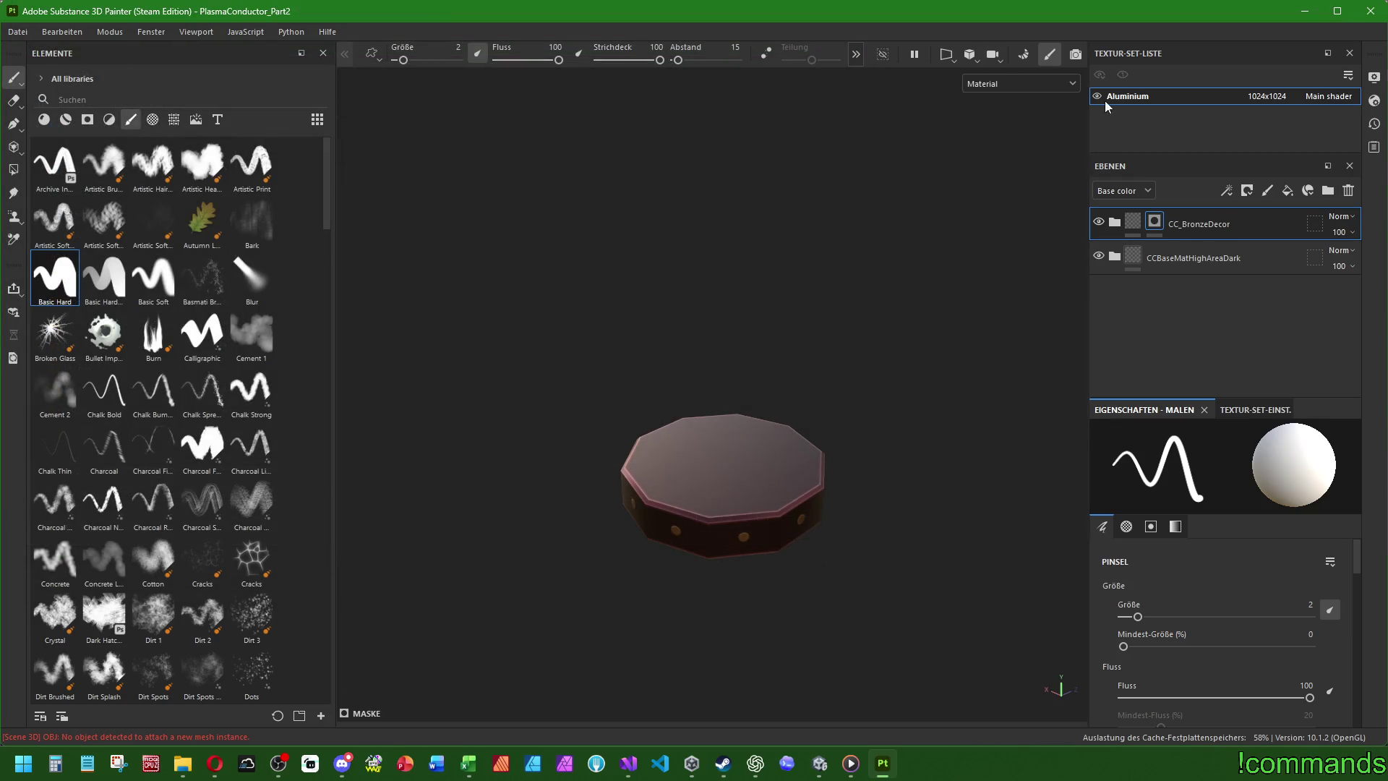
text(PlasmaConductor_Part1)
click(18, 32)
click(34, 152)
click(17, 32)
Step: Choose the Unity Universal Render Pipeline (Metallic Standard) export template
click(61, 259)
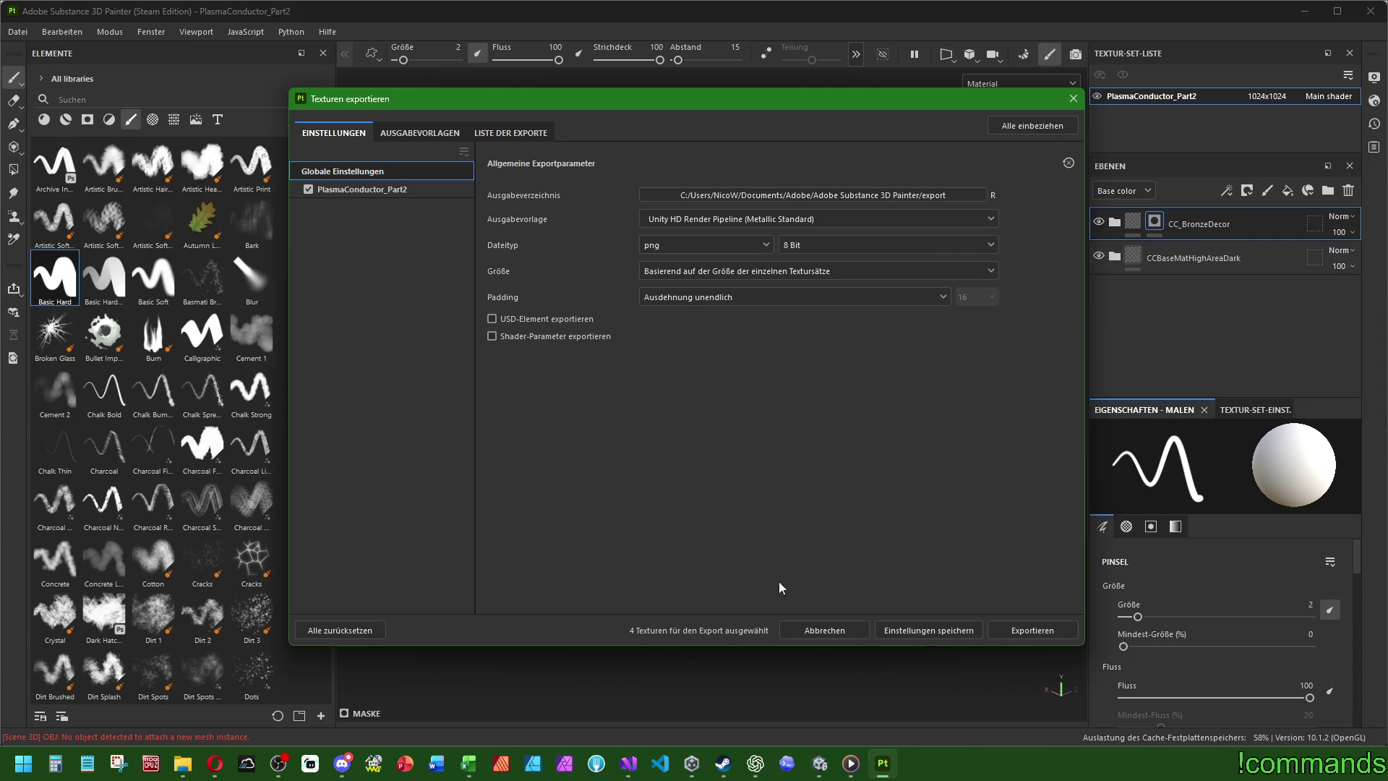
click(396, 134)
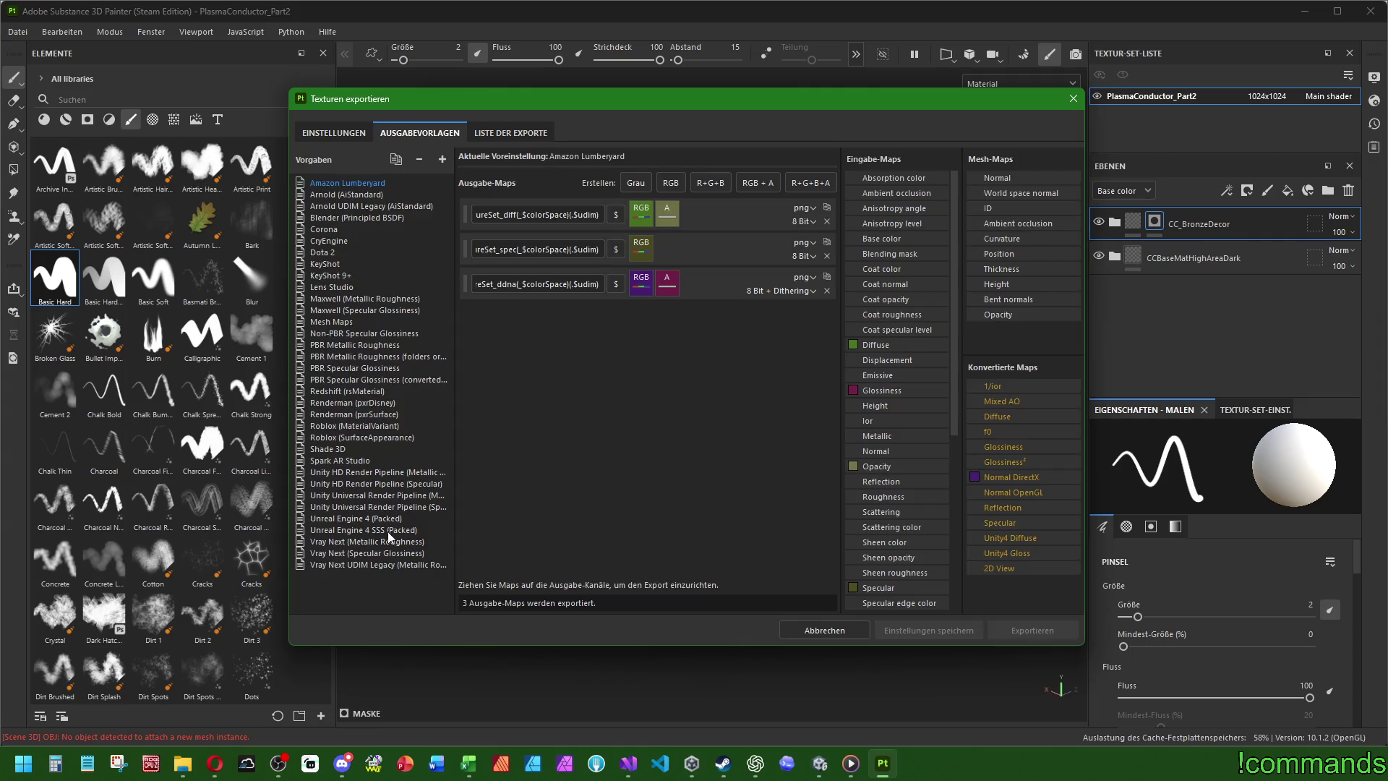
click(385, 496)
click(345, 136)
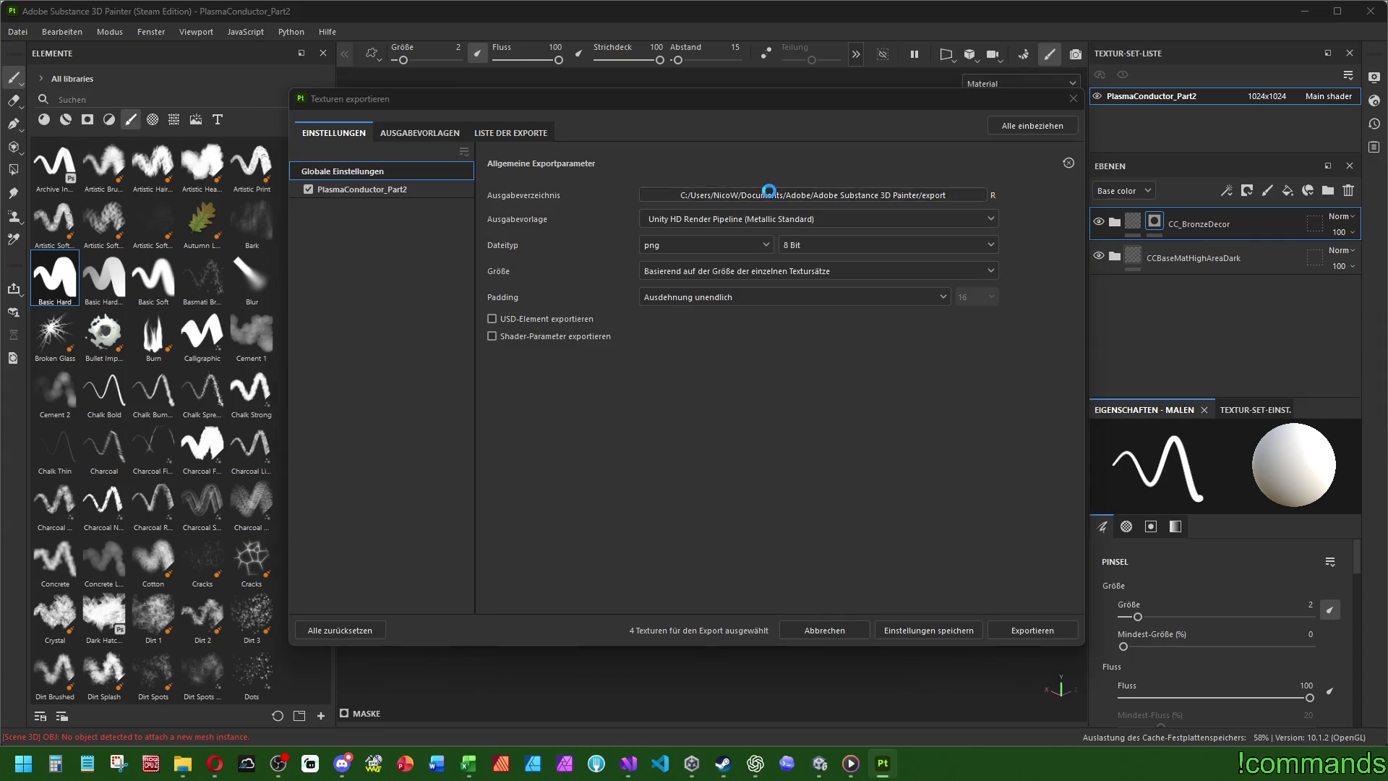
Step: Set the export output folder to Assets/Art/Textures/HangarMaterials/Higharea in the Cube Crawler project
click(769, 194)
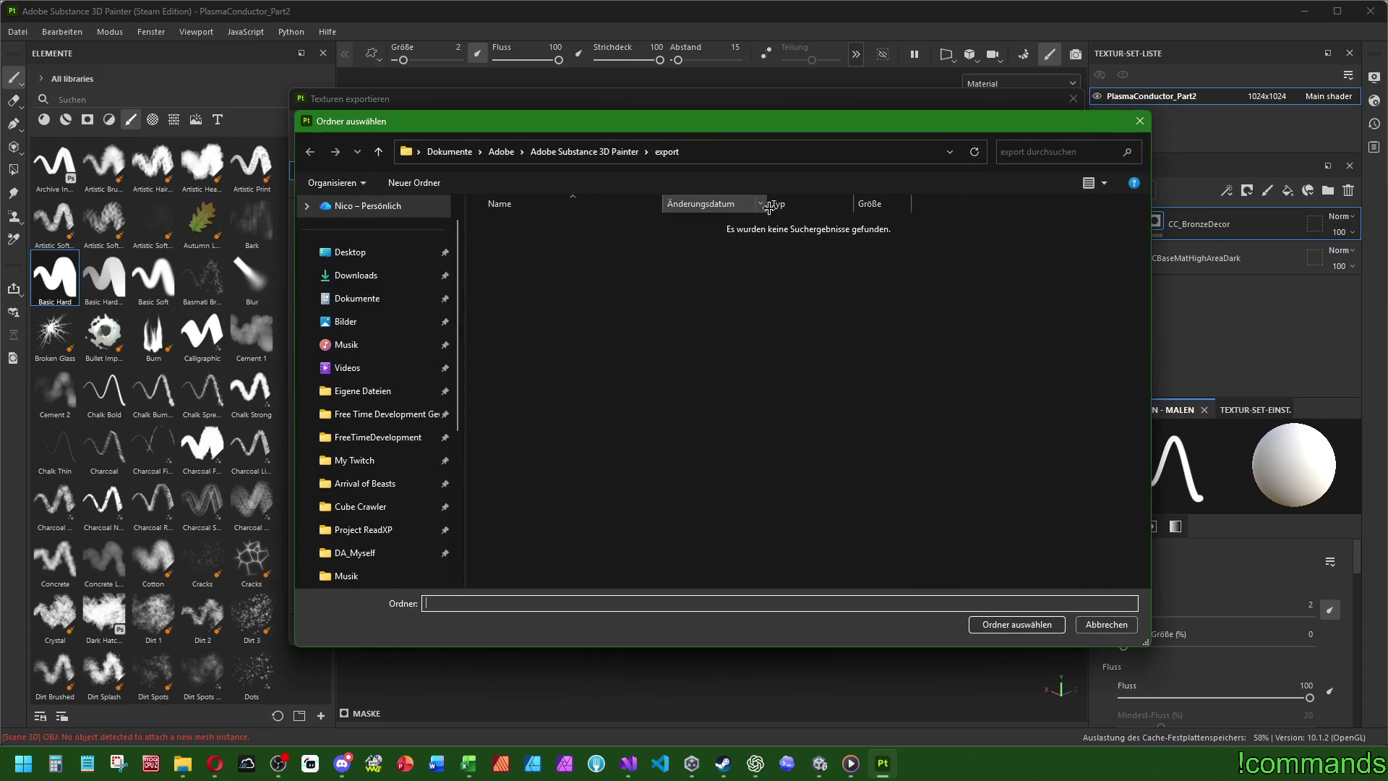
click(366, 502)
click(515, 288)
double_click(515, 287)
double_click(514, 249)
double_click(517, 249)
scroll(535, 311, down, 2)
scroll(551, 348, down, 6)
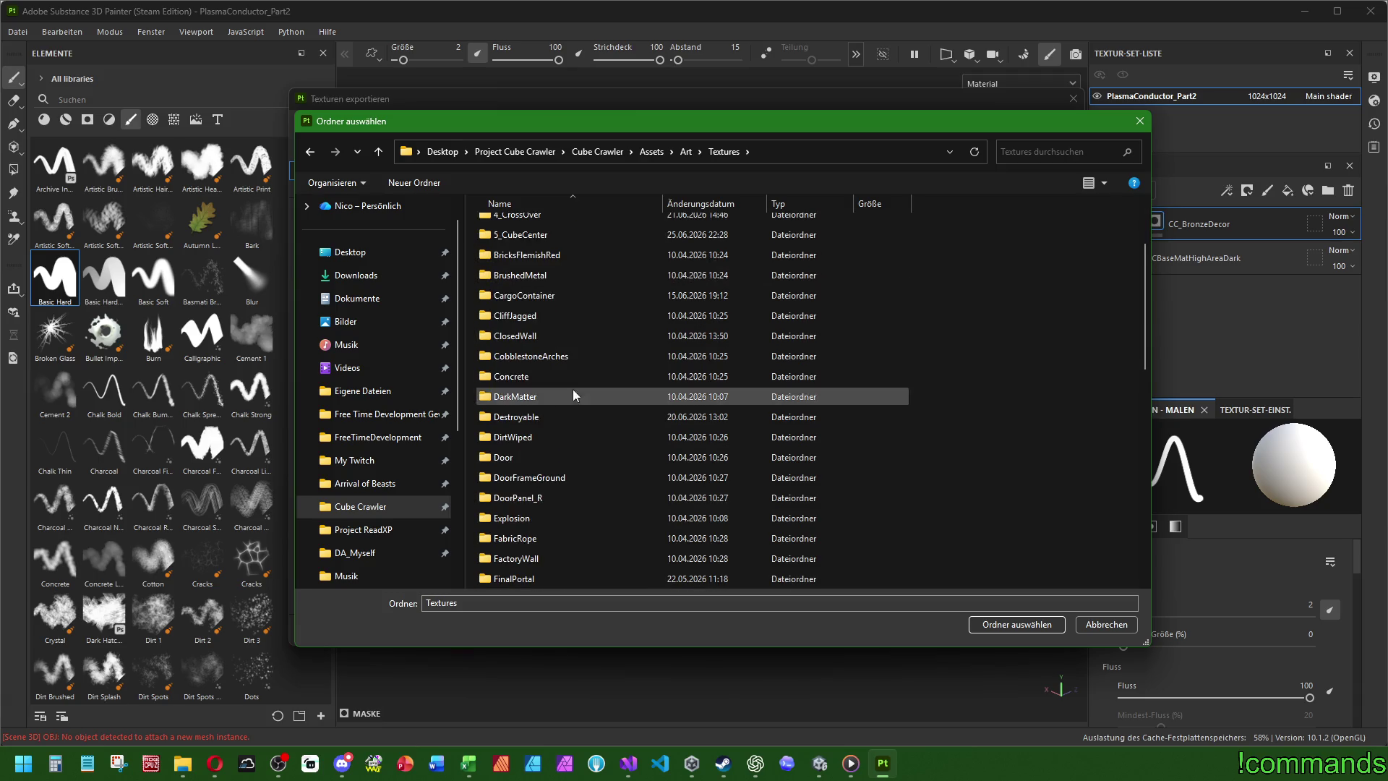
double_click(557, 411)
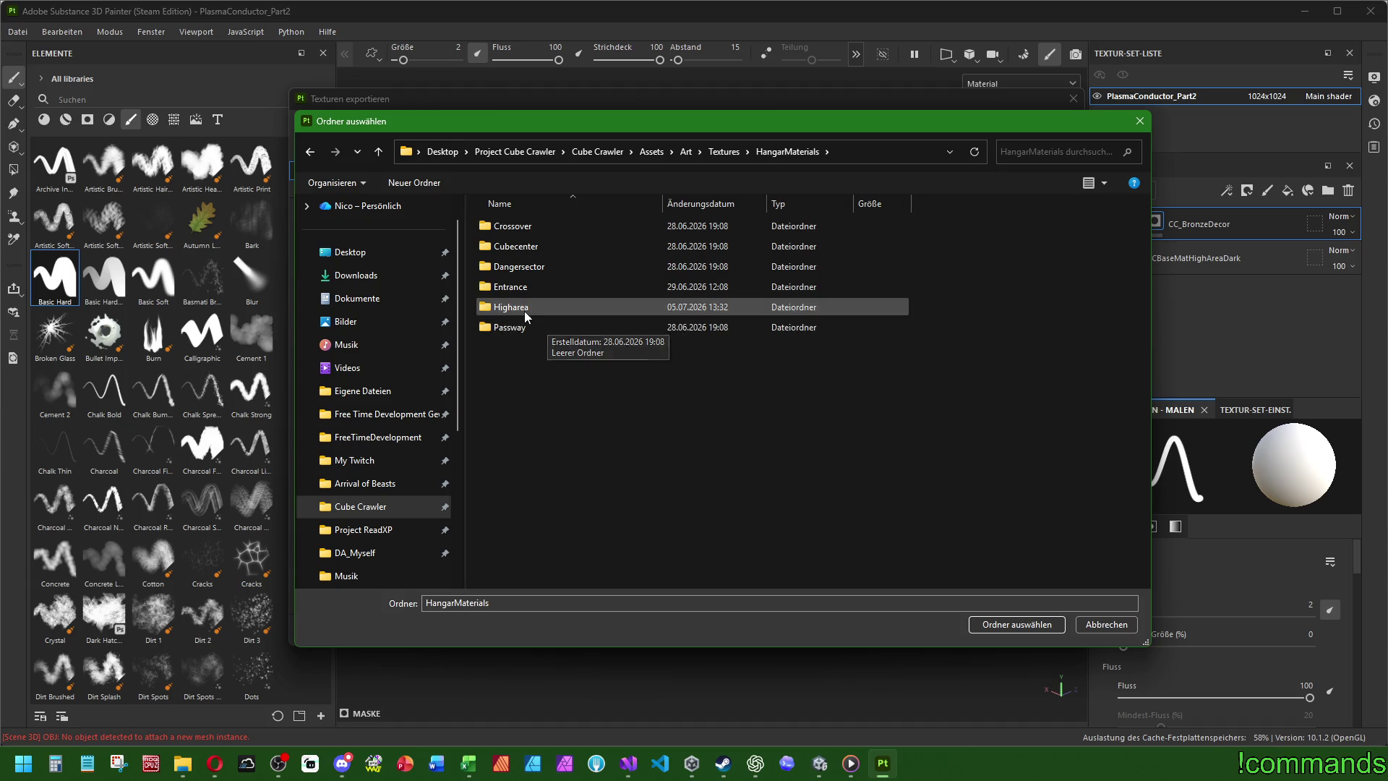
double_click(524, 310)
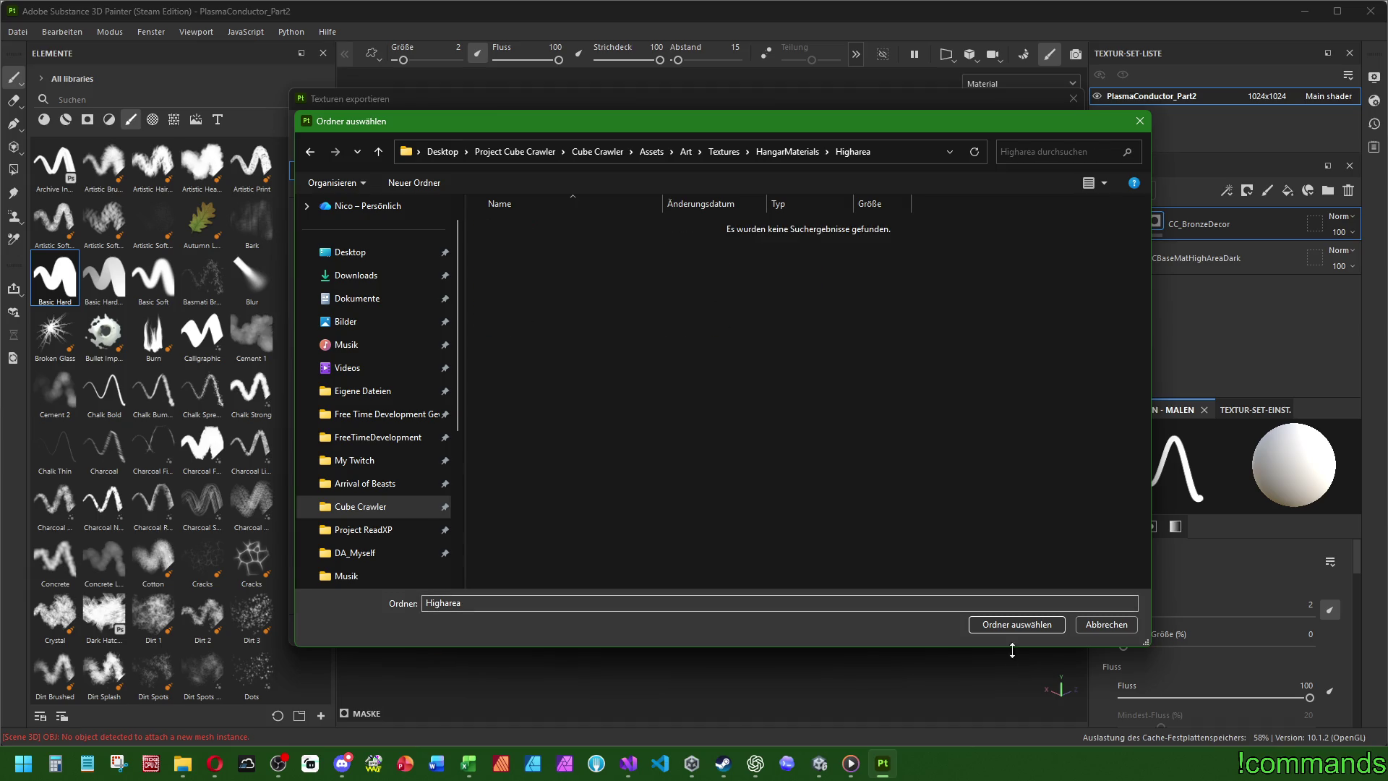
click(1017, 624)
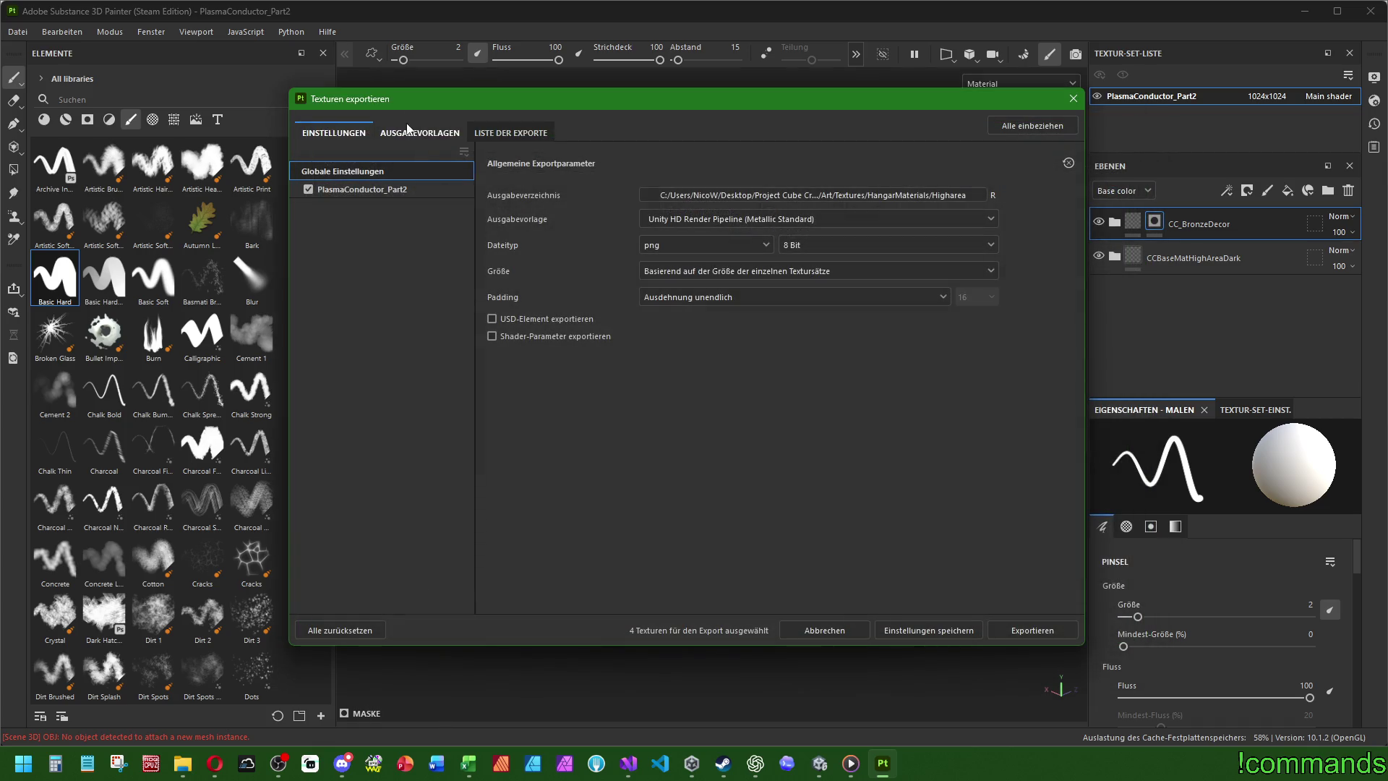
Step: Export the four PlasmaConductor_Part2 textures and close the export window
click(412, 135)
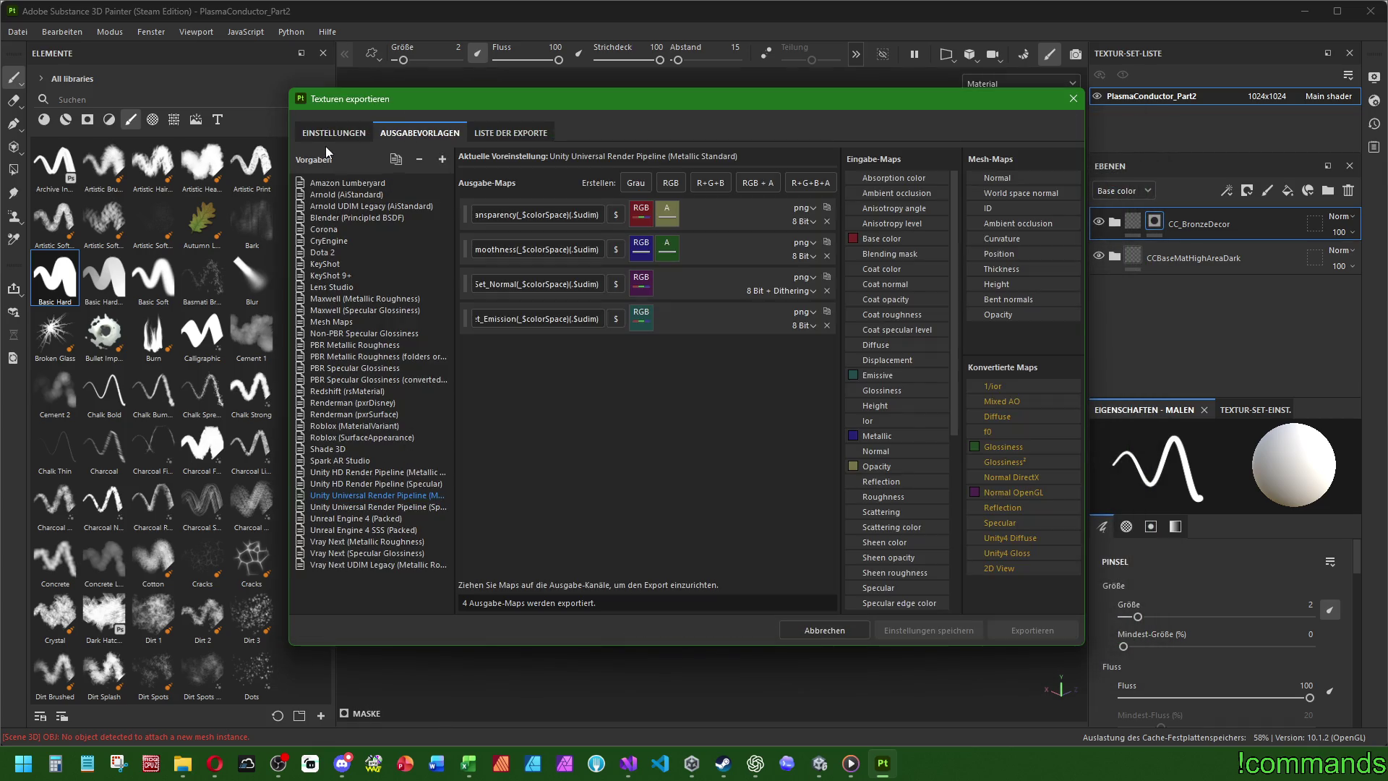
click(333, 134)
click(1027, 630)
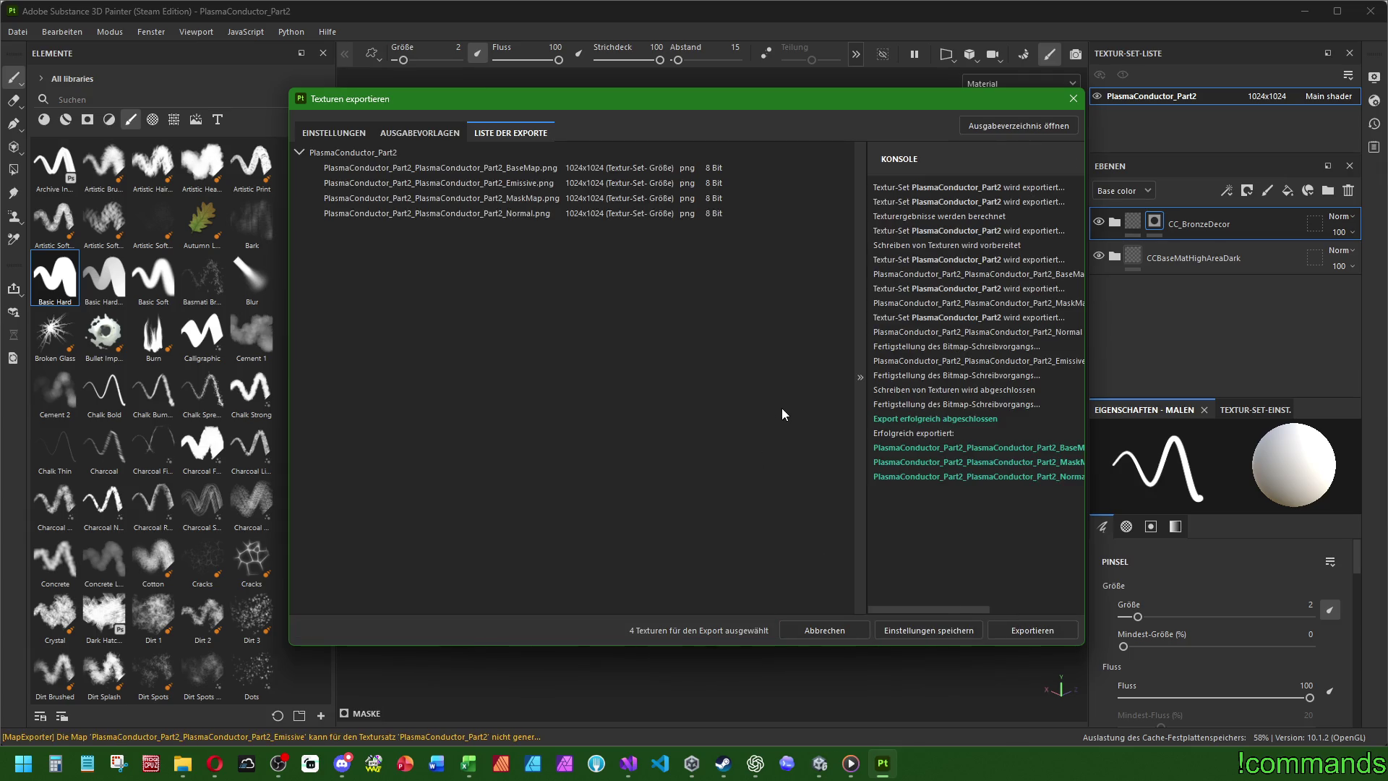
click(1074, 99)
click(18, 32)
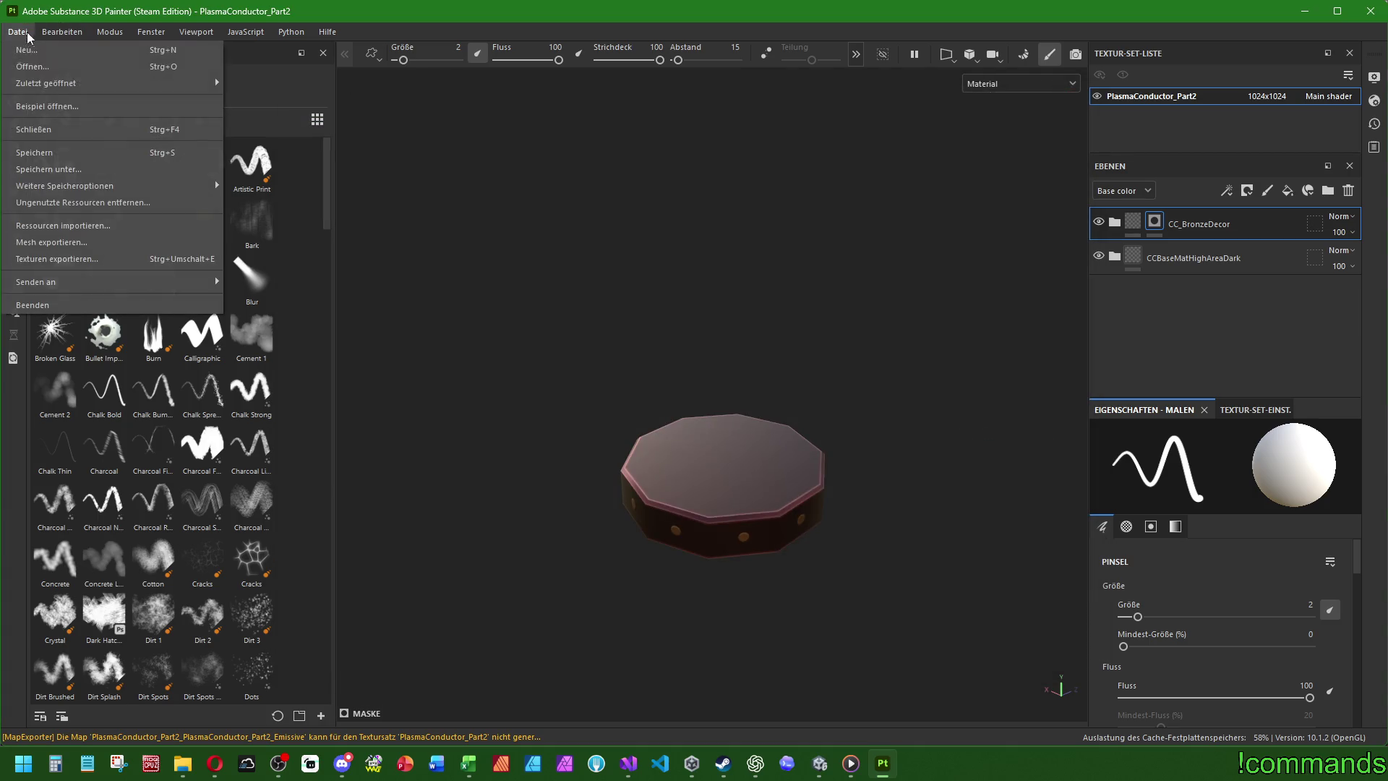
Step: Close PlasmaConductor_Part2 with saving, then start a new project from PlasmaConductor_Part3.obj at the chosen resolution
click(43, 136)
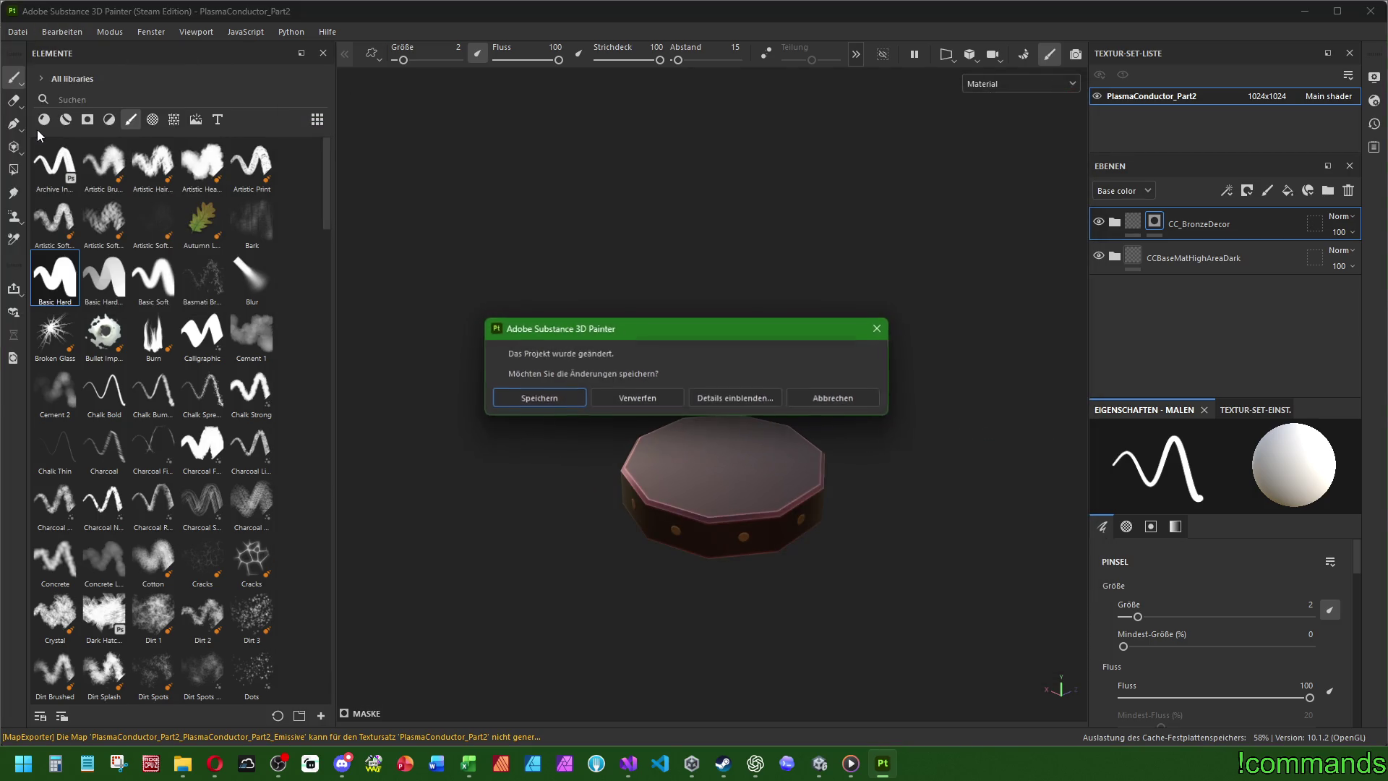
click(539, 397)
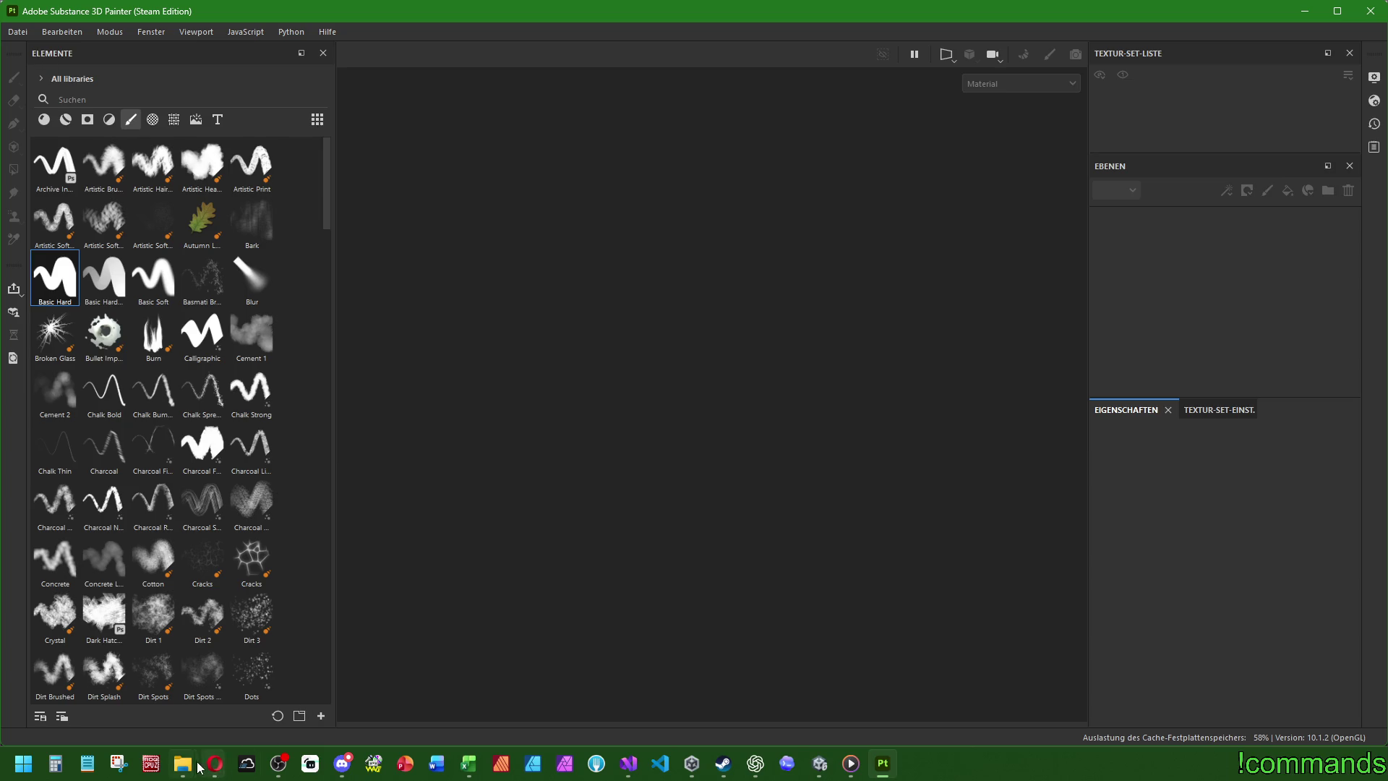
mouse_move(182, 763)
click(310, 680)
mouse_move(674, 414)
mouse_down()
mouse_move(762, 196)
mouse_move(746, 178)
mouse_up()
click(642, 255)
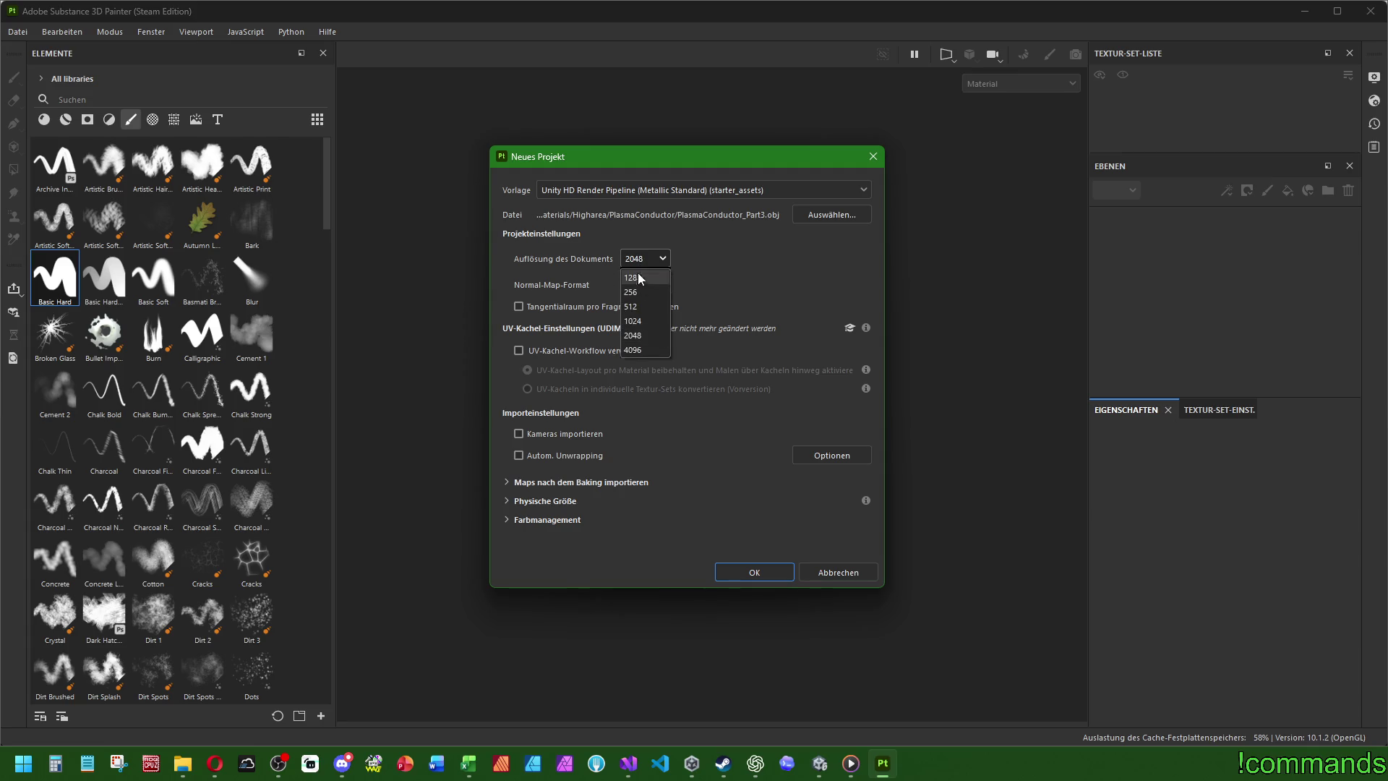
click(644, 311)
click(740, 577)
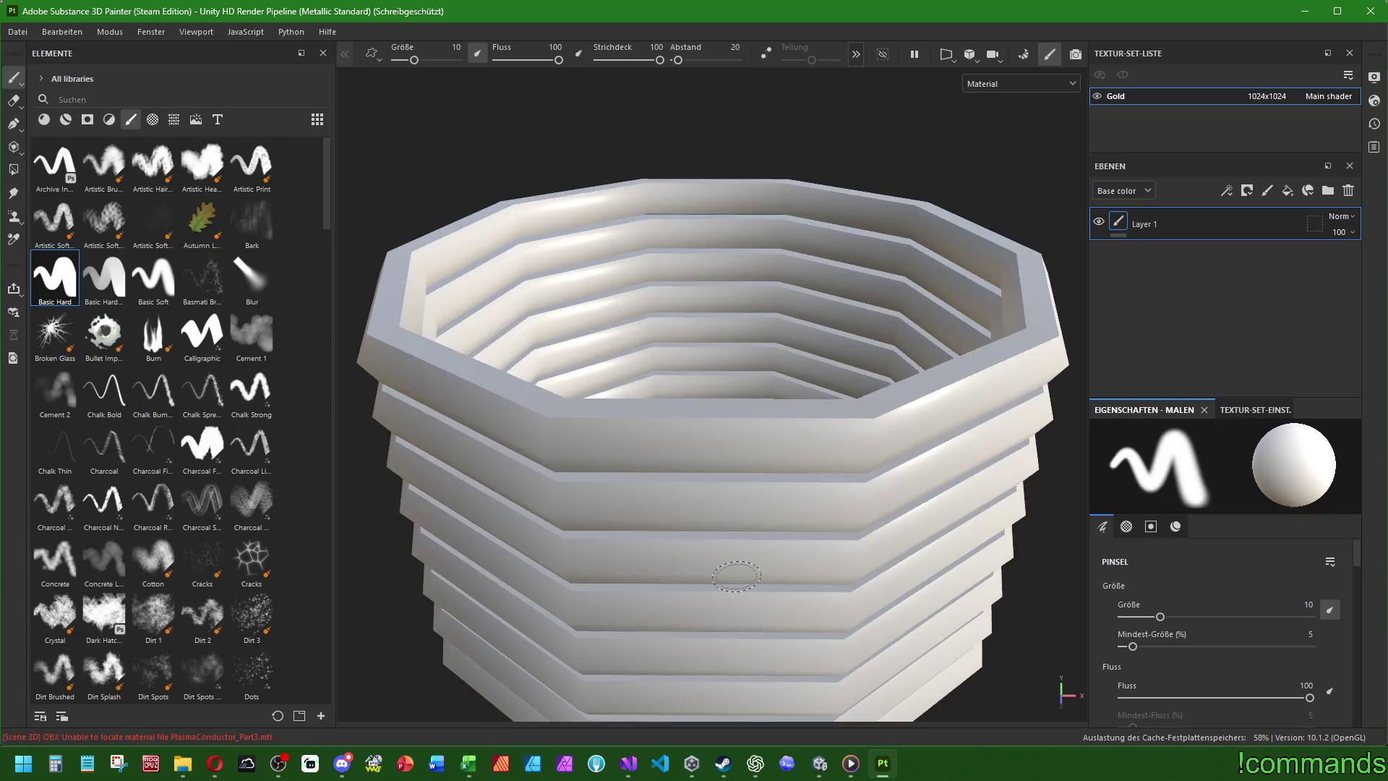
mouse_move(715, 503)
mouse_down()
mouse_move(707, 463)
mouse_move(660, 557)
mouse_move(672, 545)
mouse_up()
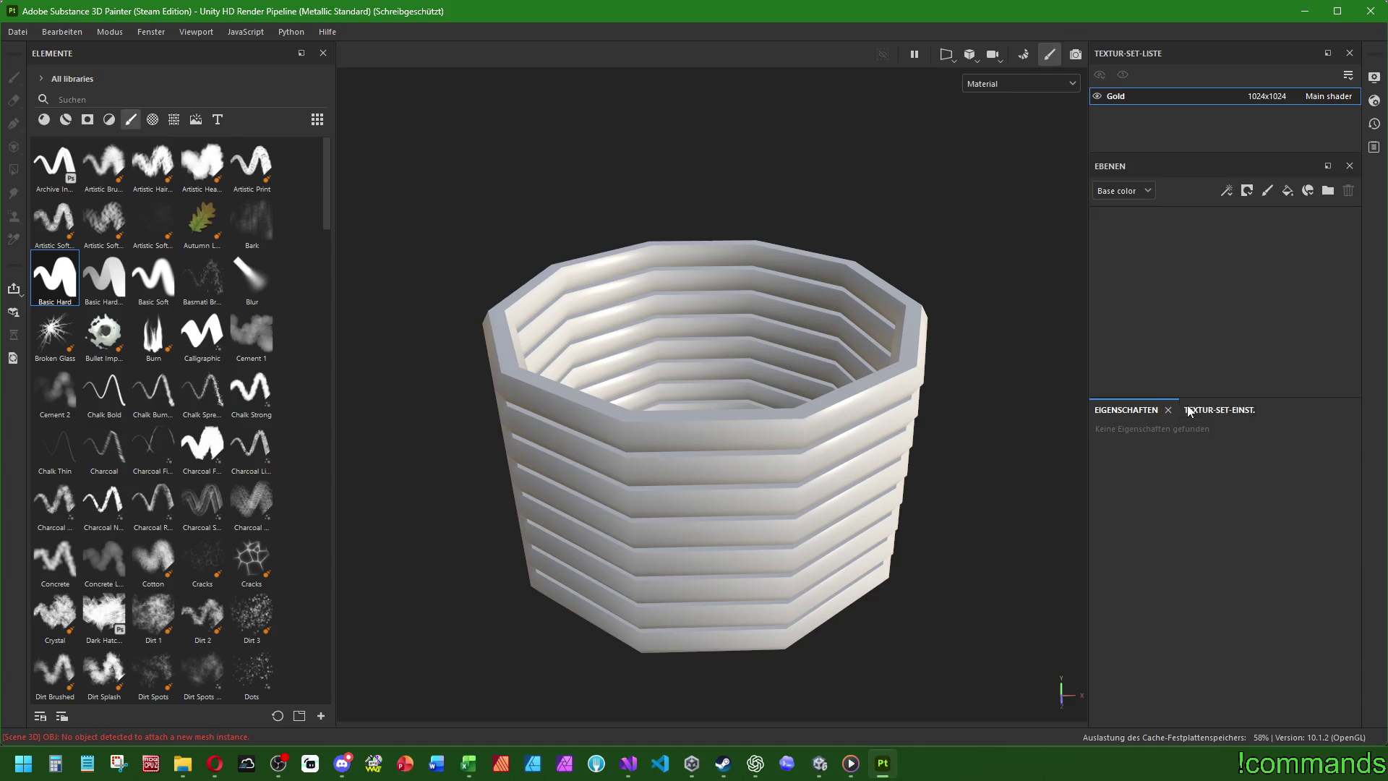
Step: Bake Gold's mesh maps with Supersampling 4x antialiasing, using the low-poly mesh as high poly
click(1243, 410)
click(1266, 484)
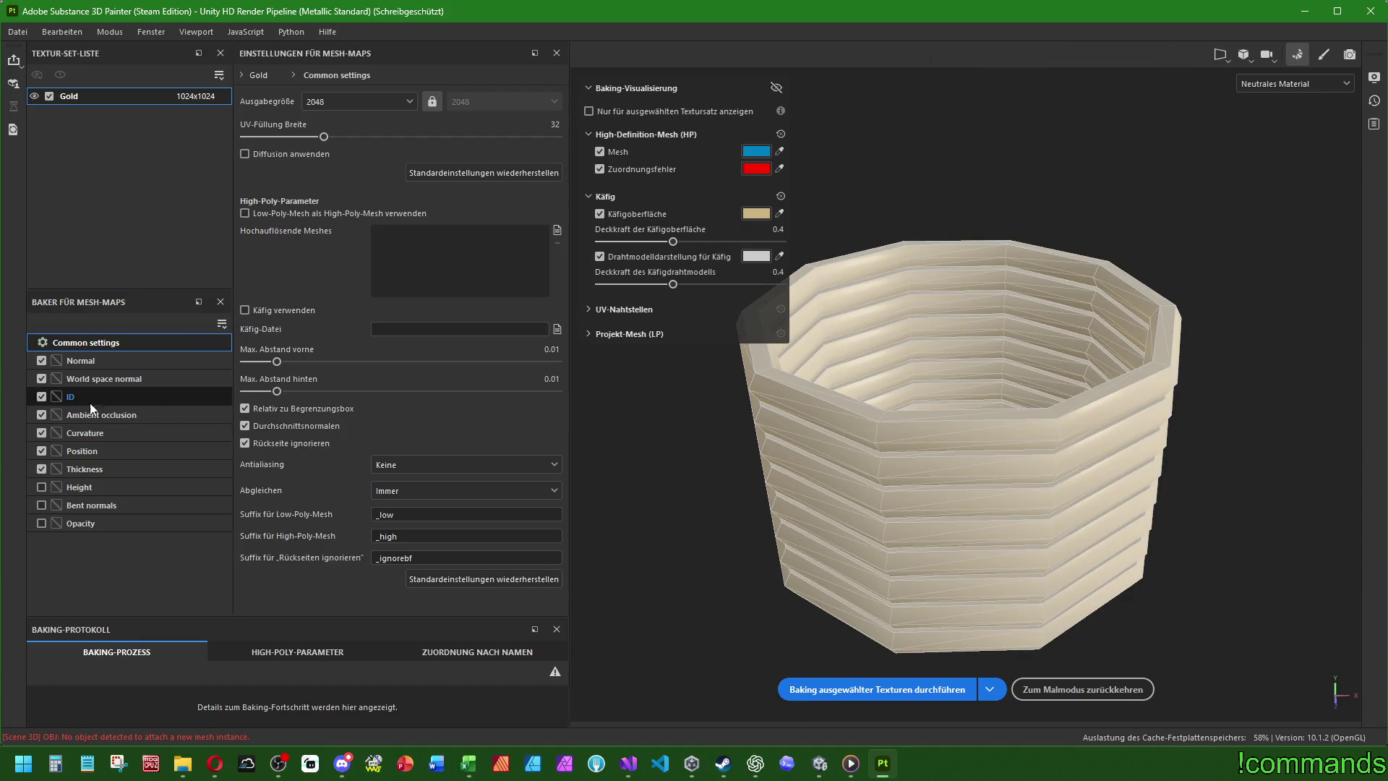
click(403, 463)
click(438, 465)
click(438, 493)
click(269, 214)
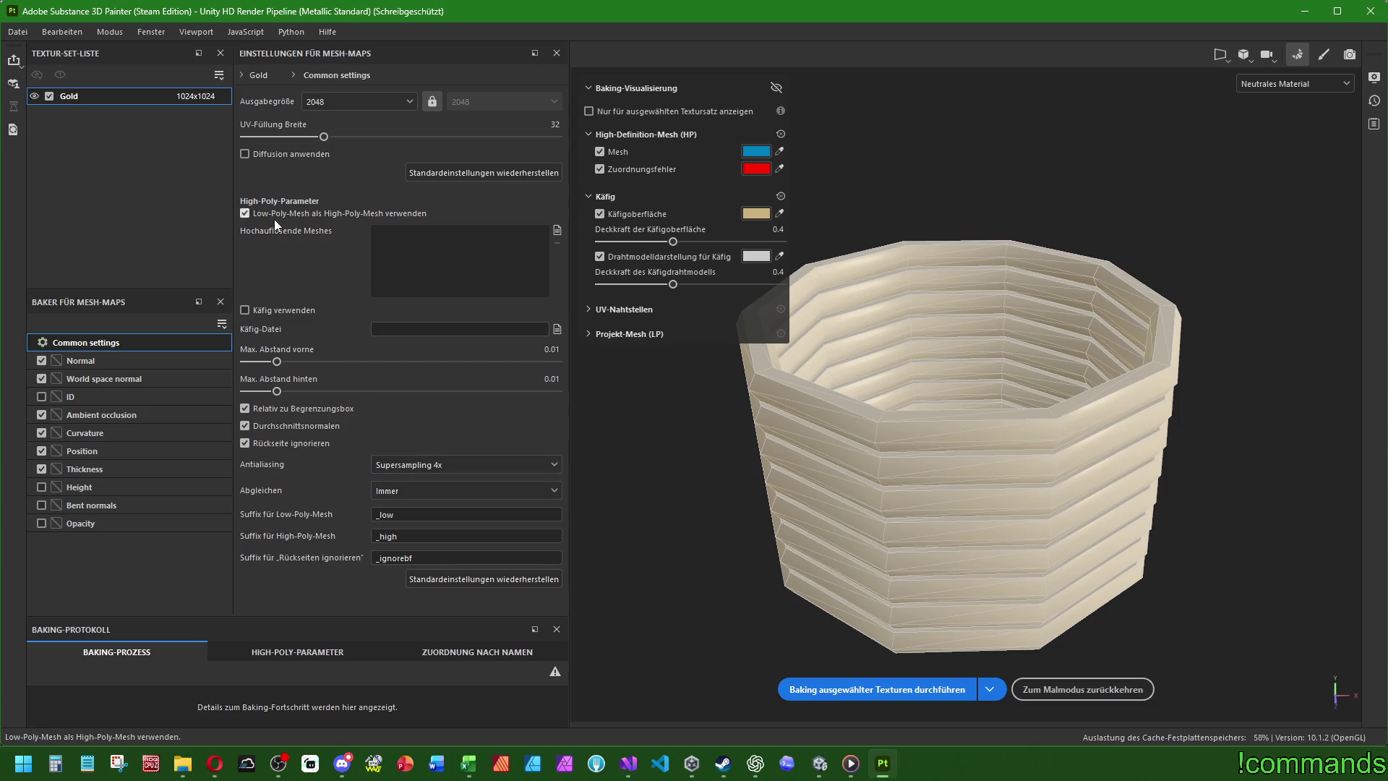
click(861, 689)
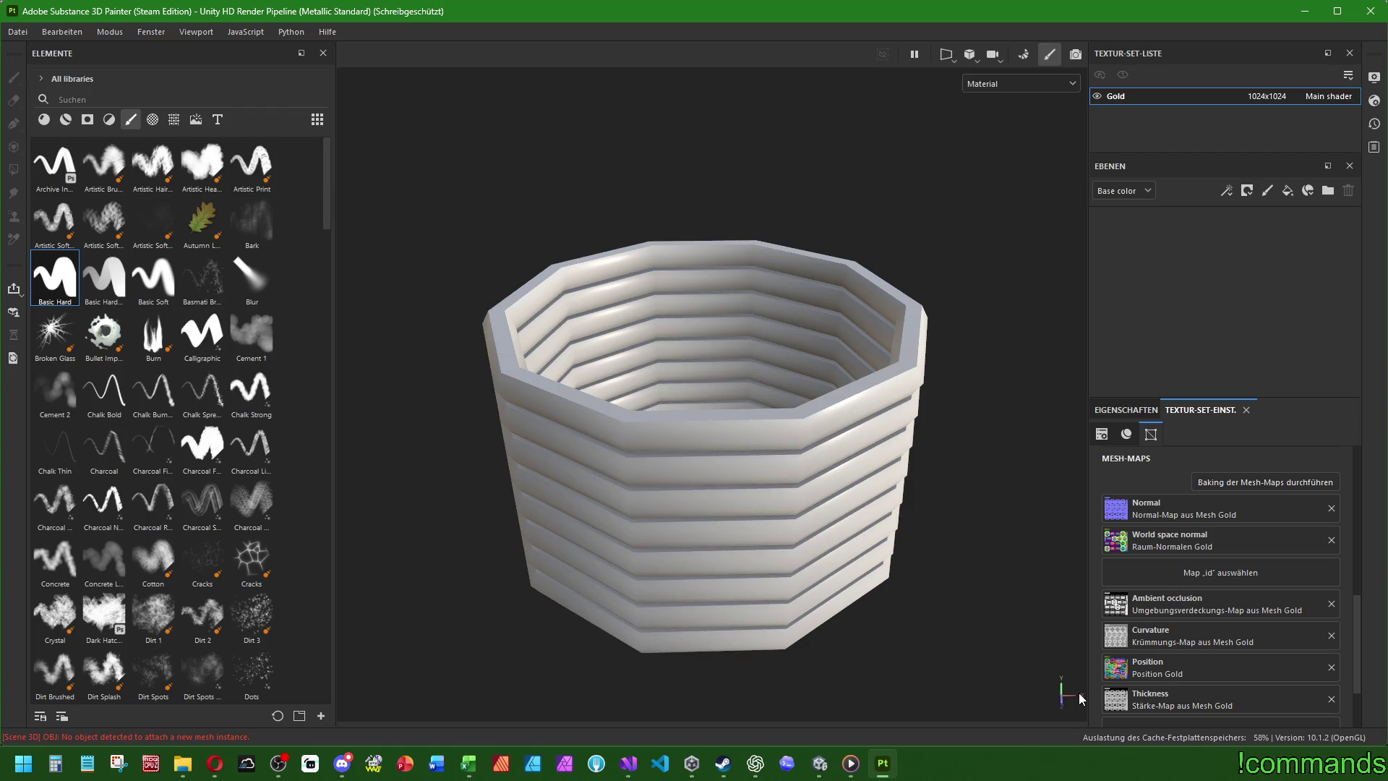
click(65, 119)
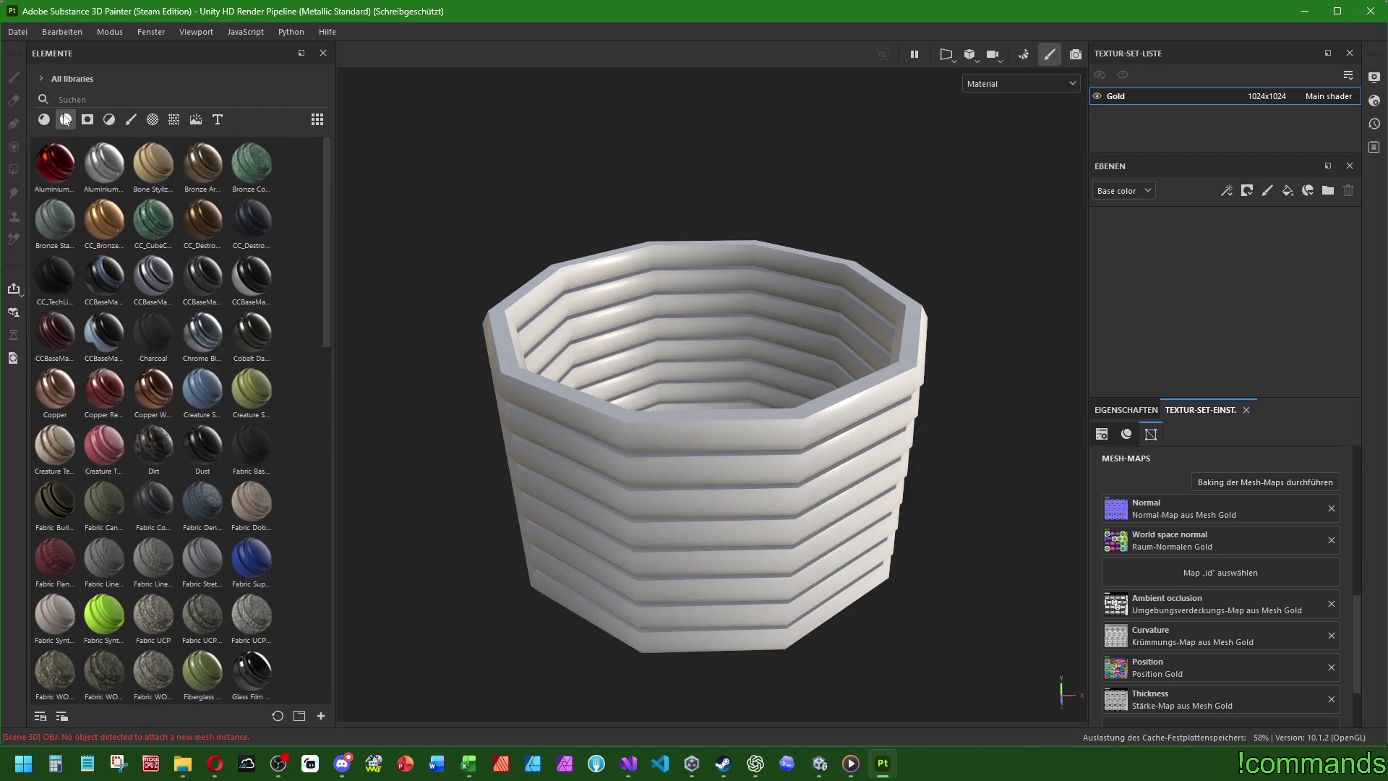
Step: Try the bronze decor material on the coil, then delete that layer
mouse_move(212, 229)
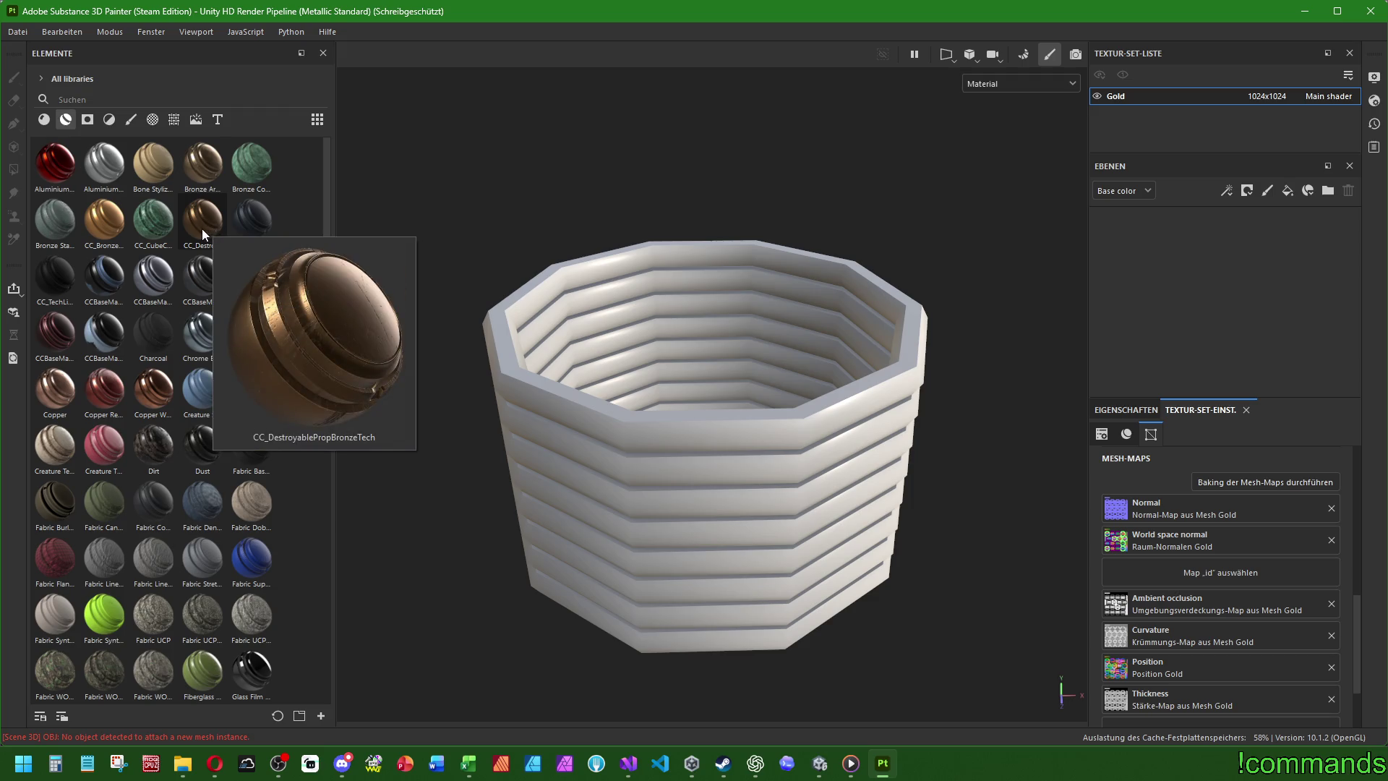
mouse_move(202, 166)
drag(104, 218, 1123, 218)
mouse_move(842, 463)
alt+mouse_down()
mouse_move(700, 593)
mouse_move(780, 414)
mouse_move(731, 459)
mouse_move(771, 559)
alt+mouse_up()
key(Delete)
Step: Try the Copper Worn material on the coil, then remove that layer
mouse_move(153, 391)
mouse_down()
mouse_move(629, 355)
mouse_move(1150, 285)
mouse_up()
mouse_move(616, 579)
alt+mouse_down()
mouse_move(571, 489)
mouse_move(616, 553)
mouse_move(614, 487)
mouse_move(657, 518)
mouse_move(621, 507)
alt+mouse_up()
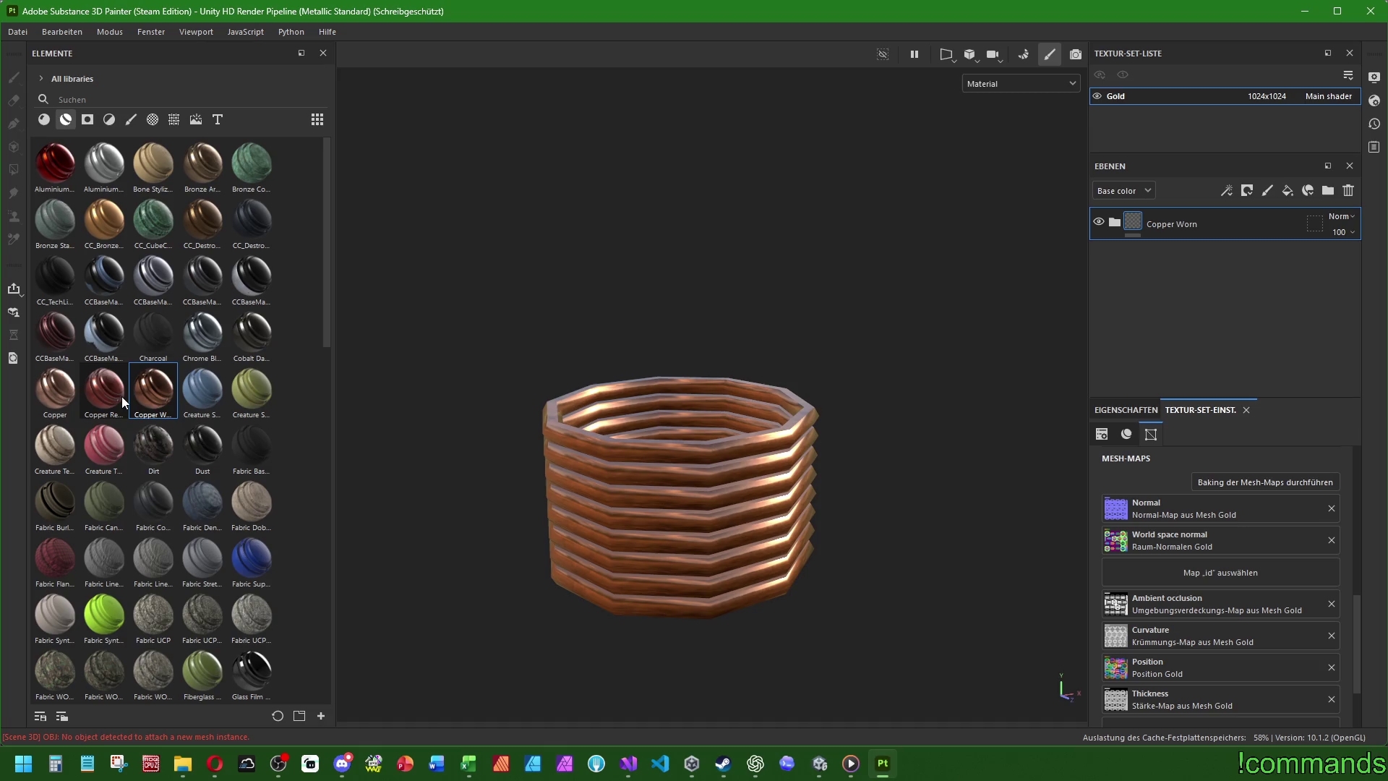
mouse_move(119, 396)
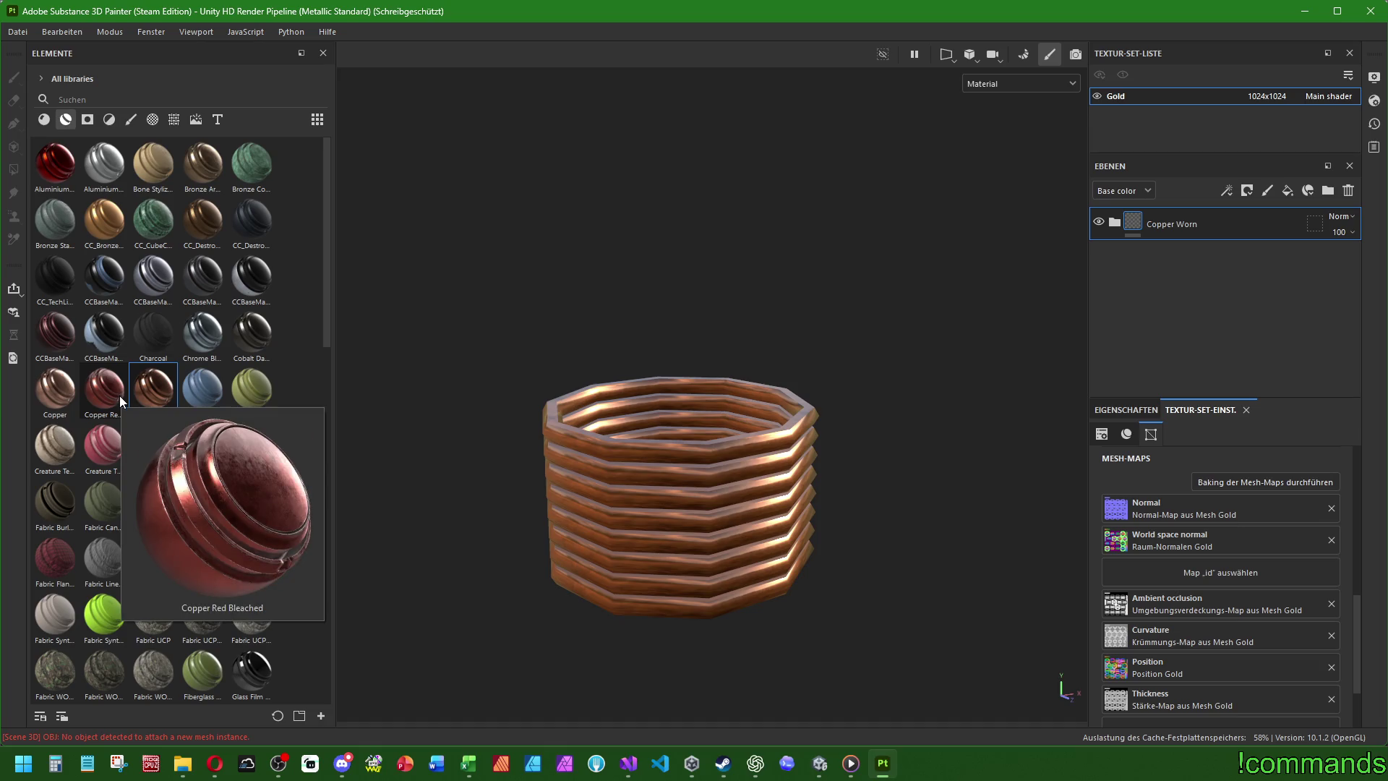
click(1342, 192)
Step: Apply Copper Red Bleached as the coil's final material
drag(104, 391, 1183, 282)
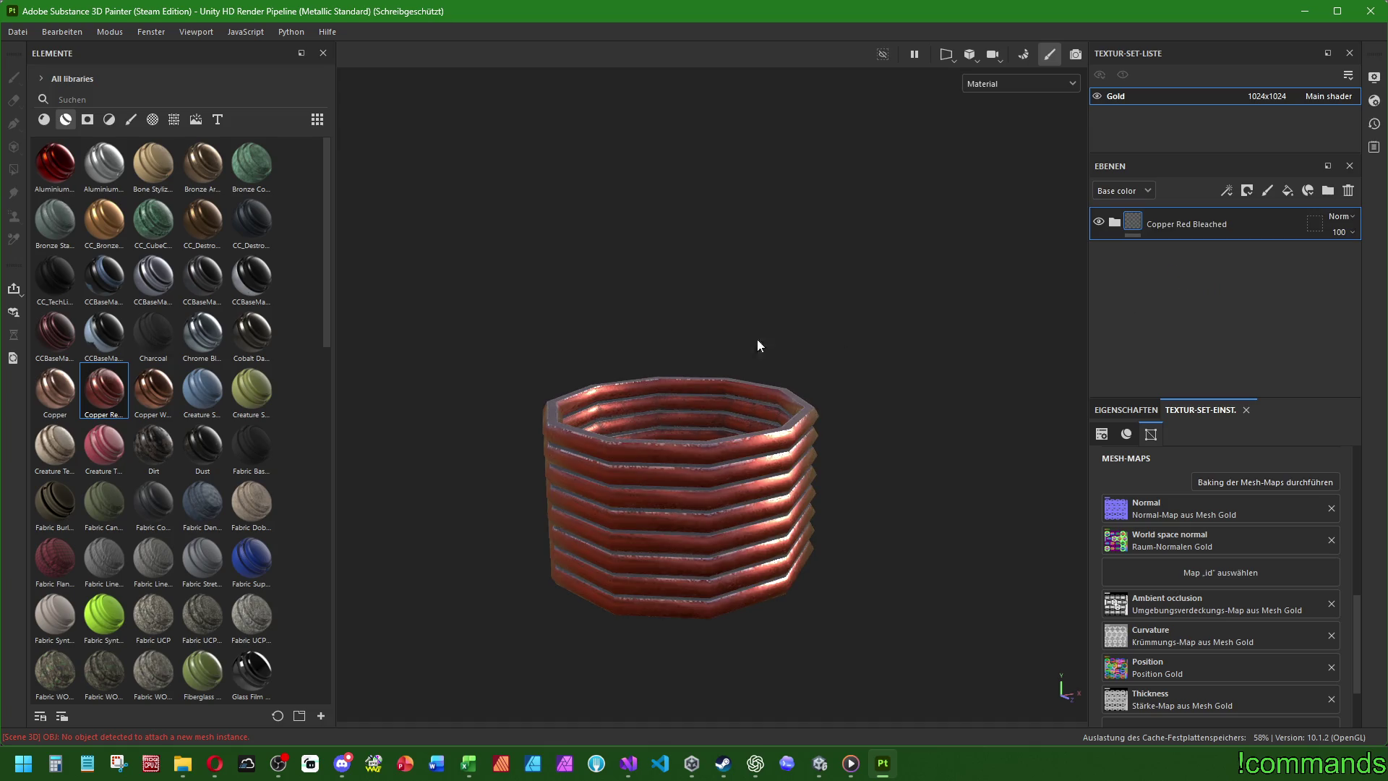
mouse_move(620, 504)
mouse_down()
mouse_move(694, 418)
mouse_move(697, 304)
mouse_move(914, 424)
mouse_move(713, 531)
mouse_move(579, 480)
mouse_move(723, 448)
mouse_move(800, 456)
mouse_move(811, 535)
mouse_move(731, 545)
mouse_move(697, 517)
mouse_move(735, 540)
mouse_move(789, 450)
mouse_up()
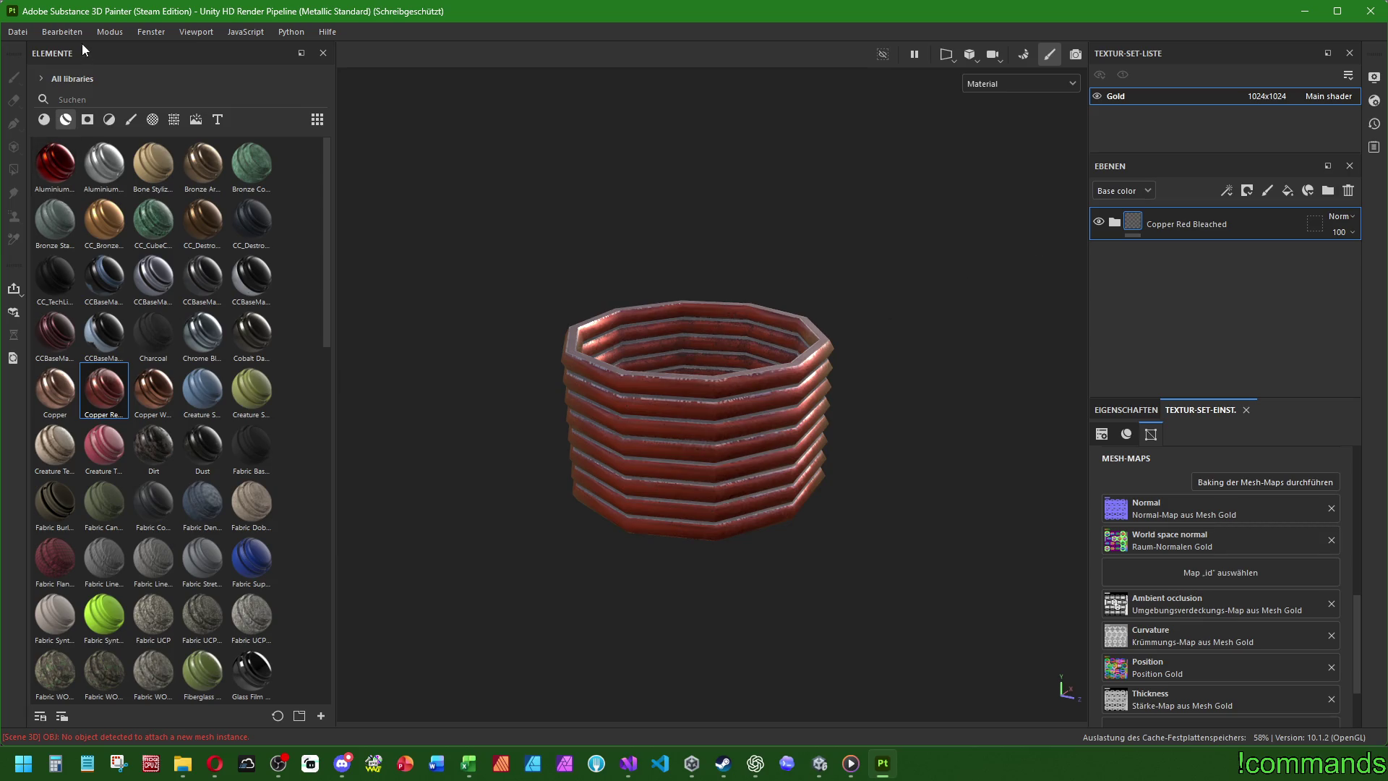
click(18, 32)
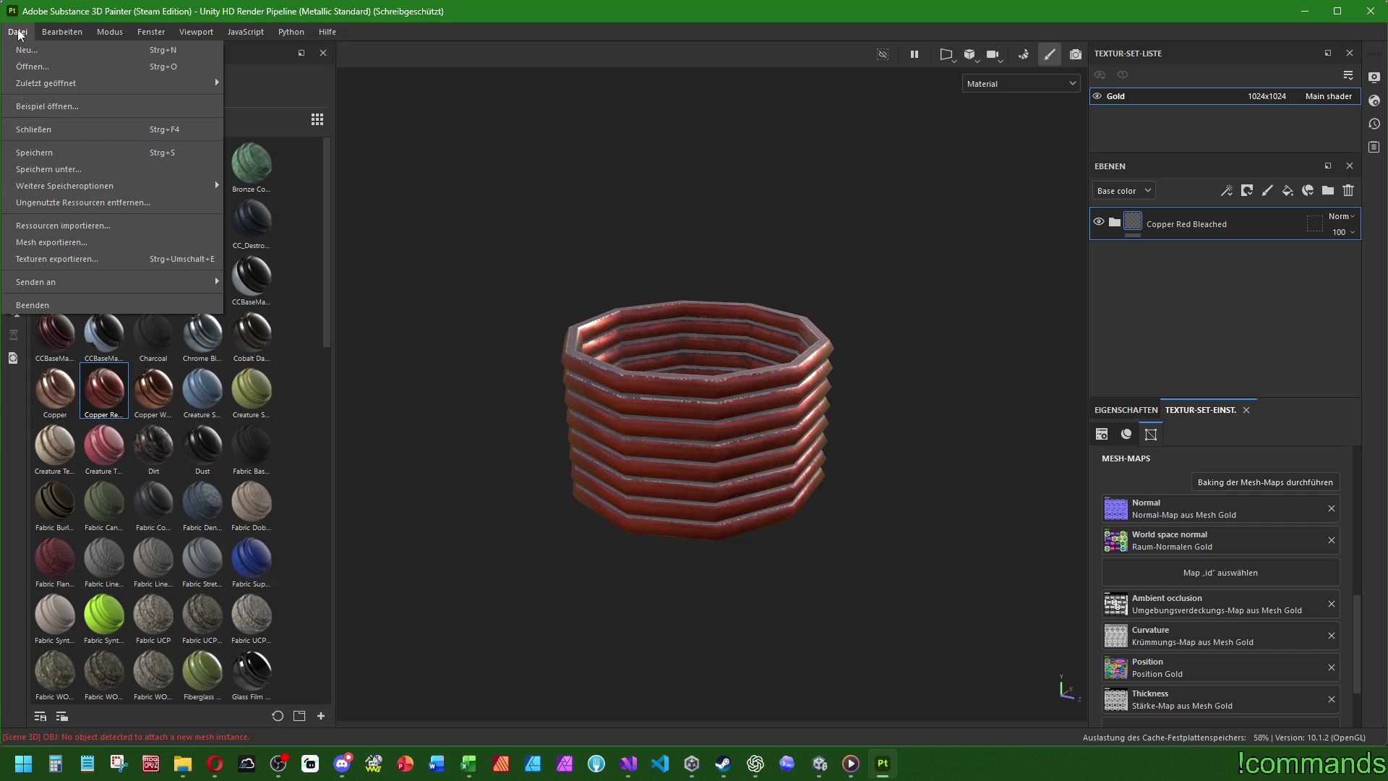
Step: Rename the texture set to PlasmaConductor_Part3
click(18, 33)
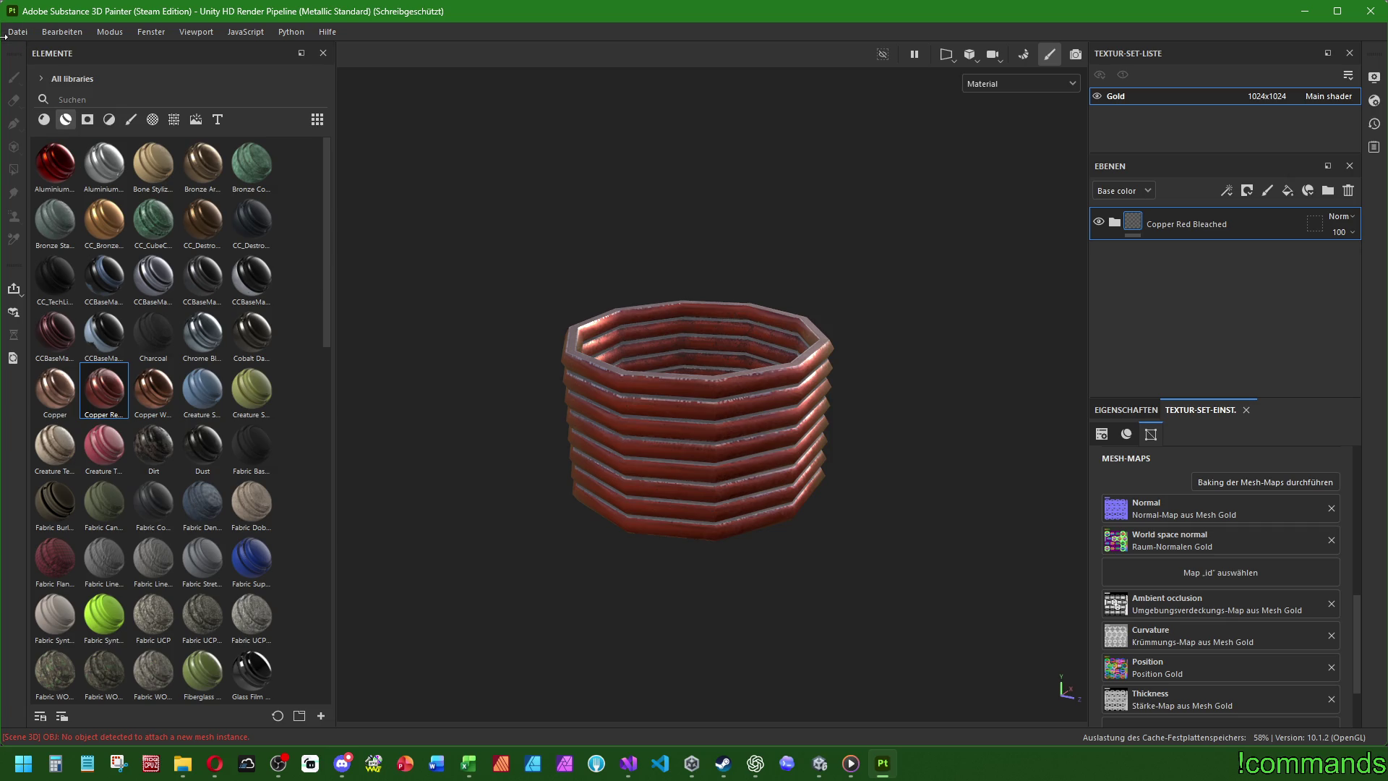
click(18, 32)
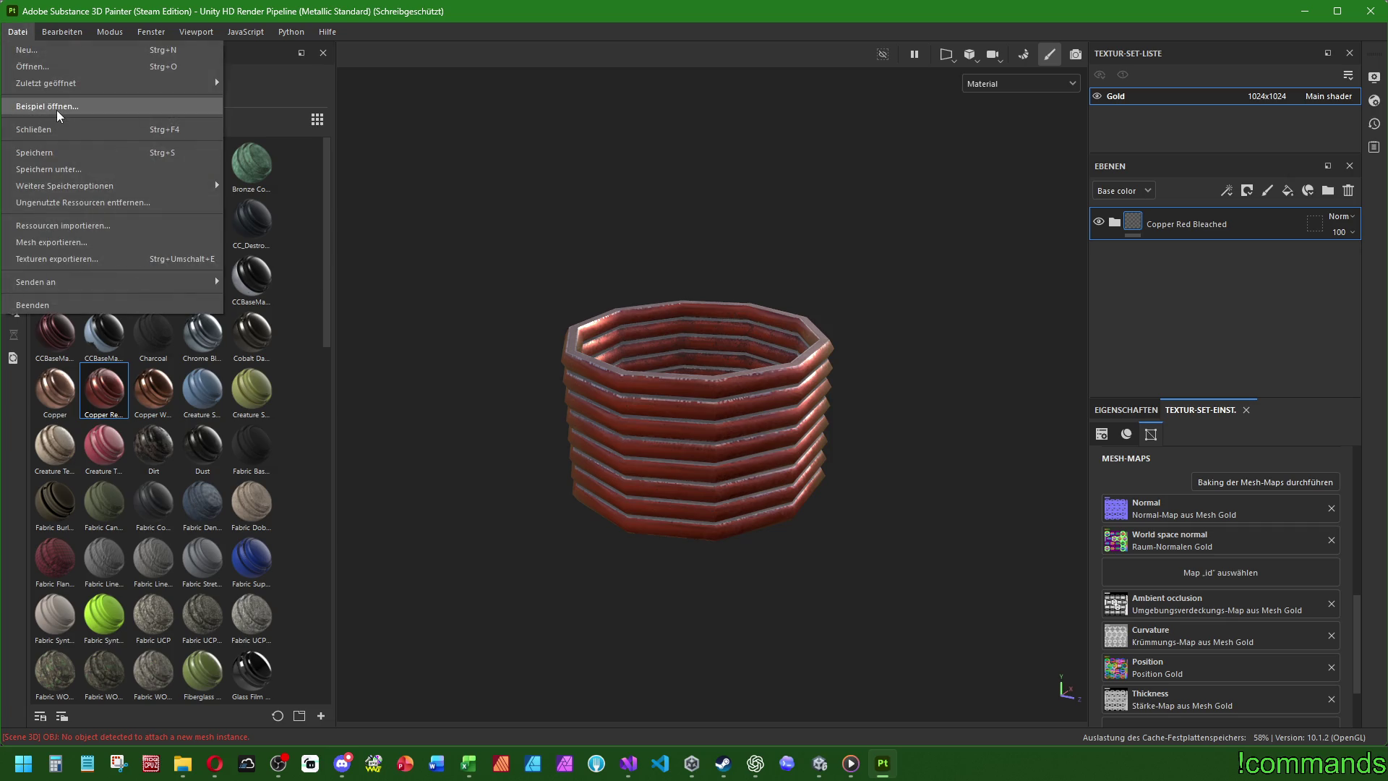
click(53, 171)
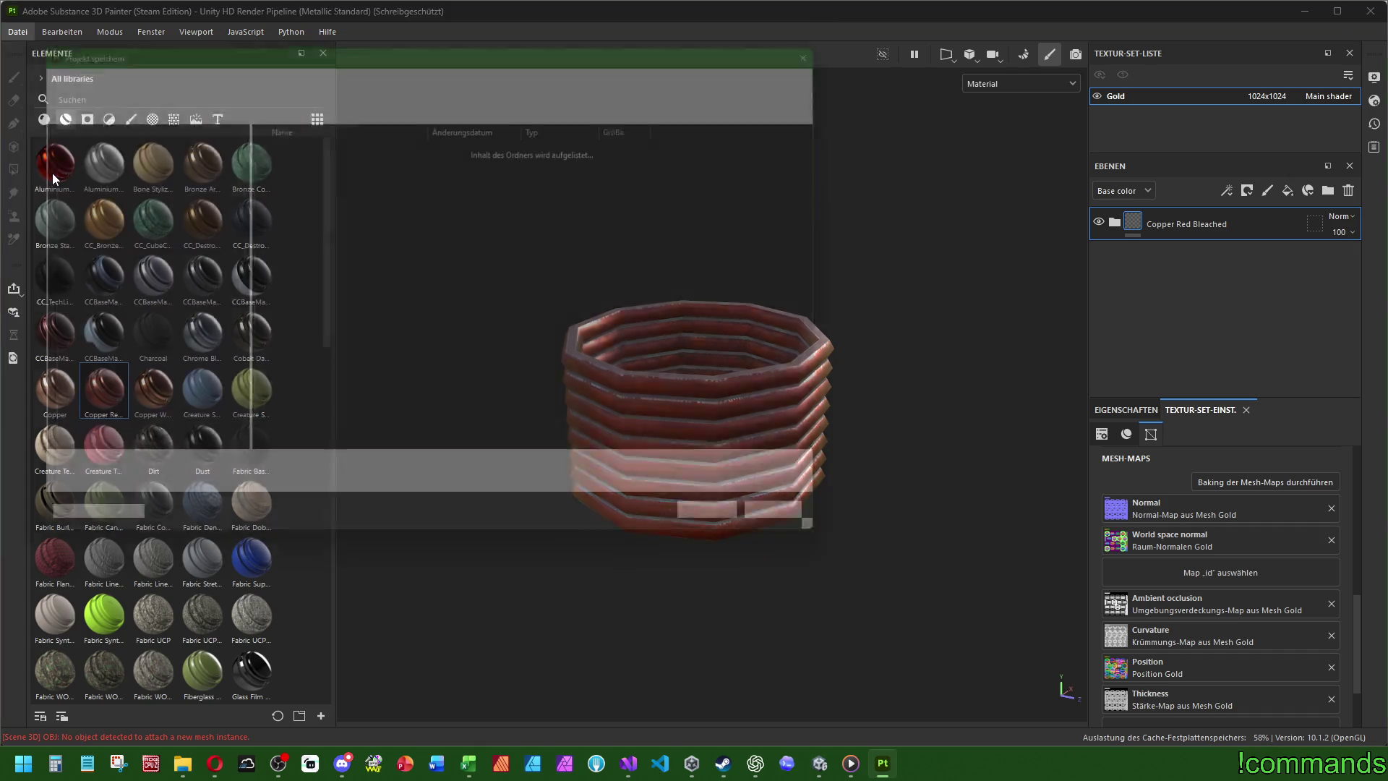
click(852, 36)
text(PlasmaConductor_Part1)
key(Return)
Step: Save the project as PlasmaConductor_Part3 and bring up the texture export settings
double_click(1209, 96)
key(ctrl+c)
click(18, 32)
click(215, 180)
key(ctrl+v)
key(Return)
click(17, 31)
click(54, 259)
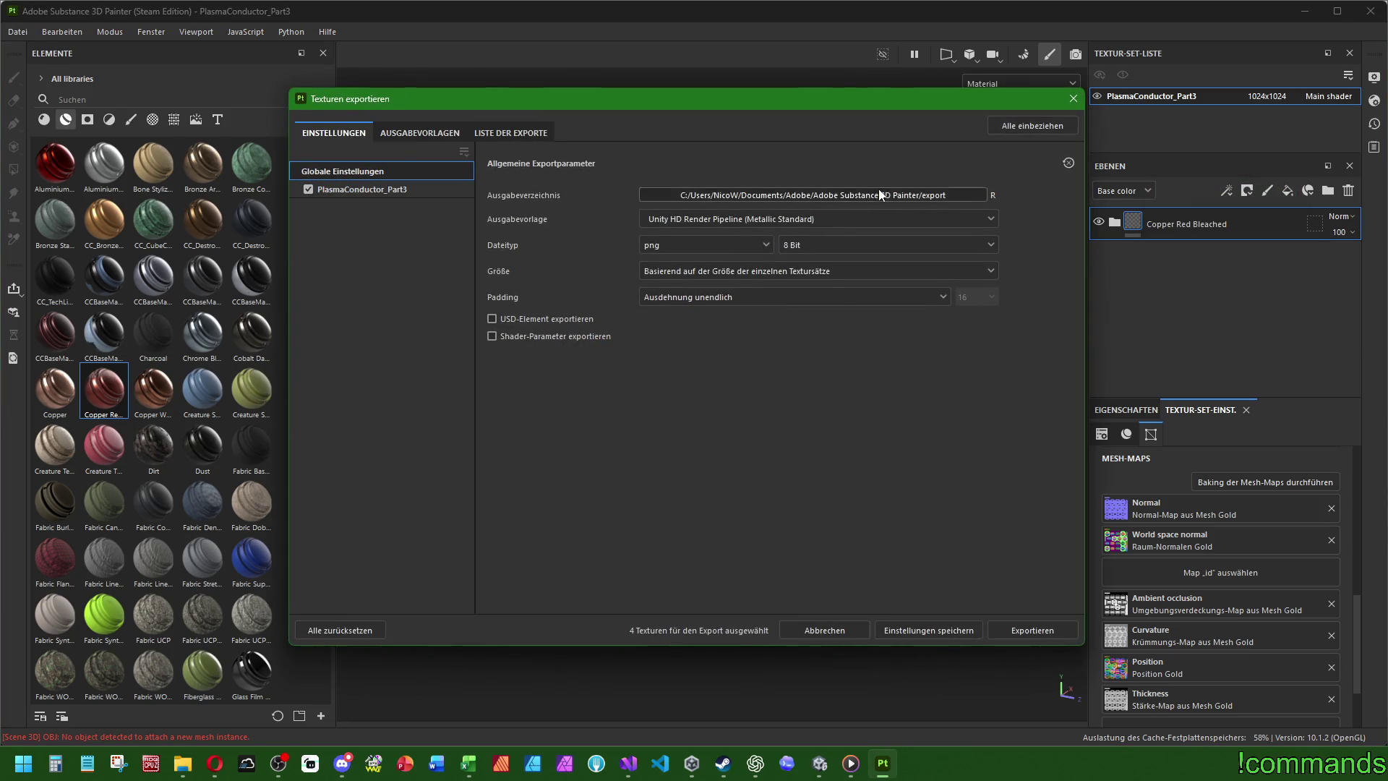
Step: Set the export output folder to Assets/Art/Textures/HangarMaterials/Higharea
click(814, 195)
click(383, 511)
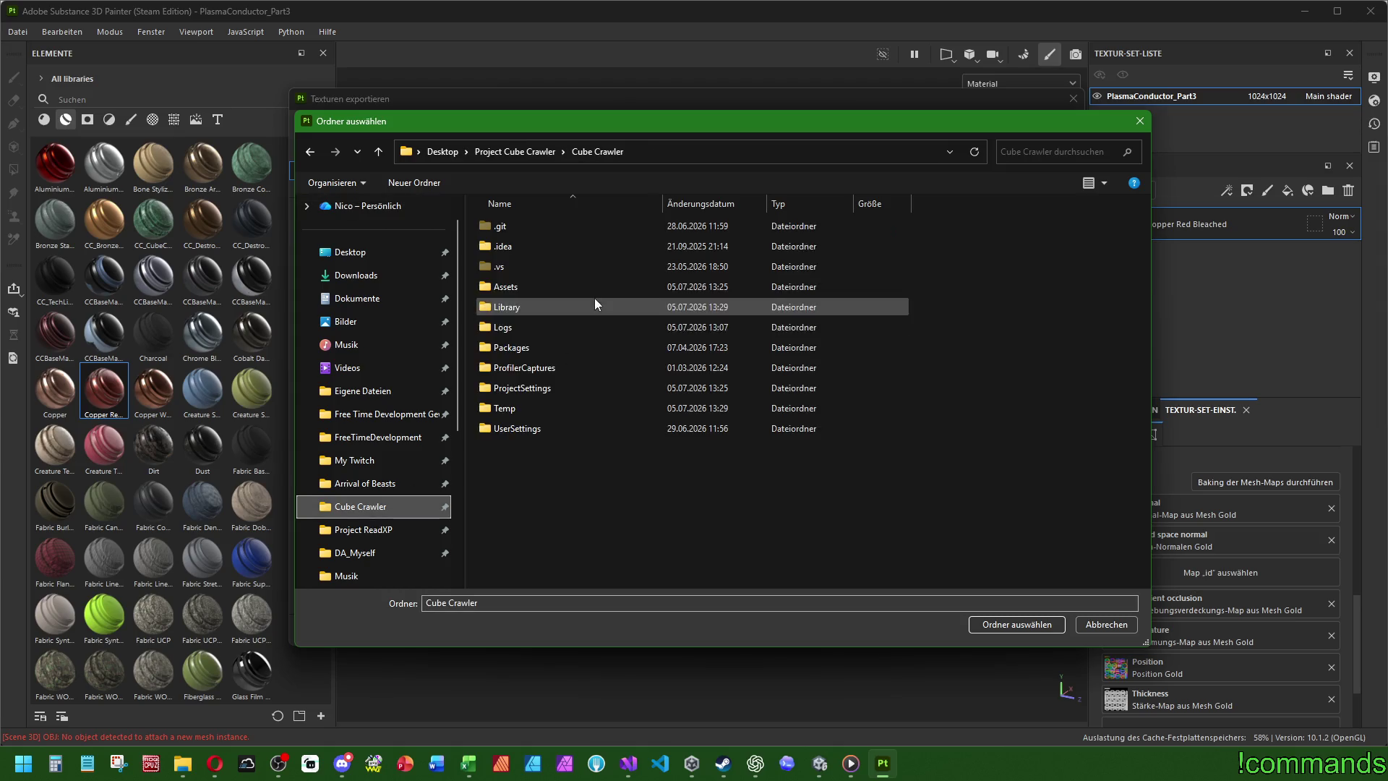
double_click(536, 285)
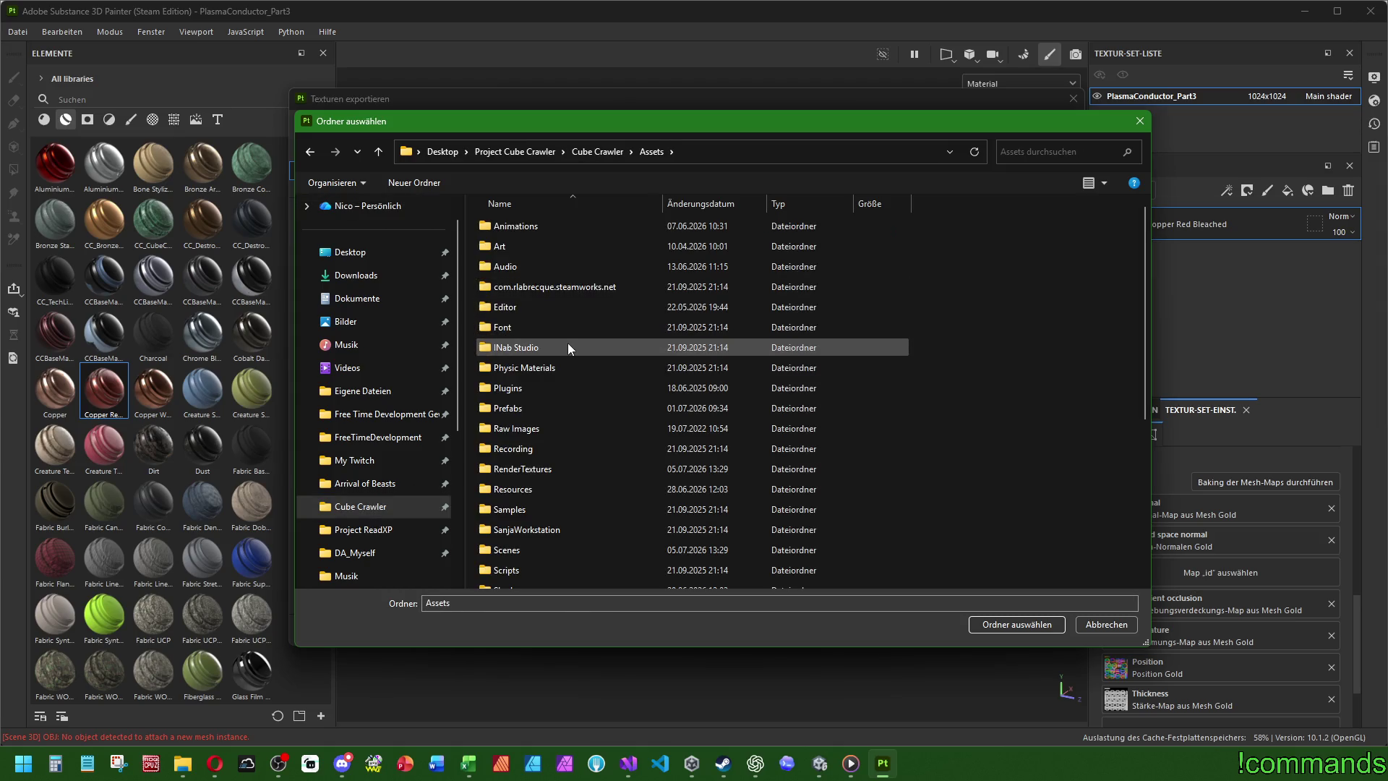
scroll(576, 354, down, 5)
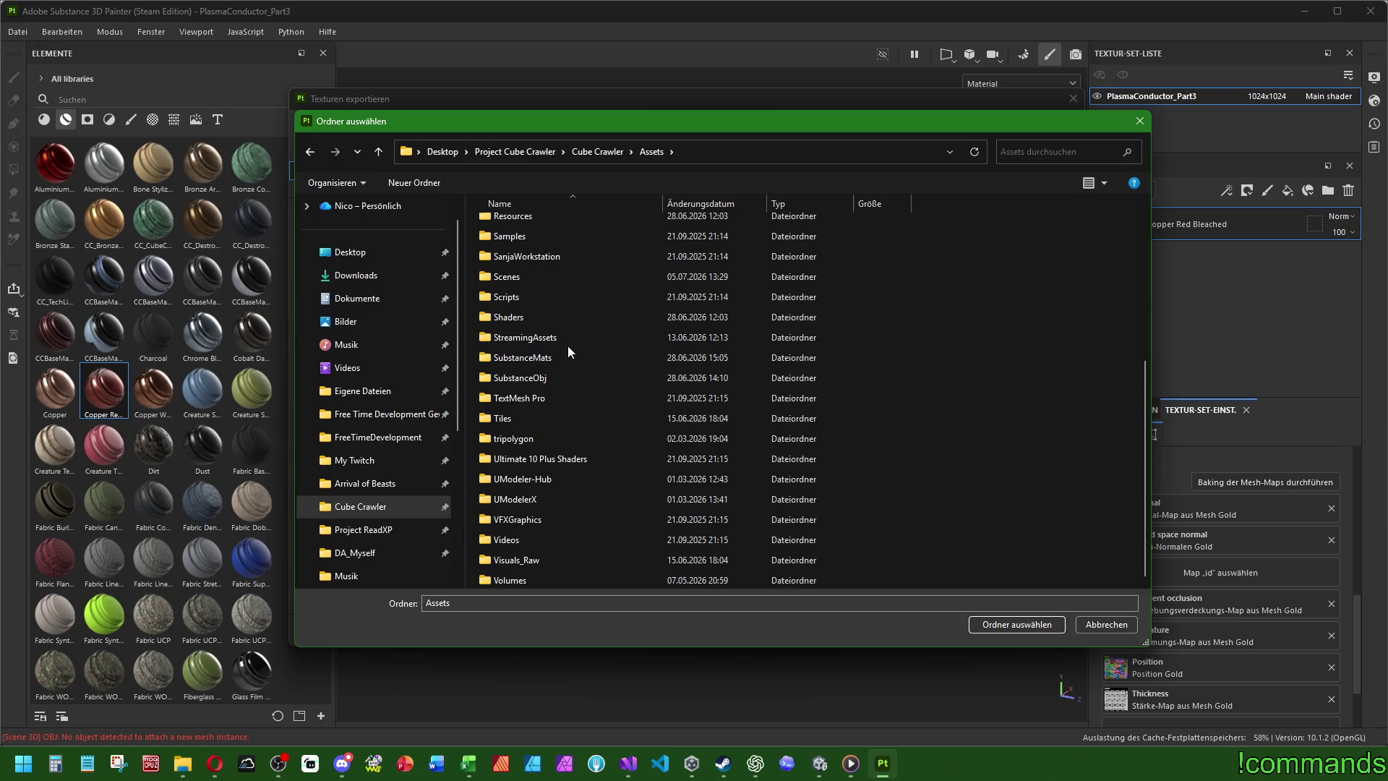
scroll(544, 360, up, 5)
scroll(553, 355, down, 4)
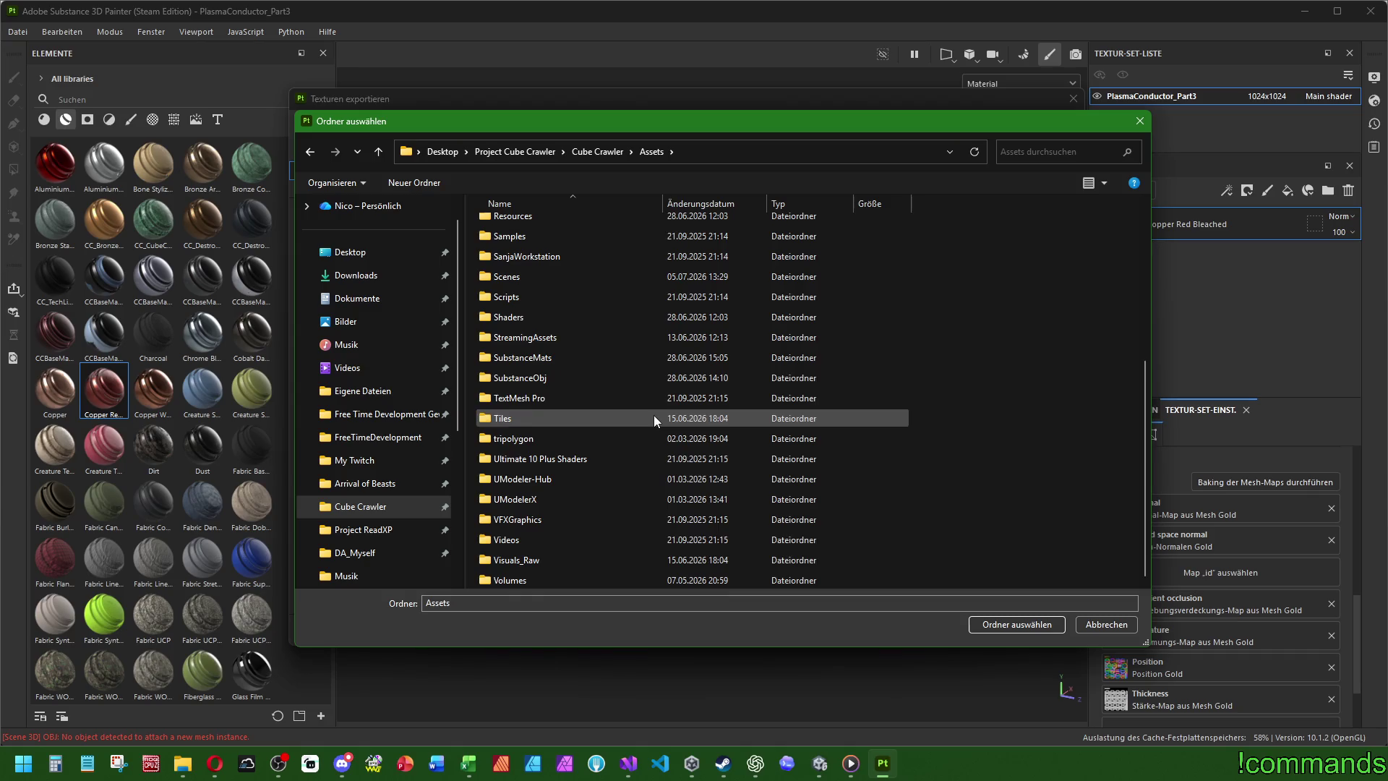
scroll(650, 414, up, 4)
double_click(535, 246)
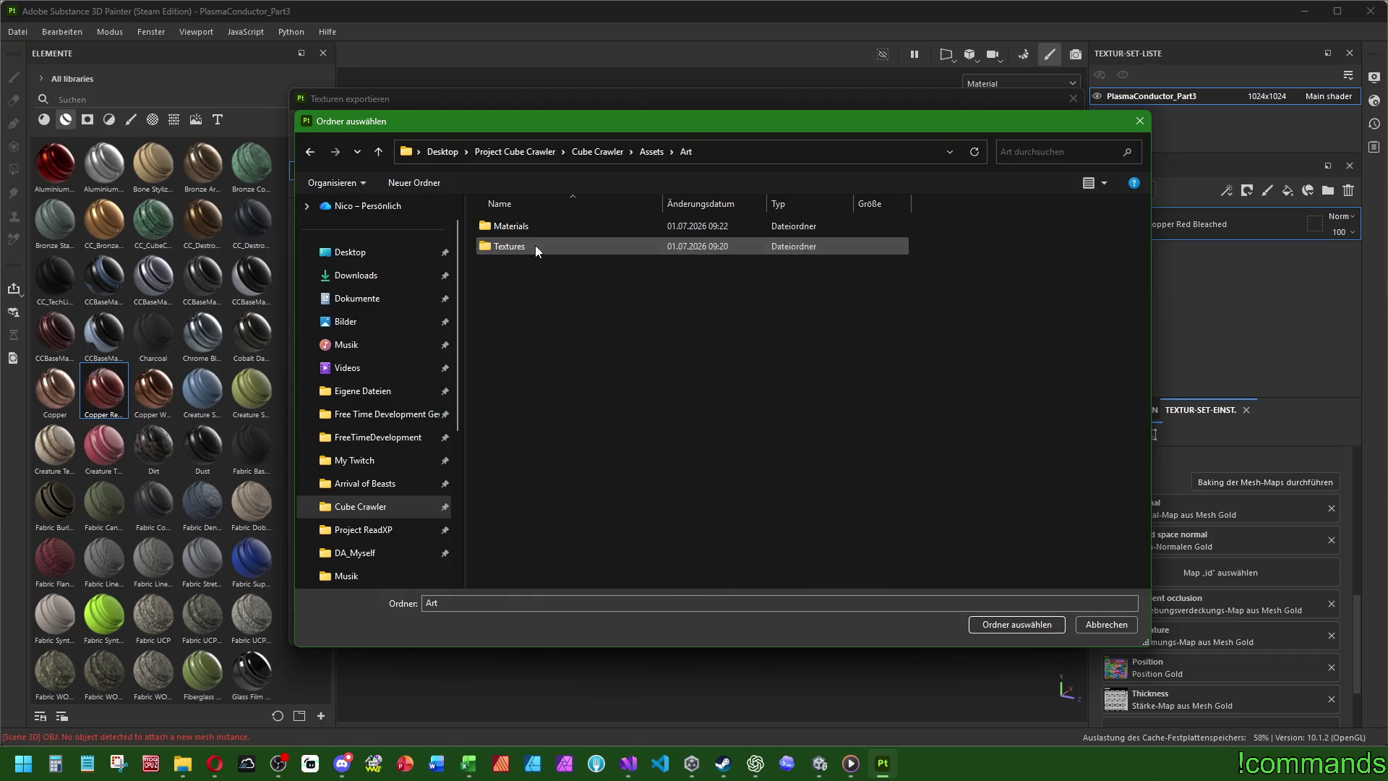
double_click(539, 248)
scroll(557, 271, down, 2)
scroll(589, 343, down, 8)
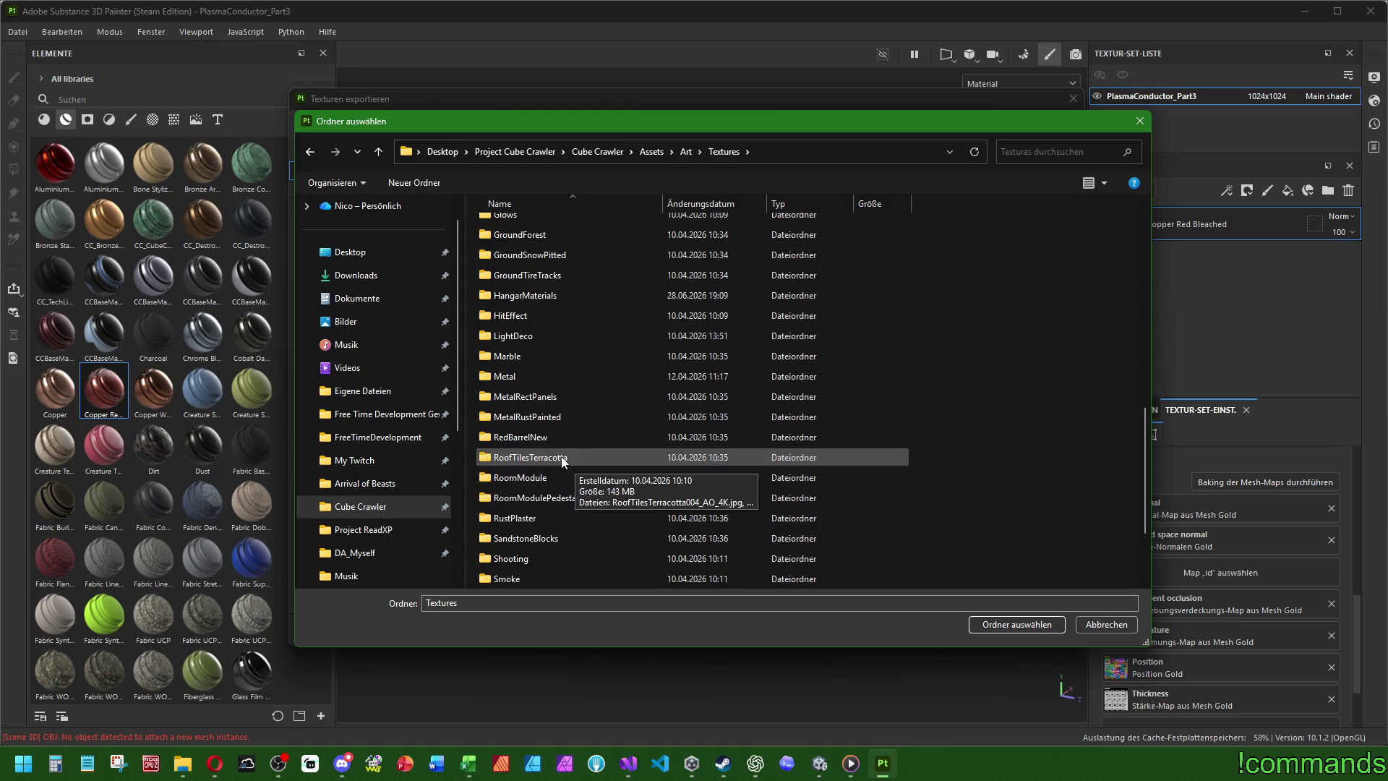
double_click(539, 295)
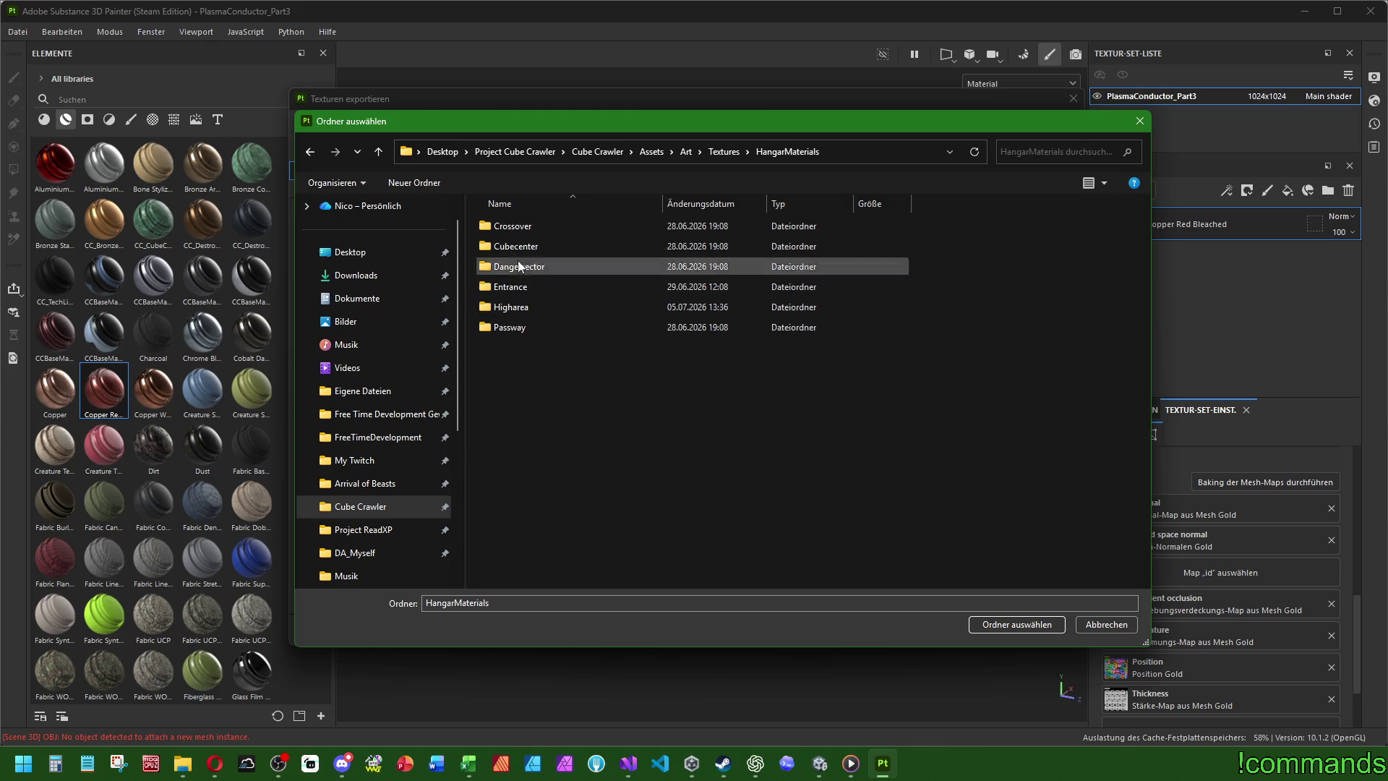
double_click(512, 307)
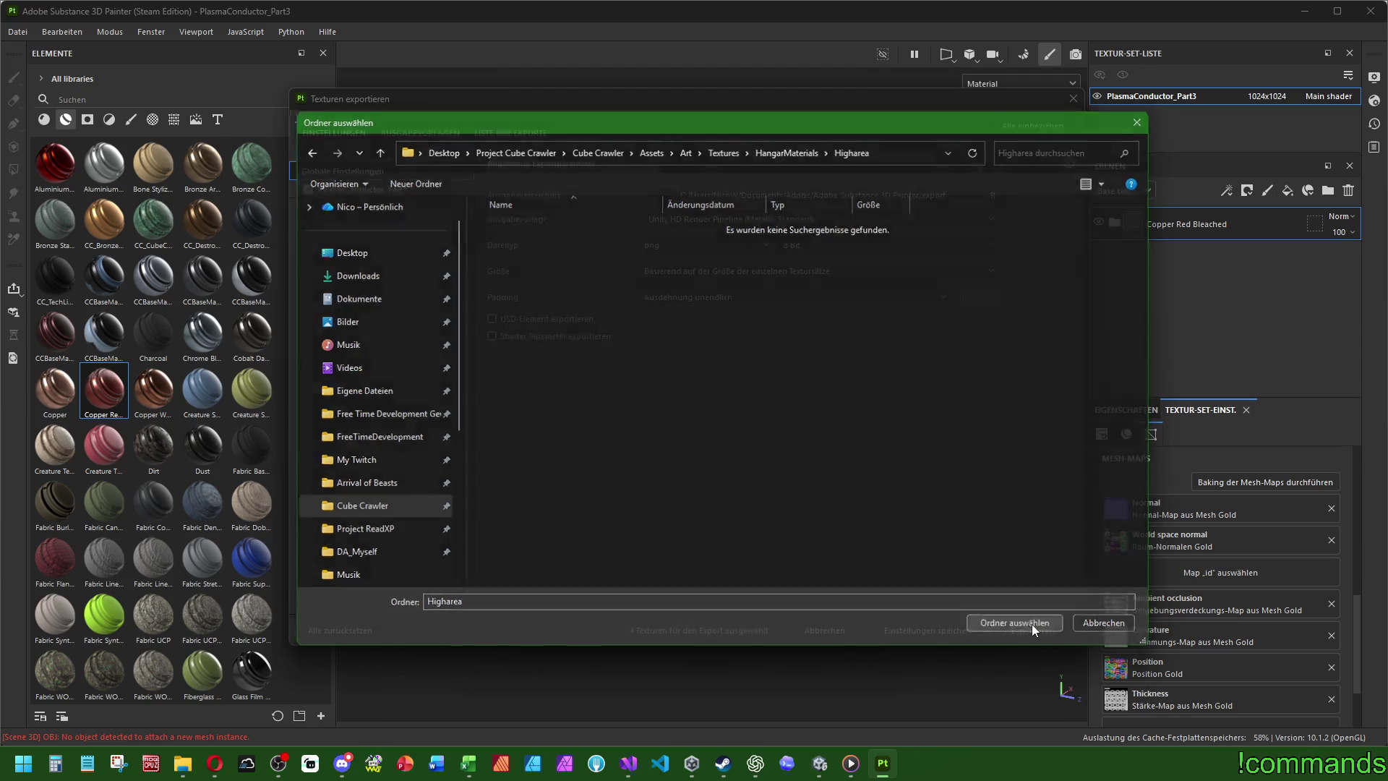
click(1016, 624)
Step: Export the four PlasmaConductor_Part3 PNG maps and close the export window
click(419, 133)
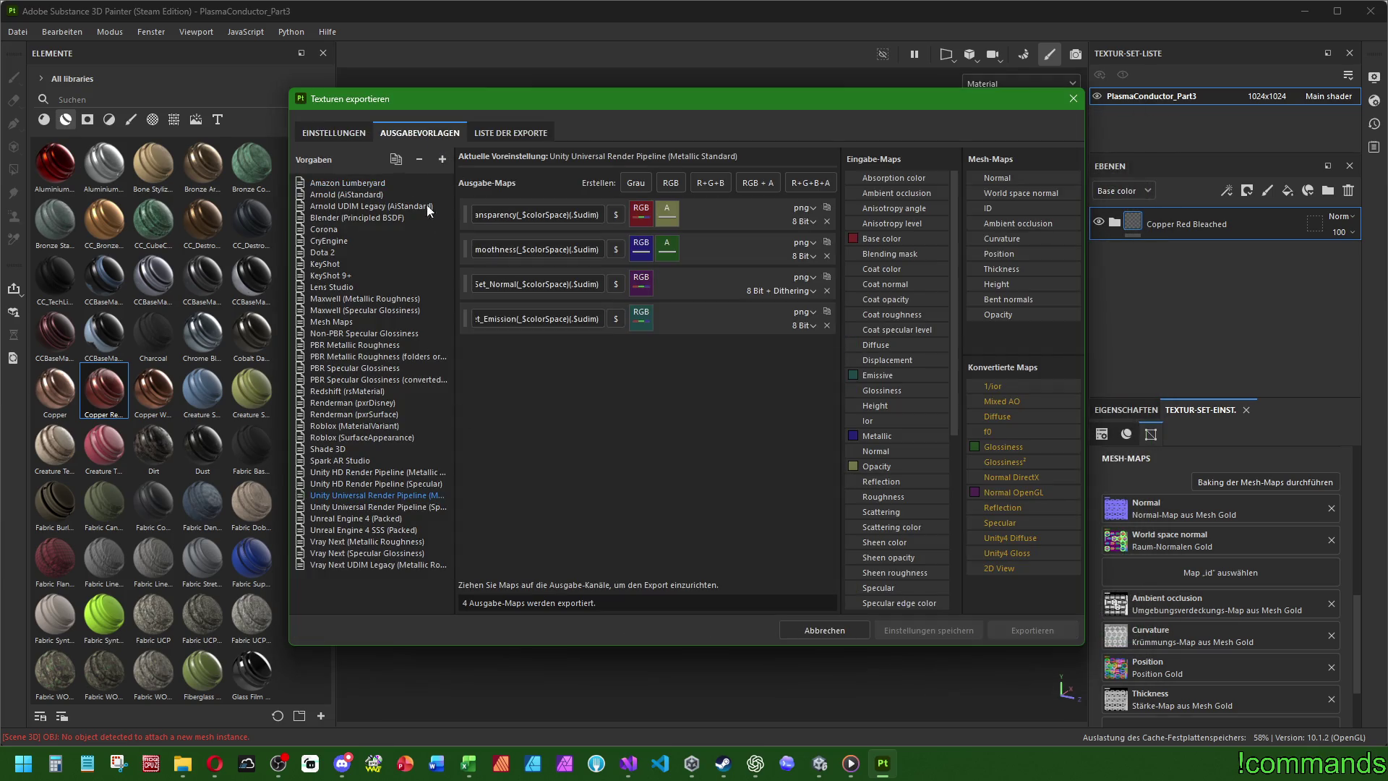
click(347, 133)
click(1020, 631)
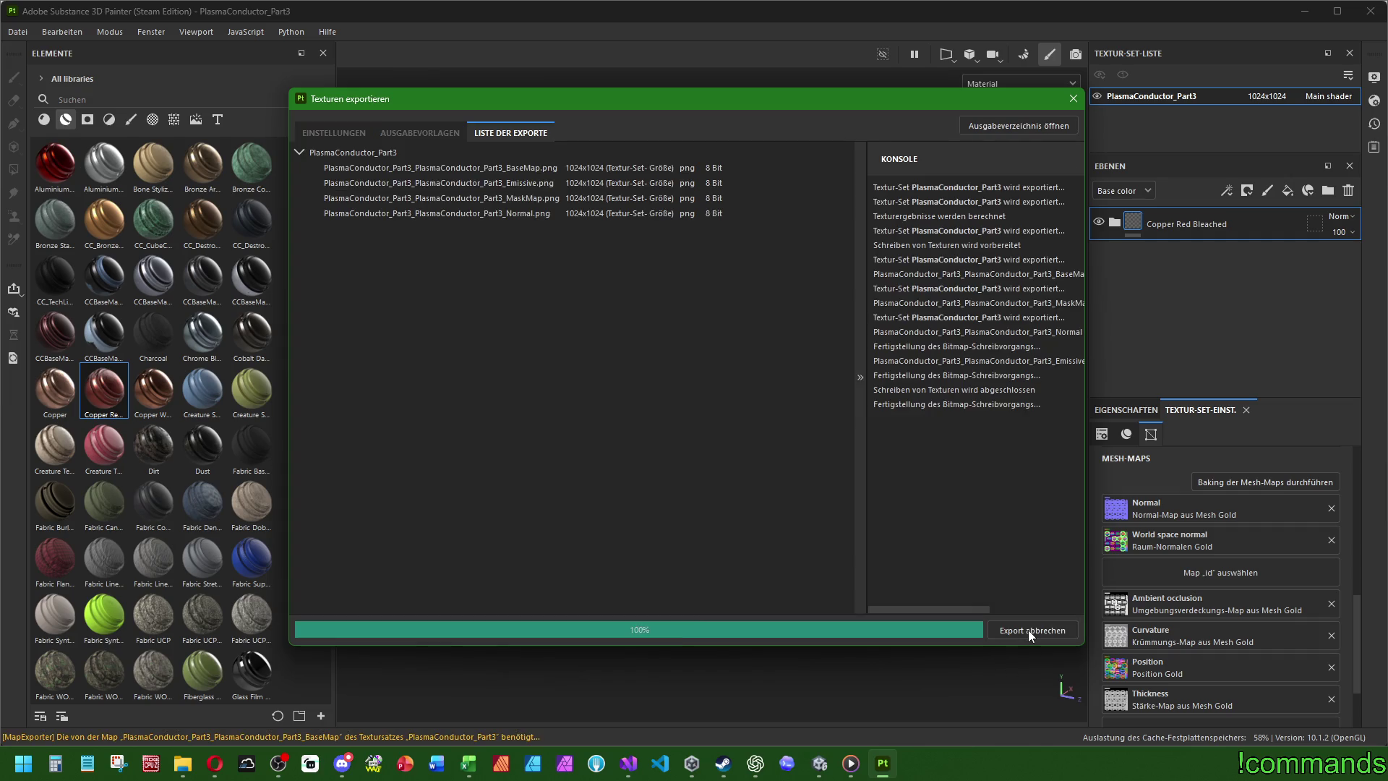
click(1074, 98)
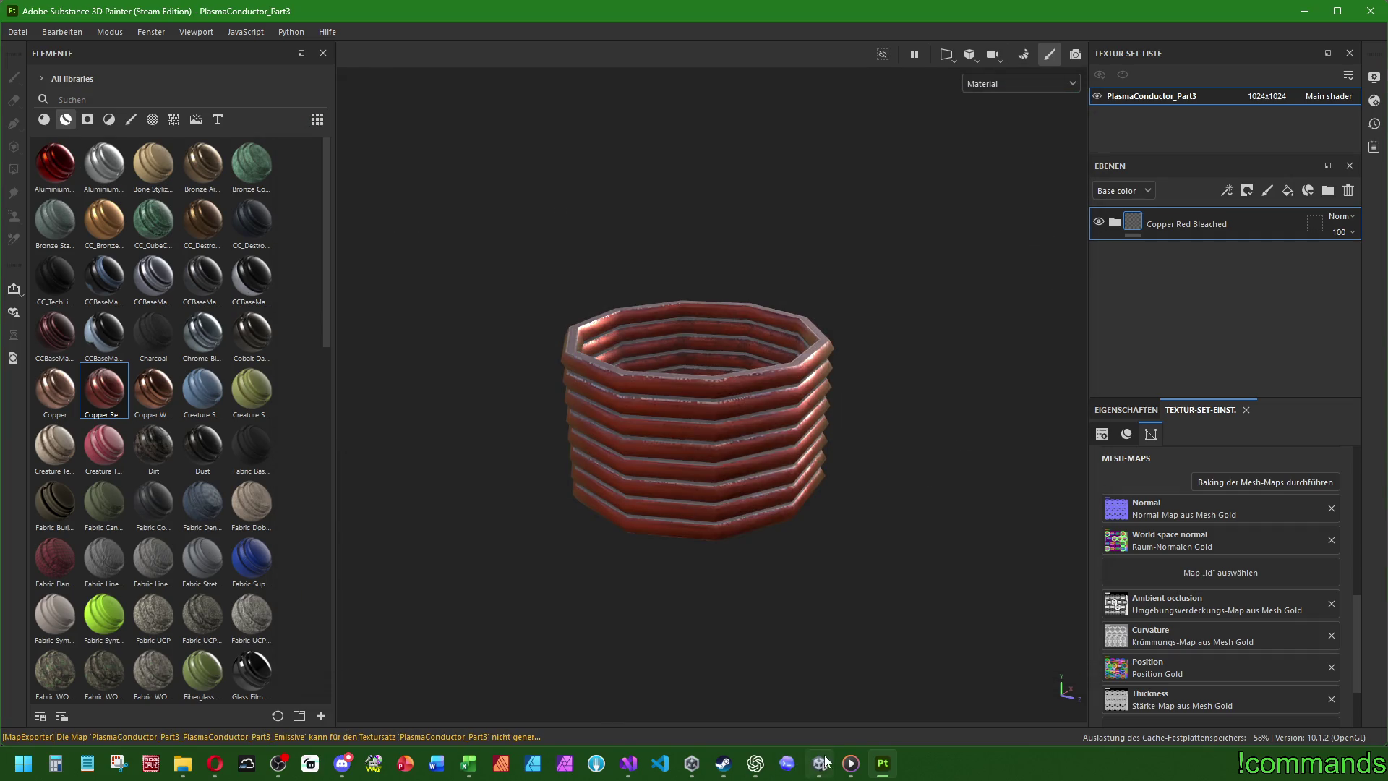
Step: Close the project, saving changes, and switch to the Unity editor
click(10, 32)
click(46, 96)
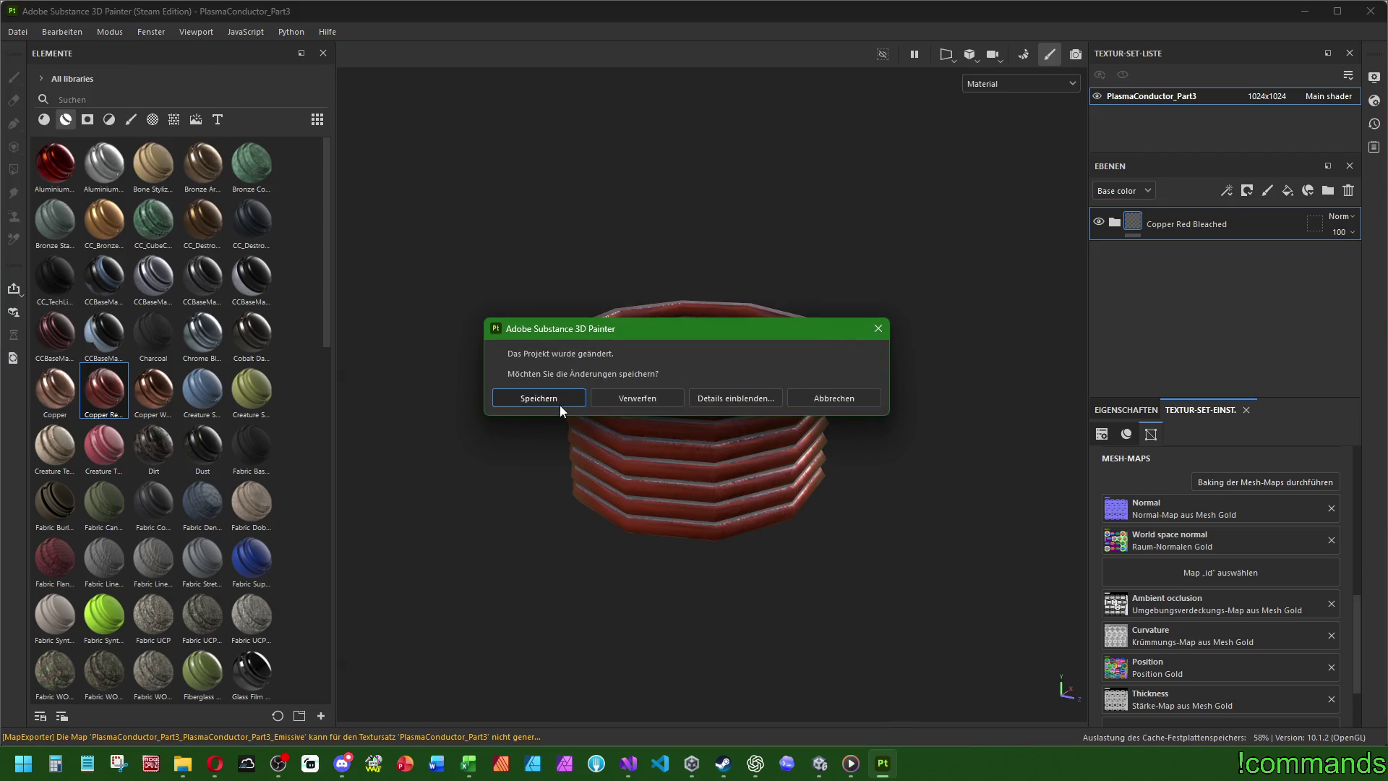
click(561, 397)
click(819, 763)
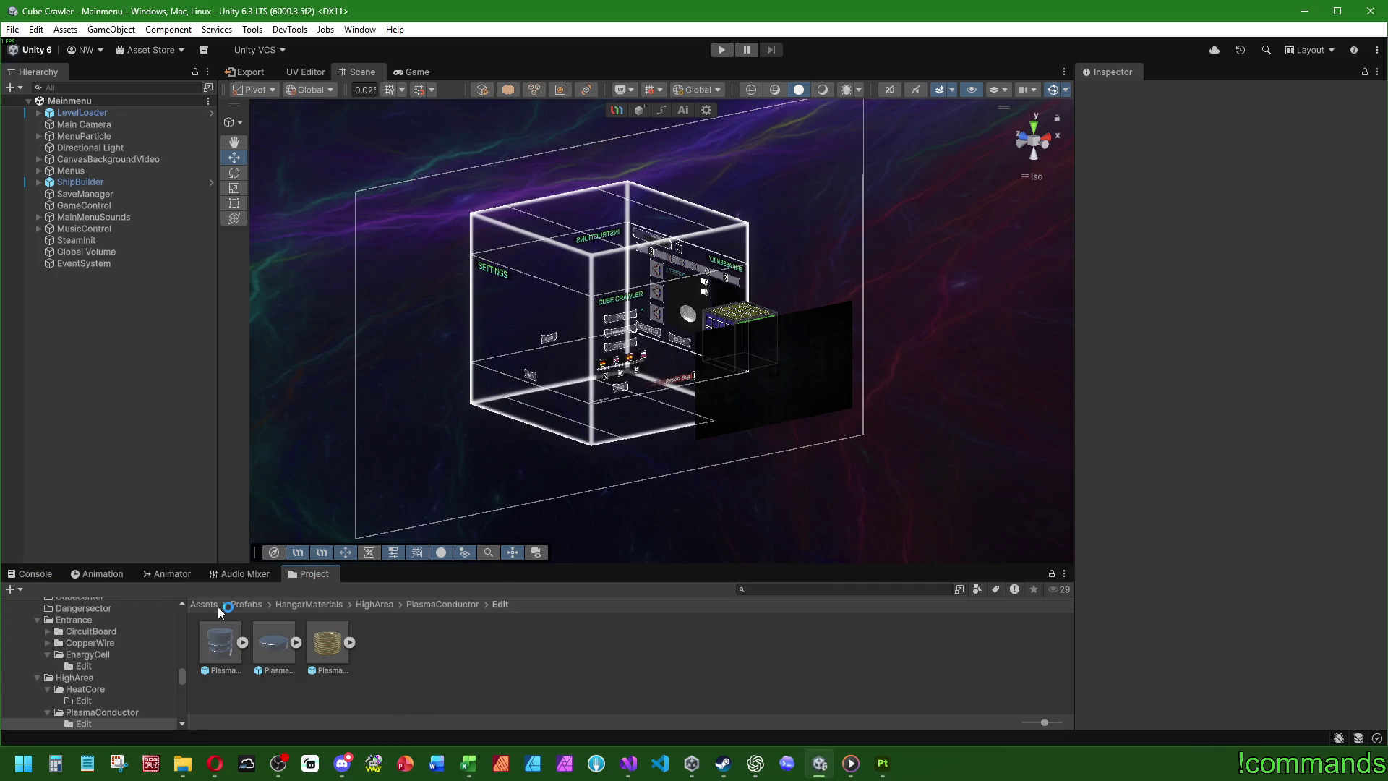
Step: Open the ExampleRoom prefab from Prefabs/World/Stage1_Entrance for editing
click(448, 605)
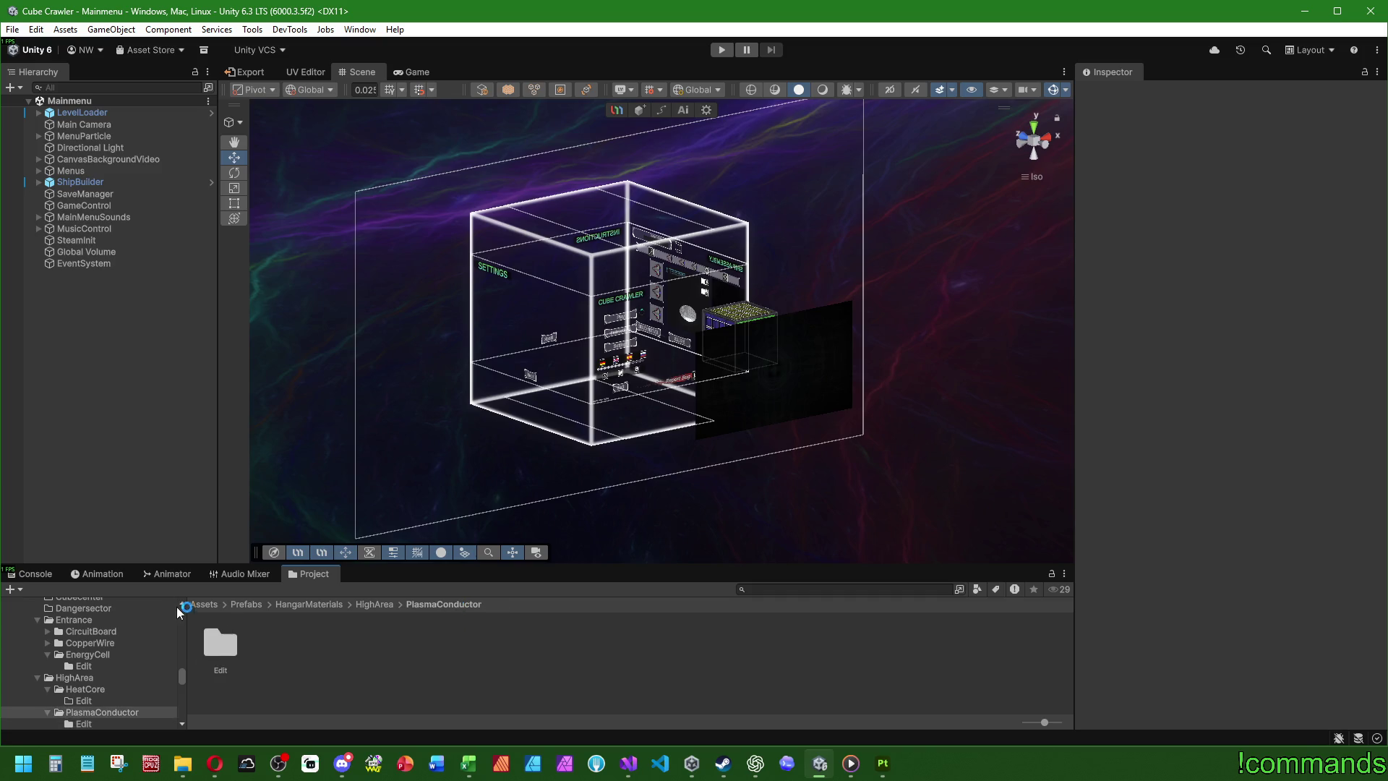
click(205, 605)
scroll(545, 684, down, 1)
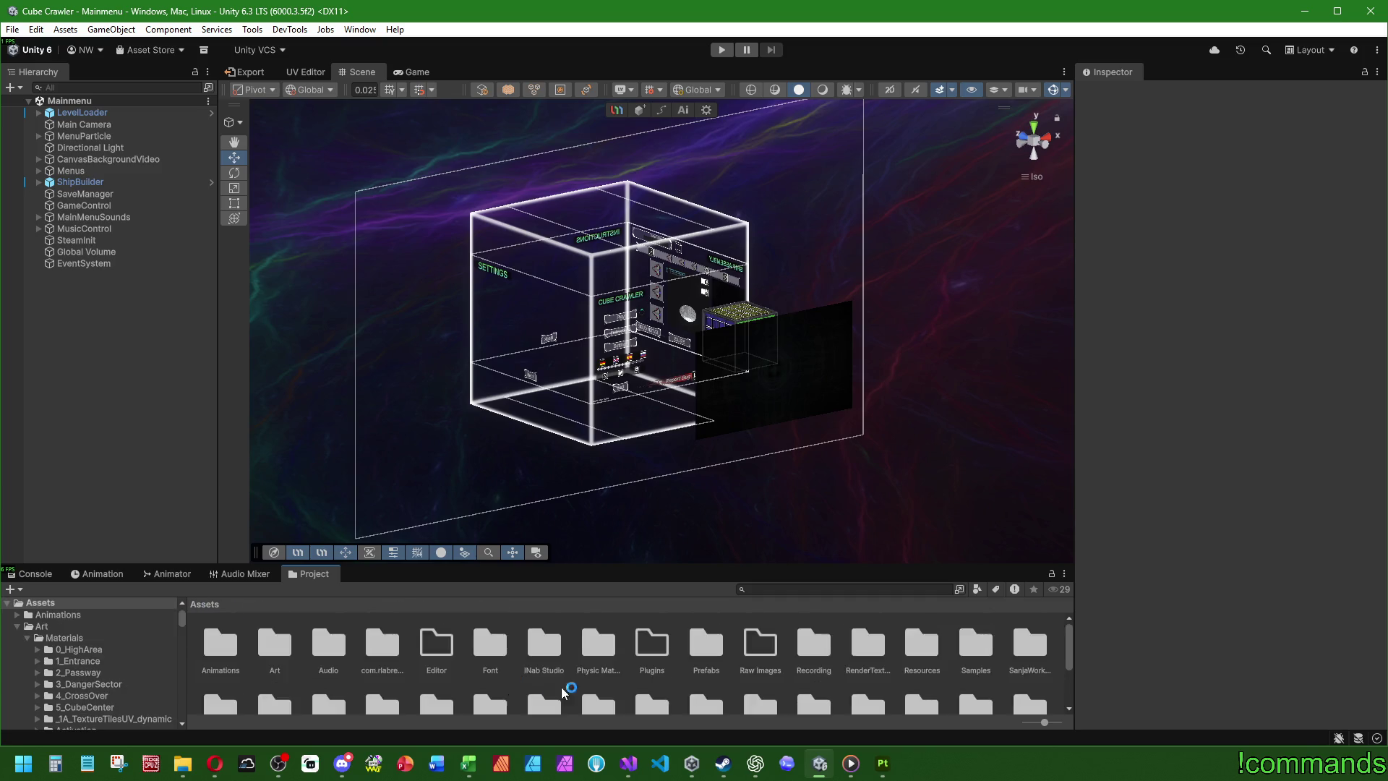
scroll(785, 671, up, 1)
scroll(801, 679, down, 2)
scroll(801, 679, up, 2)
double_click(706, 643)
double_click(867, 673)
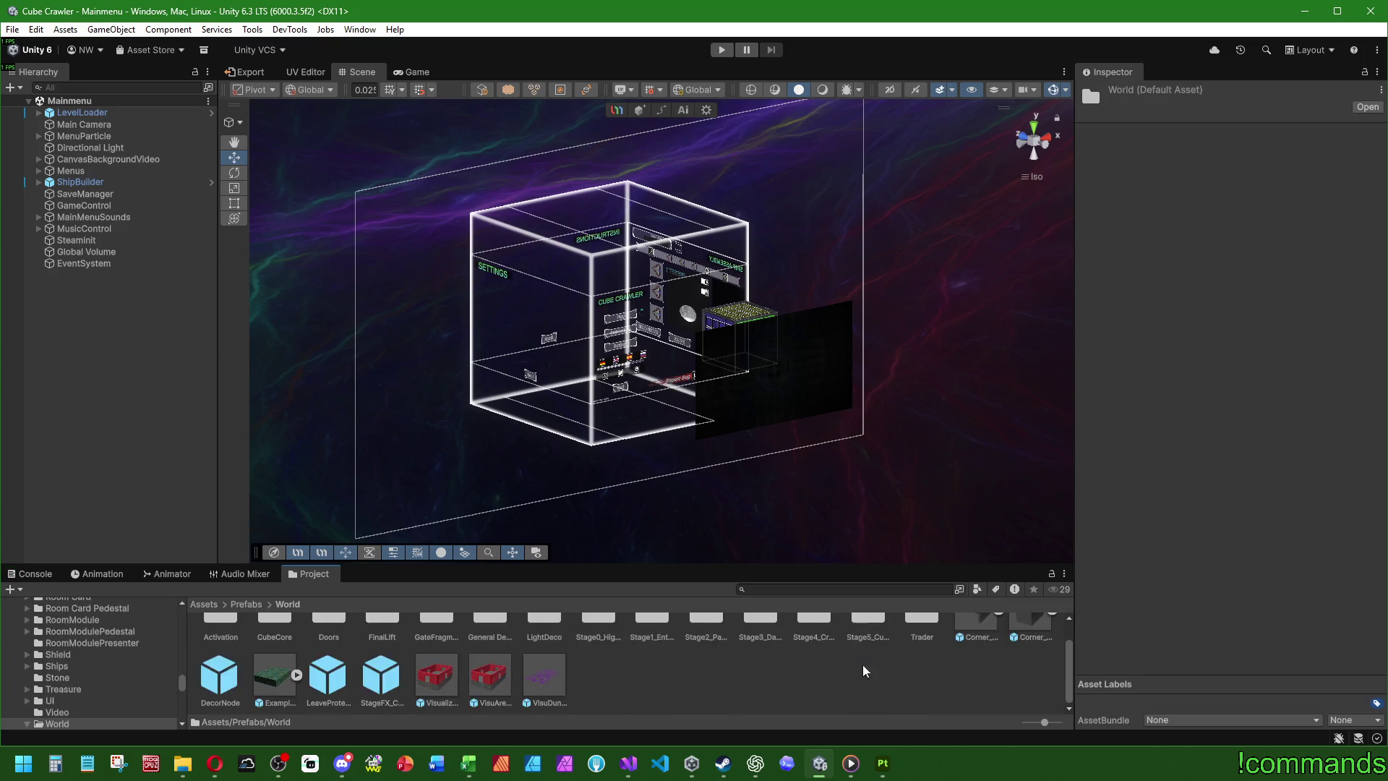
double_click(652, 644)
double_click(638, 650)
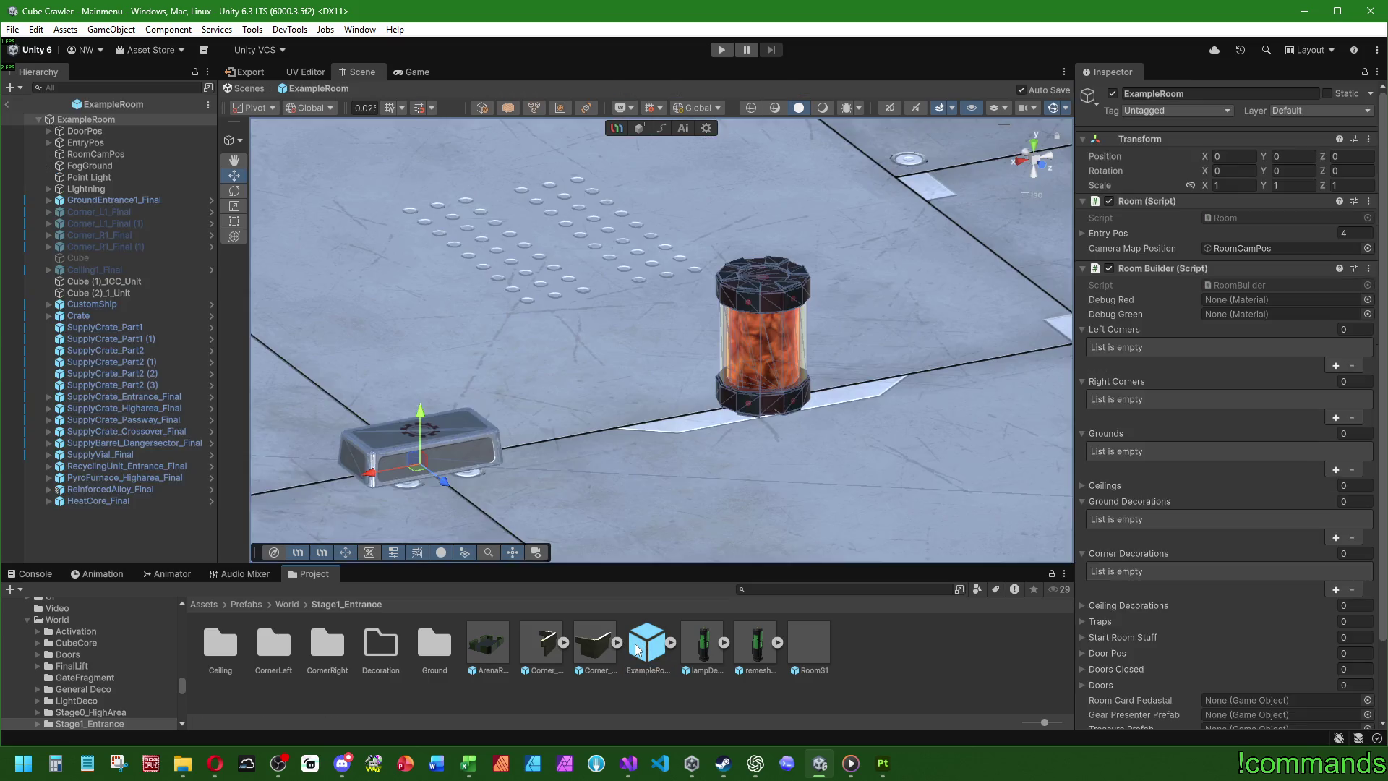
Step: Create an empty object named PlasmaConductor_Final and reset its position to 0, 0, 0
right_click(103, 544)
click(171, 297)
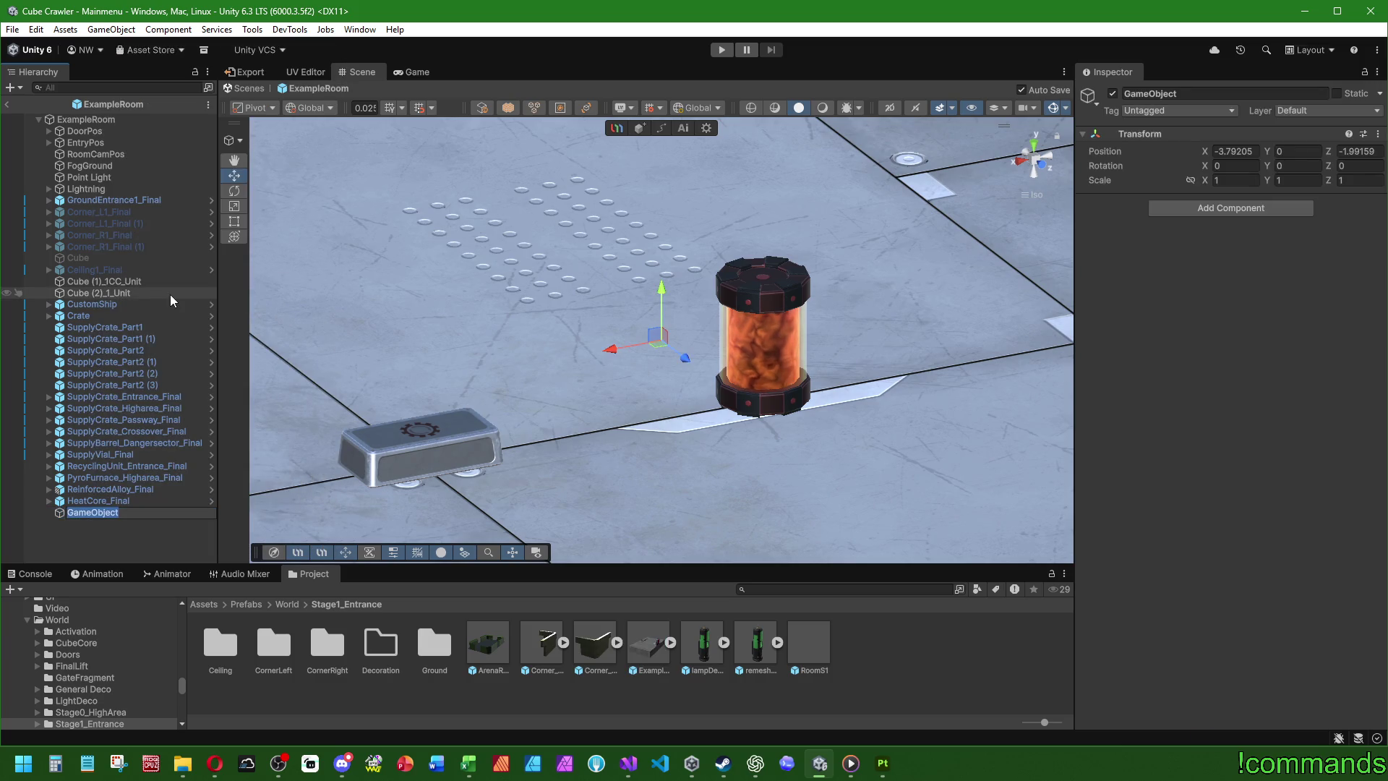
text(PlasmaConductor_Part)
key(BackSpace)
key(BackSpace)
key(BackSpace)
text(Final)
key(Return)
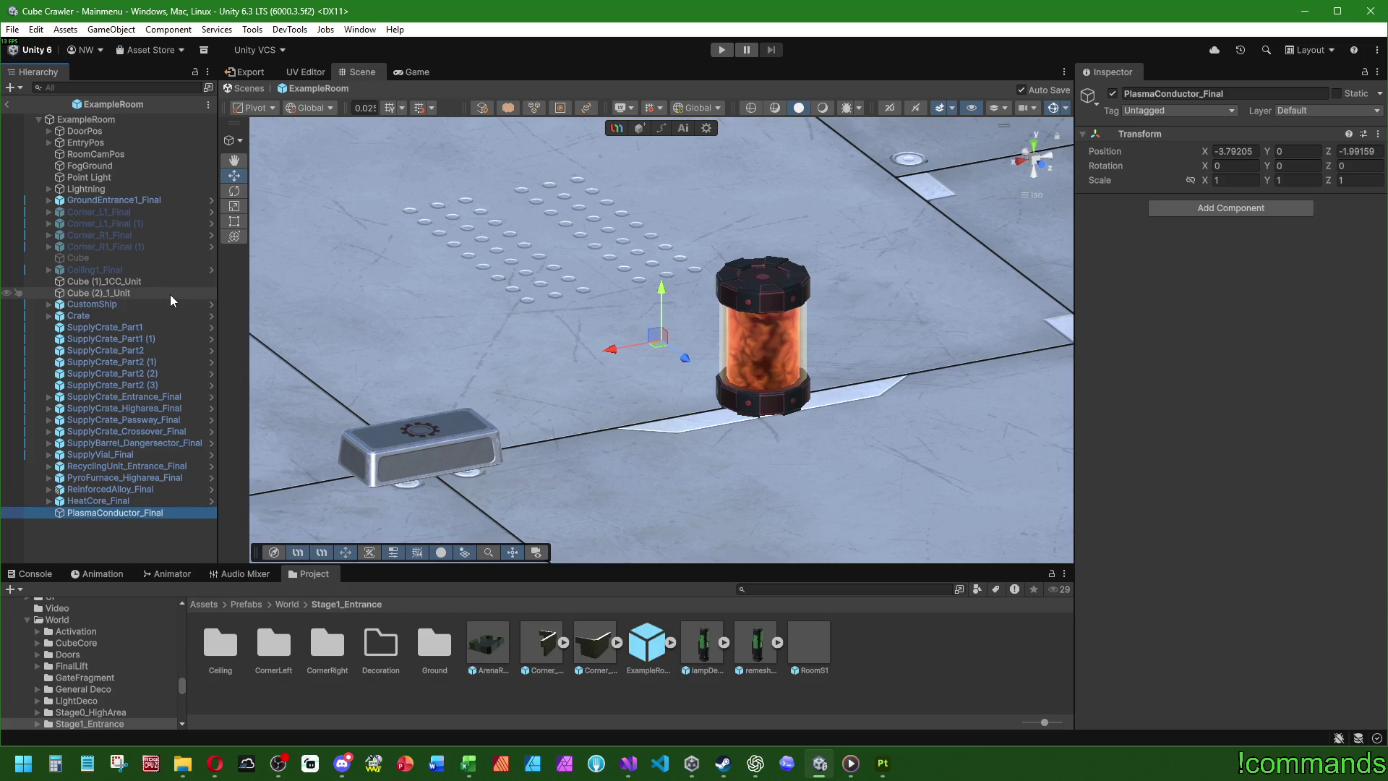
right_click(1141, 135)
click(1171, 145)
Step: Nest PlasmaConductor_Part1 from SubstanceObj/HangarMaterials/Higharea/PlasmaConductor under PlasmaConductor_Final at zero position
mouse_move(637, 400)
mouse_down()
mouse_move(843, 372)
mouse_move(1204, 197)
mouse_up()
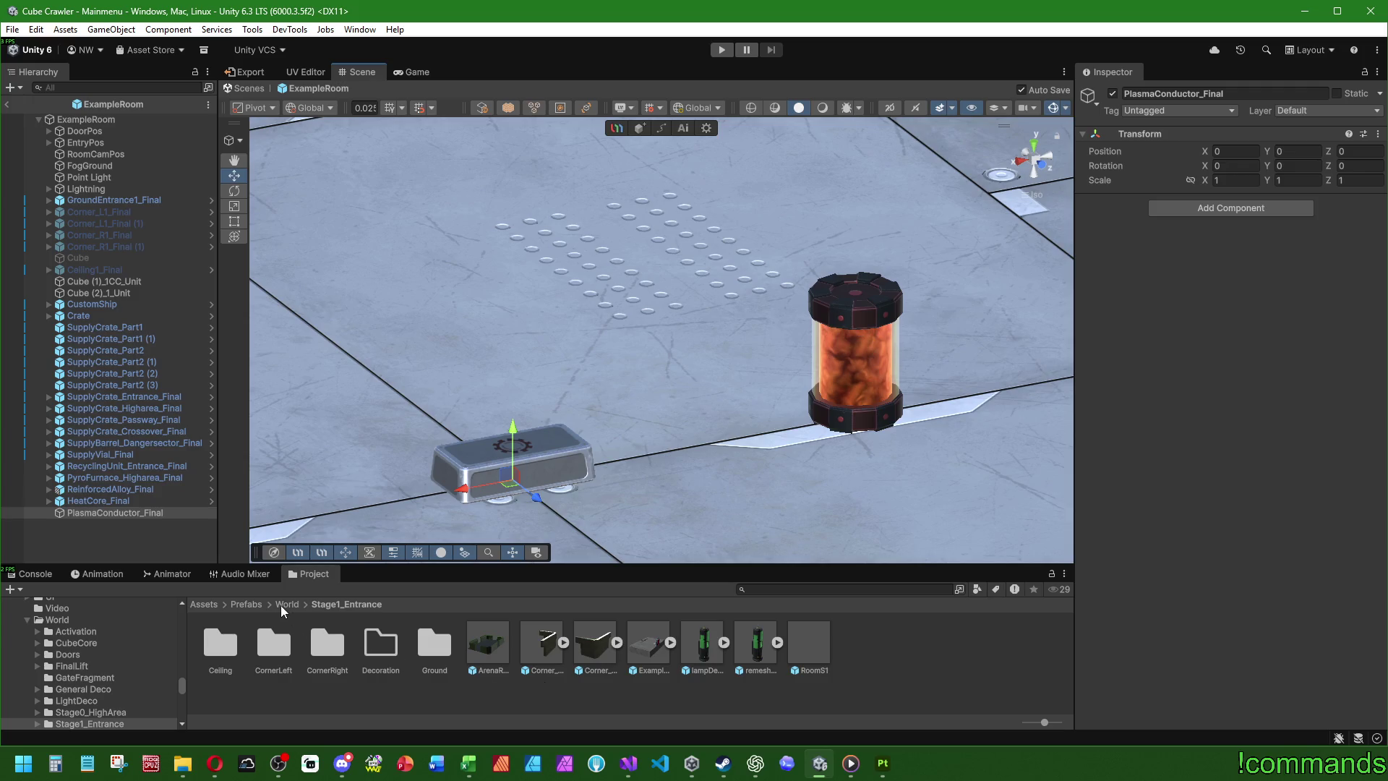
click(203, 605)
scroll(518, 654, down, 3)
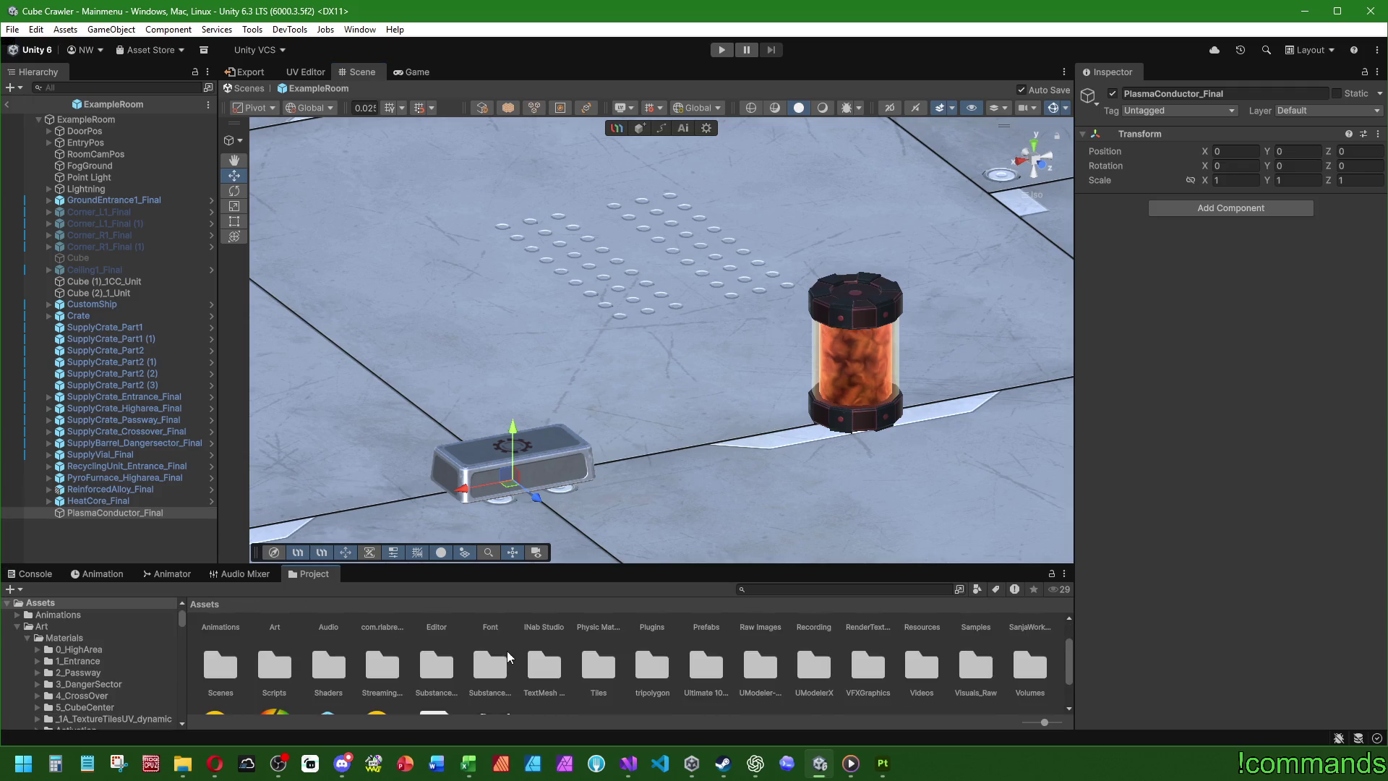
double_click(506, 651)
scroll(492, 668, up, 1)
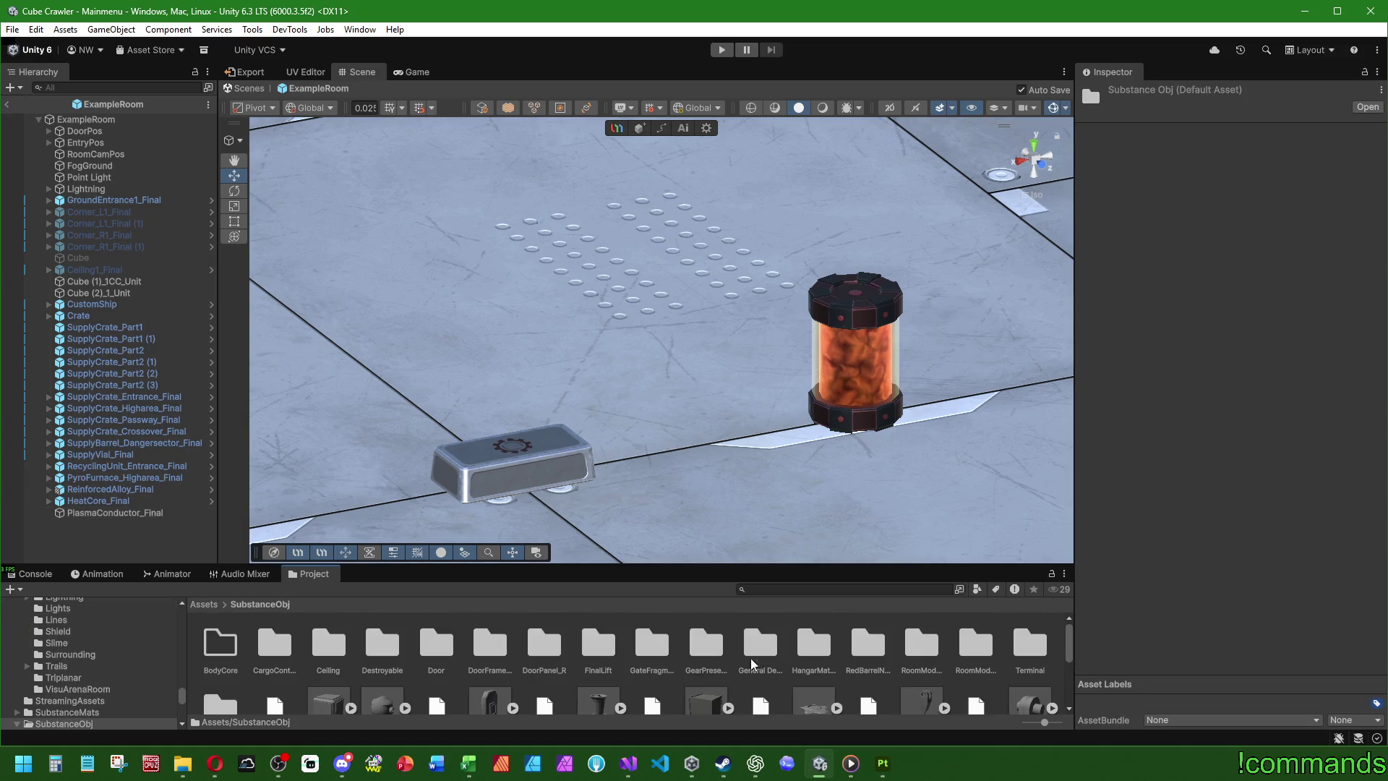
double_click(821, 655)
double_click(433, 646)
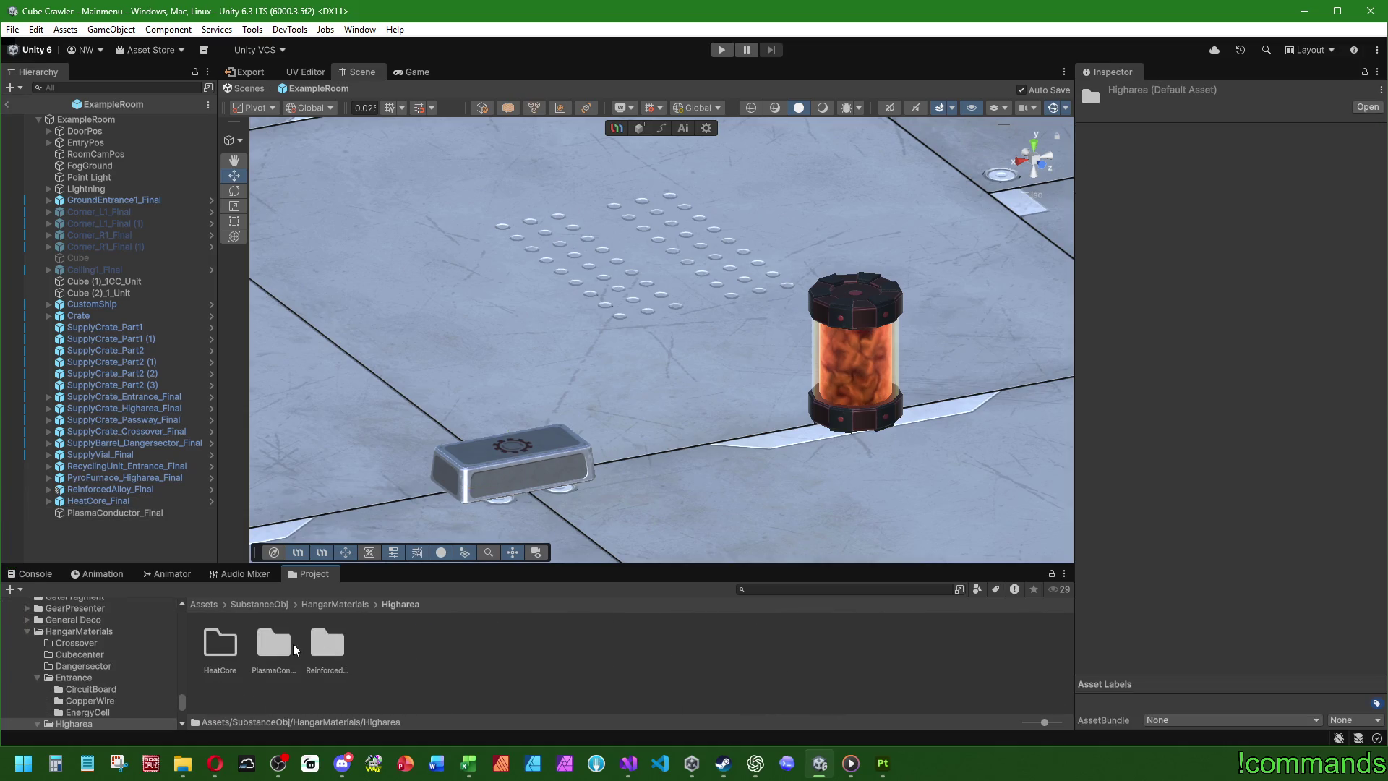
double_click(274, 643)
drag(221, 644, 107, 517)
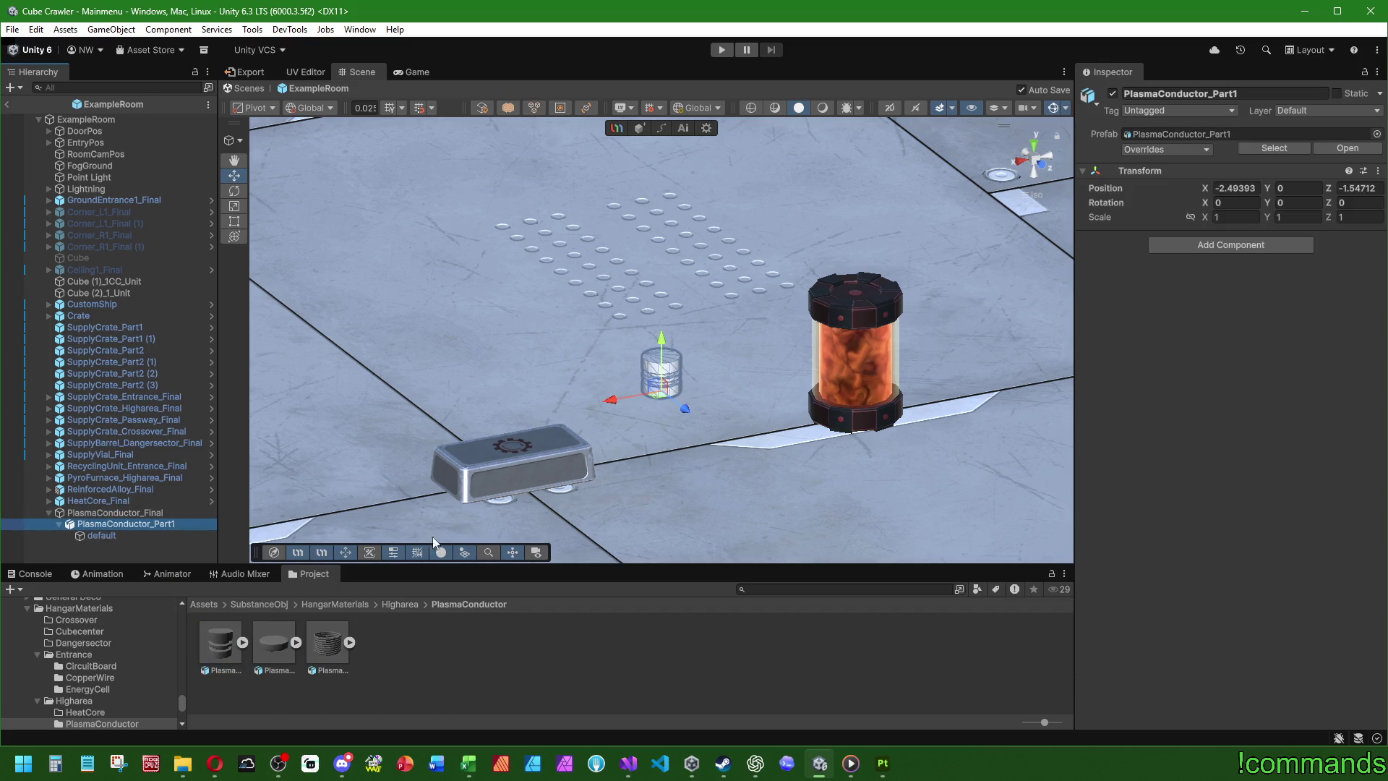
right_click(1139, 171)
click(1171, 179)
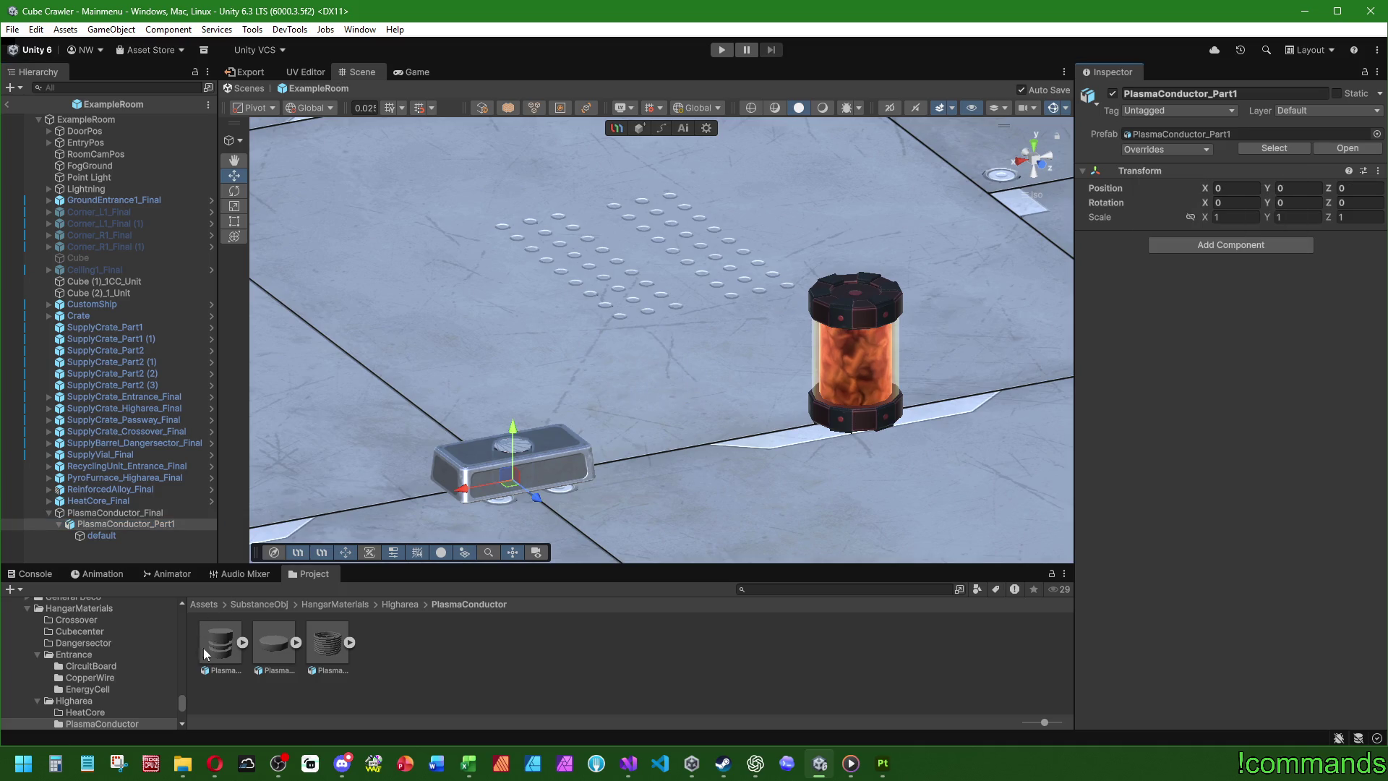
Step: Set the Smoothing Angle of all three Plasma models to 40
click(206, 647)
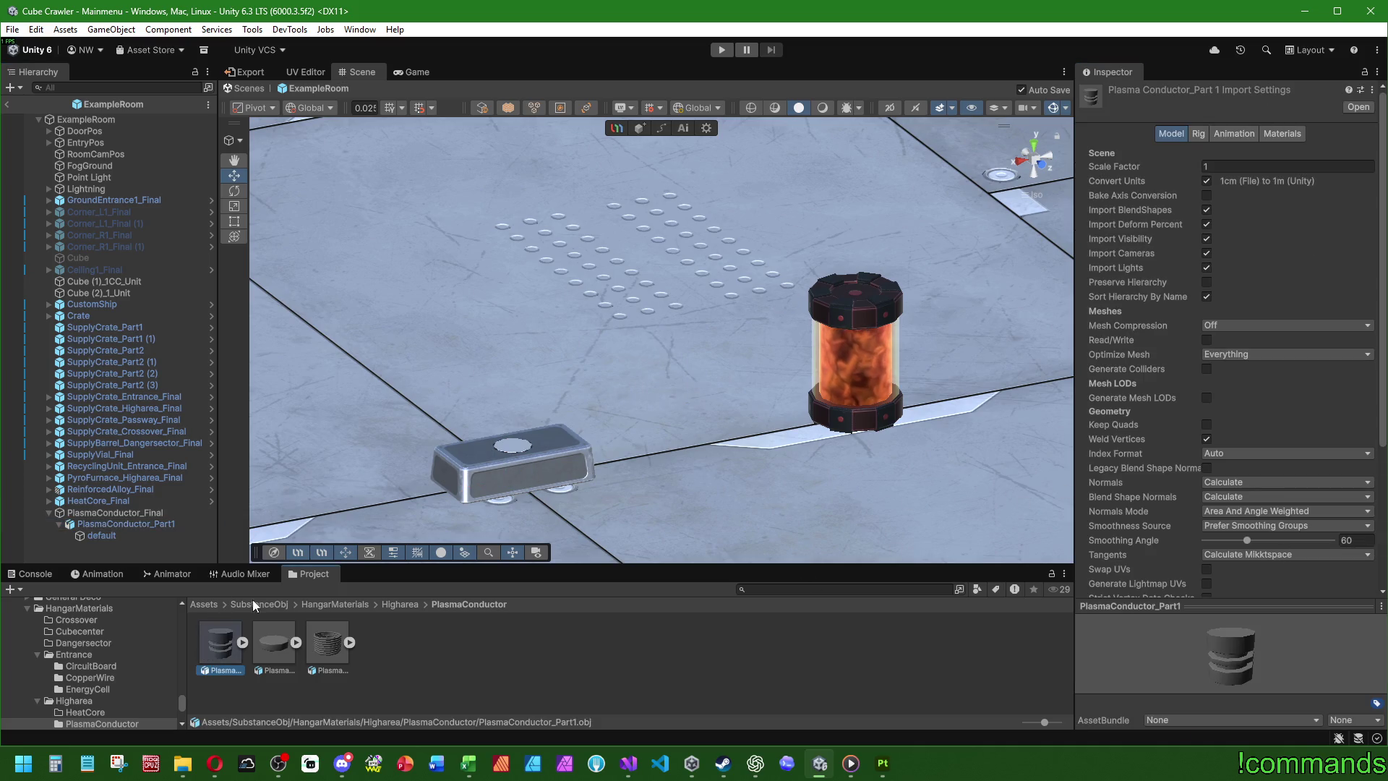
shift+click(317, 636)
click(1356, 540)
text(40)
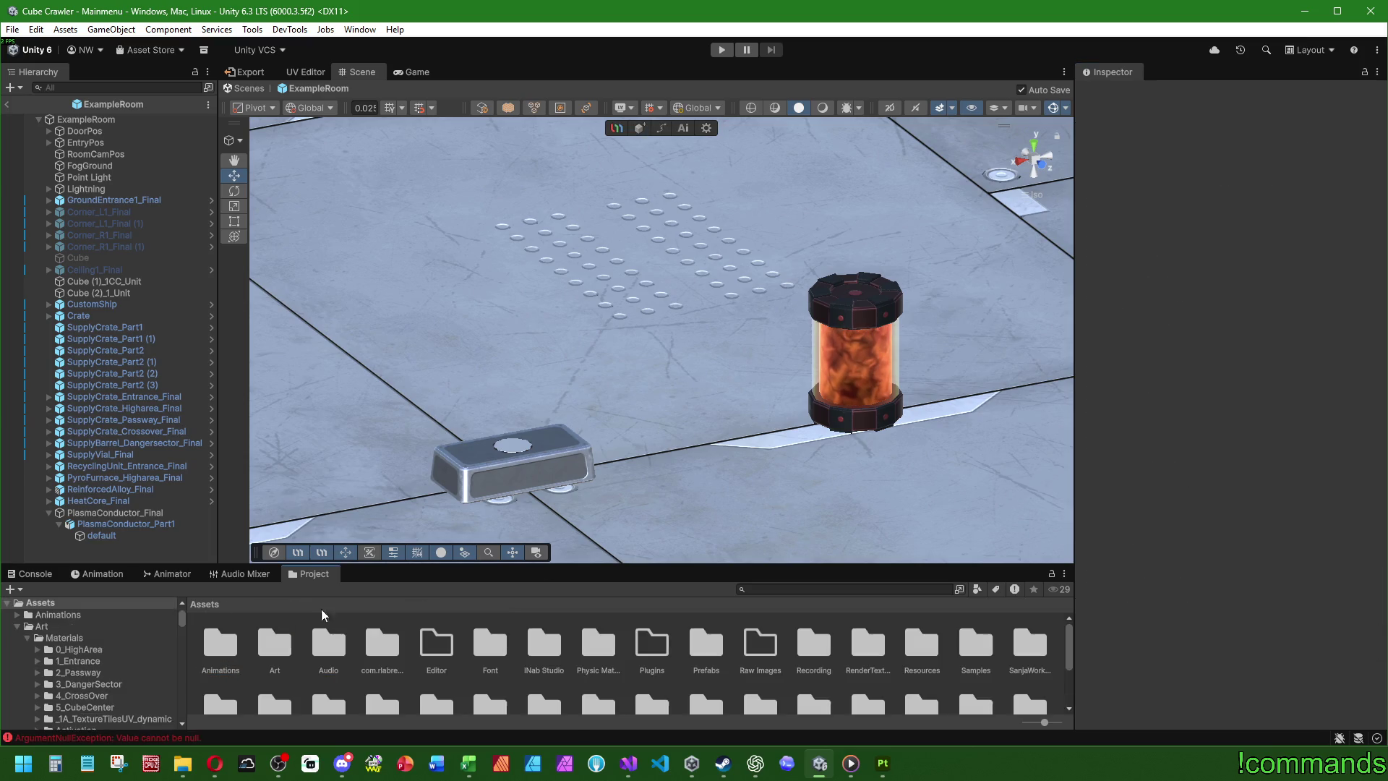
Step: Browse to the Art > Textures > HangarMaterials > Higharea textures folder
double_click(269, 644)
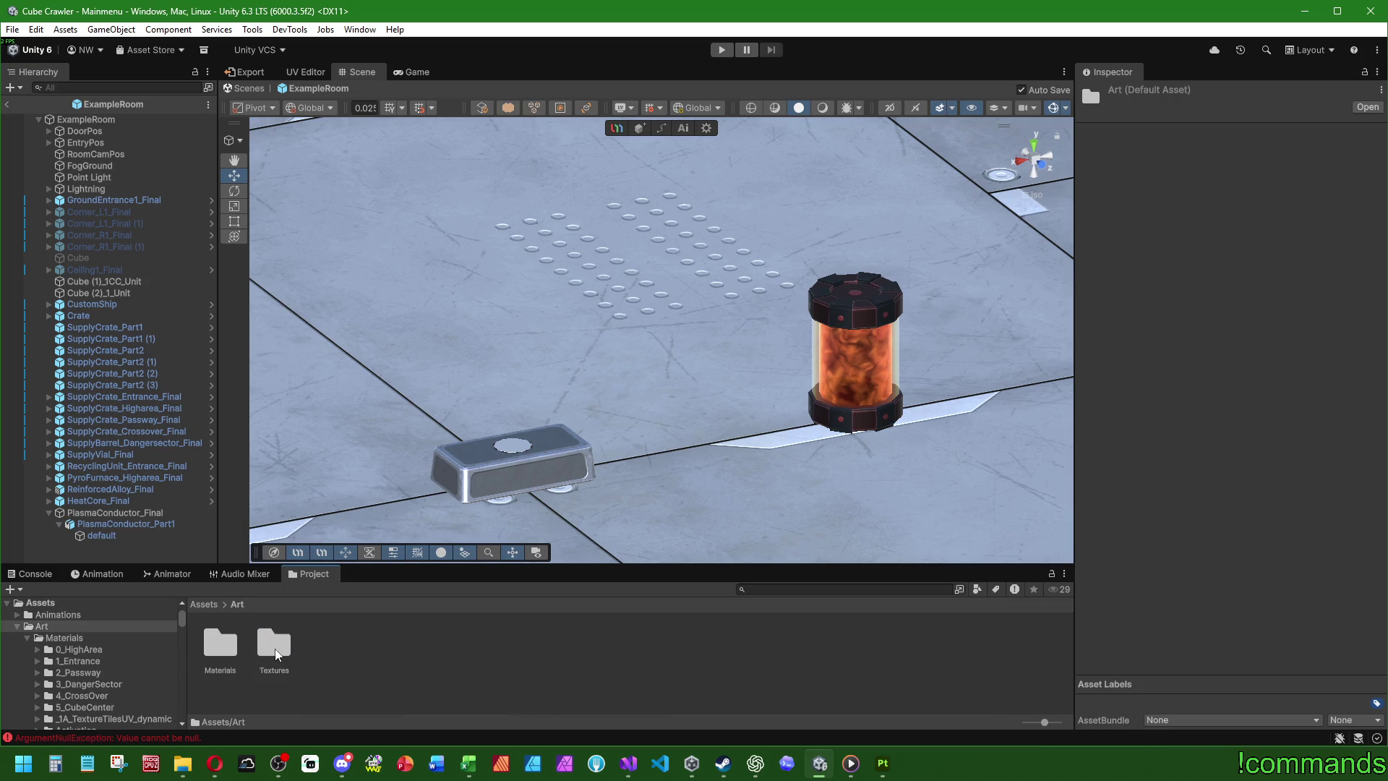
double_click(275, 655)
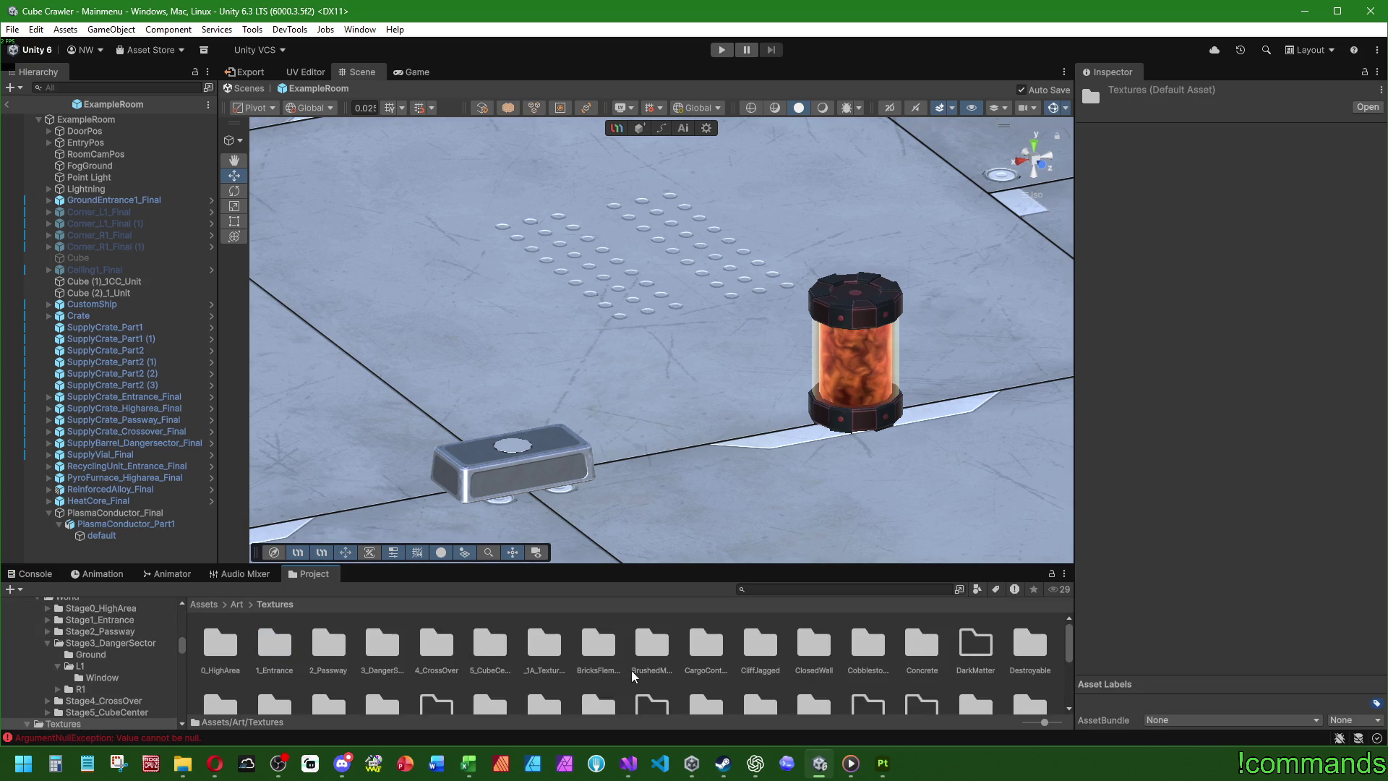
scroll(629, 676, down, 2)
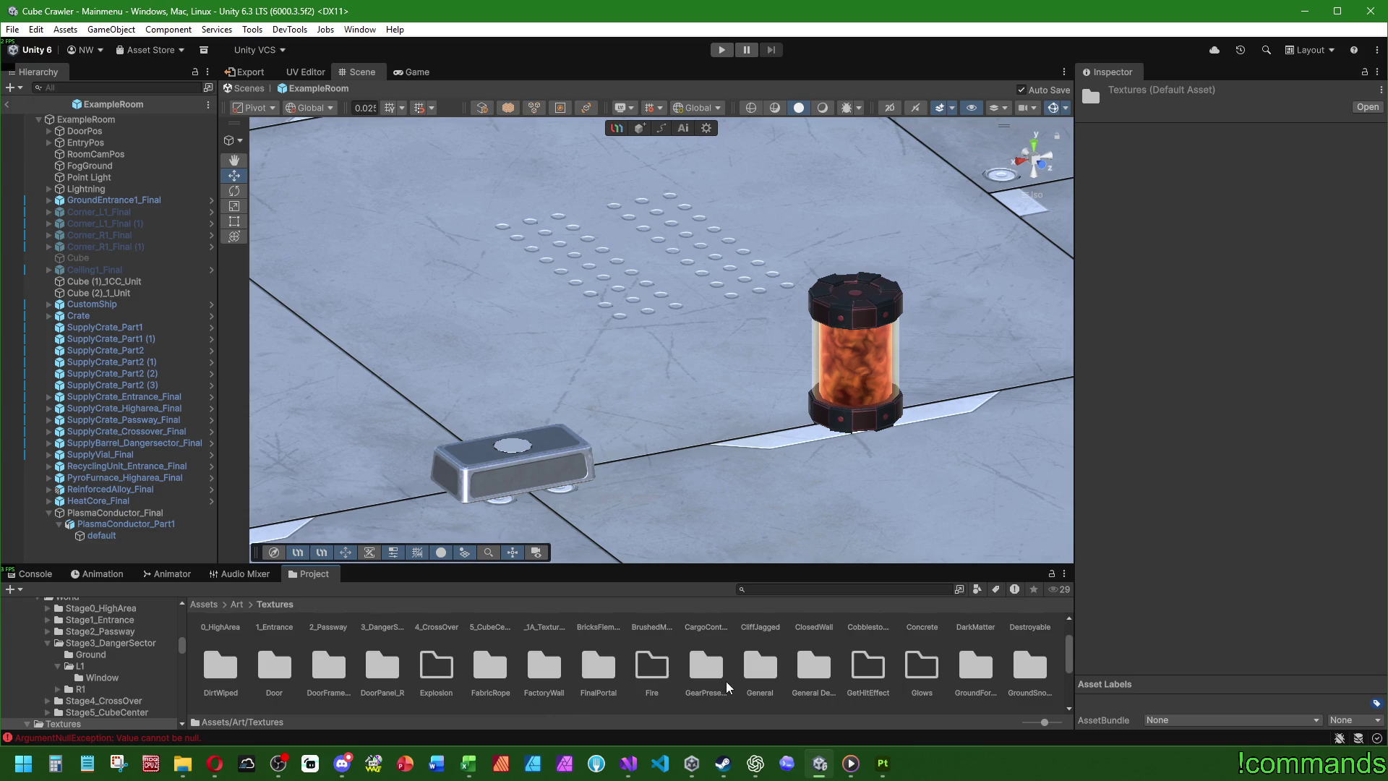
scroll(738, 687, up, 2)
scroll(752, 689, down, 2)
scroll(750, 688, down, 3)
double_click(274, 660)
double_click(434, 643)
Step: Switch the Project view to a list and select all nine PlasmaConductor textures
click(220, 644)
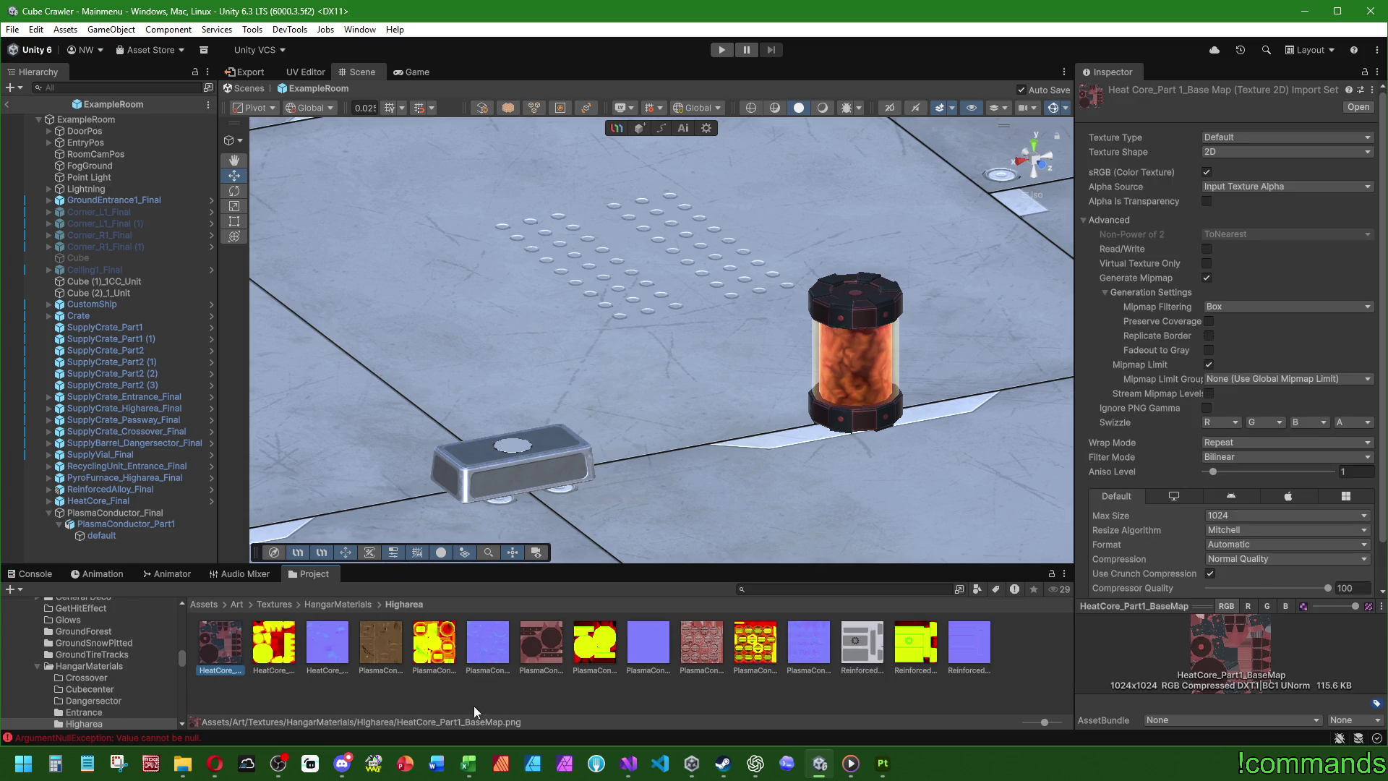
click(409, 686)
click(381, 647)
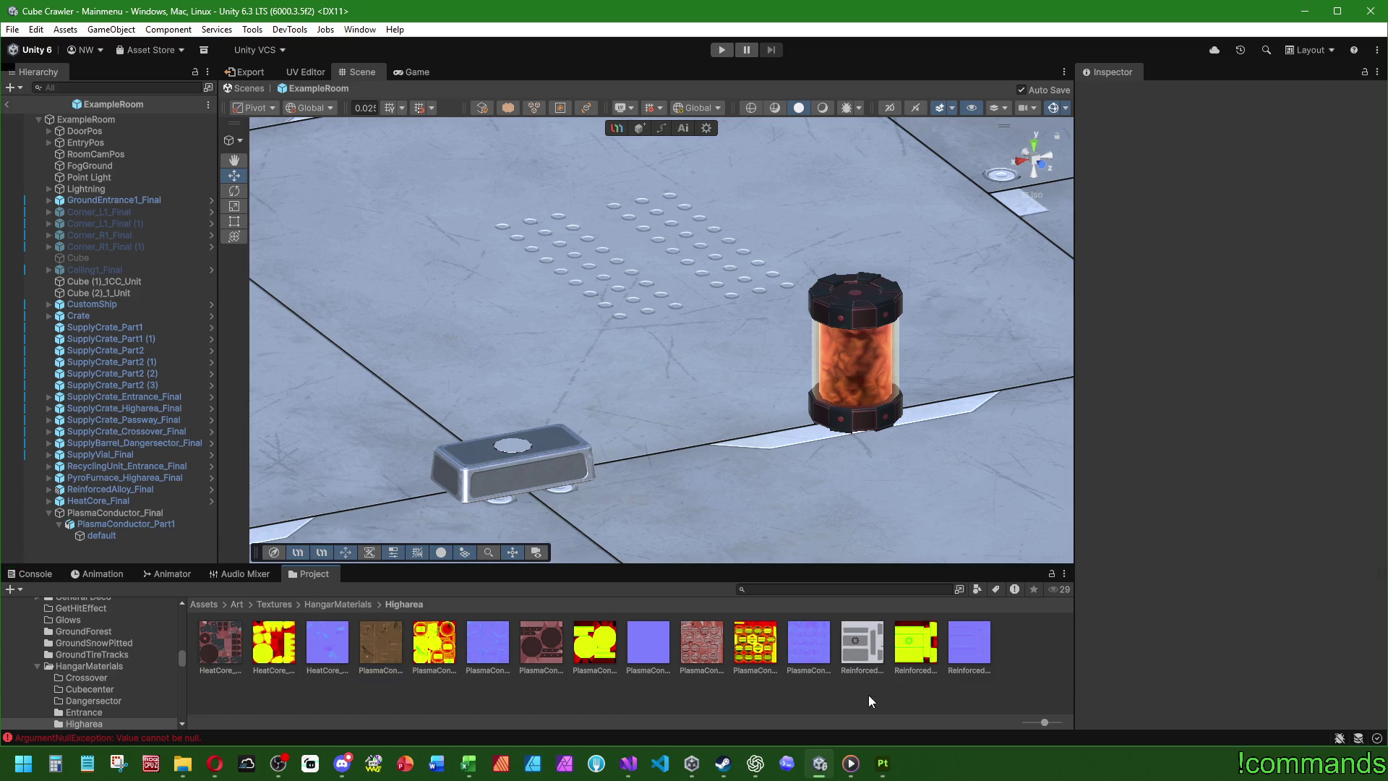
drag(1045, 722, 1025, 722)
scroll(303, 654, down, 1)
shift+click(268, 674)
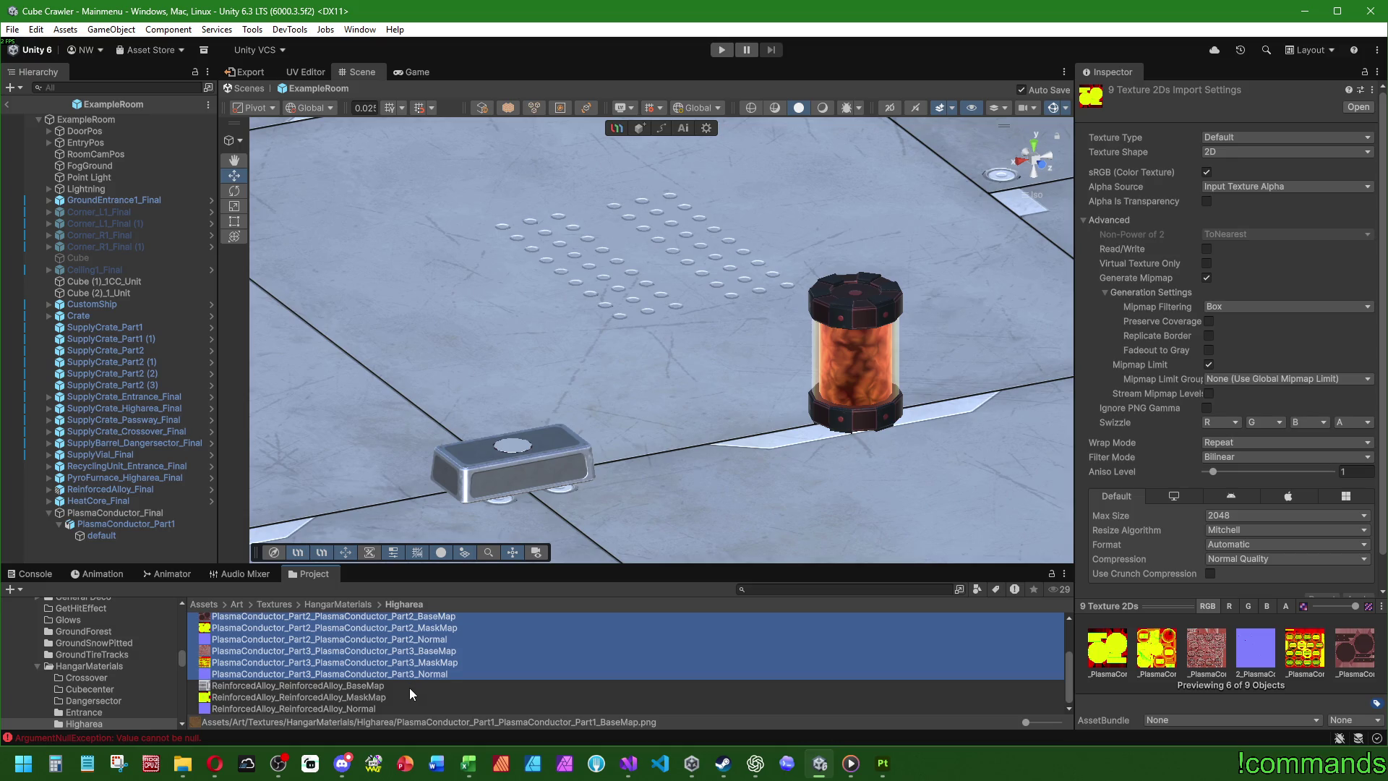
scroll(410, 688, up, 1)
Step: Set them to 1024 max size with High Quality crunch compression at quality 100, and apply
click(1271, 515)
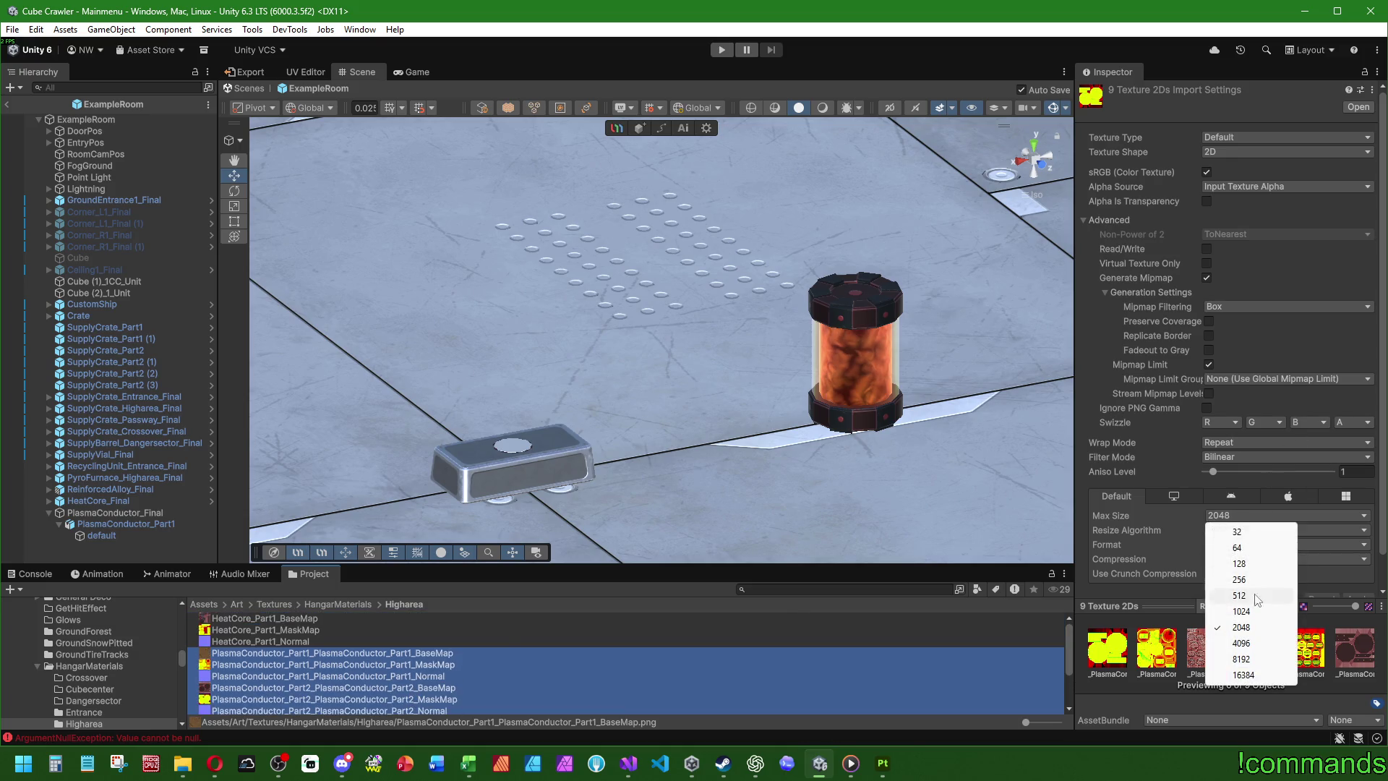
click(1241, 611)
click(1209, 574)
scroll(1265, 550, down, 2)
click(1287, 510)
click(1171, 576)
double_click(1353, 539)
text(100)
click(1359, 566)
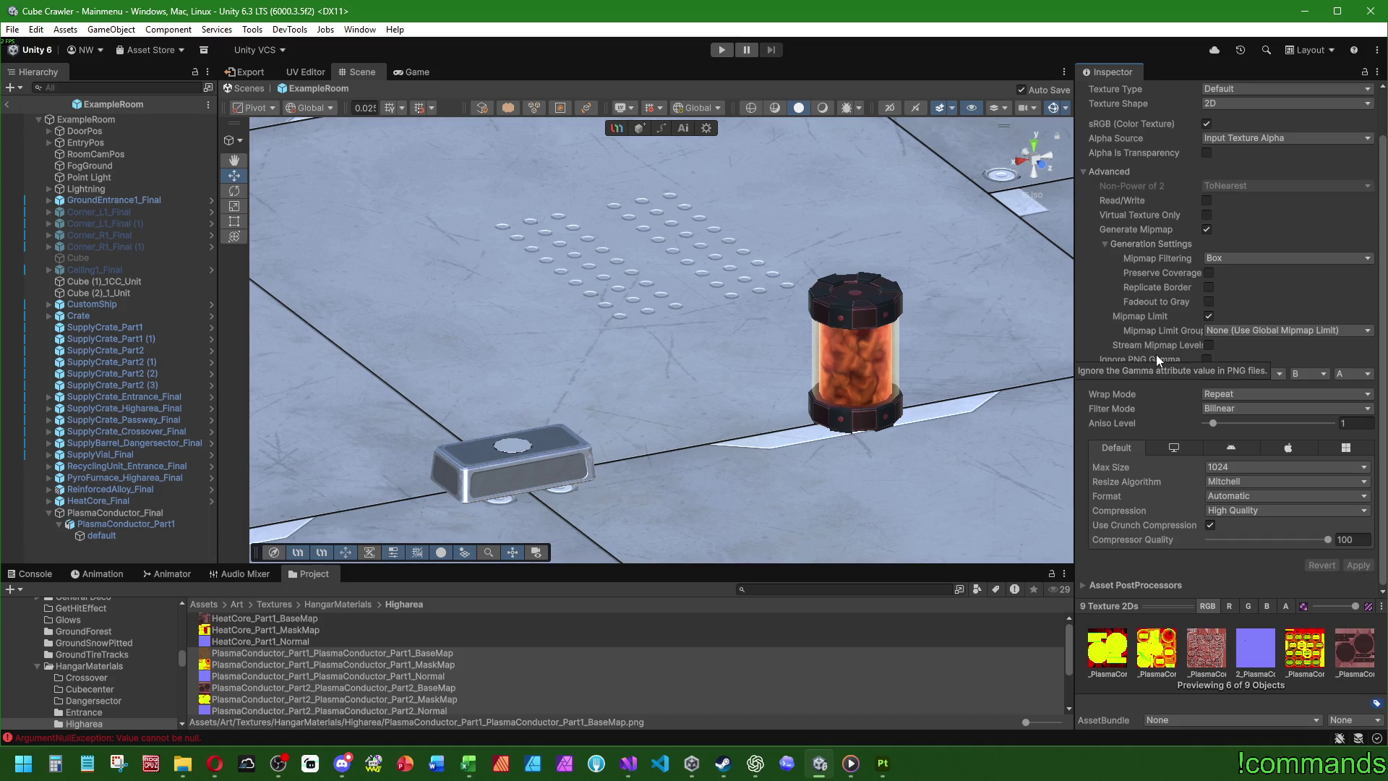
Step: Make the PlasmaConductor Part1, Part2 and Part3 normal textures Normal map type and apply
scroll(1197, 307, up, 2)
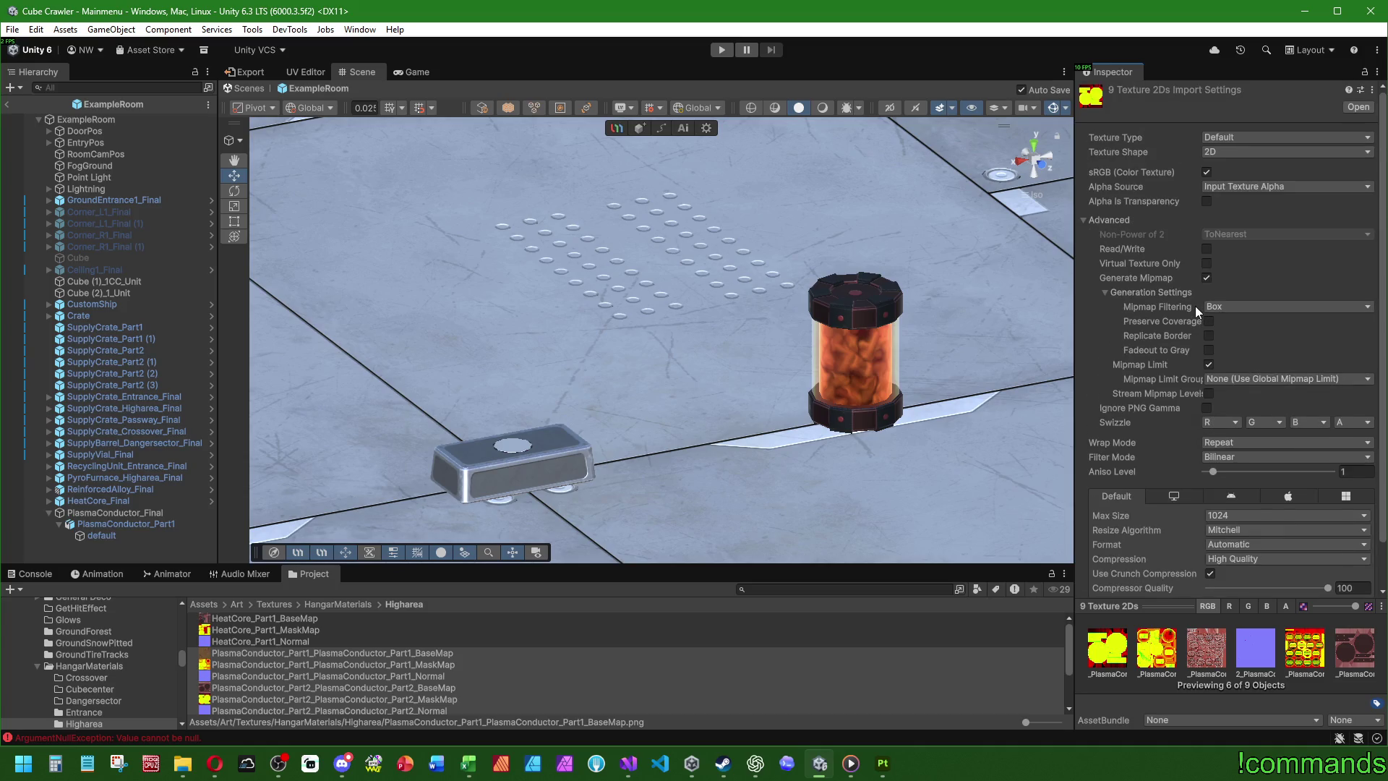
scroll(1194, 239, down, 2)
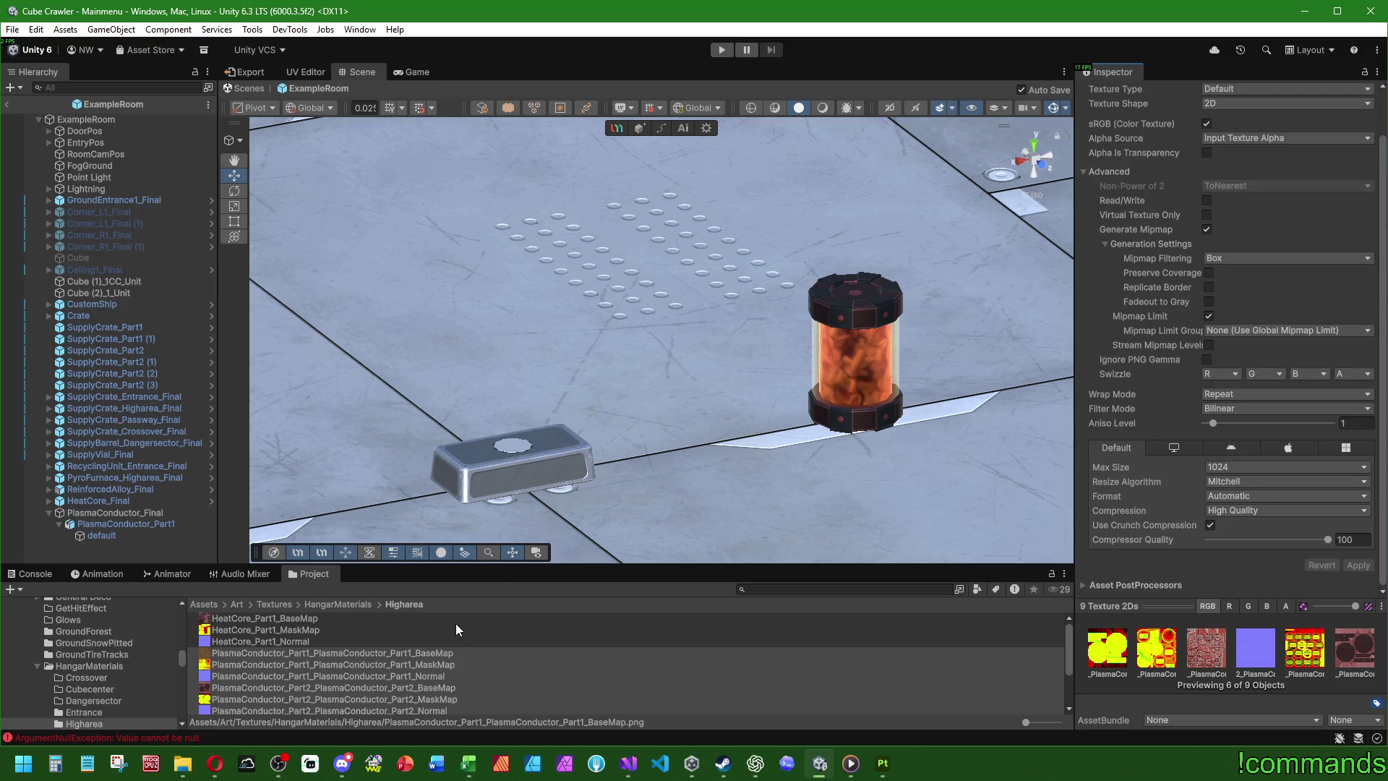
scroll(237, 683, down, 2)
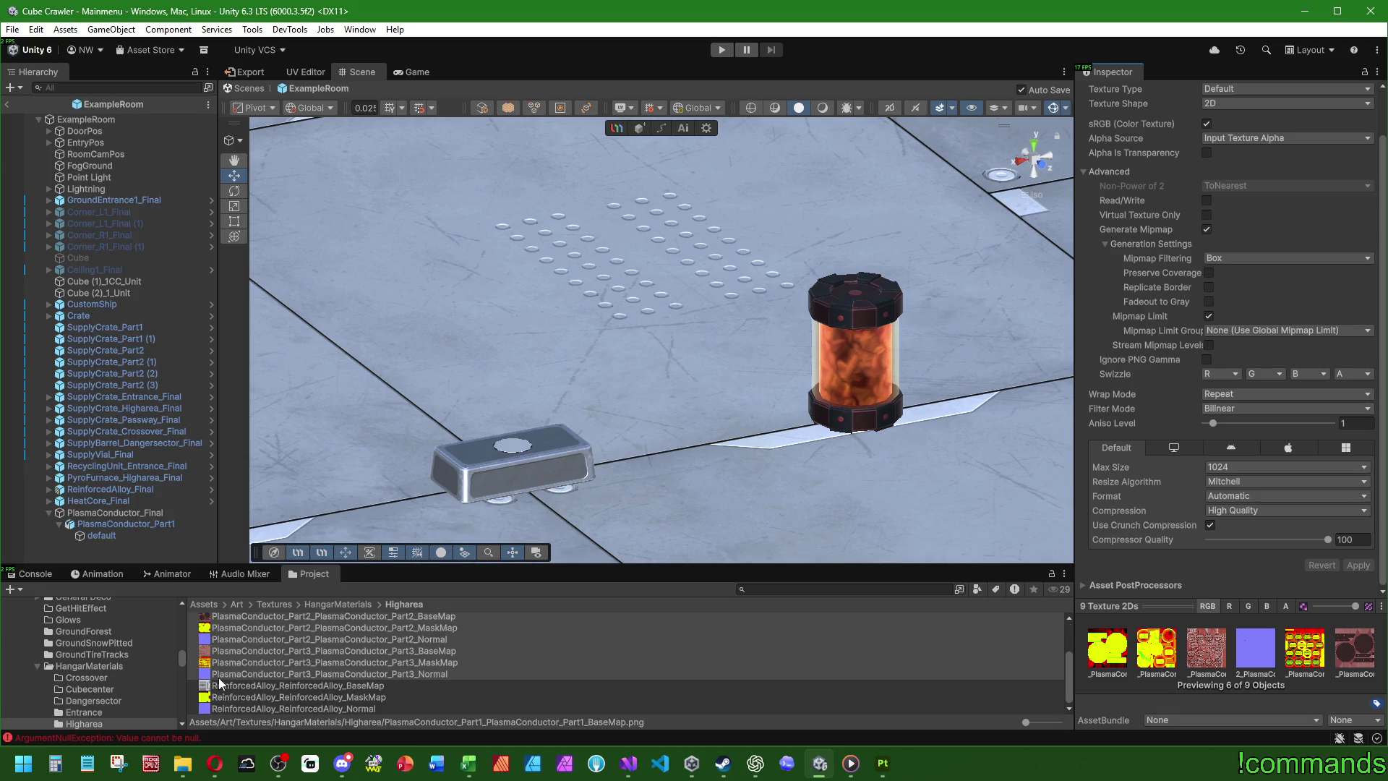
click(228, 674)
ctrl+click(227, 640)
scroll(228, 645, up, 1)
ctrl+click(230, 648)
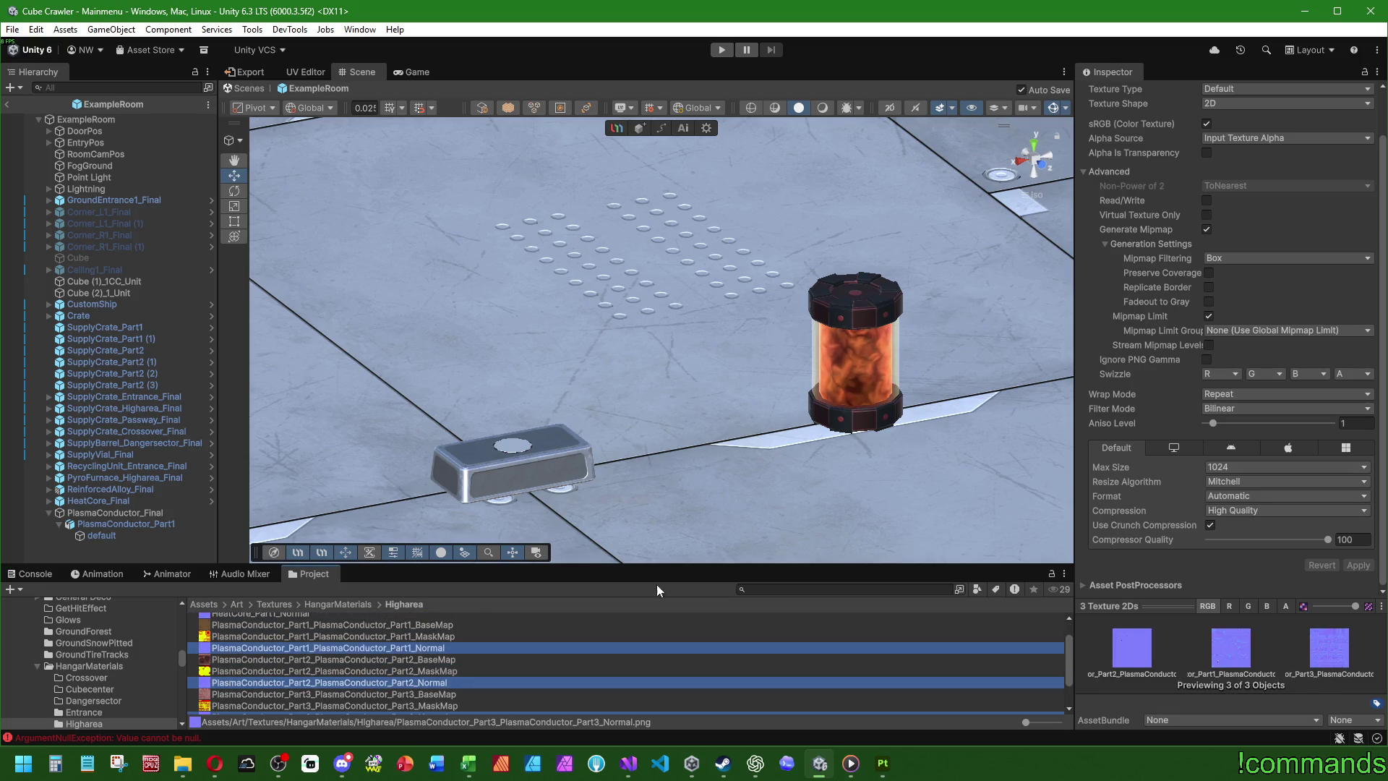
scroll(1204, 450, up, 2)
click(1287, 103)
click(1237, 167)
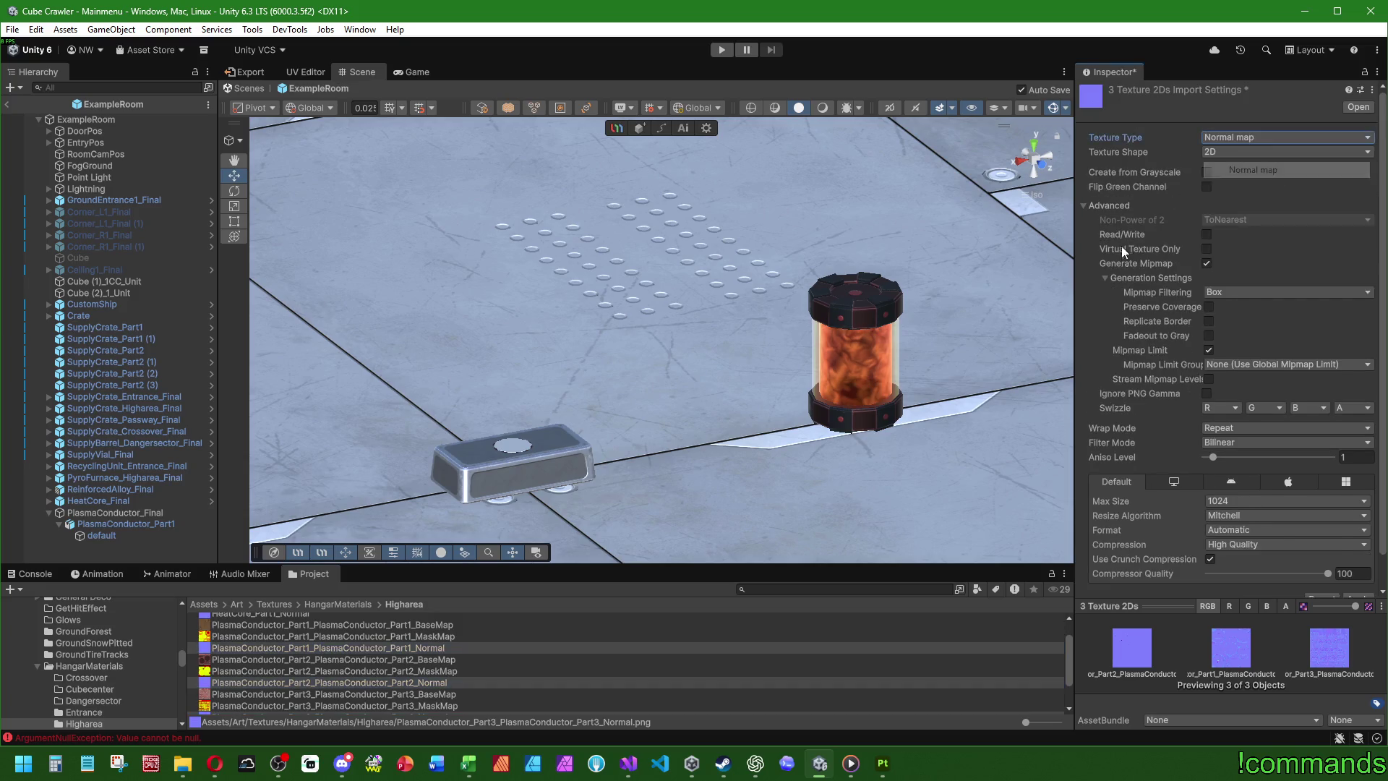
click(1357, 565)
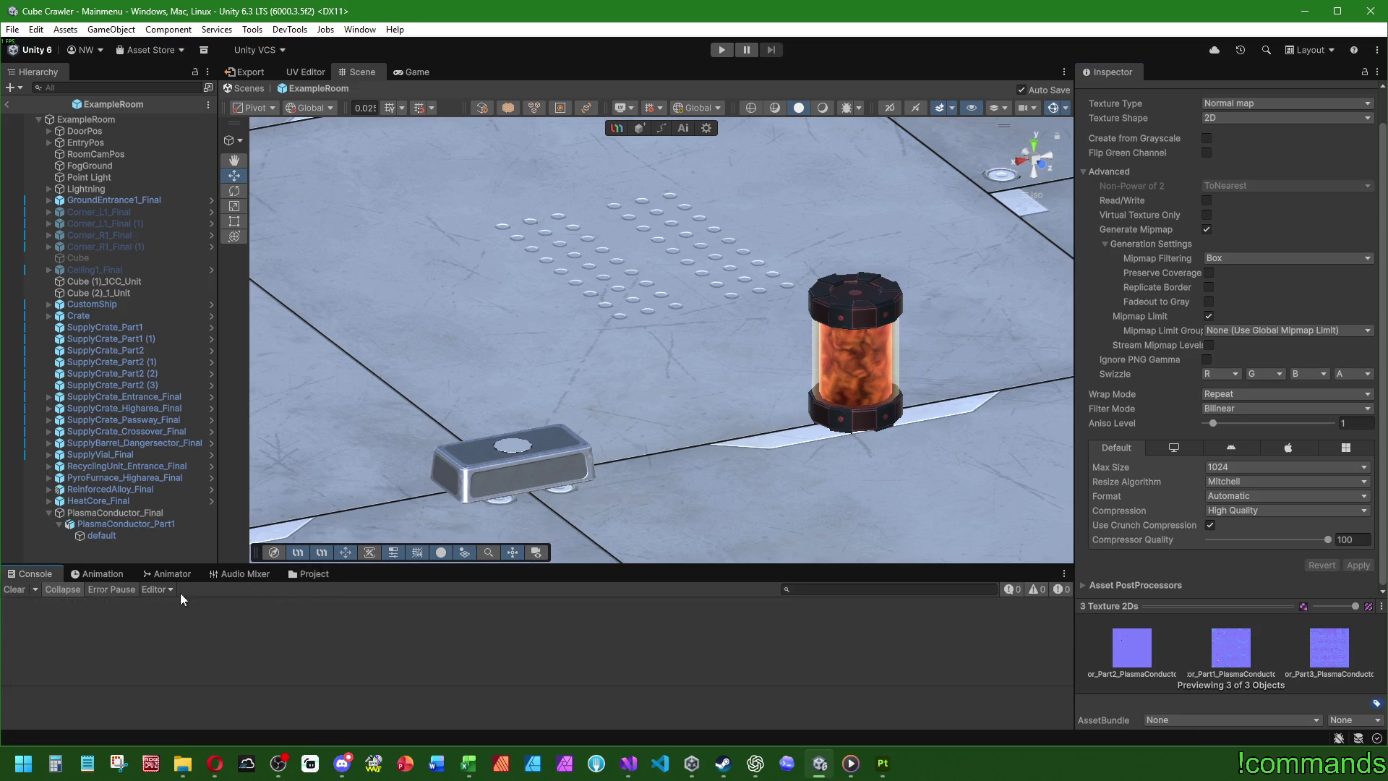
Step: Return the Project view to thumbnails and clear the texture selection
scroll(349, 644, up, 2)
drag(1025, 722, 1044, 721)
click(610, 700)
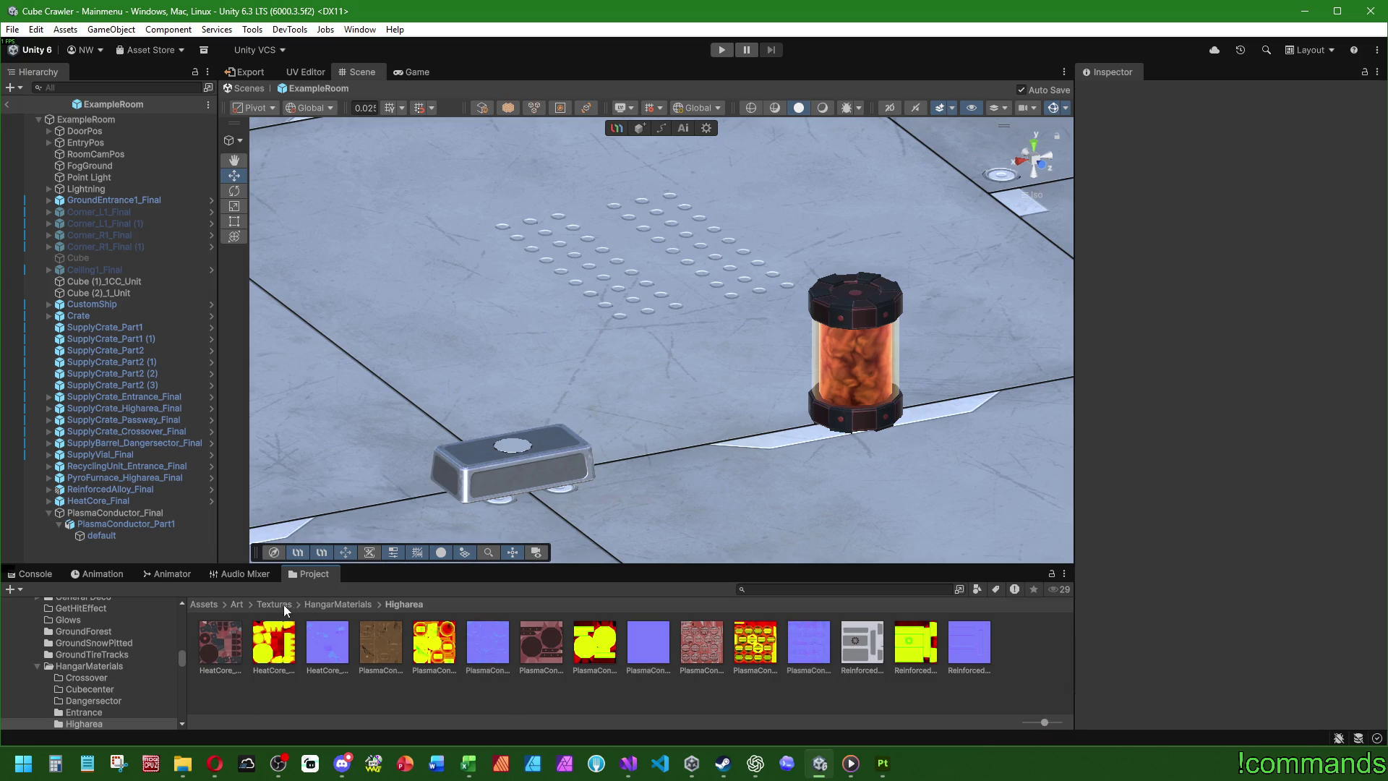
Step: Browse to the Art > Materials > HangarMaterials > Higharea materials folder
click(237, 605)
double_click(220, 644)
scroll(591, 674, up, 1)
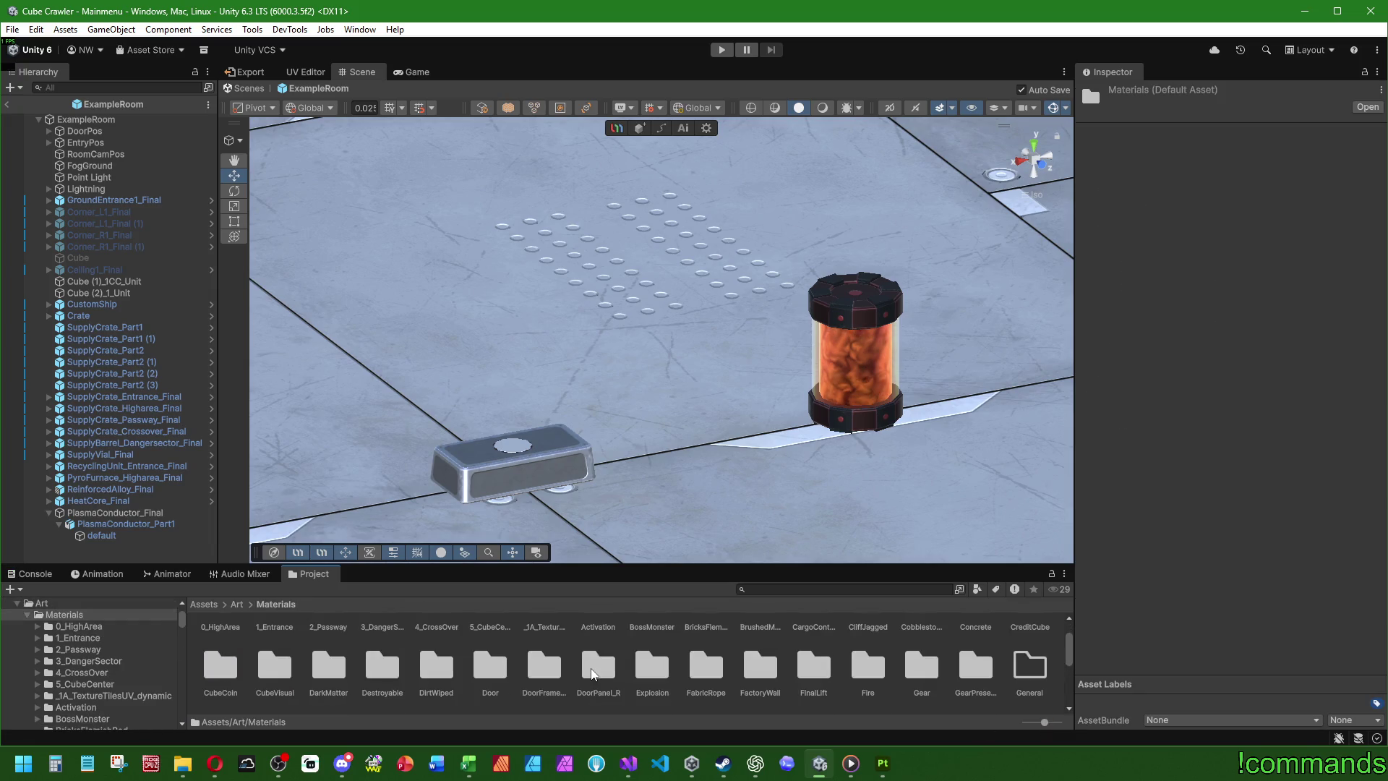
scroll(622, 680, down, 1)
scroll(868, 687, up, 1)
scroll(584, 680, down, 1)
scroll(689, 666, down, 1)
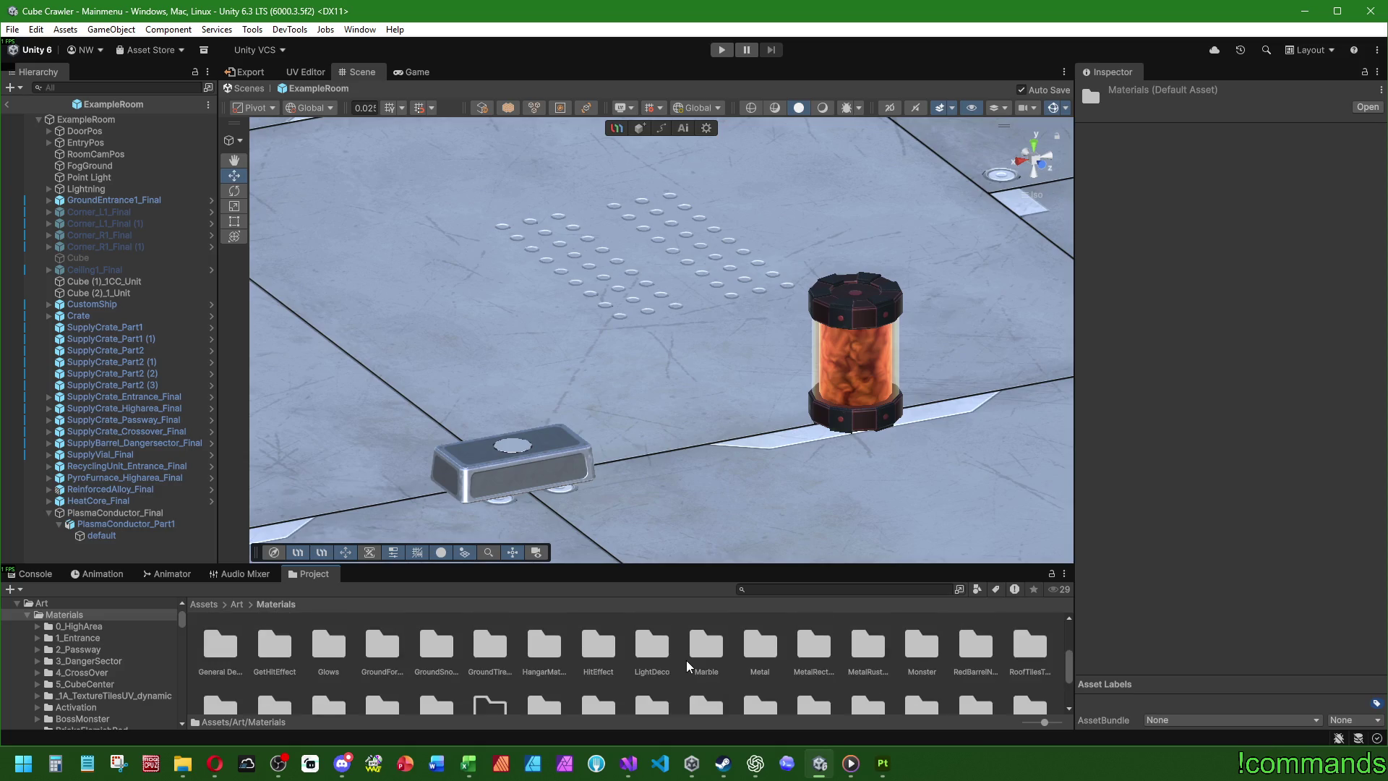
double_click(547, 654)
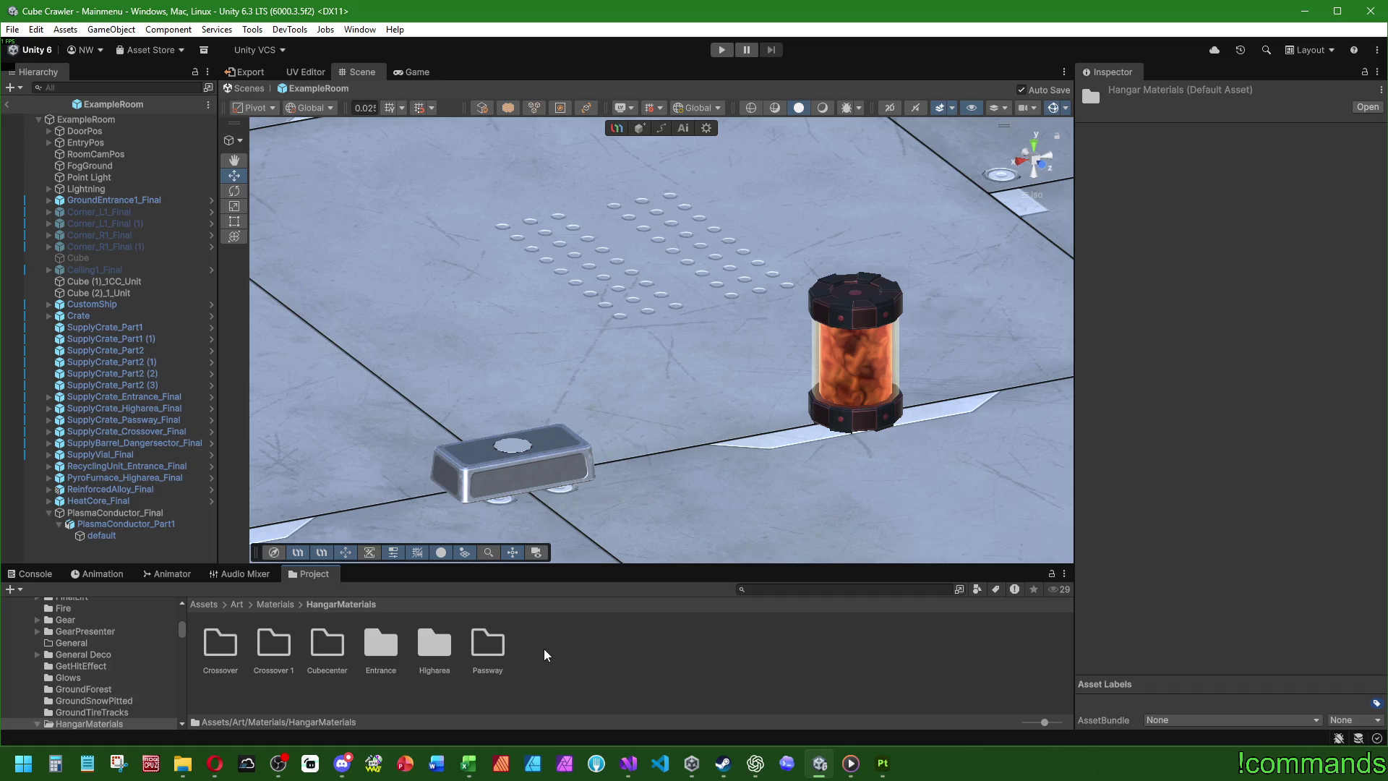
double_click(438, 638)
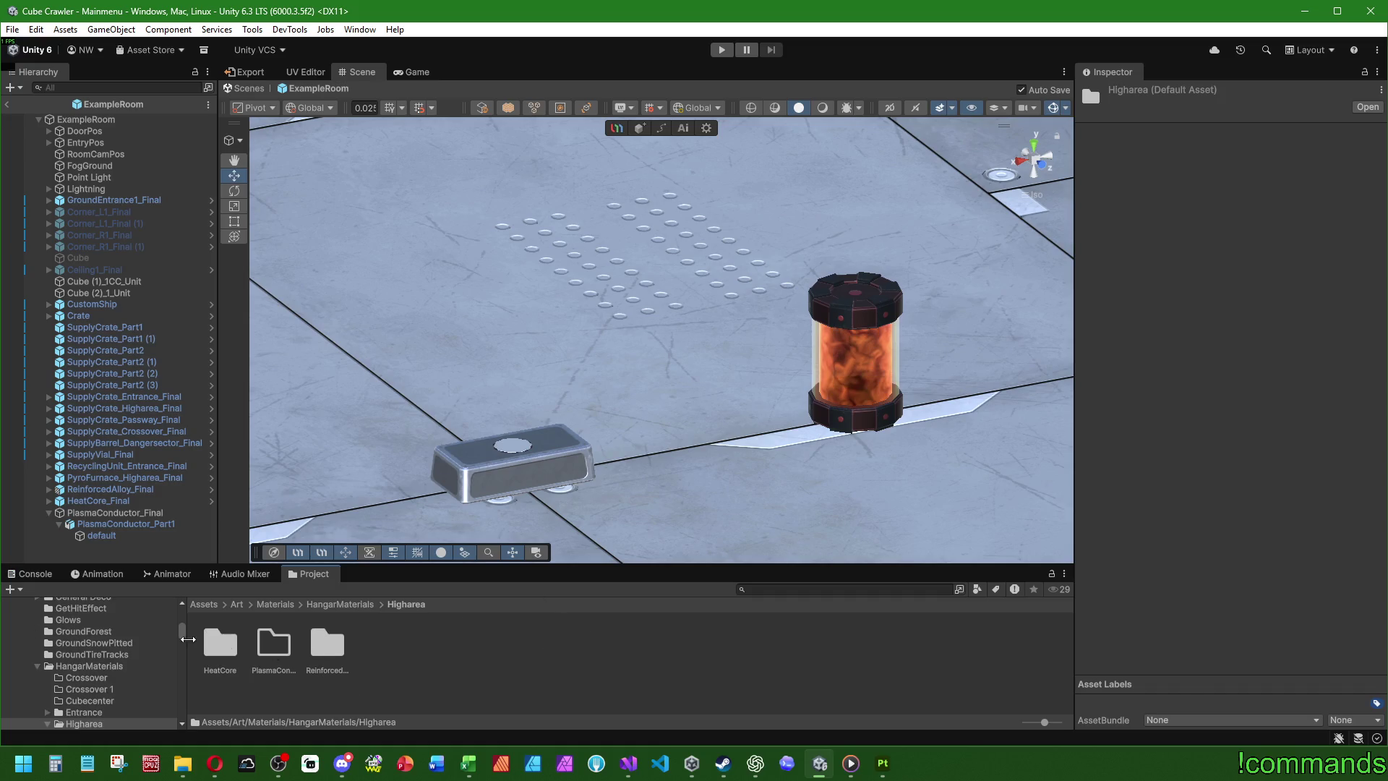
Step: Copy the ReinforcedAlloy material into the PlasmaConductor folder as PlasmaConductor_Part1
double_click(339, 645)
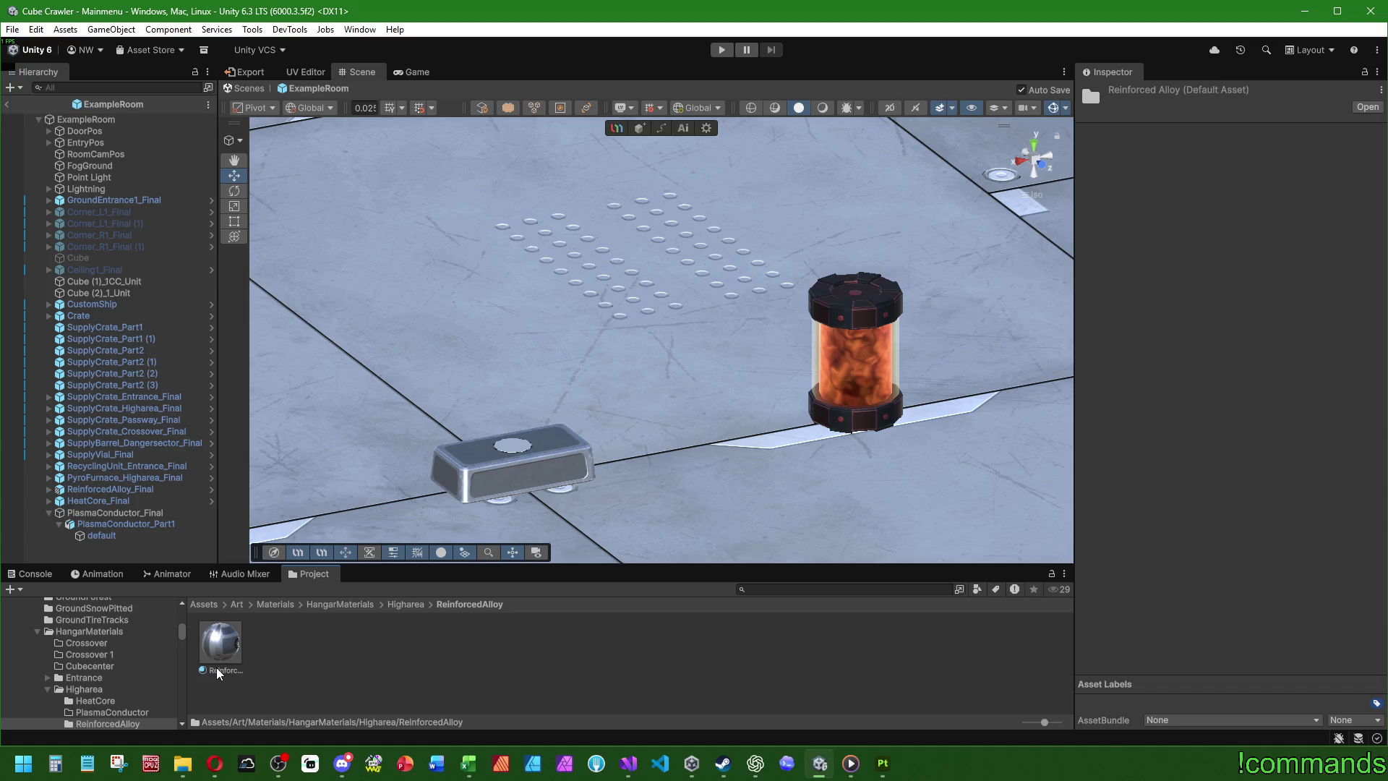
click(226, 651)
click(401, 606)
double_click(273, 643)
text(PlasmaConductor_Part1)
key(Return)
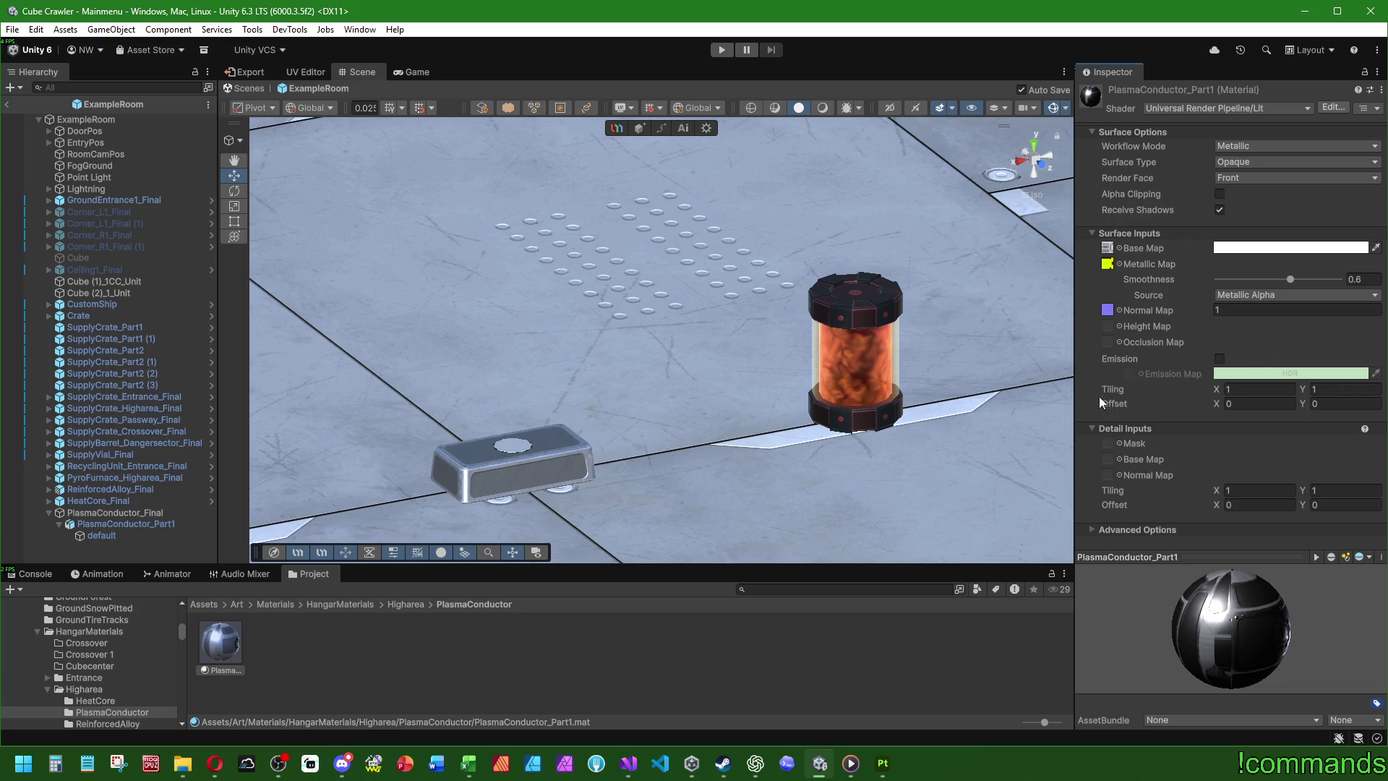
Step: Duplicate PlasmaConductor_Part1 as PlasmaConductor_Part2, then duplicate again and start renaming the third copy
click(250, 662)
click(226, 656)
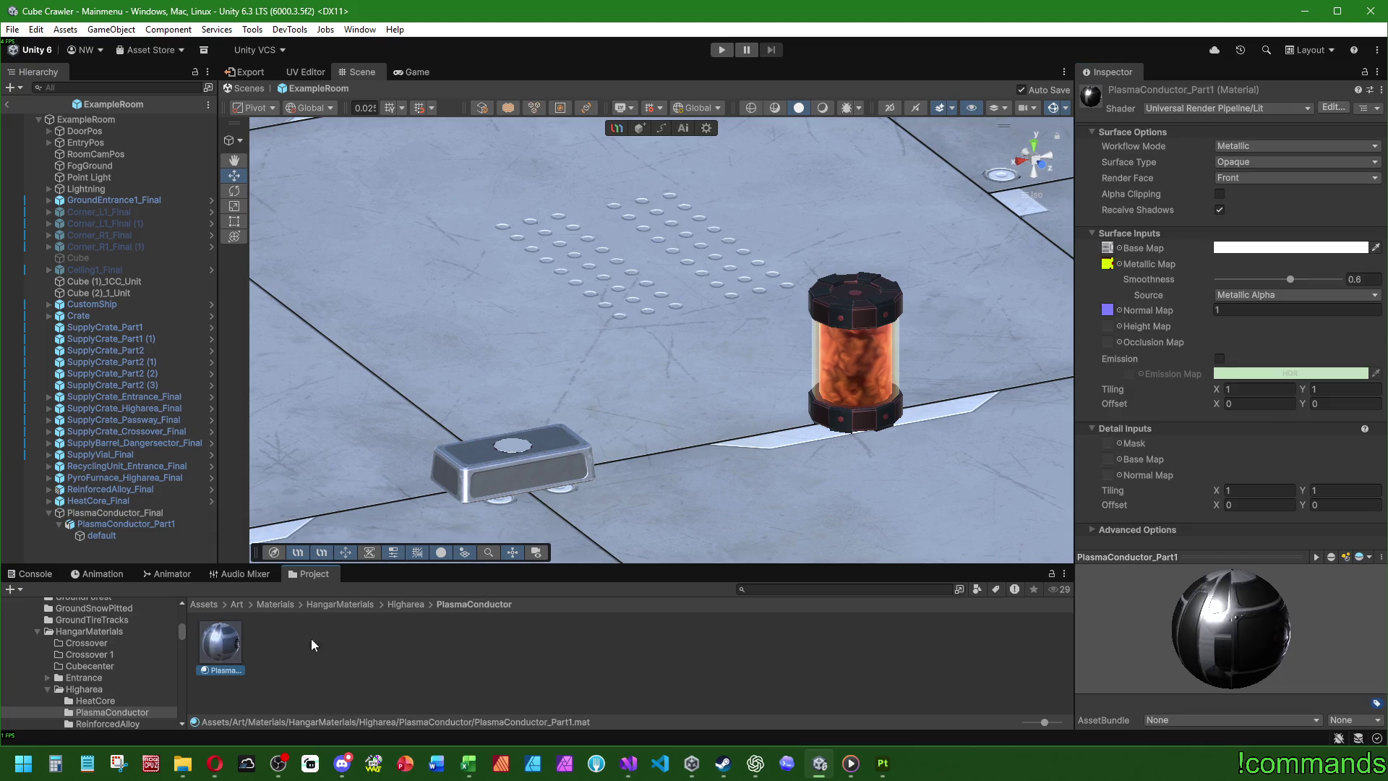
key(ctrl+d)
key(F2)
key(BackSpace)
key(BackSpace)
key(BackSpace)
text(2)
key(Return)
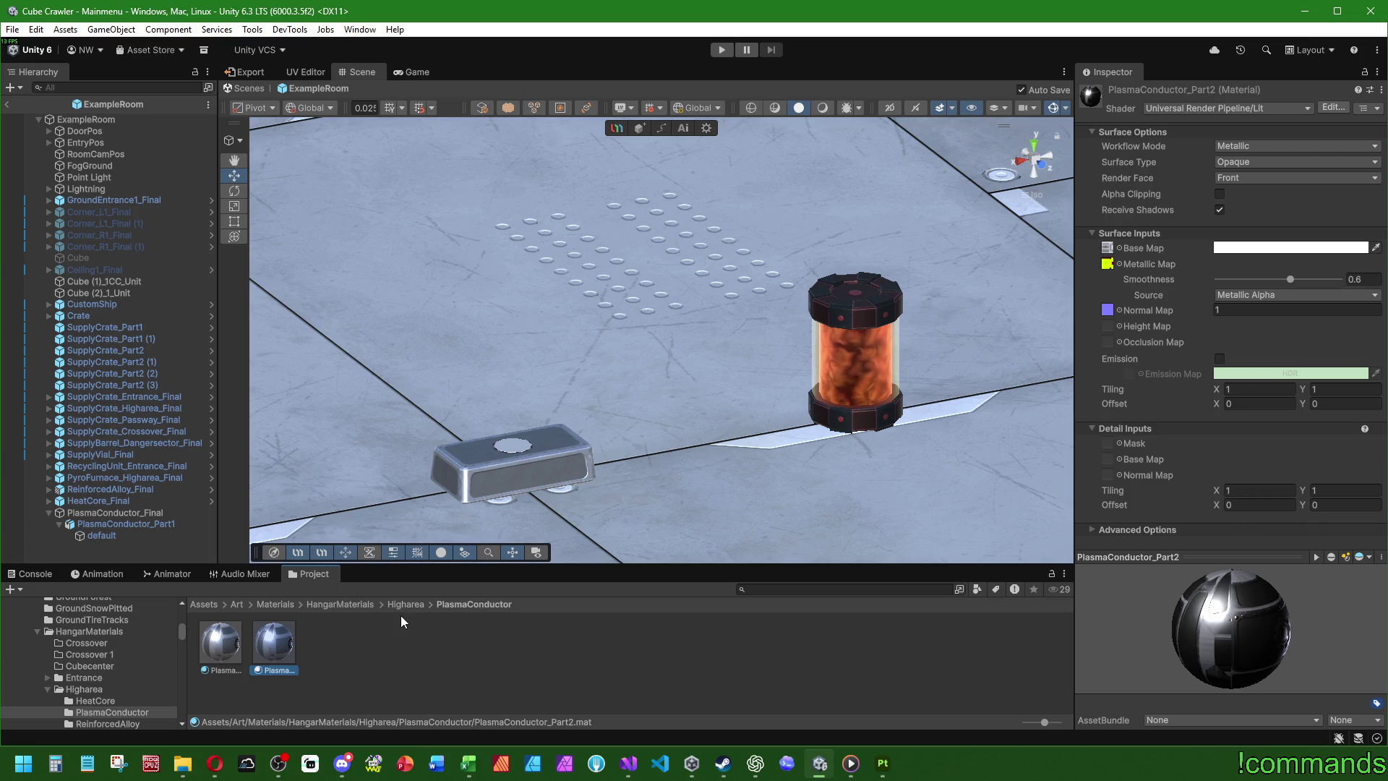
key(ctrl+d)
key(F2)
key(BackSpace)
key(BackSpace)
key(BackSpace)
Step: Name the third material PlasmaConductor_Part3 and select PlasmaConductor_Part1
text(3)
key(Return)
click(217, 647)
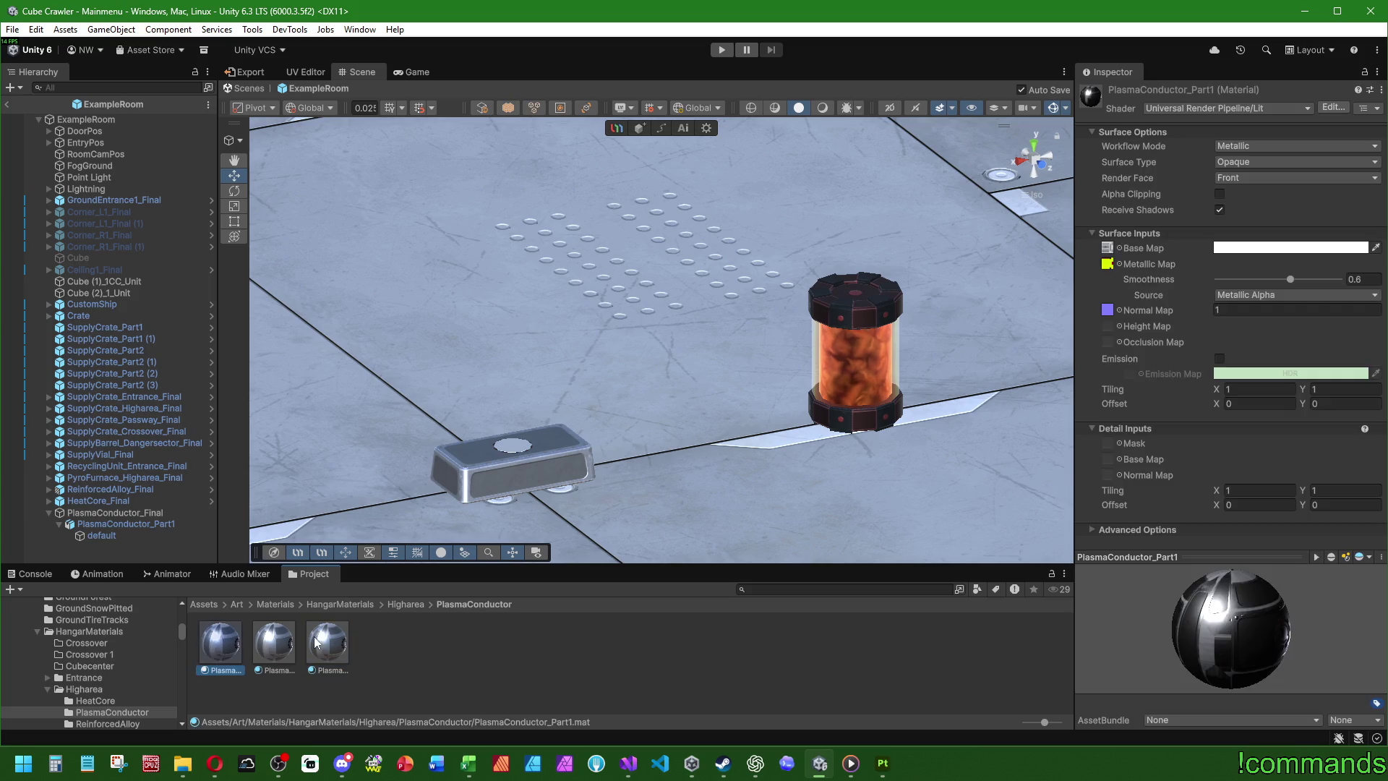
Step: Keep the Metallic workflow and assign the brown PlasmaConductor texture as Part1's Base Map
click(1119, 248)
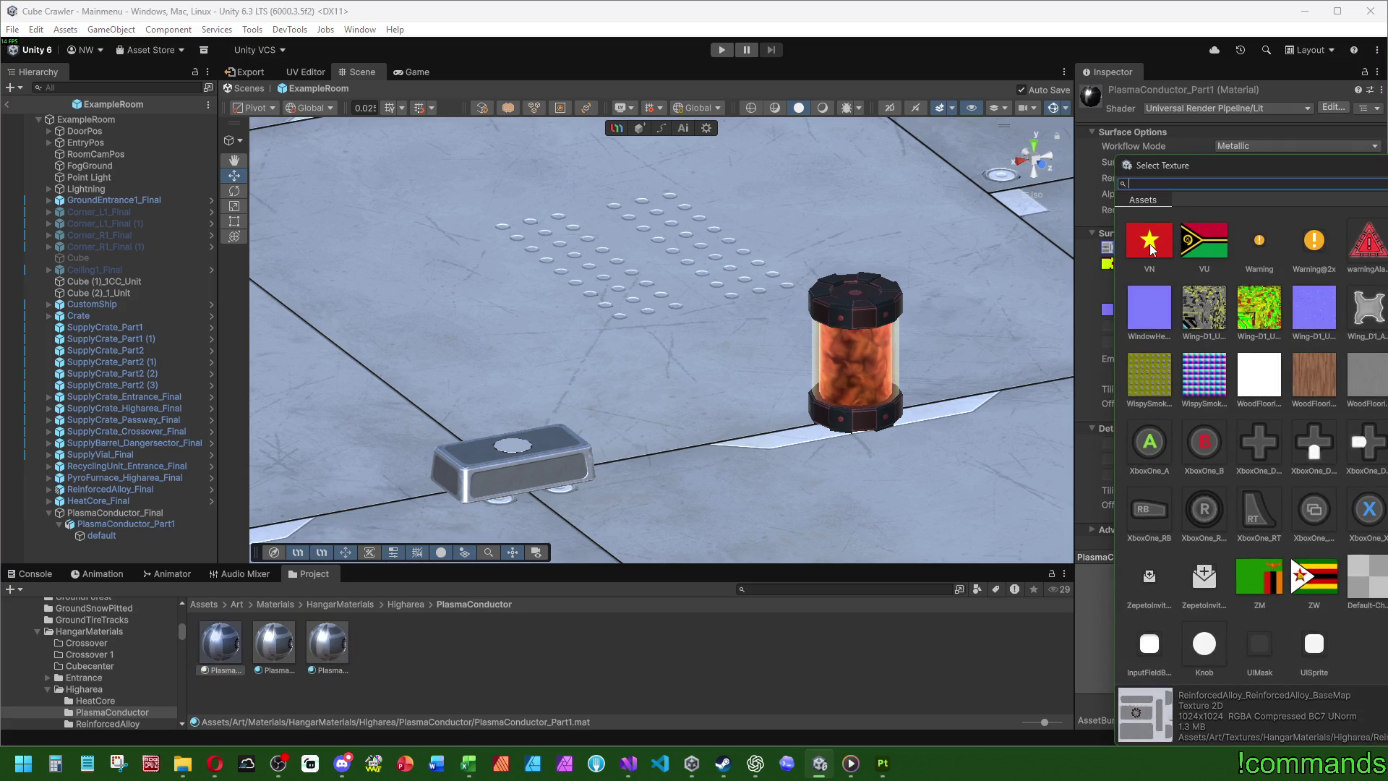
scroll(1332, 277, down, 5)
click(1281, 148)
click(1282, 149)
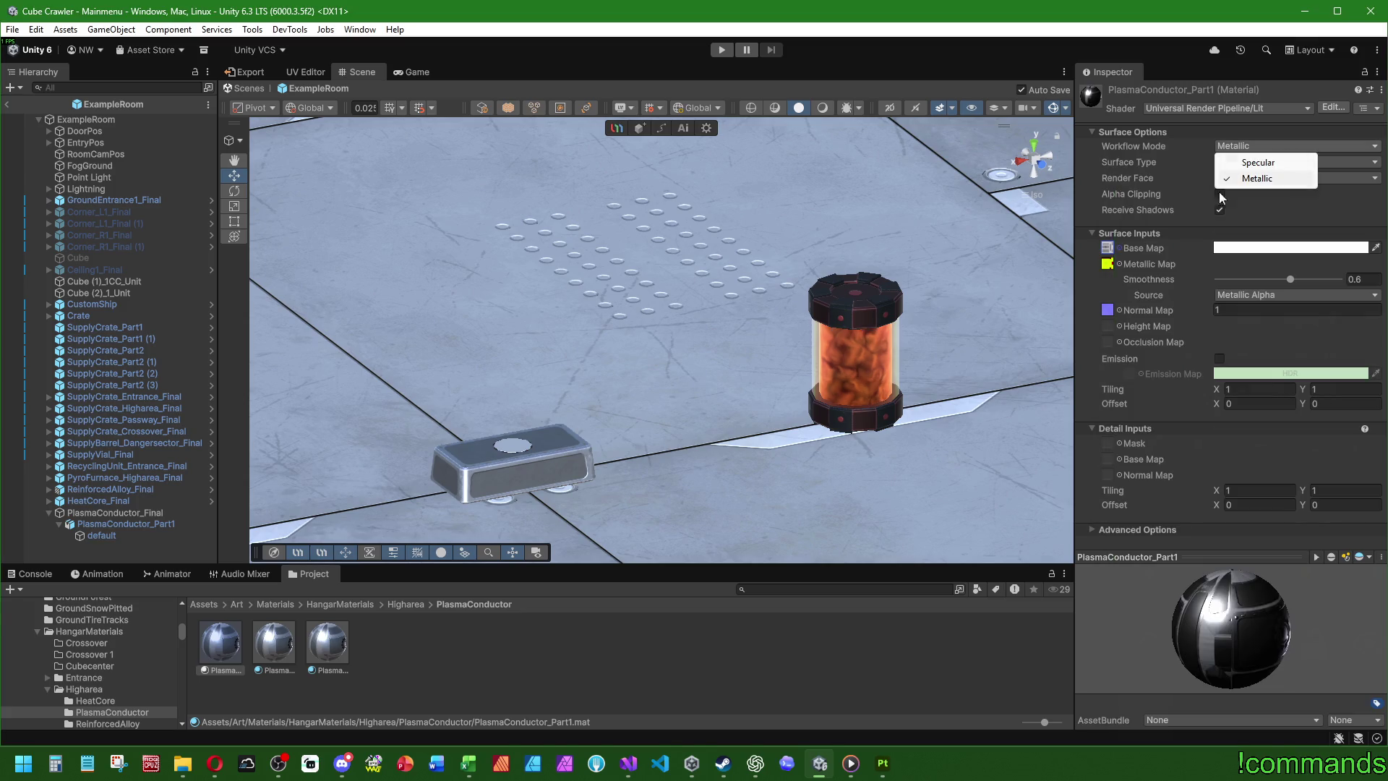
click(1119, 246)
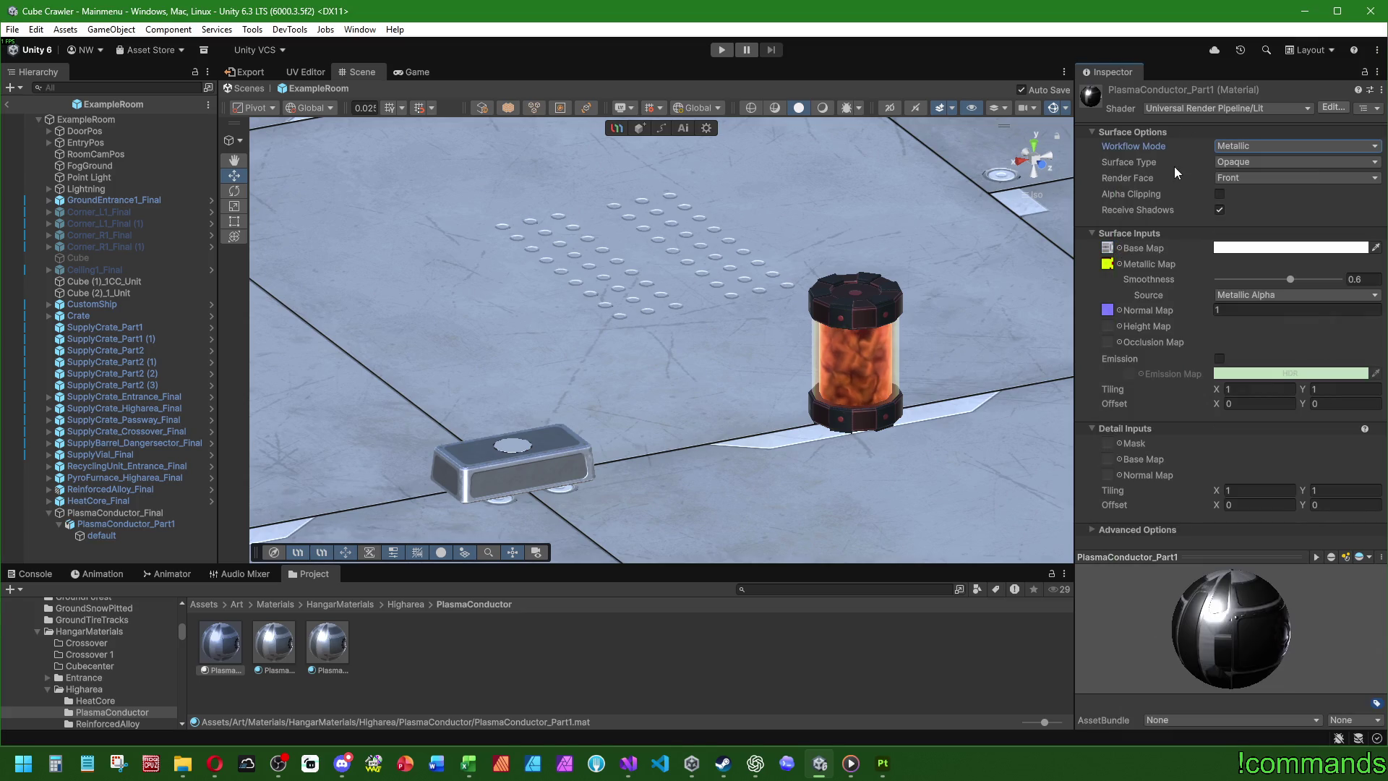
drag(1171, 124, 662, 125)
text(plas)
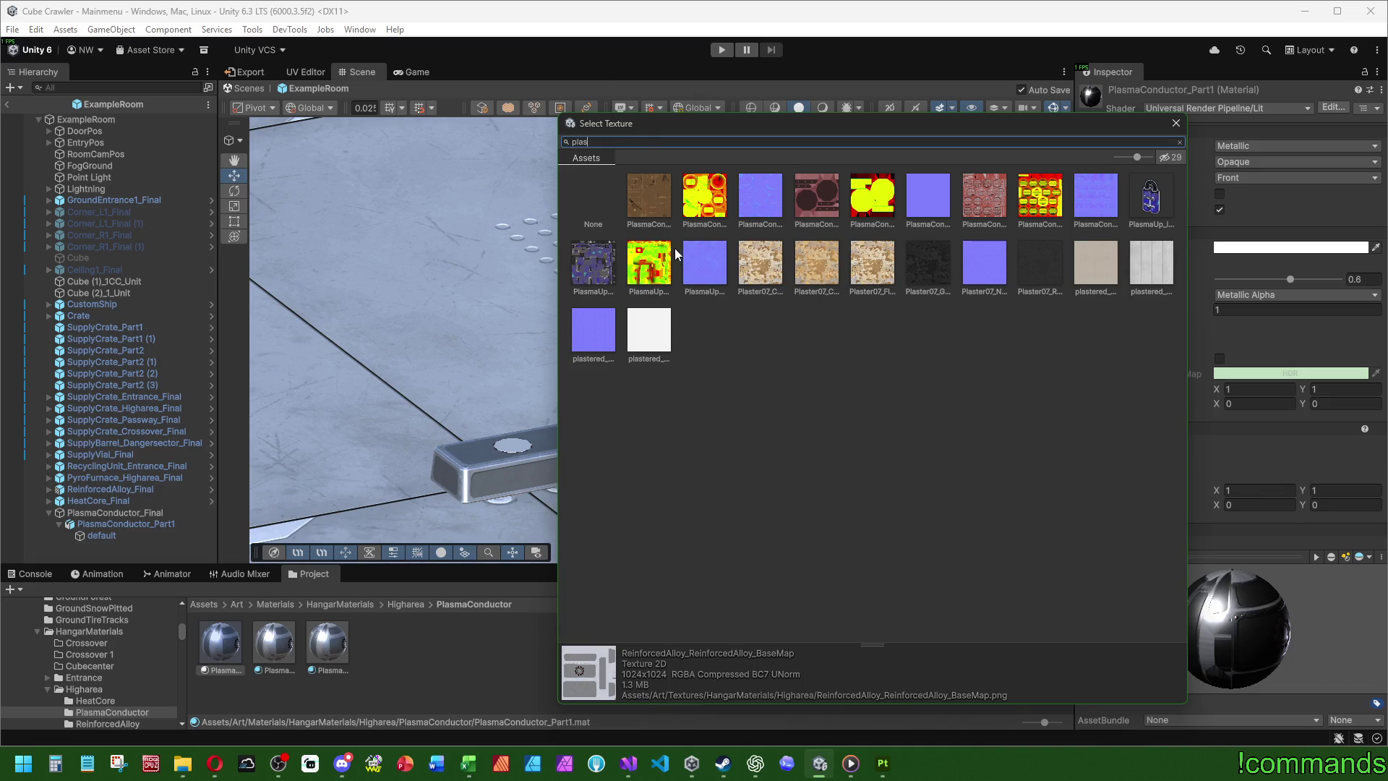
click(656, 205)
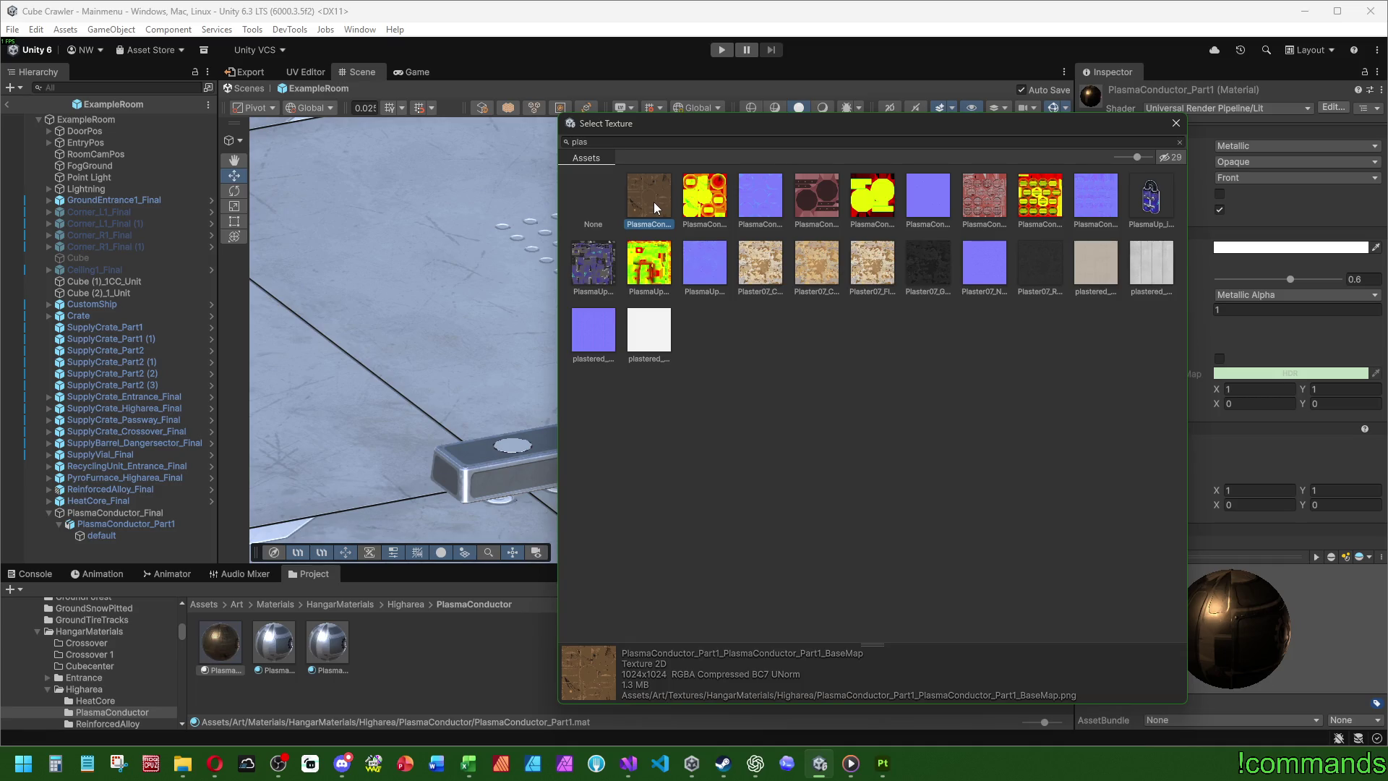
double_click(656, 197)
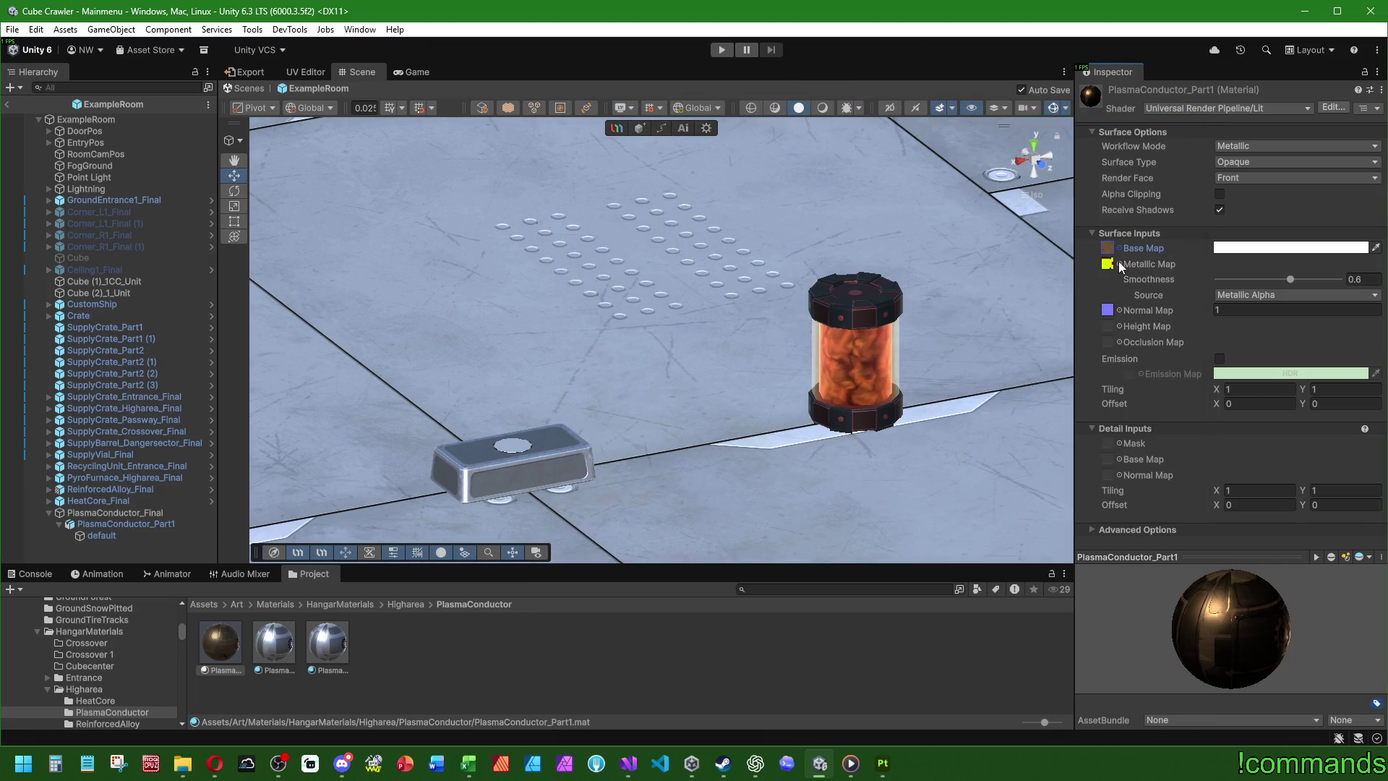
Step: Assign the PlasmaConductor mask texture to Metallic Map and the purple Plasma normal texture to Normal Map
click(1119, 264)
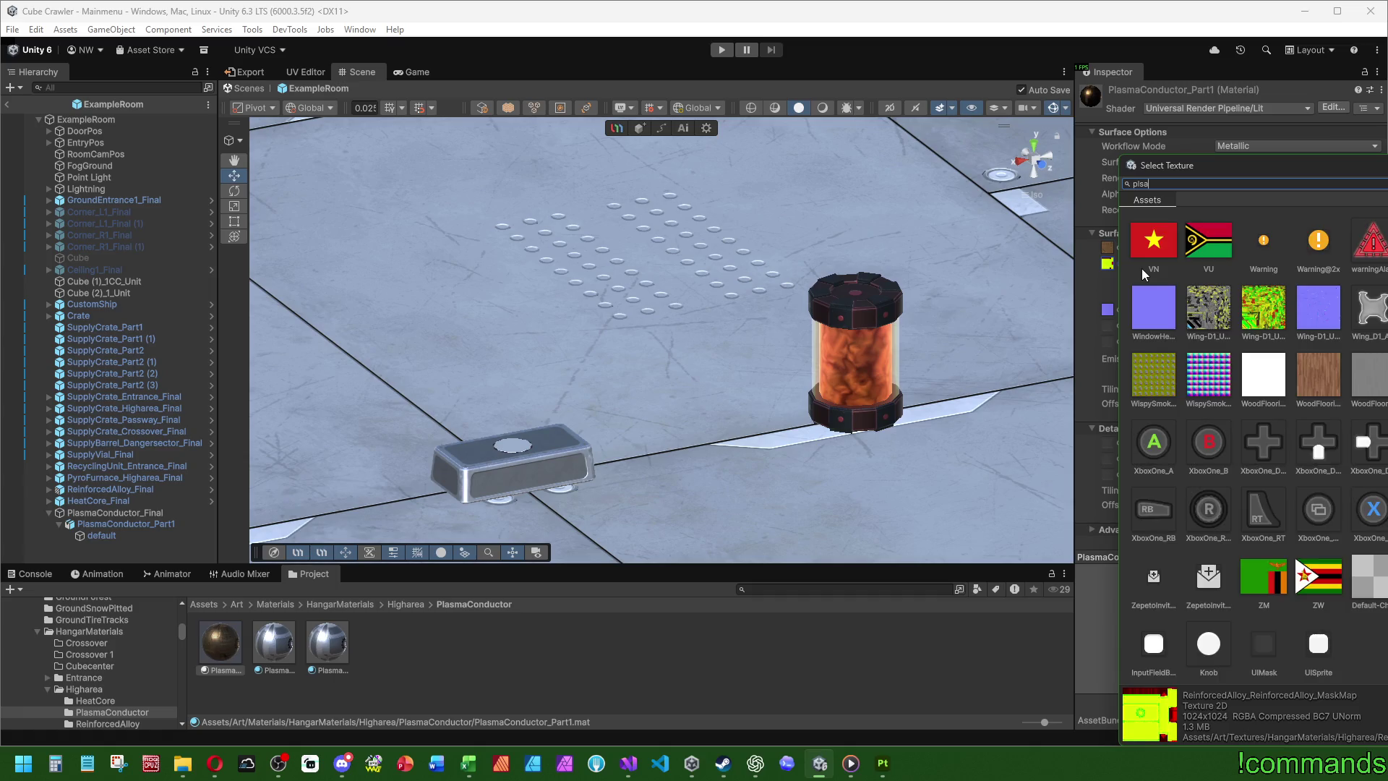
text(plasm)
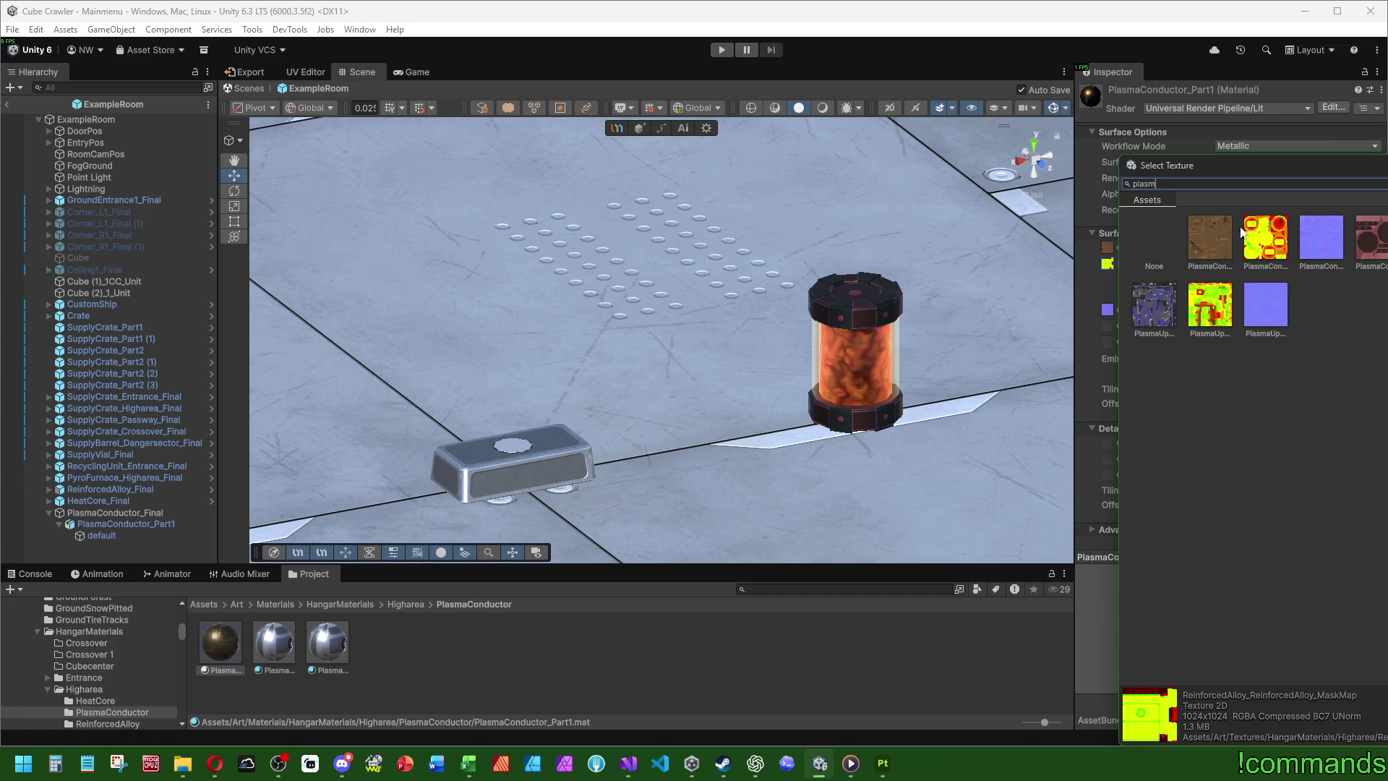
click(1256, 243)
double_click(1260, 243)
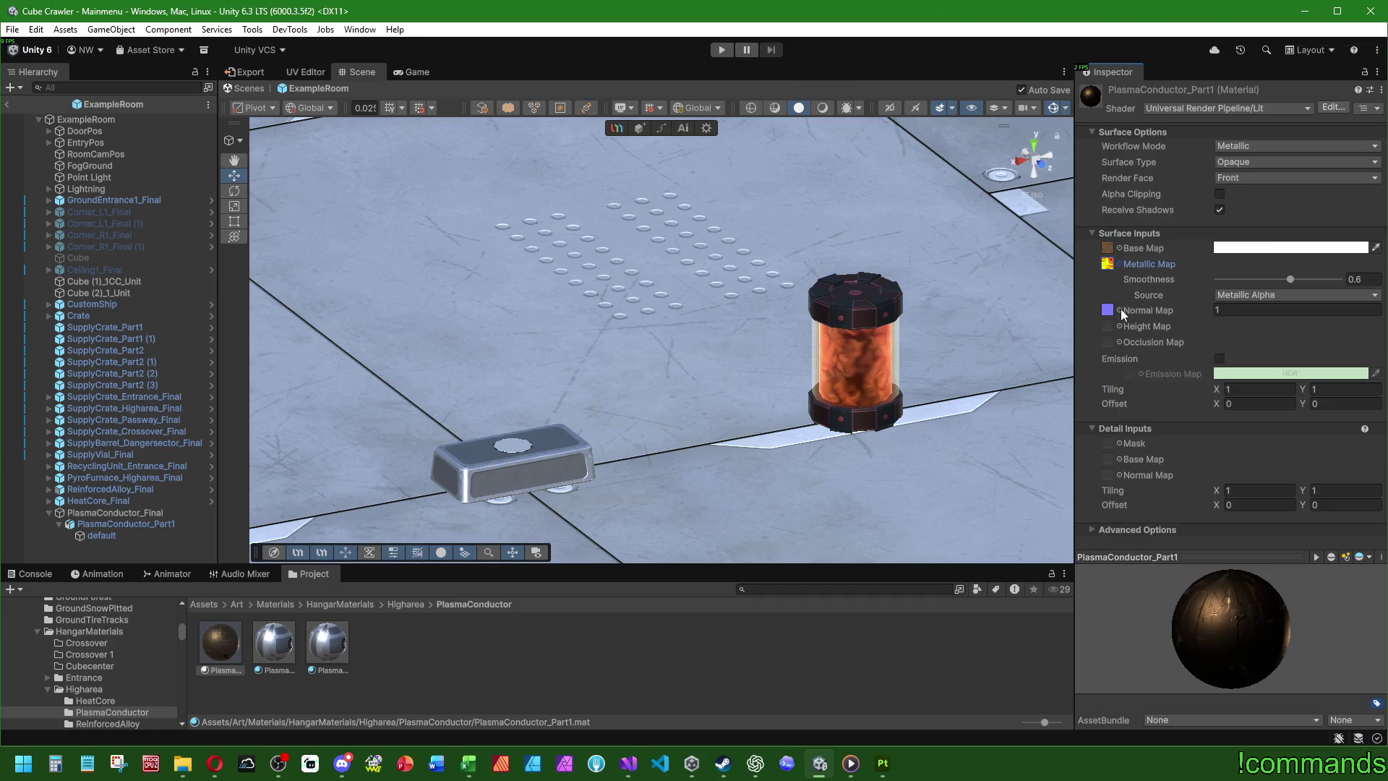
click(1119, 309)
text(m)
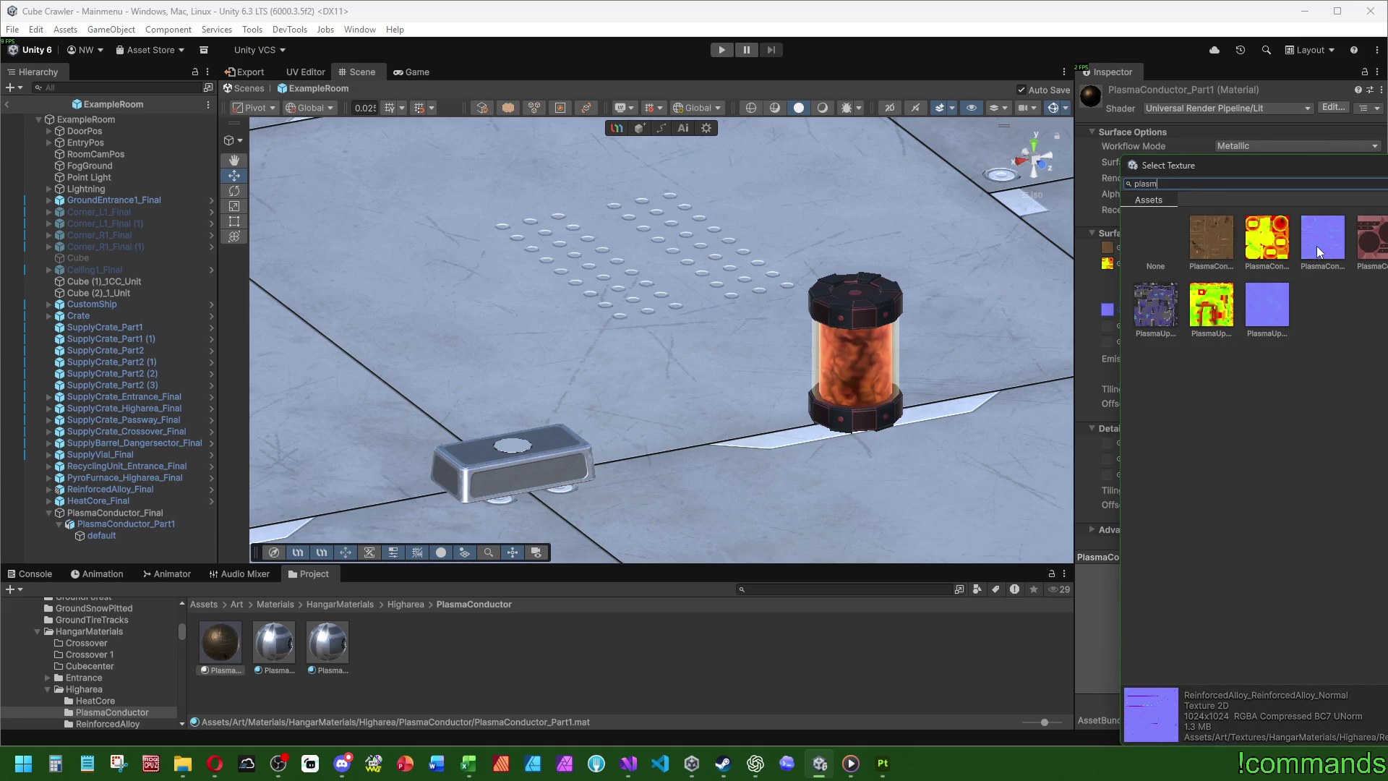
double_click(1319, 249)
click(265, 637)
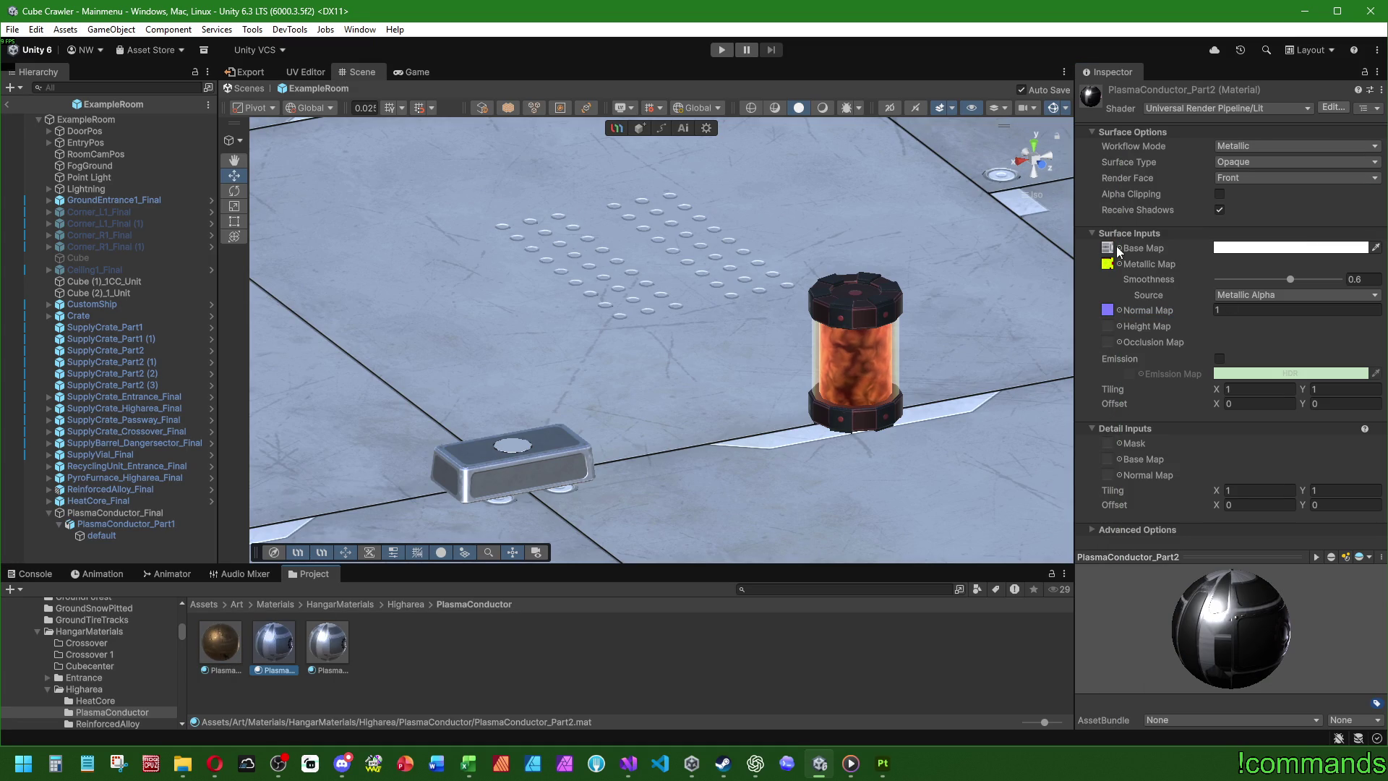
Step: Assign the reddish PlasmaConductor_Part2 base texture to PlasmaConductor_Part2's Base Map
click(1108, 248)
click(1120, 249)
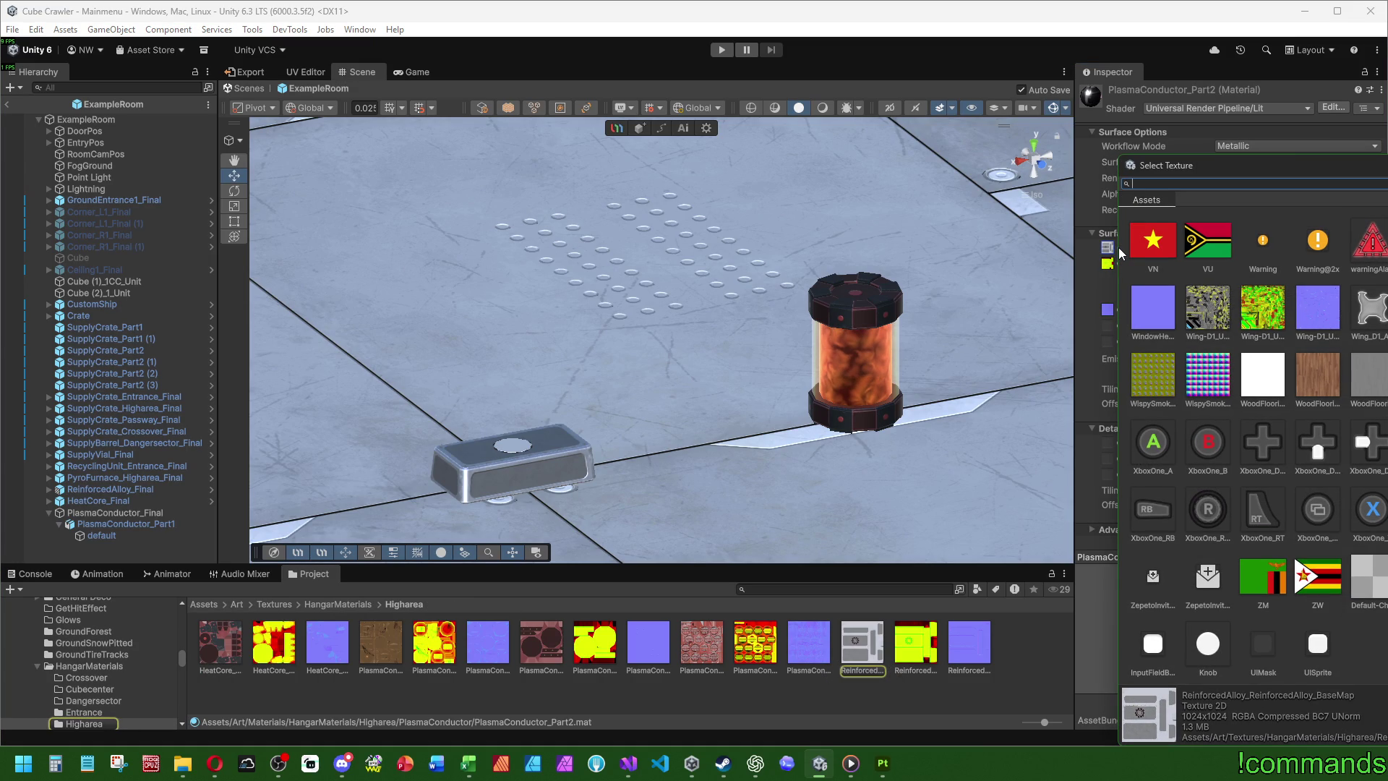
text(plasm)
click(1385, 250)
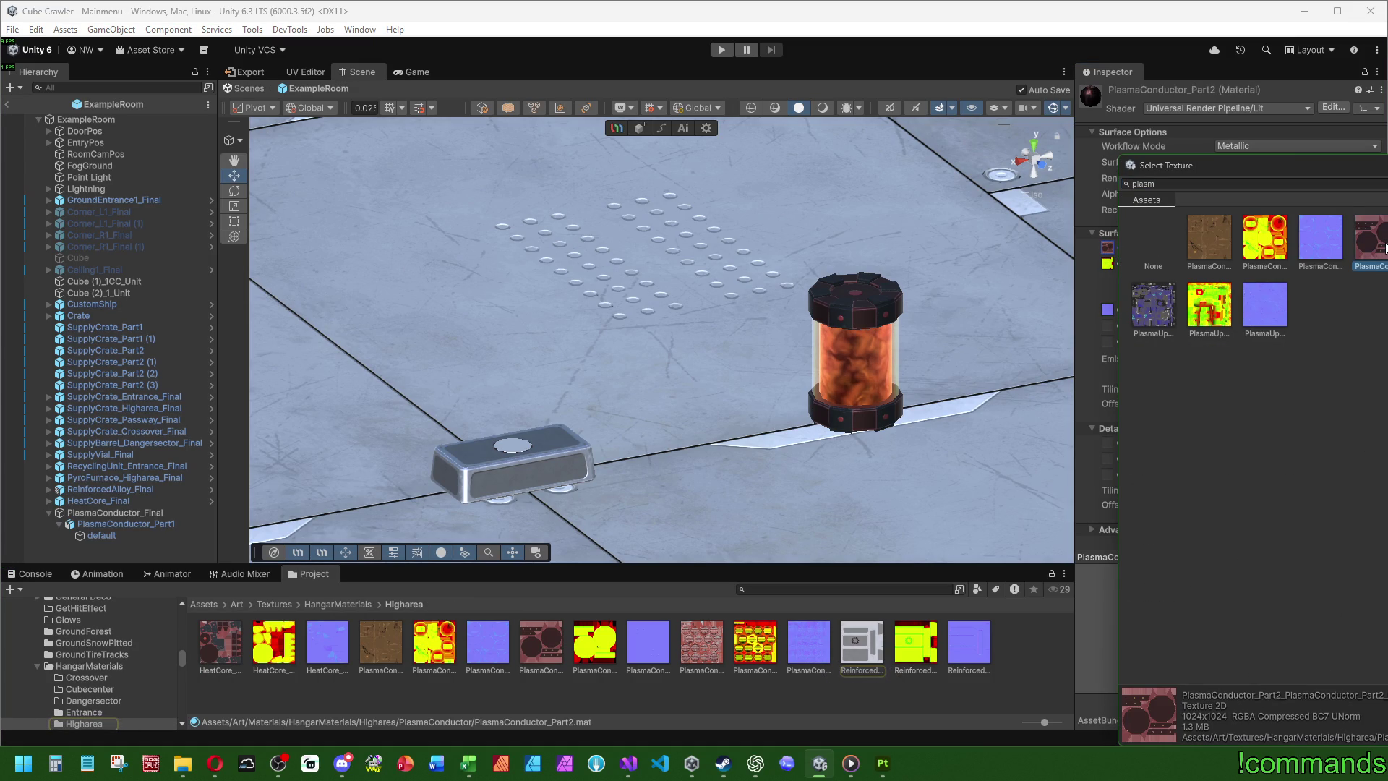
double_click(1385, 250)
Step: Browse back to Art > Materials > HangarMaterials > Higharea > PlasmaConductor and reselect PlasmaConductor_Part2
click(235, 606)
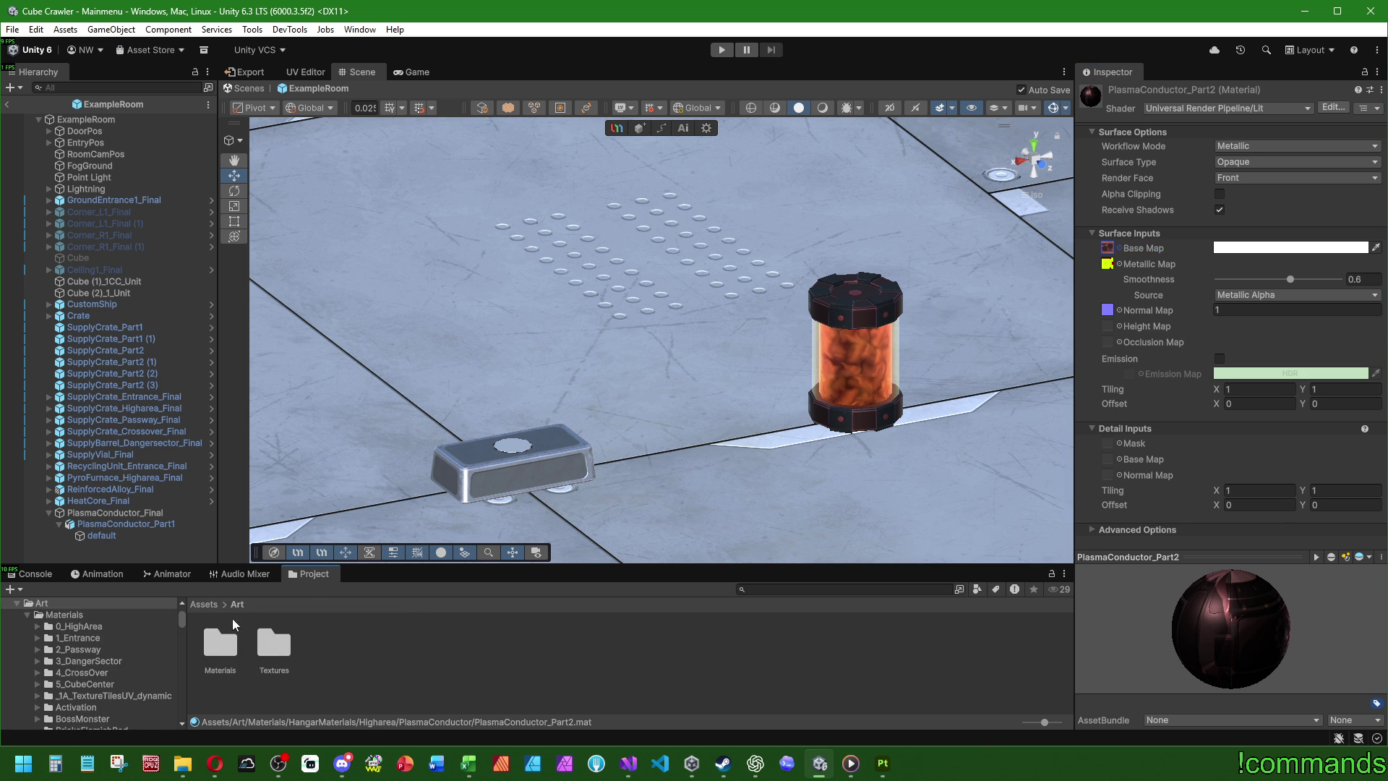
double_click(233, 655)
scroll(699, 665, up, 1)
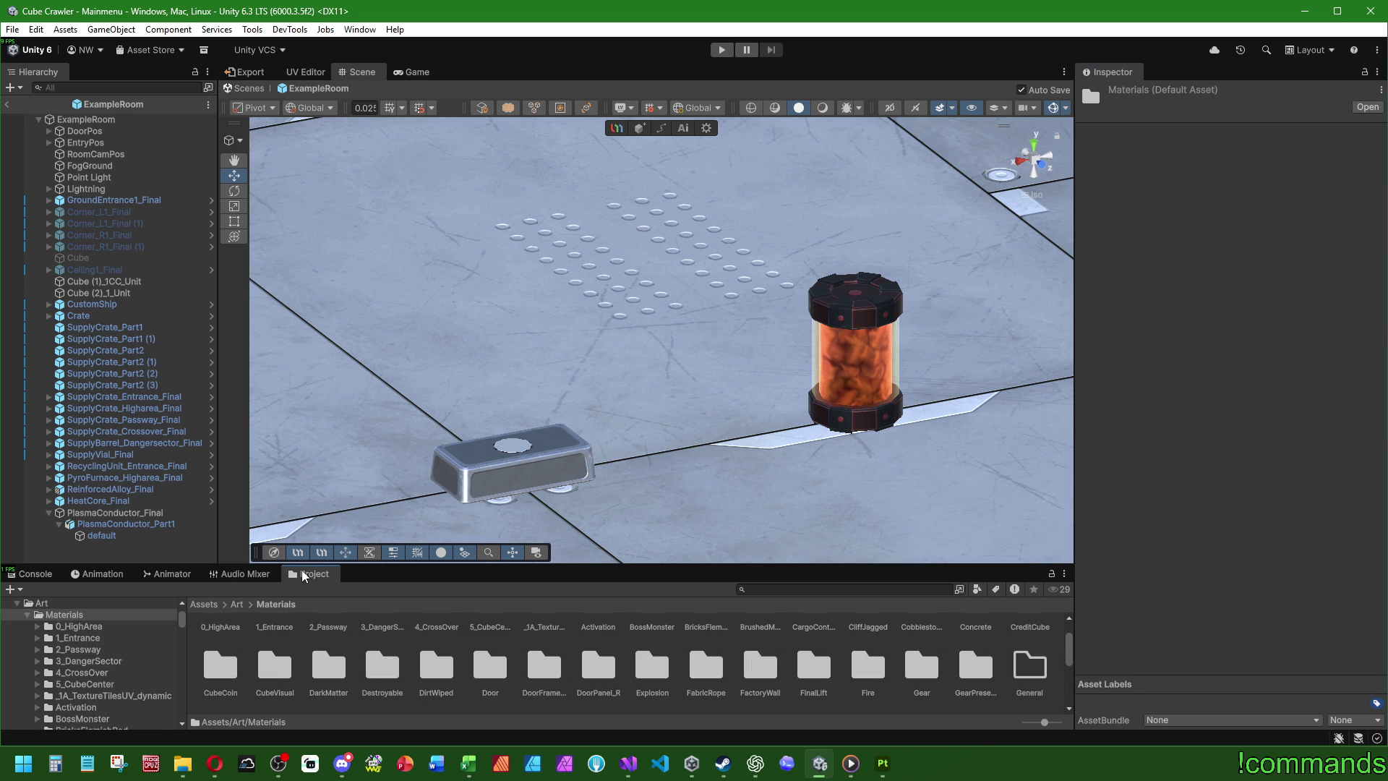
scroll(802, 673, down, 1)
scroll(745, 669, down, 1)
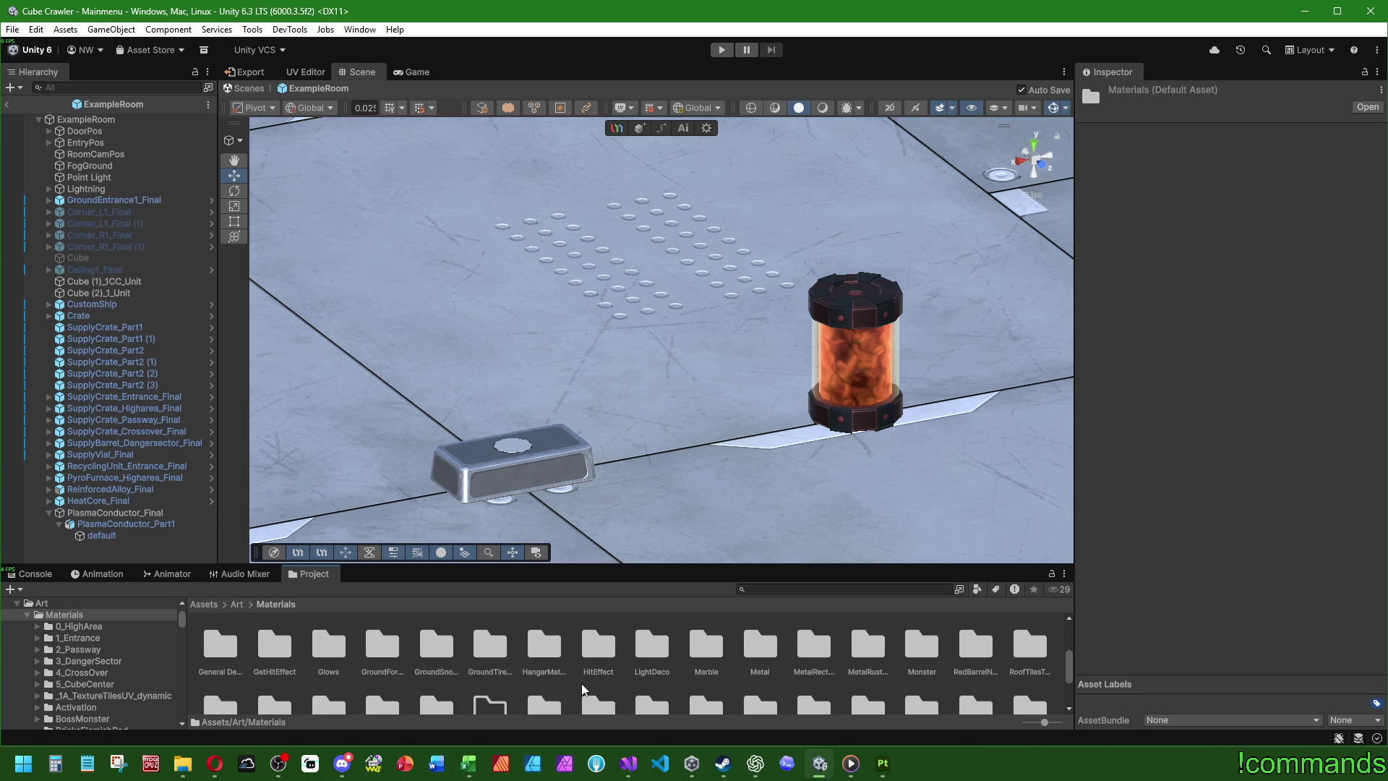
double_click(551, 651)
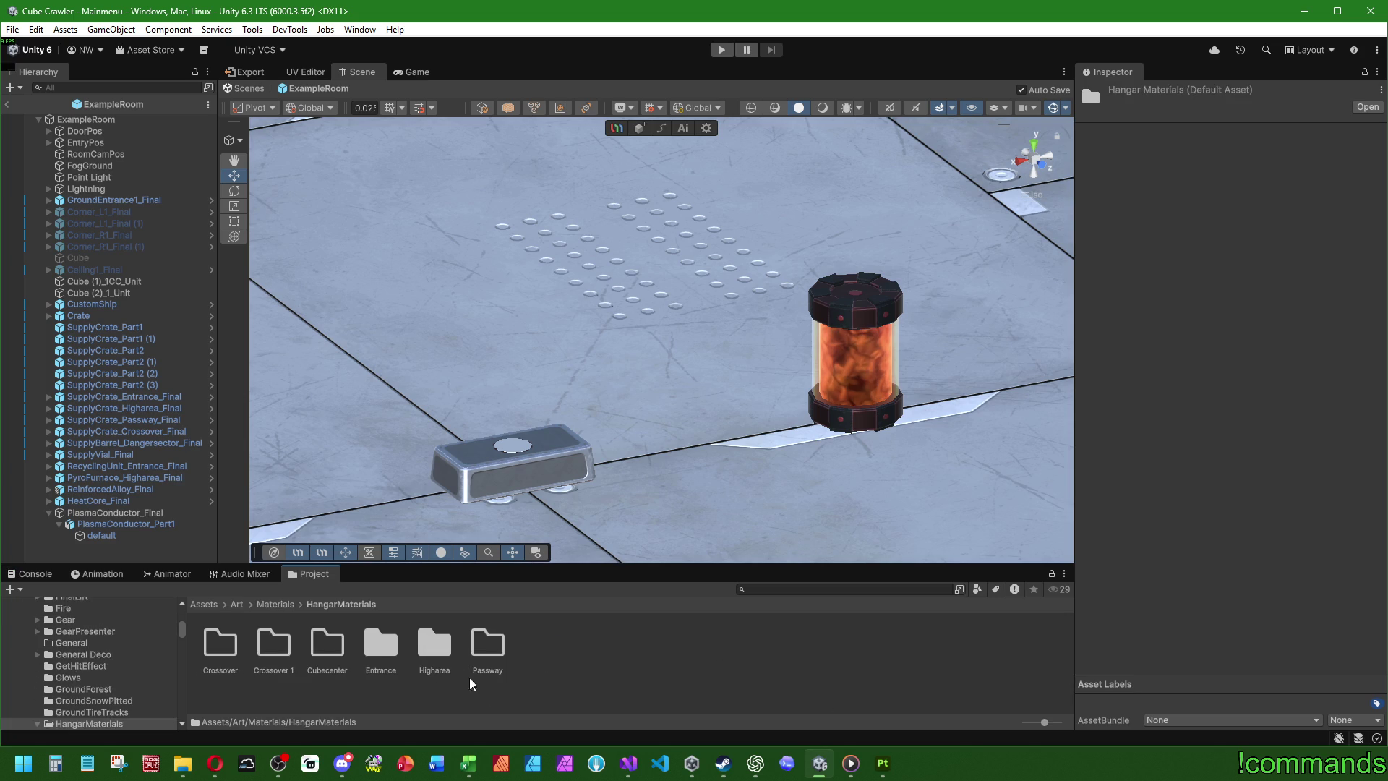
double_click(421, 638)
double_click(274, 647)
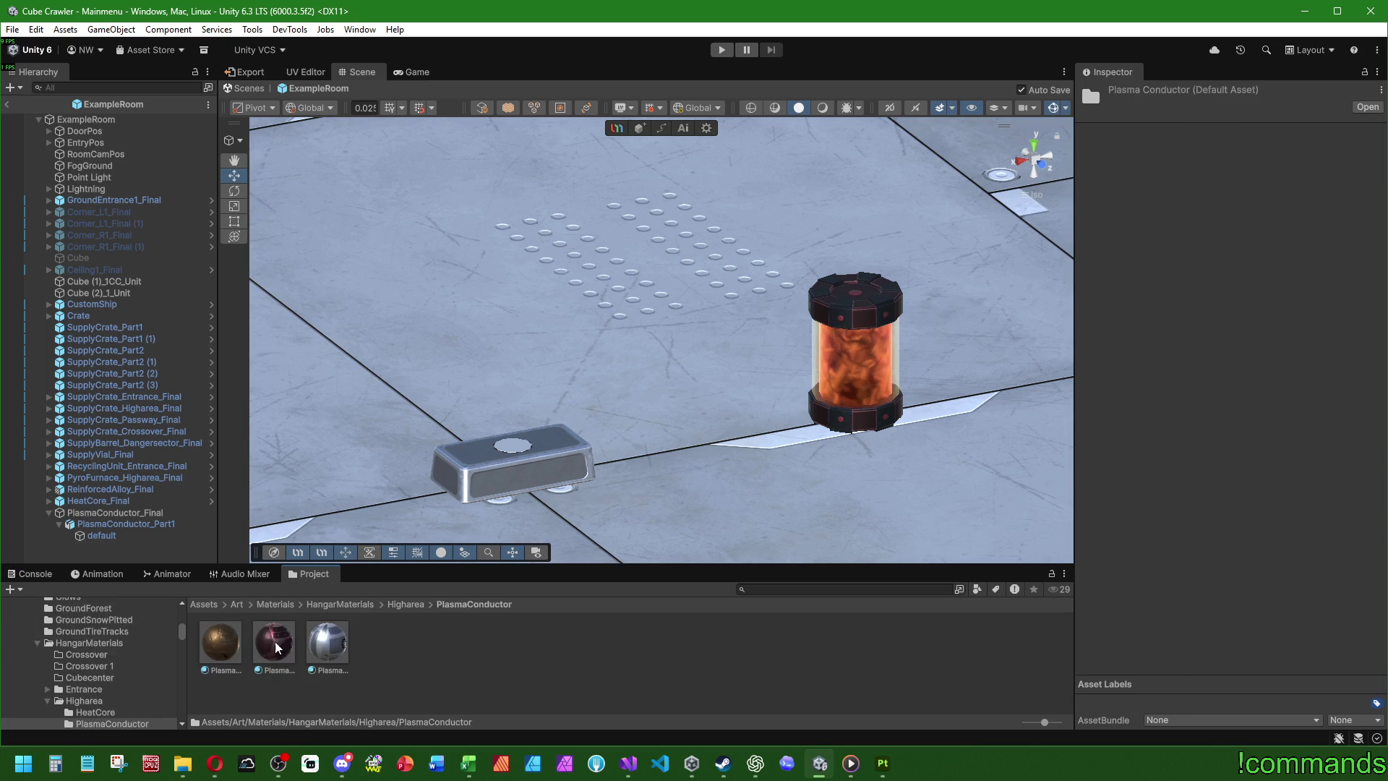
click(271, 650)
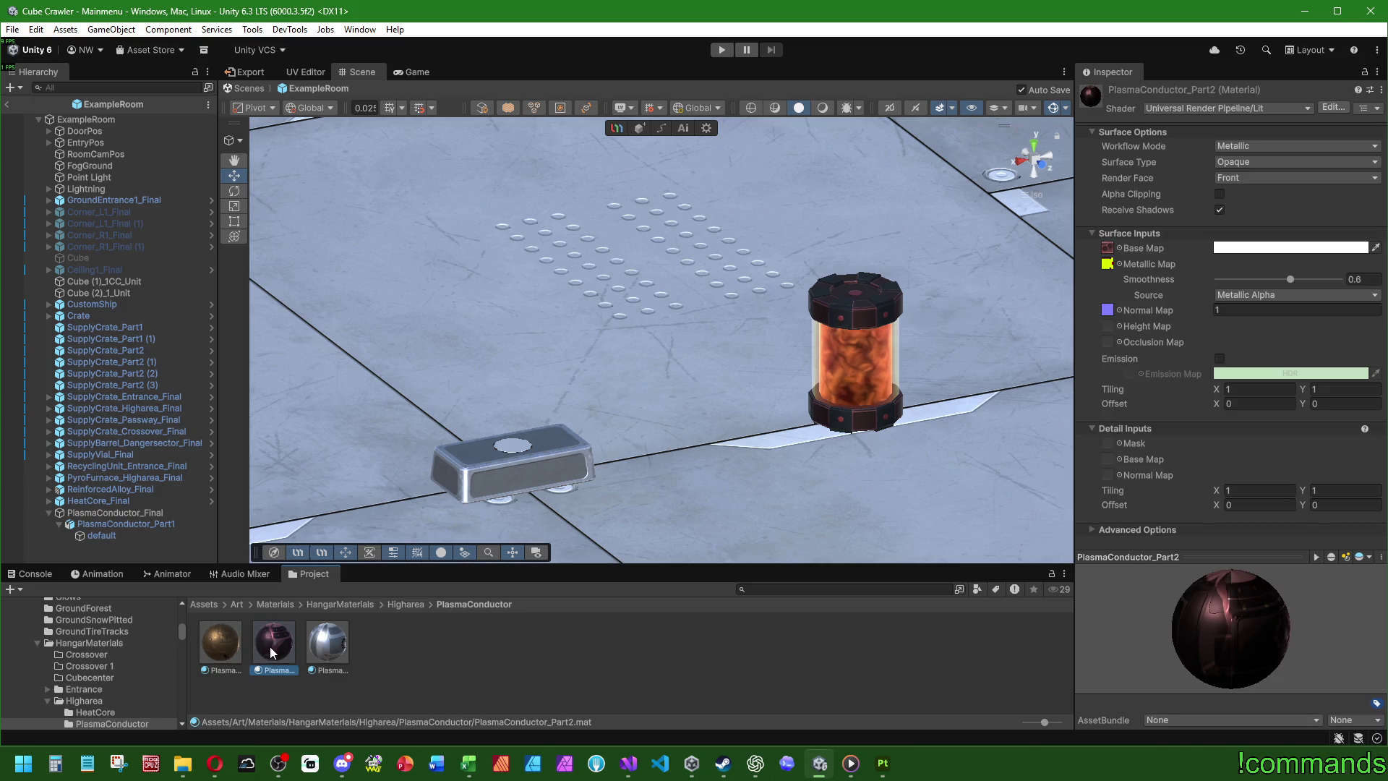
Step: Reapply the 'plasm'-filtered base texture to Part2, leaving metallic and normal maps unchanged
click(1119, 250)
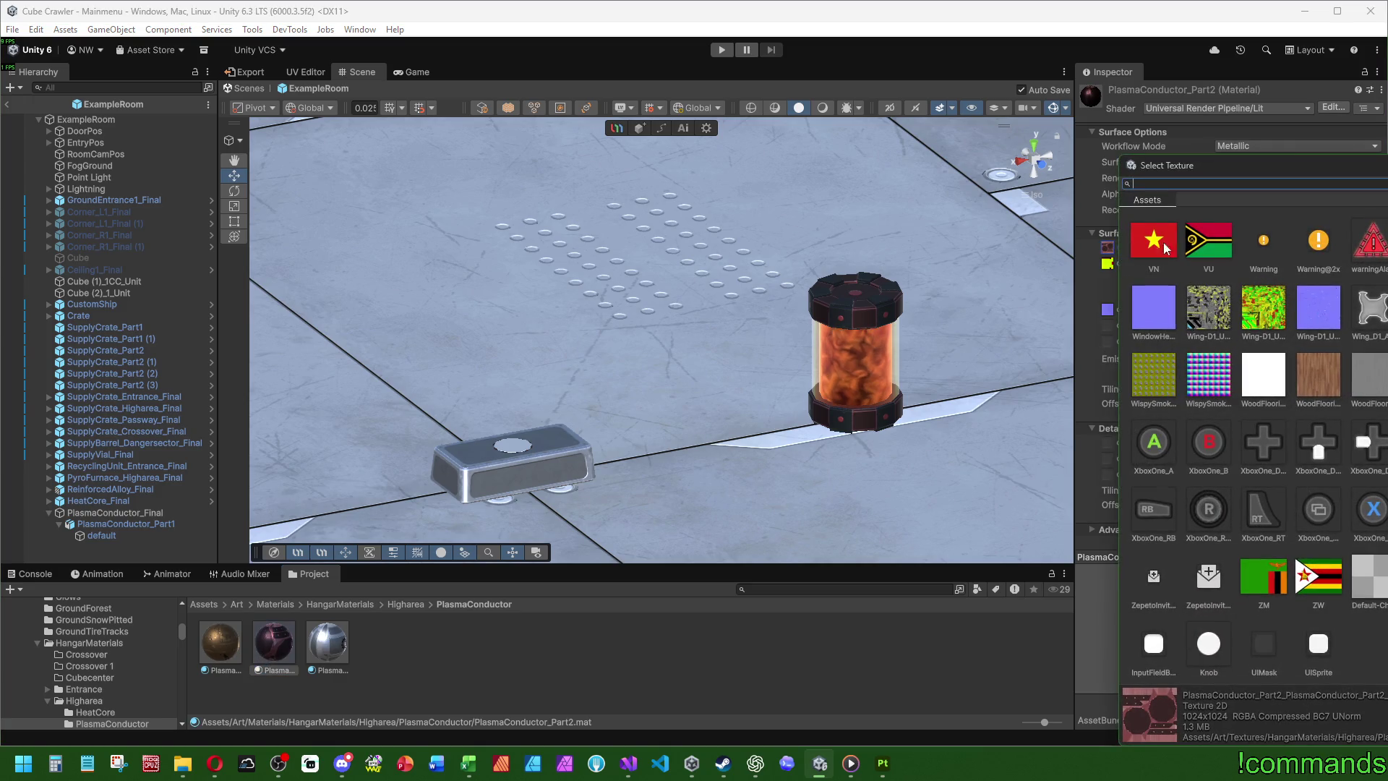
text(plasm)
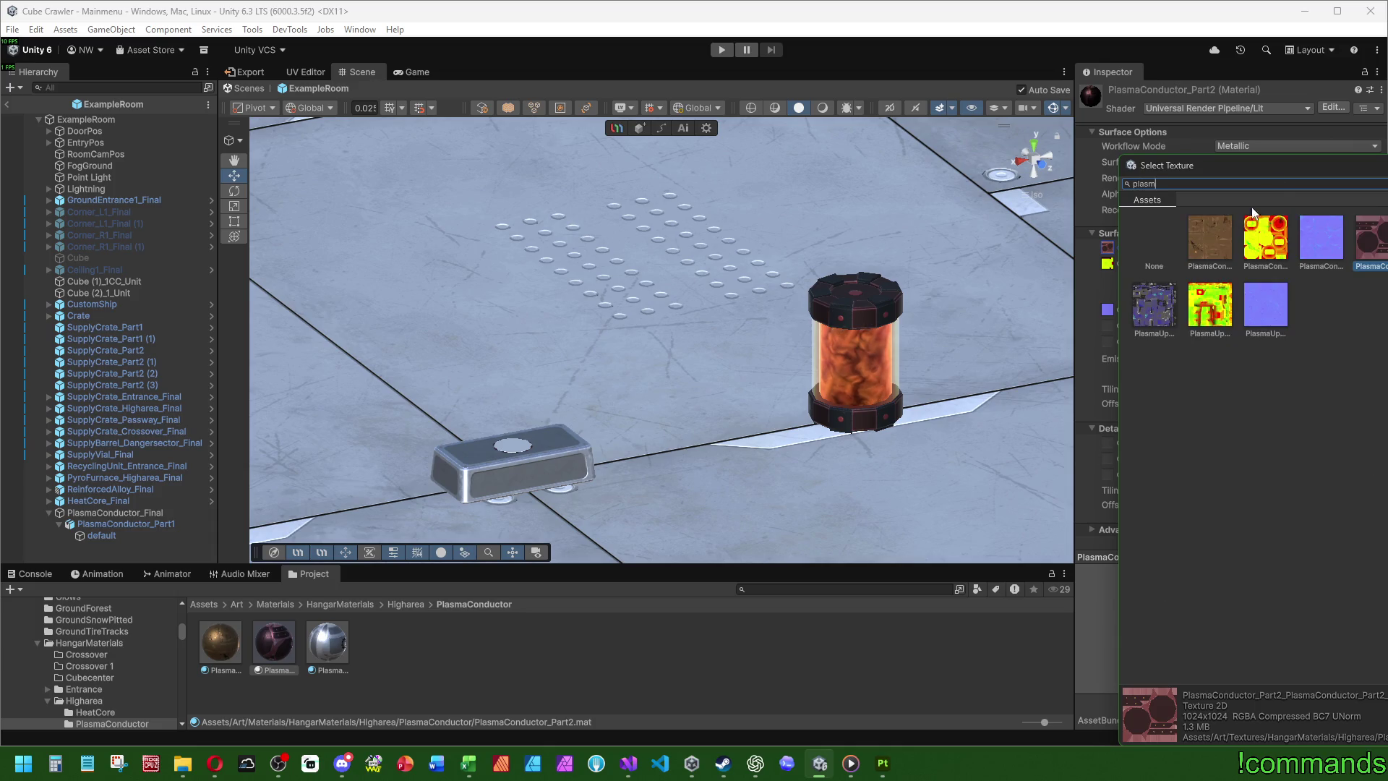
double_click(1379, 246)
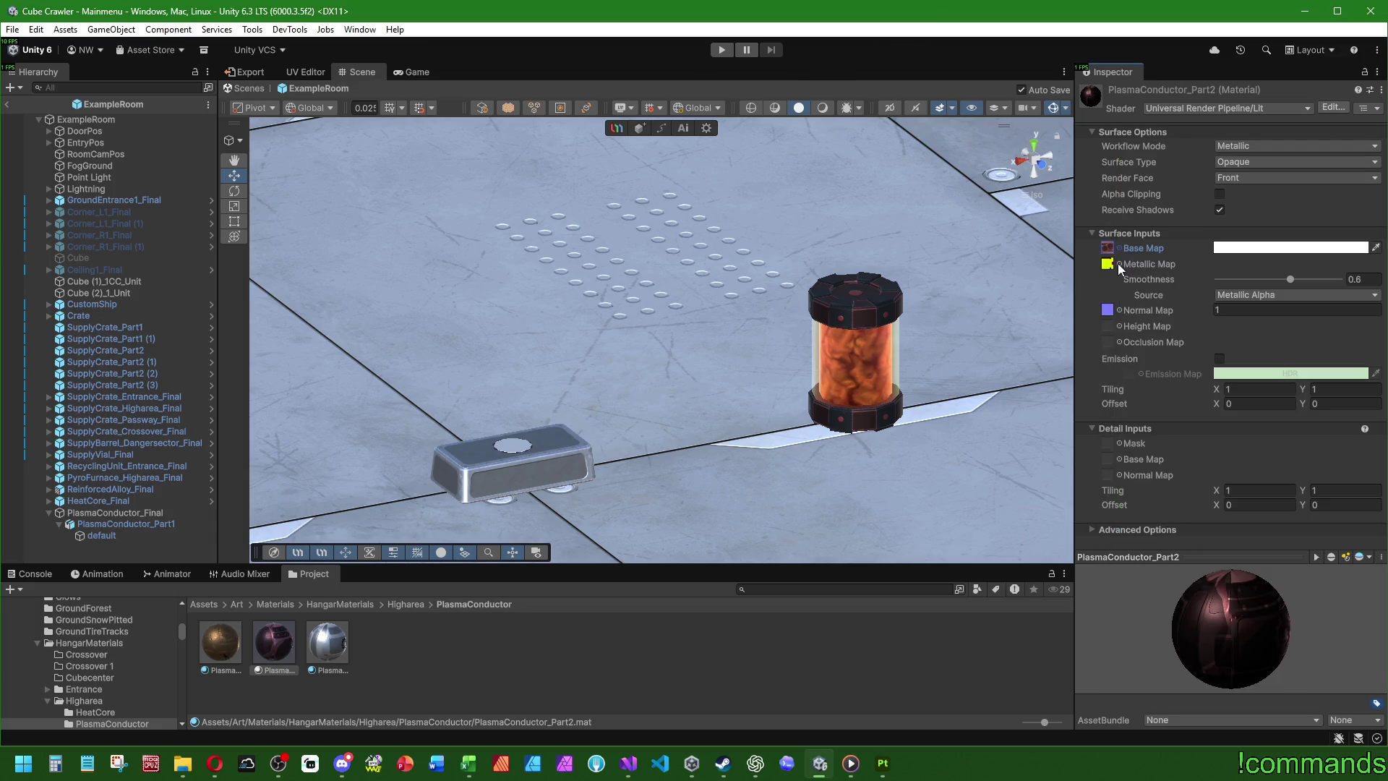
click(1118, 263)
text(plasm)
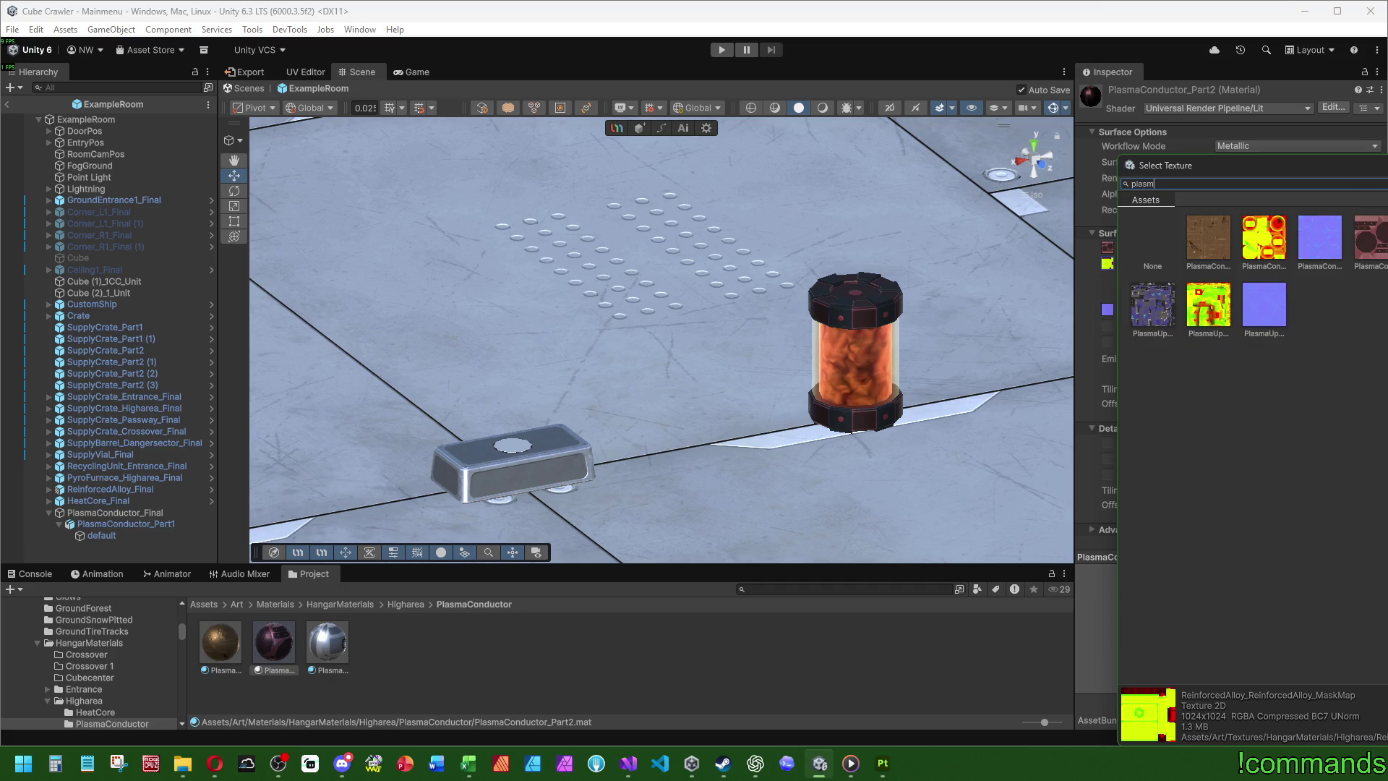
key(Escape)
click(1120, 310)
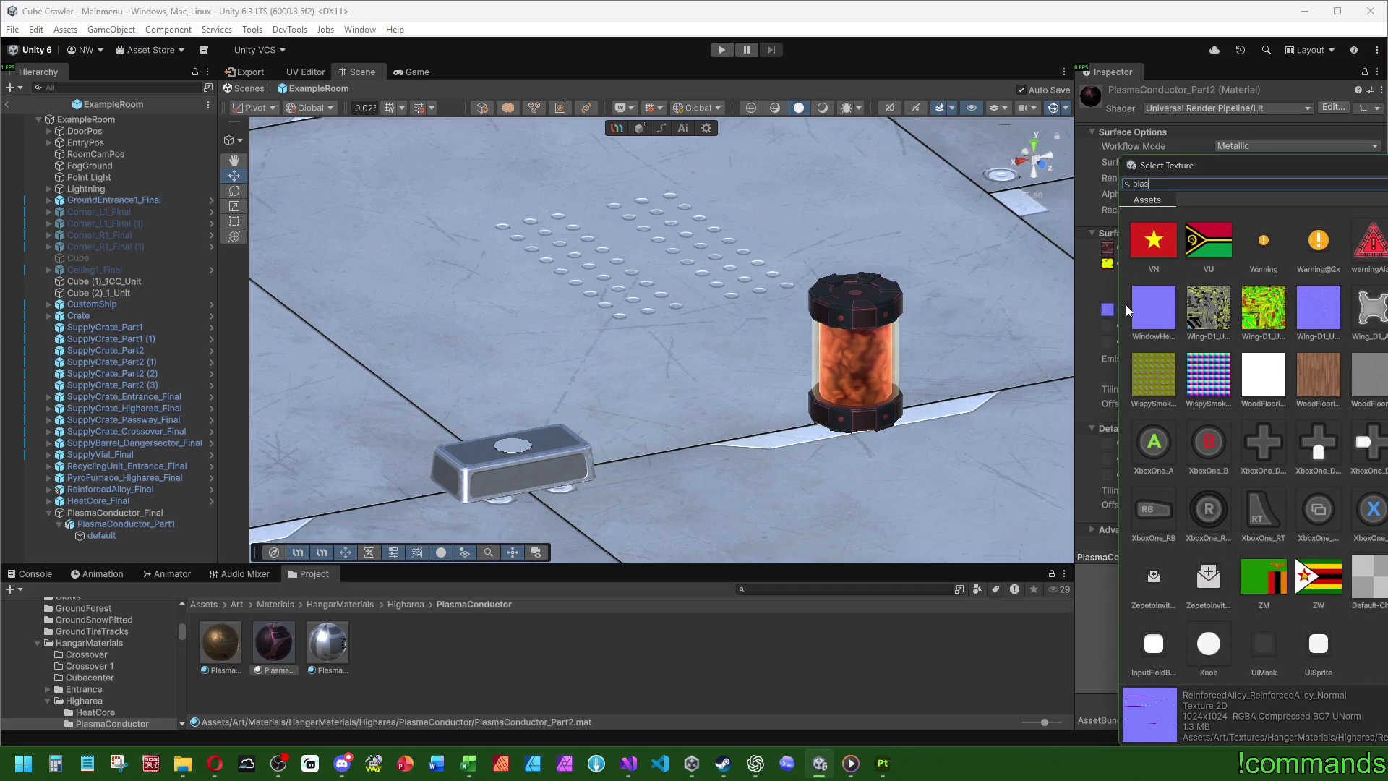
key(Escape)
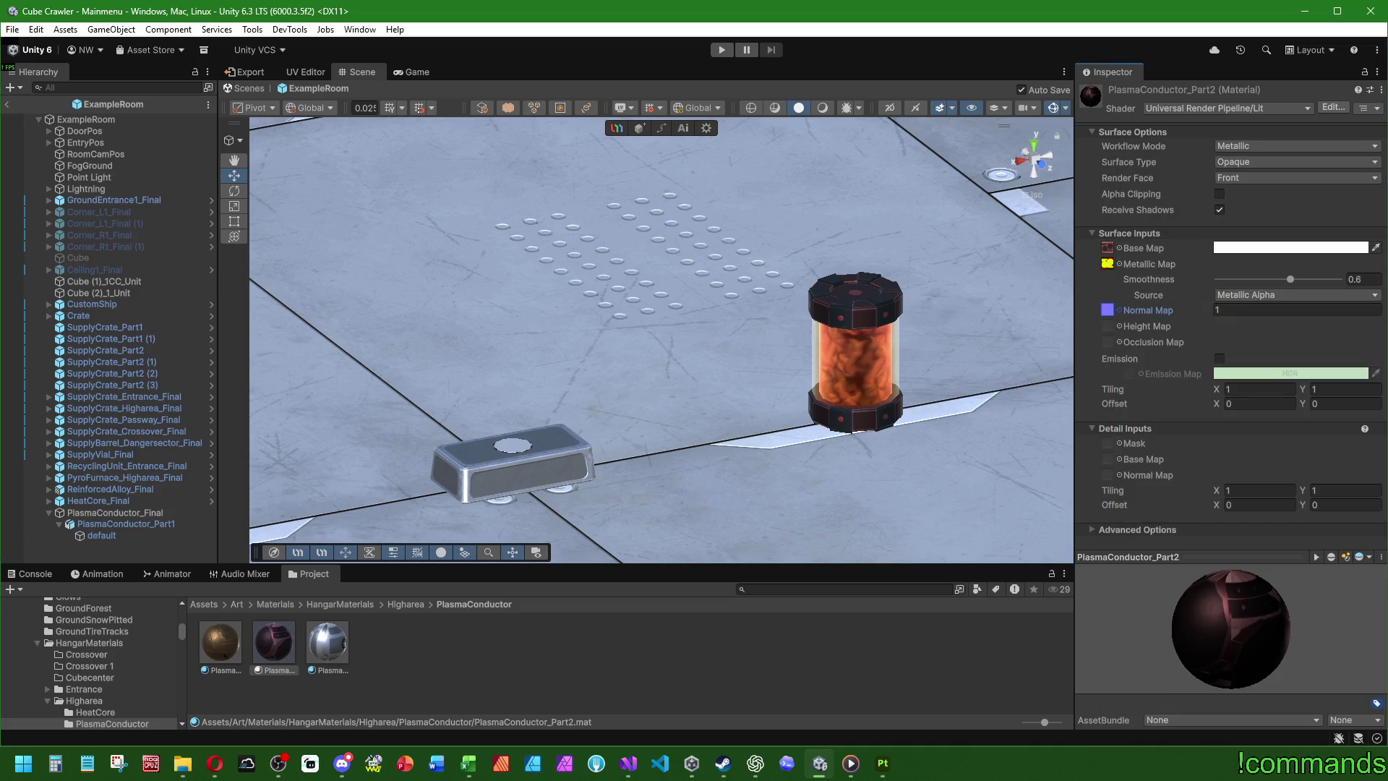
click(327, 642)
click(1120, 248)
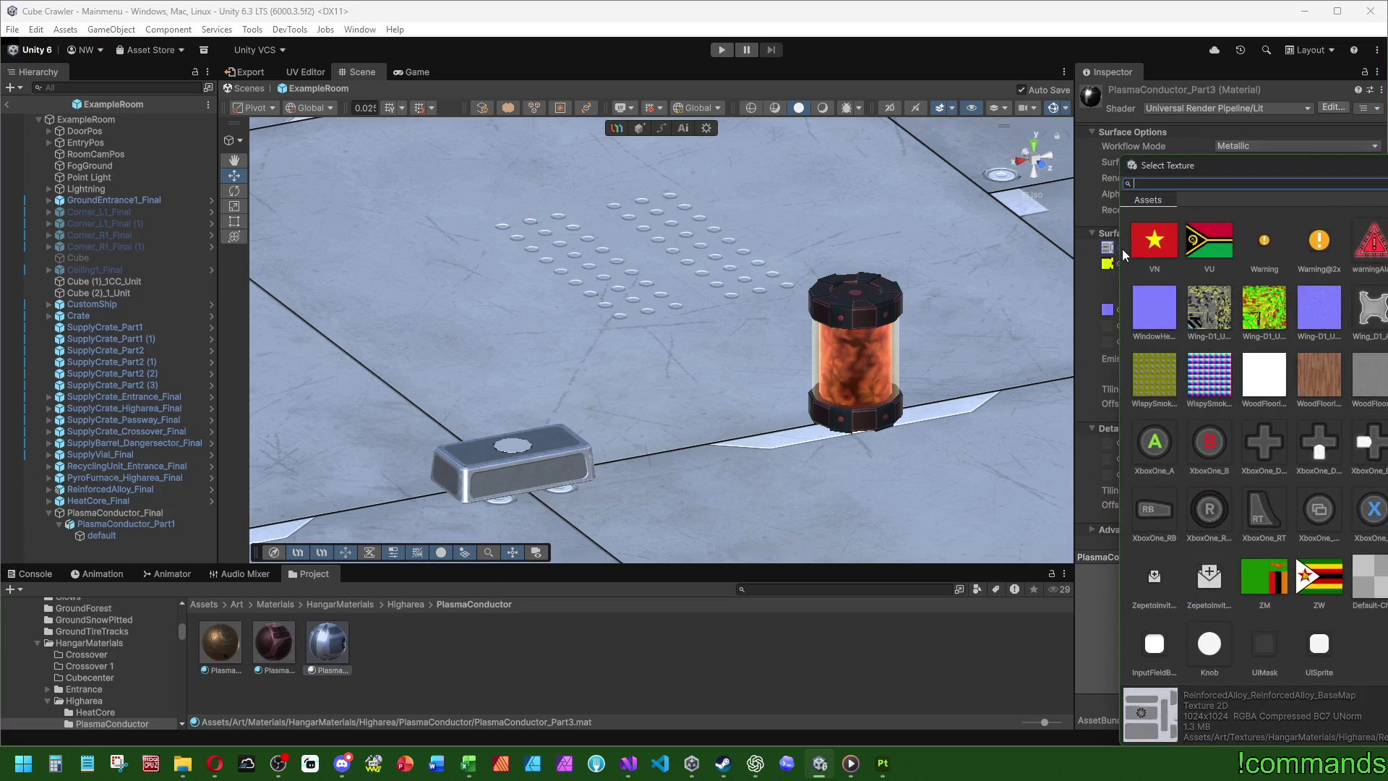
Step: Give PlasmaConductor_Part3 Plasma base and metallic textures, leaving its normal map unchanged
click(1122, 248)
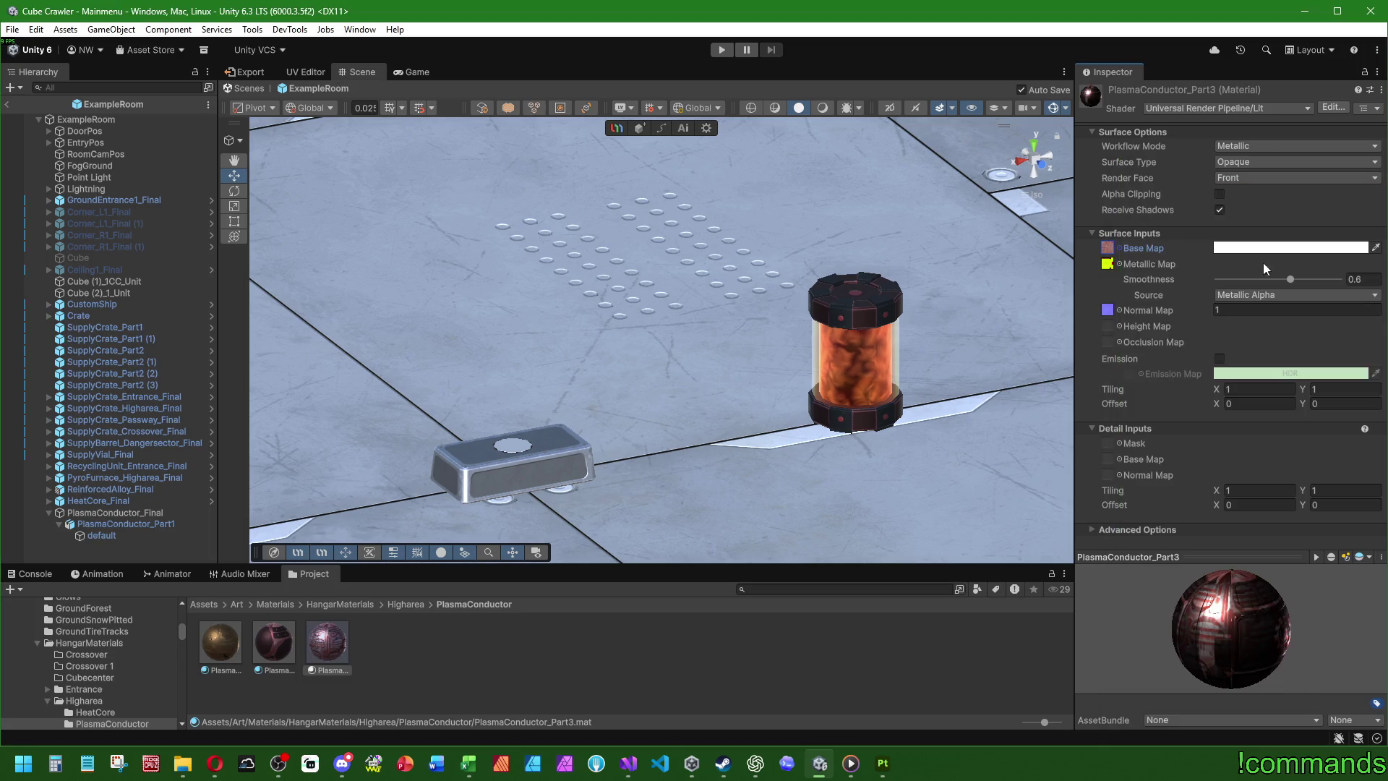
click(1109, 248)
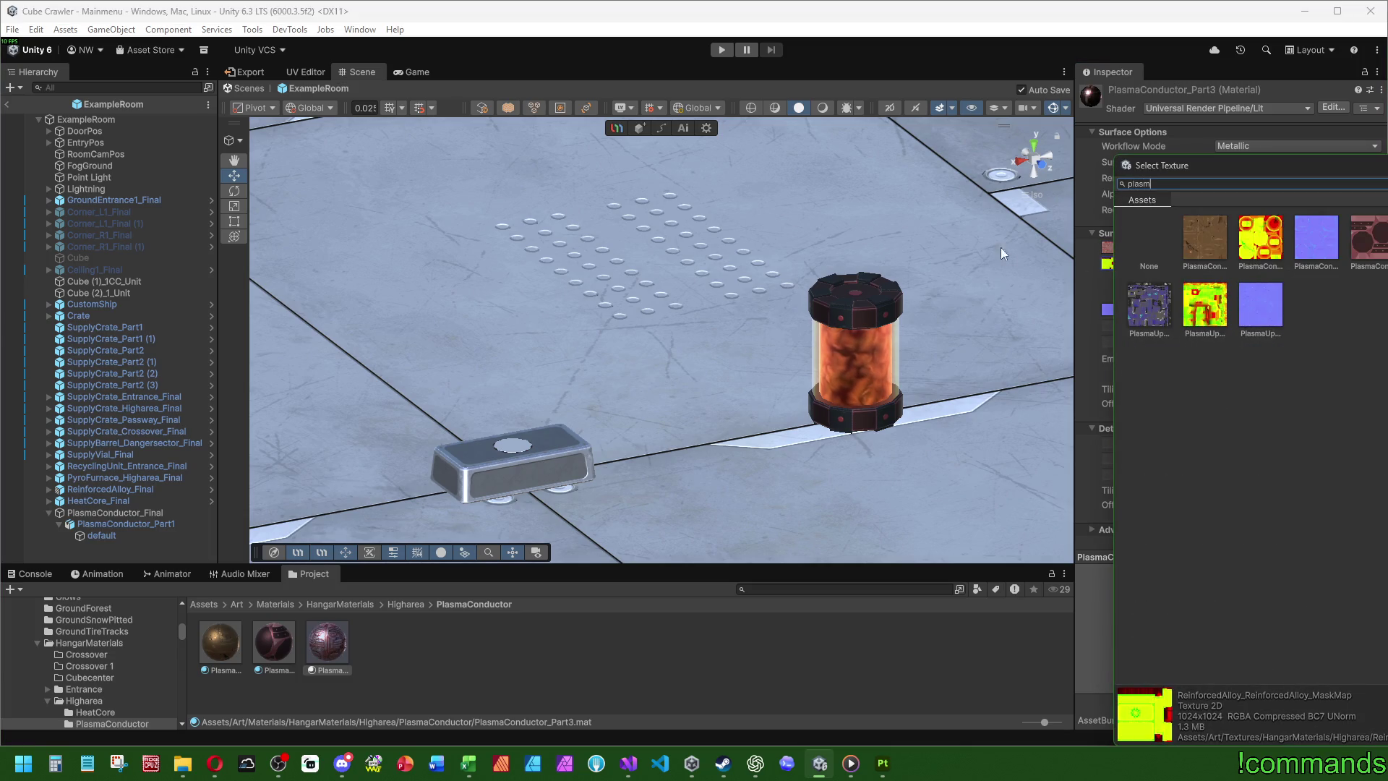
key(Escape)
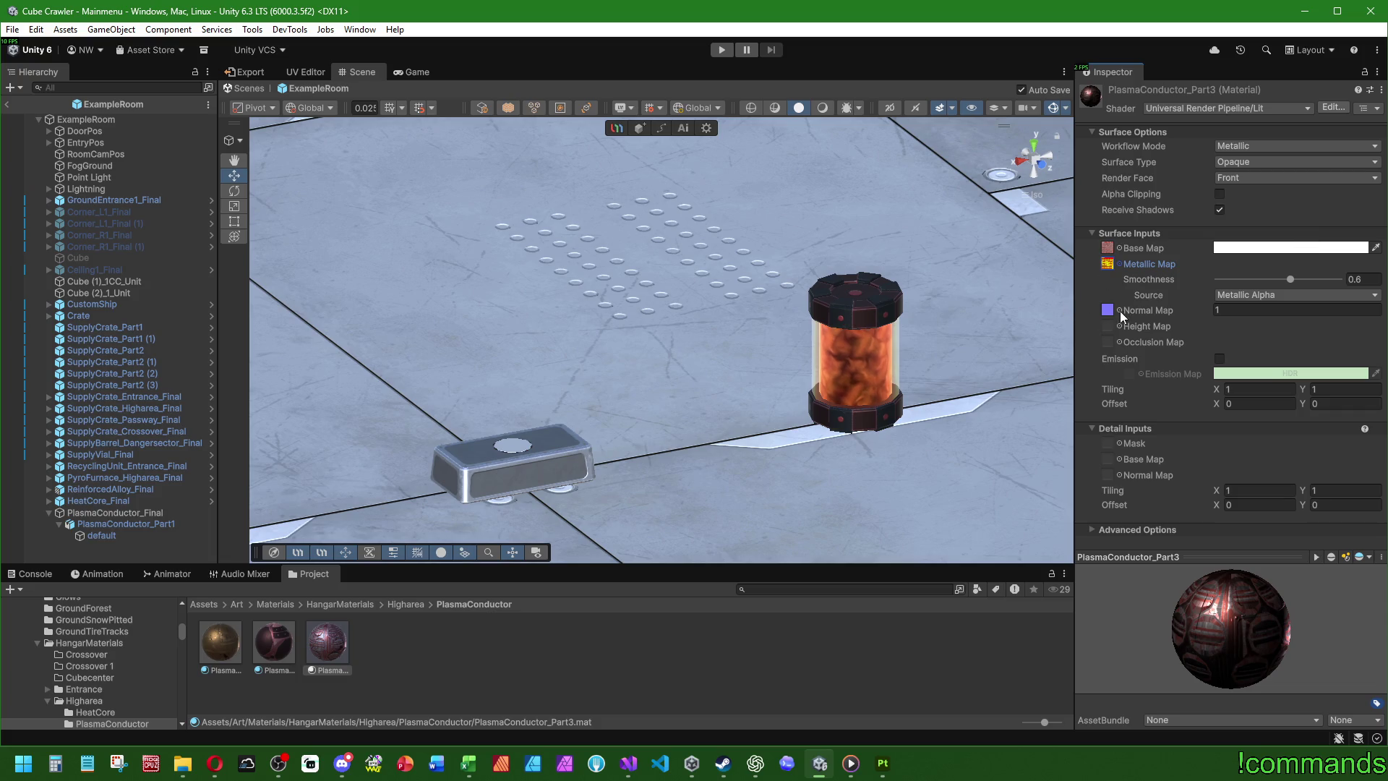
click(1120, 311)
text(pla)
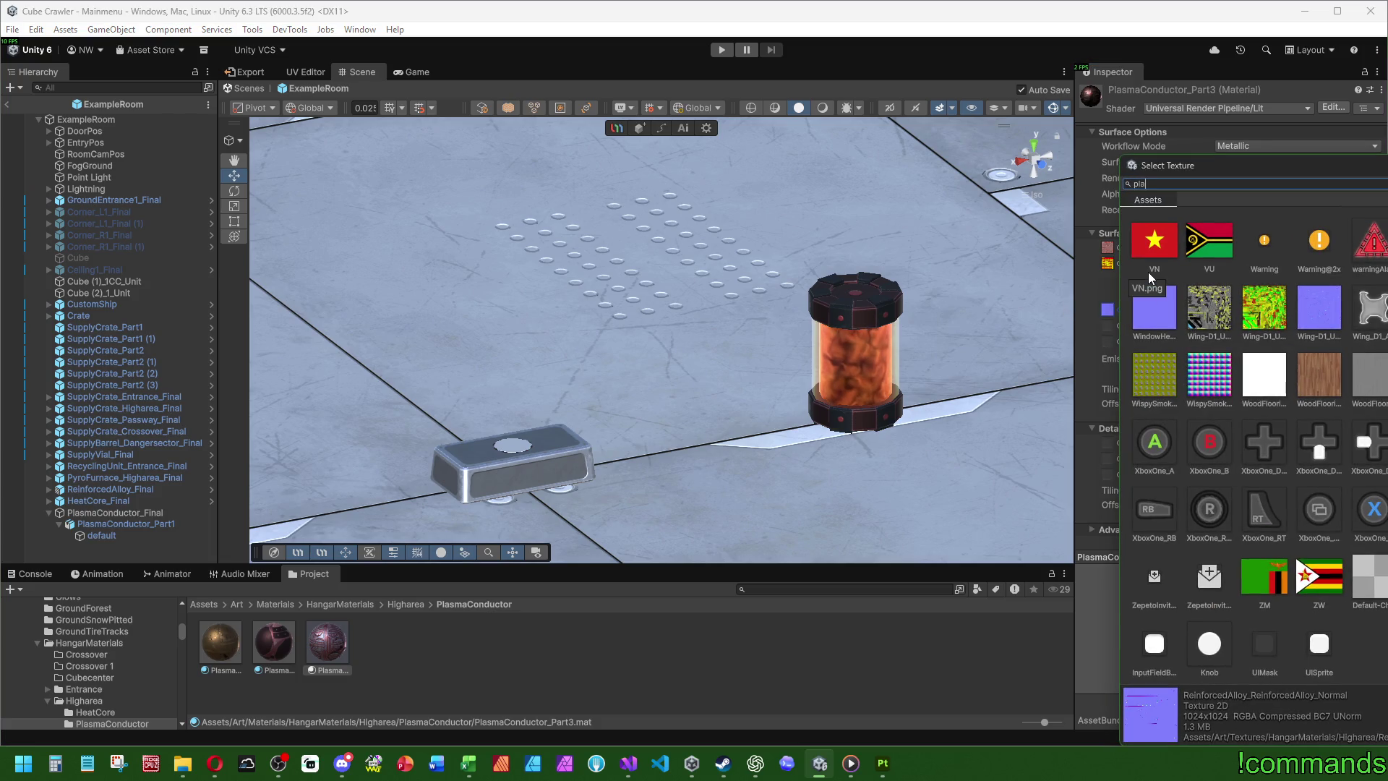
text(s)
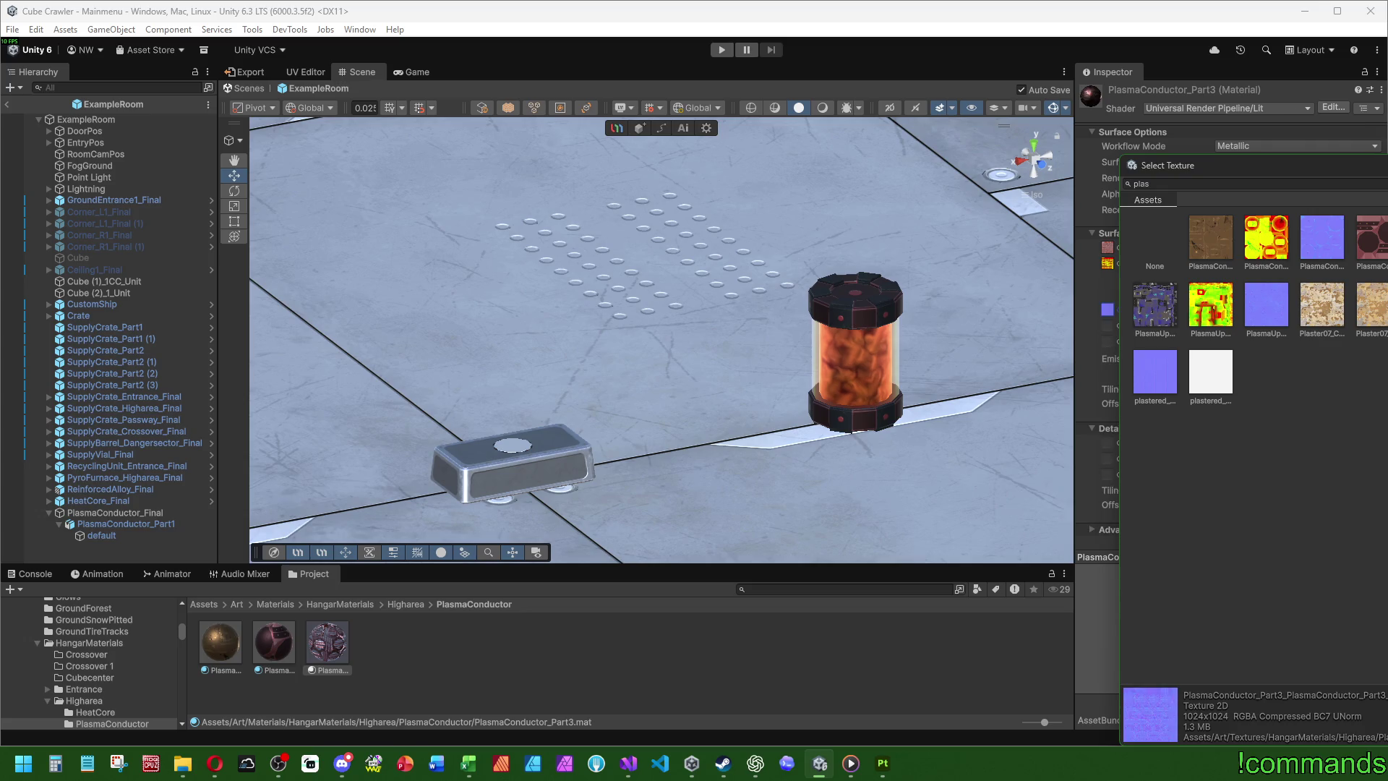
key(Escape)
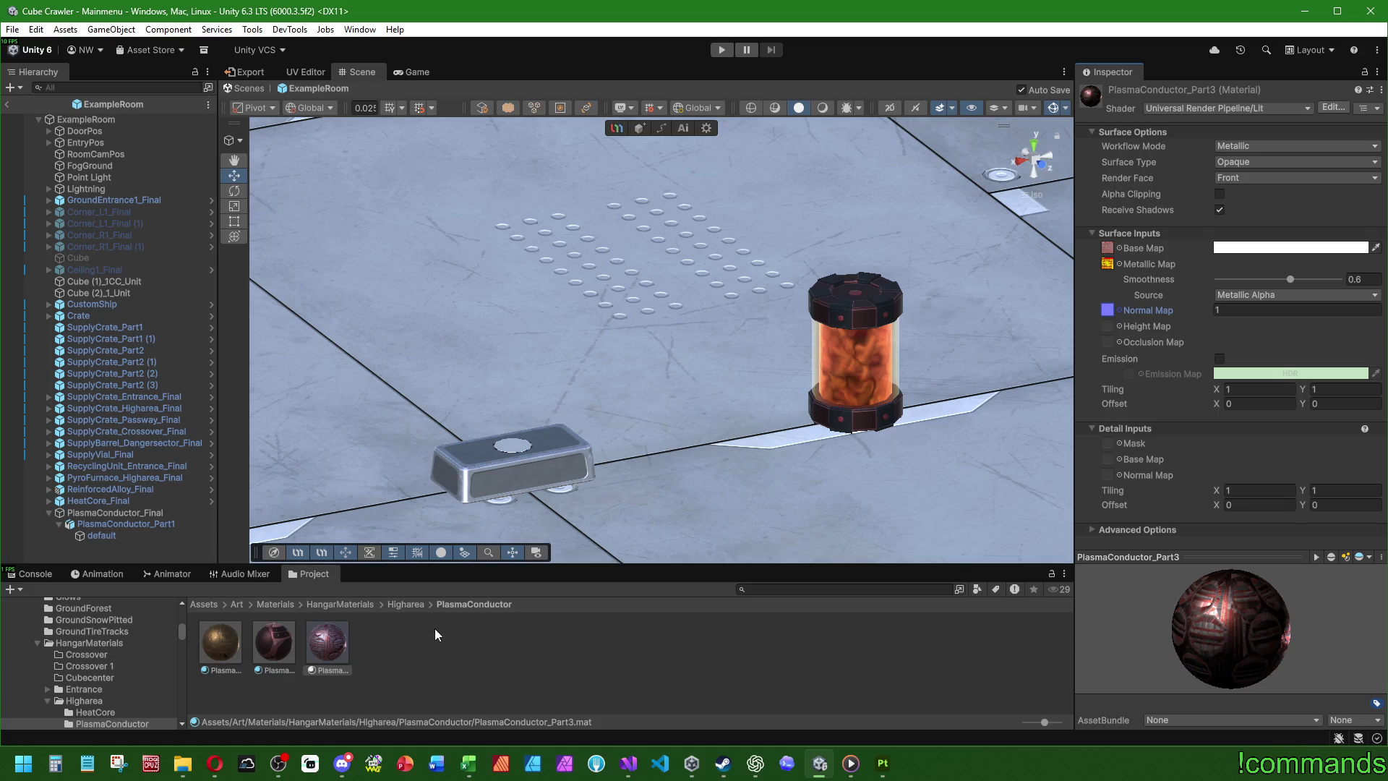
scroll(505, 510, down, 3)
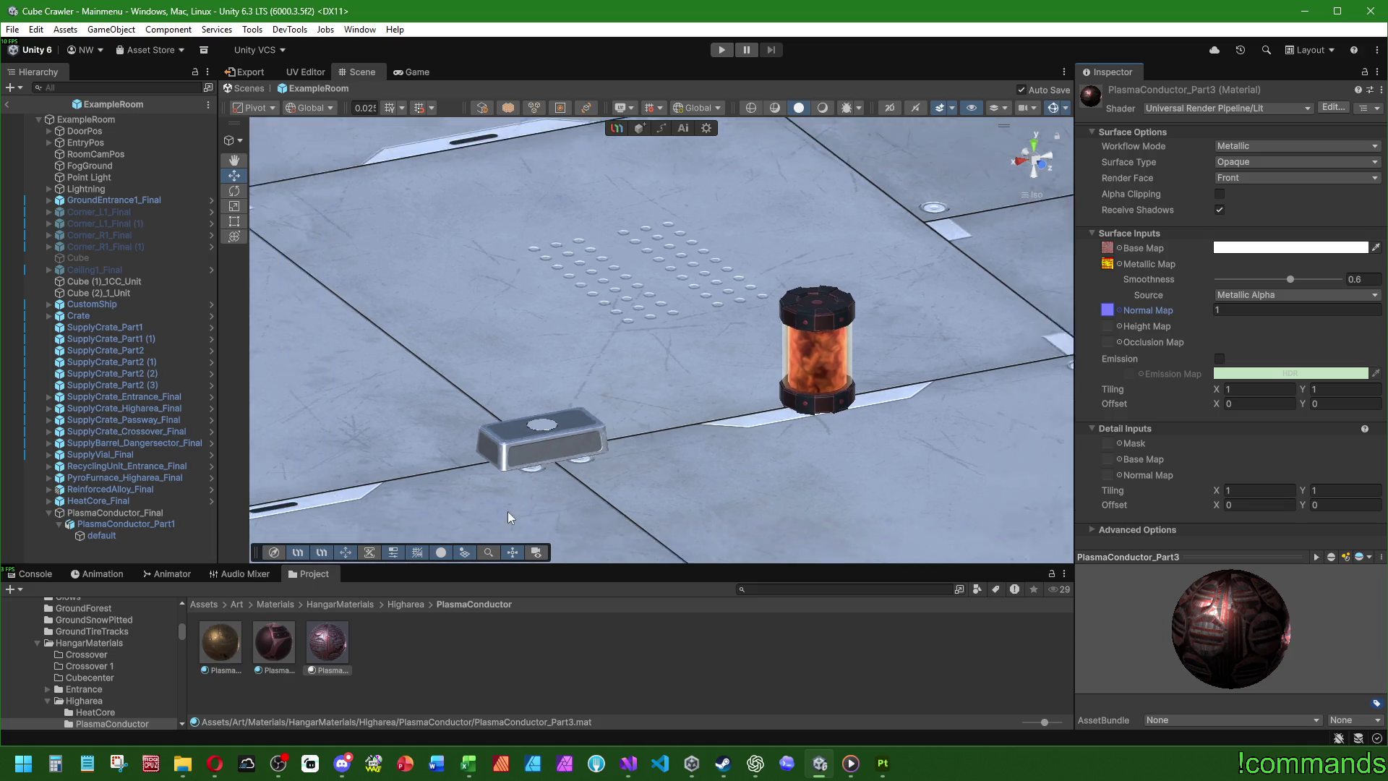
Step: Apply the PlasmaConductor_Part1 material to Element 0 of the mesh under PlasmaConductor_Part1
scroll(461, 447, up, 3)
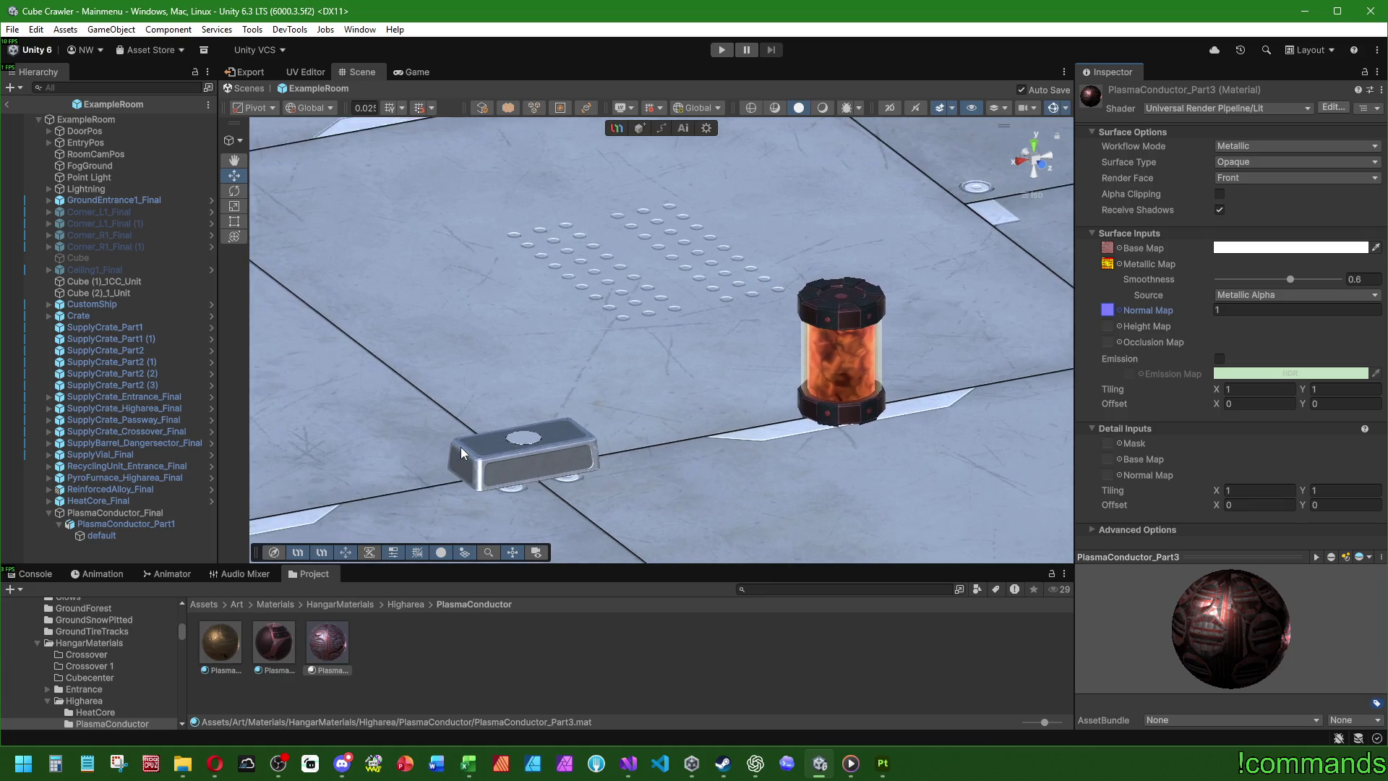
scroll(462, 447, up, 1)
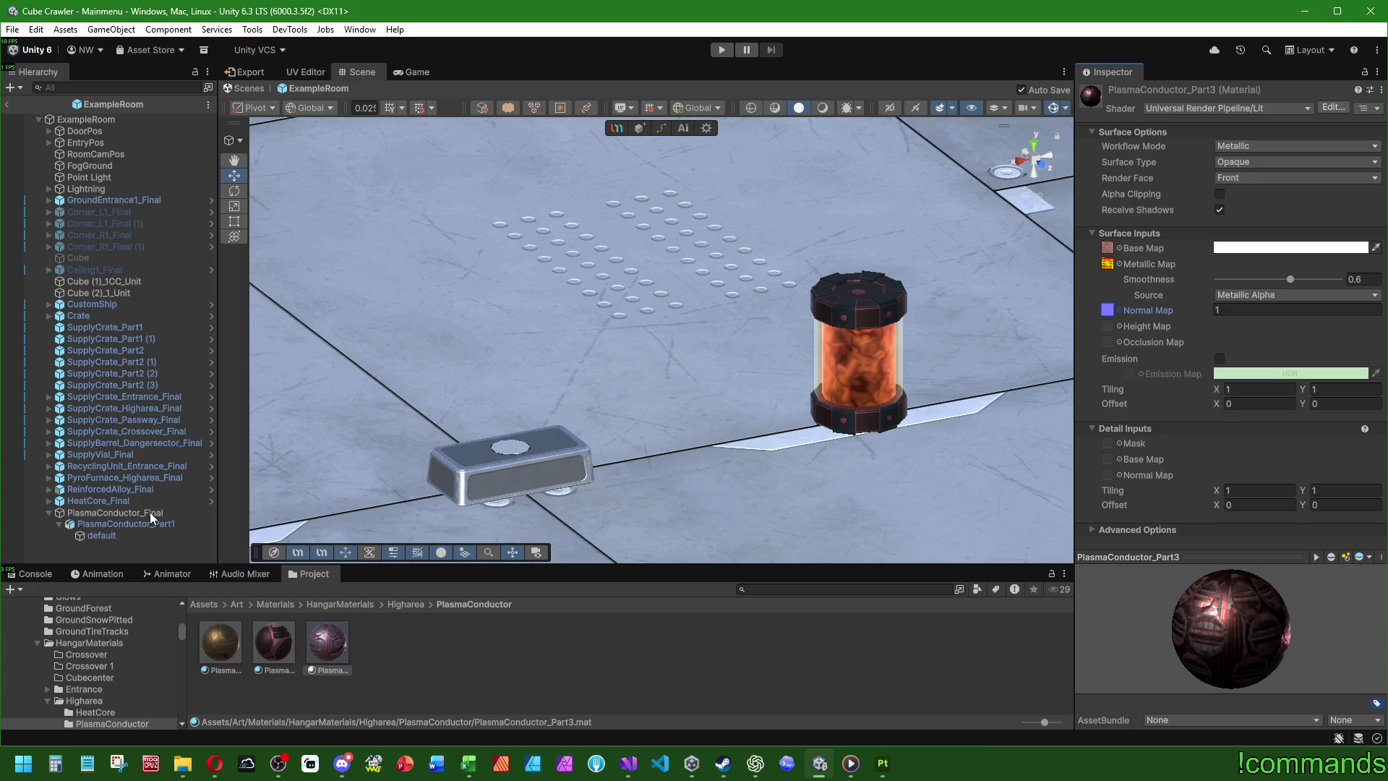
click(132, 526)
click(437, 453)
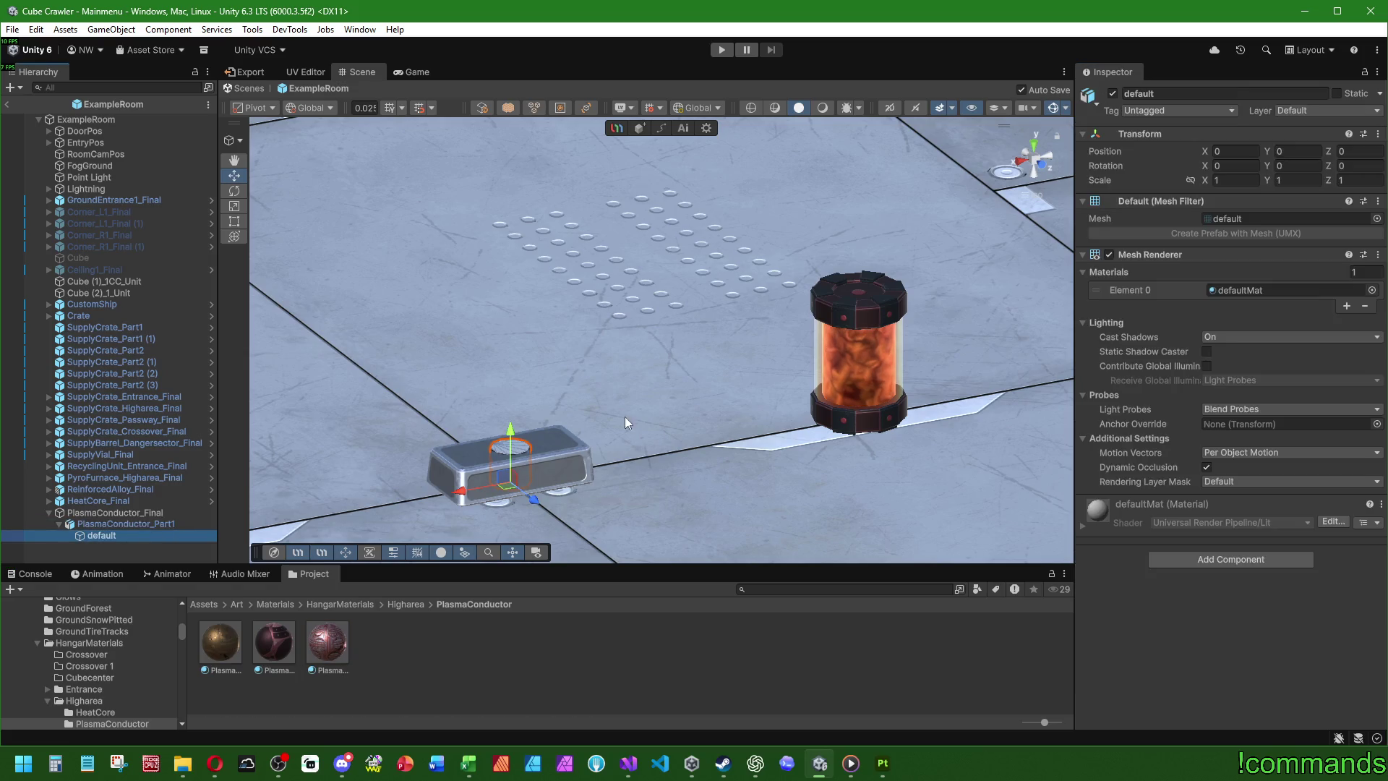
drag(263, 638, 1243, 292)
click(152, 557)
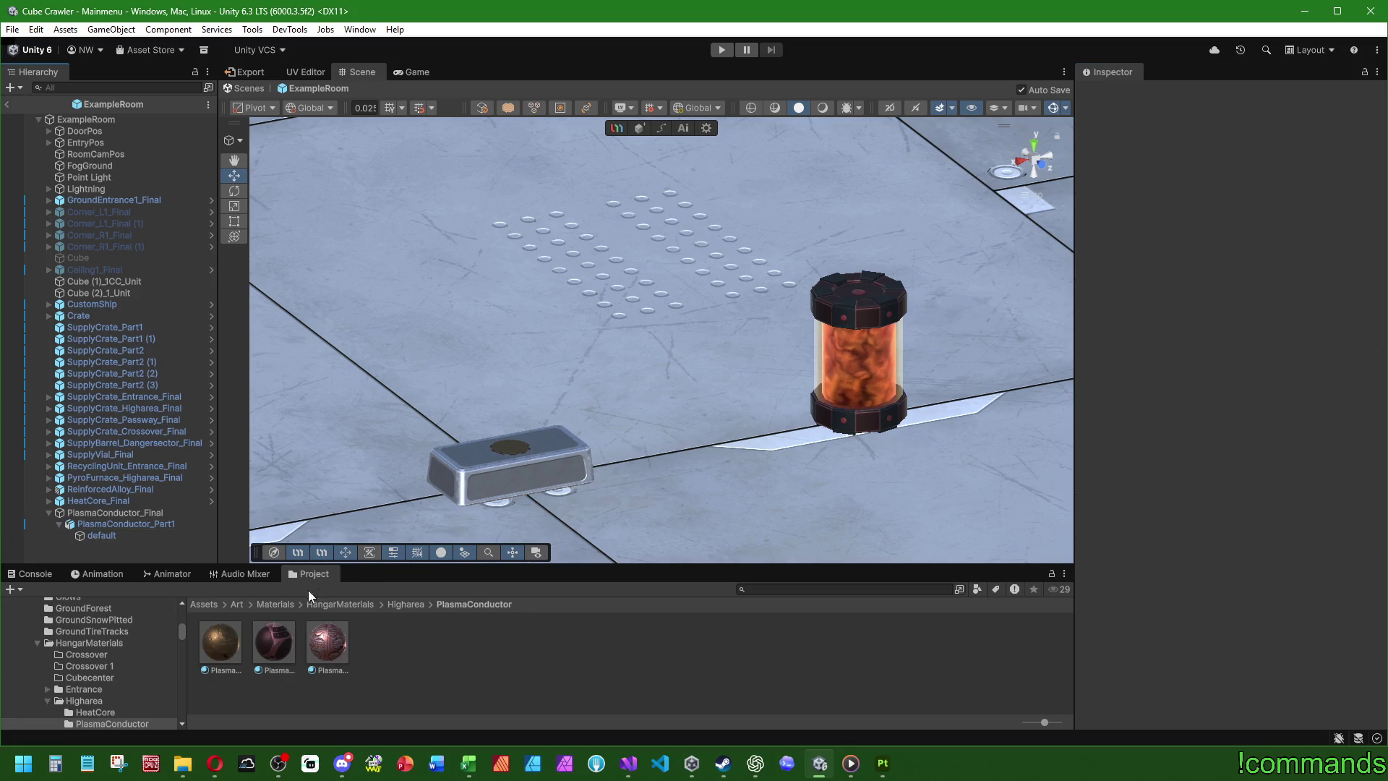
Step: Place the PlasmaConductor_Part2 model from SubstanceObj/HangarMaterials/Higharea under PlasmaConductor_Final
click(204, 604)
scroll(645, 661, down, 2)
scroll(645, 661, up, 2)
double_click(495, 664)
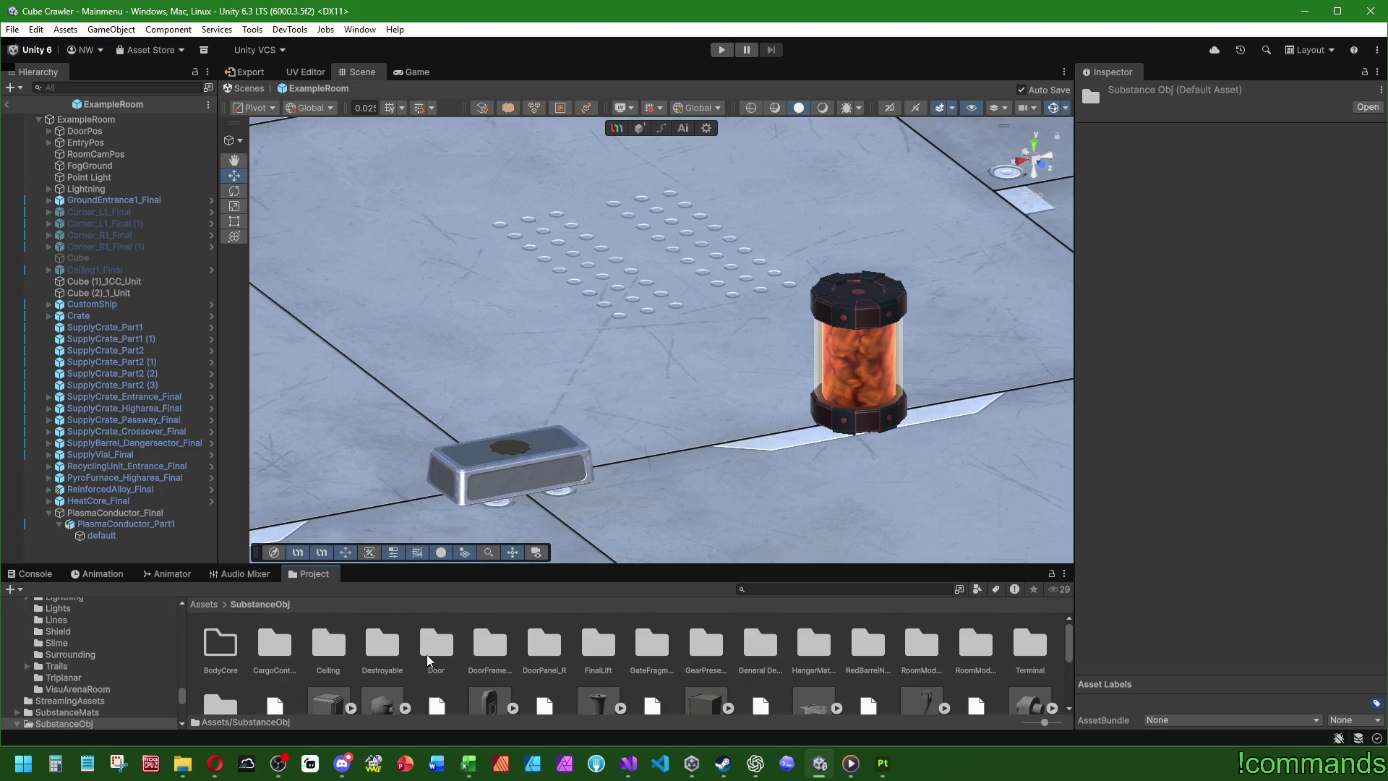
scroll(431, 661, up, 1)
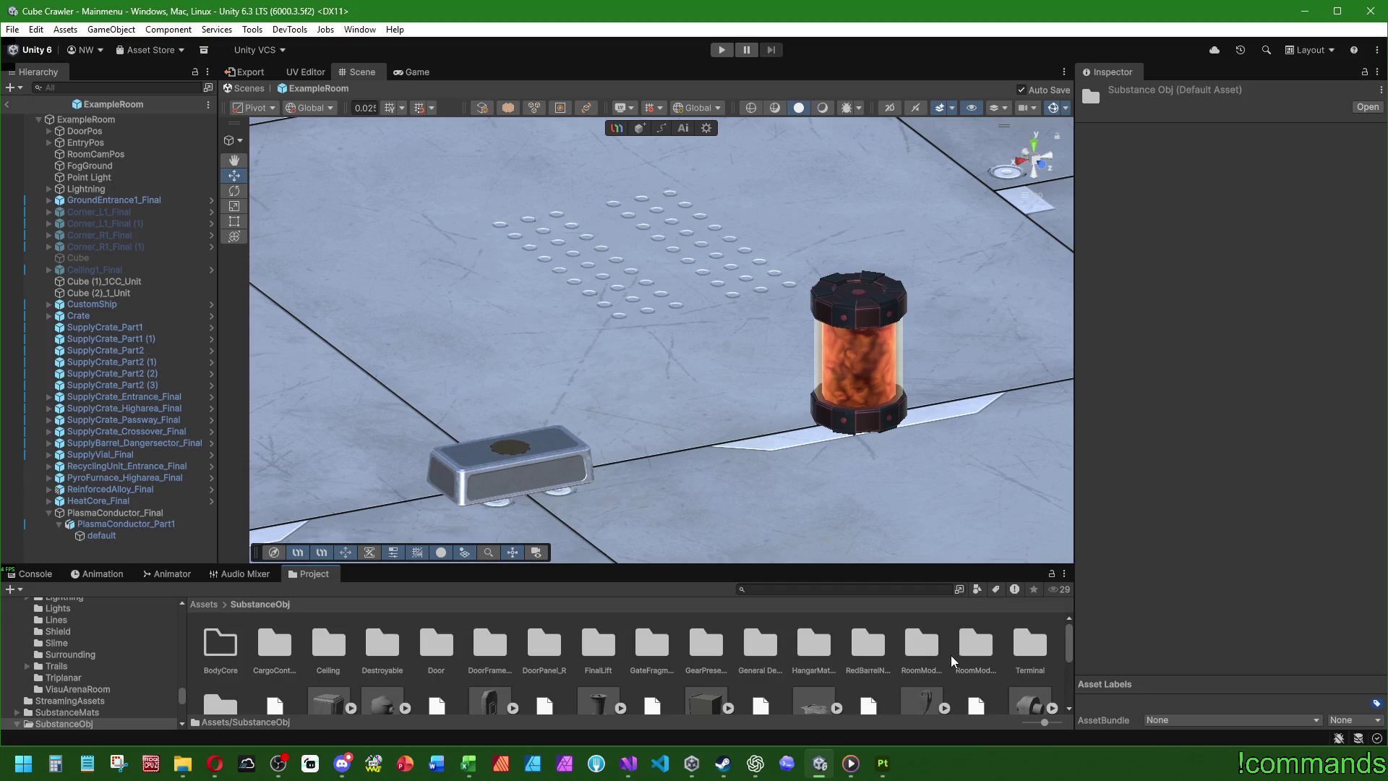
double_click(806, 655)
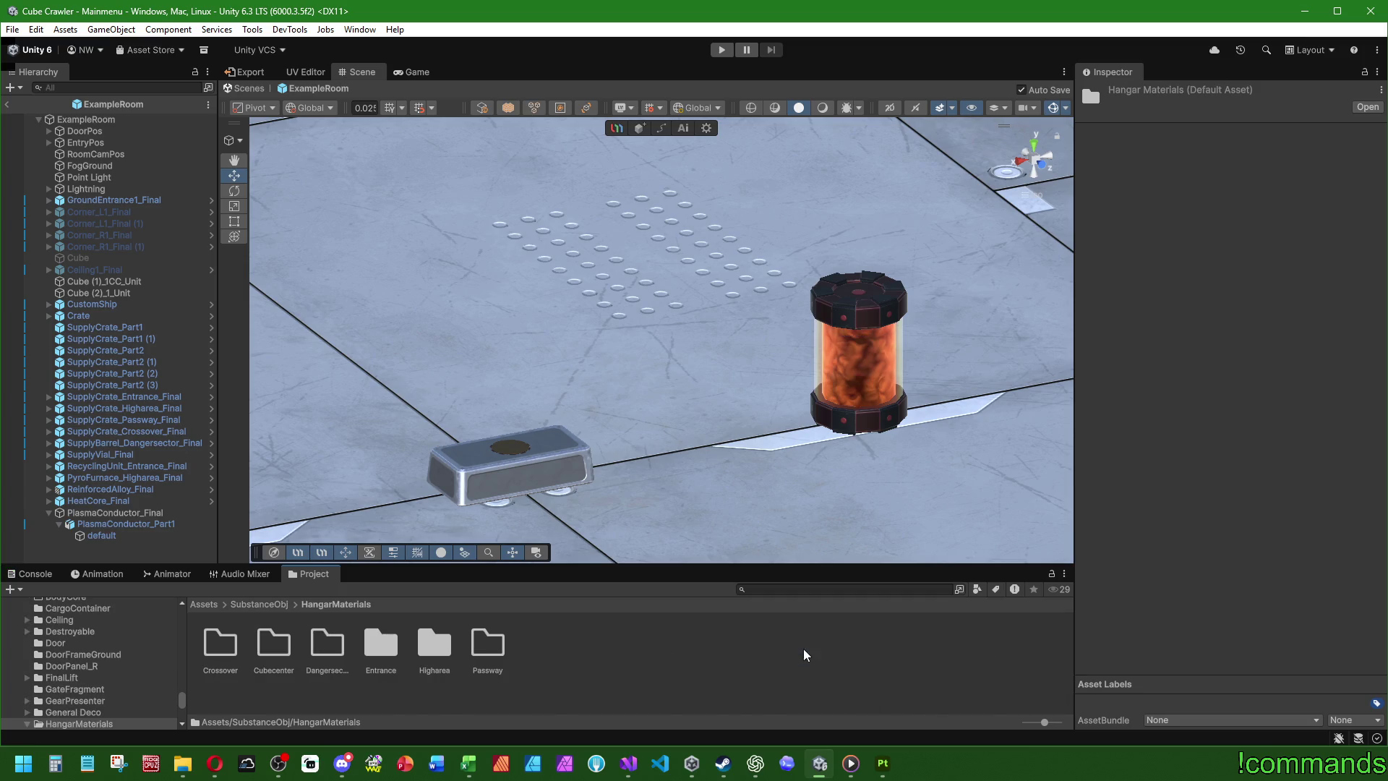
double_click(435, 645)
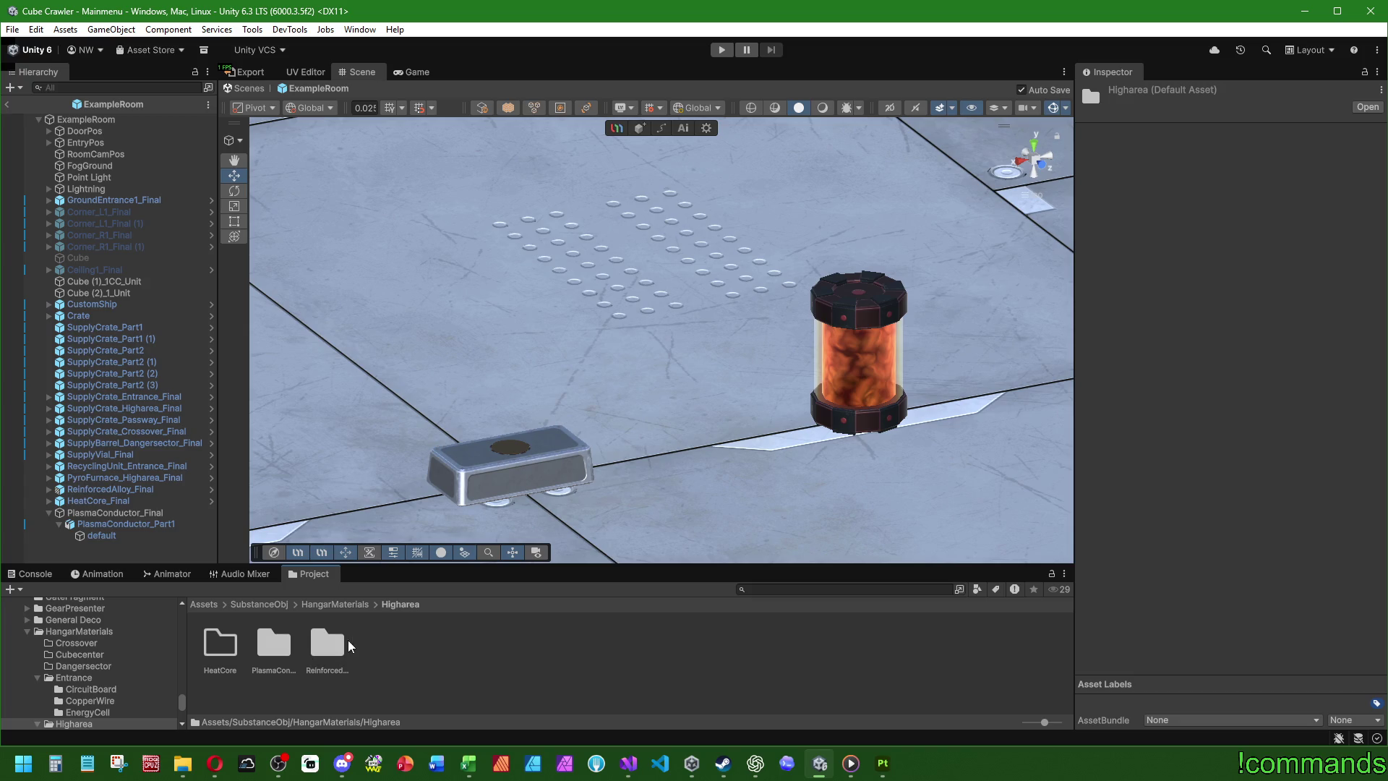
double_click(273, 643)
mouse_move(274, 643)
mouse_down()
mouse_move(123, 550)
mouse_move(108, 514)
mouse_up()
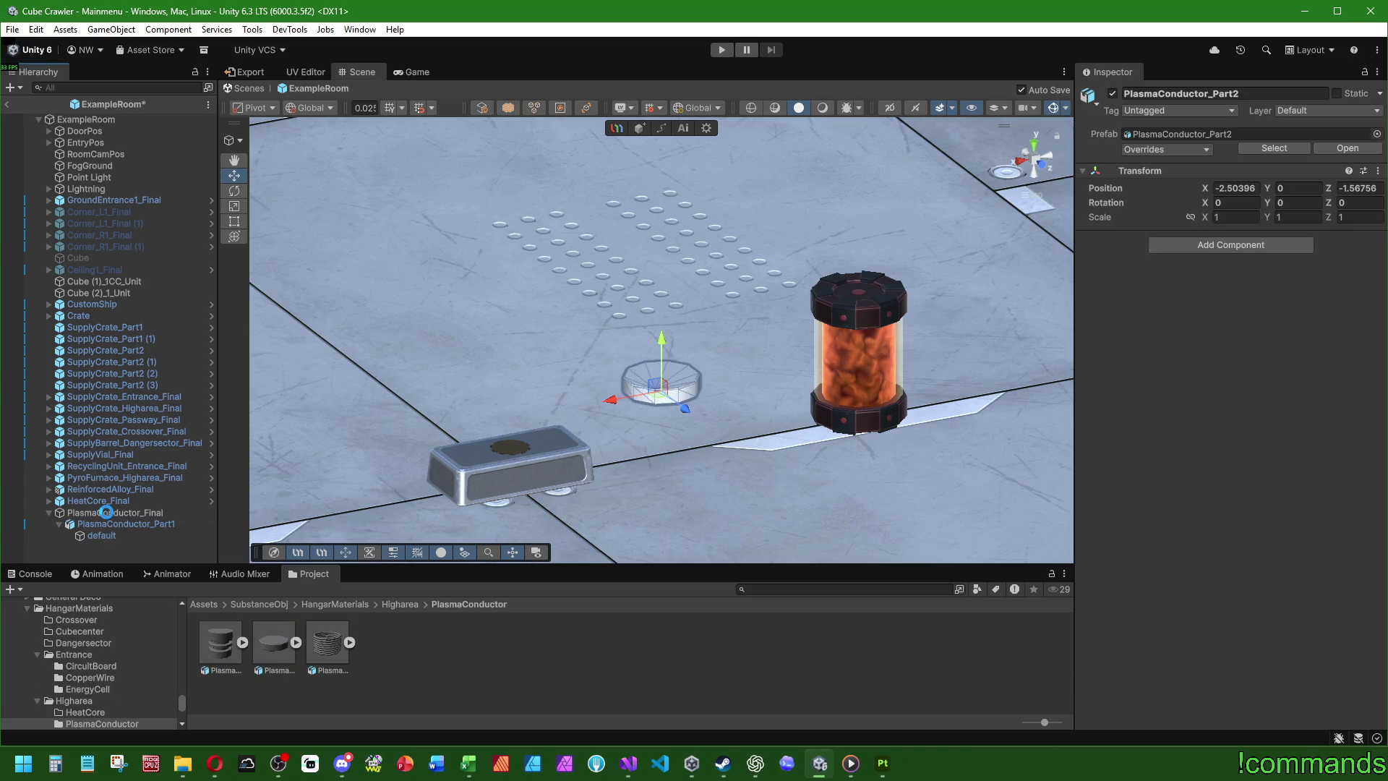
Step: Reset PlasmaConductor_Part2's Transform, raise the ring to 0, 0.4, 0 on the base, and save
click(60, 524)
right_click(1137, 174)
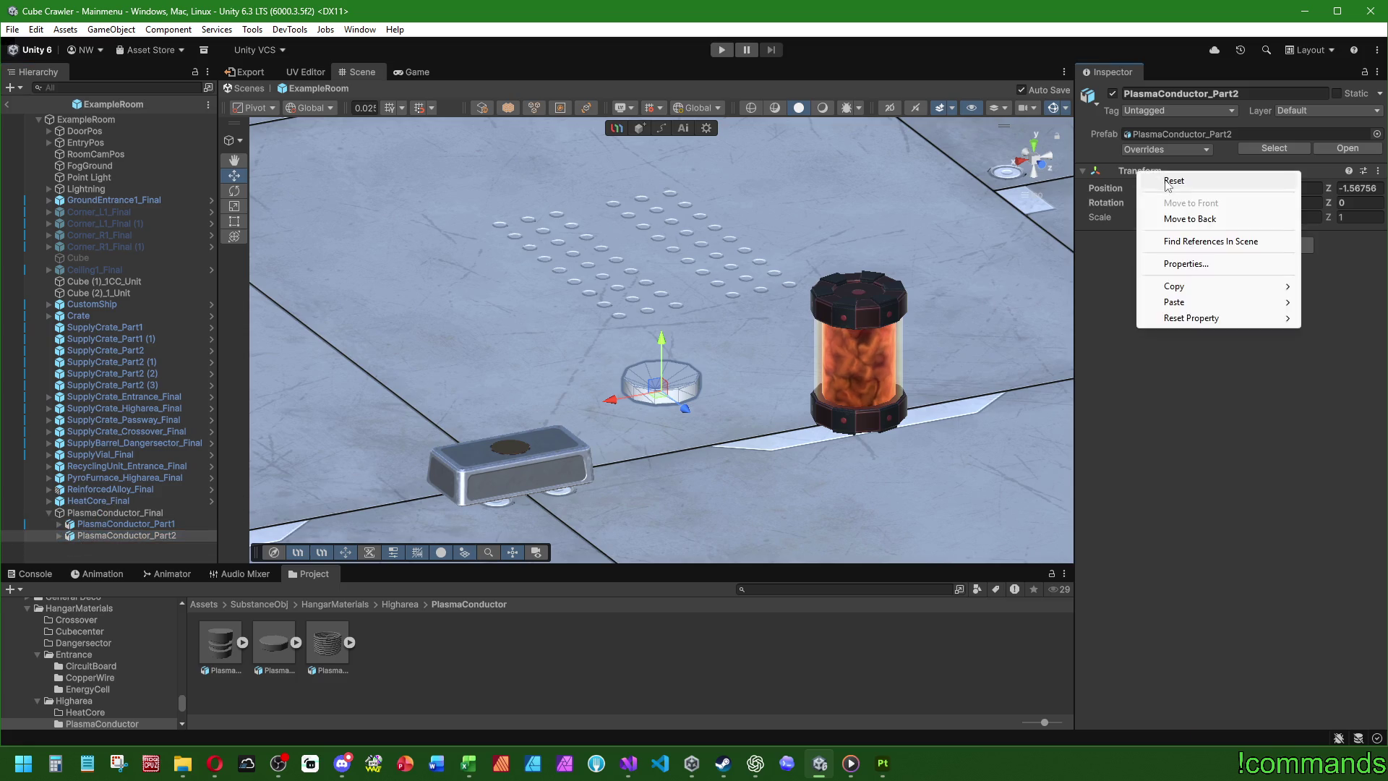
click(1156, 178)
click(1049, 174)
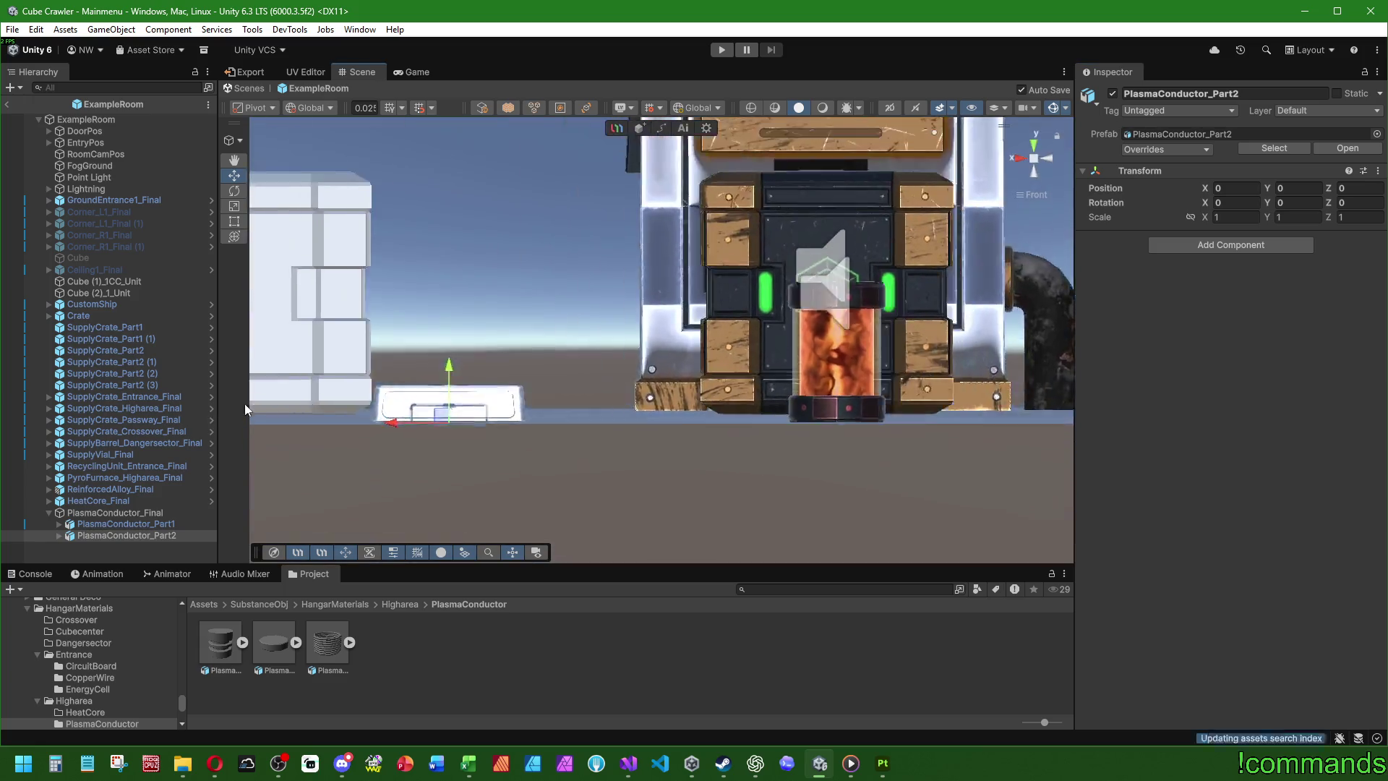
drag(510, 473, 538, 385)
key(ctrl+s)
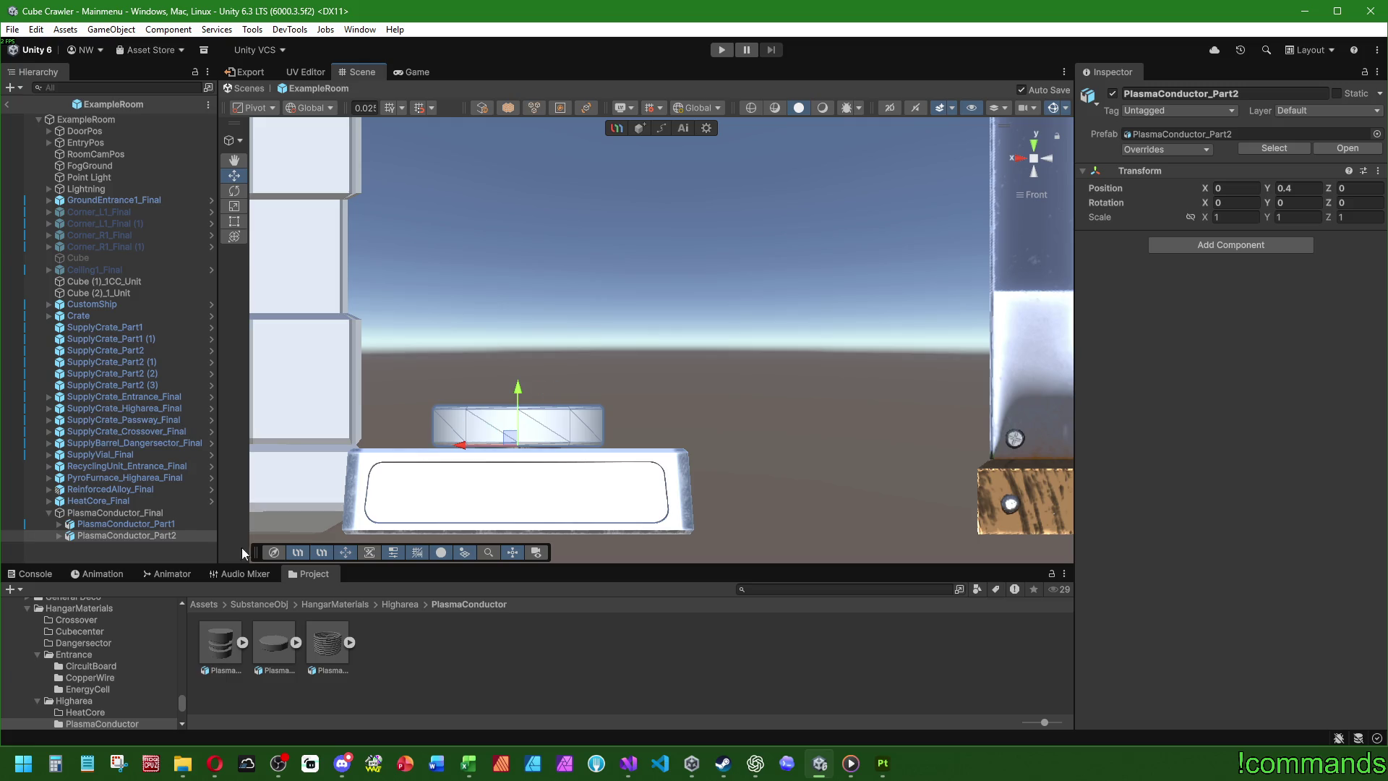
click(536, 389)
Step: Give the ring mesh the dark-red PlasmaConductor_Part2 material and add PlasmaConductor_Part3 under PlasmaConductor_Final
scroll(486, 393, up, 2)
mouse_move(486, 394)
mouse_down()
mouse_move(573, 424)
mouse_move(593, 463)
mouse_up()
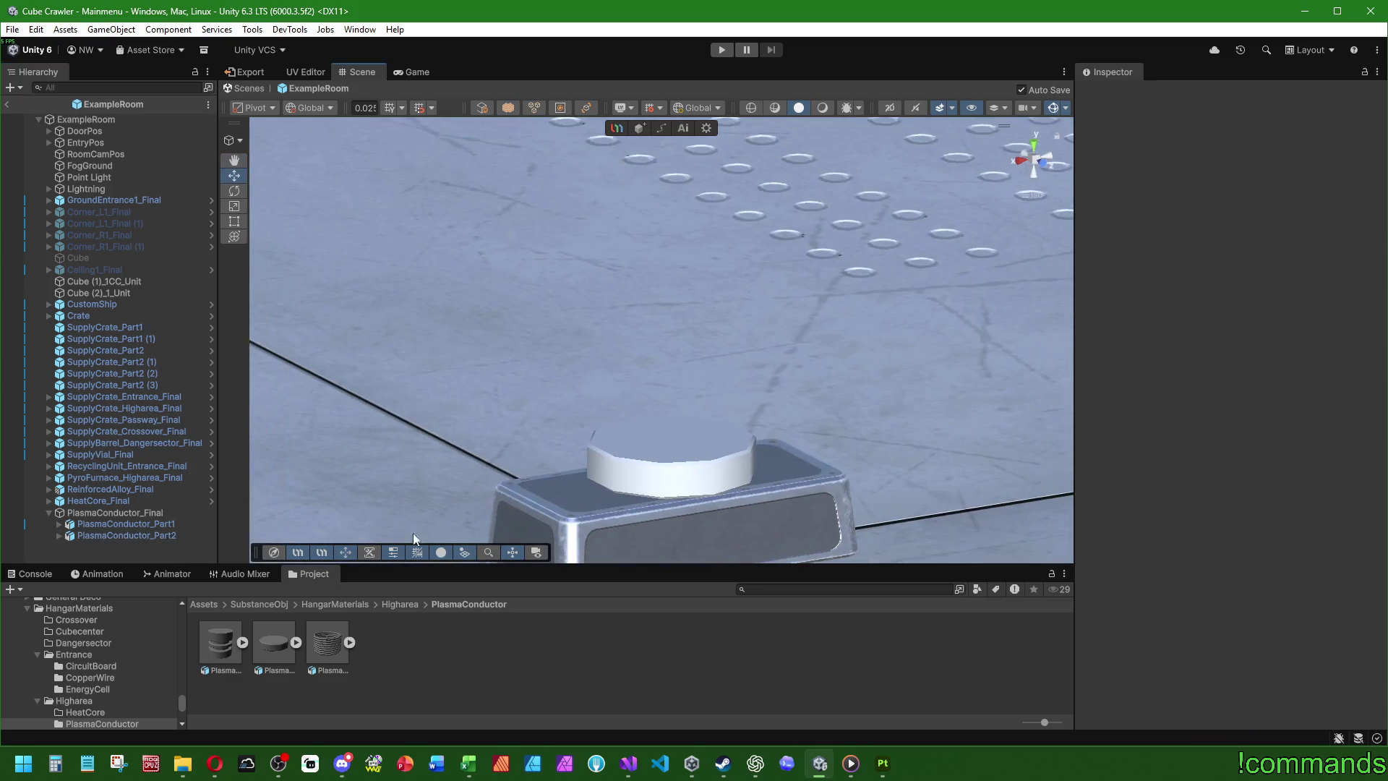
click(125, 525)
click(59, 536)
click(65, 548)
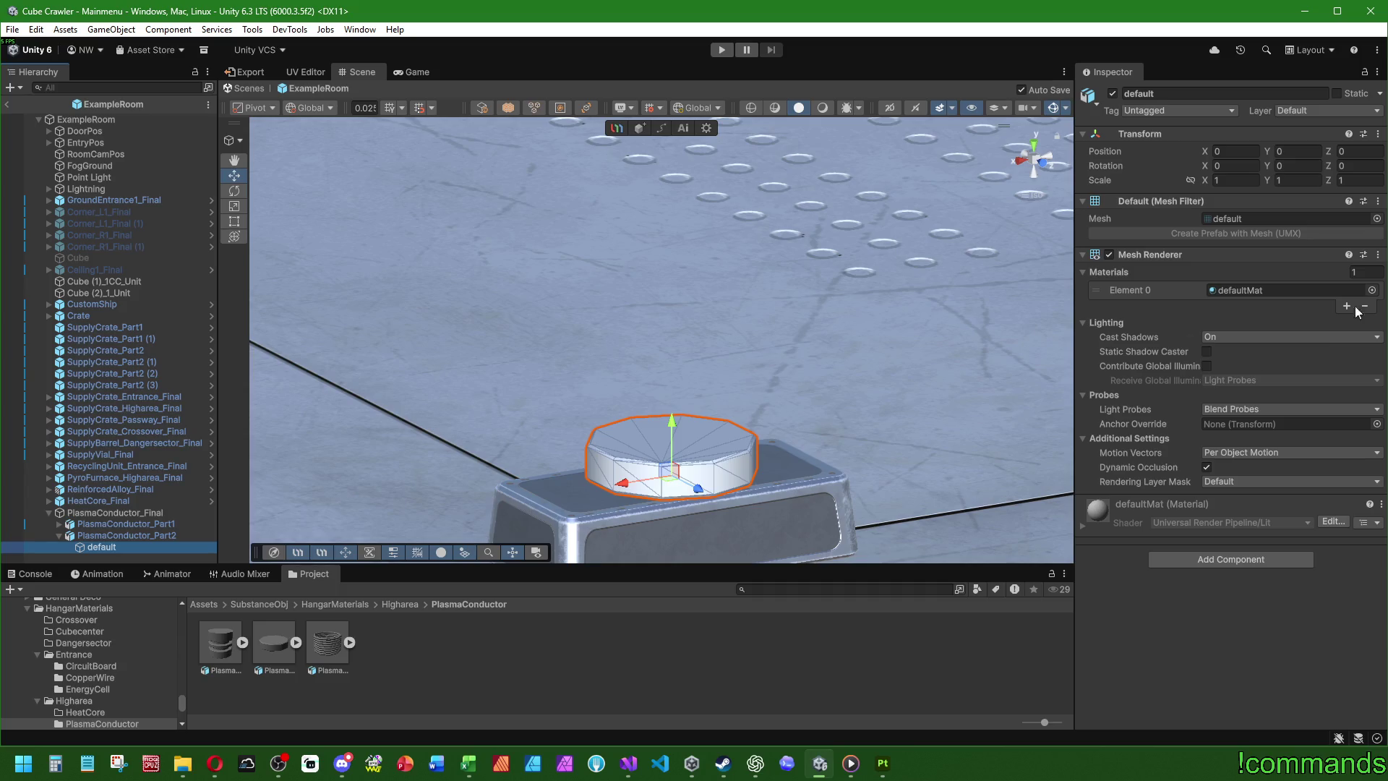
click(1372, 292)
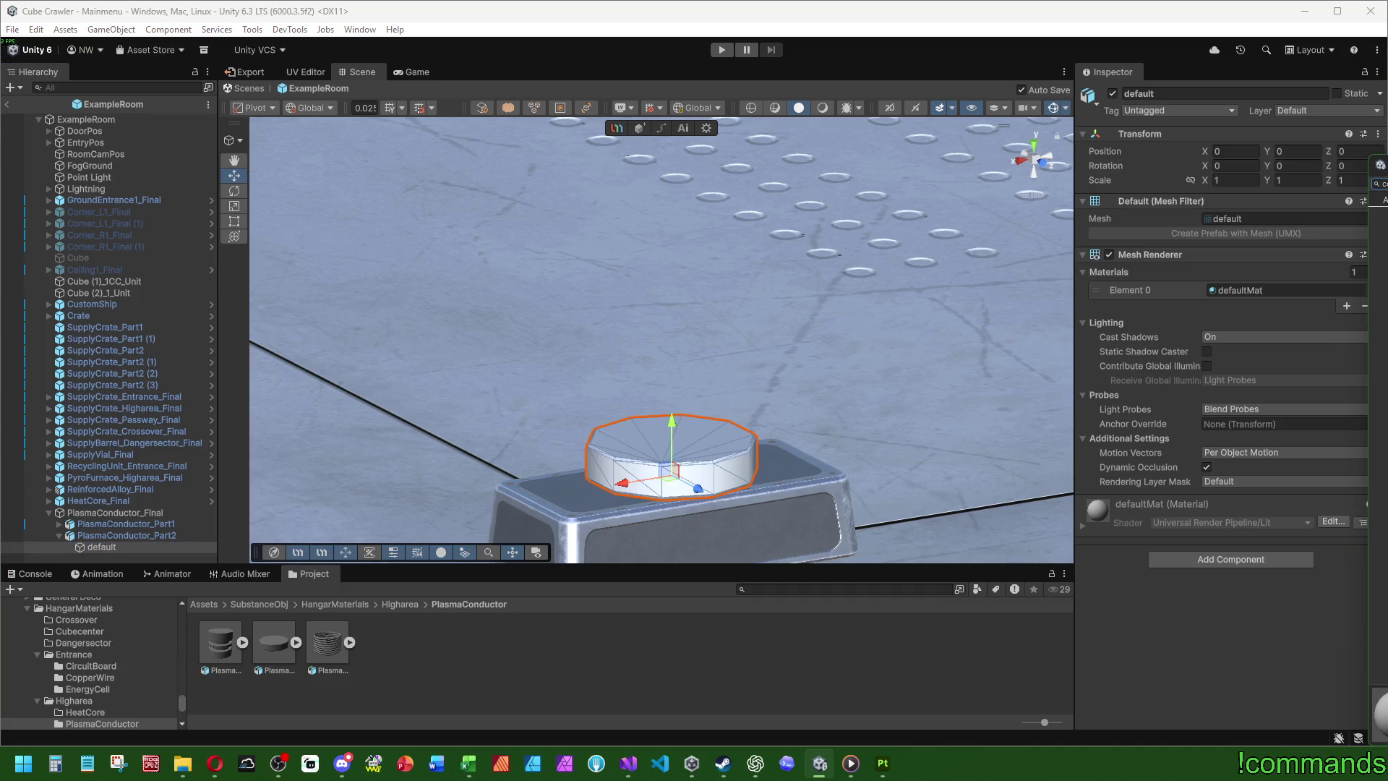
double_click(1381, 577)
click(337, 652)
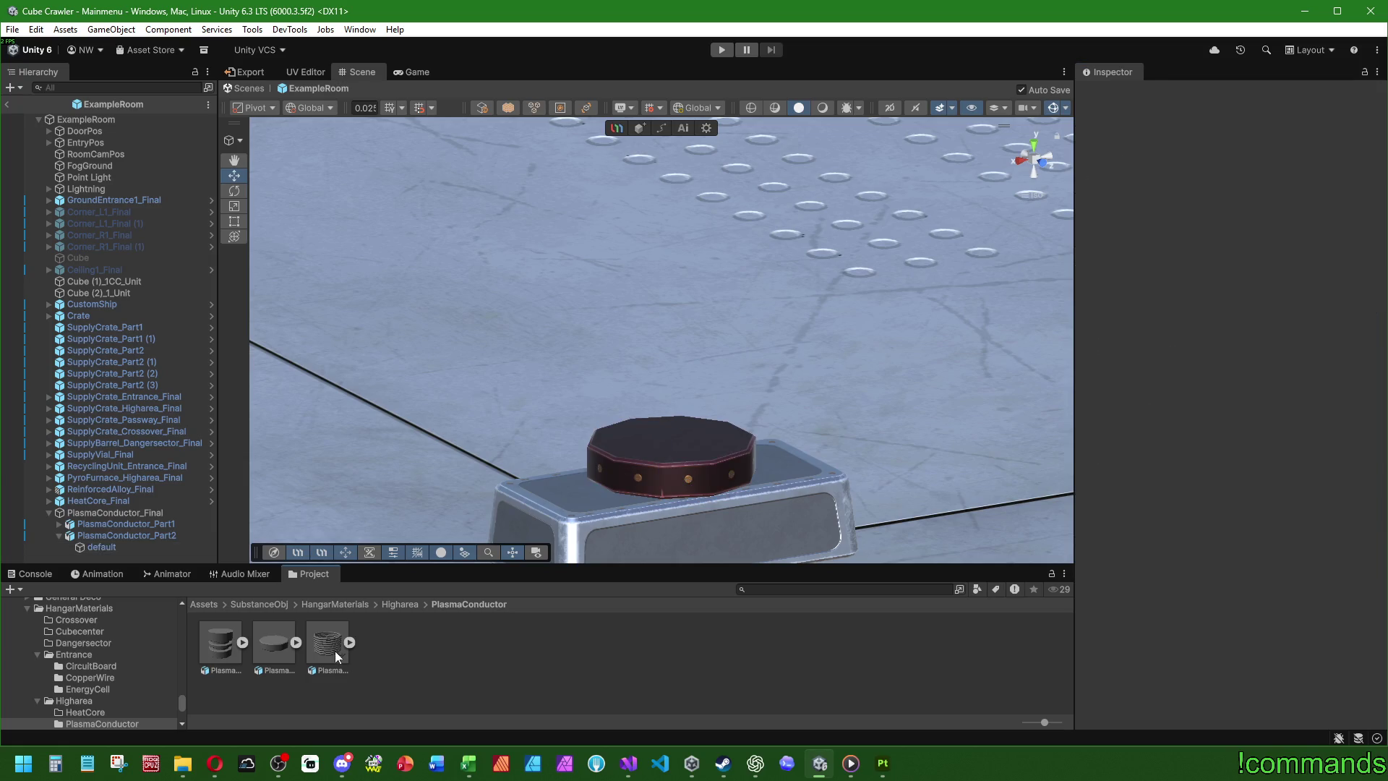
drag(329, 644, 123, 547)
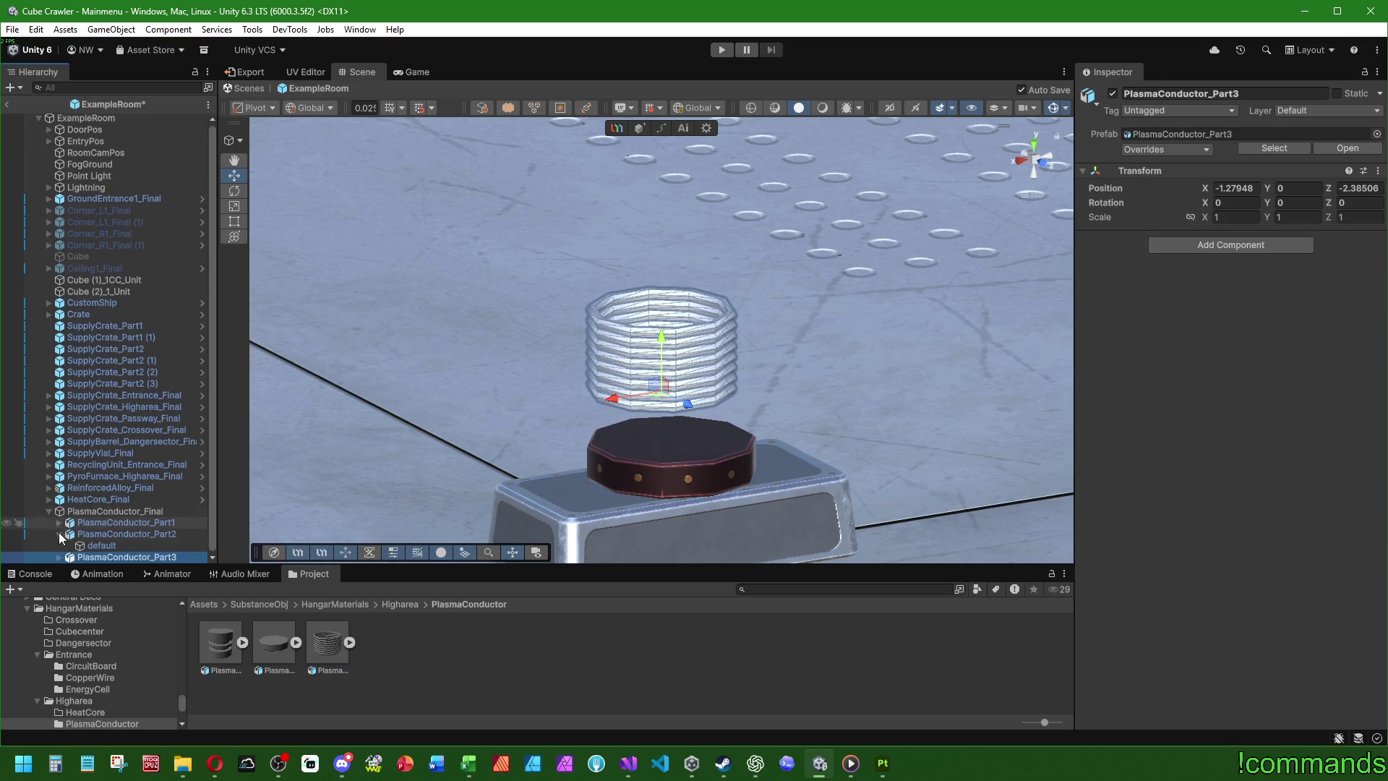
Step: Reset PlasmaConductor_Part3's Transform, raise the coil to Y 0.575 onto the ring, and save
right_click(1132, 171)
click(1161, 179)
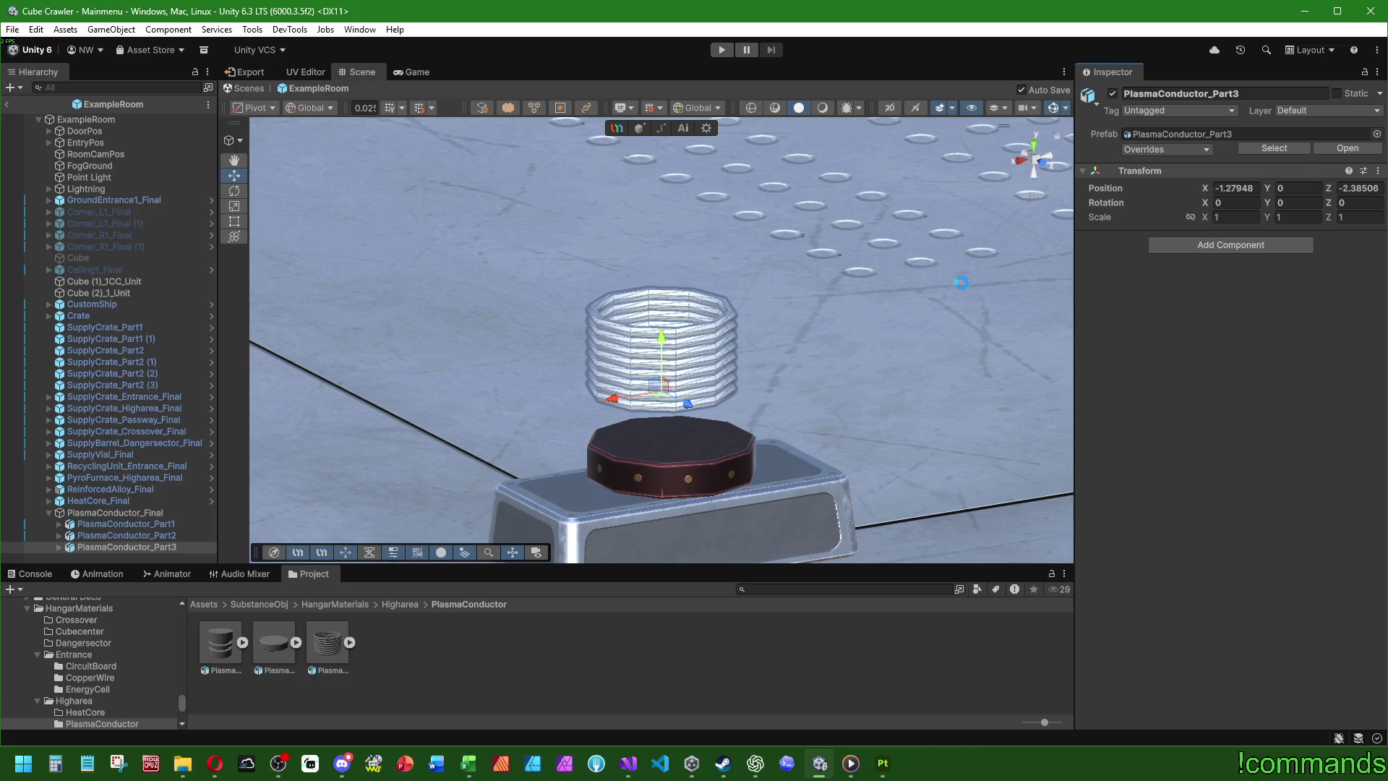
click(1043, 171)
drag(573, 416, 574, 321)
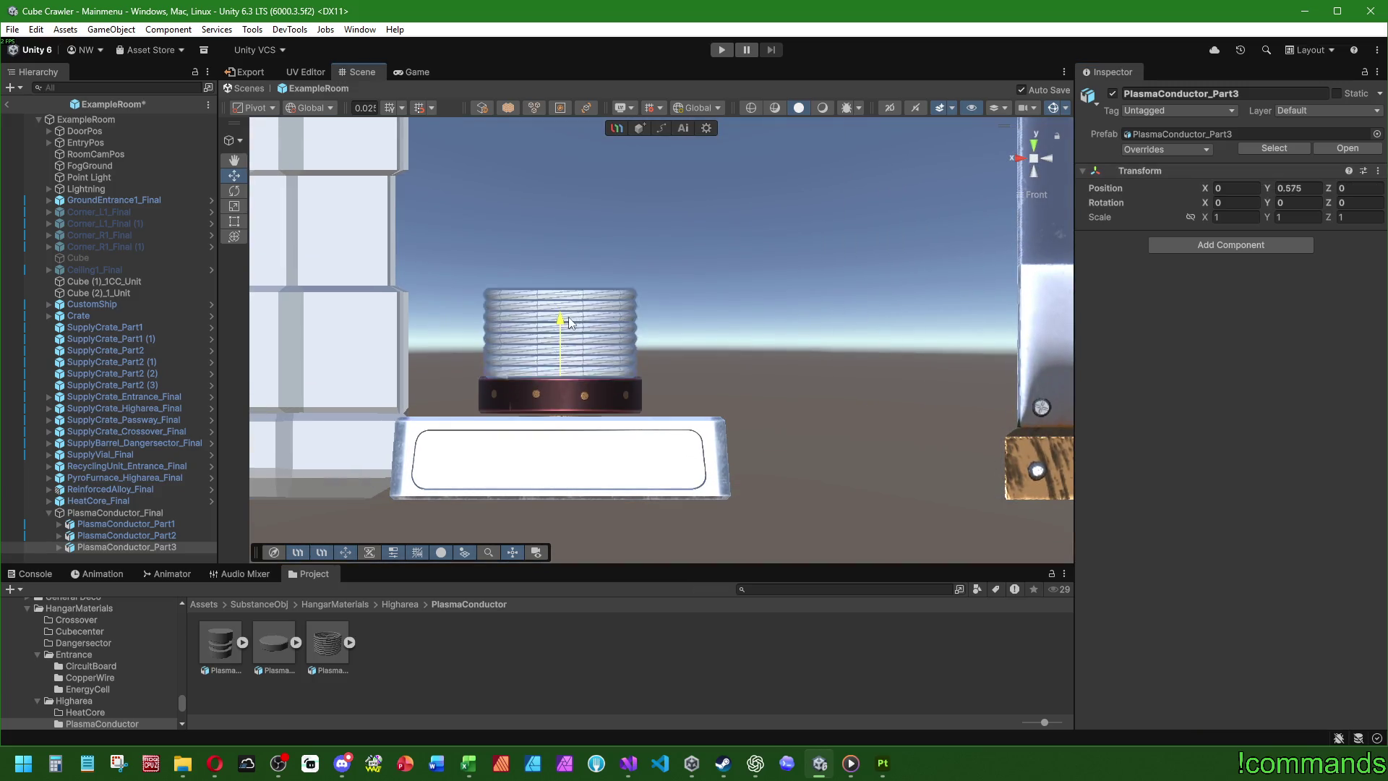
key(ctrl+s)
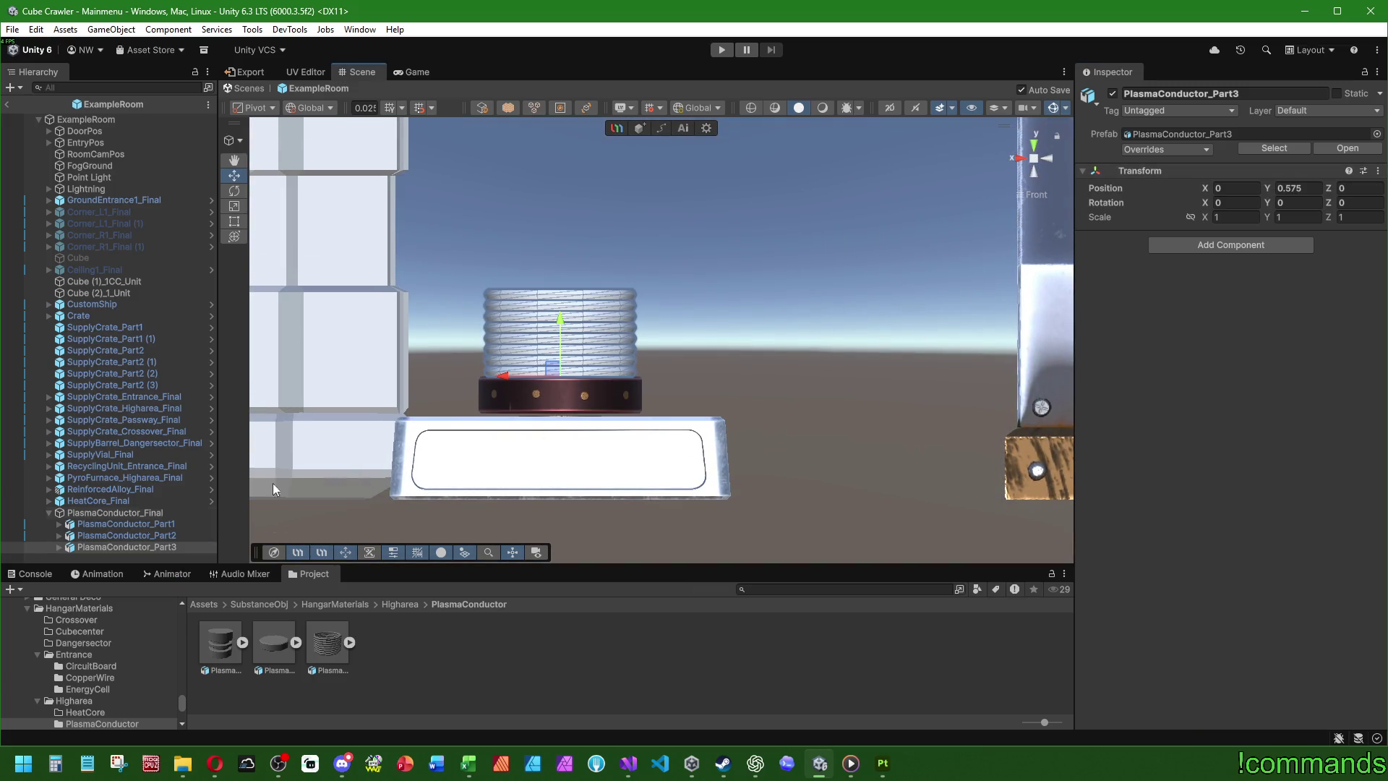
Step: Apply the red copper plasma material to the coil's mesh
click(60, 547)
click(101, 558)
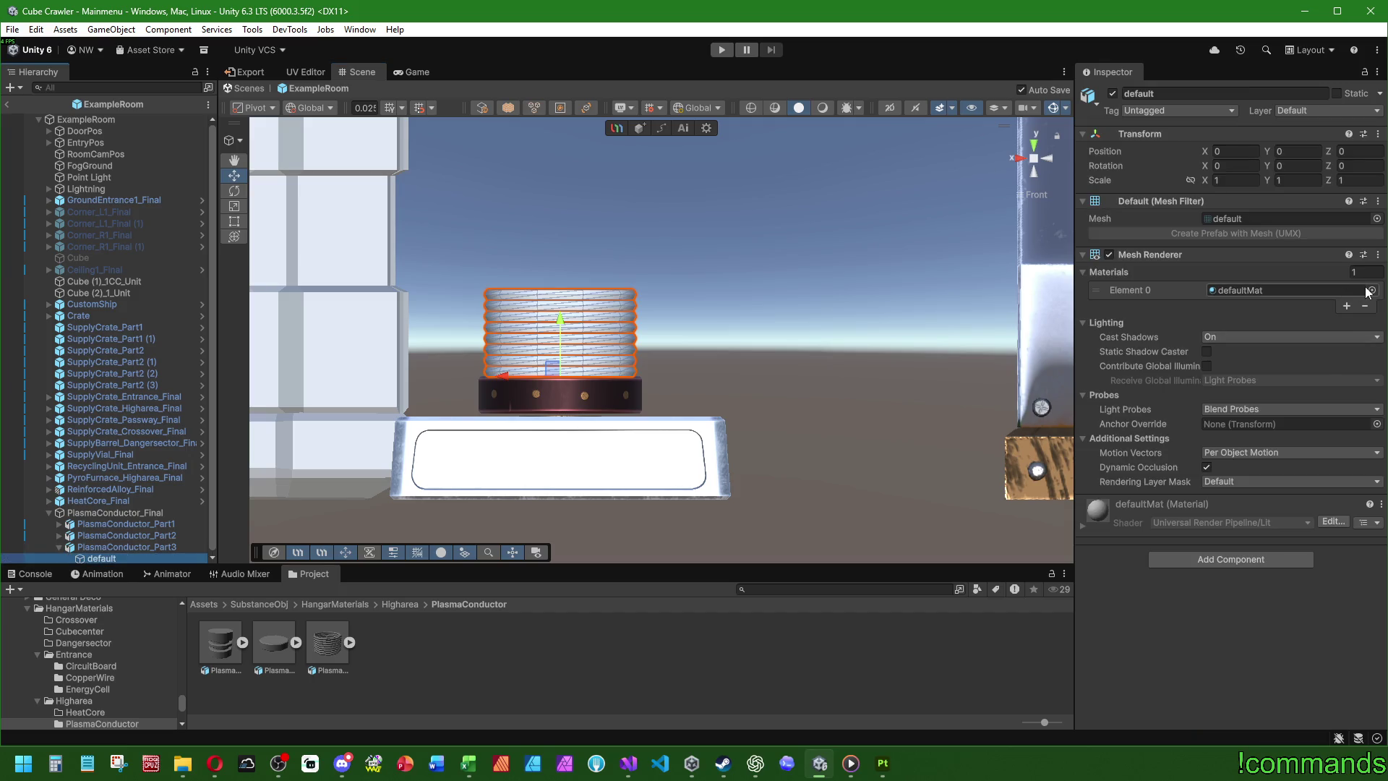
text(pl)
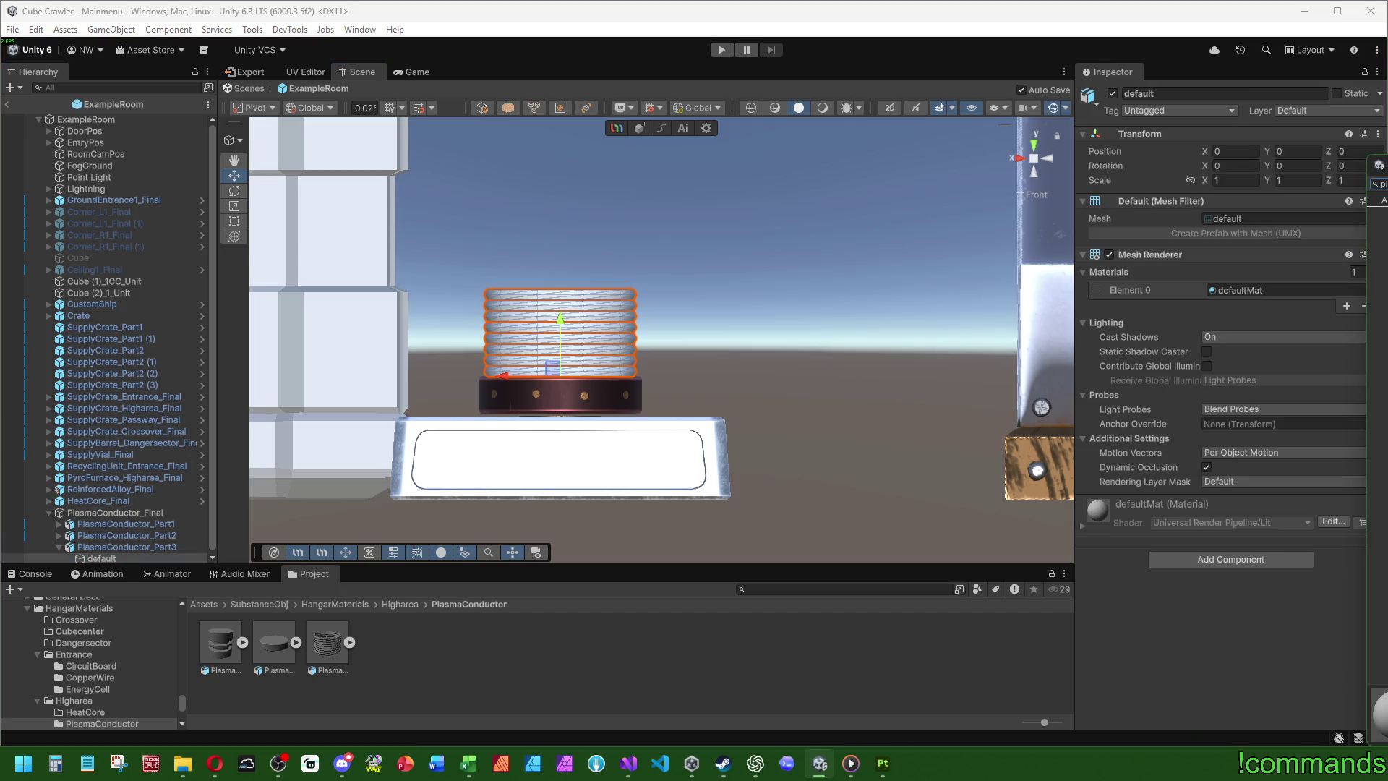
key(Return)
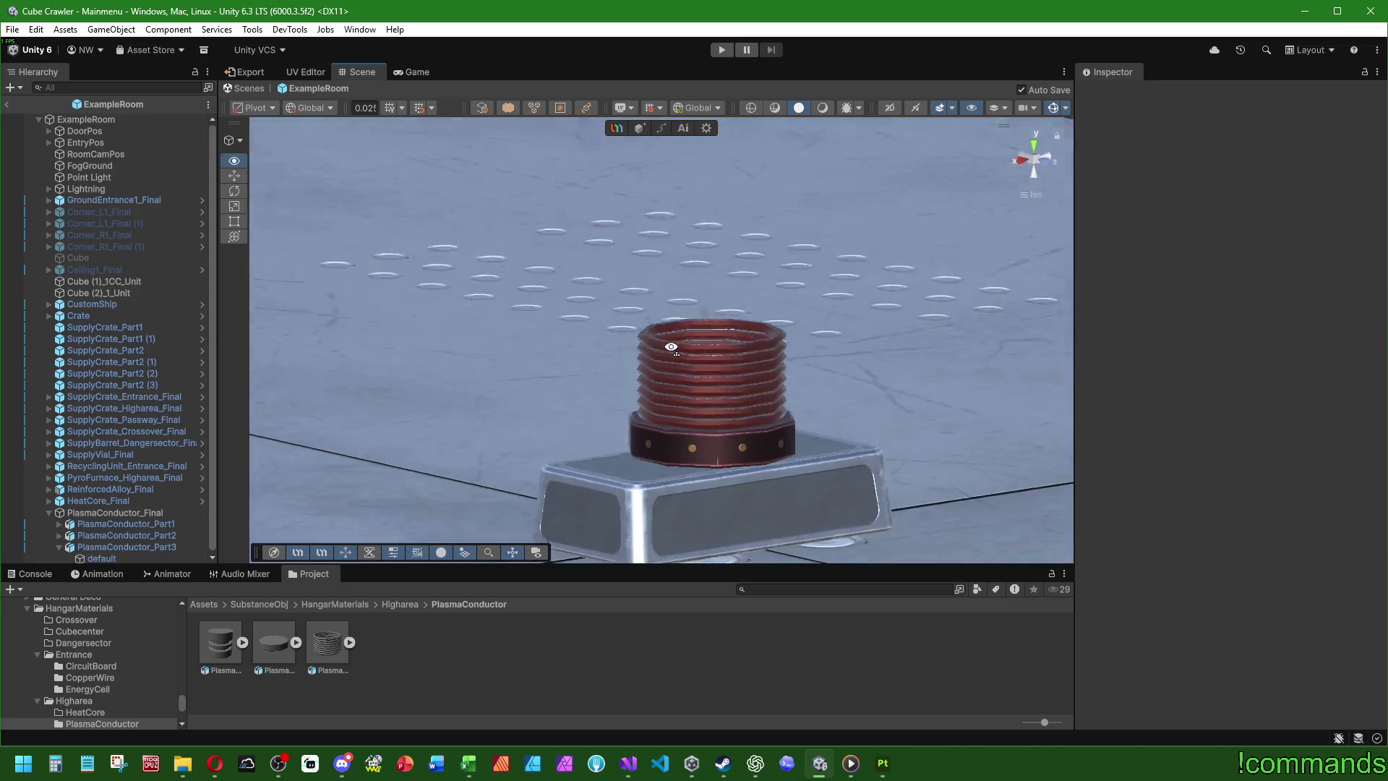
scroll(728, 430, down, 3)
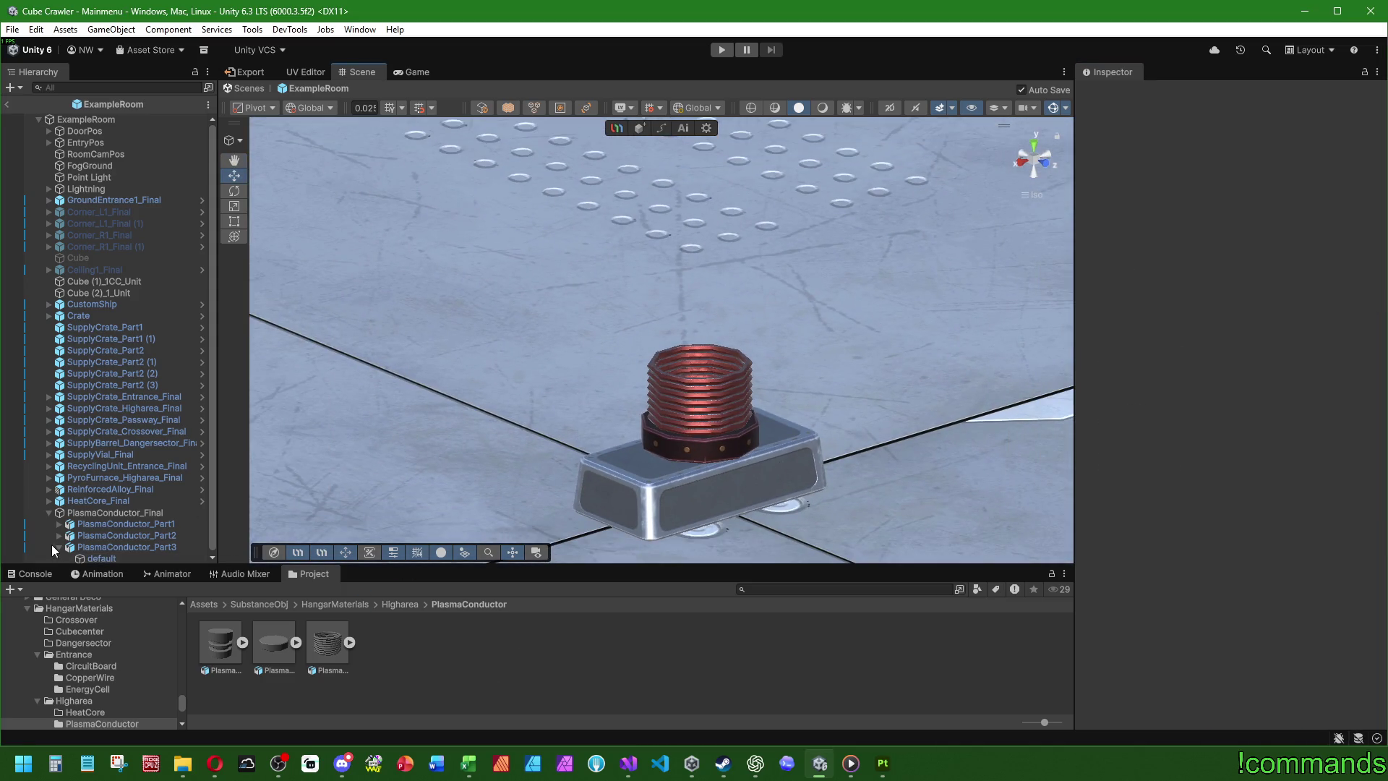
click(105, 536)
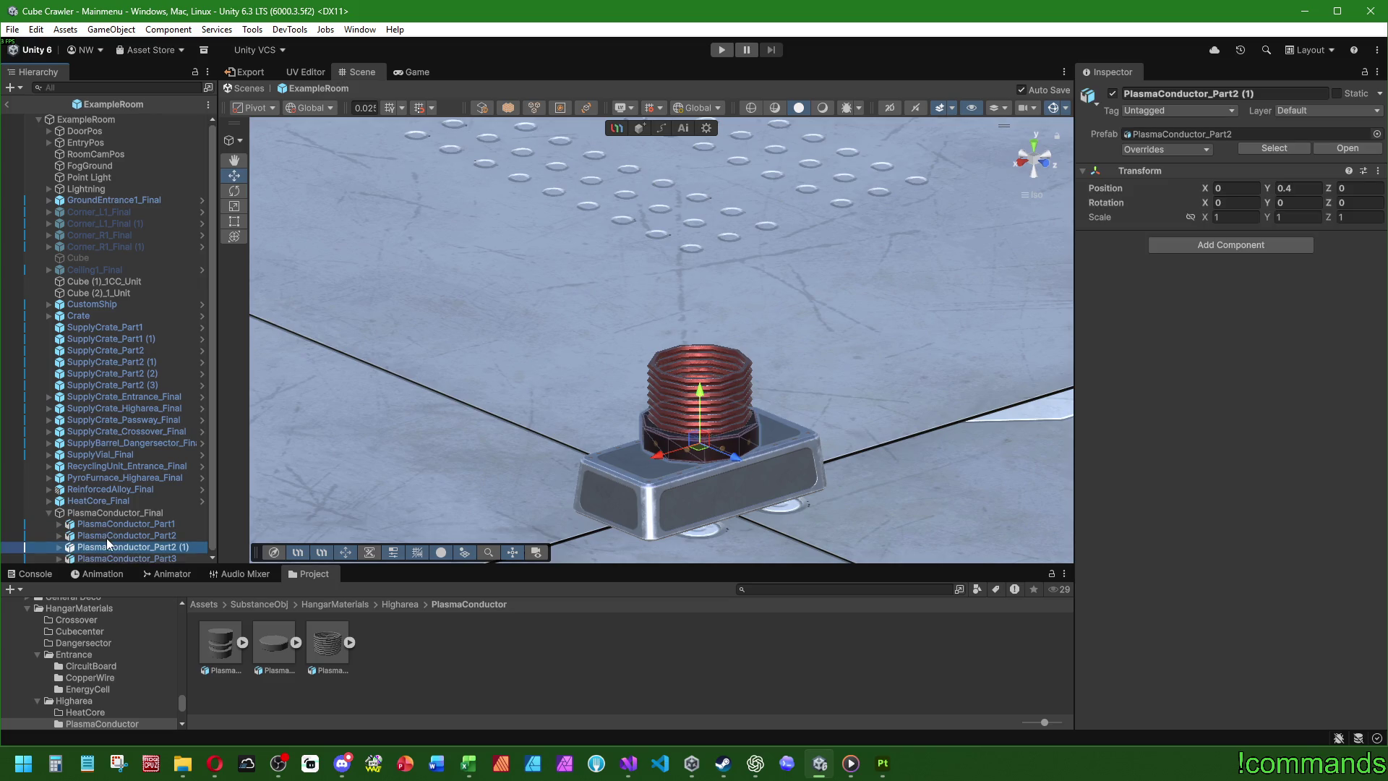
Step: Flip the ring copy with Y scale -1 and lift it above the coil
click(1047, 169)
click(1316, 213)
text(-)
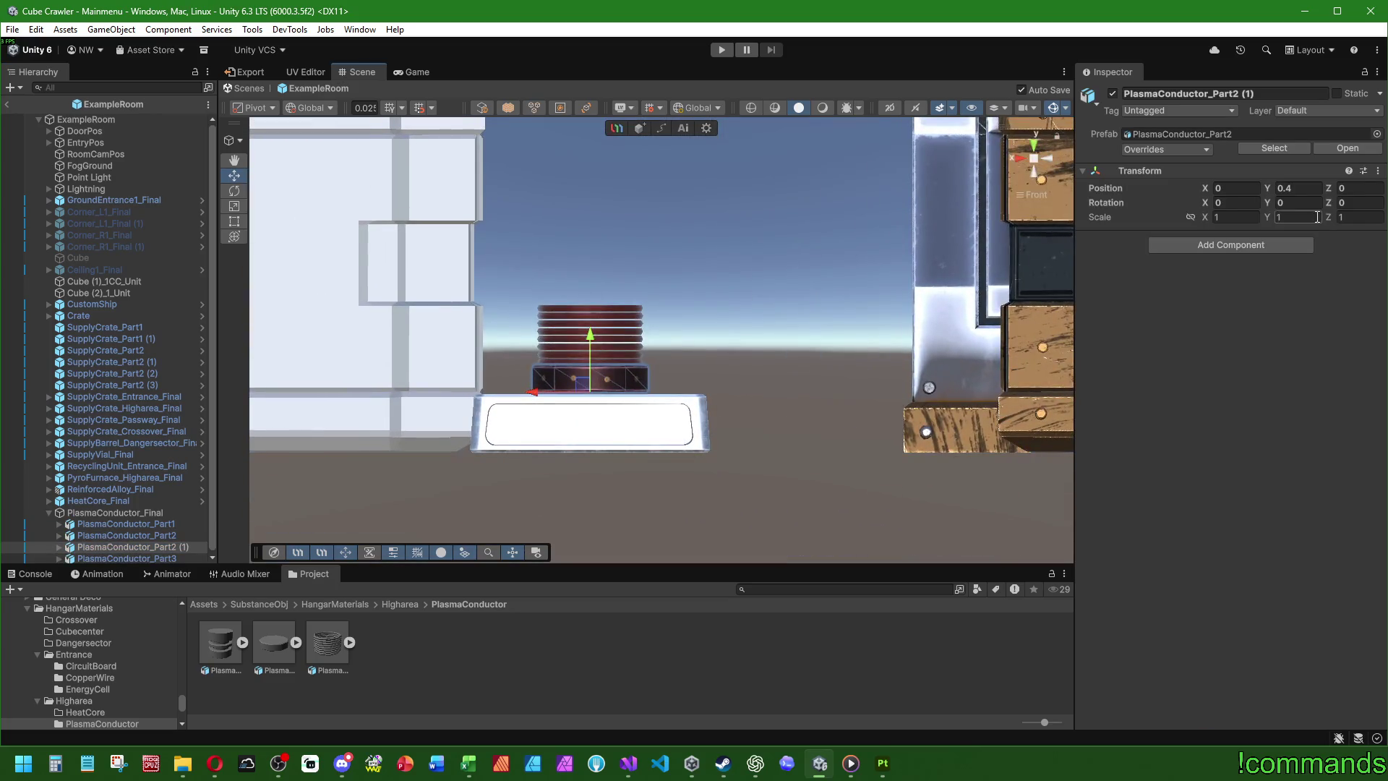
text(1)
scroll(633, 293, up, 3)
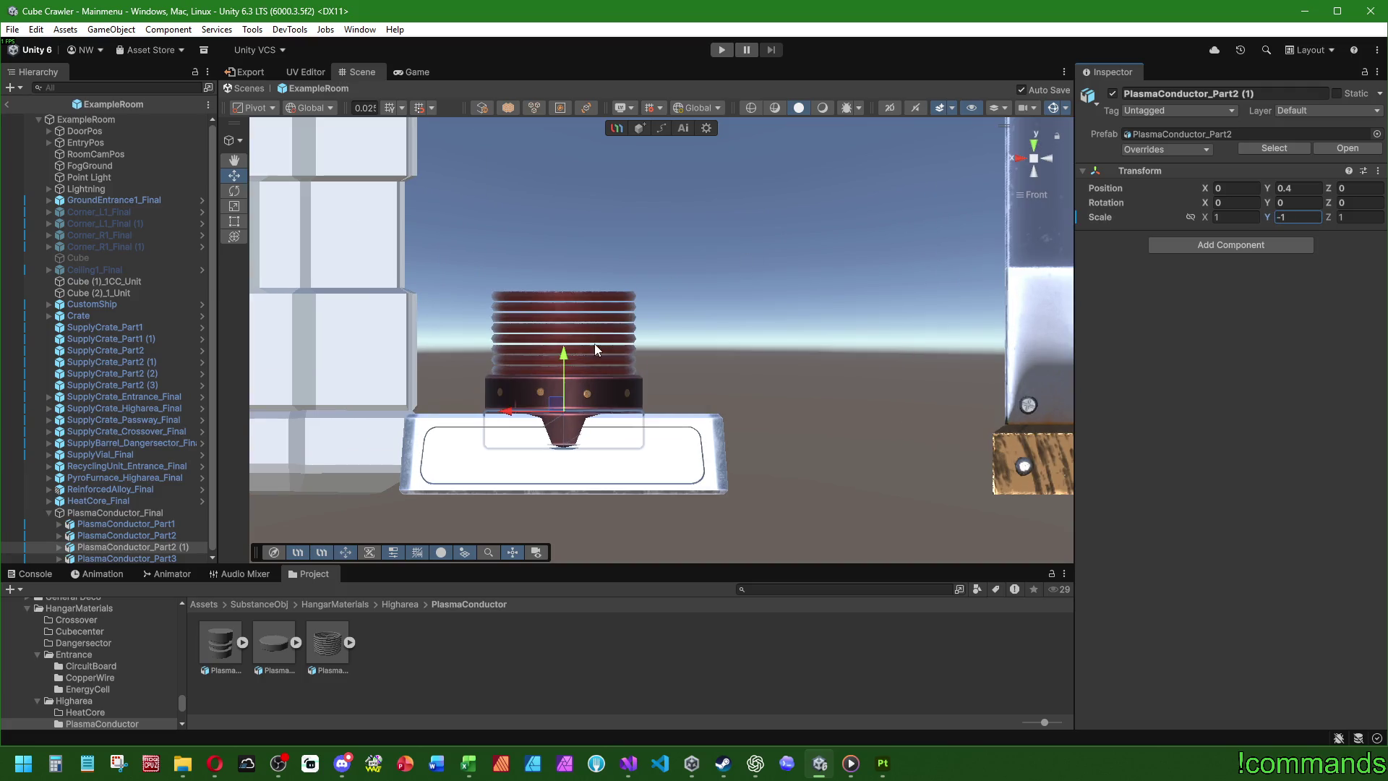
drag(566, 323, 591, 192)
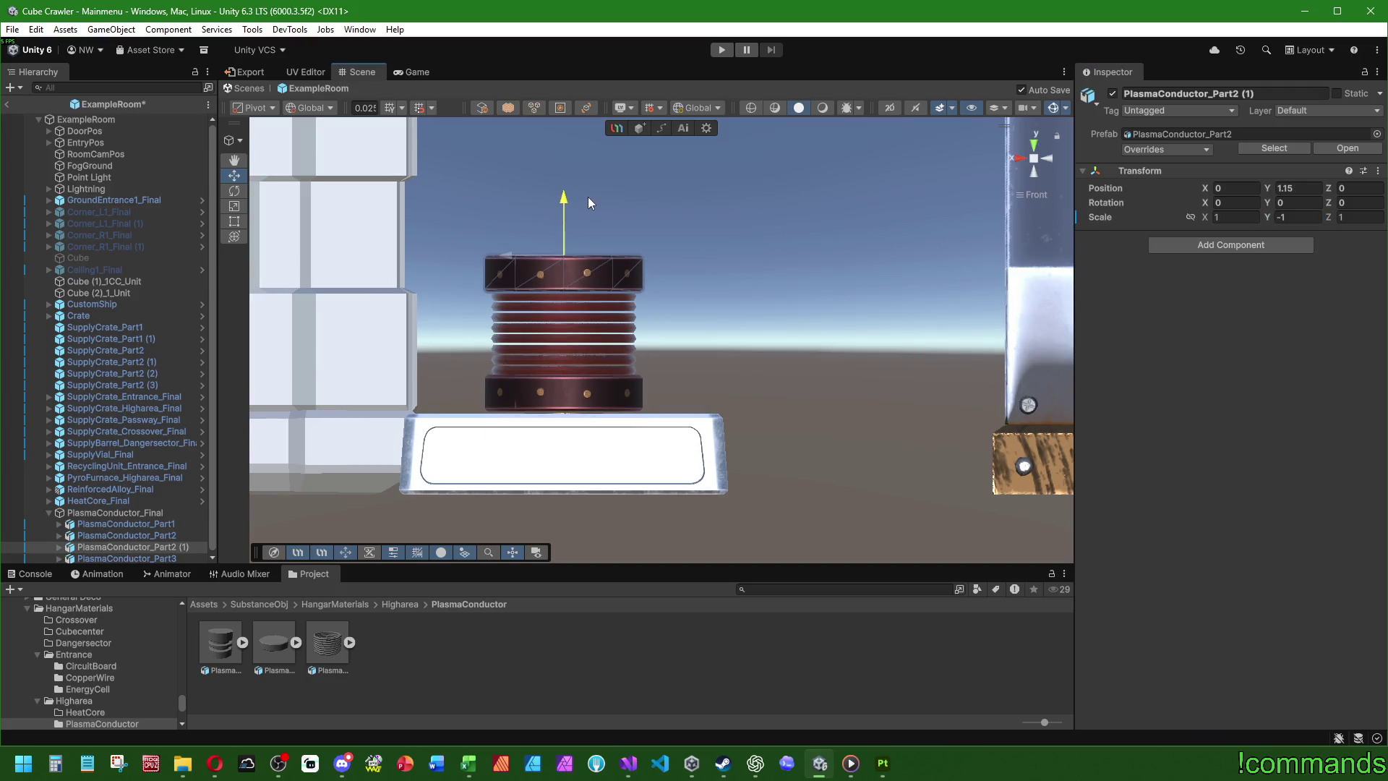
Step: Duplicate PlasmaConductor_Part1, flip it with Y scale -1, and lift it to cap the top
click(155, 522)
key(ctrl+d)
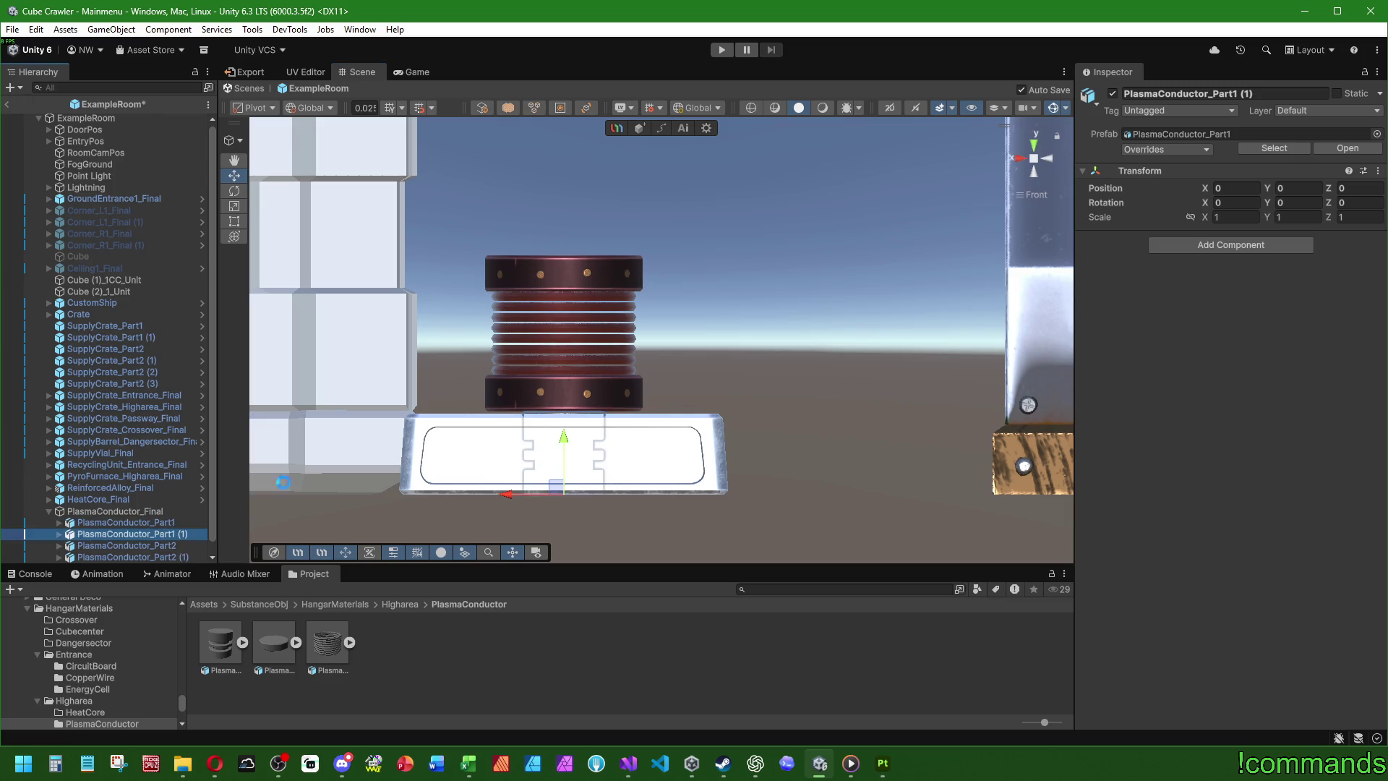
click(1307, 217)
text(-1)
key(Return)
drag(566, 443, 597, 117)
Step: Move PlasmaConductor_Final to Position X -8 beside the orange canister
mouse_move(466, 473)
mouse_down()
mouse_move(487, 307)
mouse_move(542, 394)
mouse_up()
scroll(506, 433, down, 5)
double_click(96, 511)
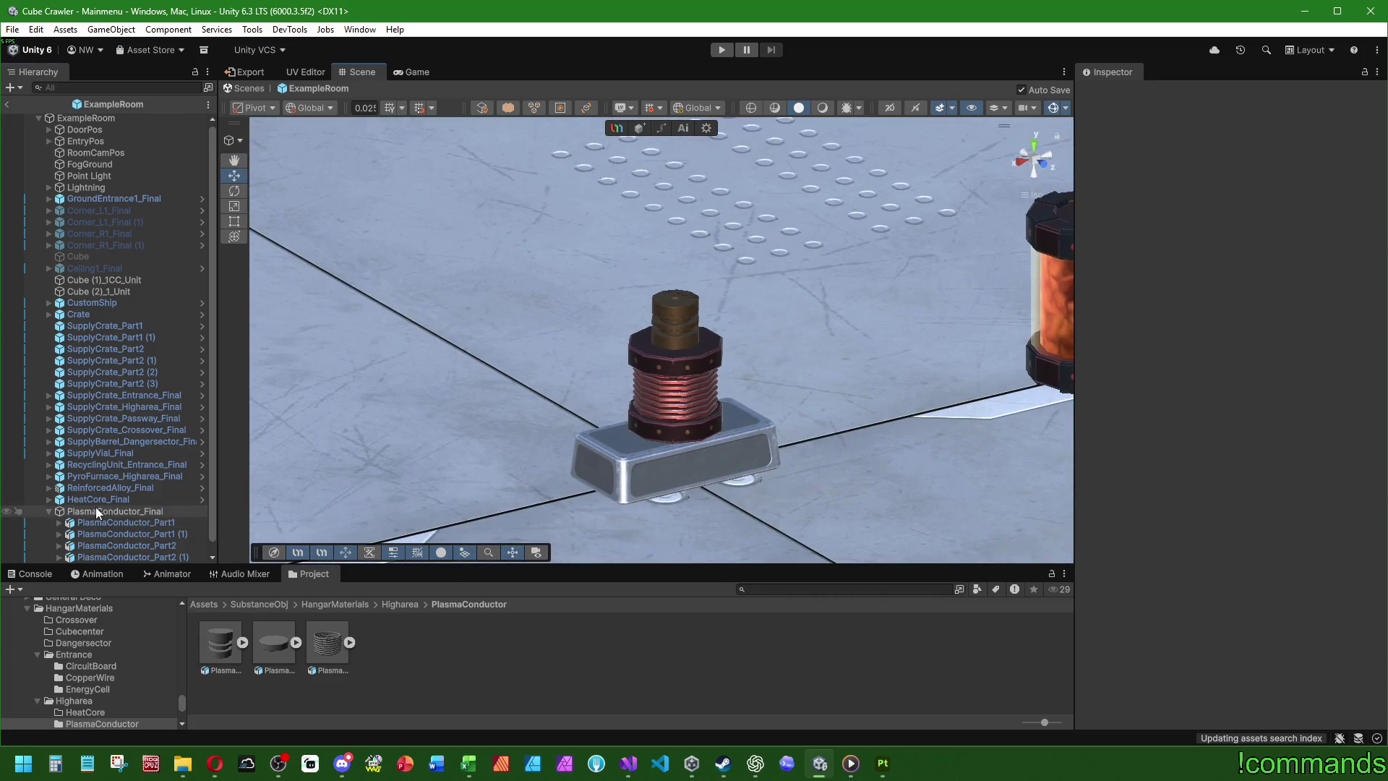
click(1232, 152)
text(8)
key(Return)
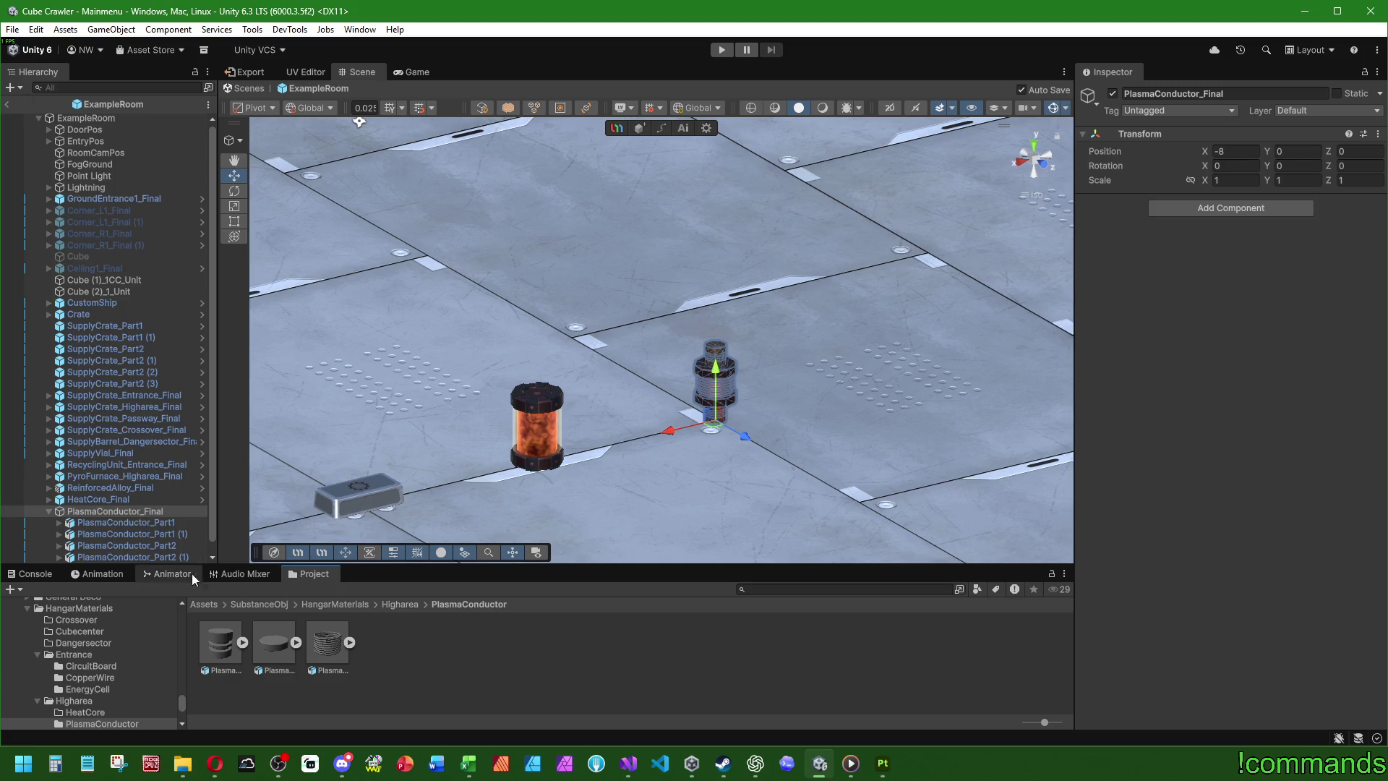
Step: Lower the PlasmaConductor_Part2 ring to Y 0.375 and save the scene
ctrl+click(156, 508)
double_click(156, 509)
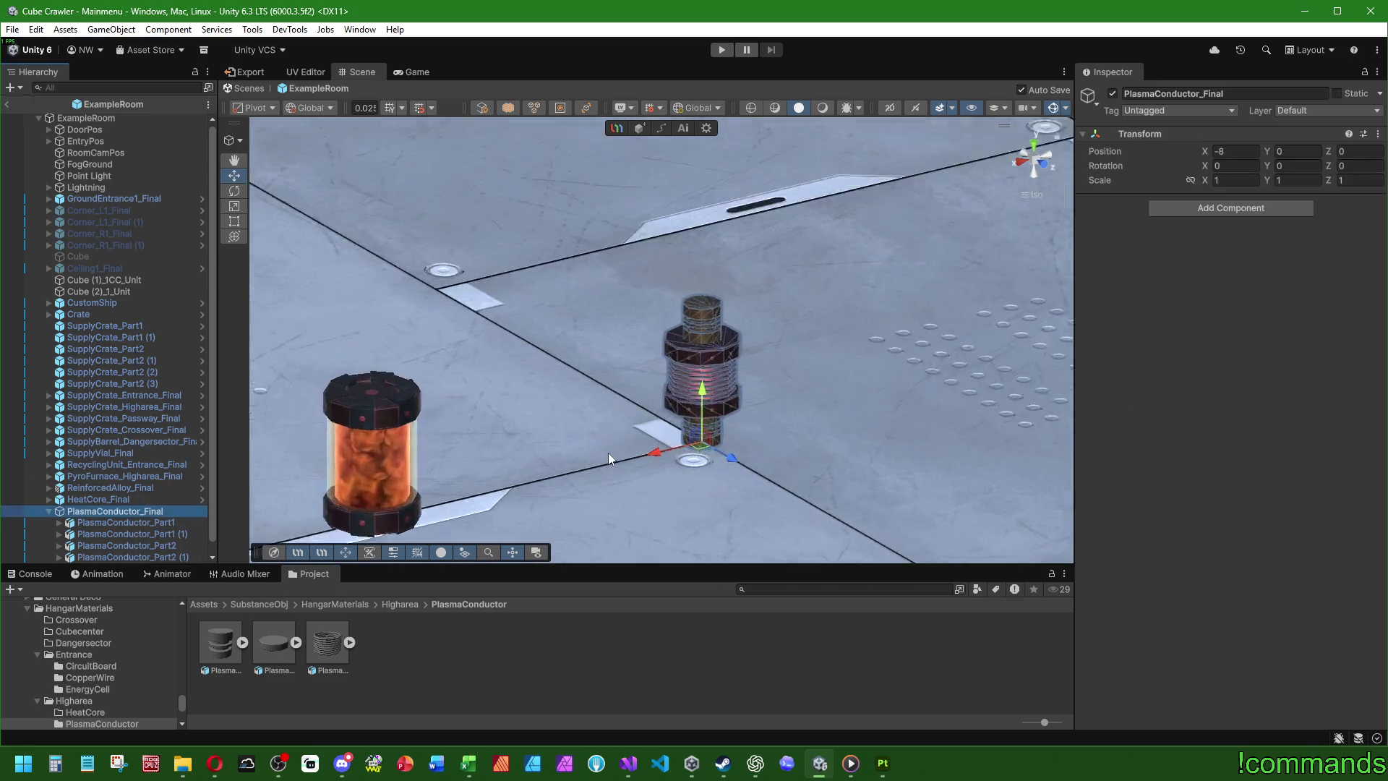
click(886, 317)
mouse_move(885, 317)
mouse_down()
mouse_move(875, 295)
mouse_move(769, 332)
mouse_move(988, 244)
mouse_up()
click(1046, 166)
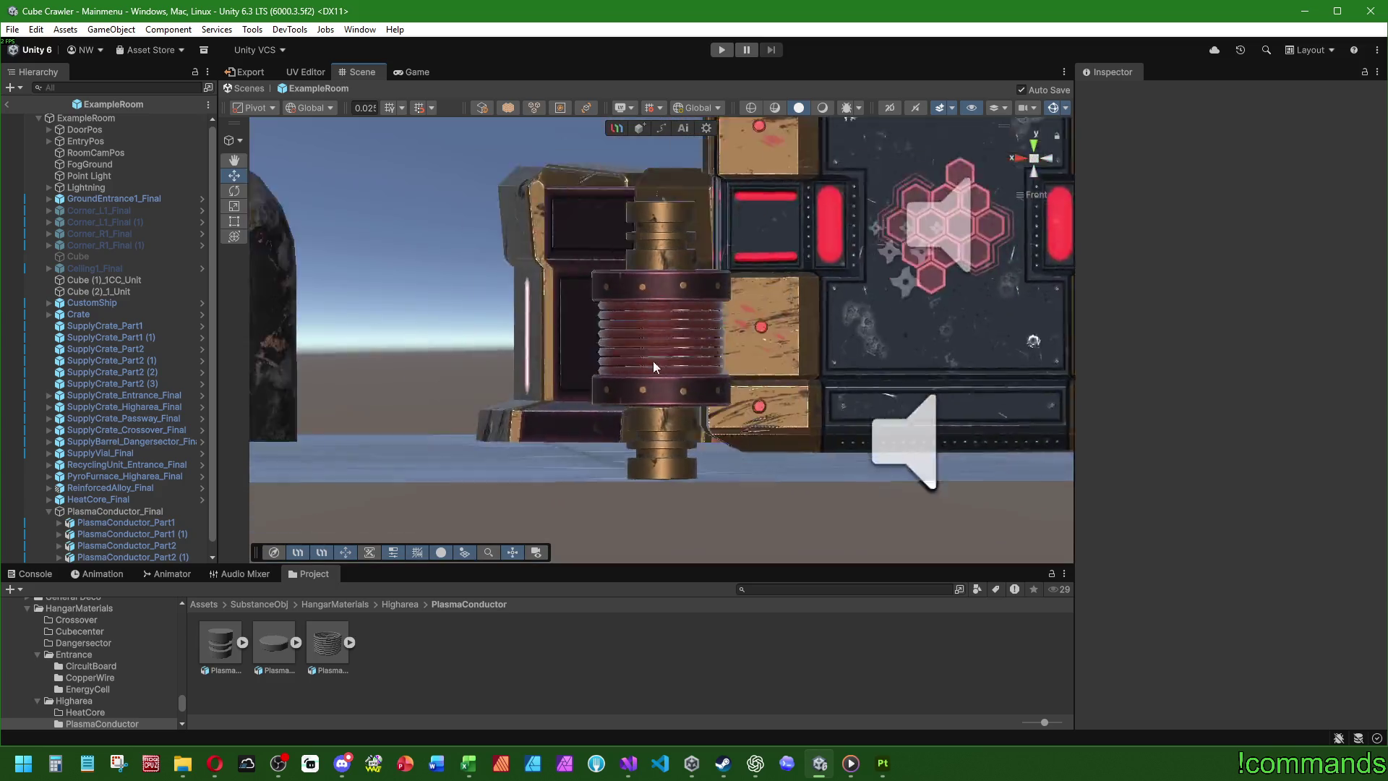
scroll(600, 362, up, 2)
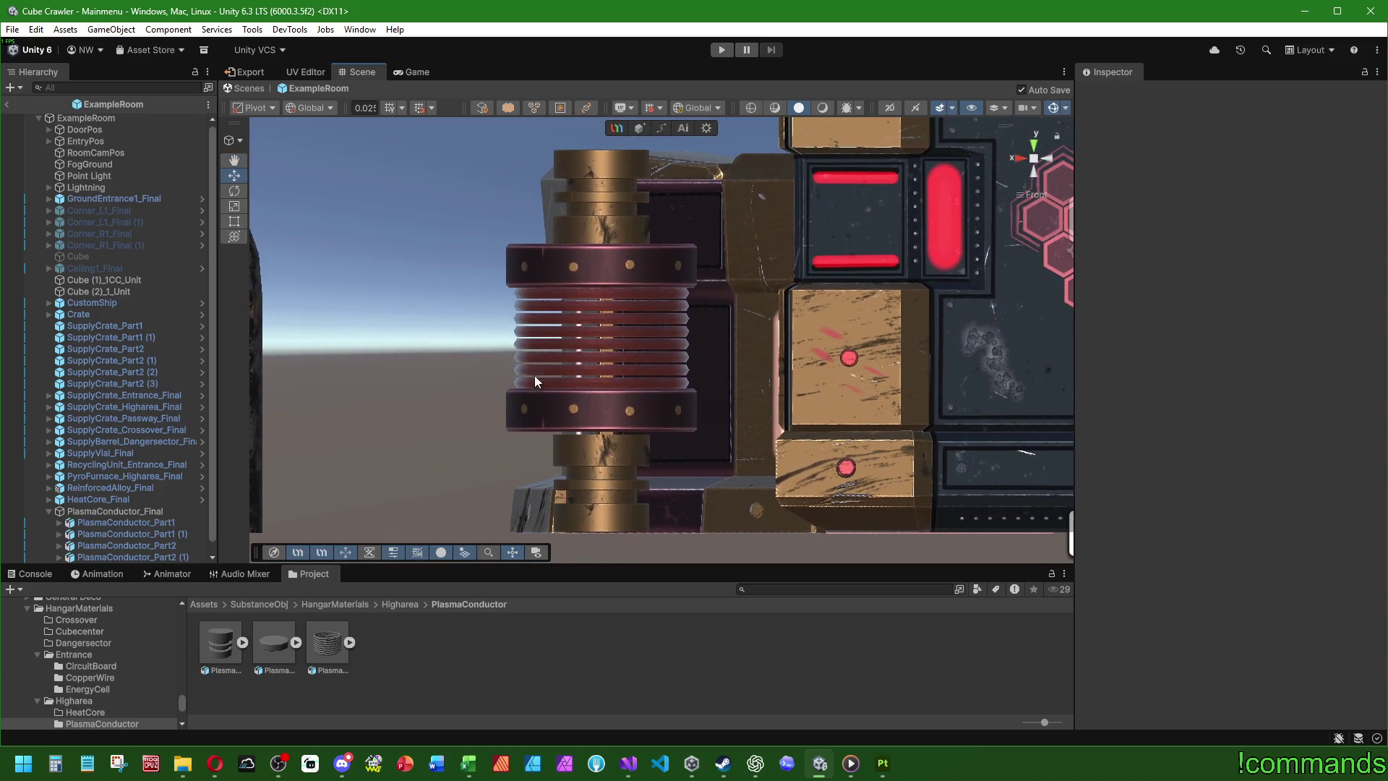
click(125, 522)
click(125, 533)
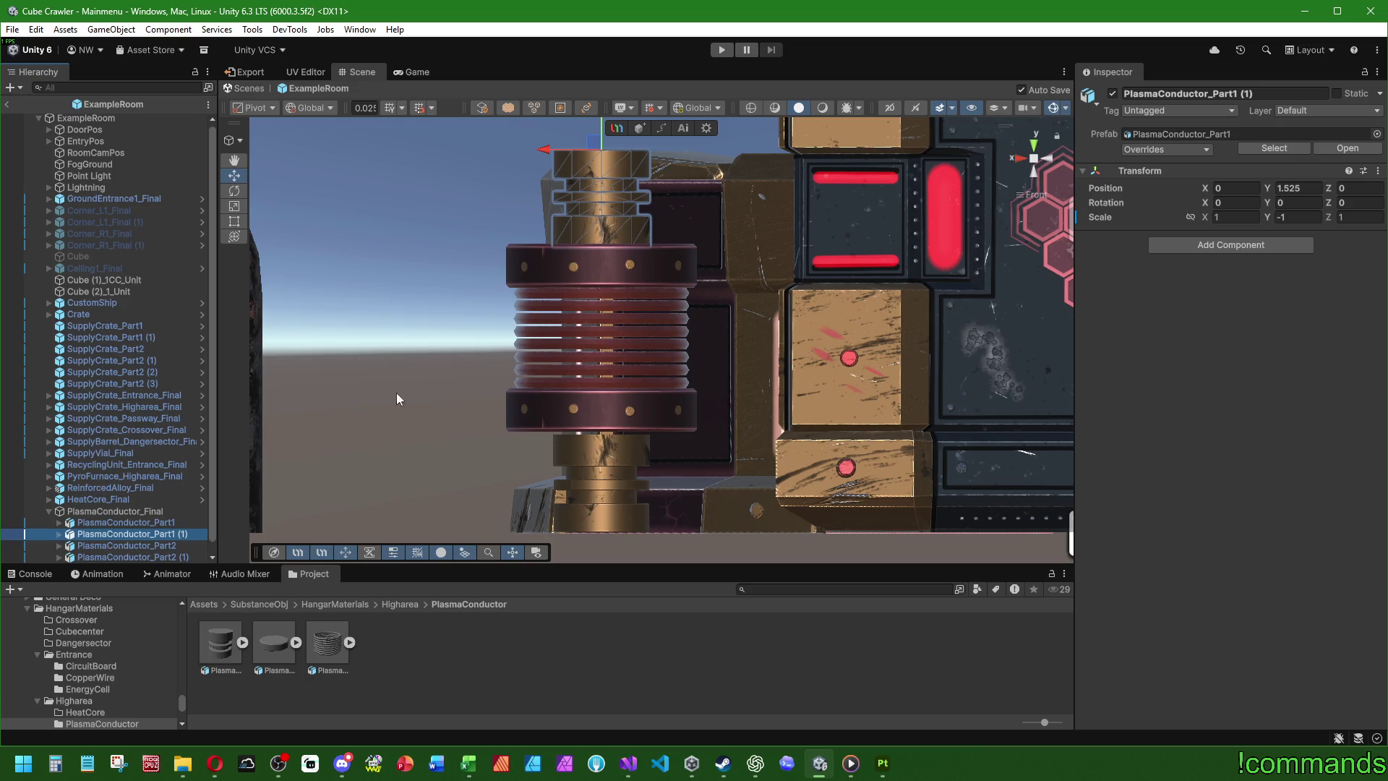
click(548, 389)
drag(605, 376, 608, 379)
key(ctrl+s)
Step: Lower the PlasmaConductor_Part3 coil one snap step to Y 0.55
click(150, 554)
scroll(154, 540, down, 1)
click(166, 557)
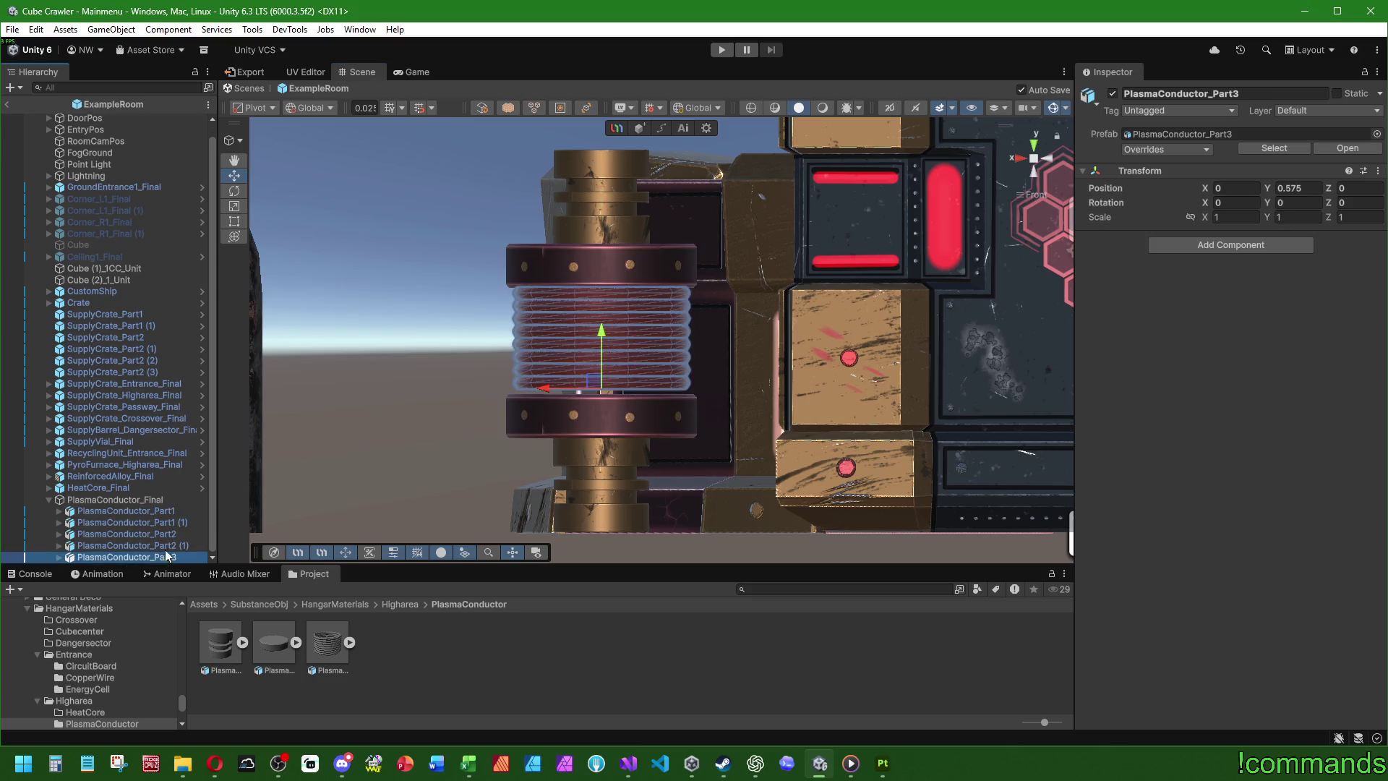
drag(603, 334, 601, 340)
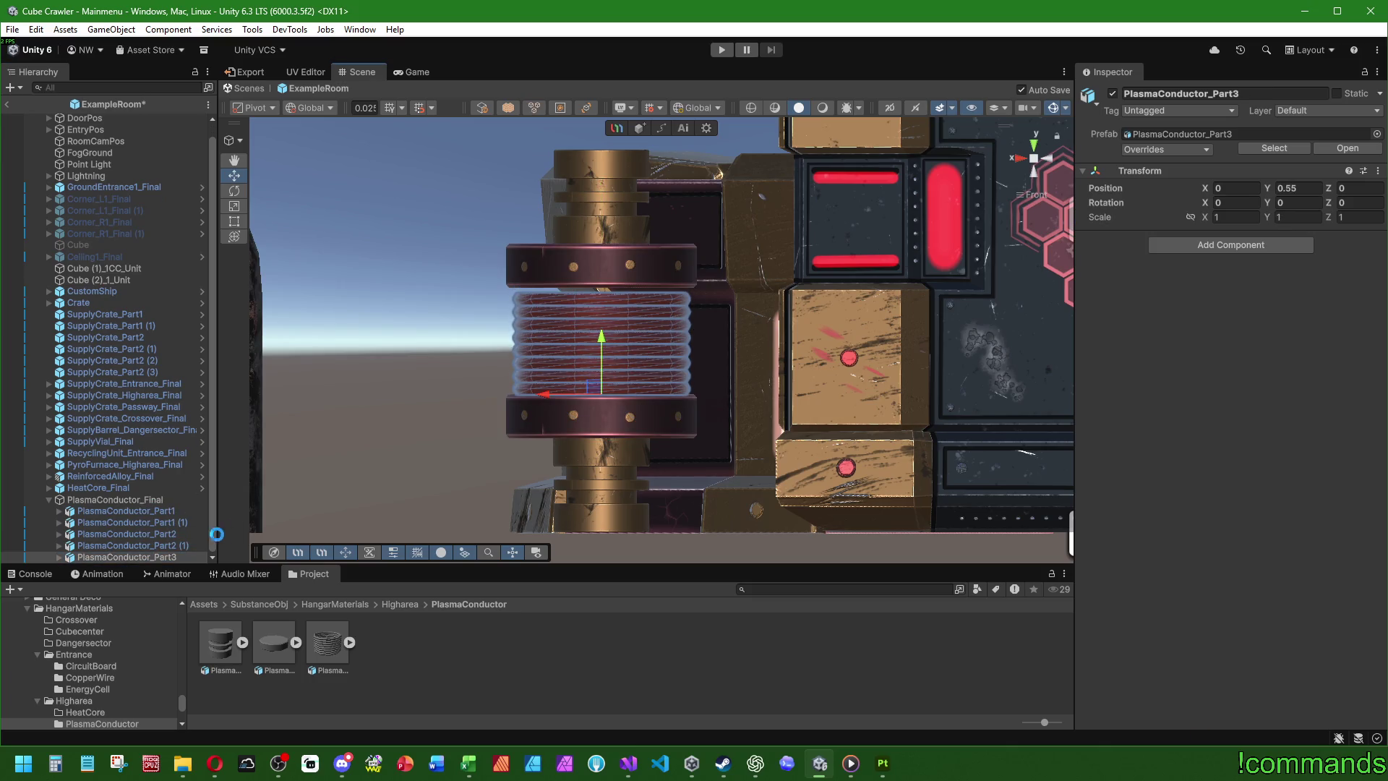
Step: Nudge the upper ring PlasmaConductor_Part2 (1) slightly down
click(167, 510)
click(167, 520)
click(166, 532)
click(174, 540)
drag(604, 195, 604, 205)
Step: Lower the top cap PlasmaConductor_Part1 (1) to Y 1.5
click(162, 558)
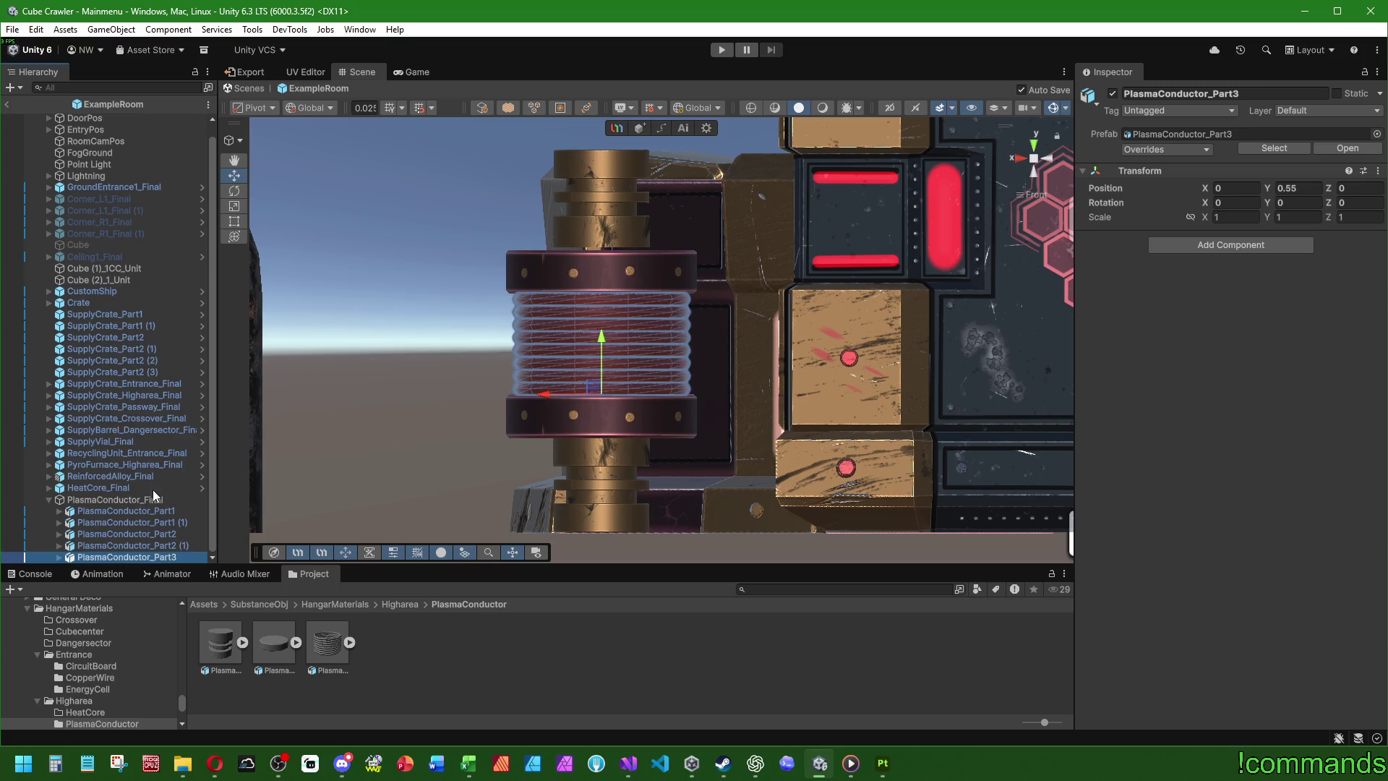
click(155, 510)
click(158, 522)
mouse_move(586, 167)
mouse_down()
mouse_move(713, 316)
mouse_move(572, 396)
mouse_up()
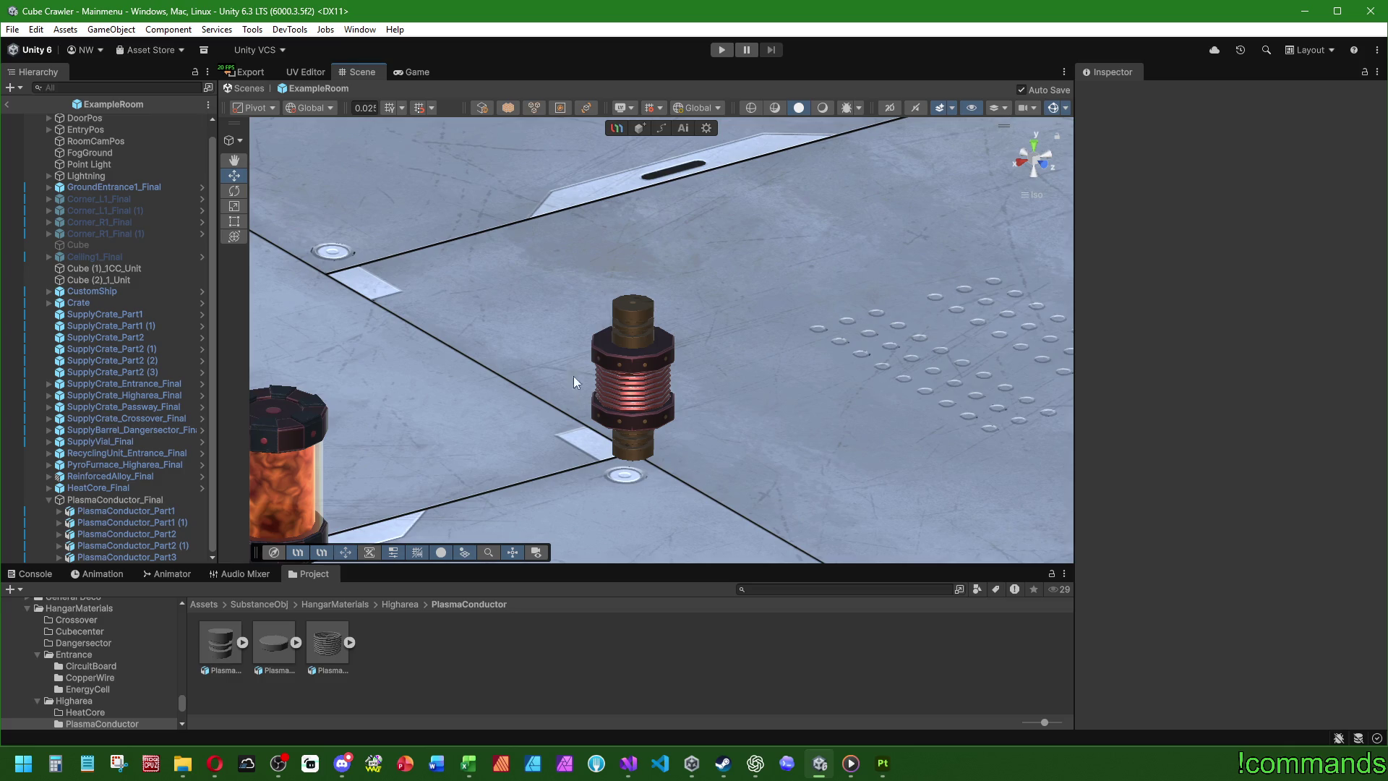
scroll(571, 387, down, 8)
drag(870, 407, 694, 400)
scroll(800, 254, up, 6)
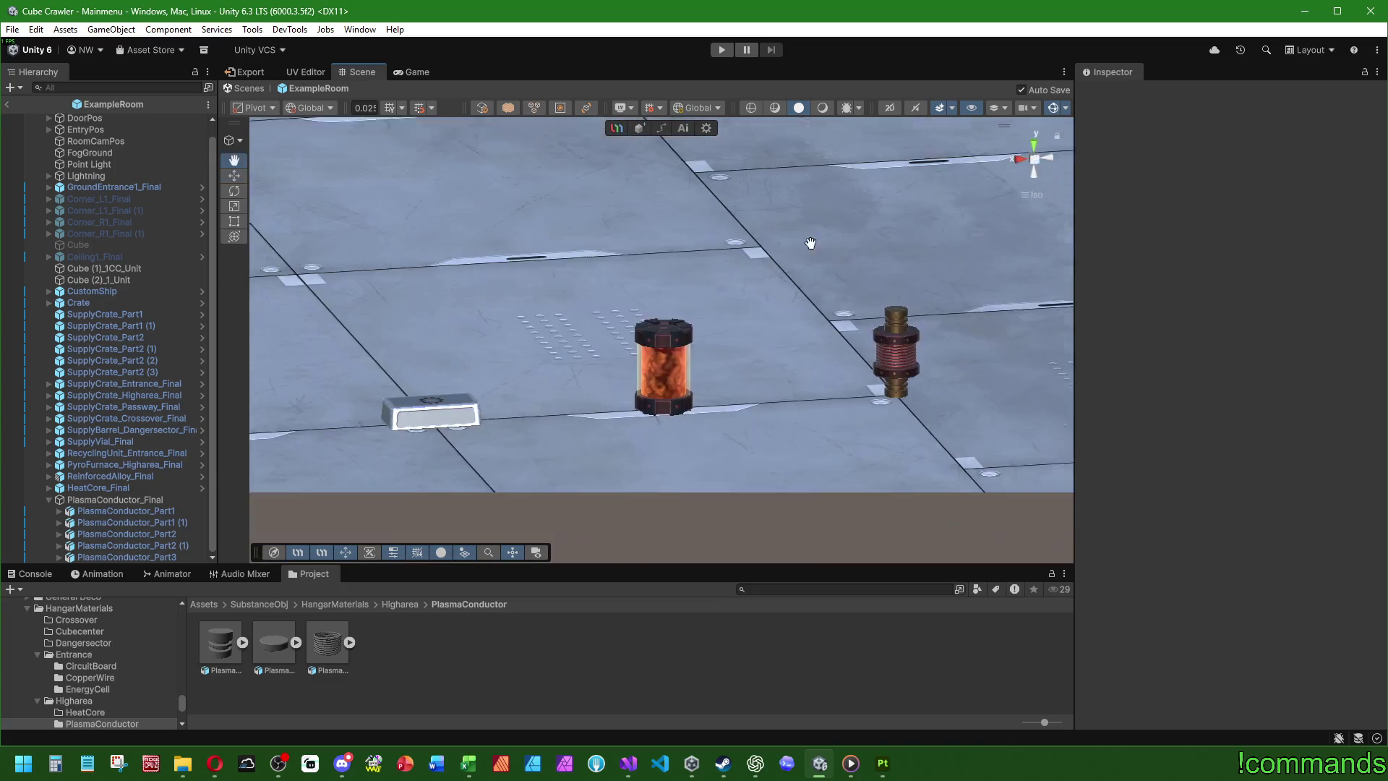
mouse_move(852, 345)
mouse_down()
mouse_move(1096, 276)
mouse_move(1267, 301)
mouse_move(1183, 380)
mouse_move(781, 301)
mouse_move(768, 348)
mouse_move(707, 356)
mouse_move(719, 362)
mouse_move(789, 297)
mouse_move(706, 423)
mouse_move(787, 349)
mouse_move(760, 339)
mouse_move(682, 402)
mouse_move(669, 372)
mouse_move(600, 333)
mouse_move(581, 259)
mouse_move(700, 312)
mouse_up()
scroll(768, 348, down, 2)
scroll(759, 326, down, 2)
click(822, 108)
mouse_move(619, 345)
mouse_down()
mouse_move(661, 372)
mouse_move(680, 353)
mouse_move(756, 370)
mouse_move(668, 283)
mouse_up()
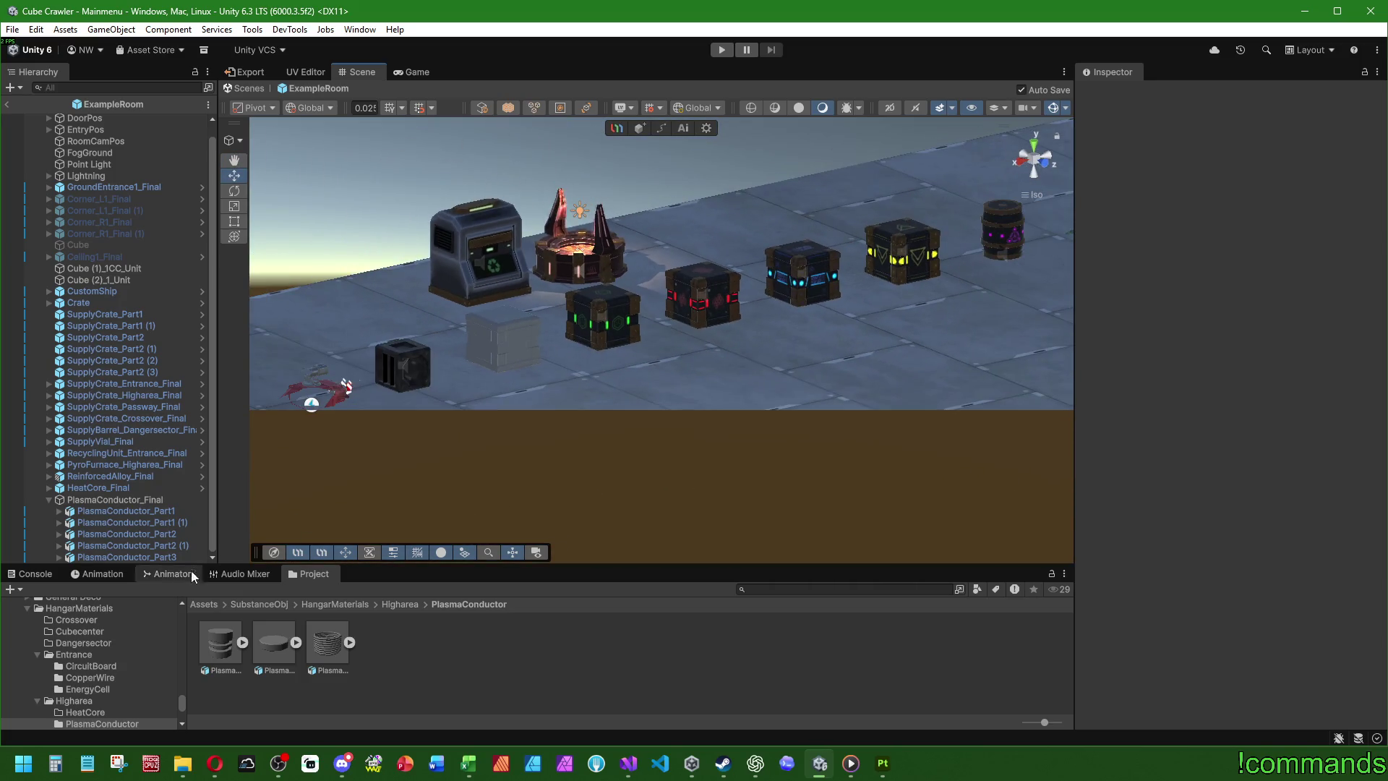
click(54, 502)
key(Left)
key(f)
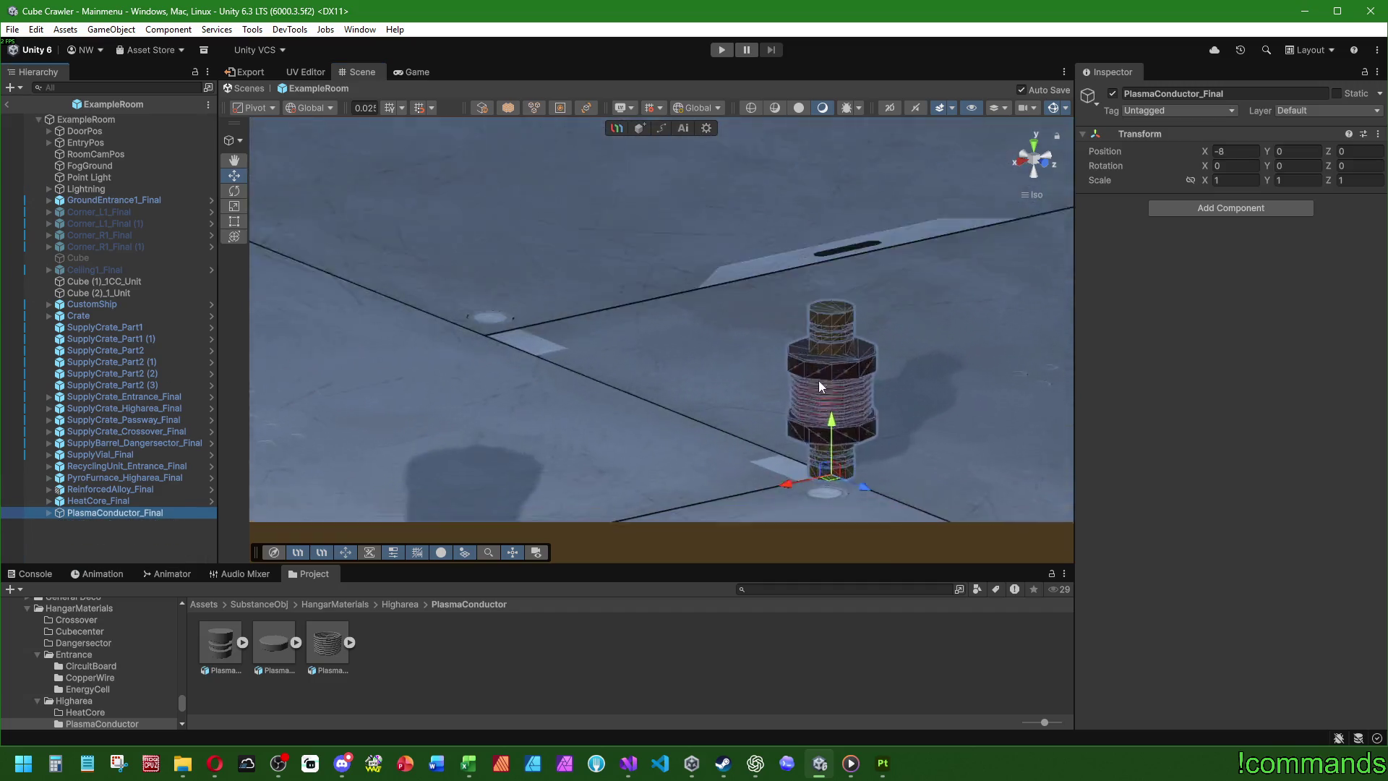
Step: Look over the room around the conductor, then open the Assets/Prefabs folder
mouse_move(734, 372)
mouse_down()
mouse_move(1017, 301)
mouse_move(531, 426)
mouse_up()
mouse_move(645, 402)
mouse_down()
mouse_move(709, 403)
mouse_move(692, 363)
mouse_move(698, 382)
mouse_move(622, 395)
mouse_up()
click(692, 362)
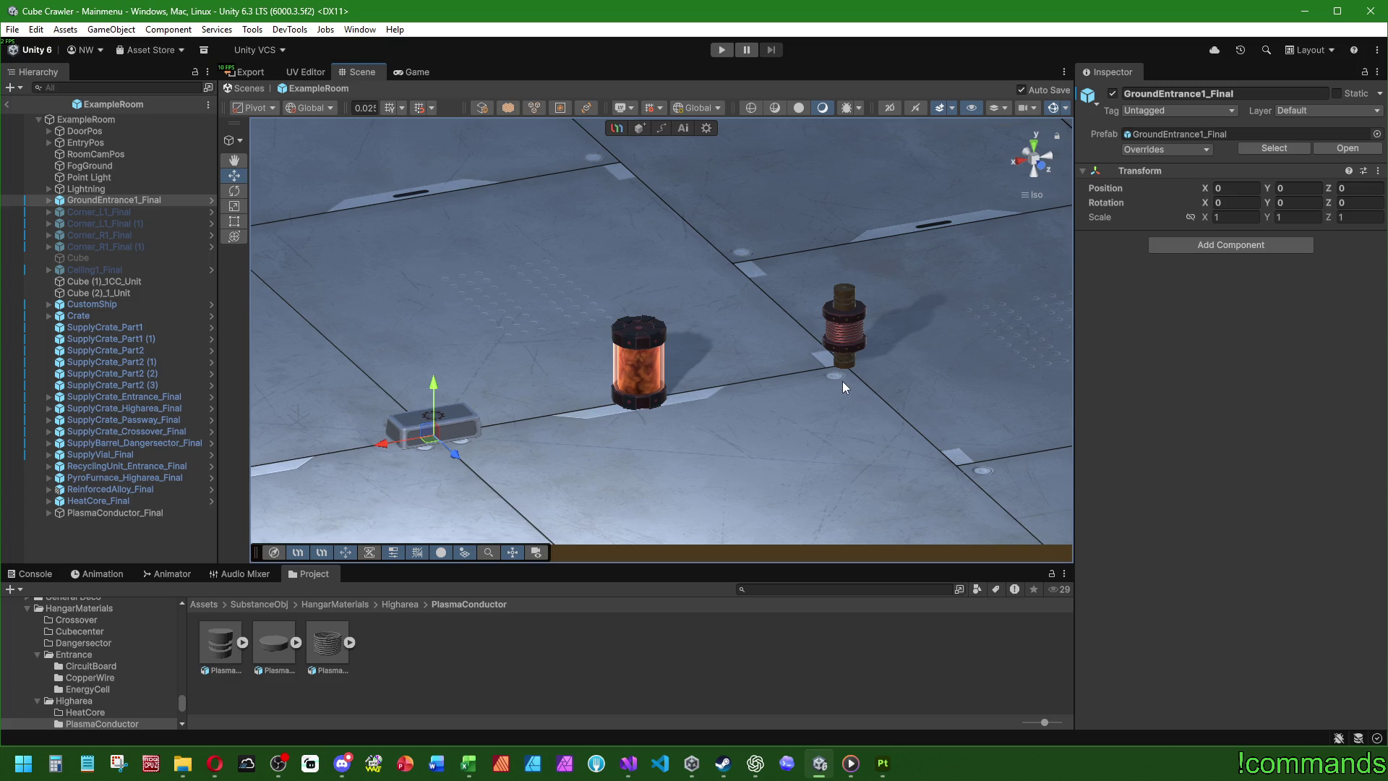
scroll(703, 363, down, 5)
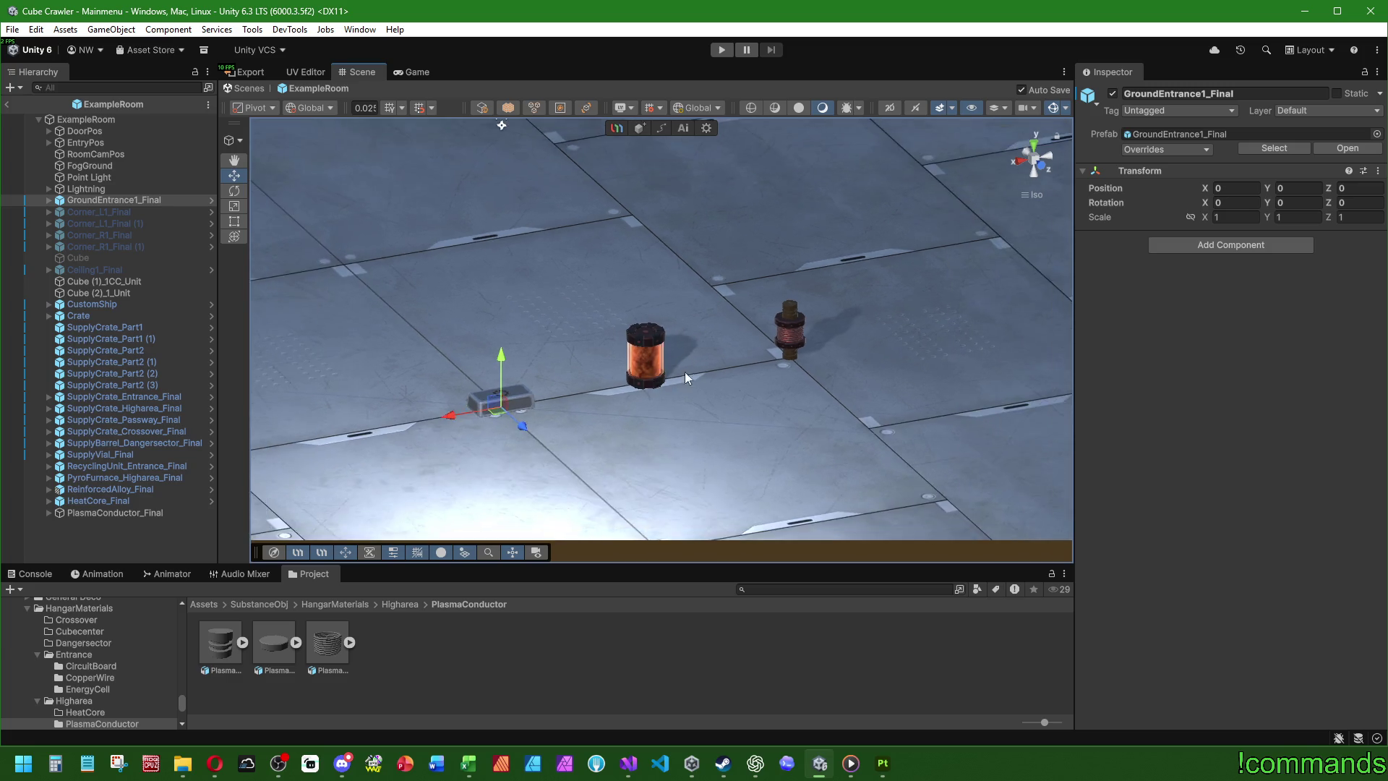
drag(665, 380, 750, 385)
scroll(750, 384, down, 2)
click(800, 423)
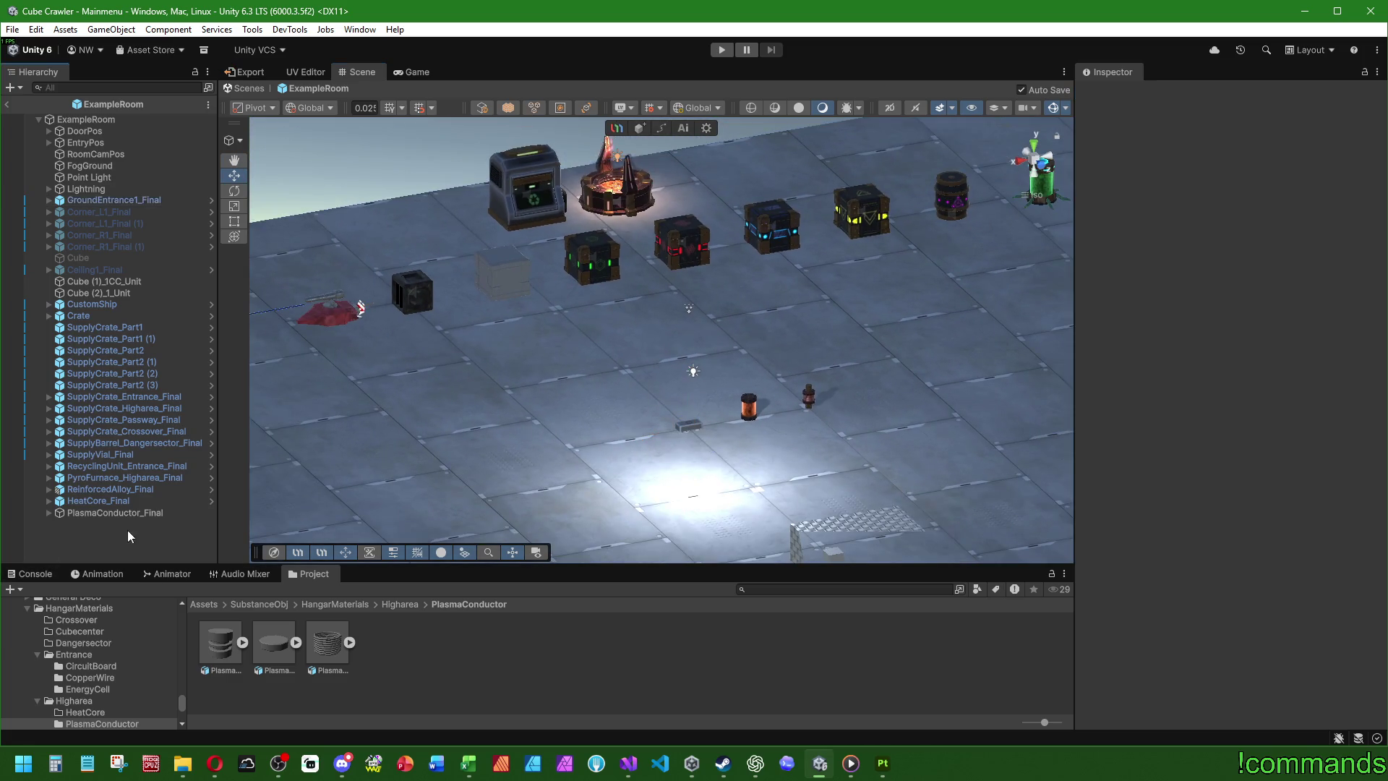
scroll(790, 475, up, 4)
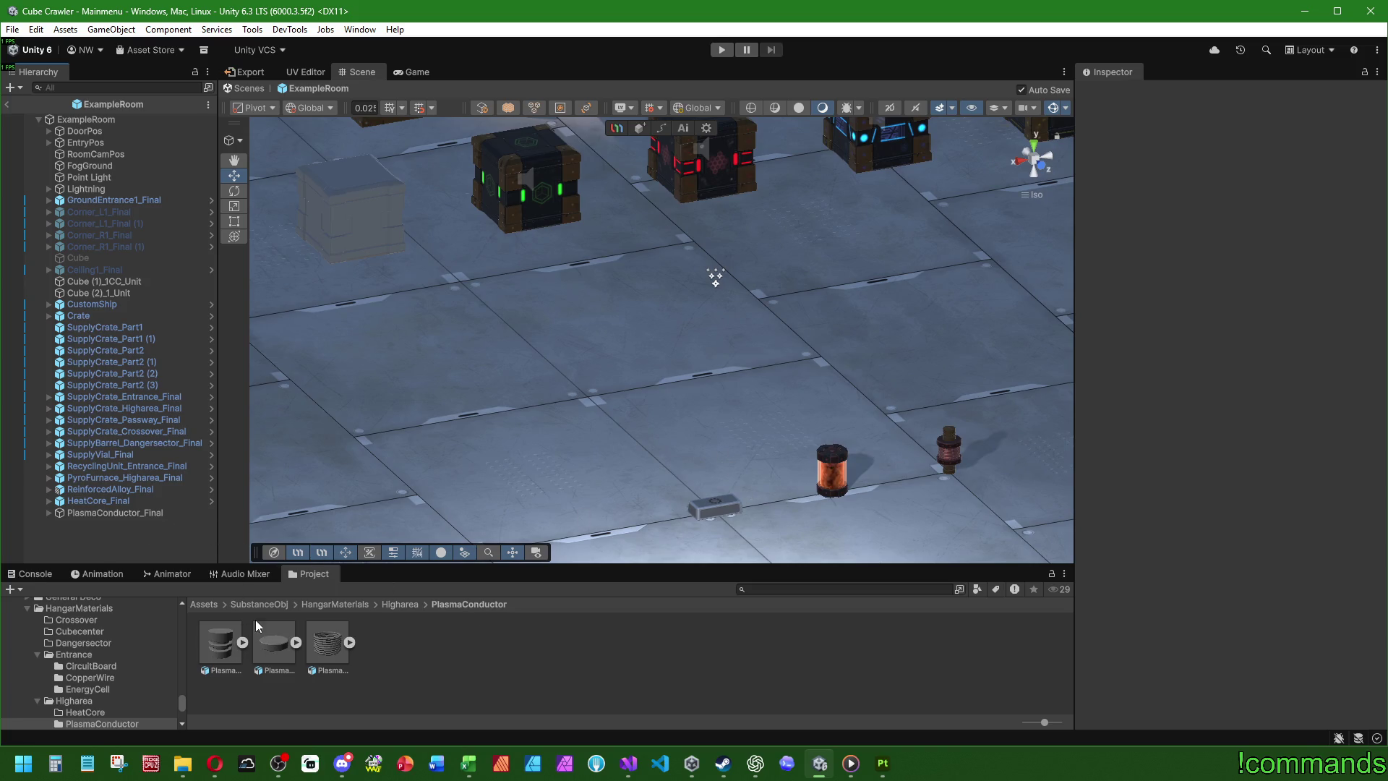
double_click(698, 647)
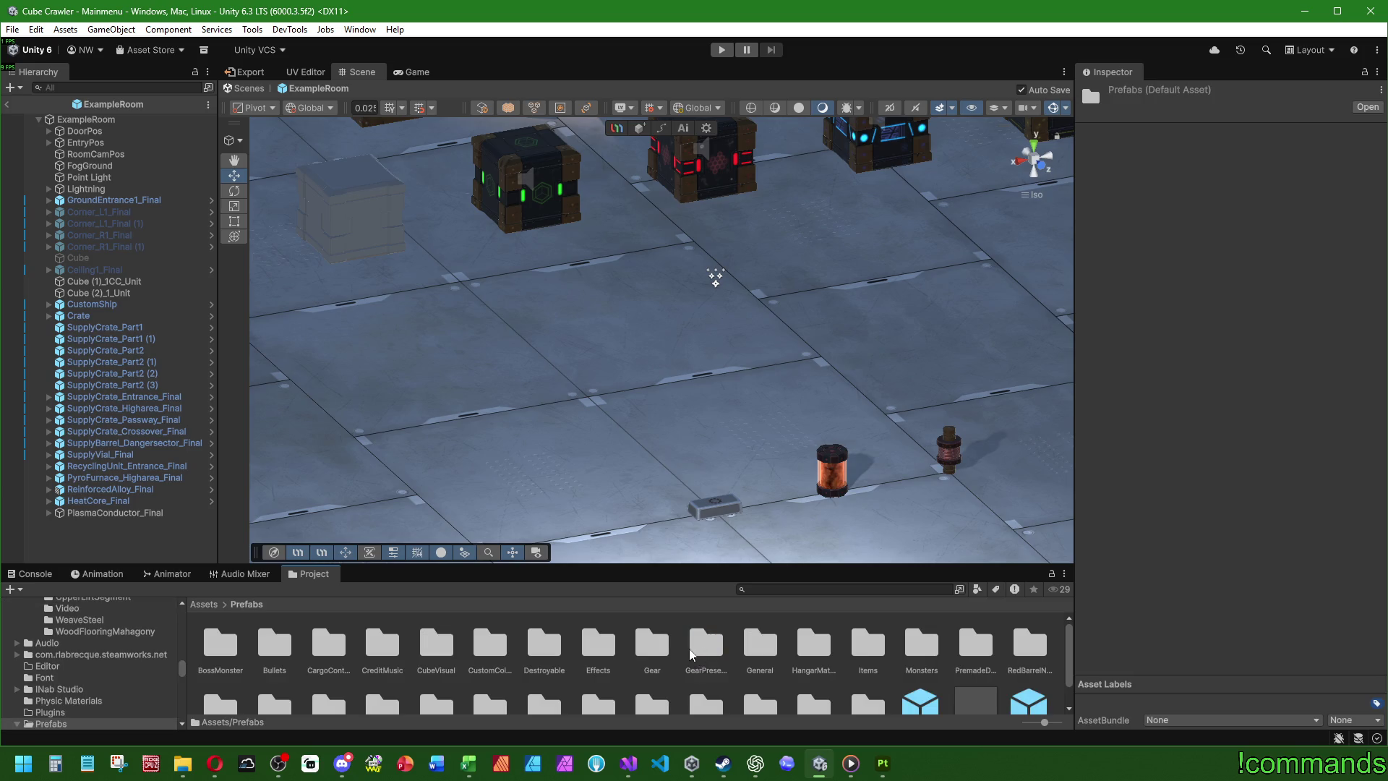
scroll(707, 378, down, 5)
mouse_move(707, 378)
mouse_down()
mouse_move(676, 366)
mouse_move(626, 438)
mouse_move(592, 373)
mouse_up()
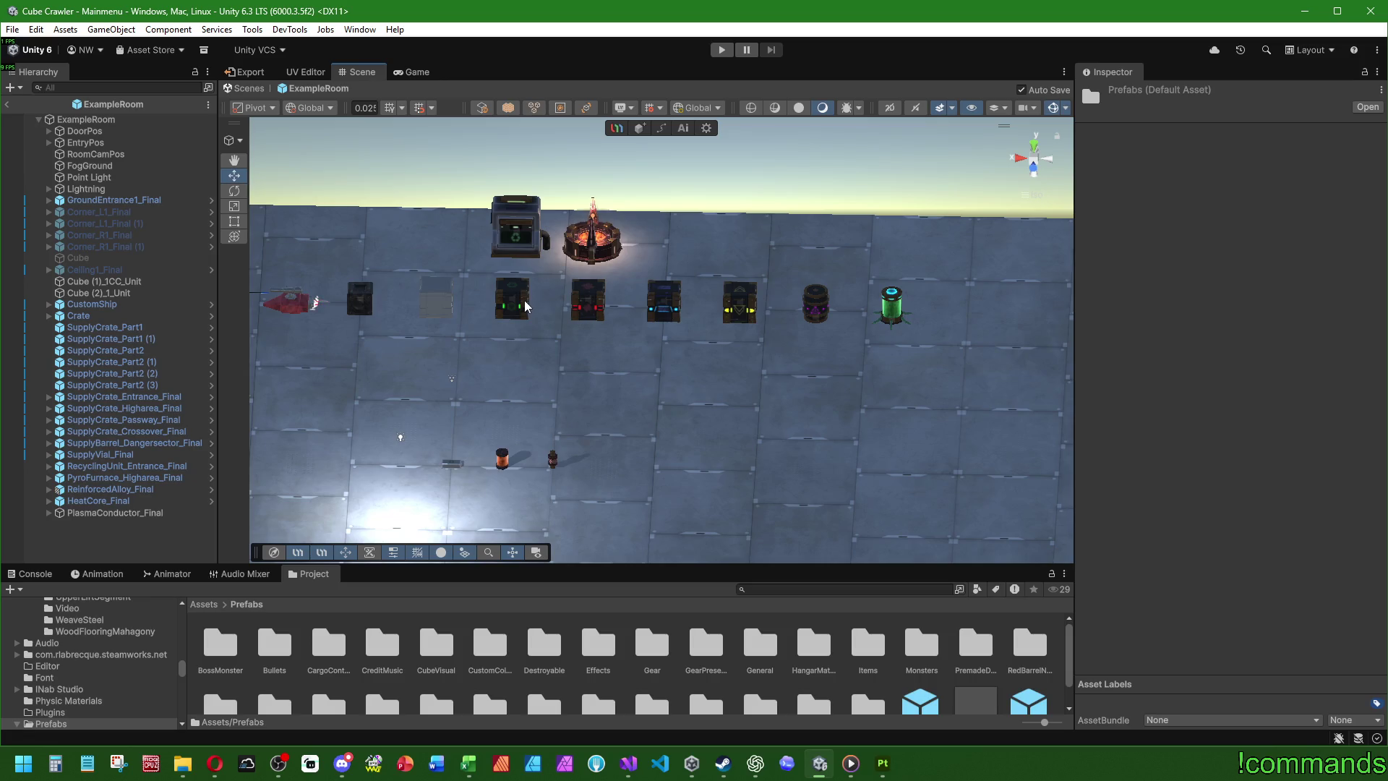
scroll(606, 391, up, 3)
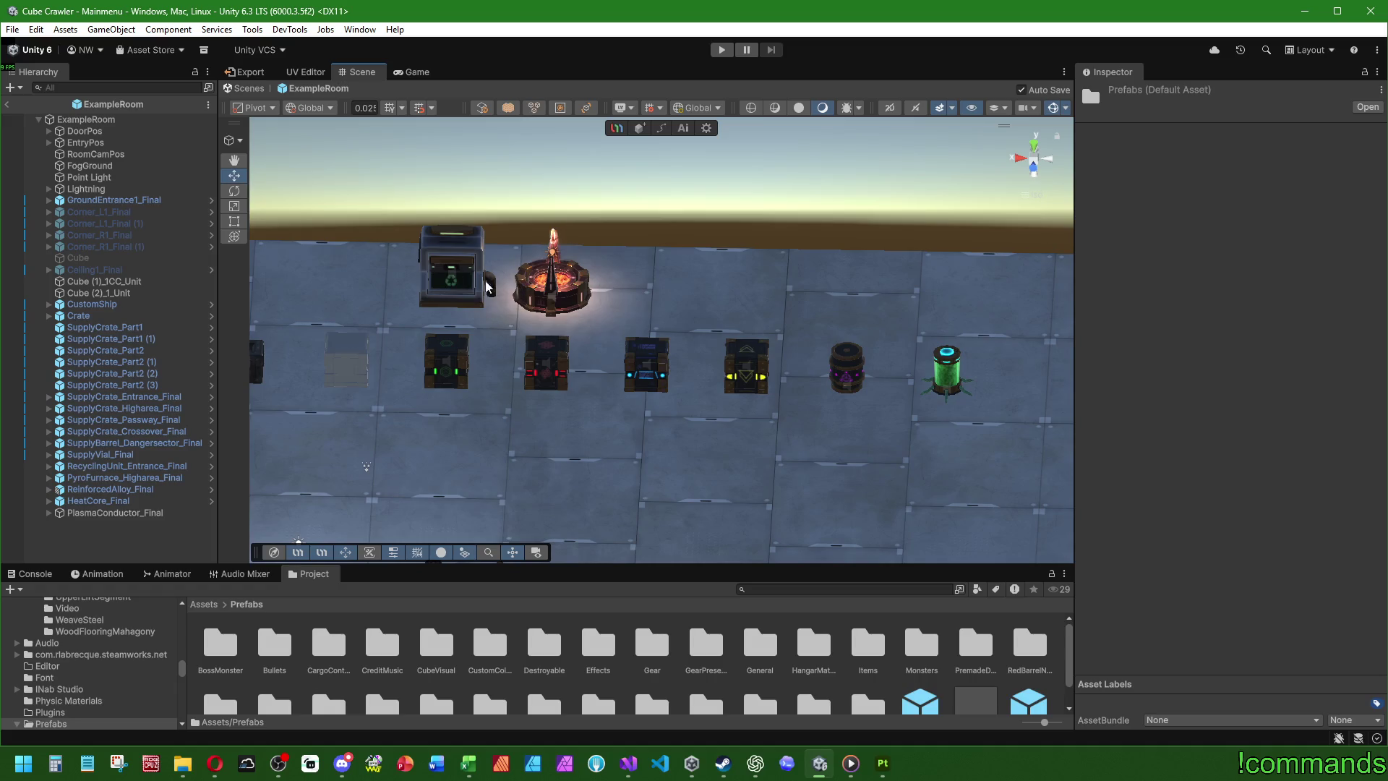
scroll(509, 290, up, 5)
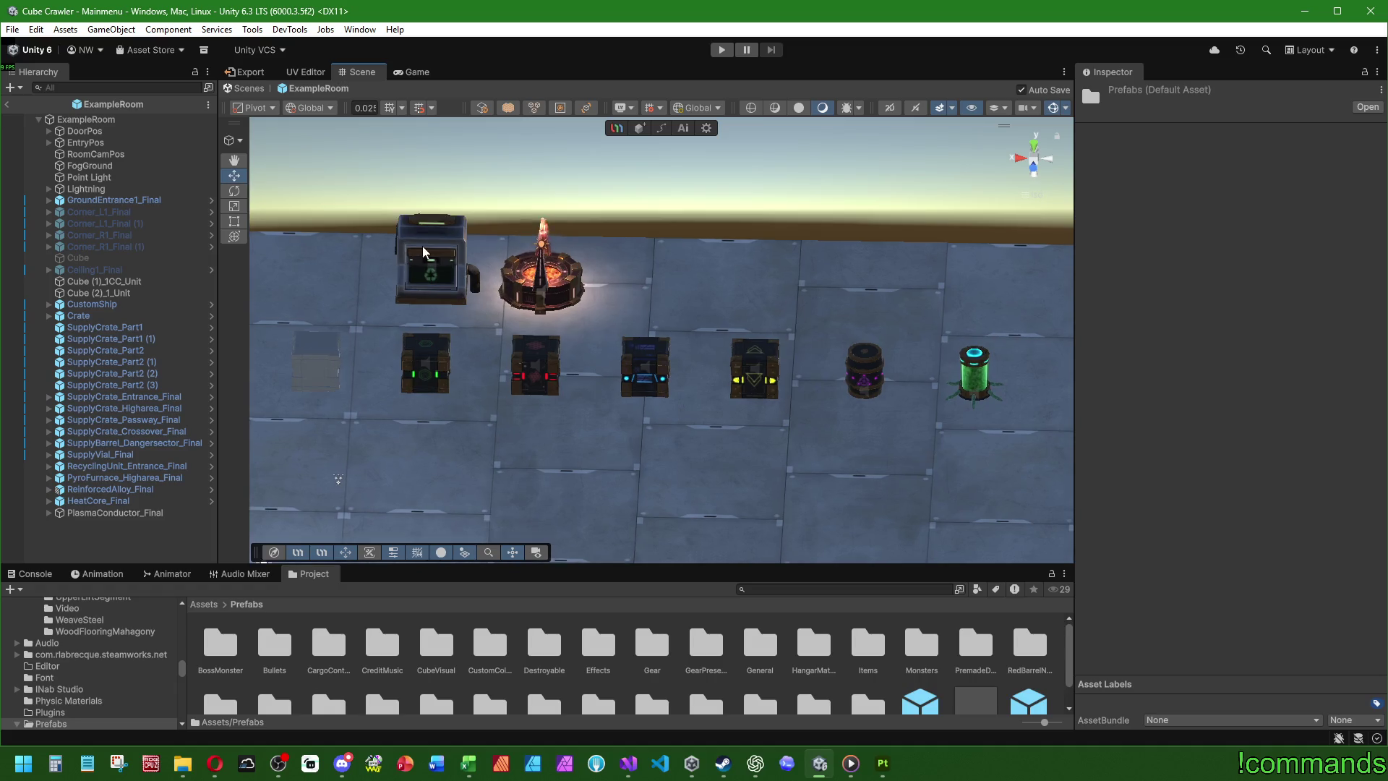
scroll(781, 423, down, 5)
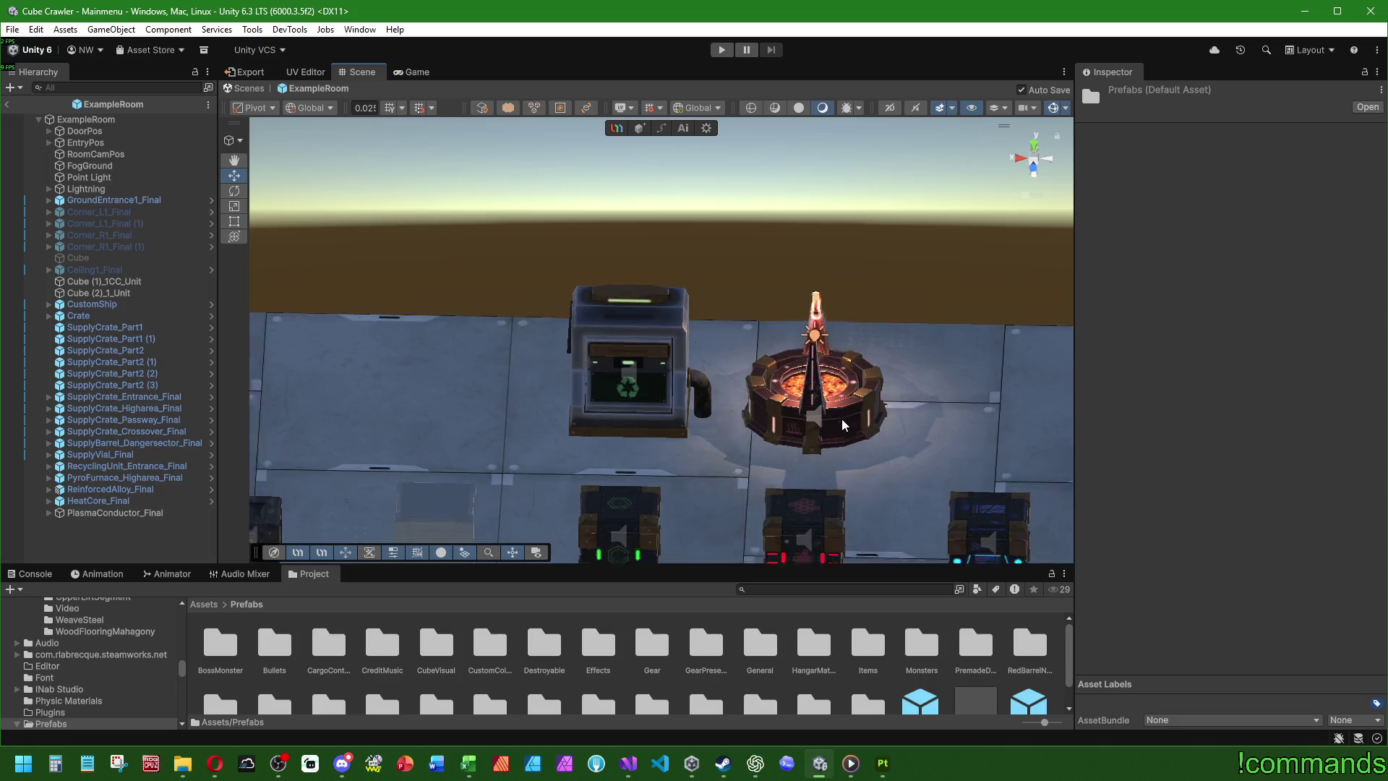
drag(781, 423, 741, 364)
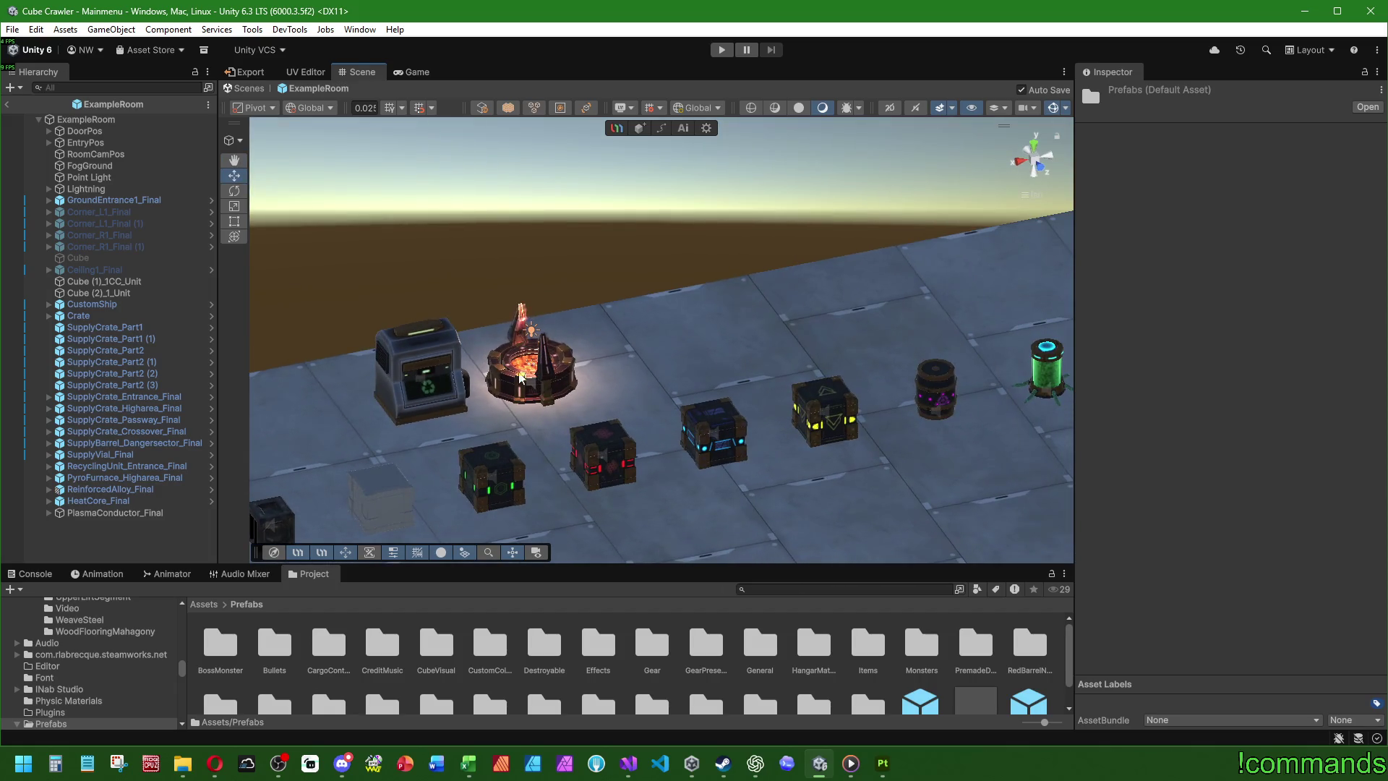
click(1035, 141)
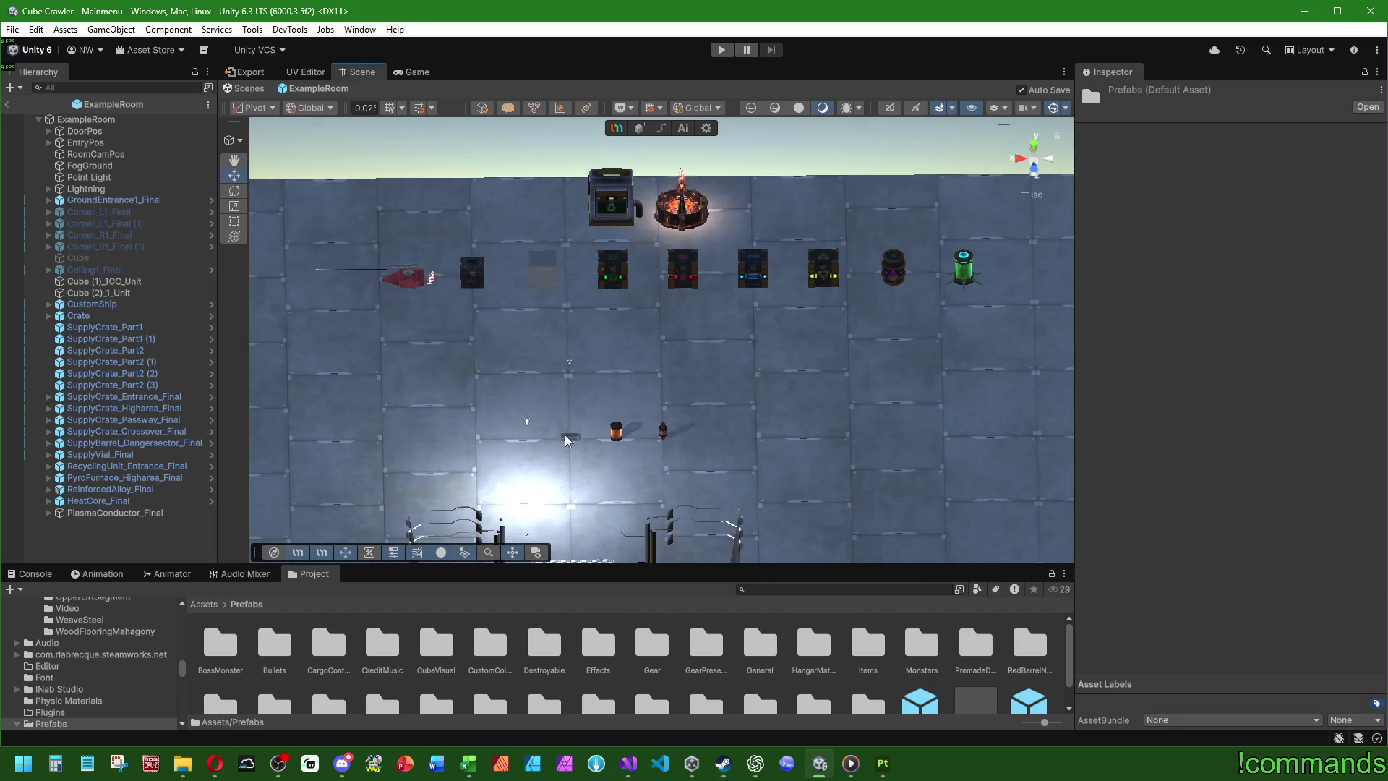
drag(660, 445, 586, 512)
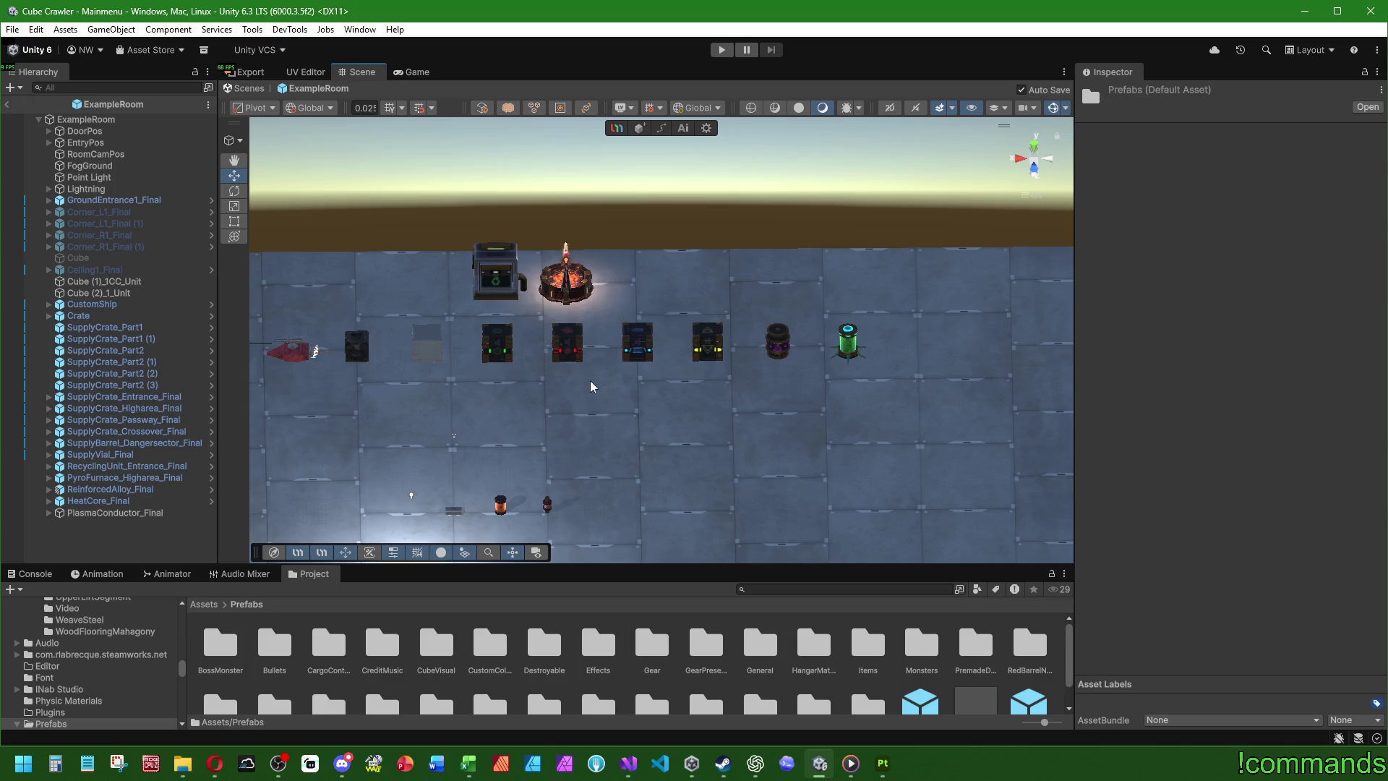
drag(594, 389, 575, 282)
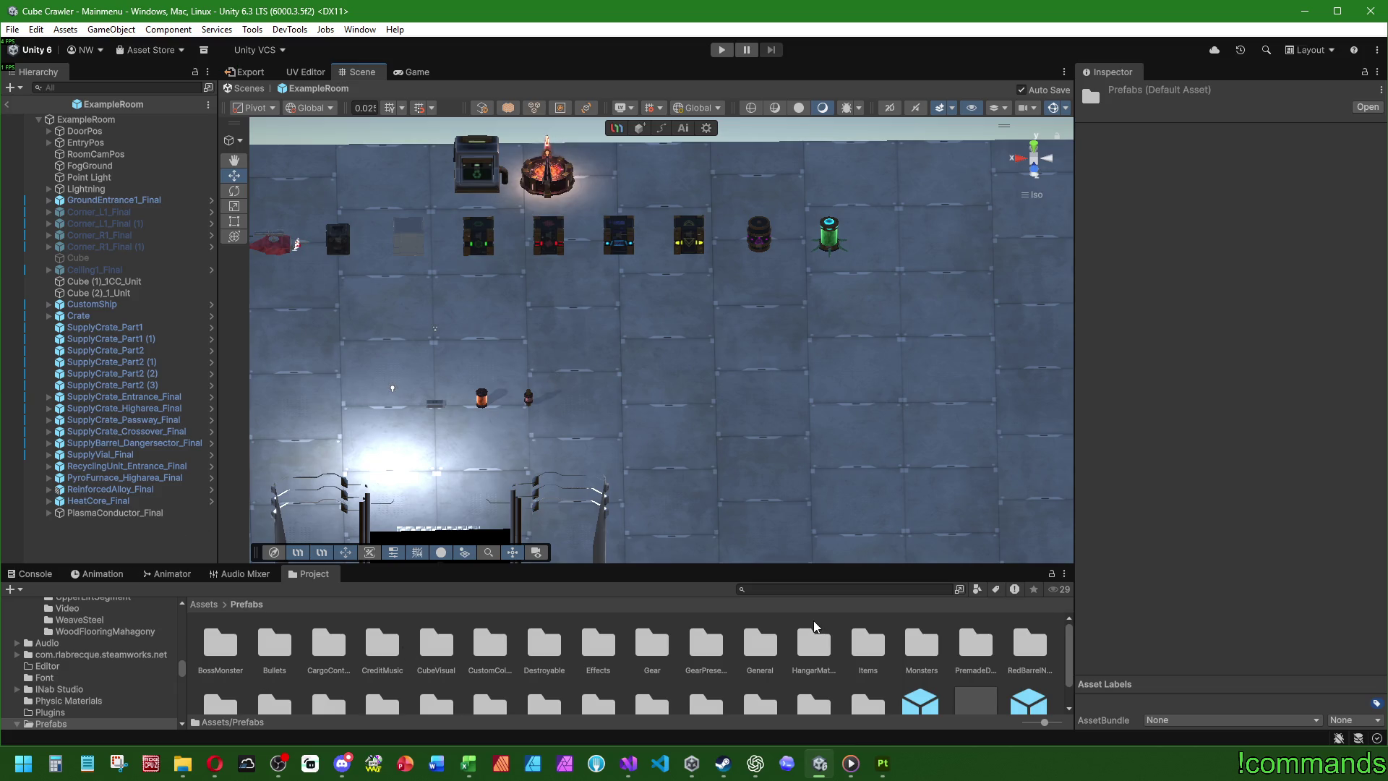
scroll(756, 666, down, 1)
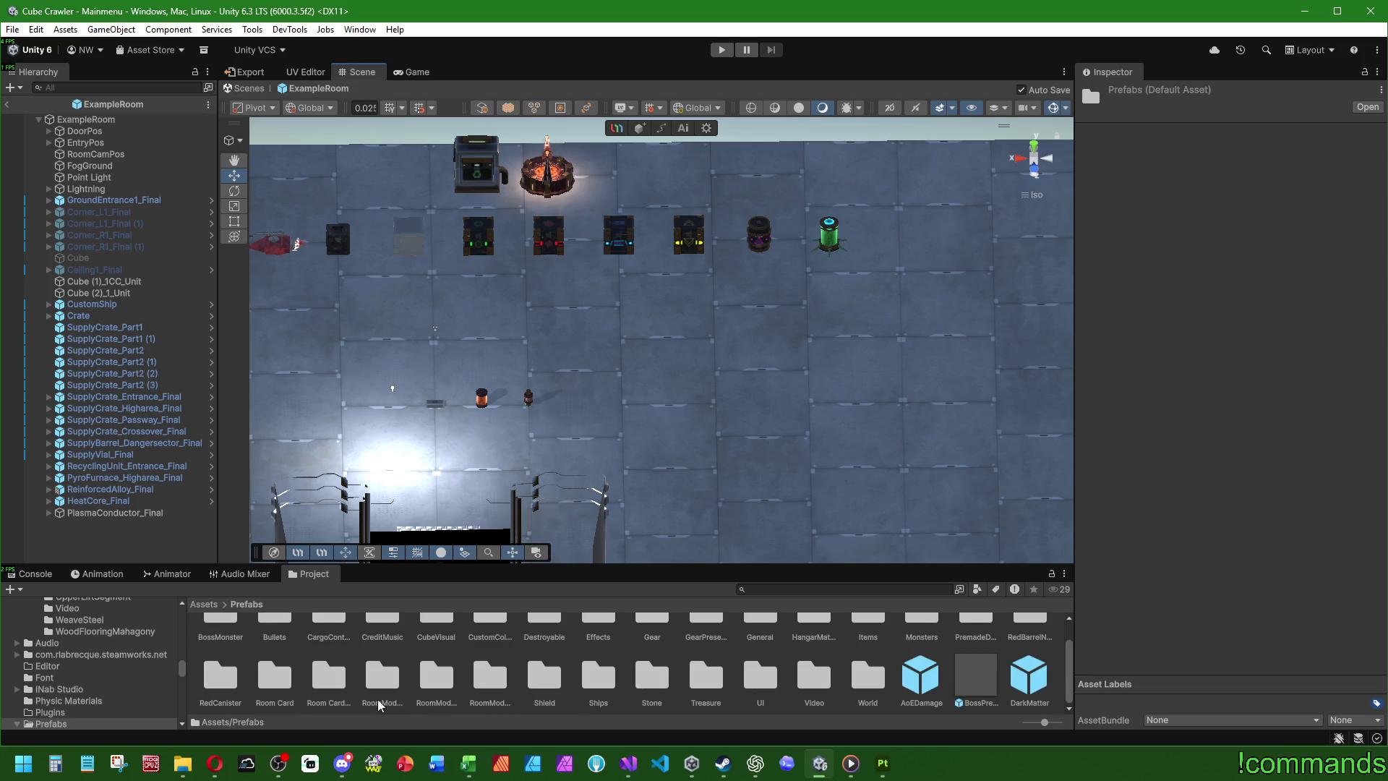
Step: Save PlasmaConductor_Final as a prefab in Prefabs/HangarMaterials/HighArea/PlasmaConductor
scroll(824, 670, up, 1)
double_click(821, 651)
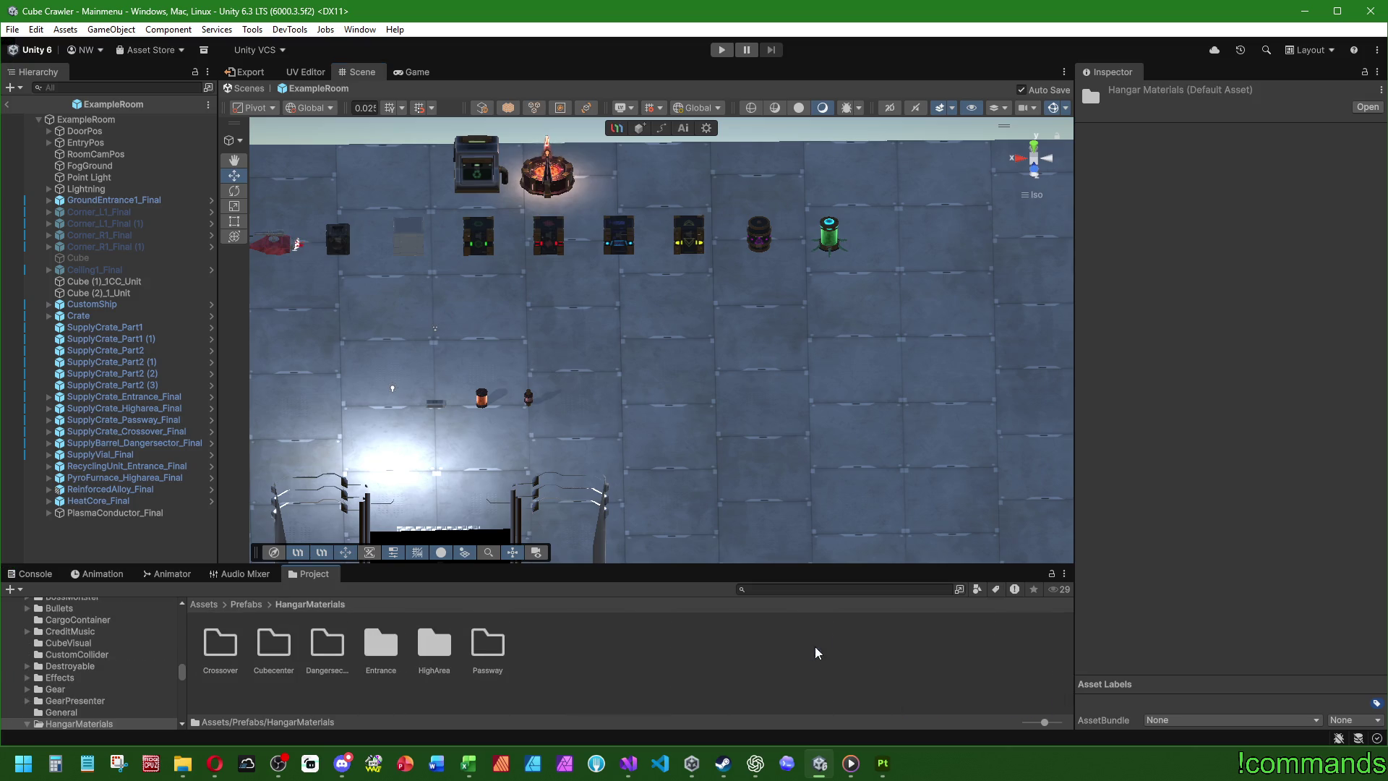
double_click(430, 654)
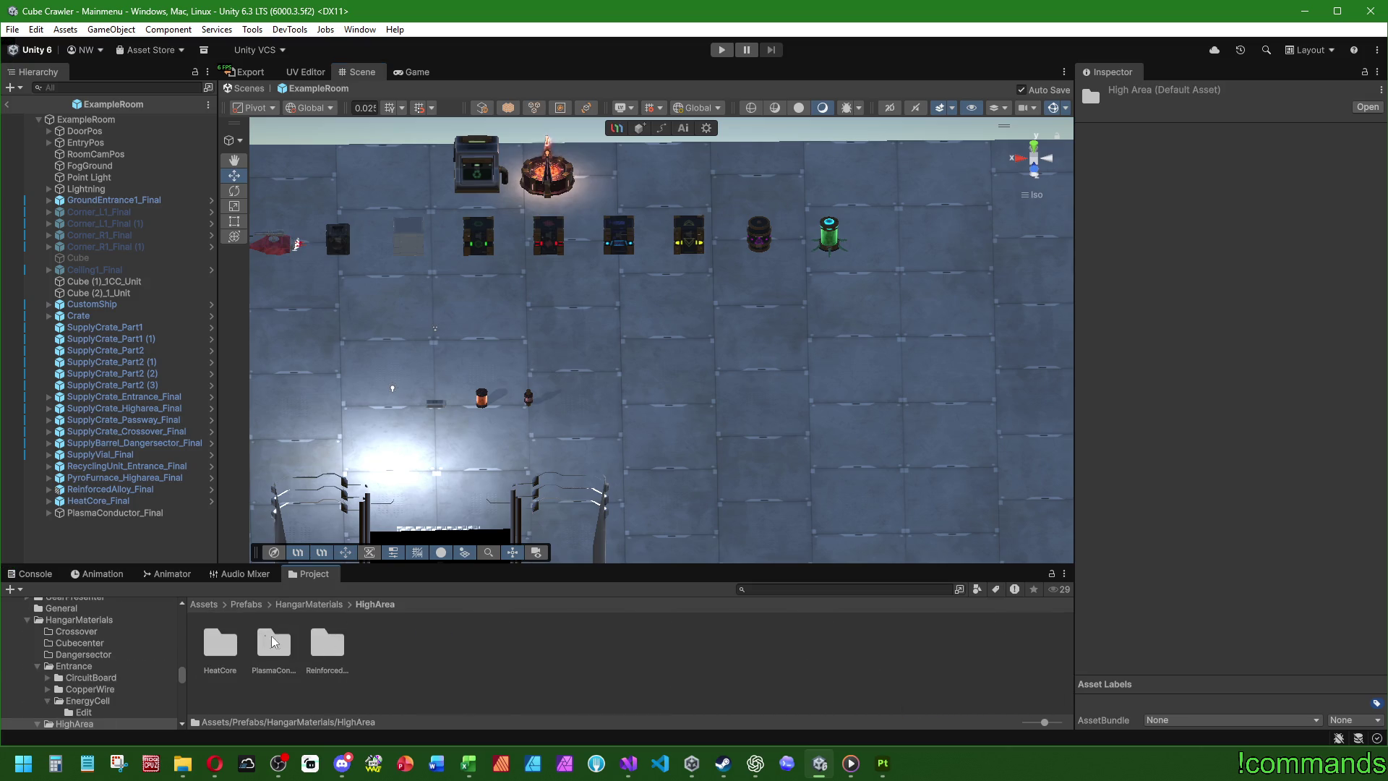
double_click(273, 644)
drag(119, 513, 324, 649)
click(282, 657)
Step: Reset the prefab's position to 0, inspect it in Prefab Mode, then exit
right_click(1149, 218)
click(1170, 226)
double_click(264, 648)
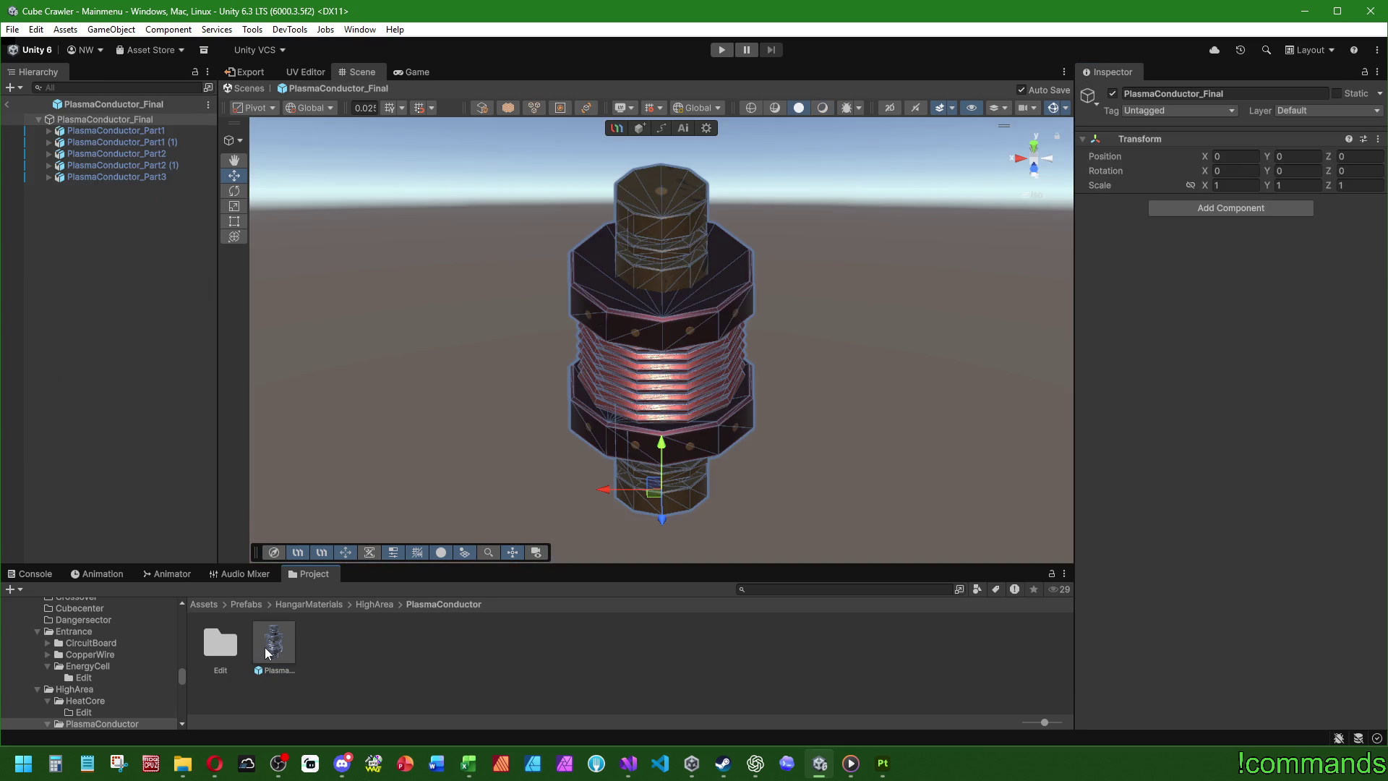
mouse_move(304, 376)
mouse_down()
mouse_move(419, 362)
mouse_move(530, 232)
mouse_move(732, 224)
mouse_move(885, 253)
mouse_move(970, 341)
mouse_move(1125, 347)
mouse_move(936, 375)
mouse_move(832, 369)
mouse_up()
click(6, 104)
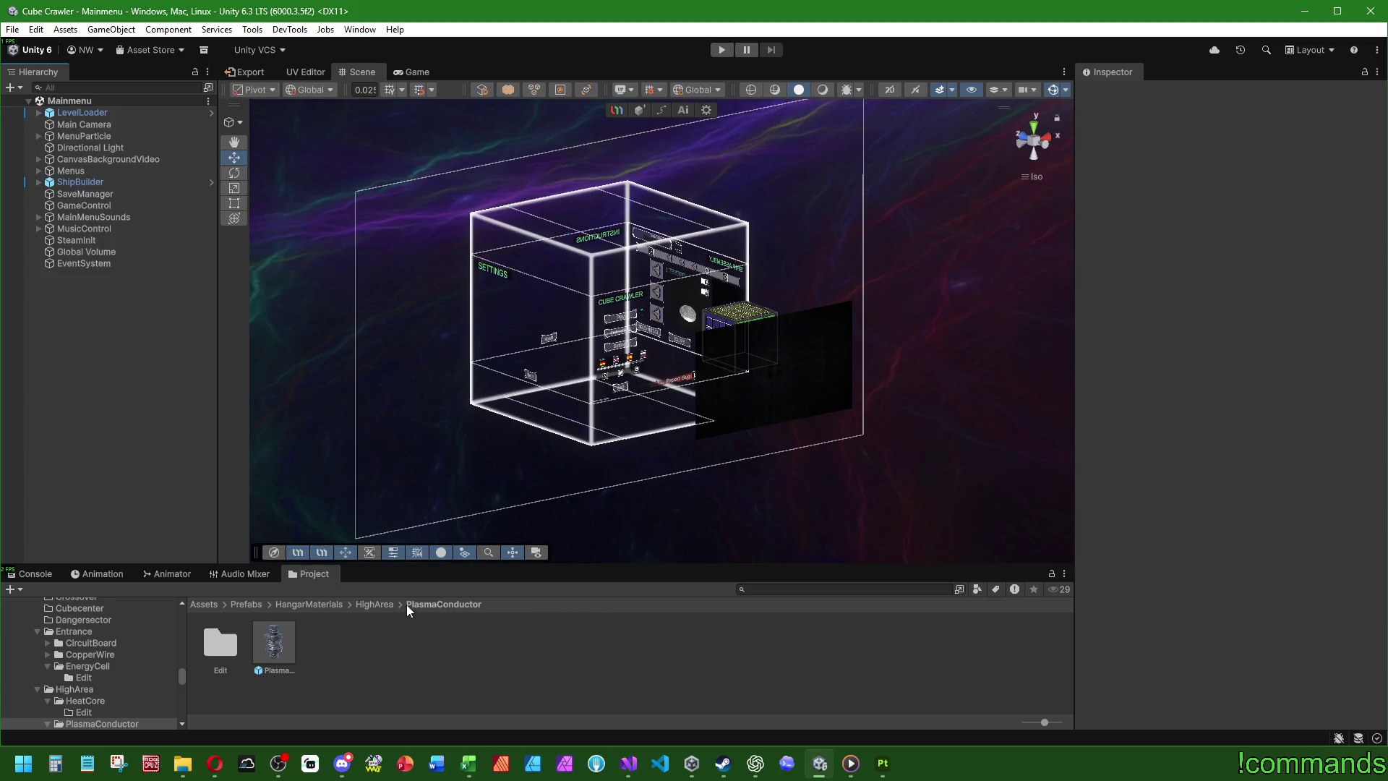
Step: Open the ExampleRoom prefab from Prefabs > World > Stage1_Entrance
click(227, 603)
scroll(664, 683, down, 1)
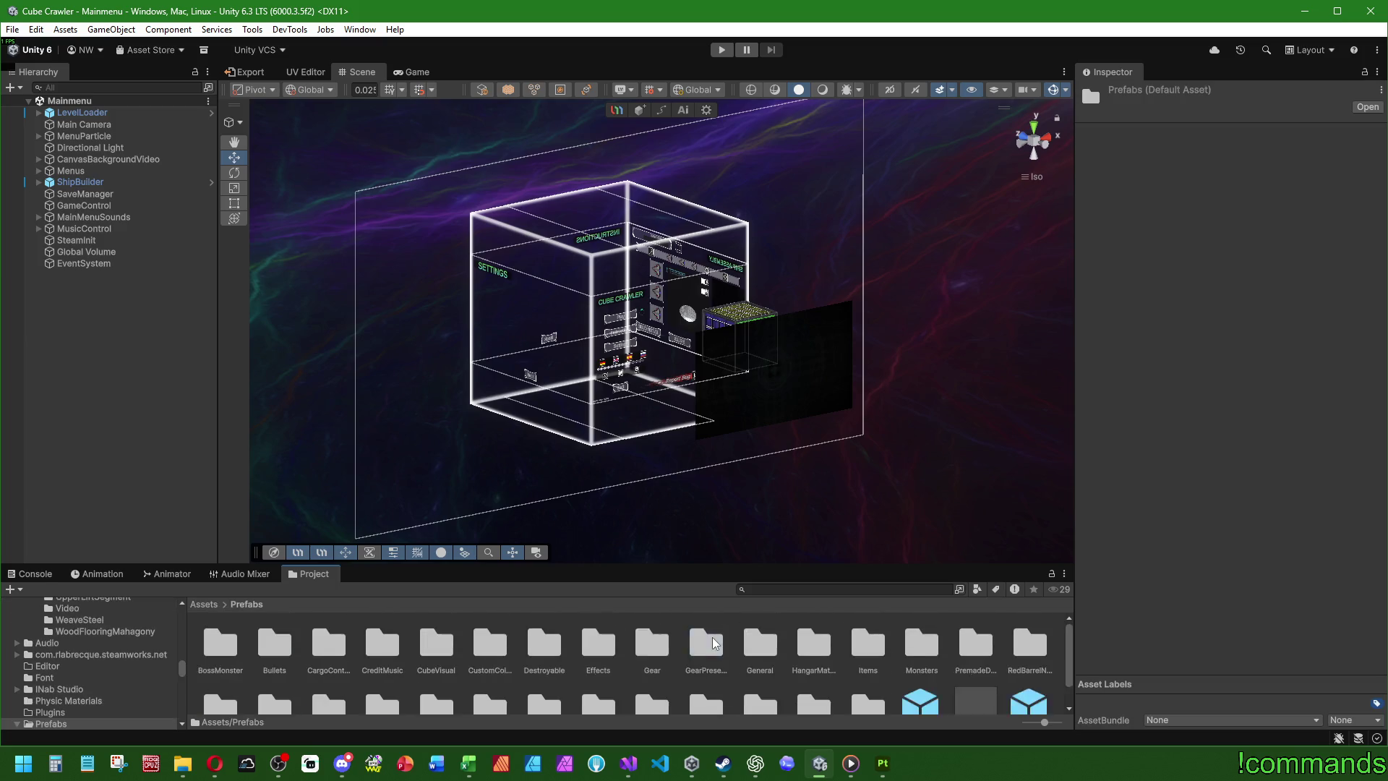
double_click(859, 690)
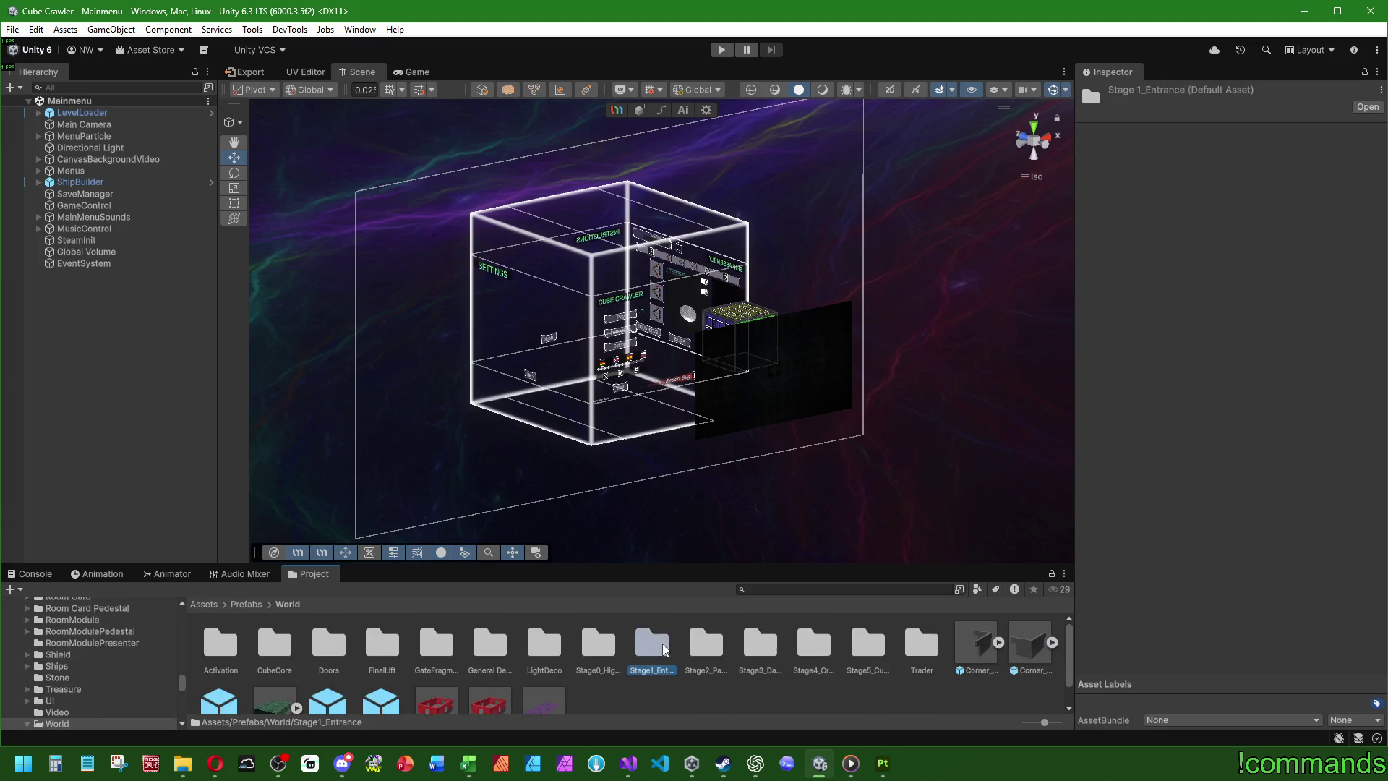
double_click(655, 643)
click(643, 645)
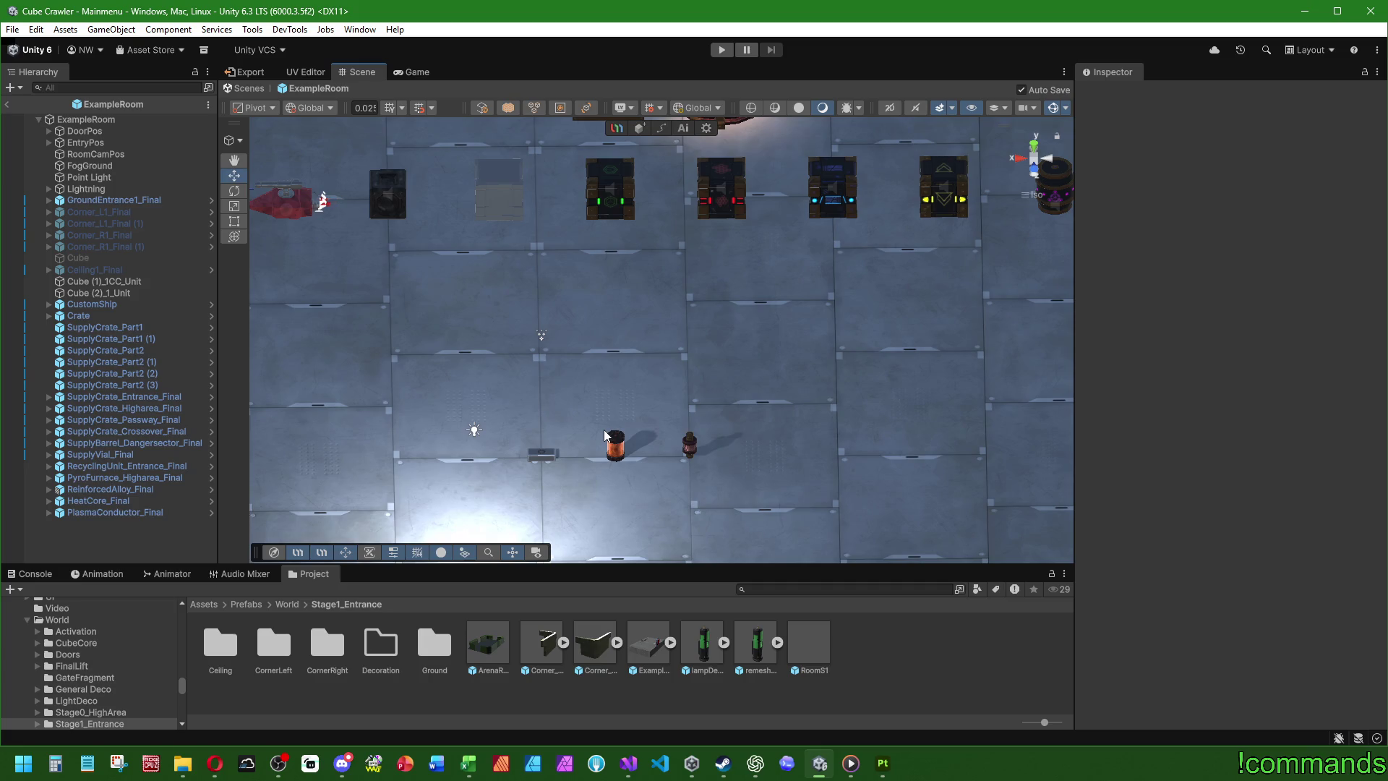
Step: Set the HeatCore_Final prefab in HangarMaterials/HighArea/HeatCore to Position X 0
scroll(605, 431, up, 2)
mouse_move(604, 431)
alt+mouse_down()
mouse_move(582, 478)
mouse_move(629, 523)
mouse_move(542, 418)
mouse_move(644, 405)
mouse_move(564, 394)
mouse_move(506, 405)
alt+mouse_up()
click(91, 500)
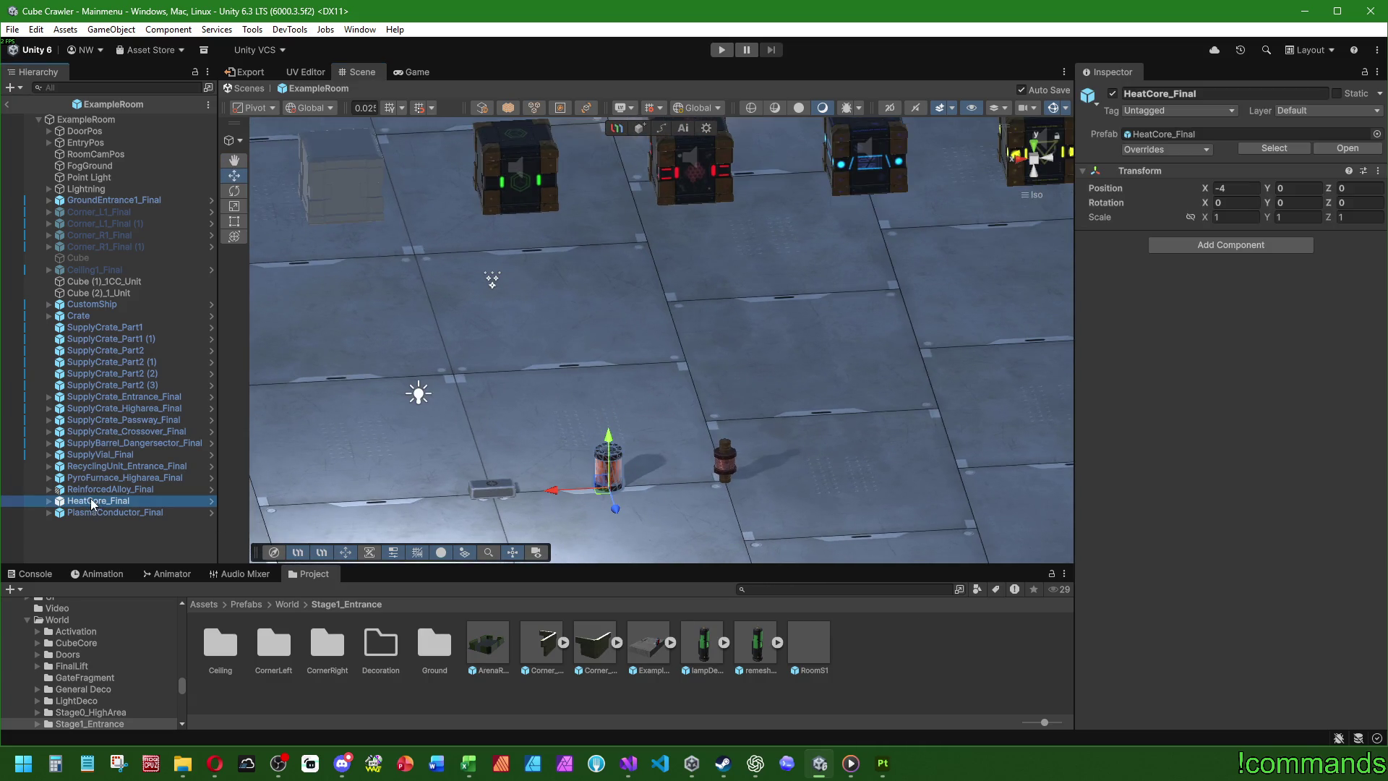
click(273, 604)
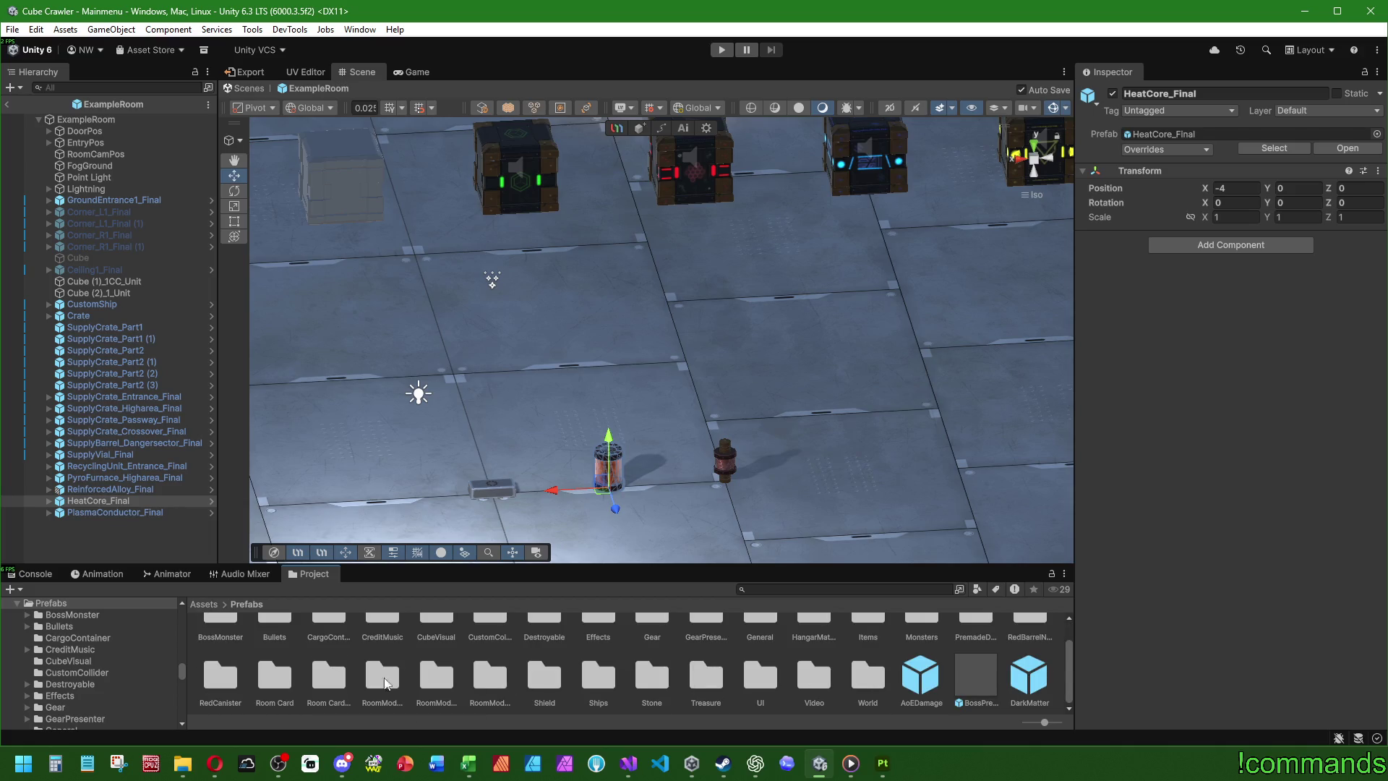
scroll(347, 691, up, 1)
double_click(813, 646)
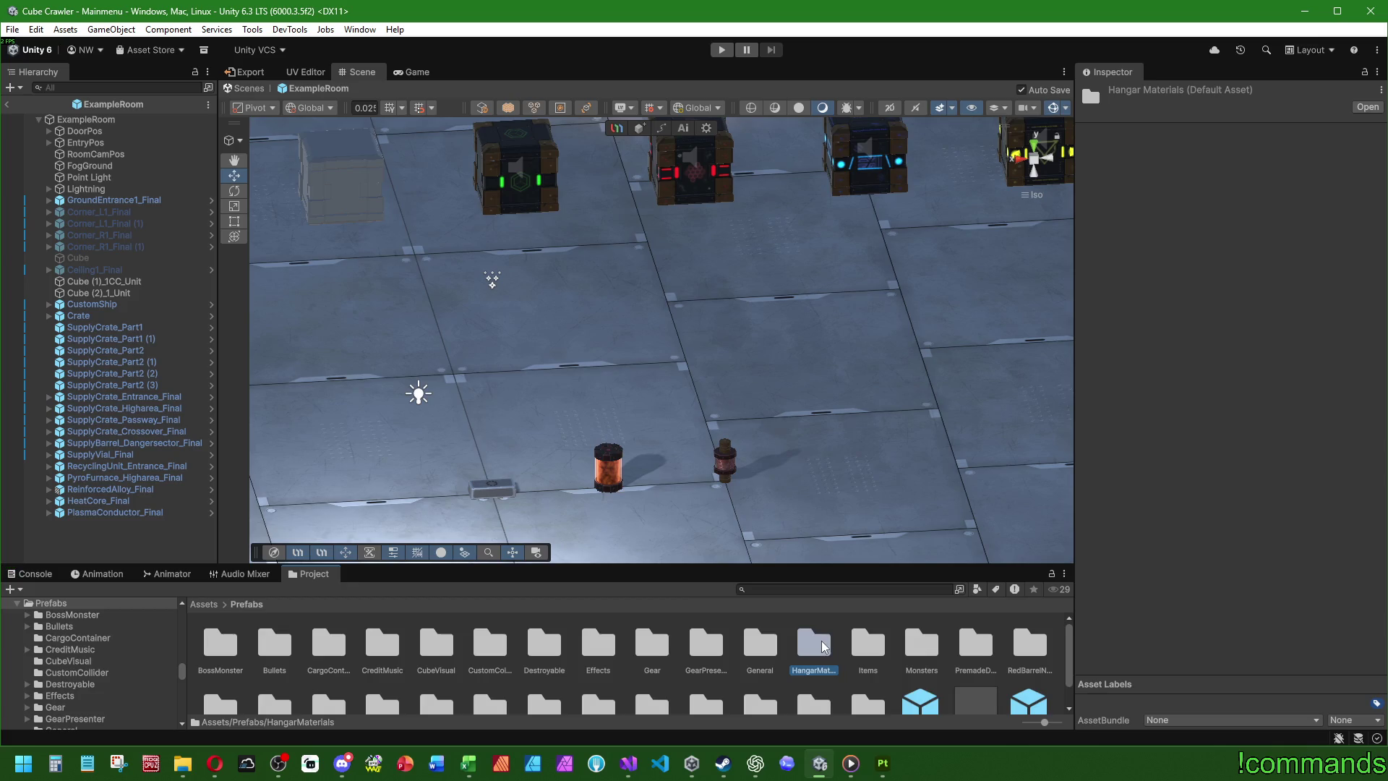
double_click(442, 651)
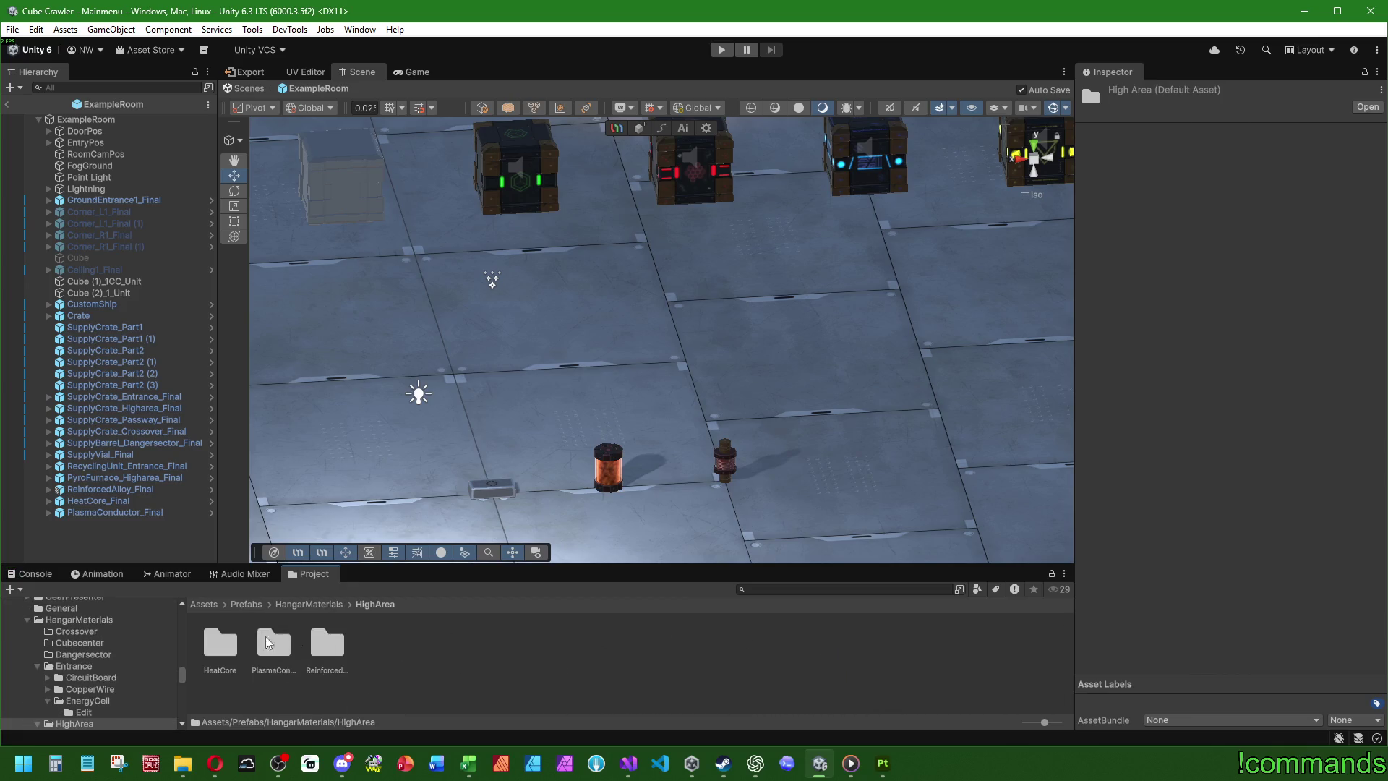
double_click(233, 666)
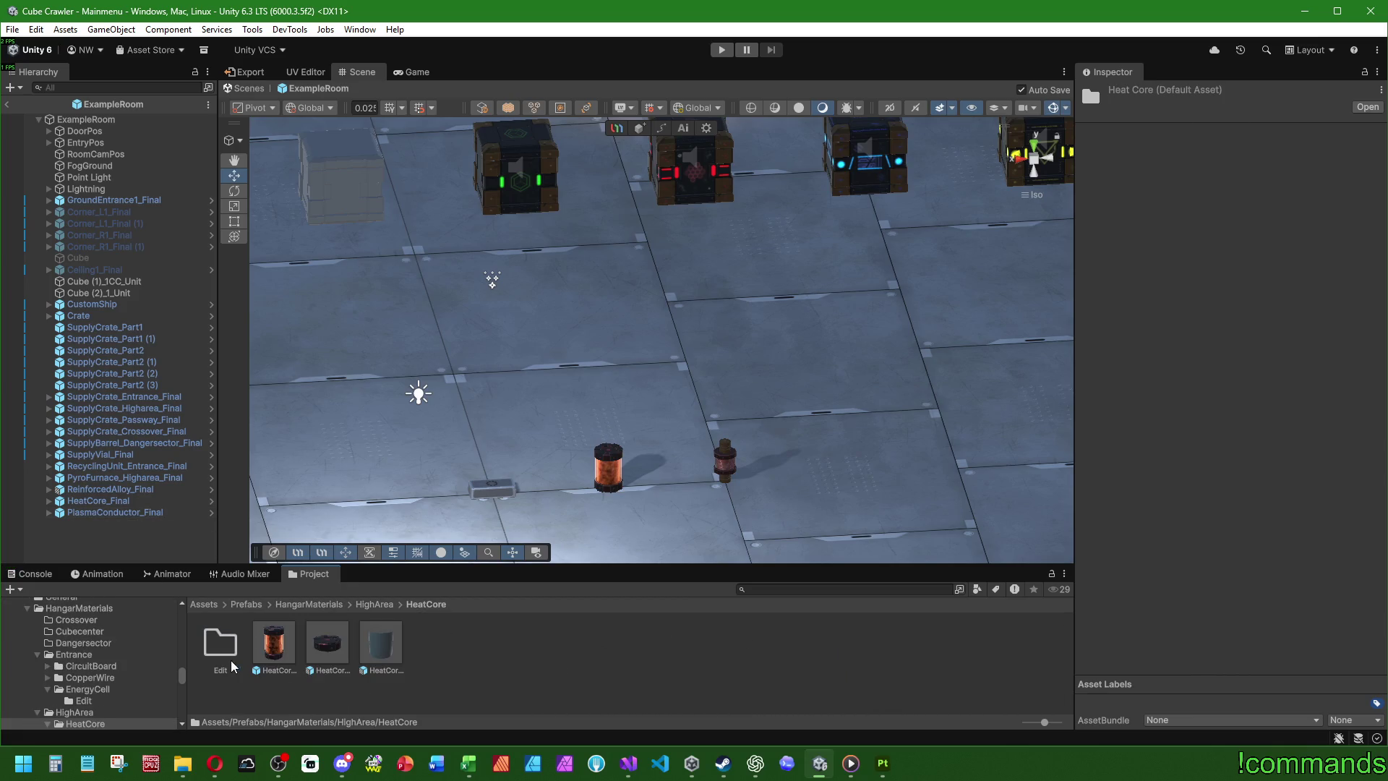
click(273, 653)
click(1233, 235)
text(0)
Step: Browse the Entrance prefabs, checking CircuitBoard, then opening the CopperWire folder
click(73, 654)
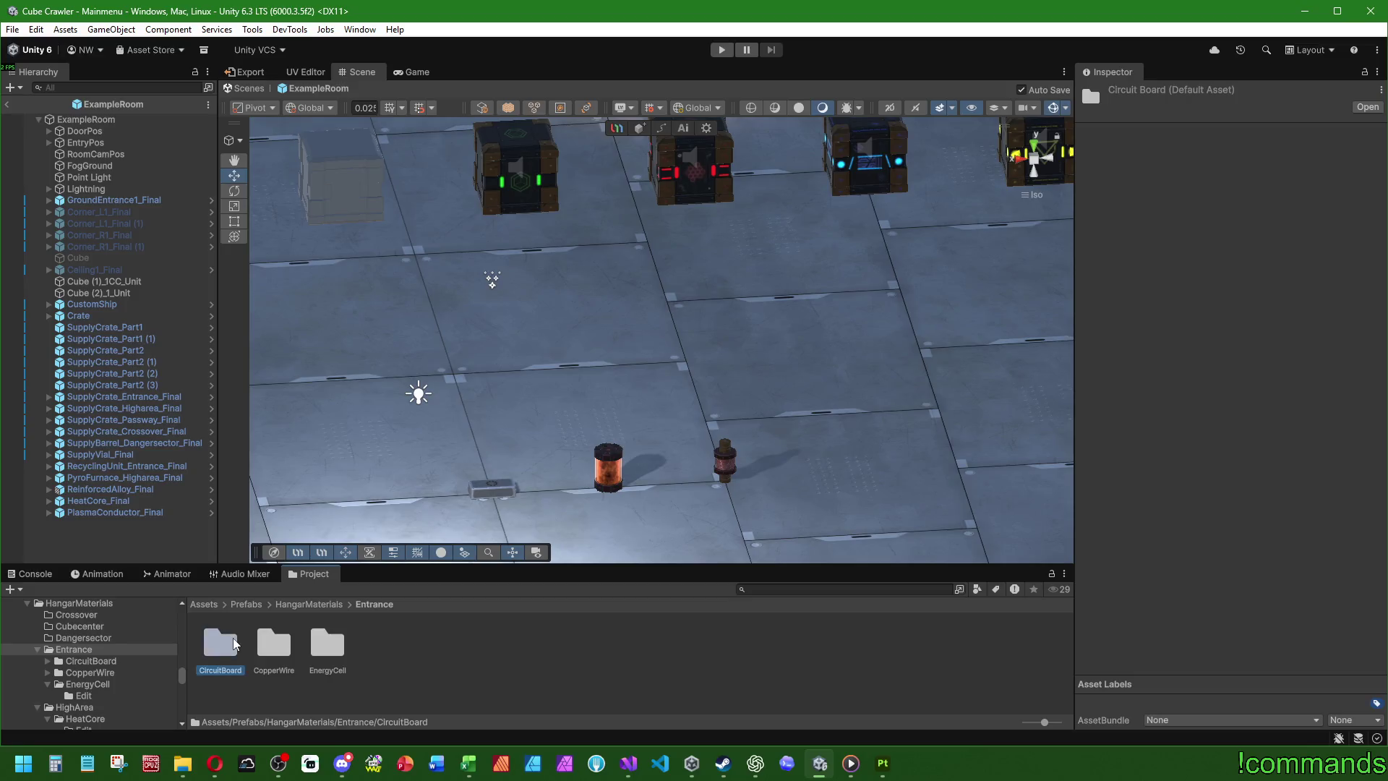
double_click(220, 642)
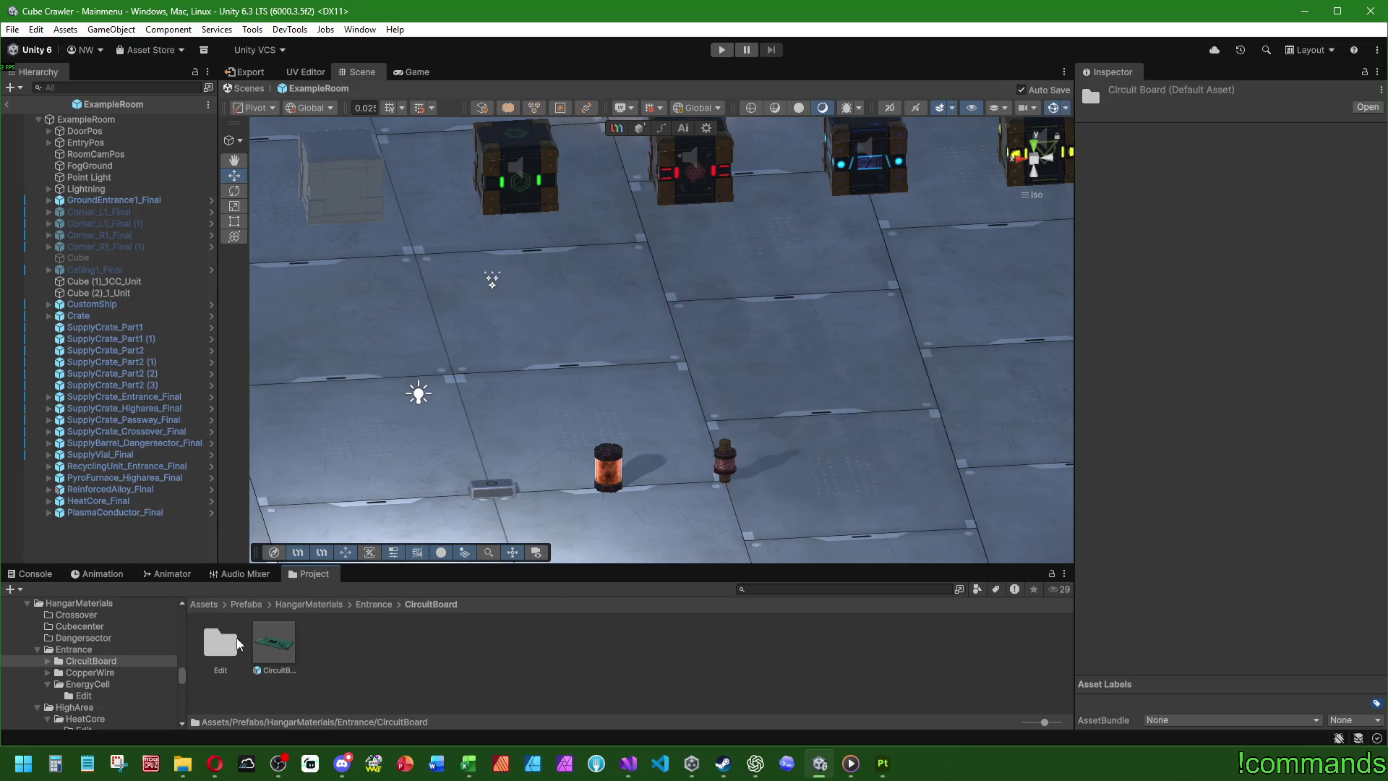
click(374, 605)
double_click(274, 643)
Step: Place the CopperWire prefab in ExampleRoom, reset its Transform, and adjust its Z position
drag(274, 646, 137, 540)
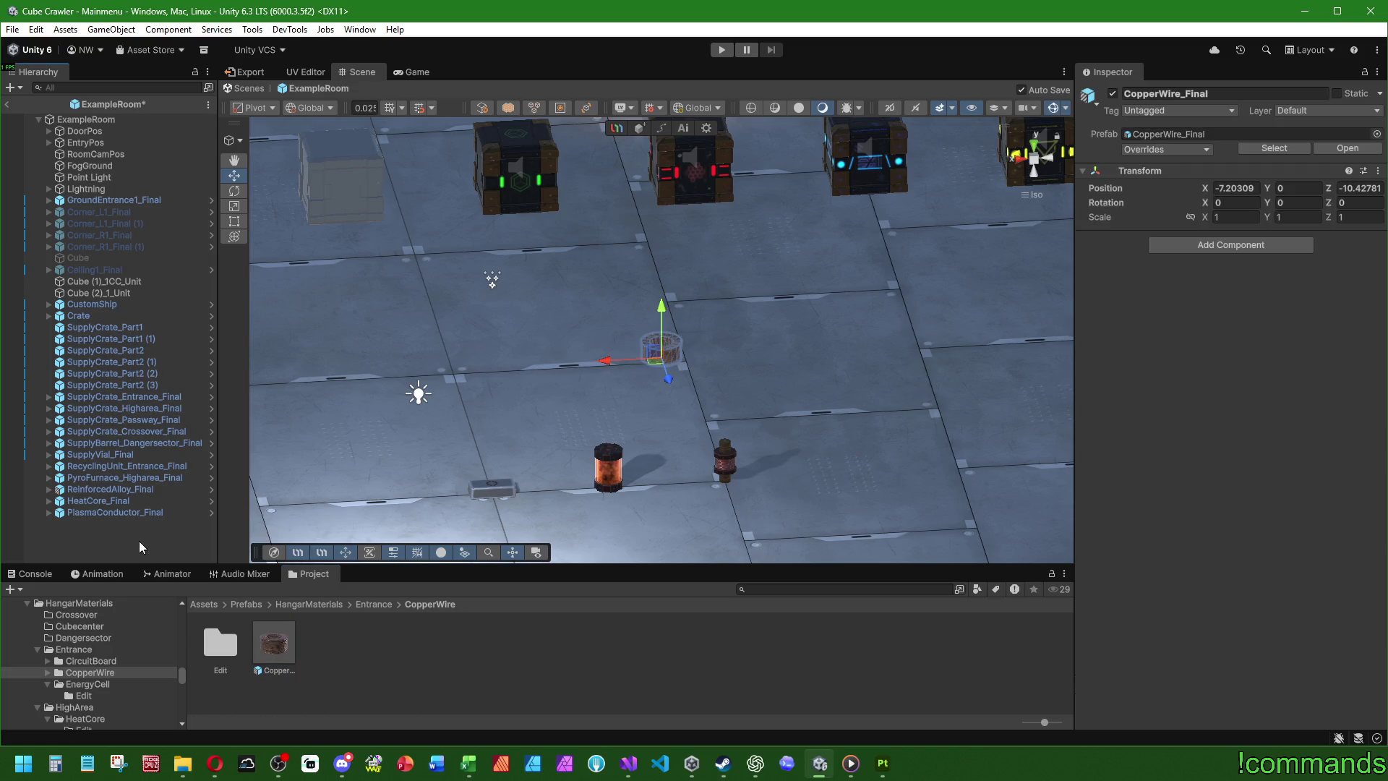
right_click(1164, 170)
click(1173, 180)
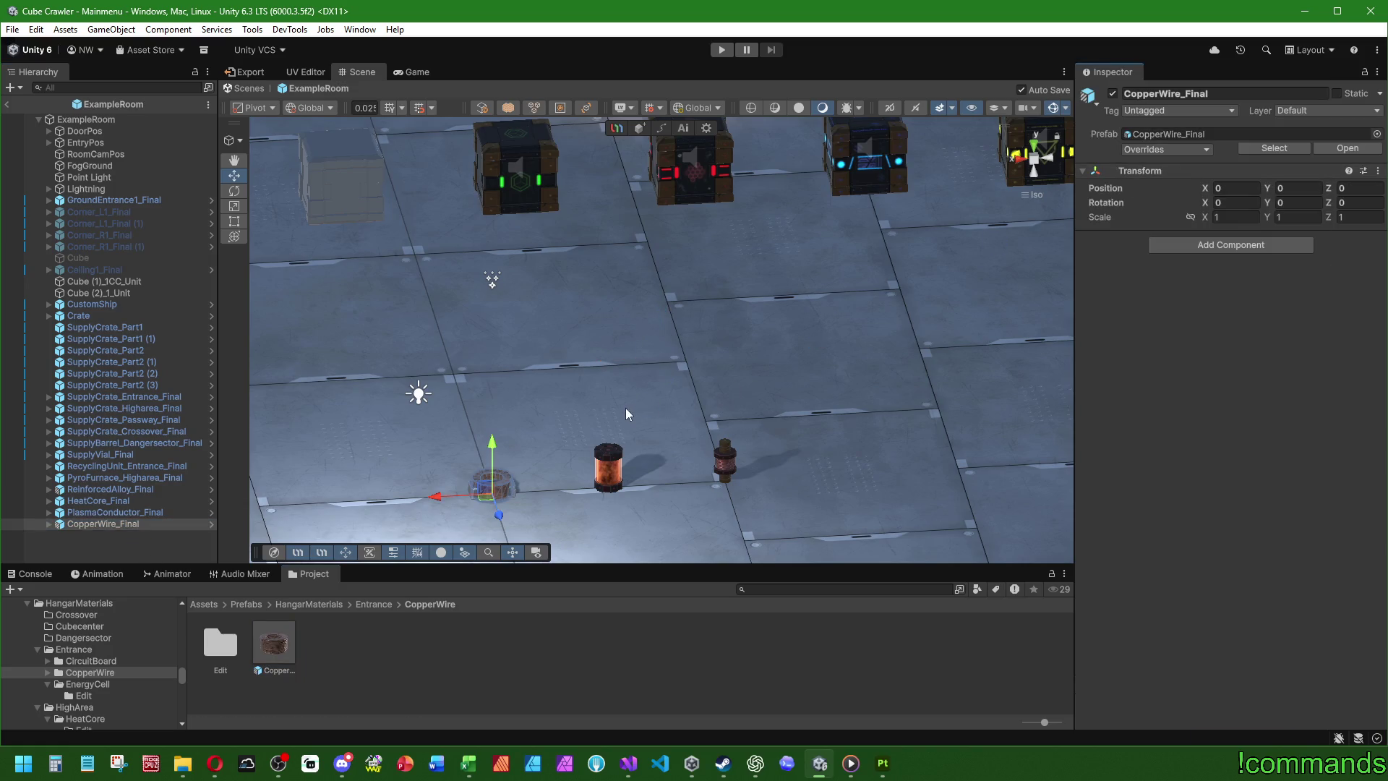
drag(583, 463, 1025, 308)
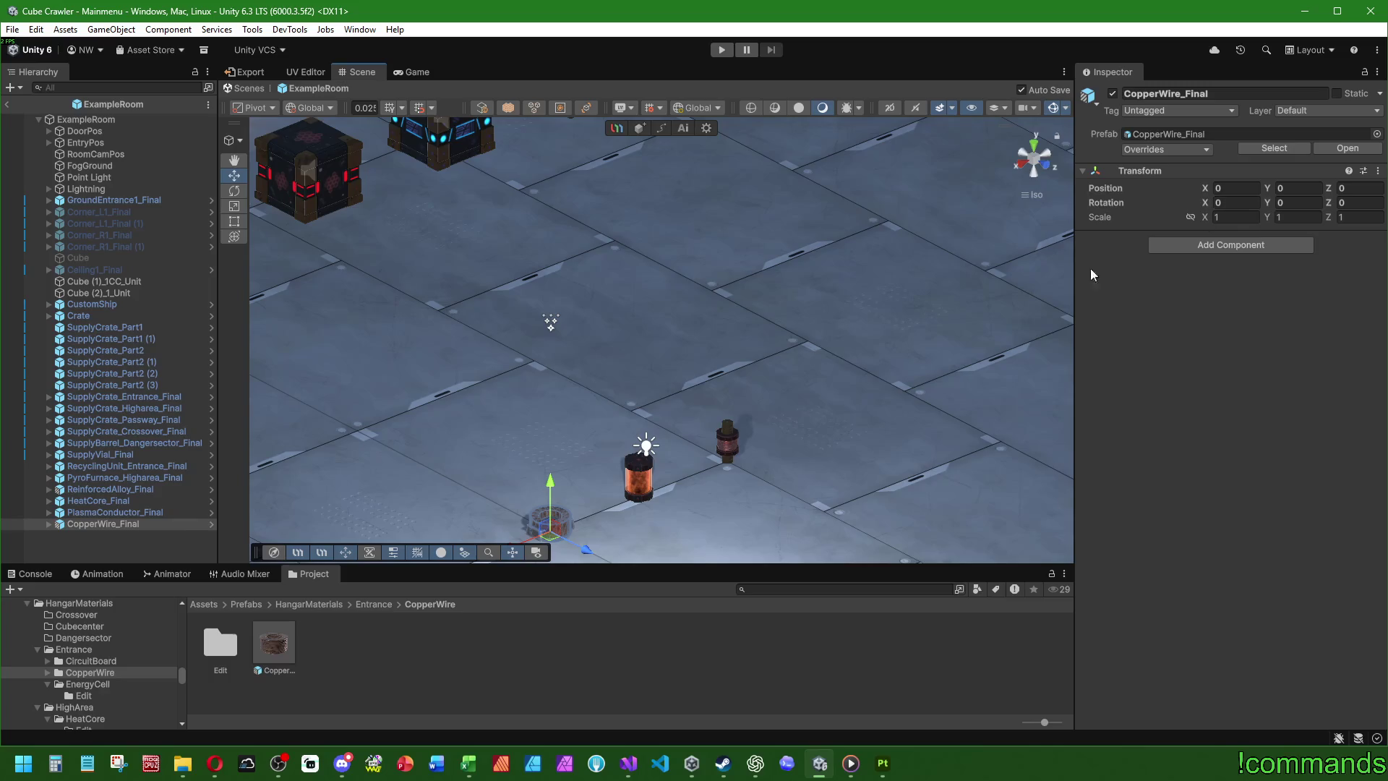
key(f)
click(1359, 188)
text(4)
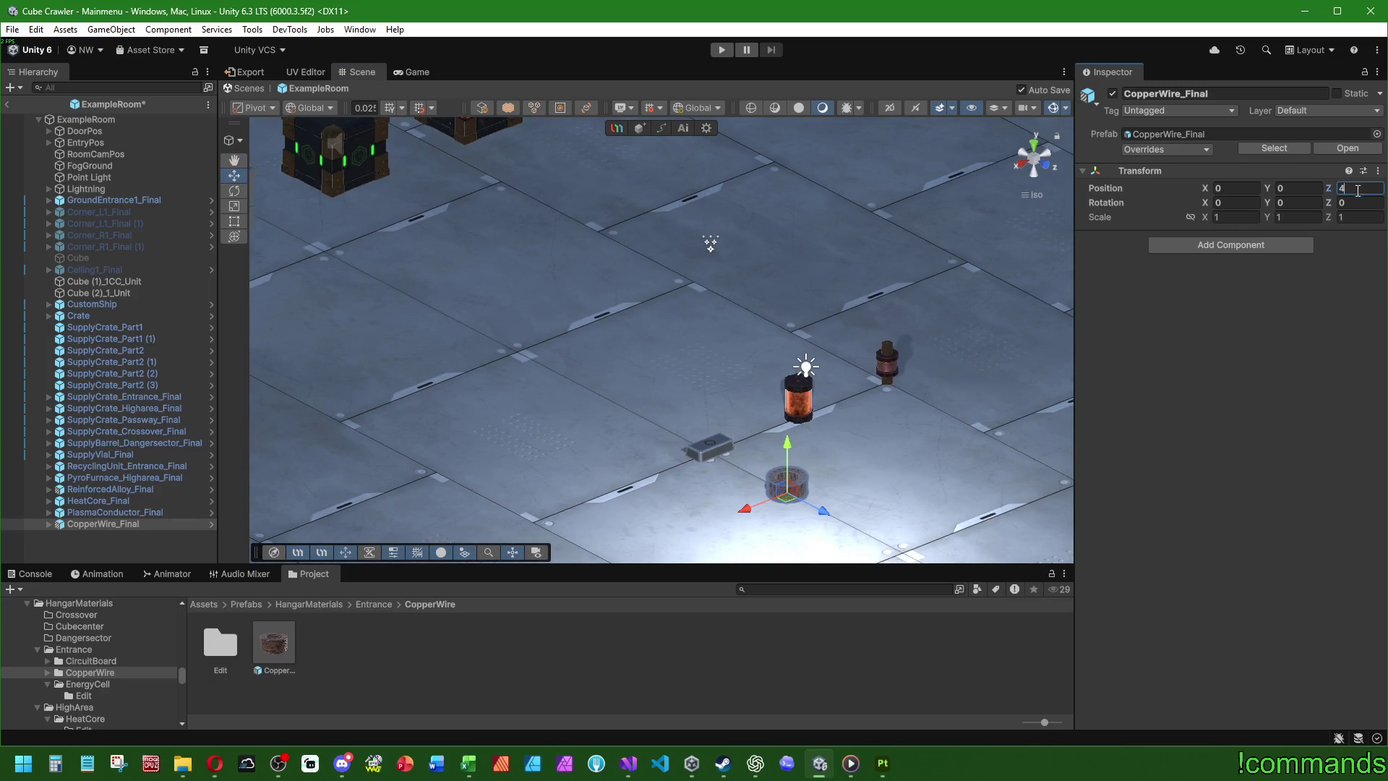
key(BackSpace)
text(-4)
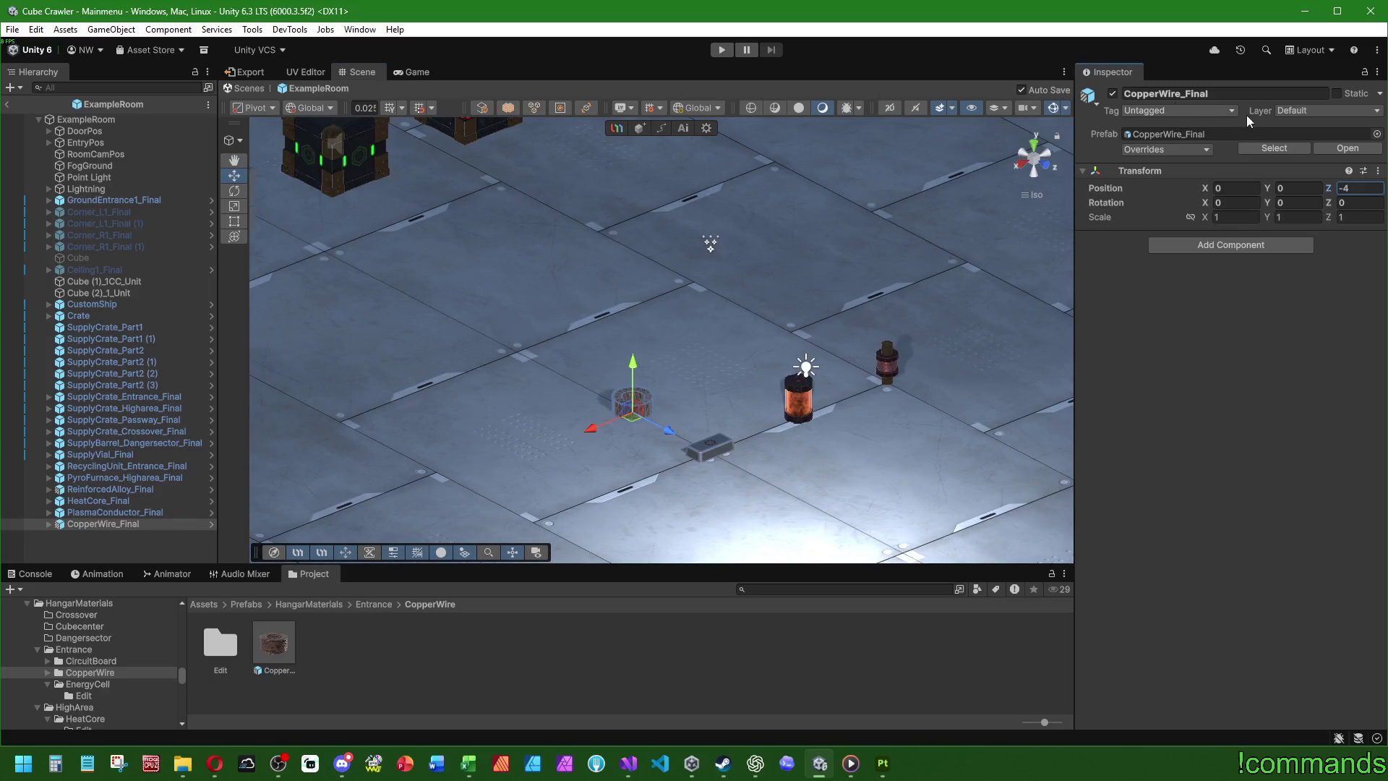
key(BackSpace)
text(2)
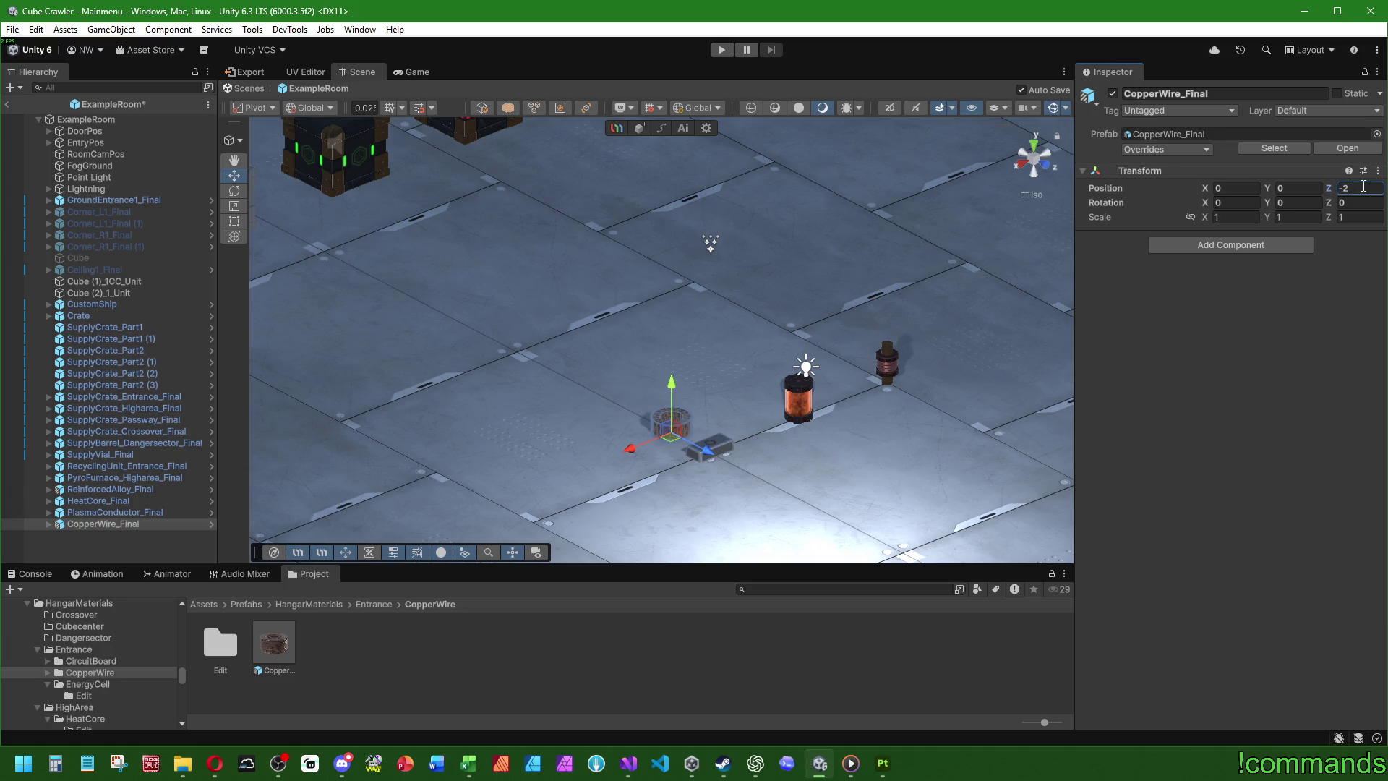
text(3)
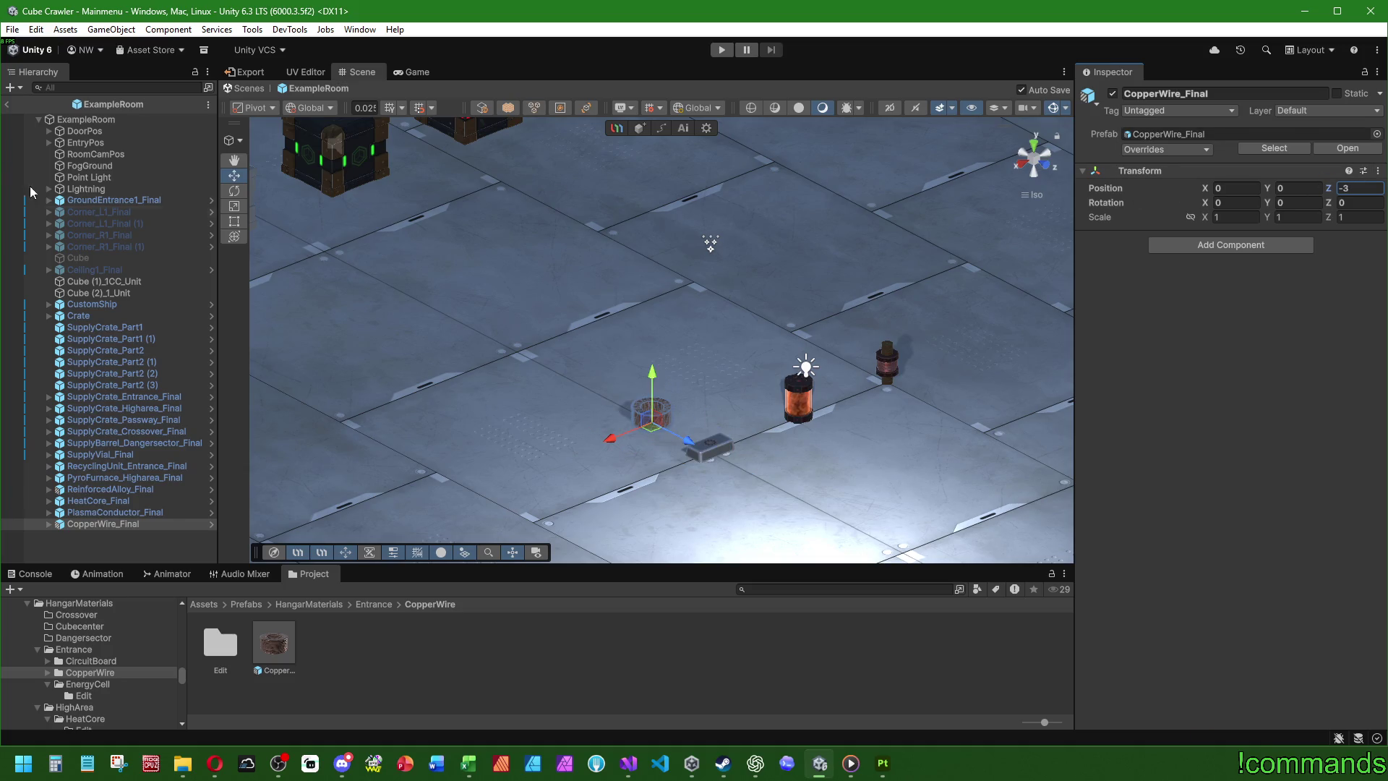
Step: Add the EnergyCell prefab, reset its Transform, and position it at X -4, Z -3
click(372, 606)
double_click(329, 644)
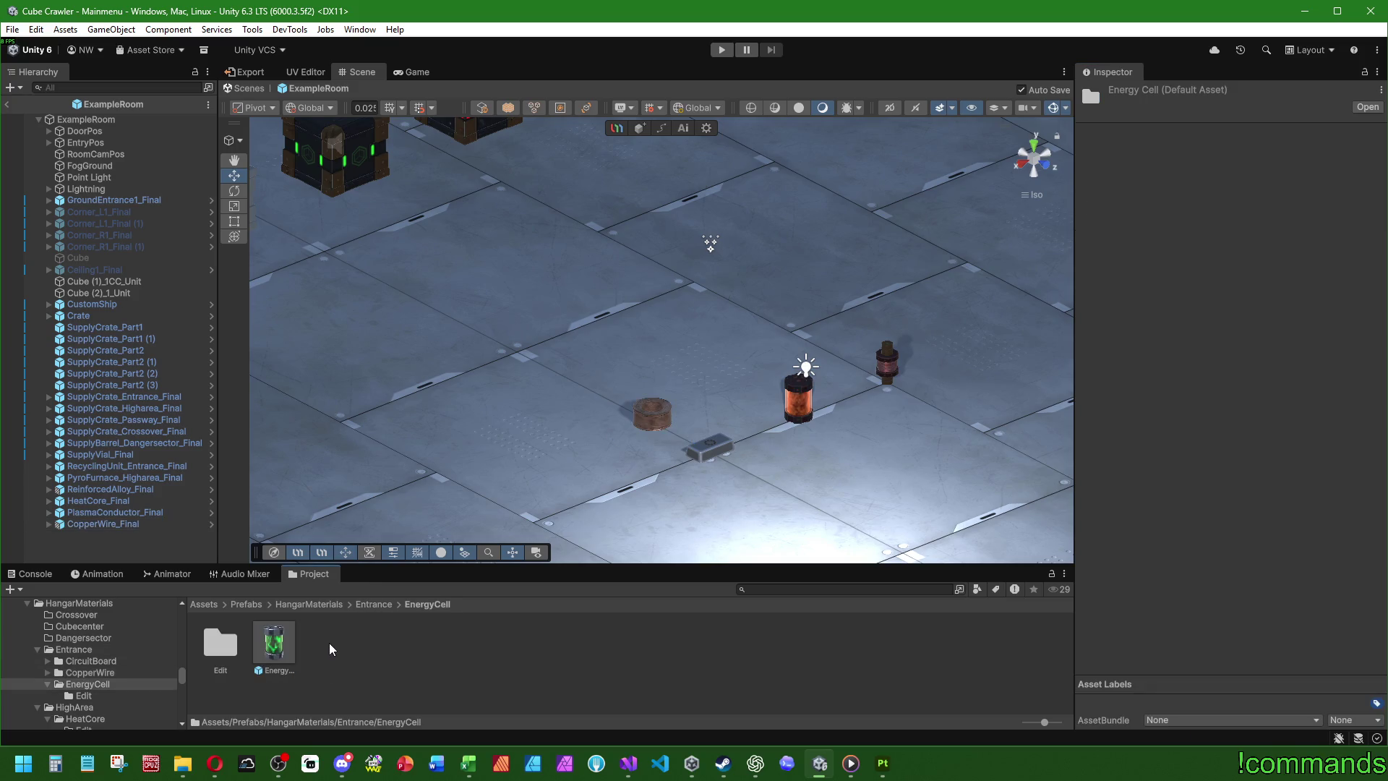
drag(275, 644, 141, 550)
right_click(1157, 172)
click(1171, 180)
click(1219, 188)
text(4-)
key(BackSpace)
key(BackSpace)
text(-4)
key(Tab)
key(Tab)
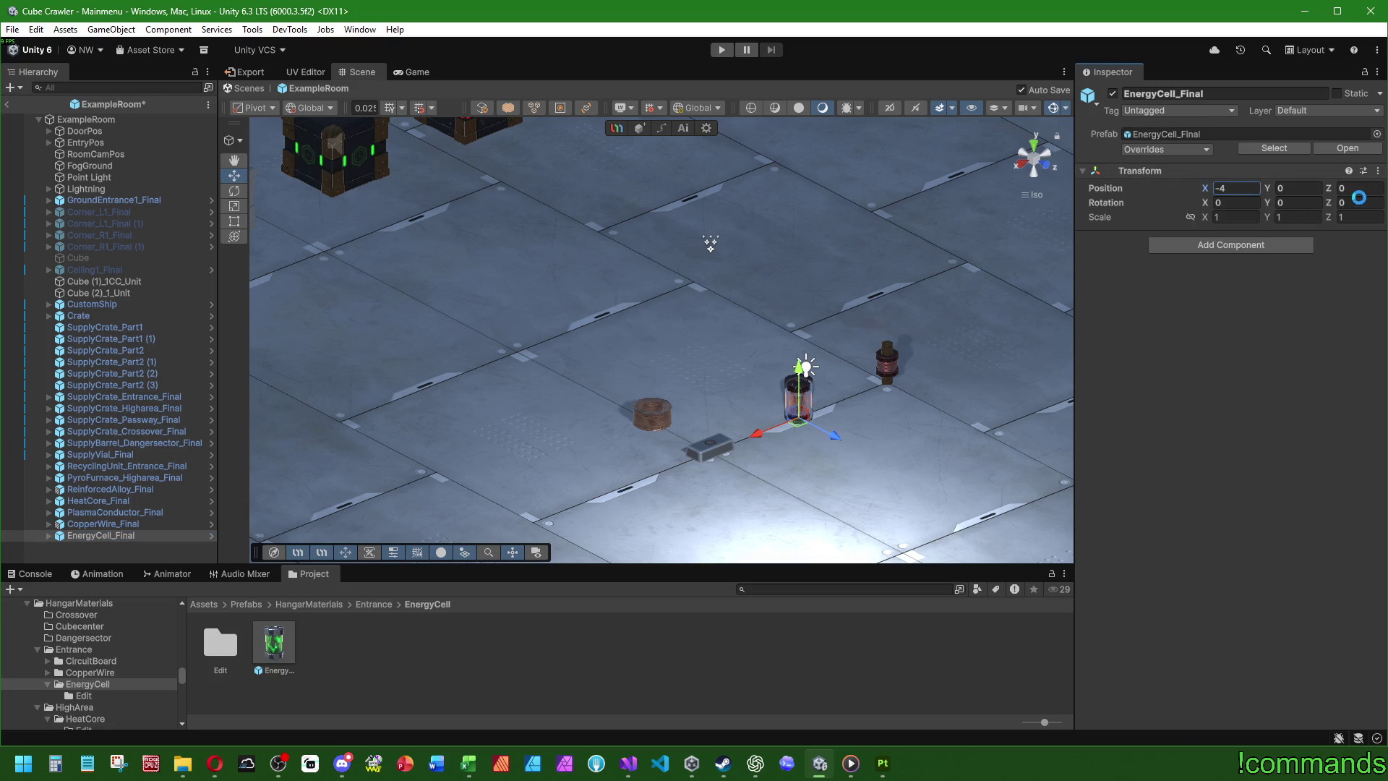
text(-3)
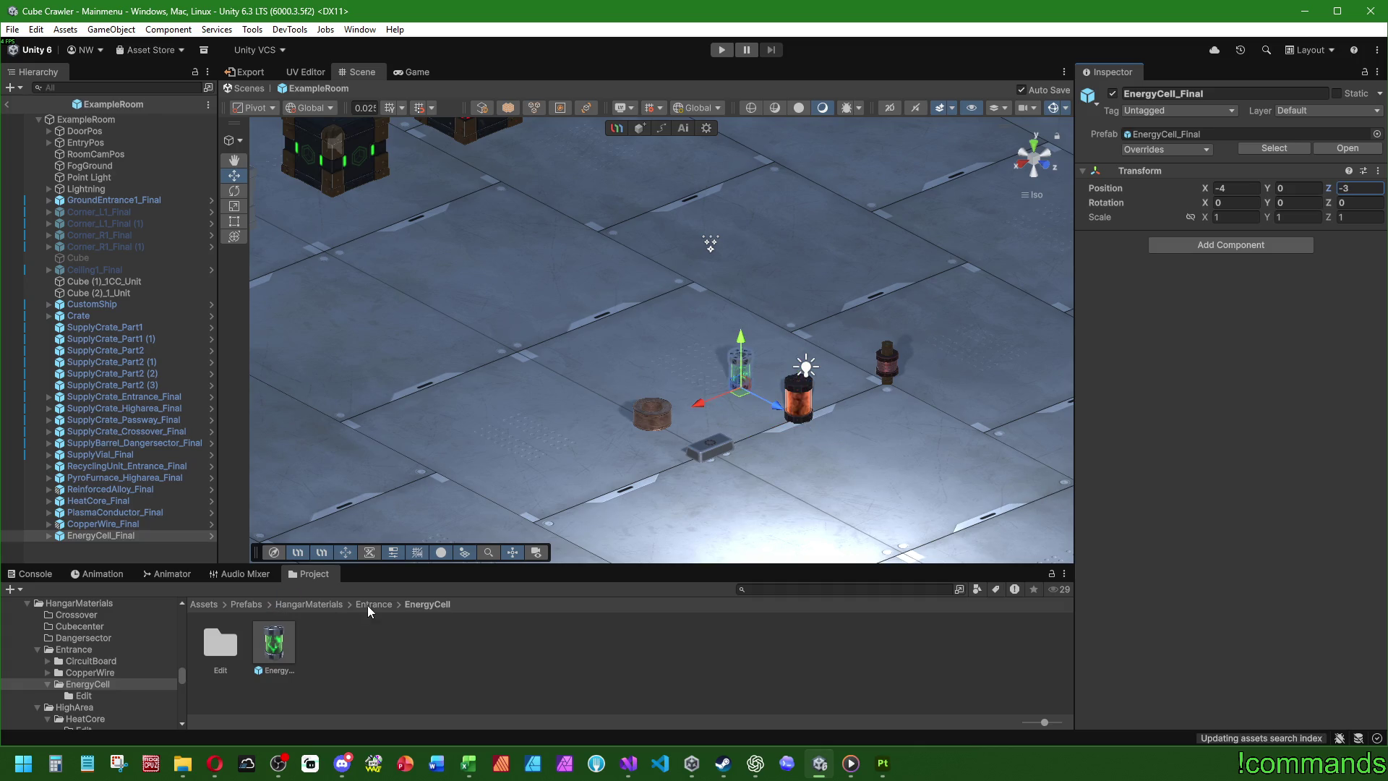
Step: Add the CircuitBoard prefab, reset its Transform, and position it at X -8, Z -3
click(368, 606)
double_click(221, 644)
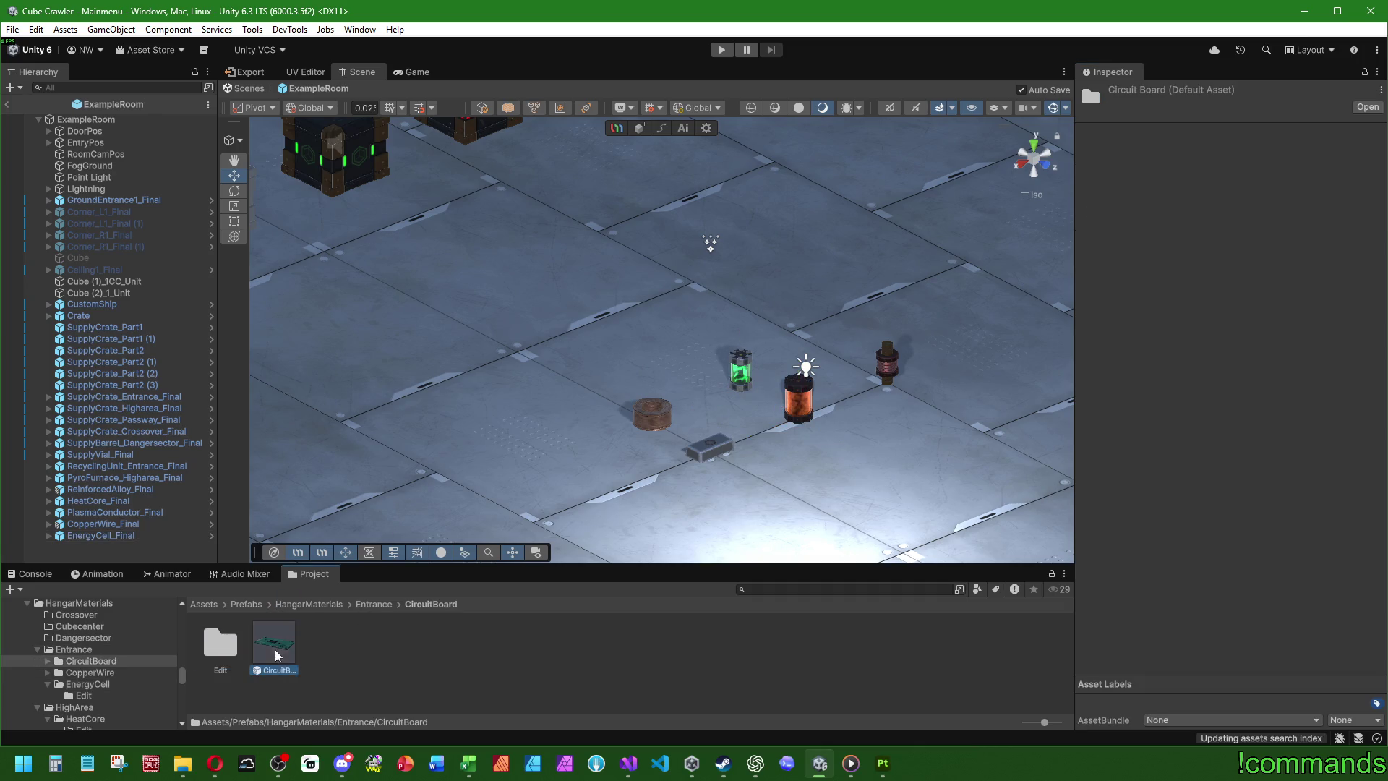
drag(105, 554, 105, 549)
right_click(1150, 173)
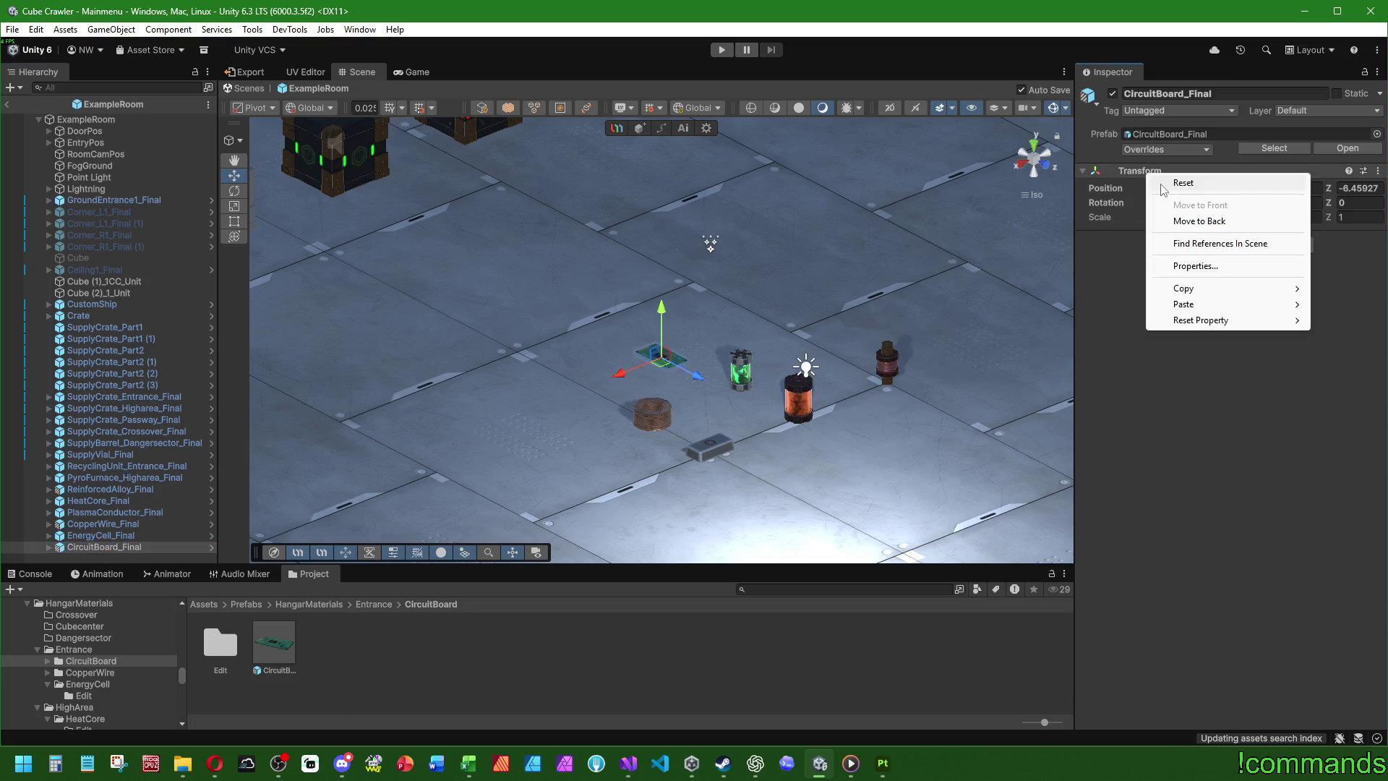
click(1168, 182)
text(-8)
key(Tab)
click(1368, 187)
text(-3)
Step: Save the ExampleRoom prefab and orbit in closer around the placed props
key(ctrl+s)
click(779, 336)
scroll(795, 339, up, 5)
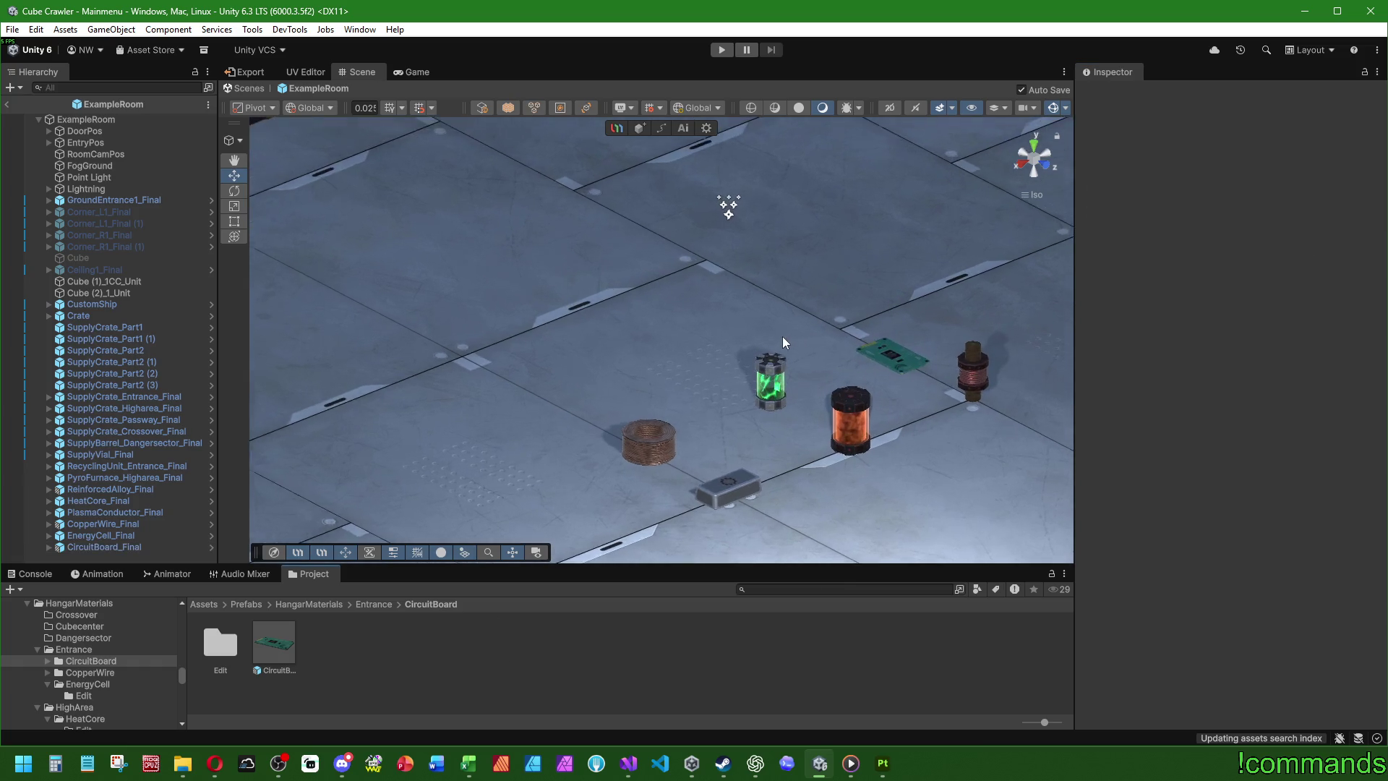
mouse_move(696, 392)
mouse_down()
mouse_move(714, 423)
mouse_move(680, 390)
mouse_move(650, 397)
mouse_move(677, 407)
mouse_move(651, 380)
mouse_move(704, 369)
mouse_move(639, 377)
mouse_move(985, 372)
mouse_move(1110, 390)
mouse_move(1135, 340)
mouse_move(361, 405)
mouse_move(584, 419)
mouse_move(352, 384)
mouse_up()
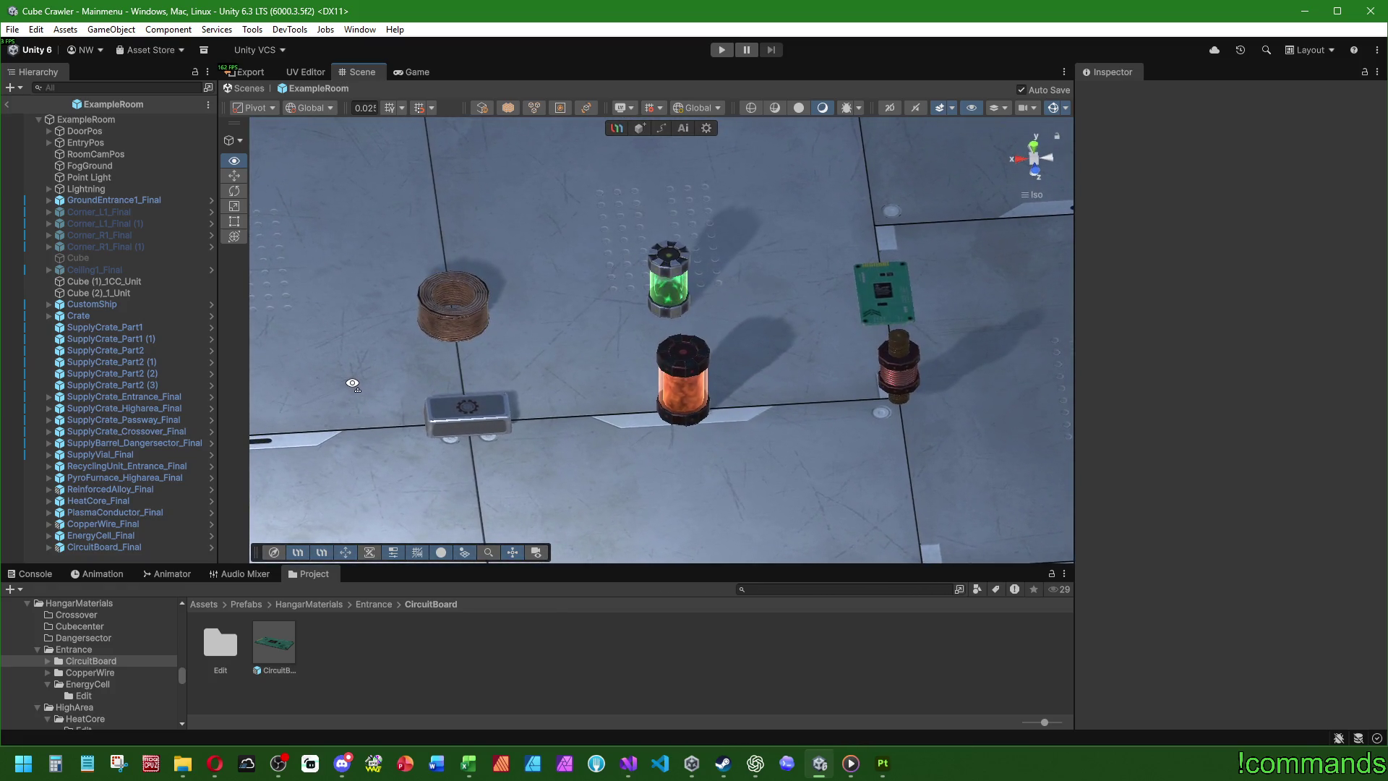
scroll(379, 396, down, 6)
mouse_move(688, 358)
mouse_down()
mouse_move(639, 523)
mouse_move(467, 470)
mouse_move(630, 420)
mouse_move(581, 446)
mouse_up()
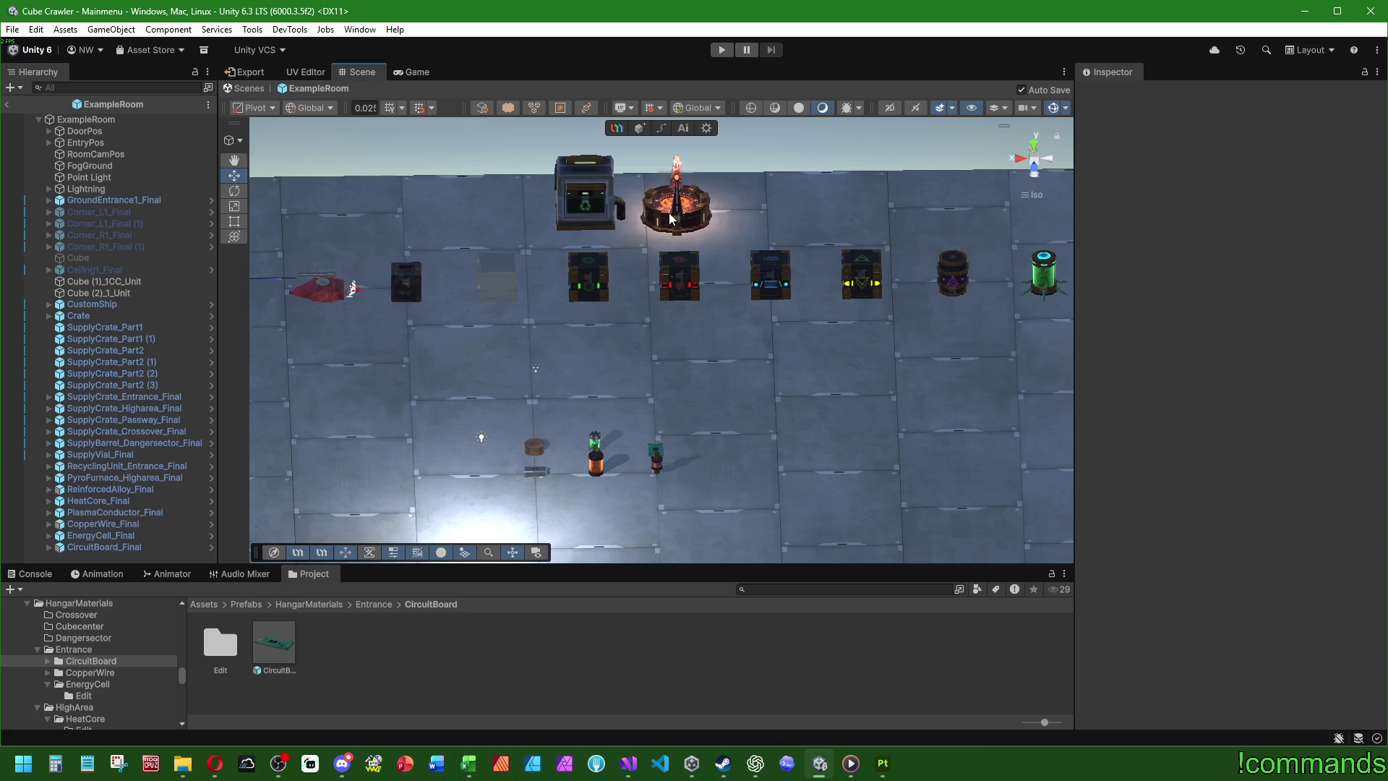
scroll(583, 512, up, 6)
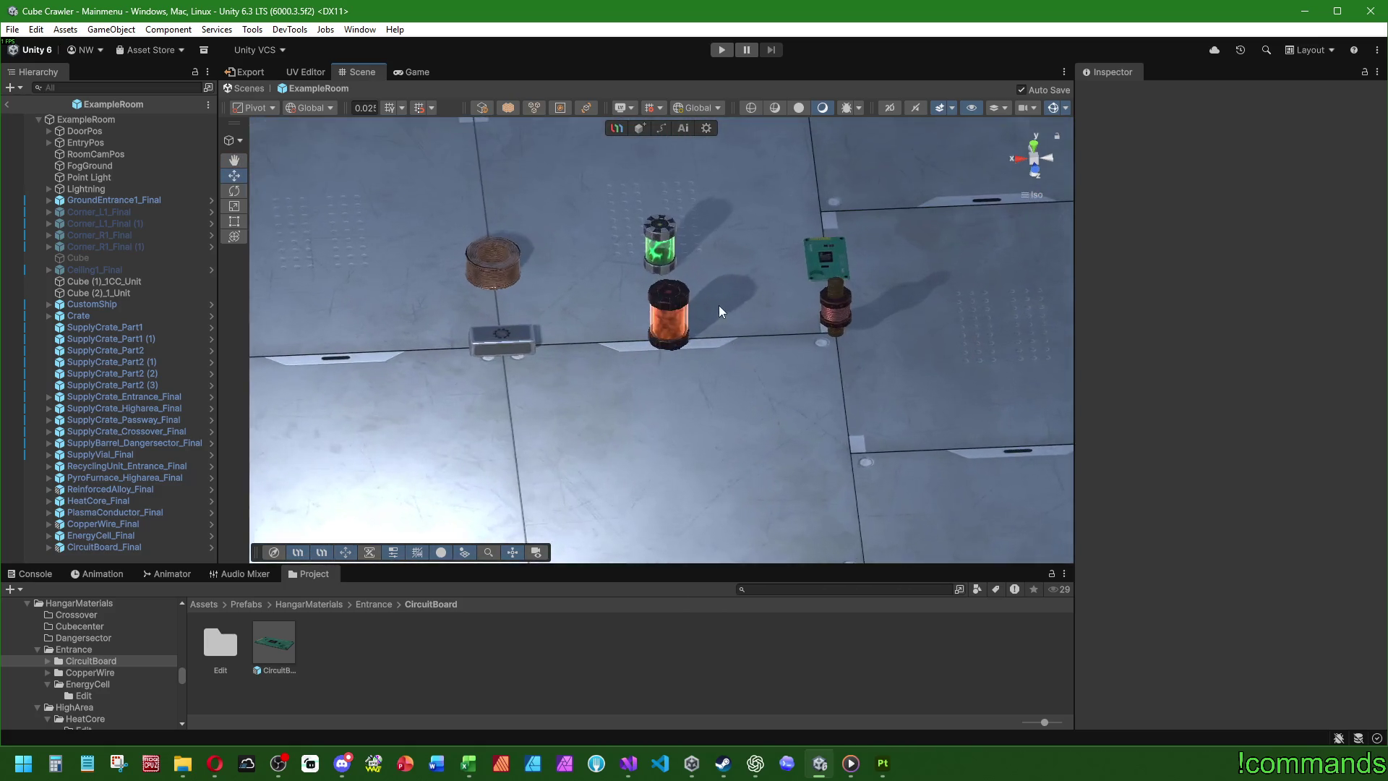
scroll(667, 326, up, 5)
mouse_move(726, 366)
mouse_down()
mouse_move(583, 362)
mouse_move(745, 321)
mouse_move(719, 351)
mouse_move(739, 428)
mouse_move(653, 391)
mouse_move(729, 409)
mouse_up()
scroll(744, 321, down, 2)
scroll(720, 350, down, 3)
scroll(713, 358, down, 6)
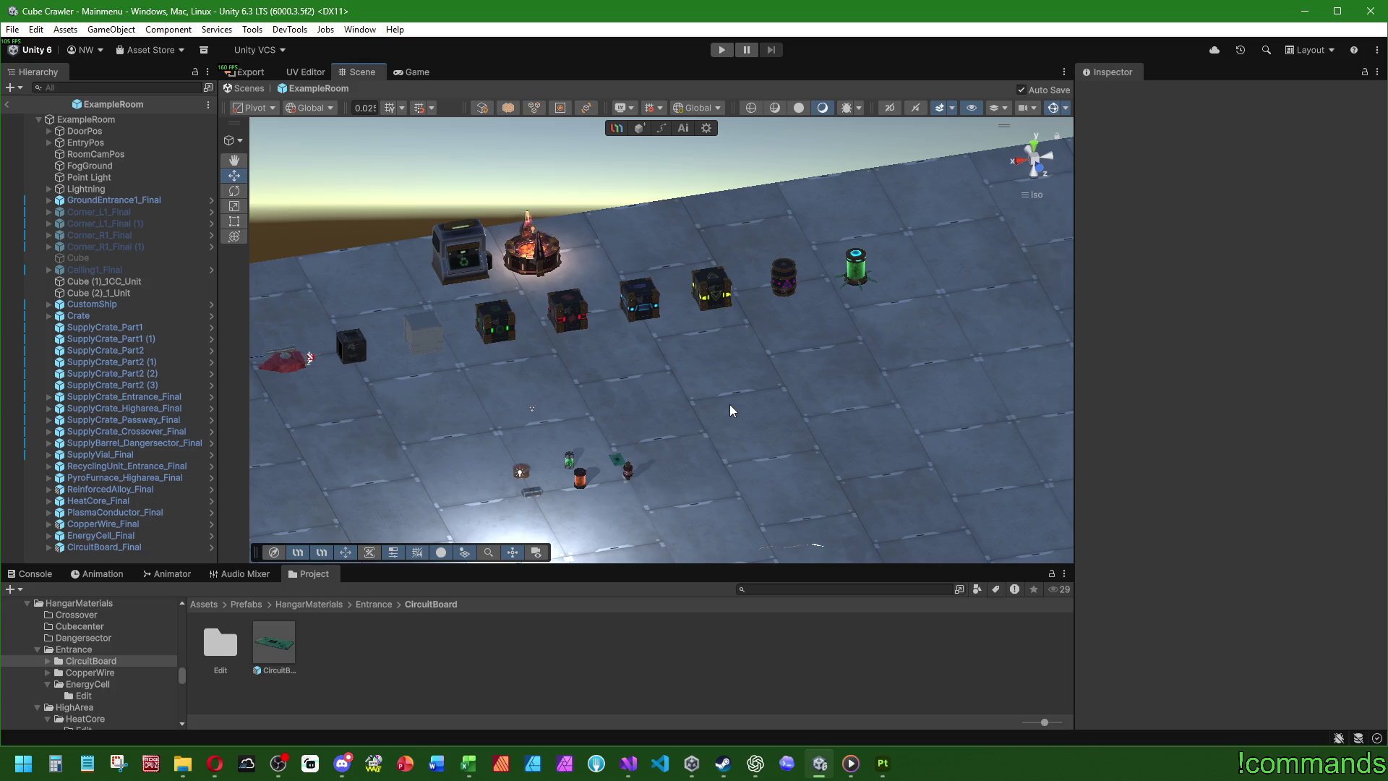
click(471, 768)
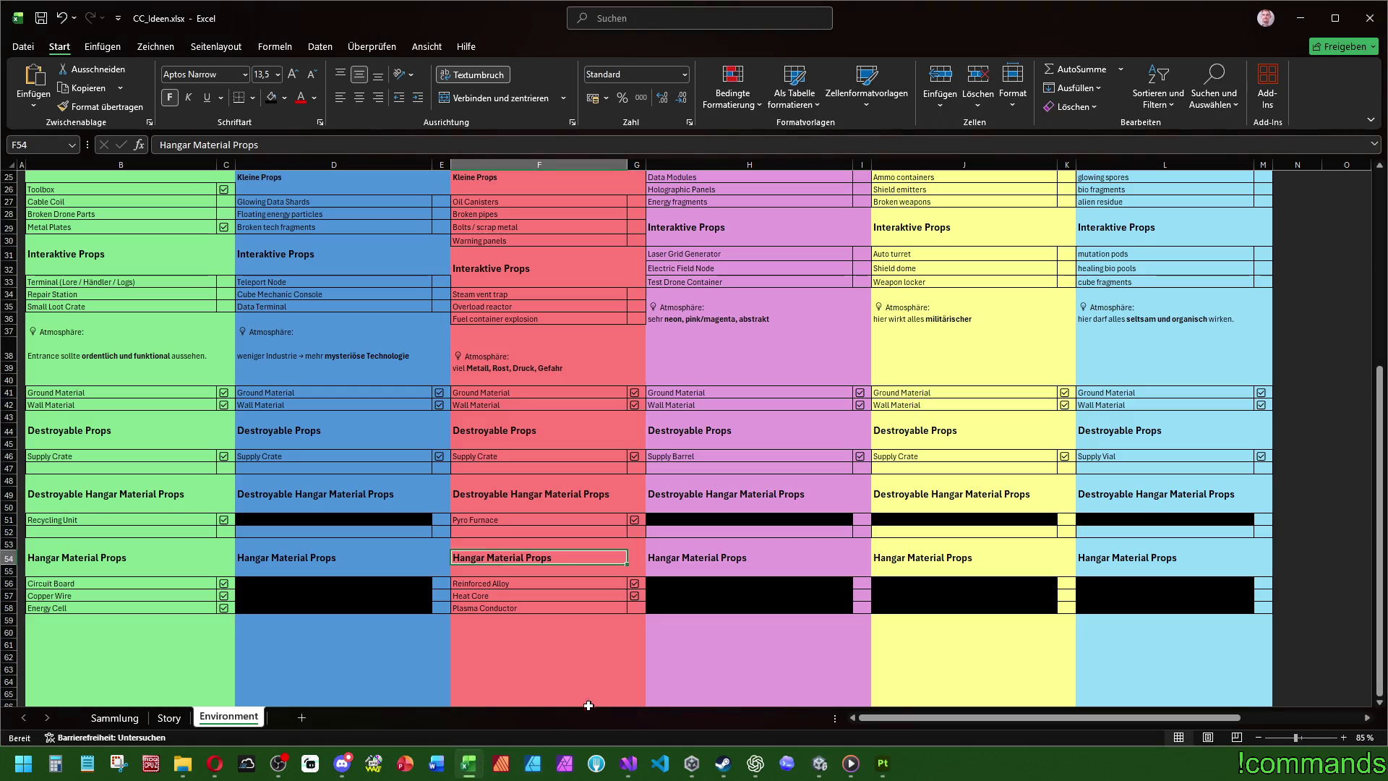
Step: Copy the checkbox from cell G57 into G58 in the ideas sheet
click(636, 597)
key(ctrl+c)
click(637, 608)
key(ctrl+v)
click(506, 596)
key(Escape)
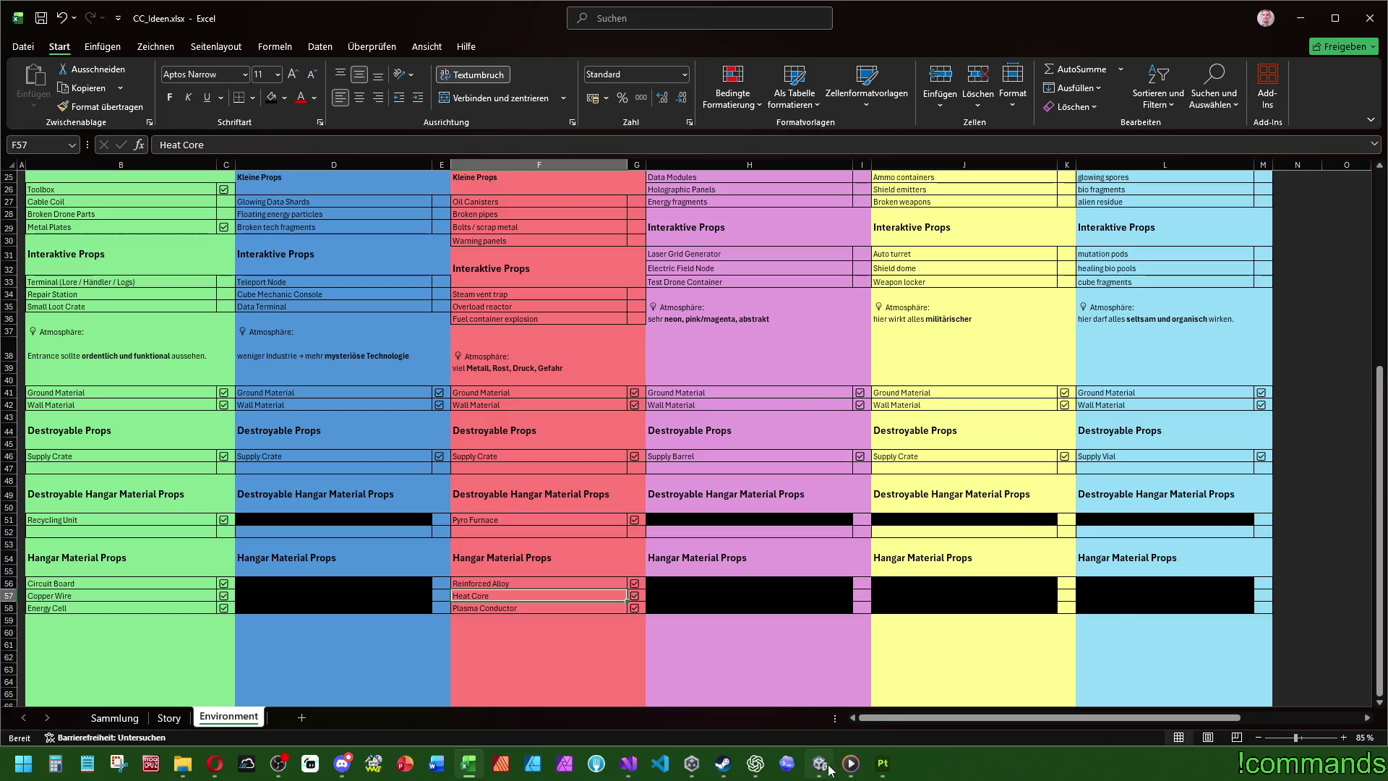
Step: Bring Unity to the front and save the whole project via File > Save Project
click(822, 765)
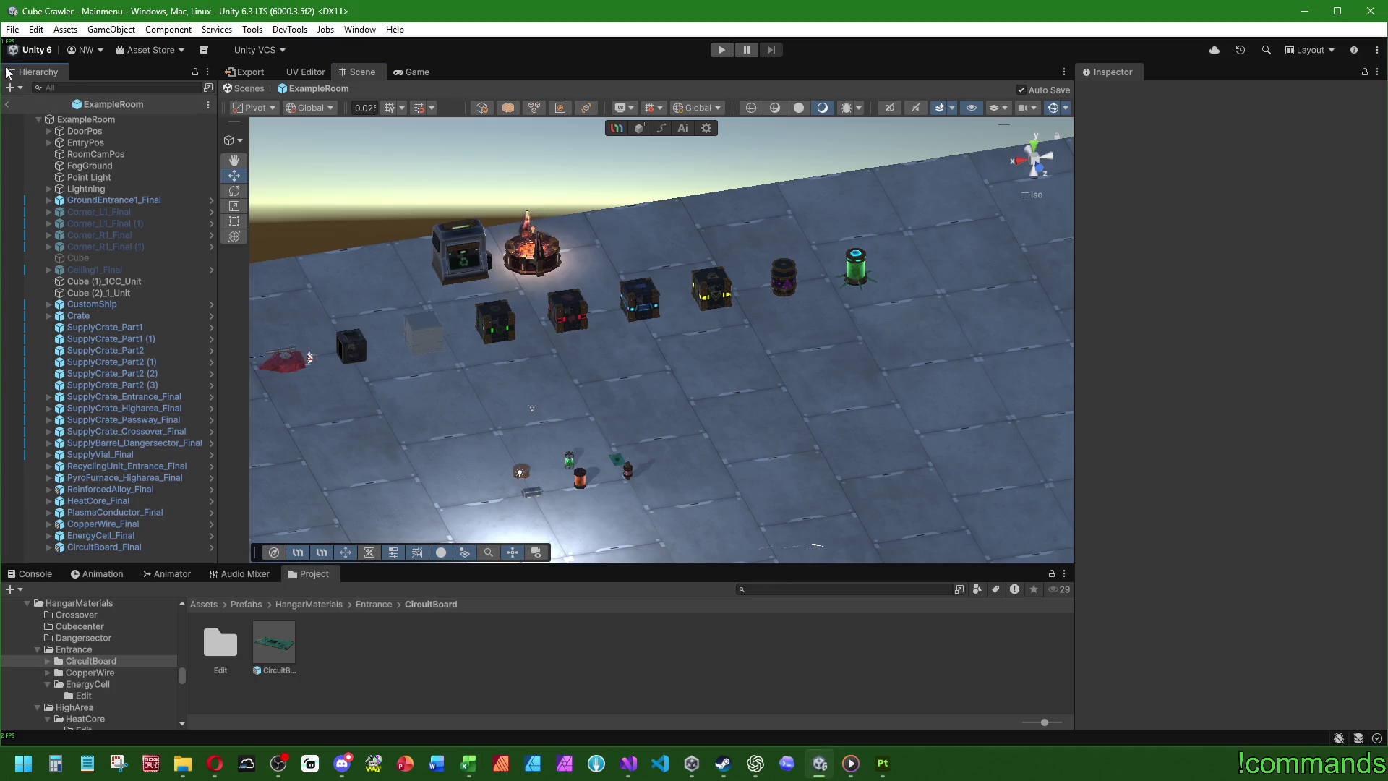
click(12, 29)
click(42, 186)
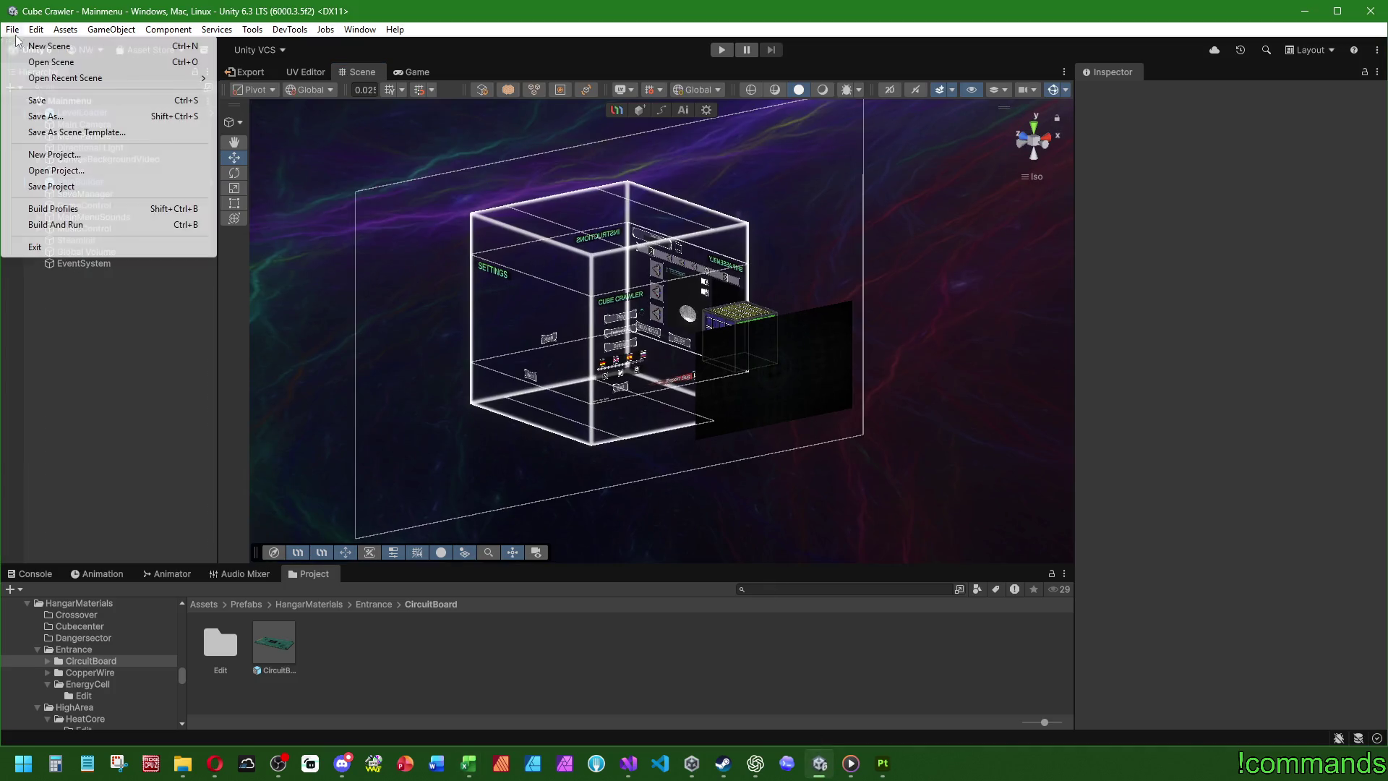
Step: Check the Console log and move the Project window up to the top-level Prefabs folder
click(31, 574)
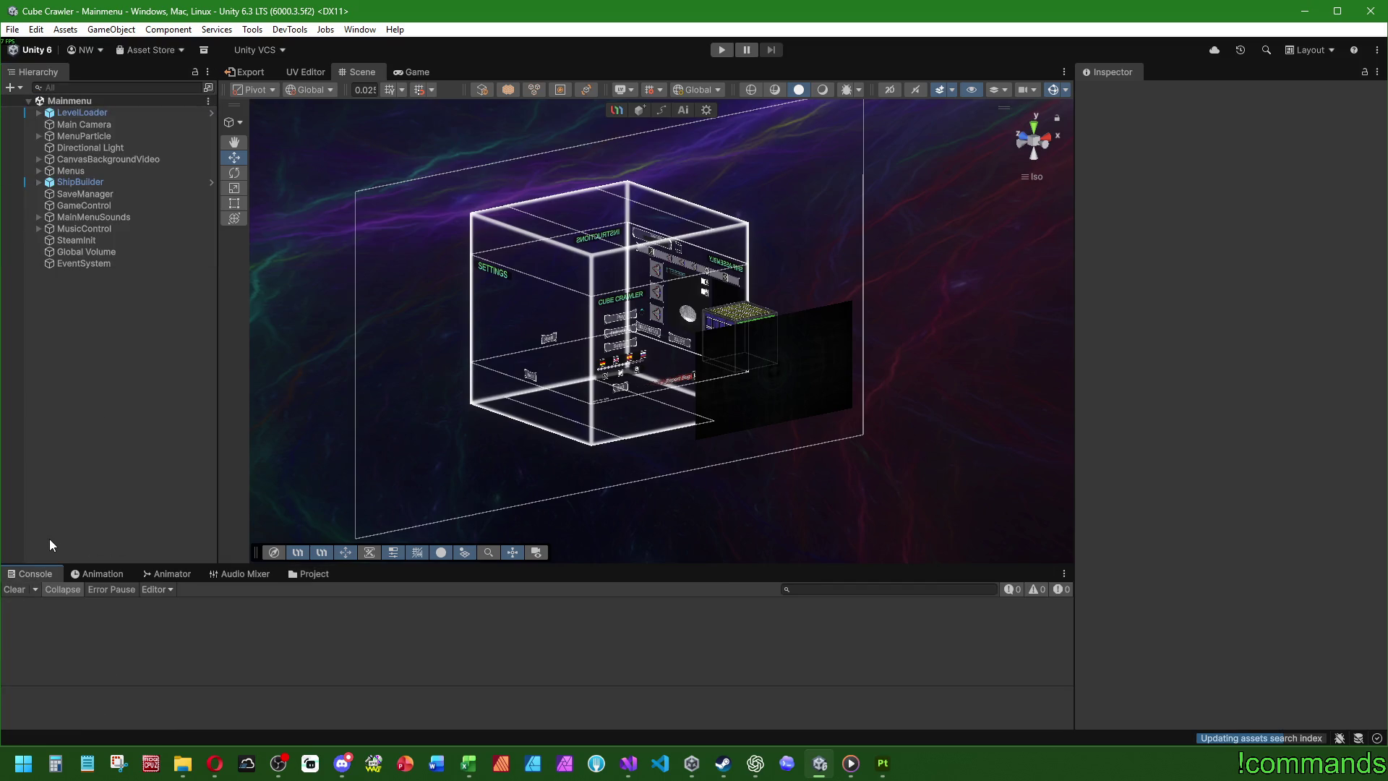
click(311, 574)
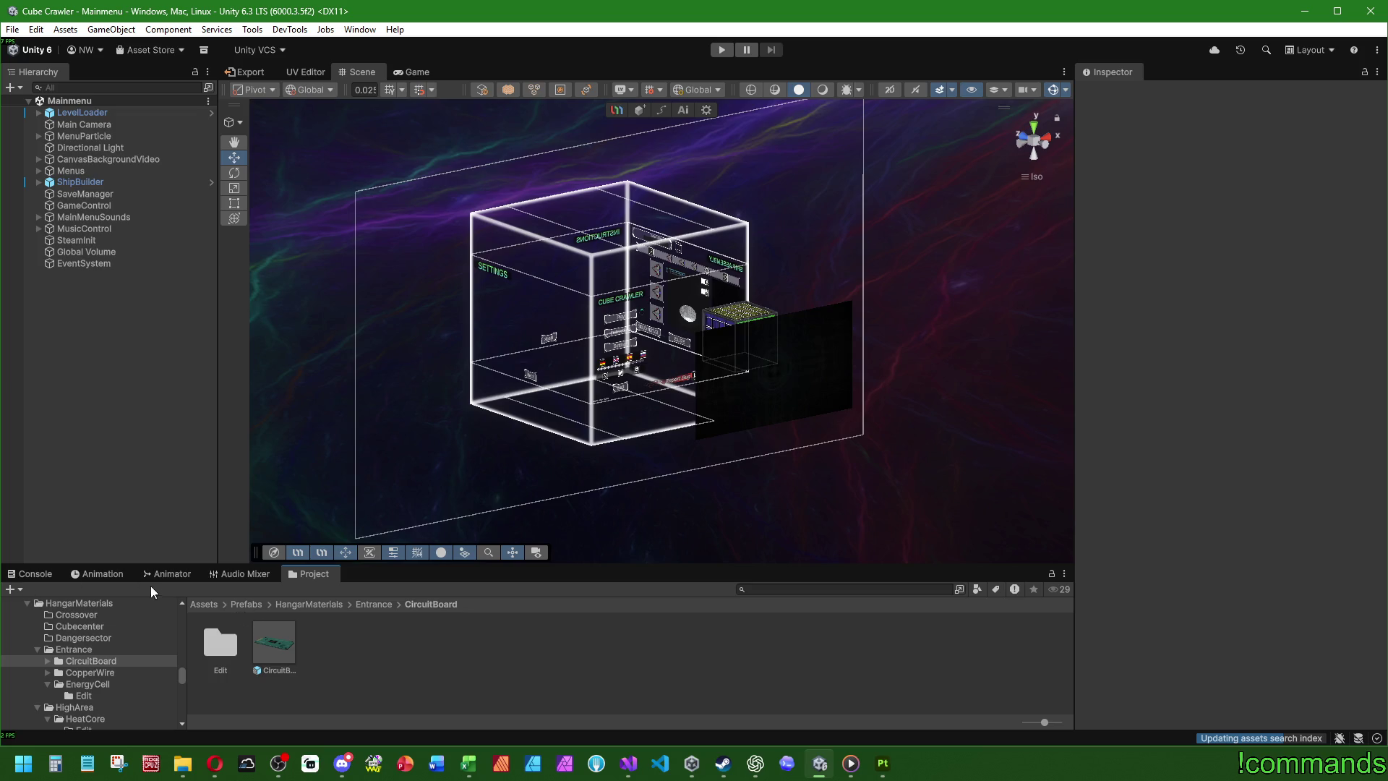
click(30, 573)
click(311, 574)
click(33, 573)
click(311, 574)
click(245, 603)
click(30, 573)
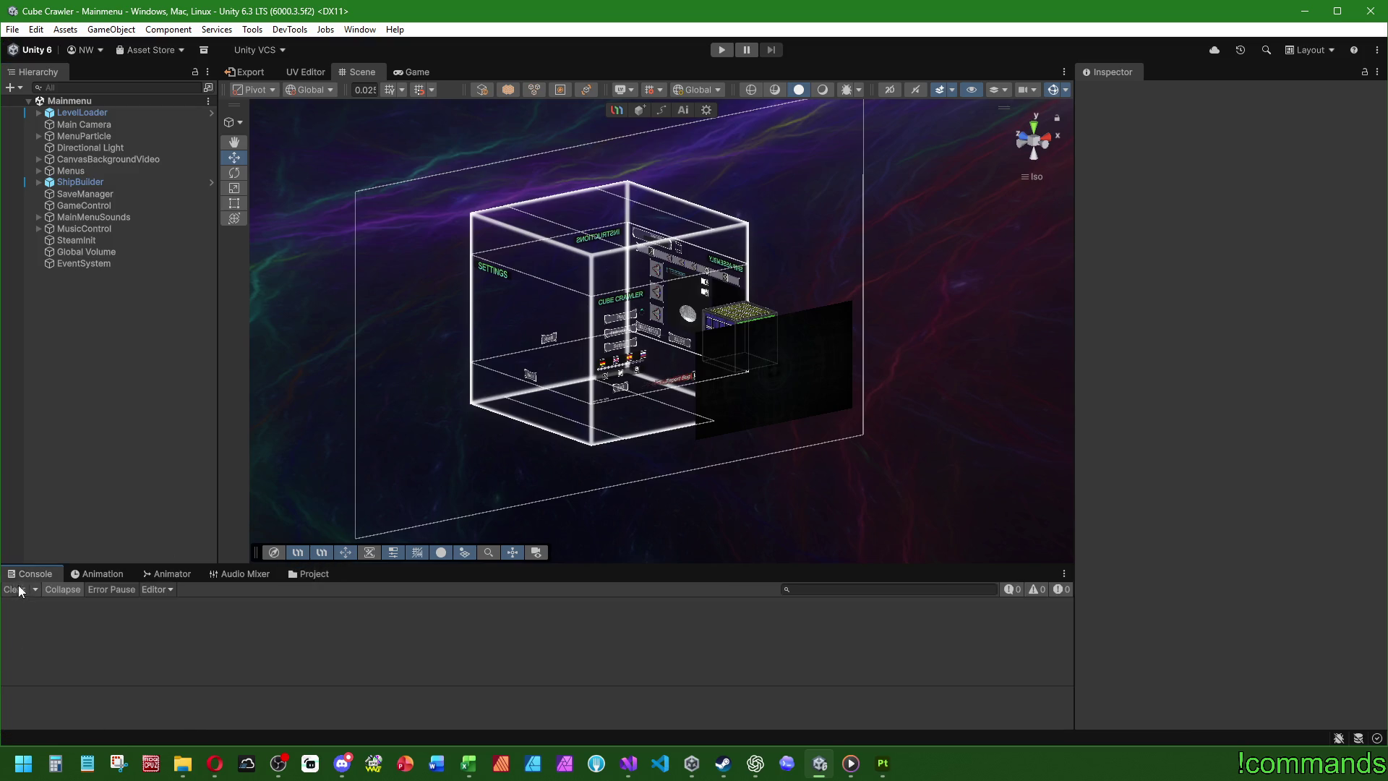
click(323, 575)
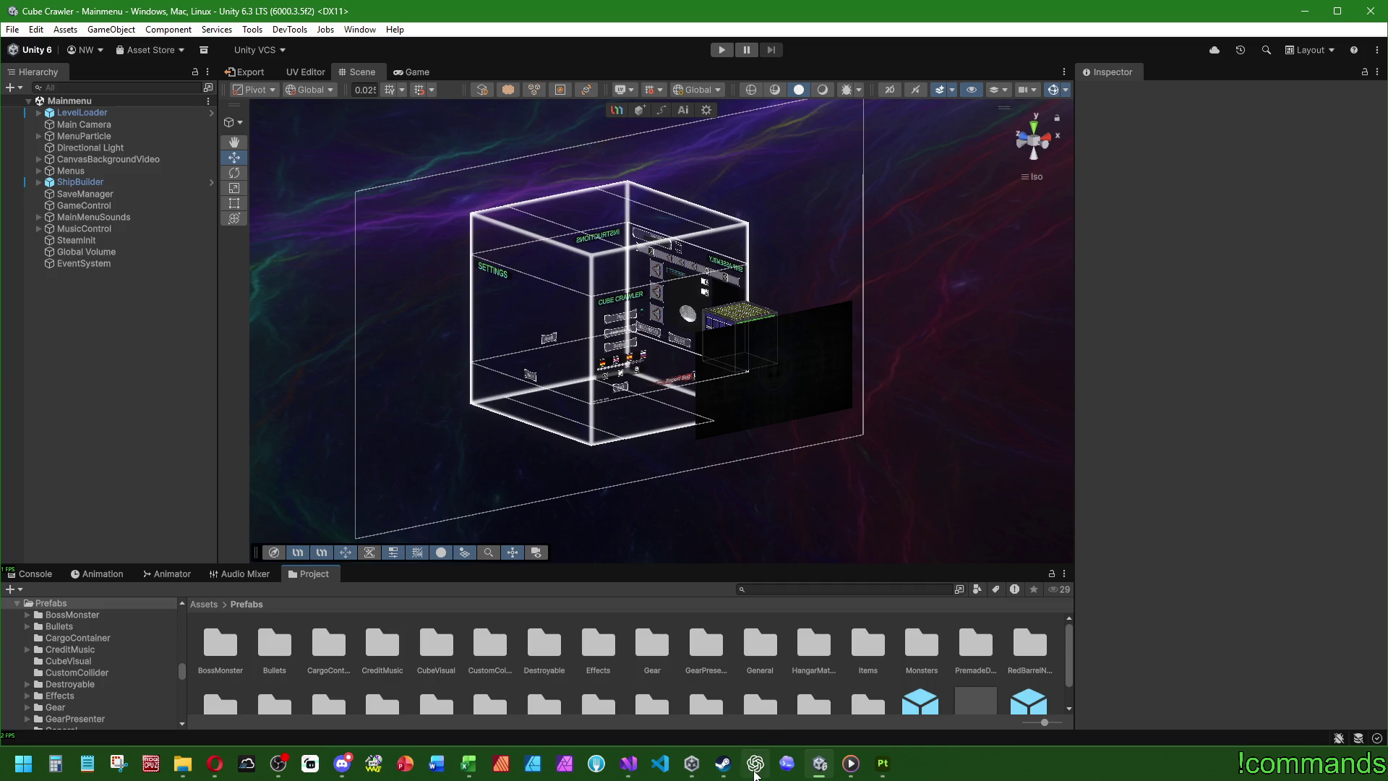
mouse_move(627, 774)
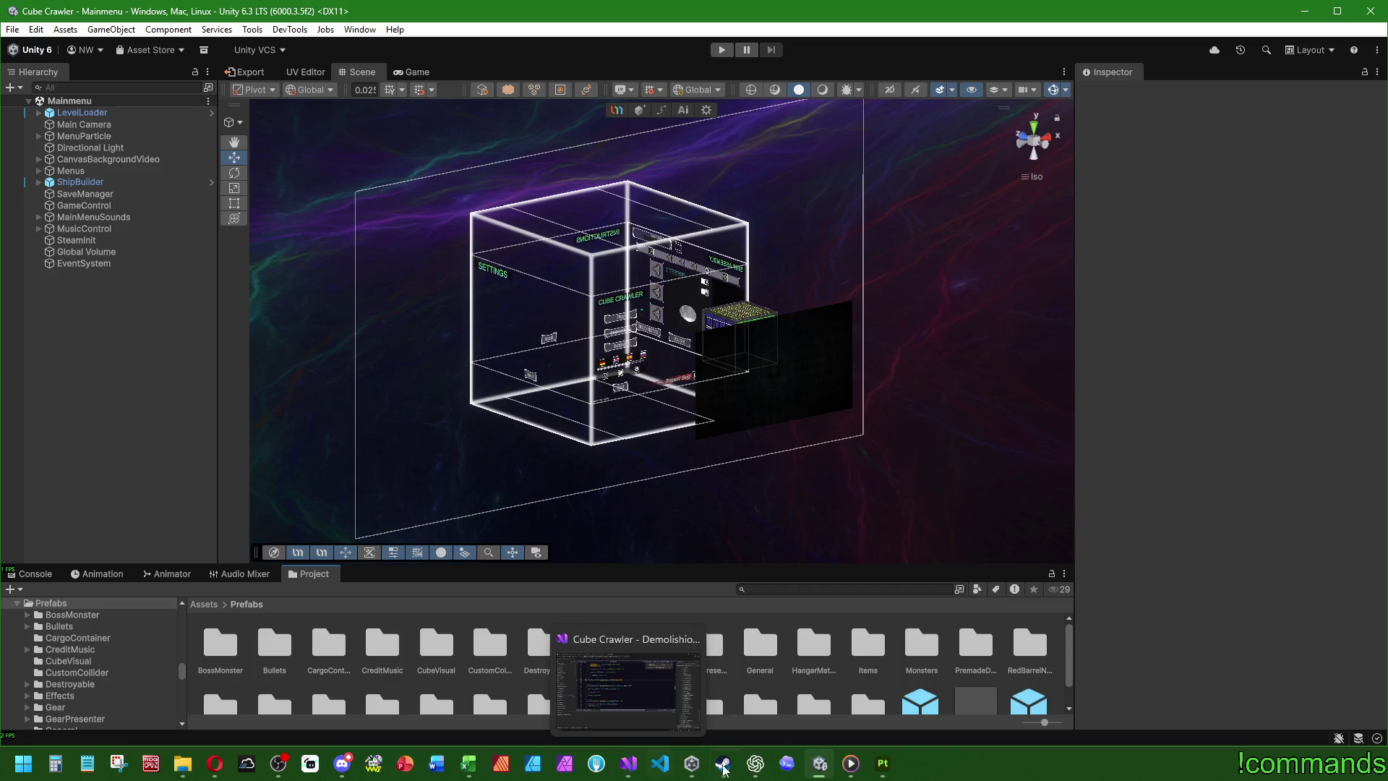
click(587, 763)
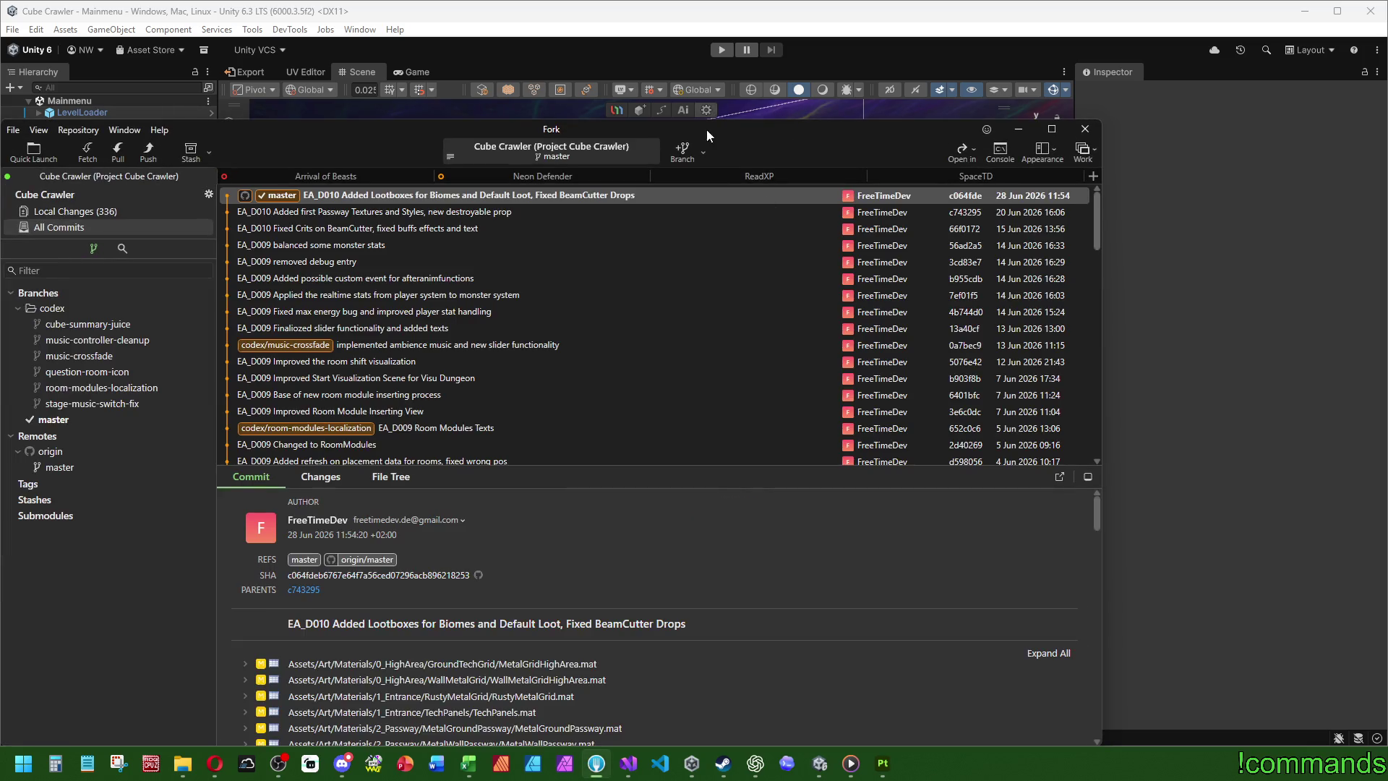
Step: Maximize Fork, stage all 336 Cube Crawler local changes, and return to the commit history
double_click(707, 128)
click(86, 93)
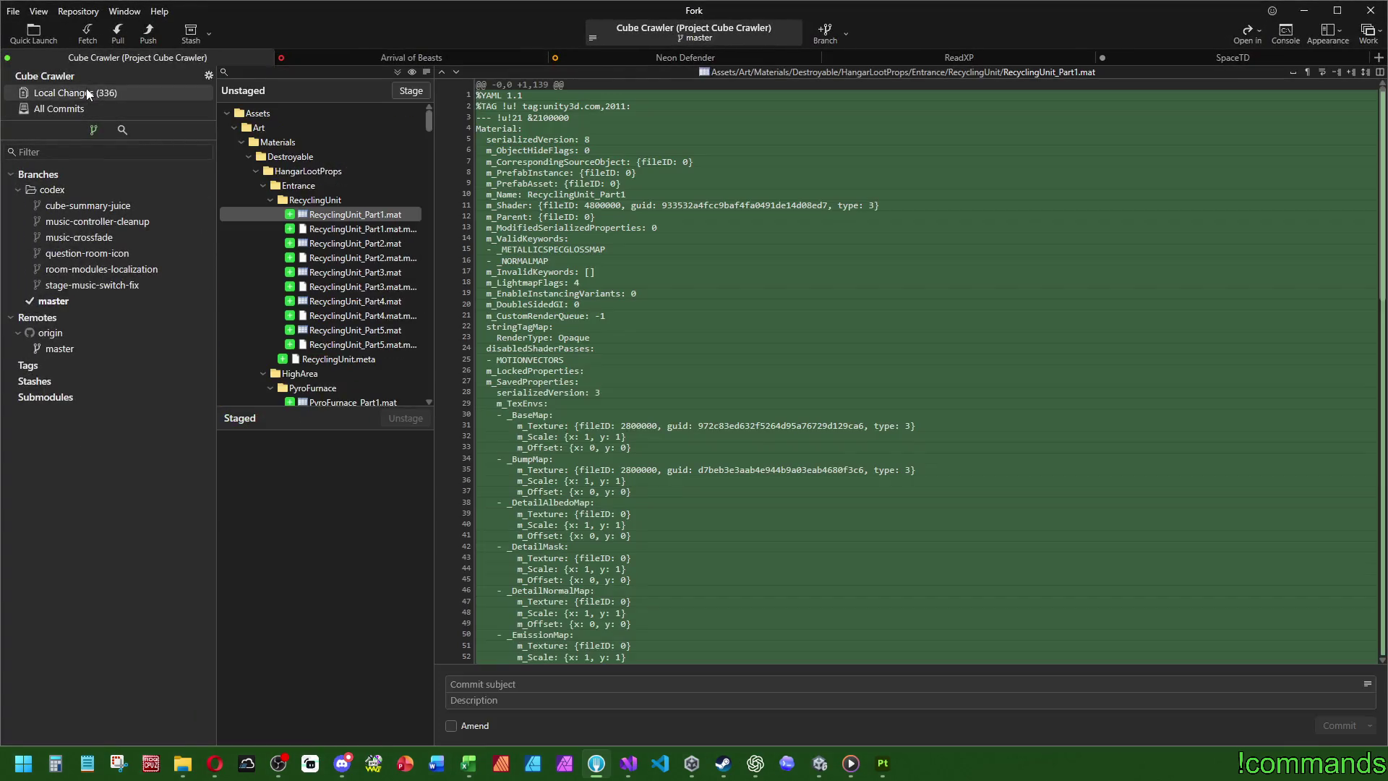
scroll(427, 163, down, 10)
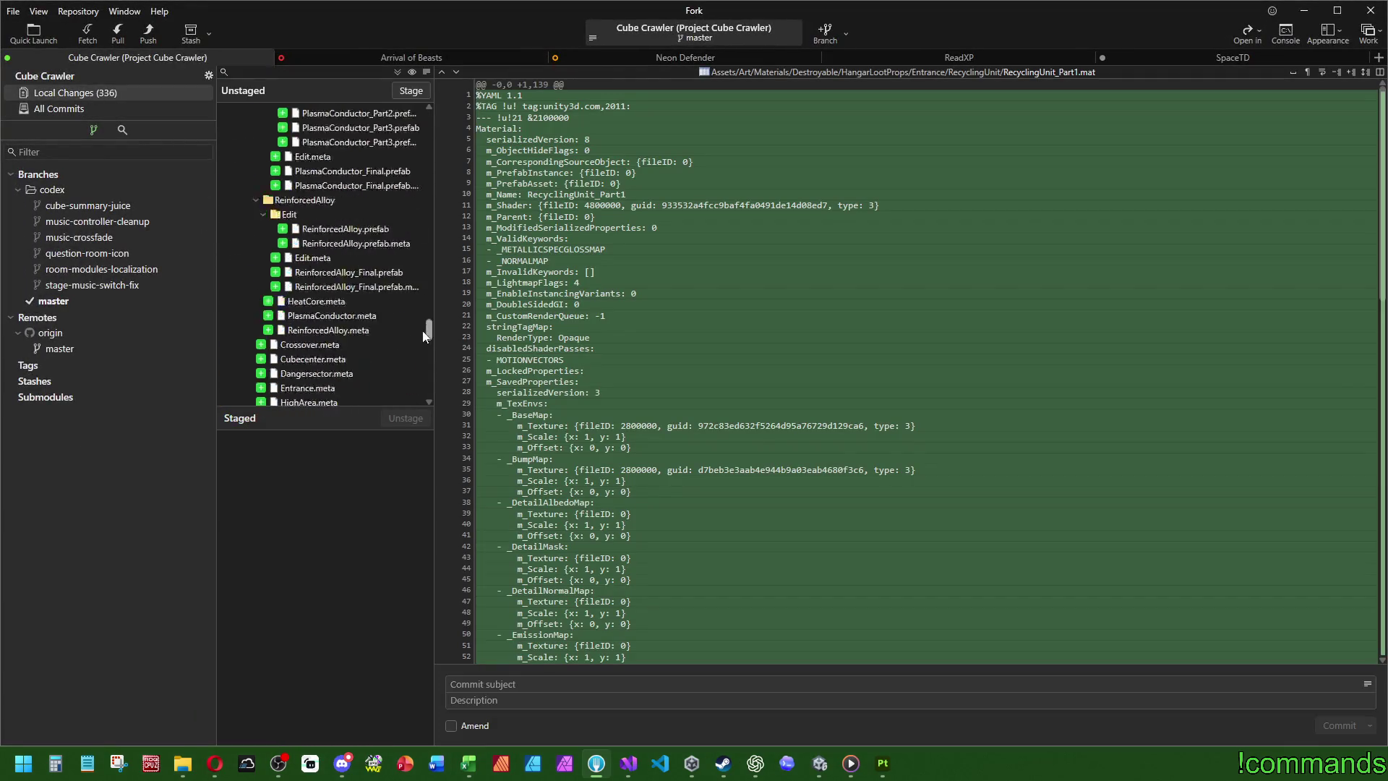
scroll(277, 154, up, 10)
double_click(282, 113)
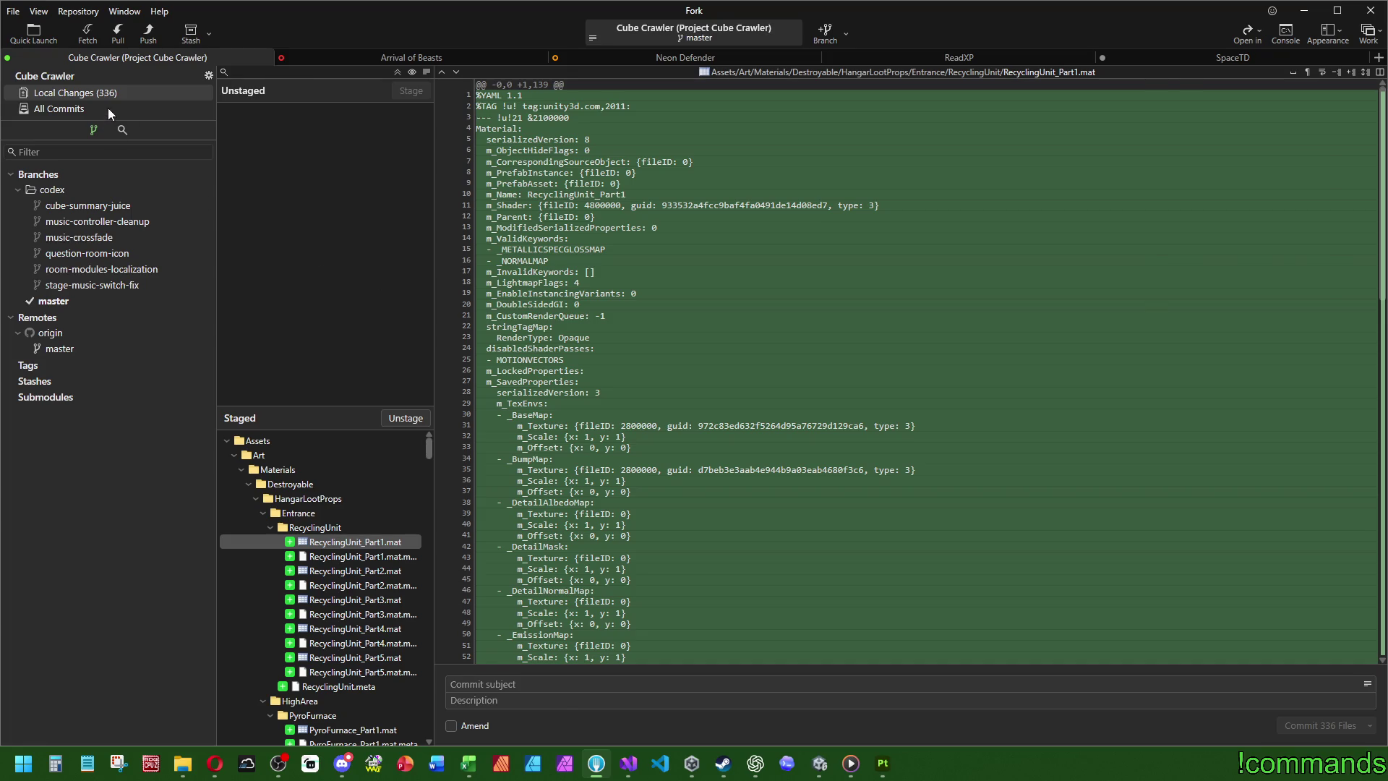
click(108, 110)
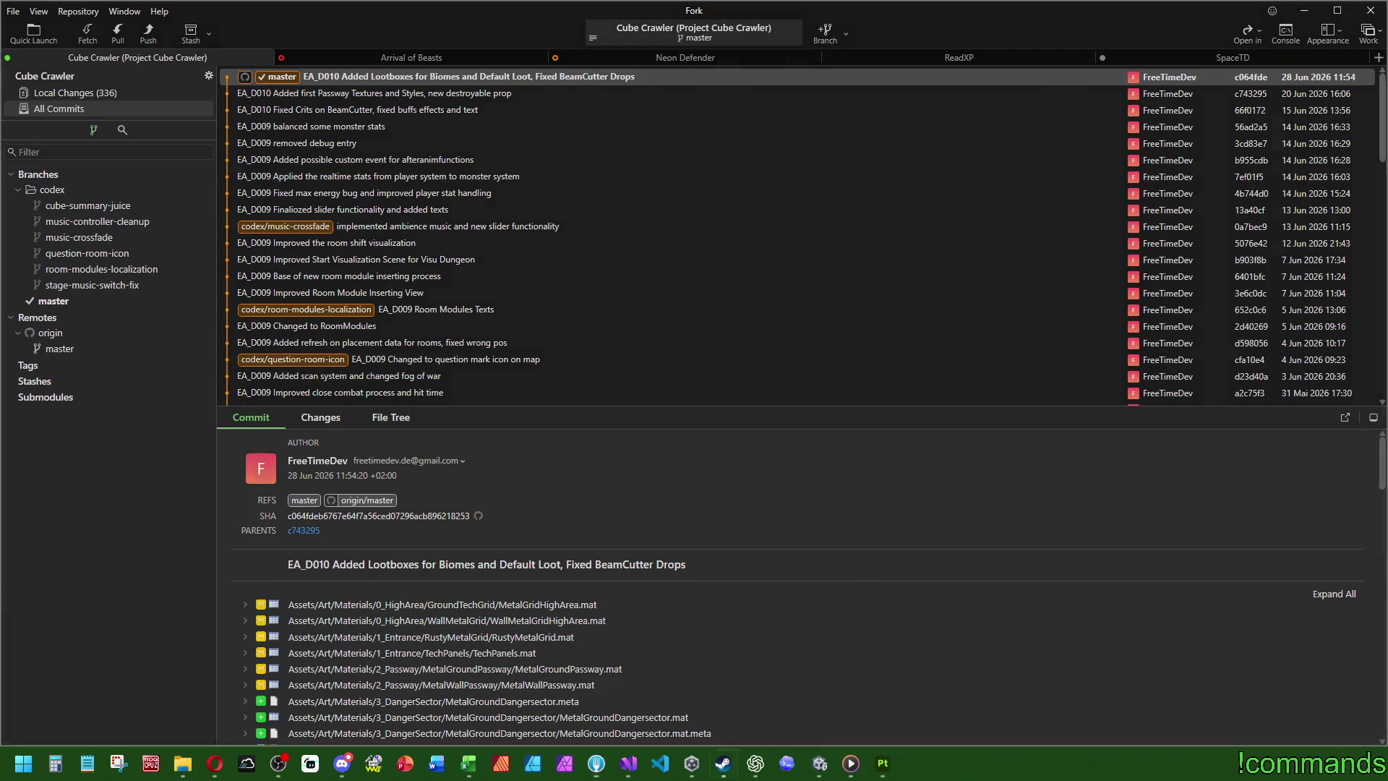
key(alt+Tab)
Step: Go to Cube Crawler's community hub in Steam and open its news list
click(85, 48)
click(144, 34)
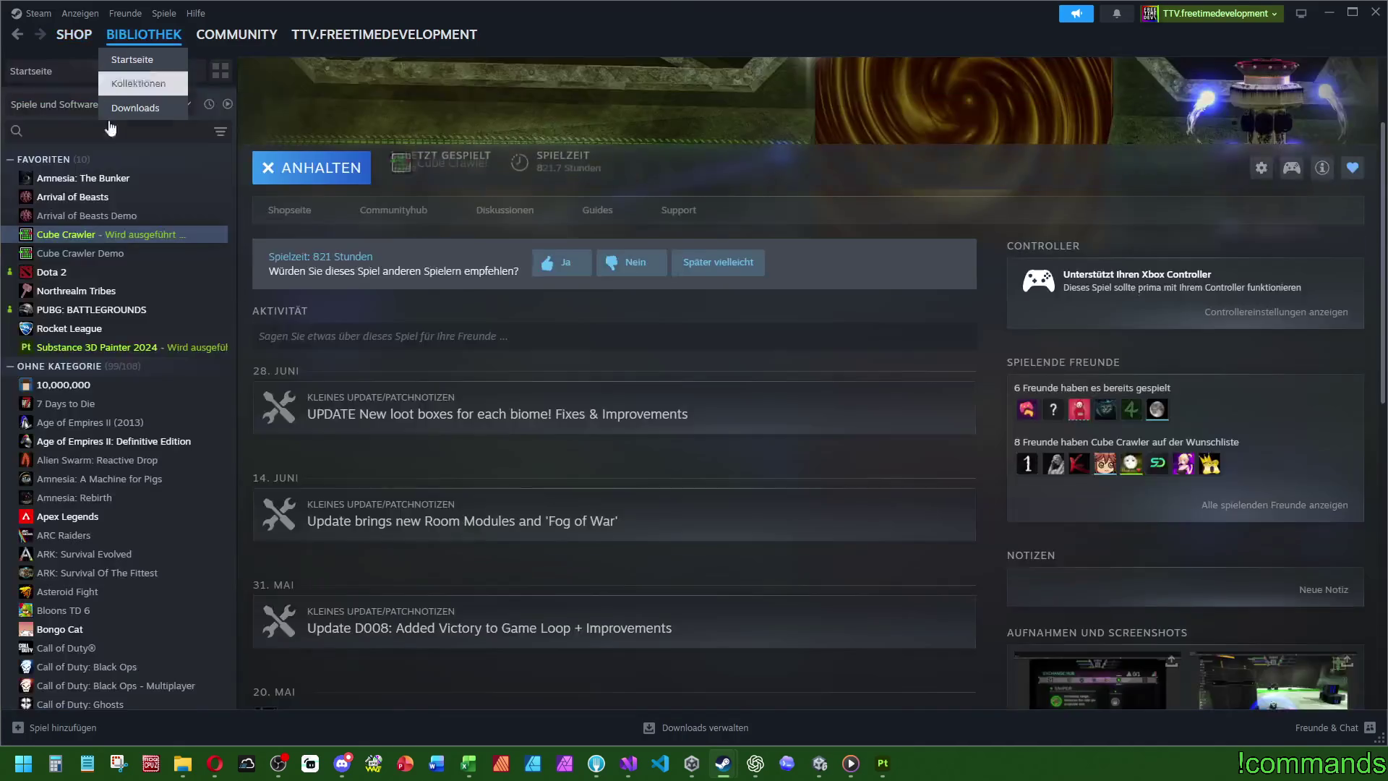
click(398, 210)
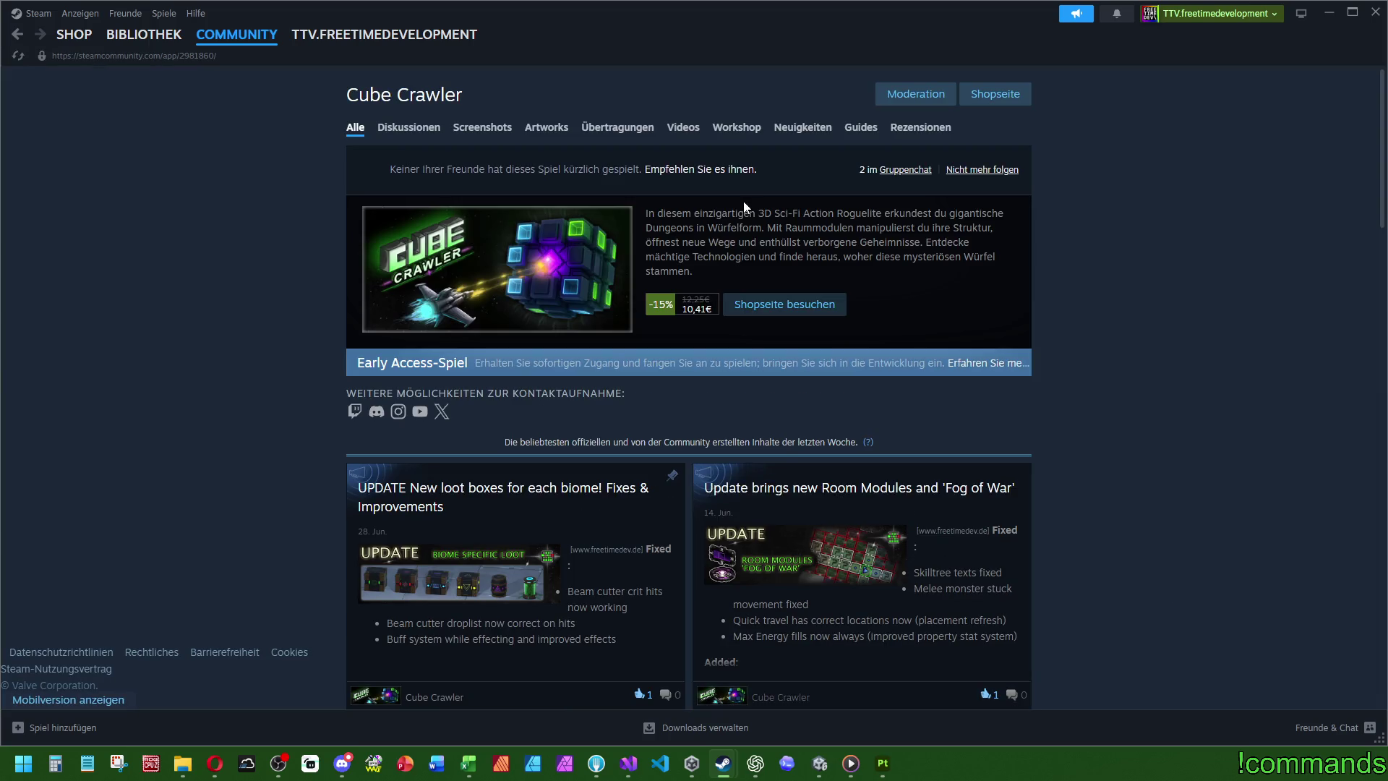
click(795, 131)
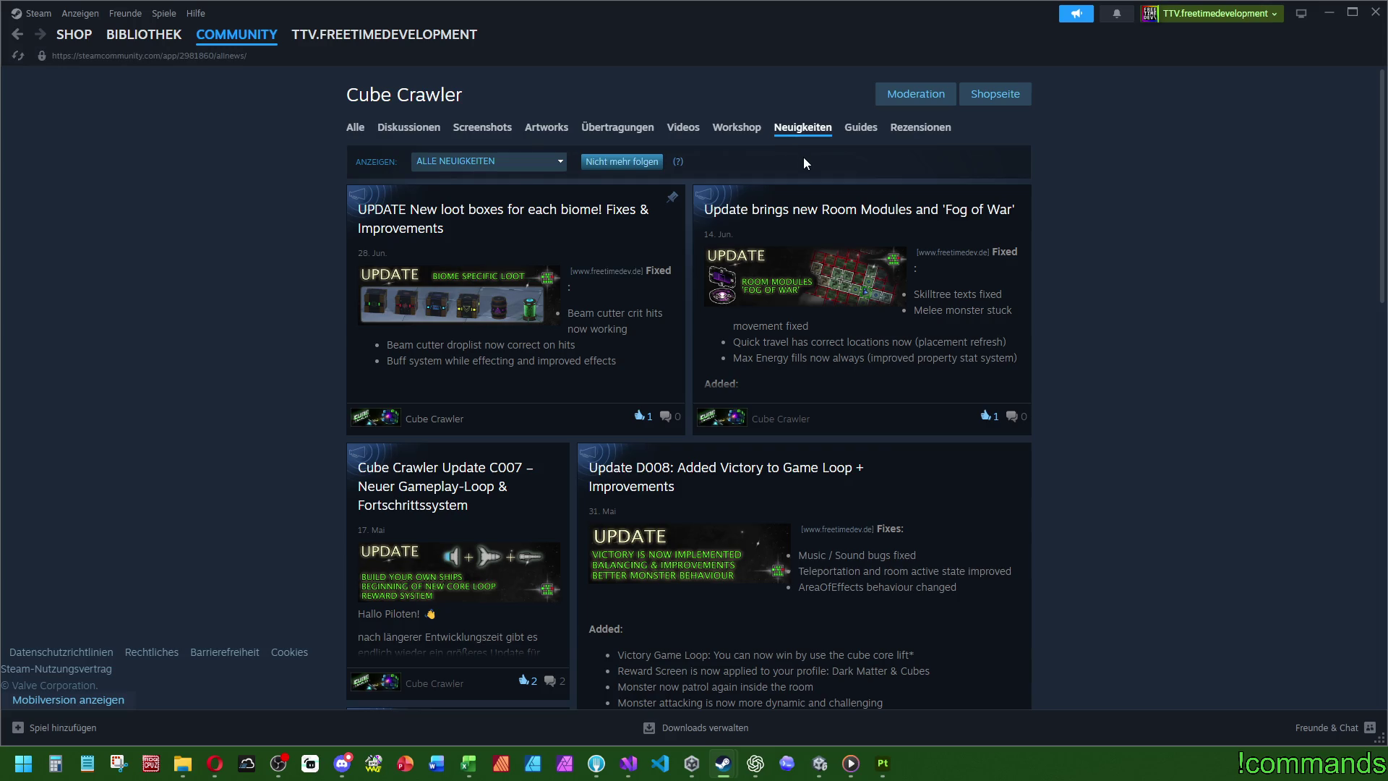
Step: Read the 'UPDATE New loot boxes for each biome!' post, then close it back to the news
click(613, 247)
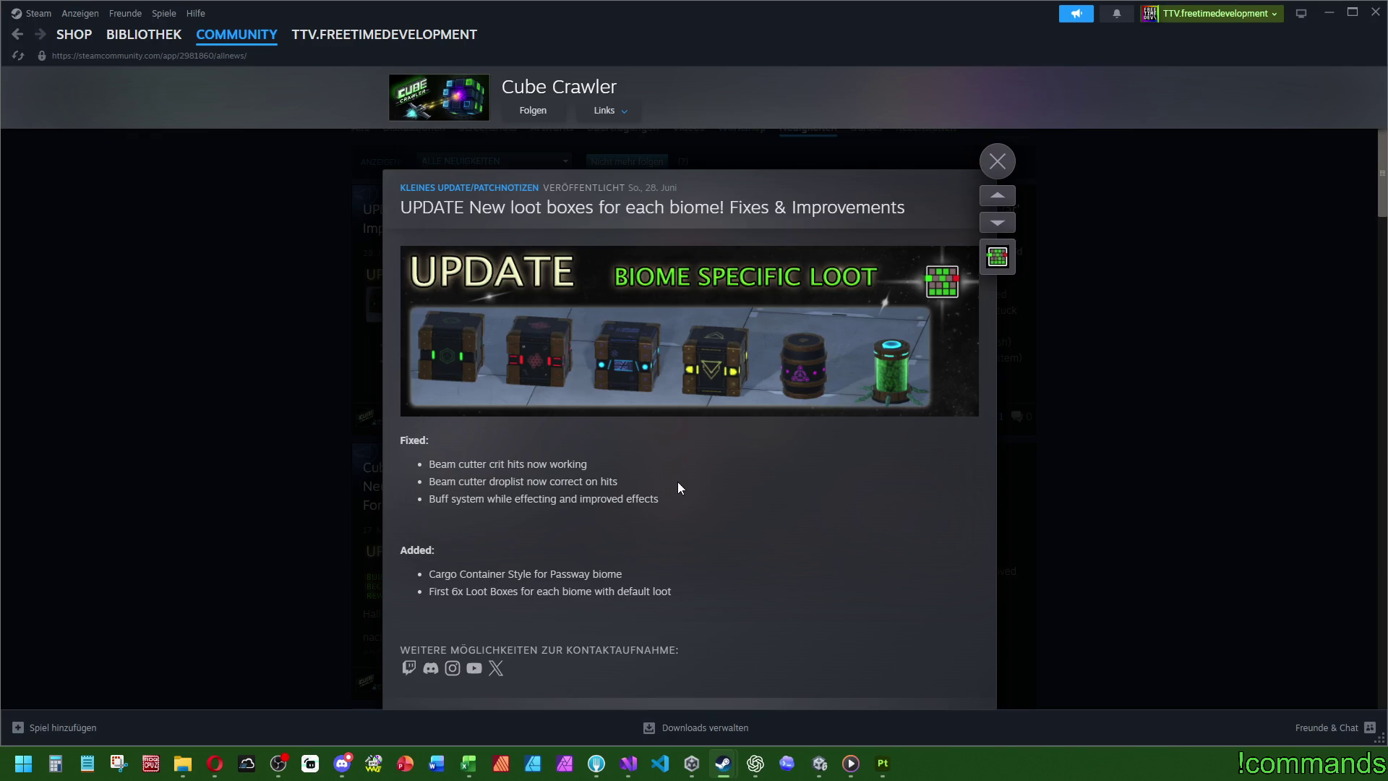
scroll(726, 495, down, 2)
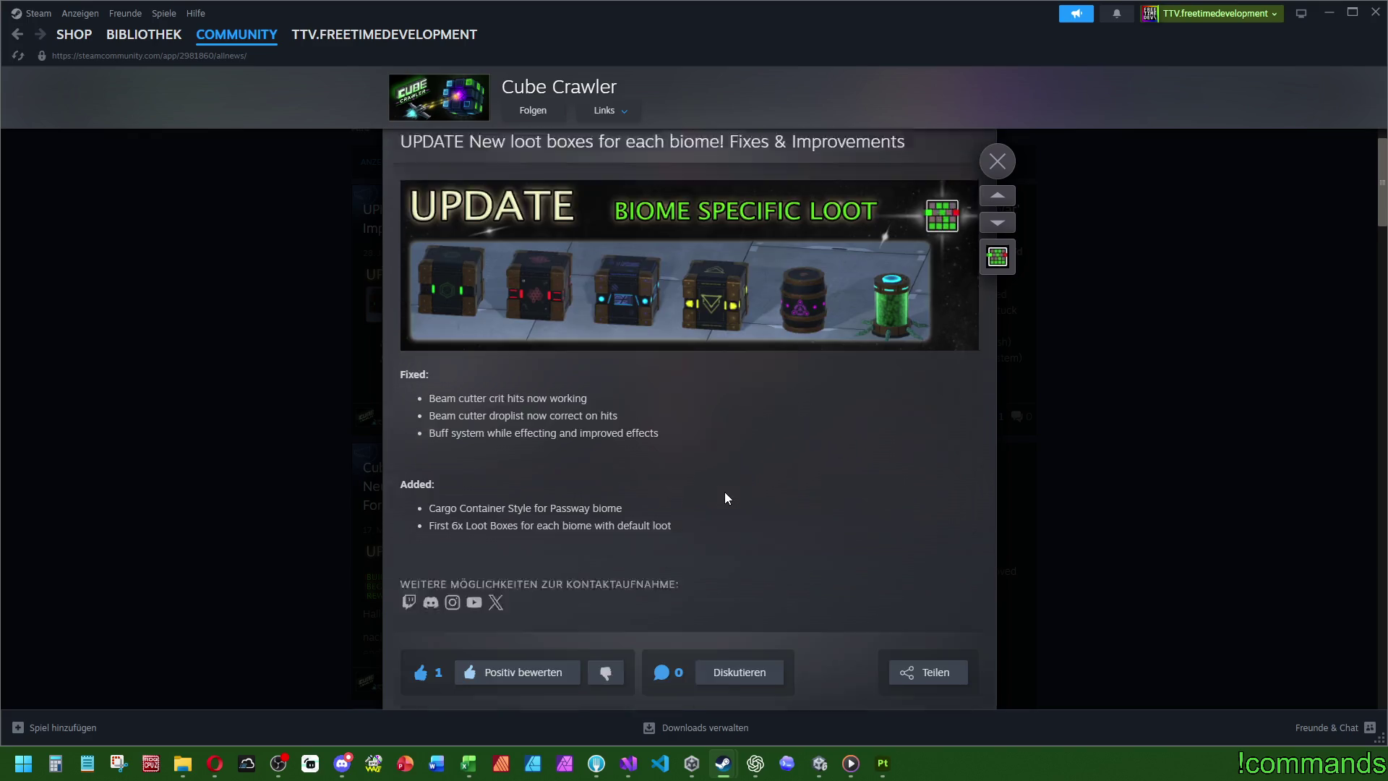
scroll(664, 468, up, 2)
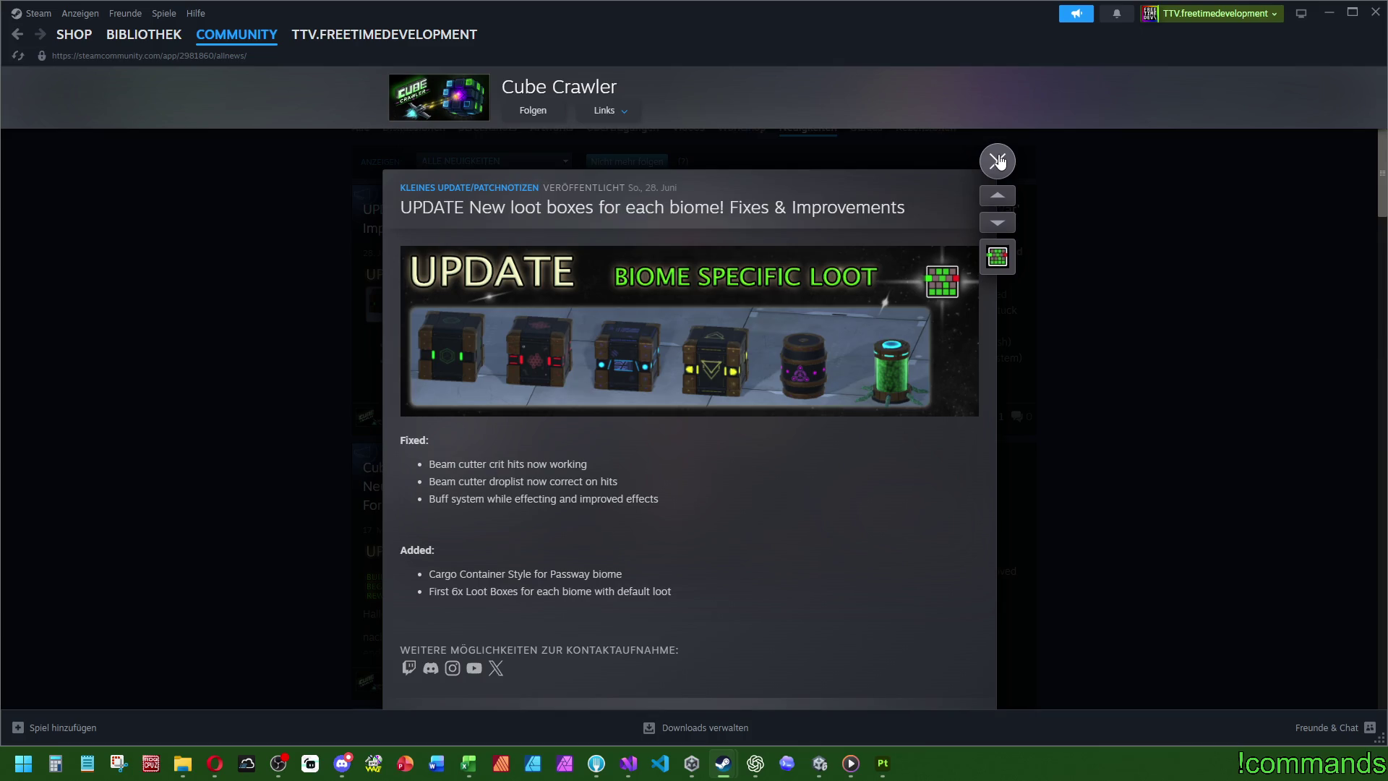
click(998, 160)
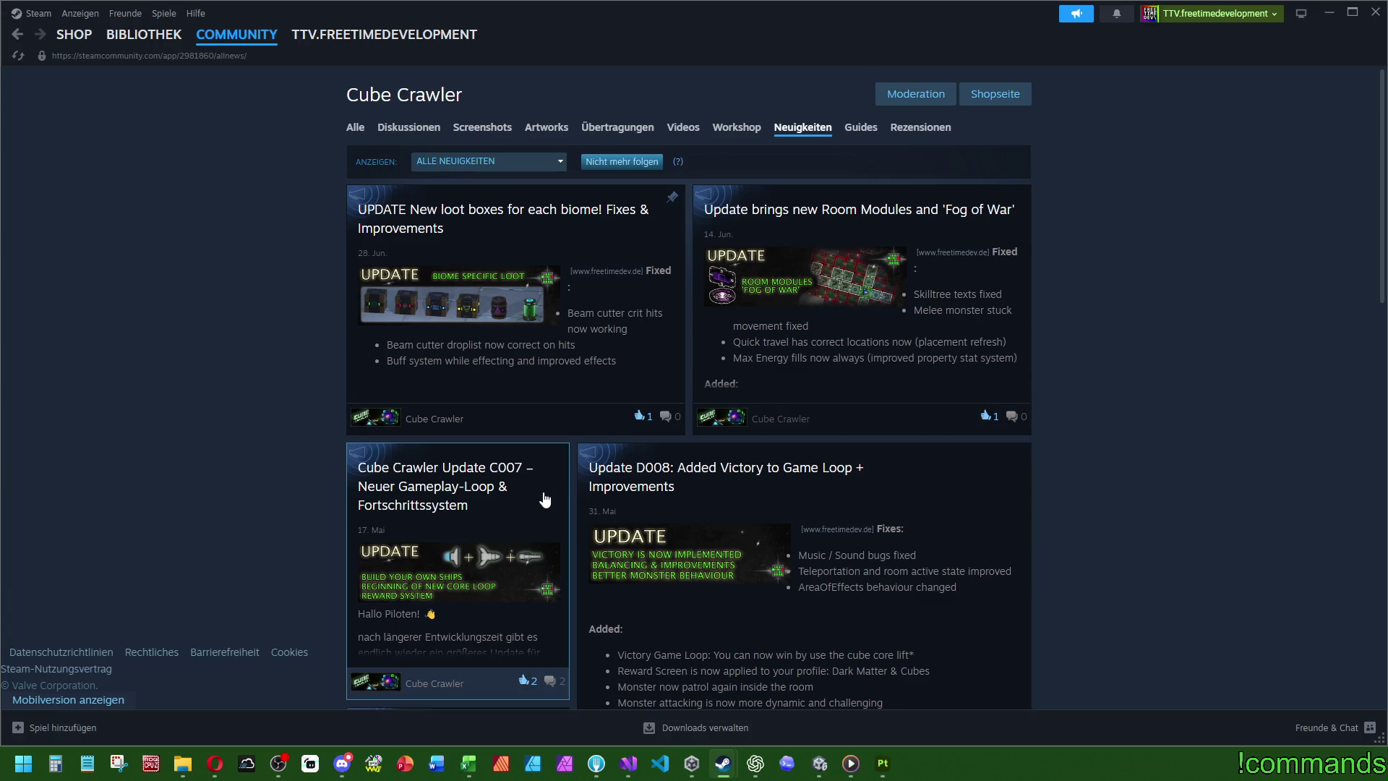
scroll(545, 499, down, 10)
scroll(470, 442, up, 10)
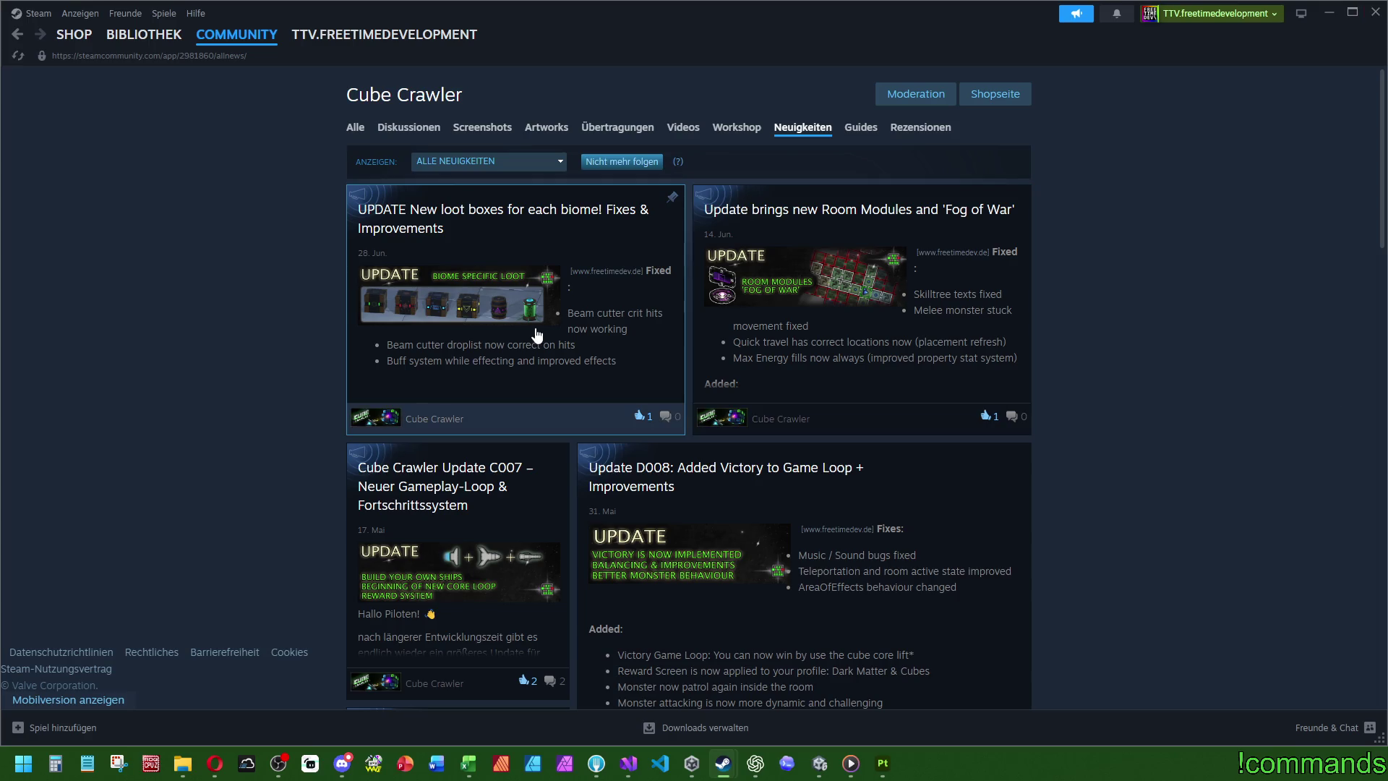
Step: Close Steam, review Fork's staged local changes, and switch to the Unity editor
click(1376, 12)
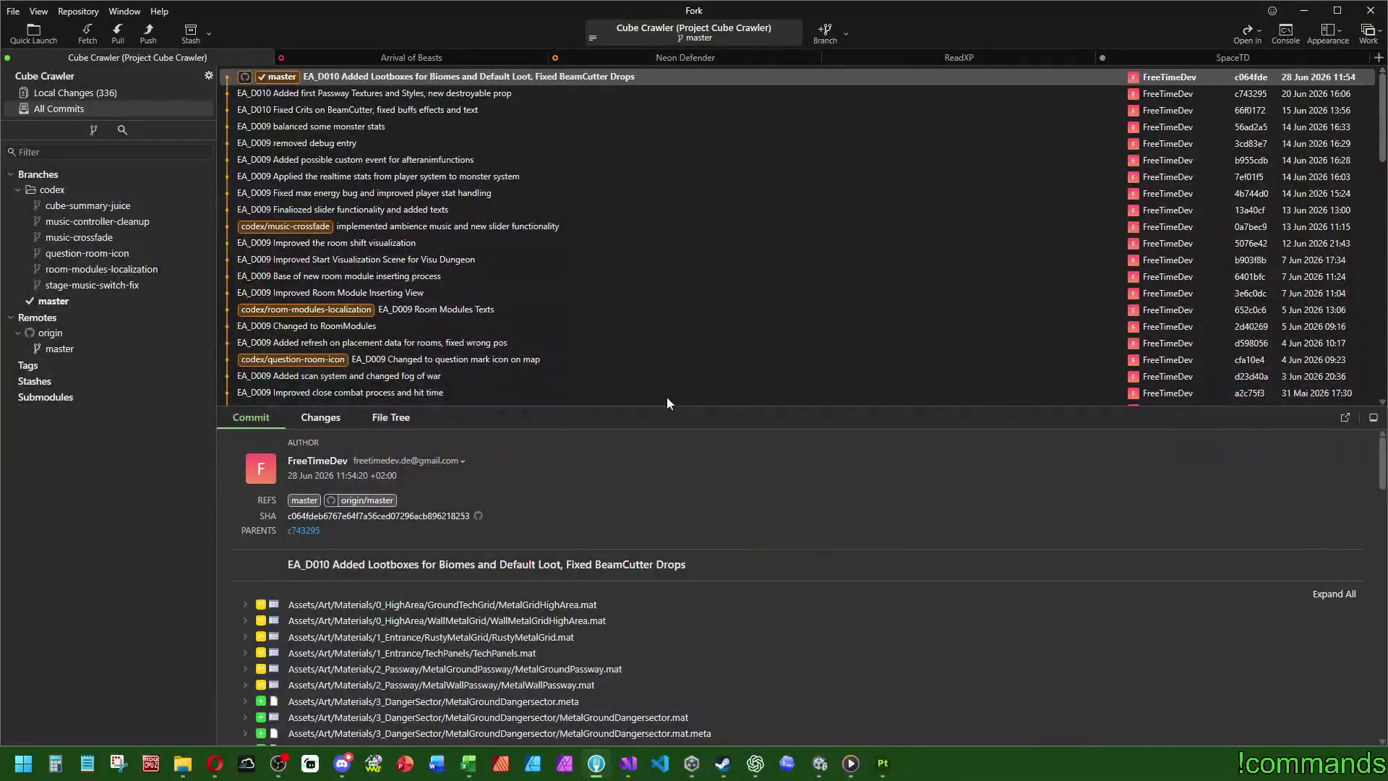
click(104, 93)
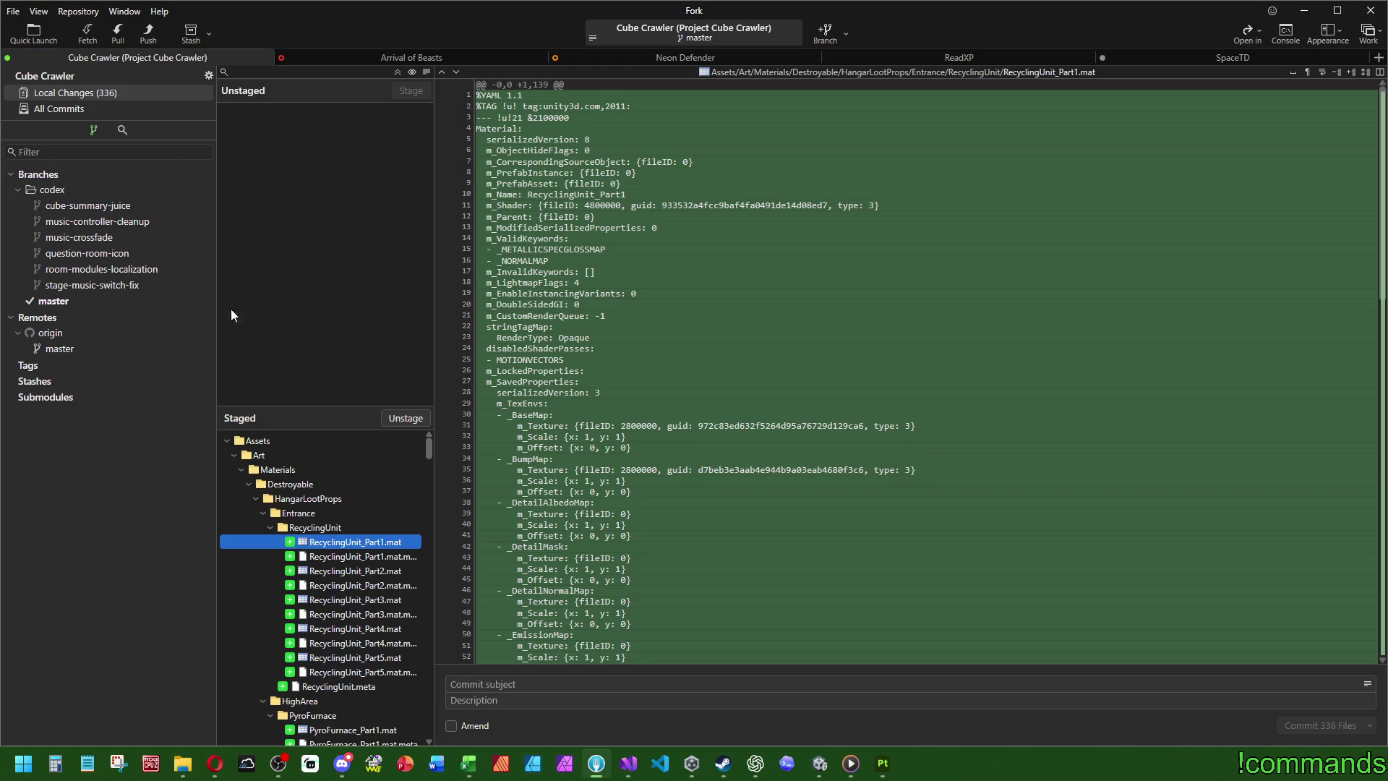
click(112, 112)
key(alt+Tab)
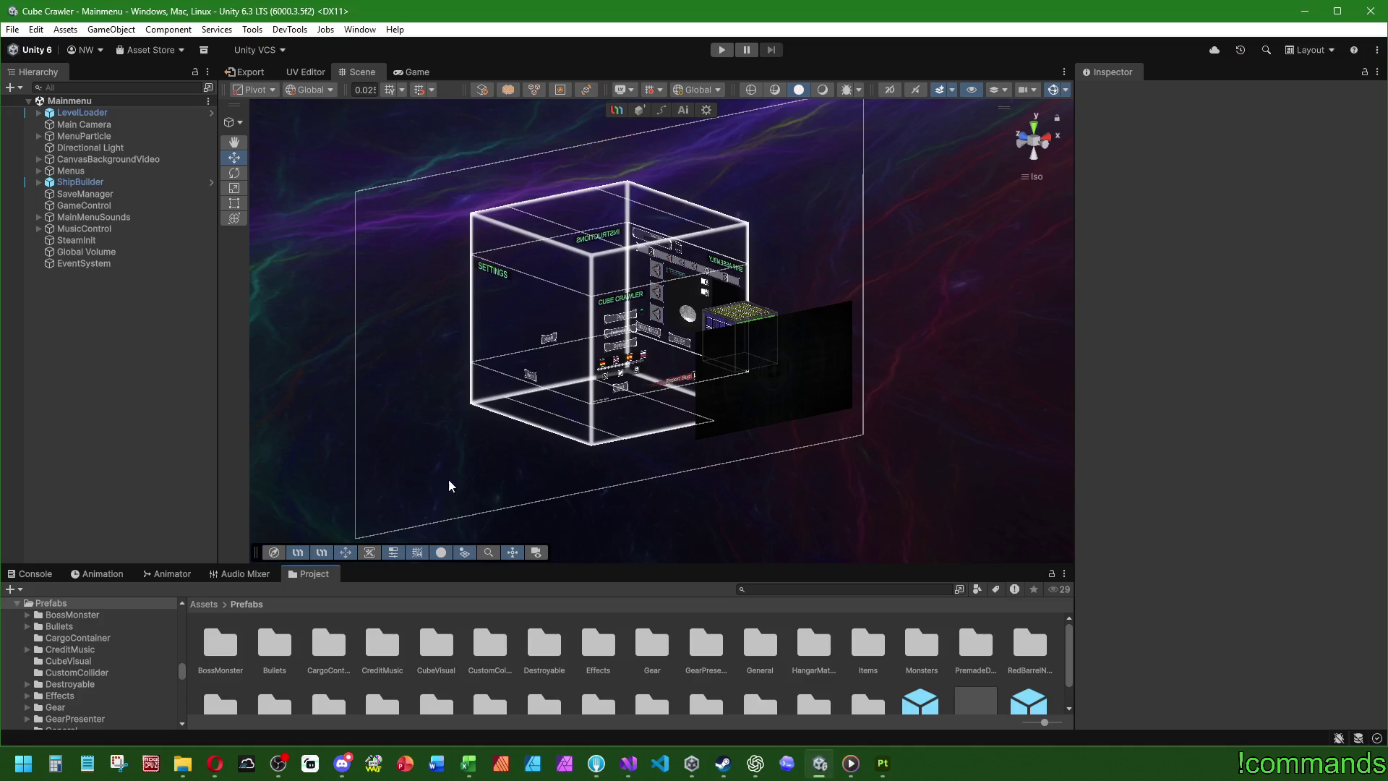
Step: Inspect the GameControl settings in Unity, clear the selection, and return to Fork
click(83, 205)
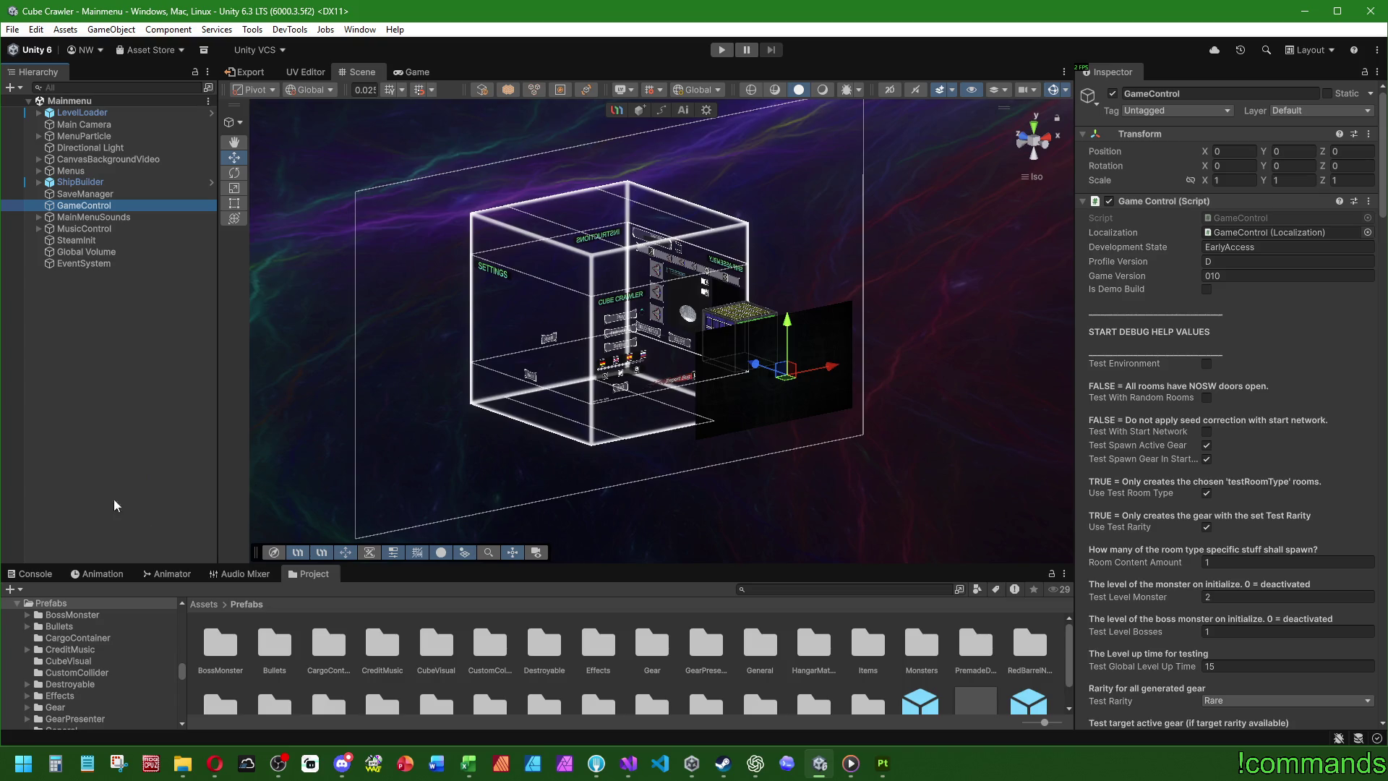
click(11, 589)
click(137, 552)
click(29, 574)
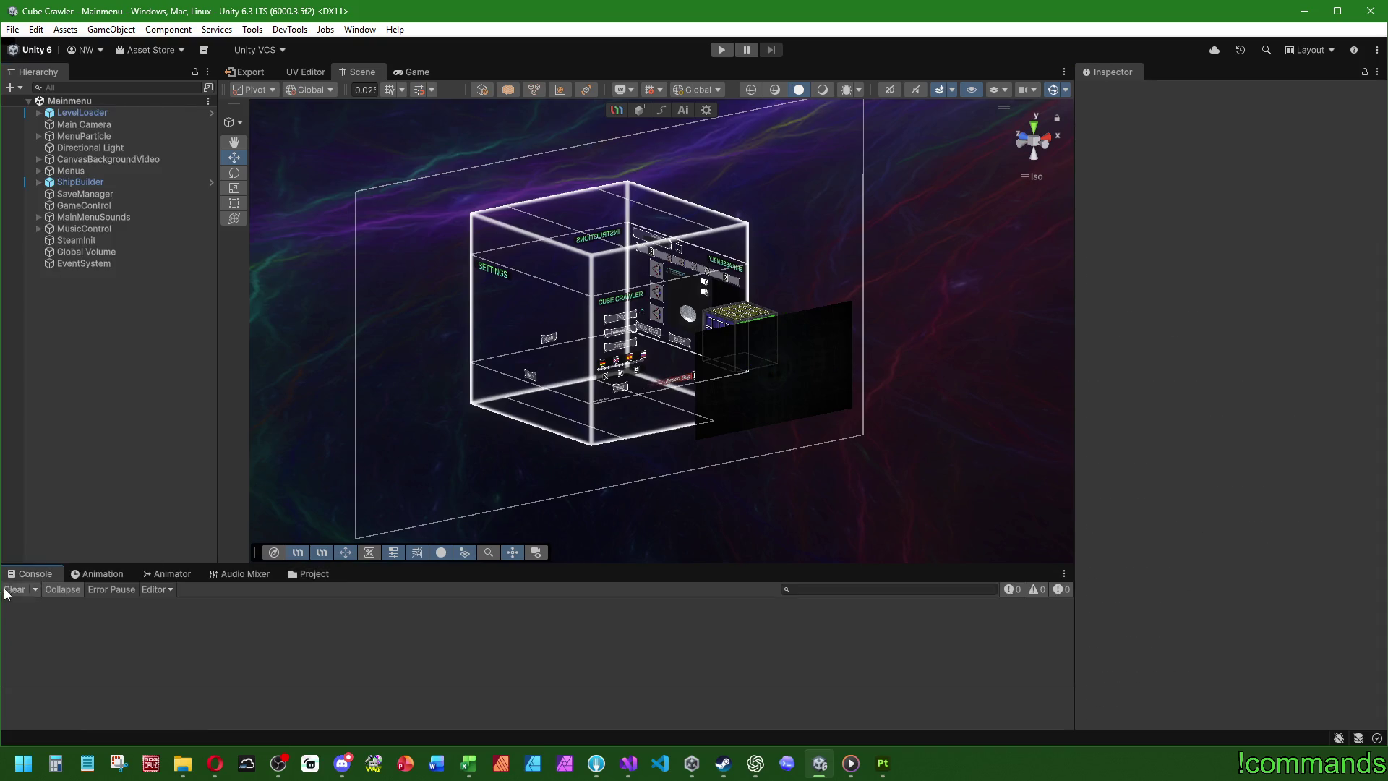
click(331, 577)
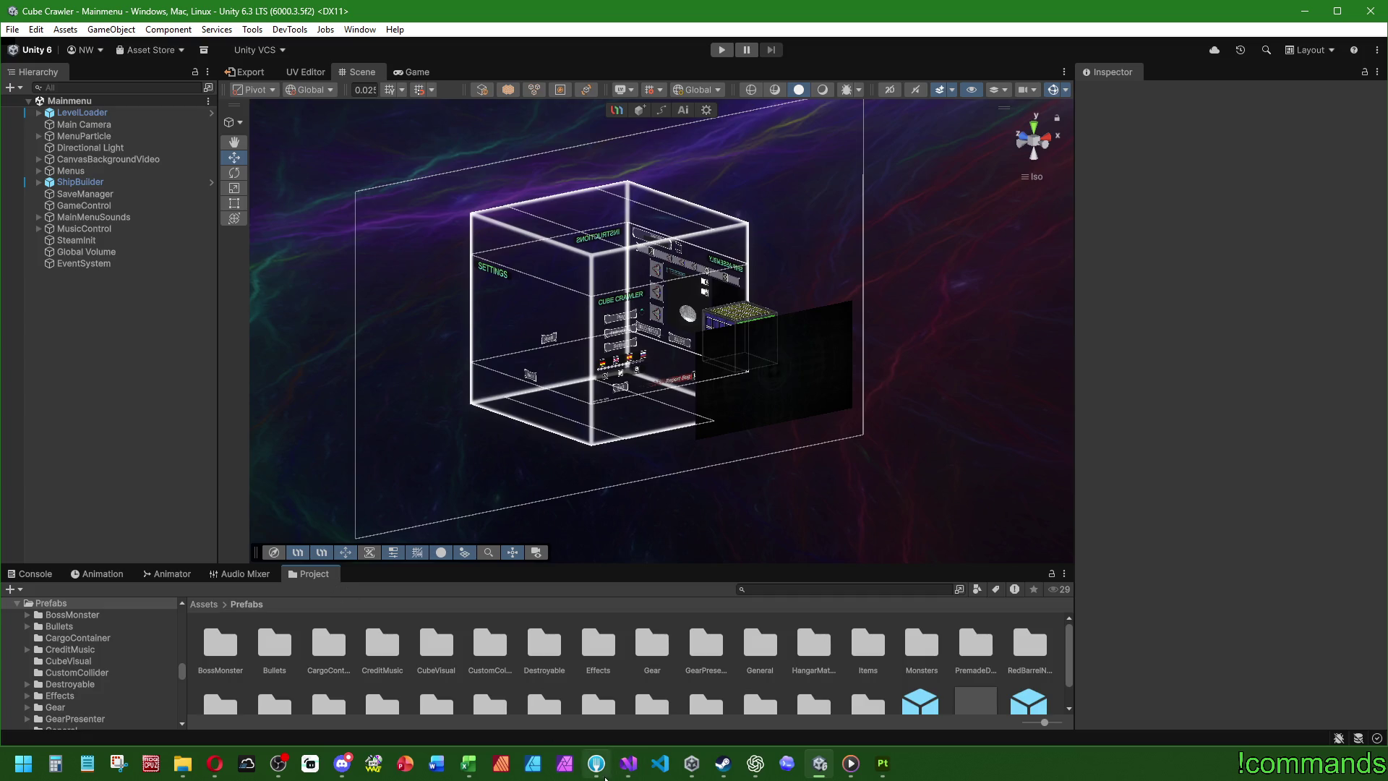
click(606, 776)
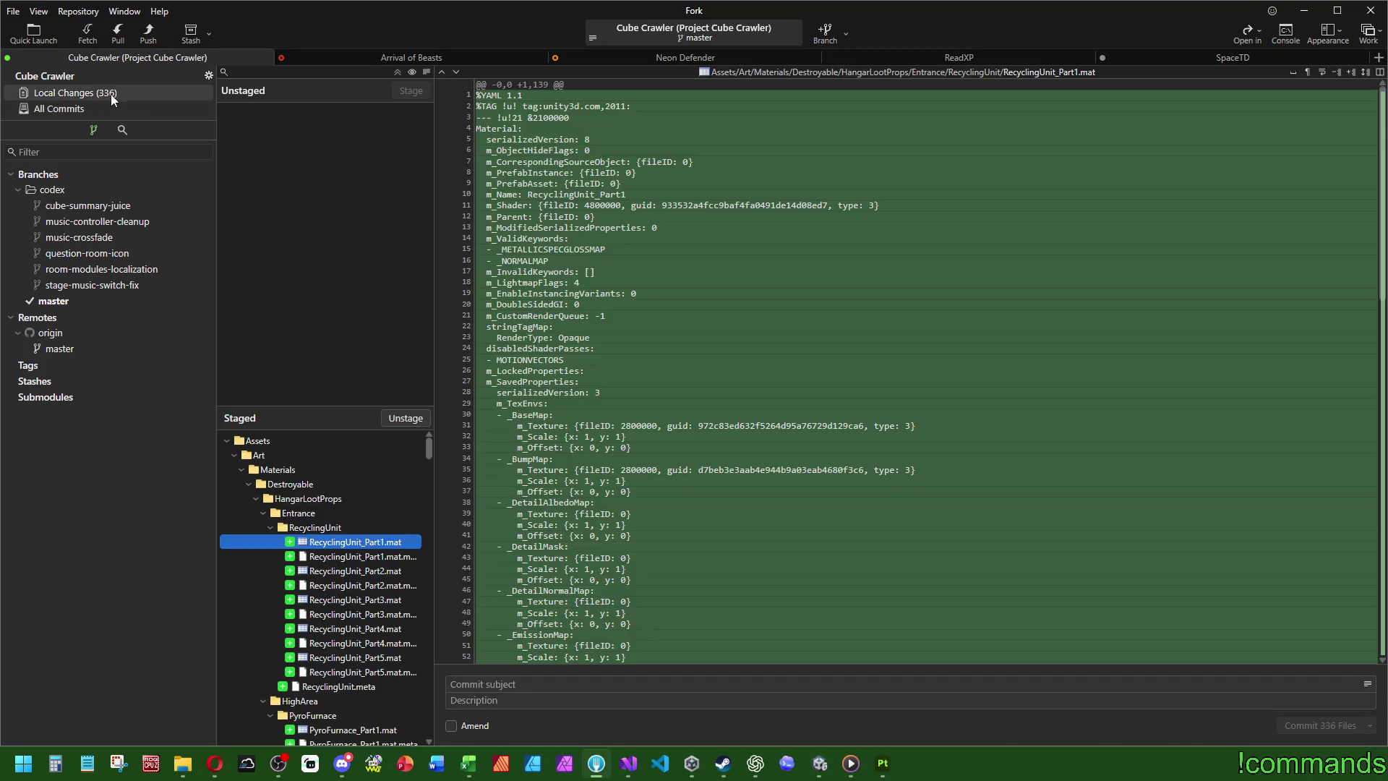
Step: Write the commit subject 'EA_D011 Added RecyclingUnit, PyroFurnace', checking the previous commit's message for reference
click(85, 108)
click(99, 94)
mouse_move(502, 521)
click(506, 684)
text(EA_D011)
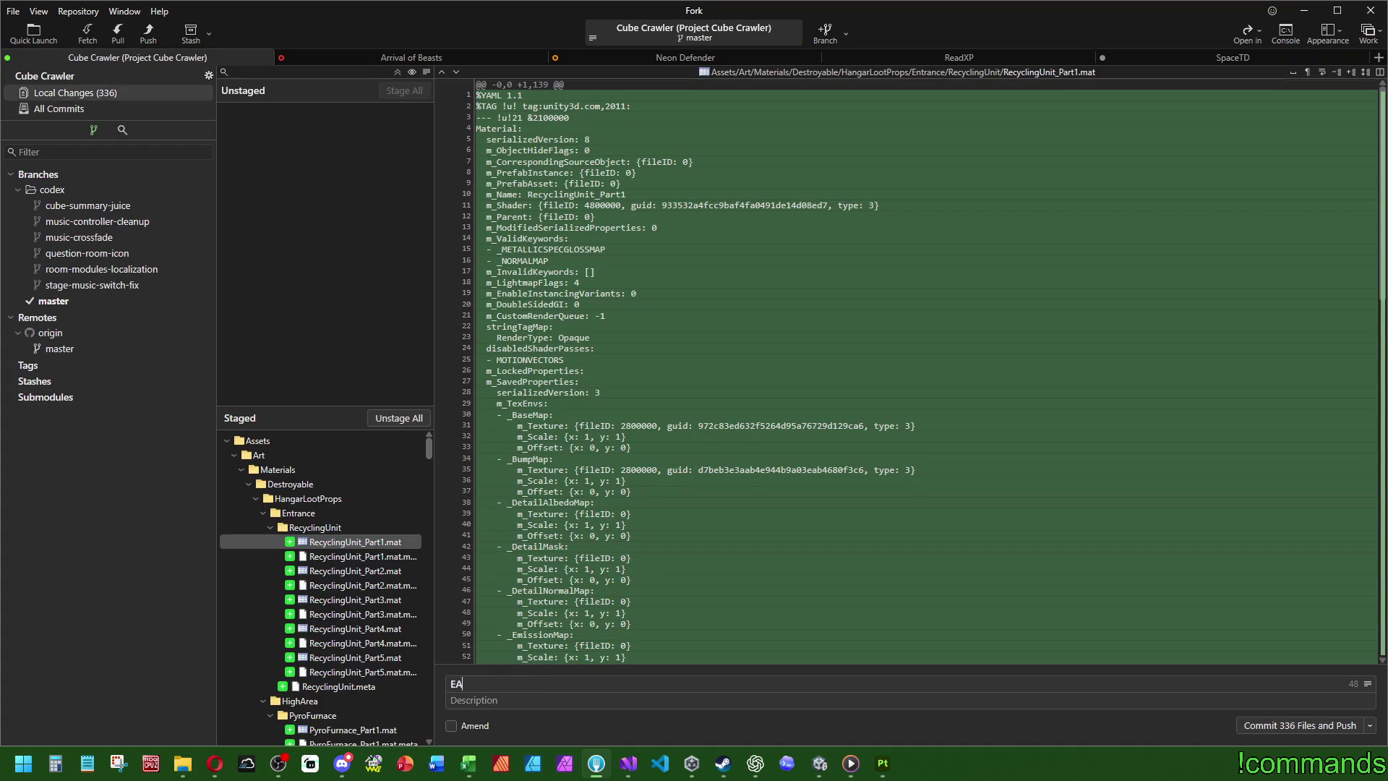
click(88, 108)
click(98, 92)
text(Added Recyclin)
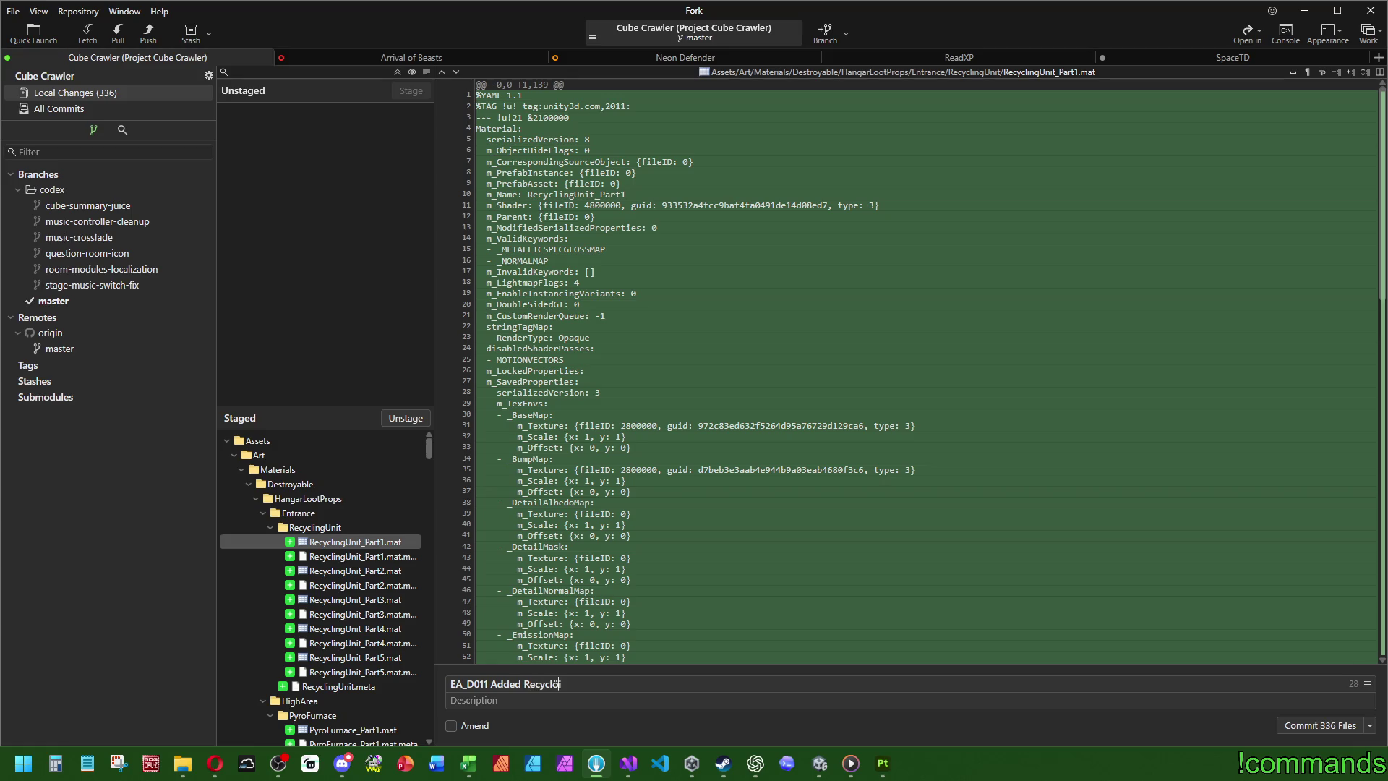
text(gUnit, )
text(PyroForge)
key(BackSpace)
key(BackSpace)
key(BackSpace)
text(urnace)
Step: Append 'First Six Hangar Materials' to the summary and commit the 336 staged files
scroll(272, 621, down, 10)
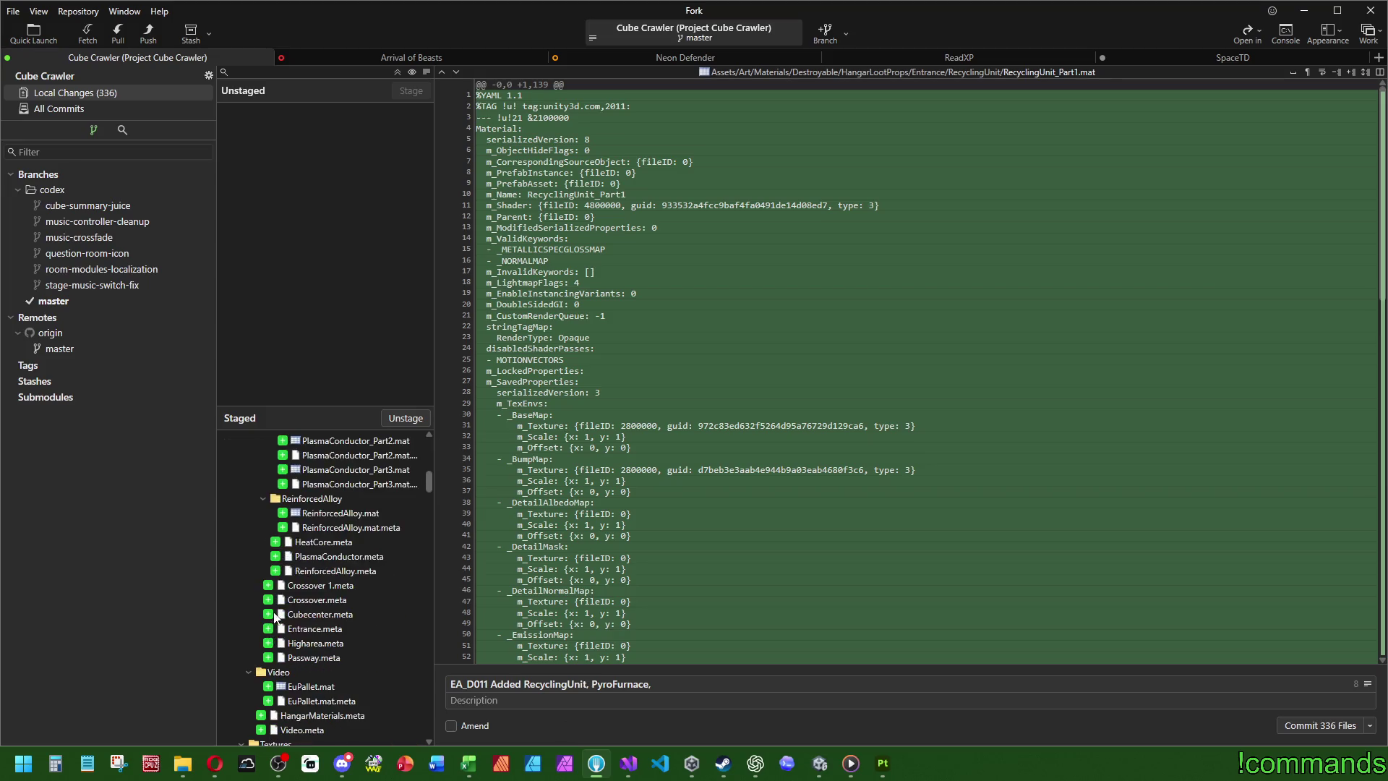
scroll(271, 622, down, 10)
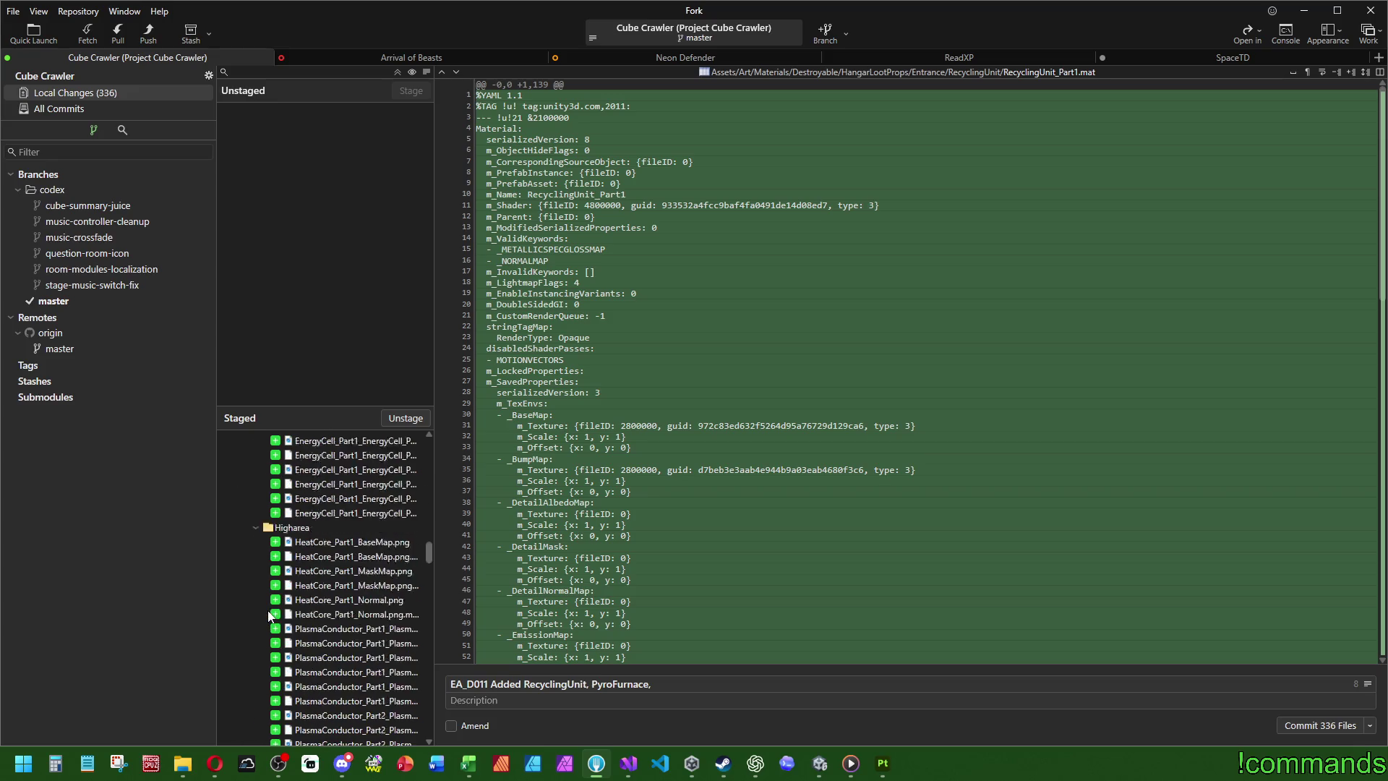
scroll(266, 617, down, 10)
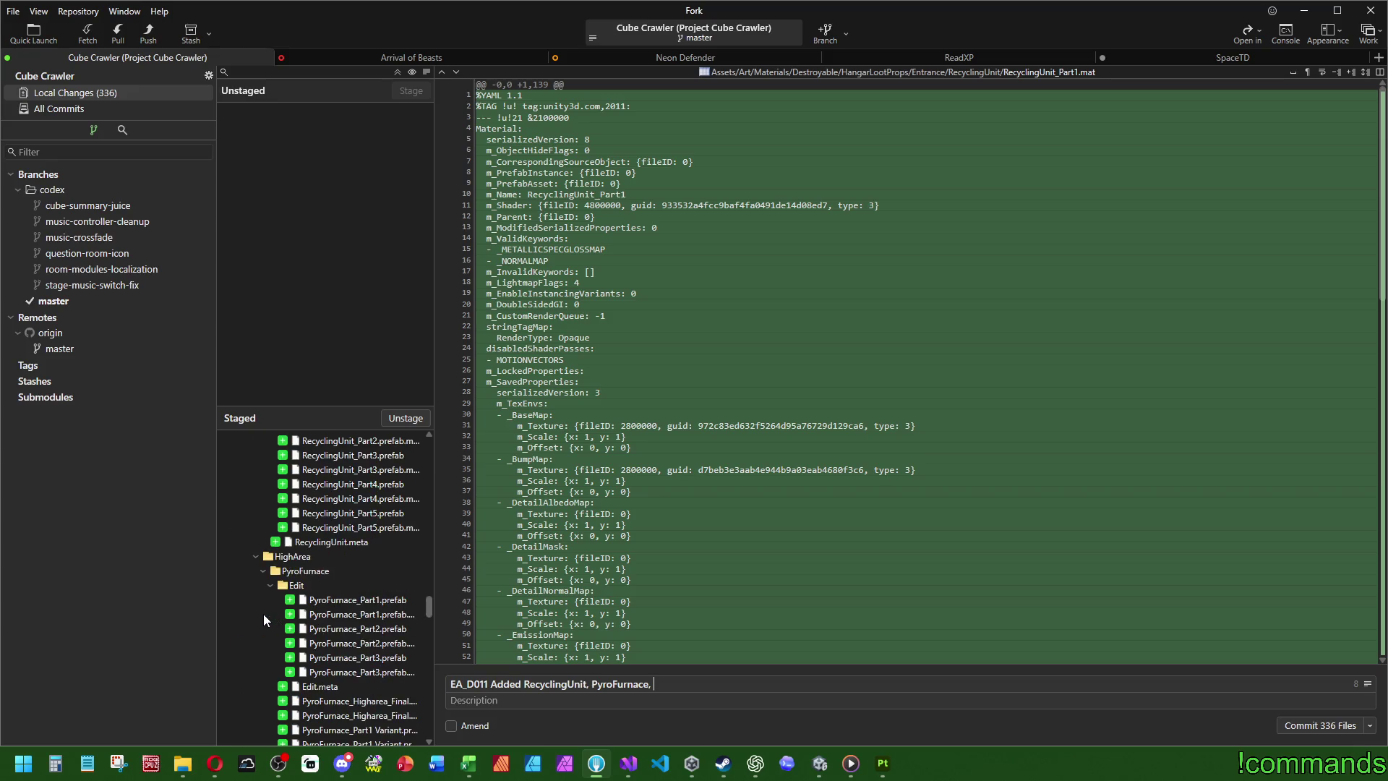
scroll(262, 617, down, 10)
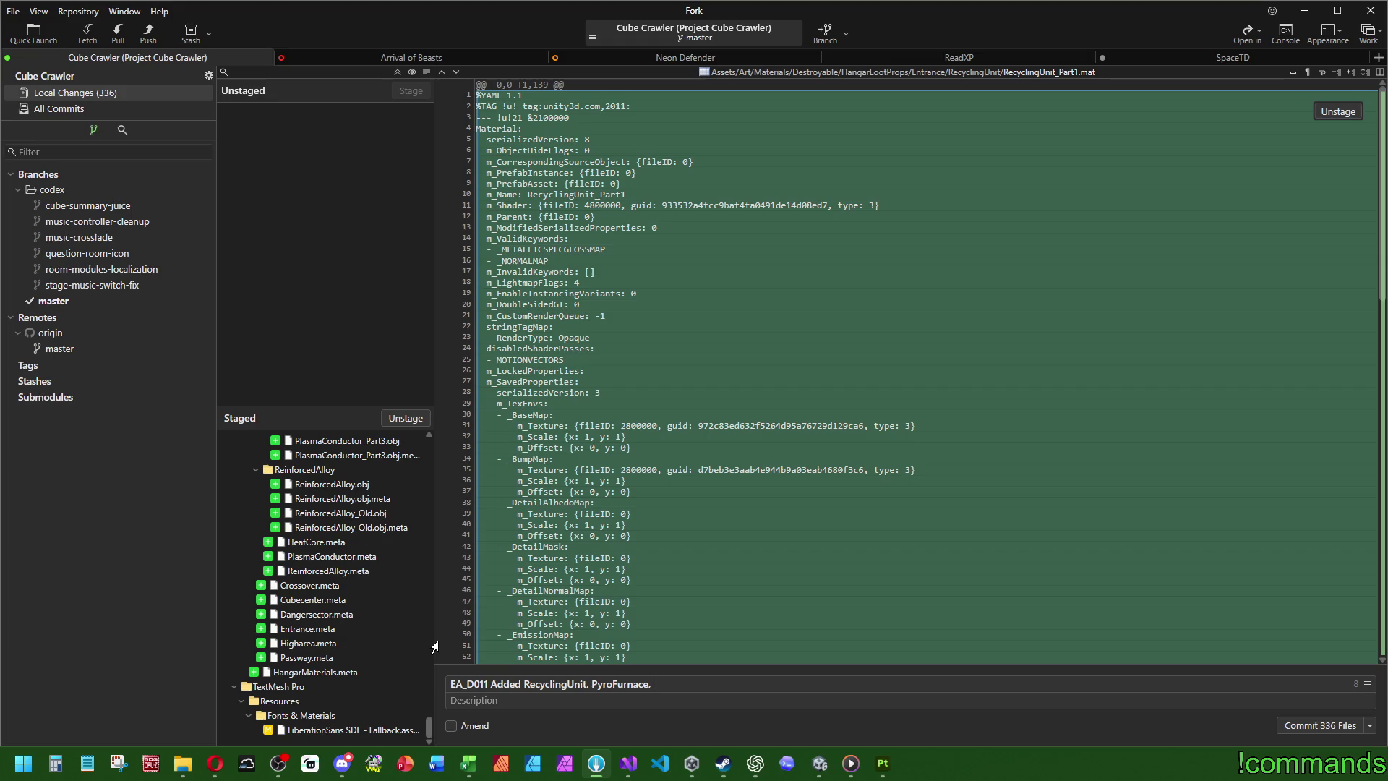
click(719, 686)
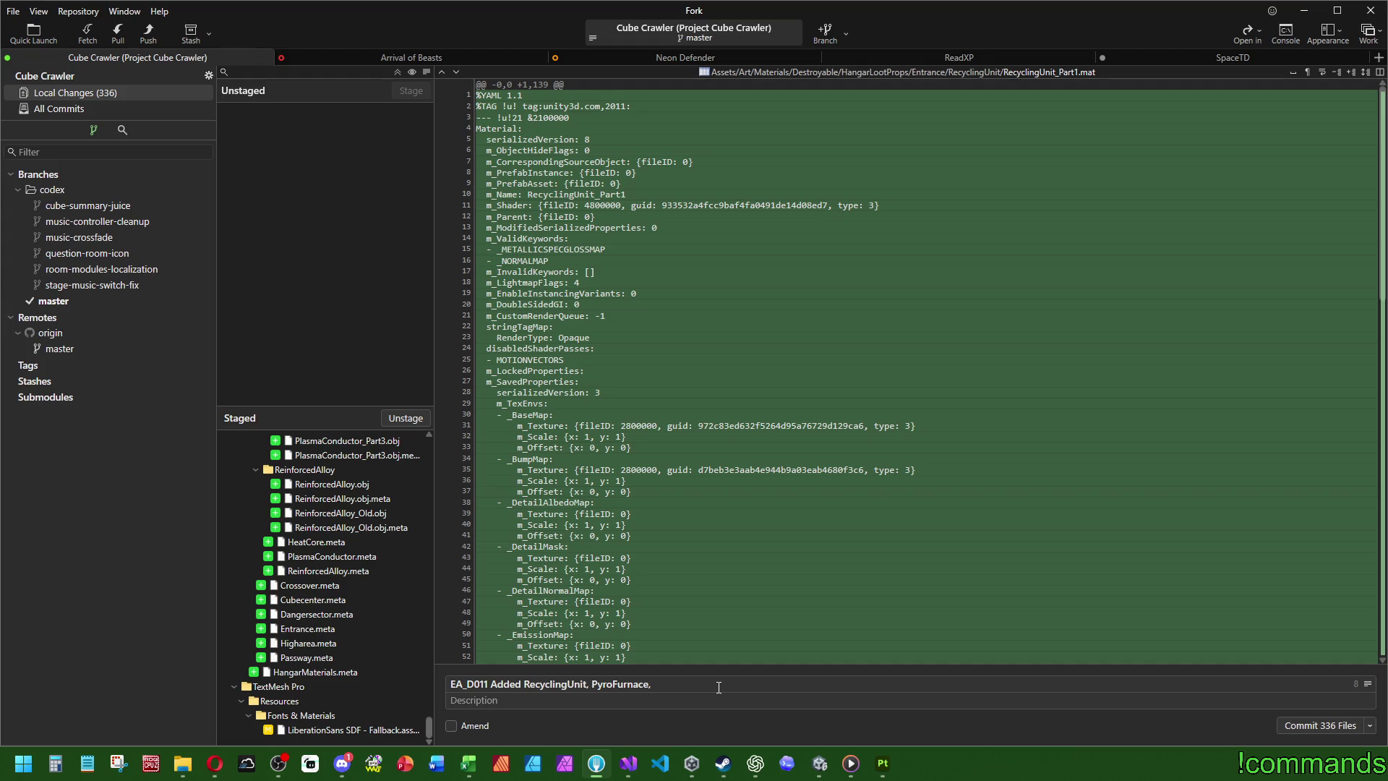
text(First Six )
text(Hangar Materials)
click(1335, 724)
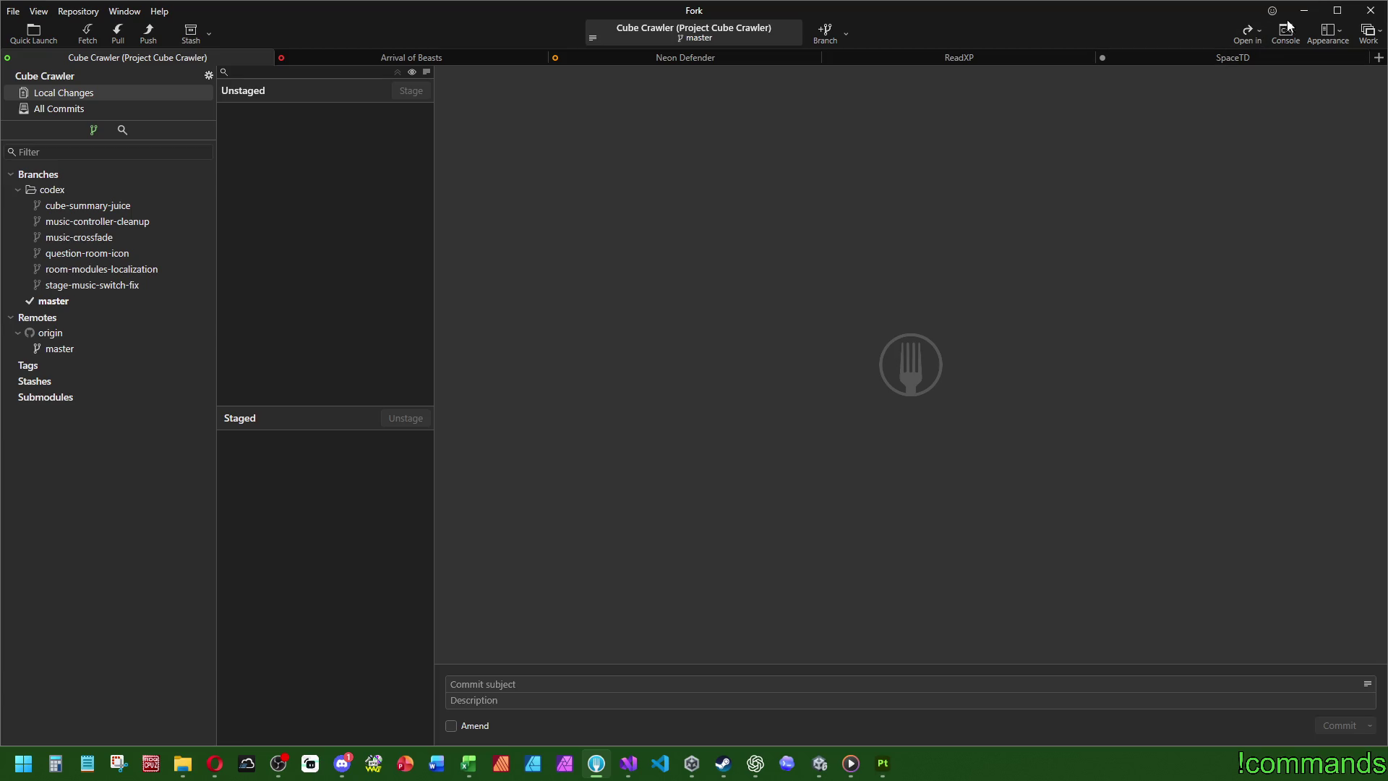
Step: Minimize Fork after the commit so the Unity Mainmenu scene is visible
click(1309, 16)
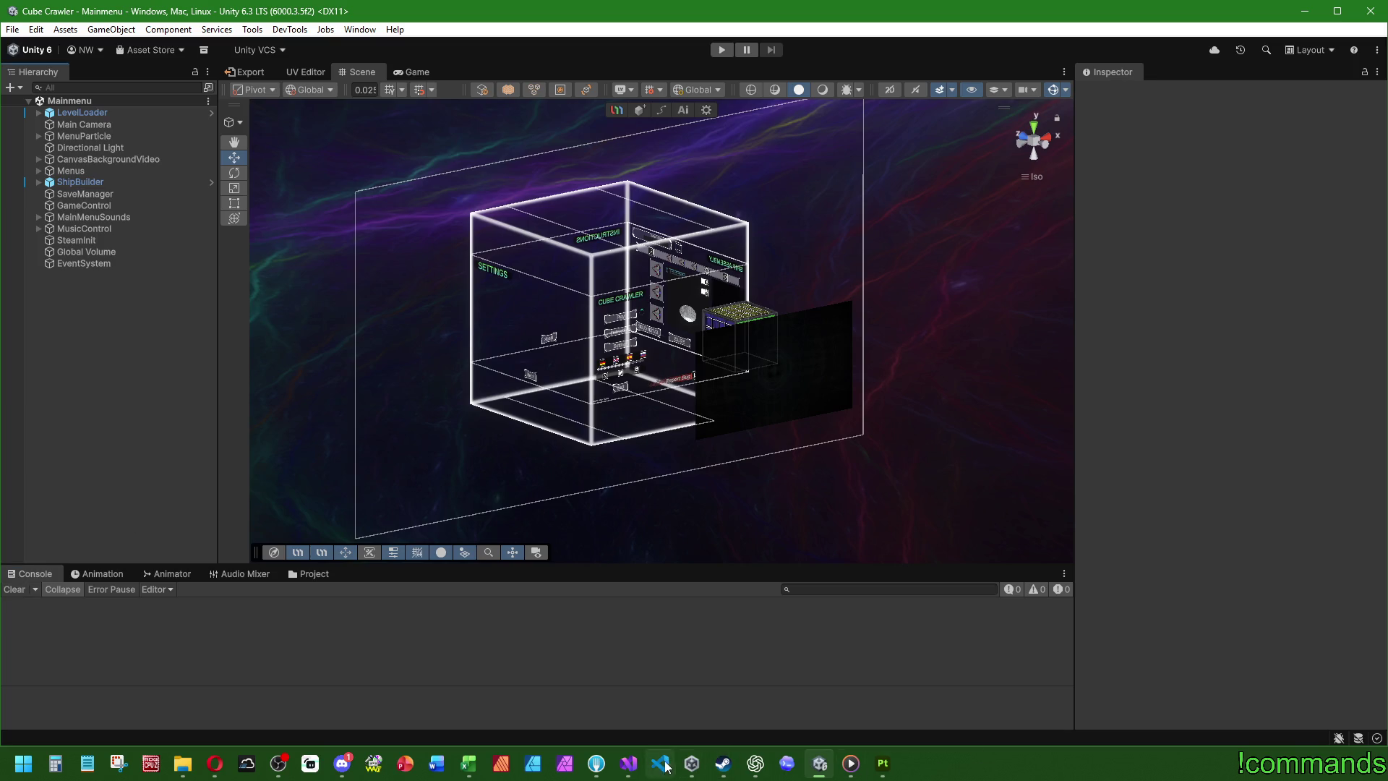
click(597, 764)
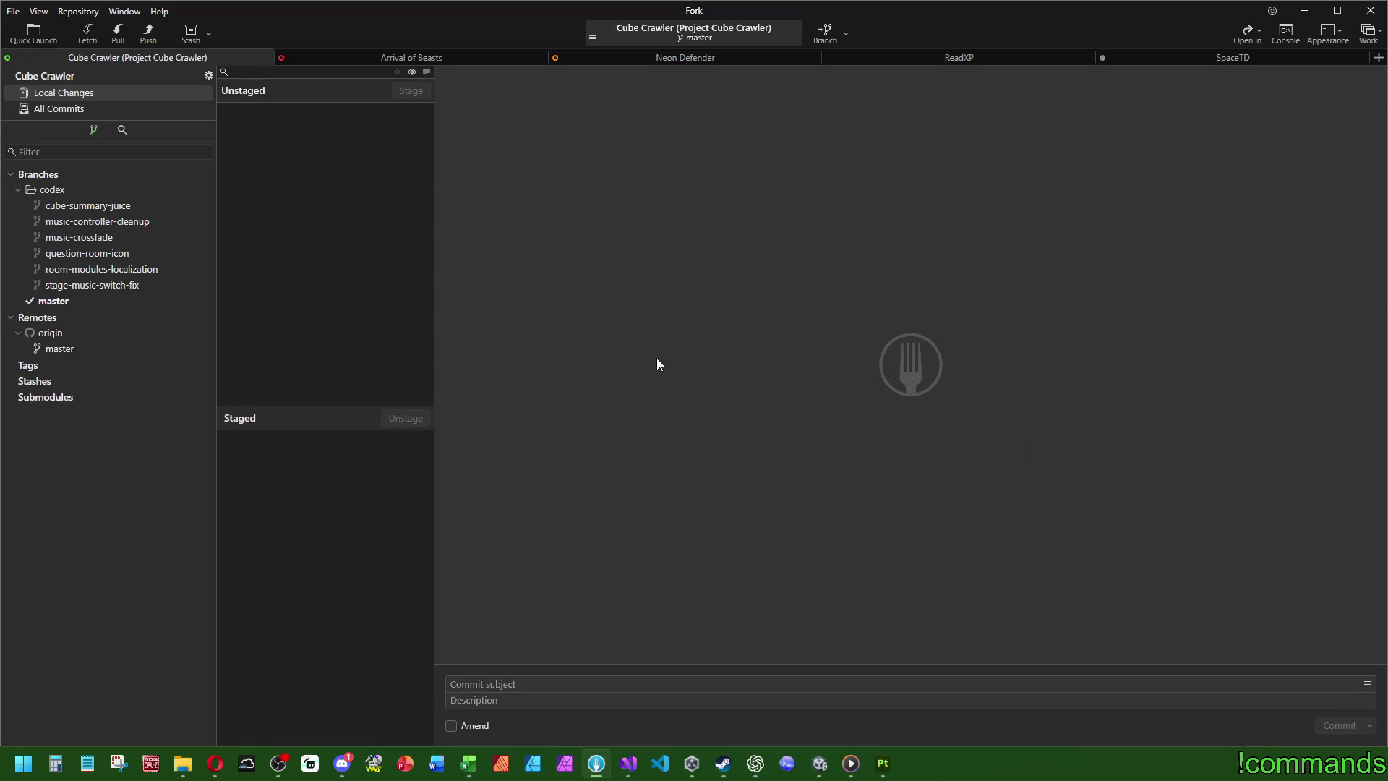
click(1317, 16)
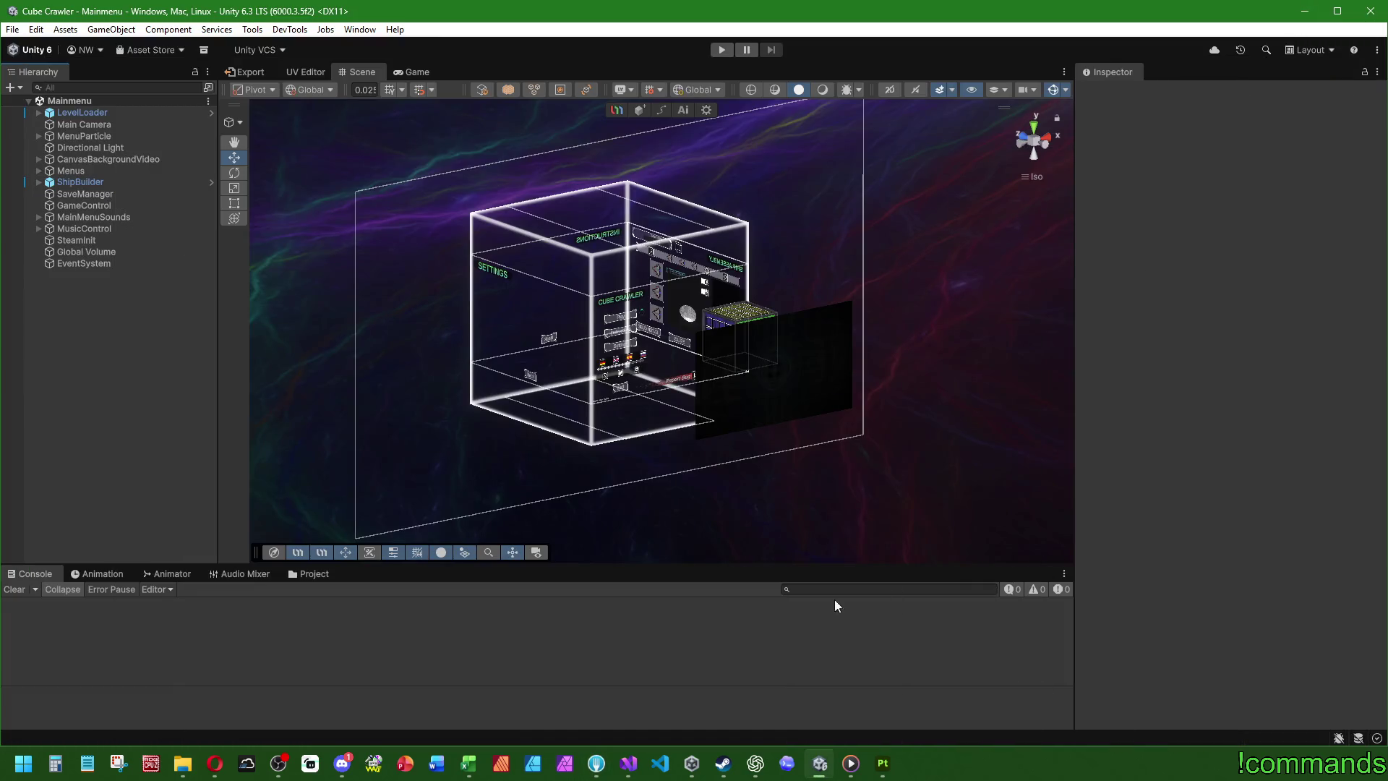
mouse_move(342, 764)
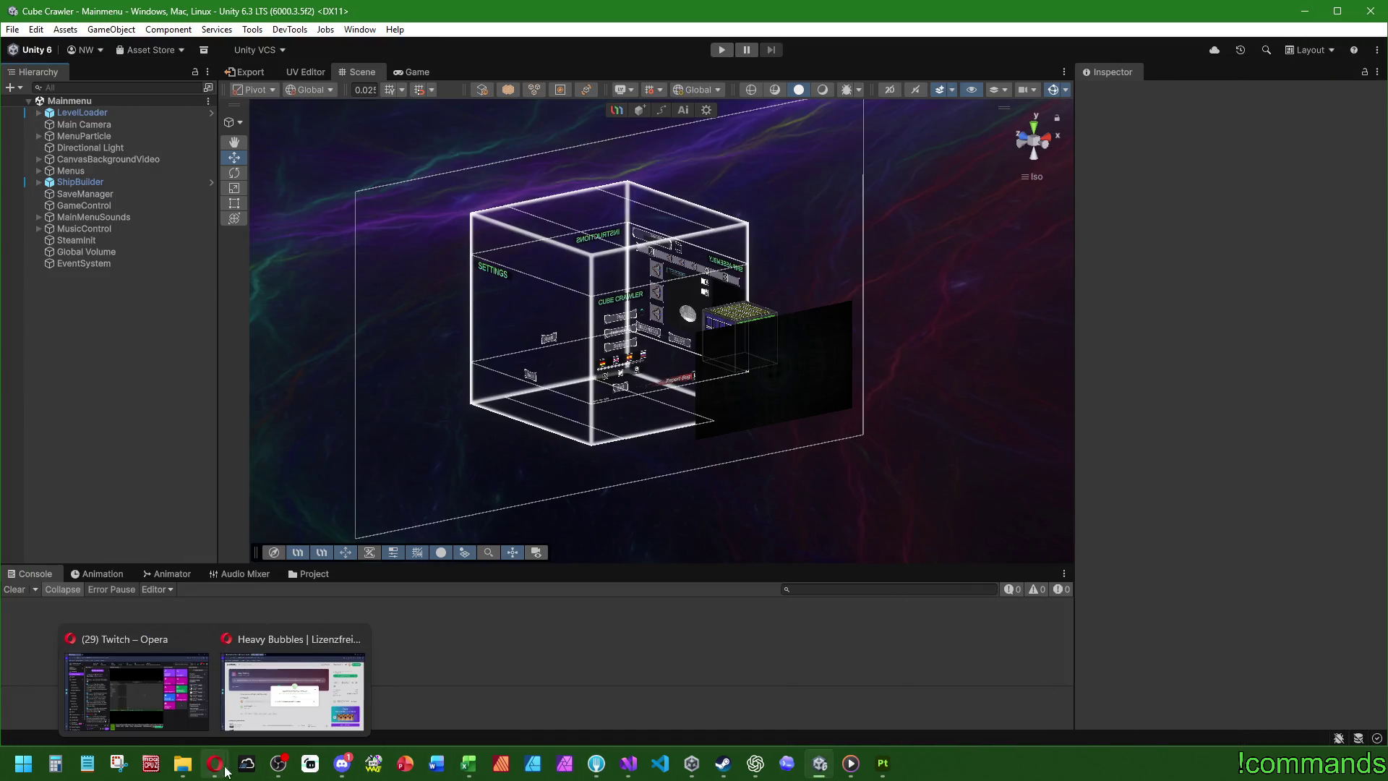
click(278, 764)
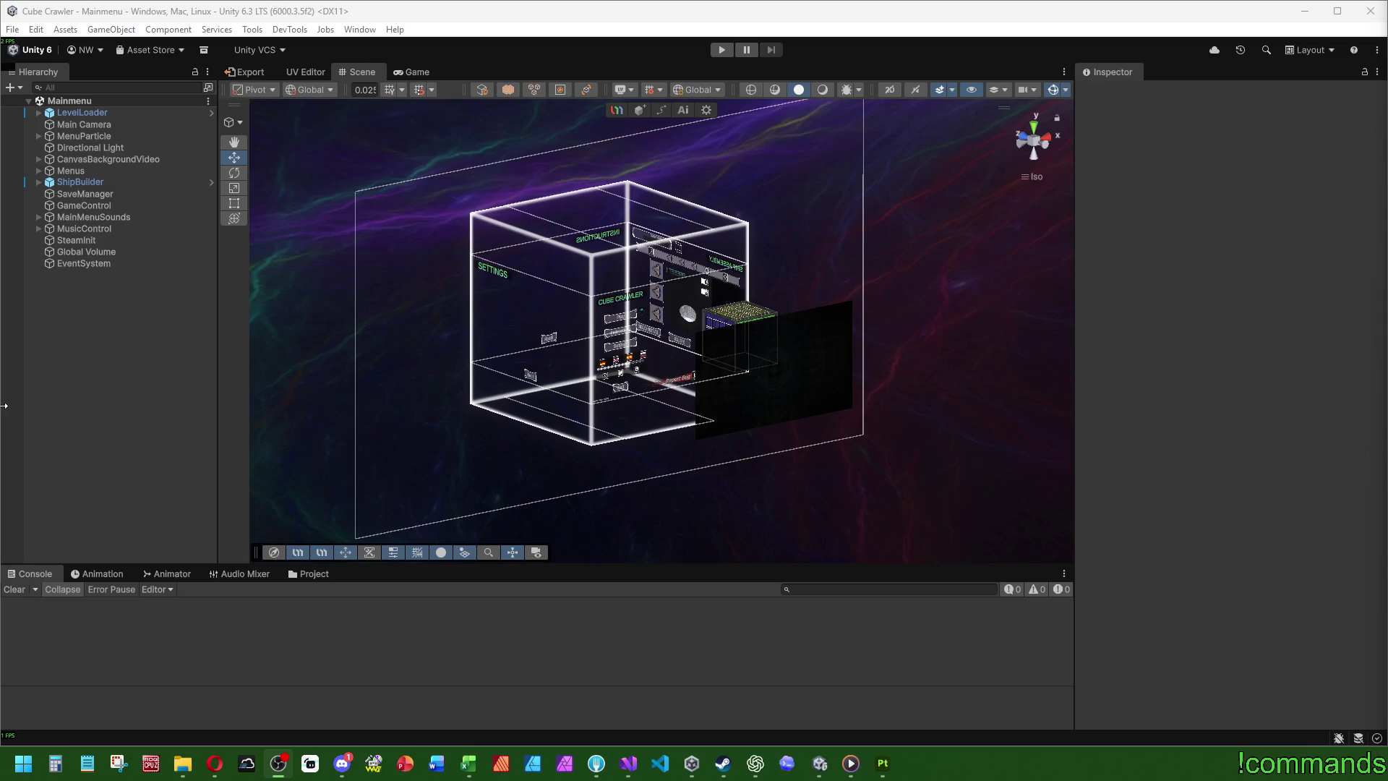
Step: Refocus Unity, zoom and orbit around the menu cube, then bring CC_Ideen.xlsx forward
click(21, 600)
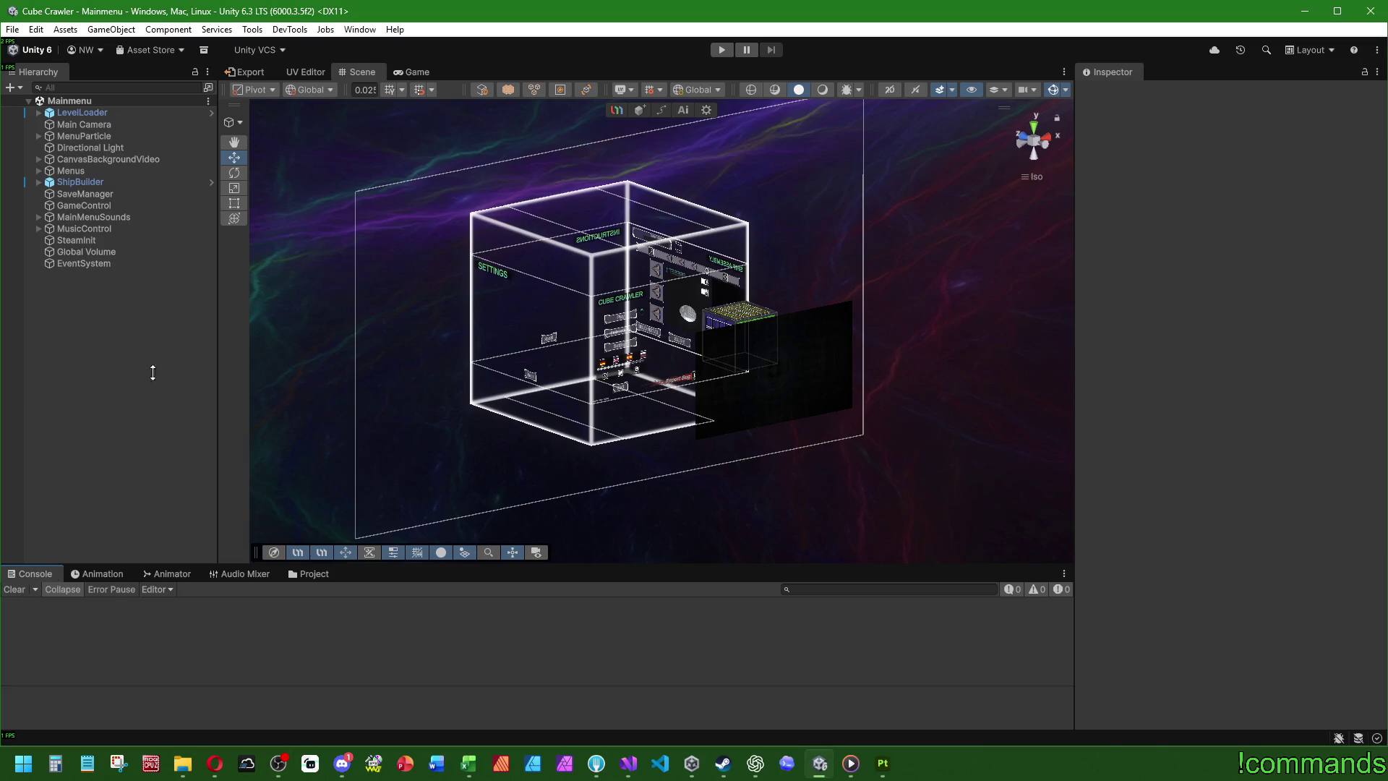
key(alt+Tab)
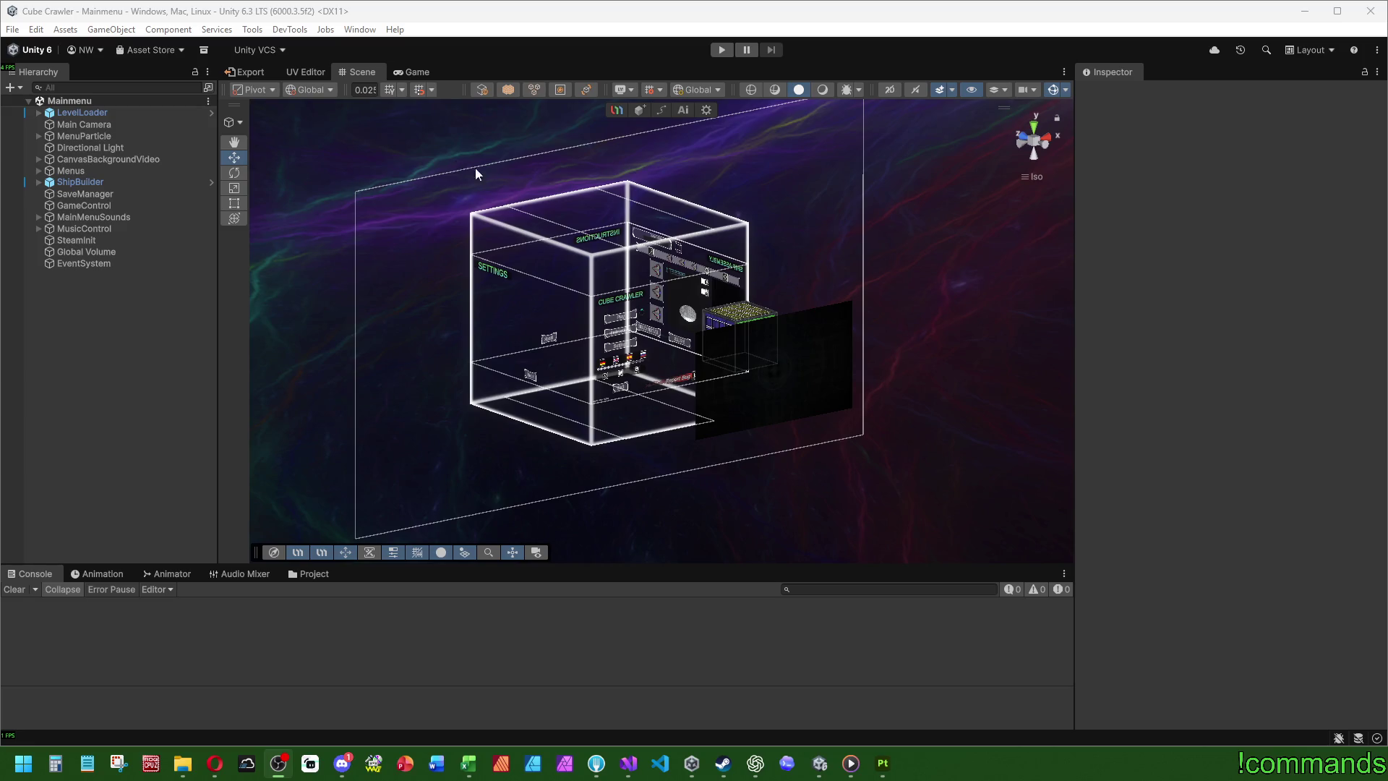
scroll(600, 282, up, 5)
mouse_move(739, 392)
mouse_down()
mouse_move(794, 363)
mouse_move(745, 363)
mouse_move(770, 363)
mouse_move(772, 376)
mouse_up()
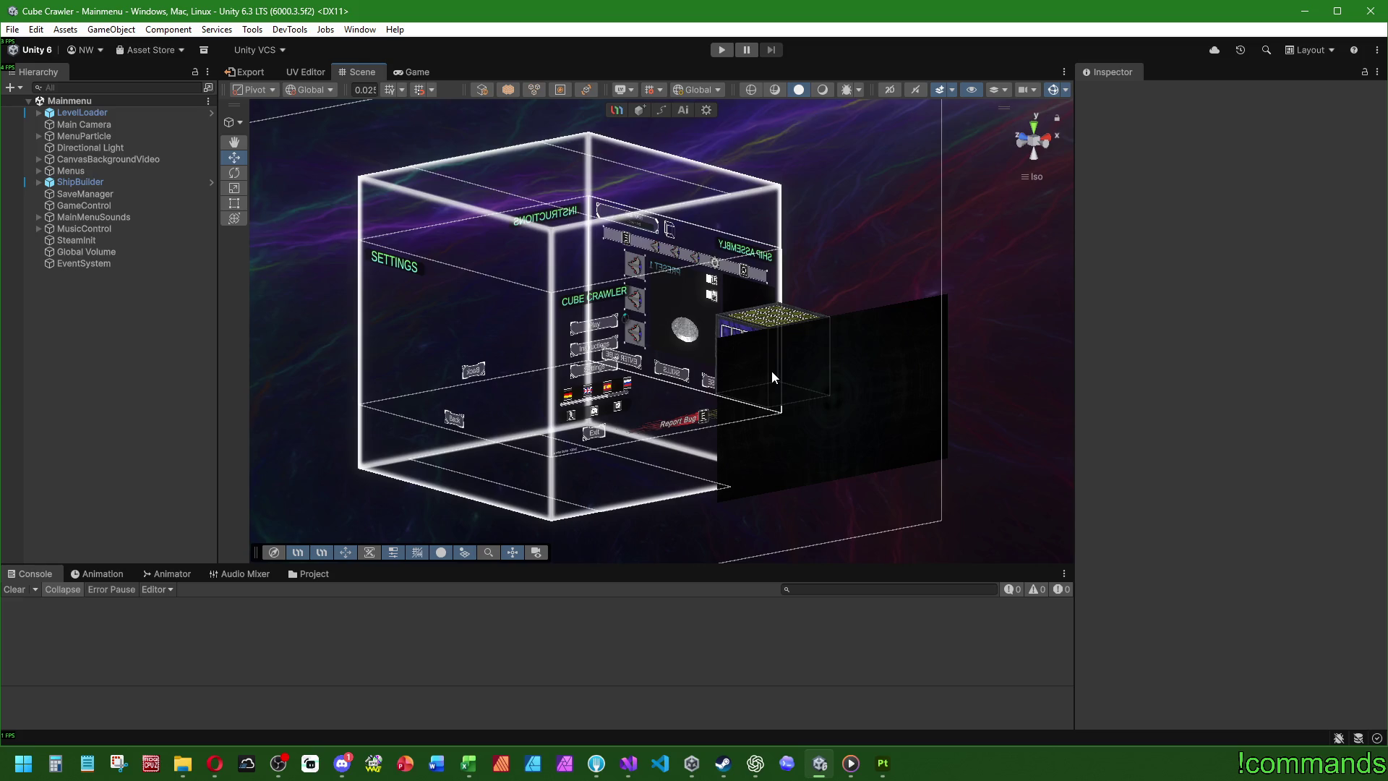
click(30, 587)
mouse_move(470, 753)
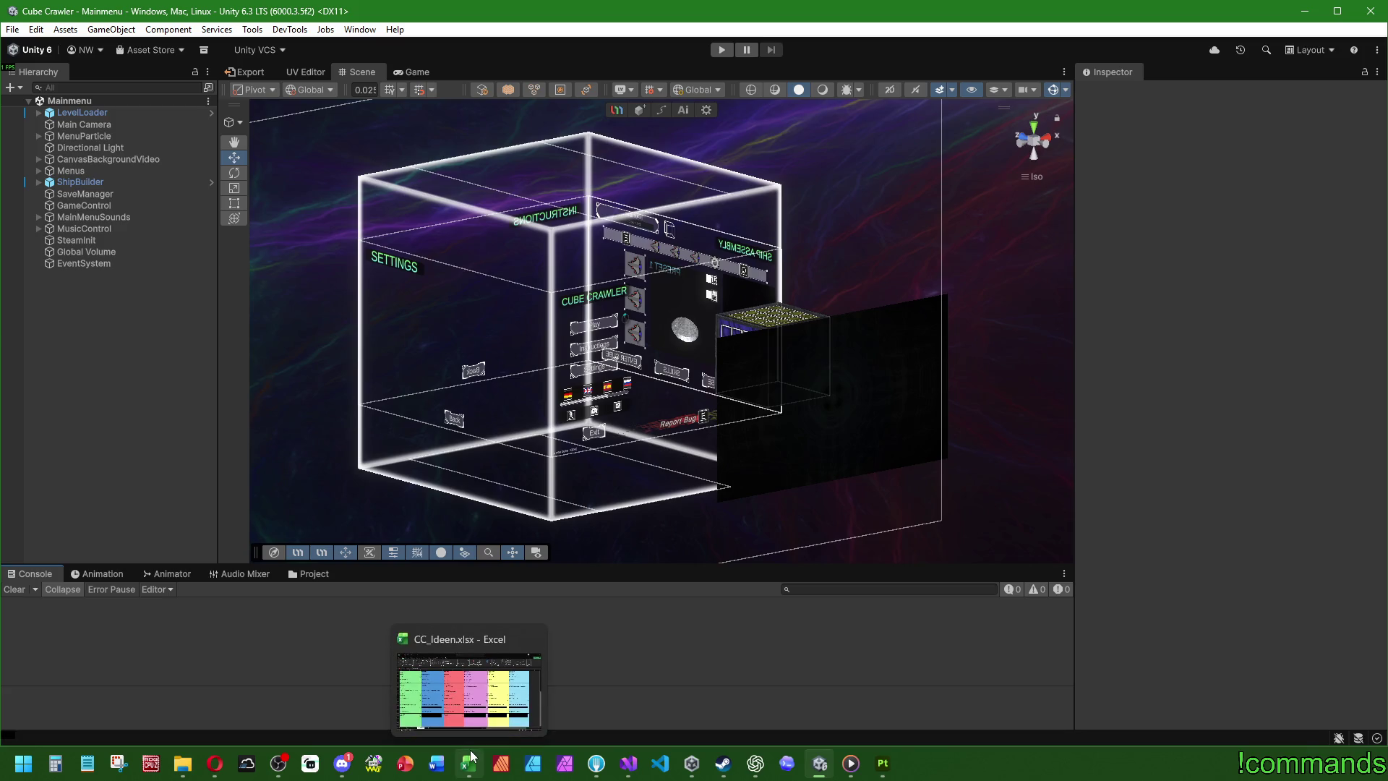
click(471, 756)
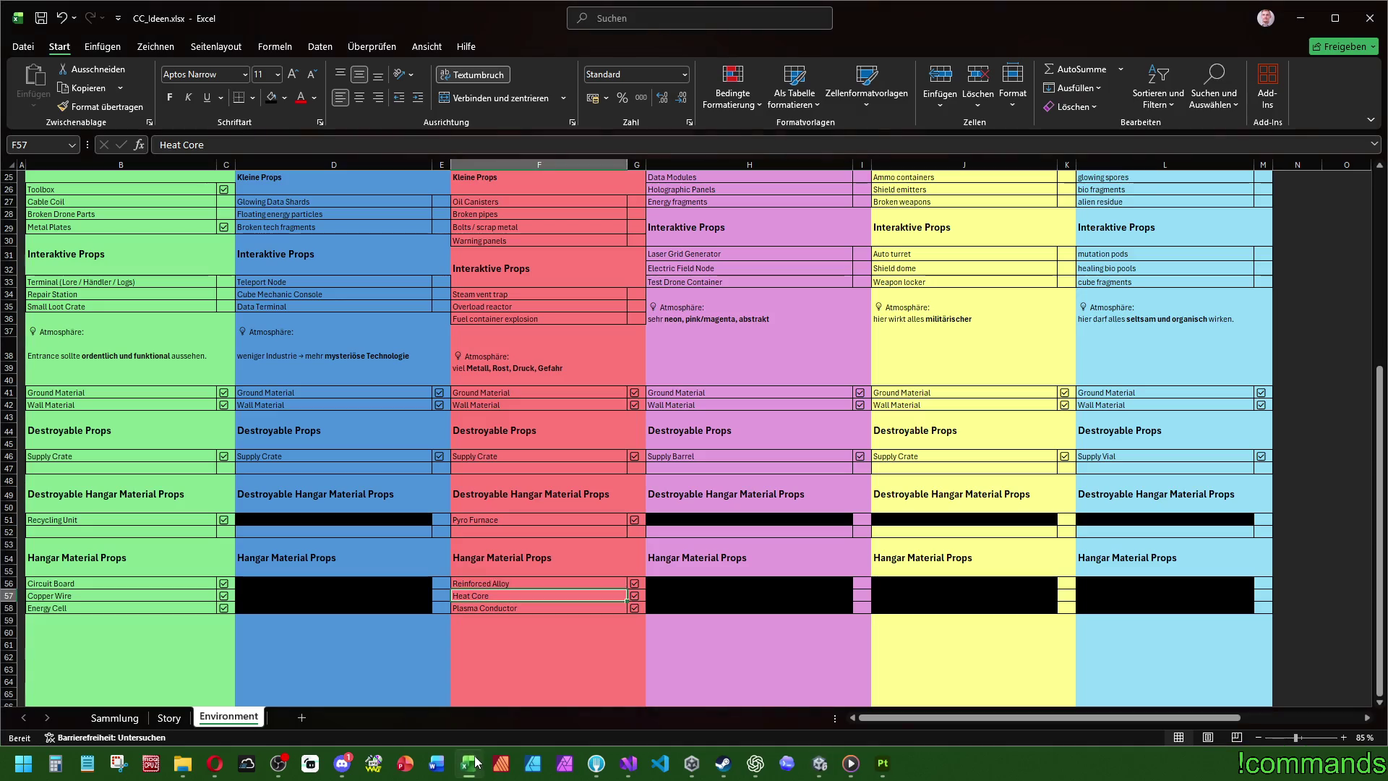
Step: Select the Overload reactor entry in F35 and scroll through the Environment prop checklist
click(559, 315)
scroll(560, 314, up, 8)
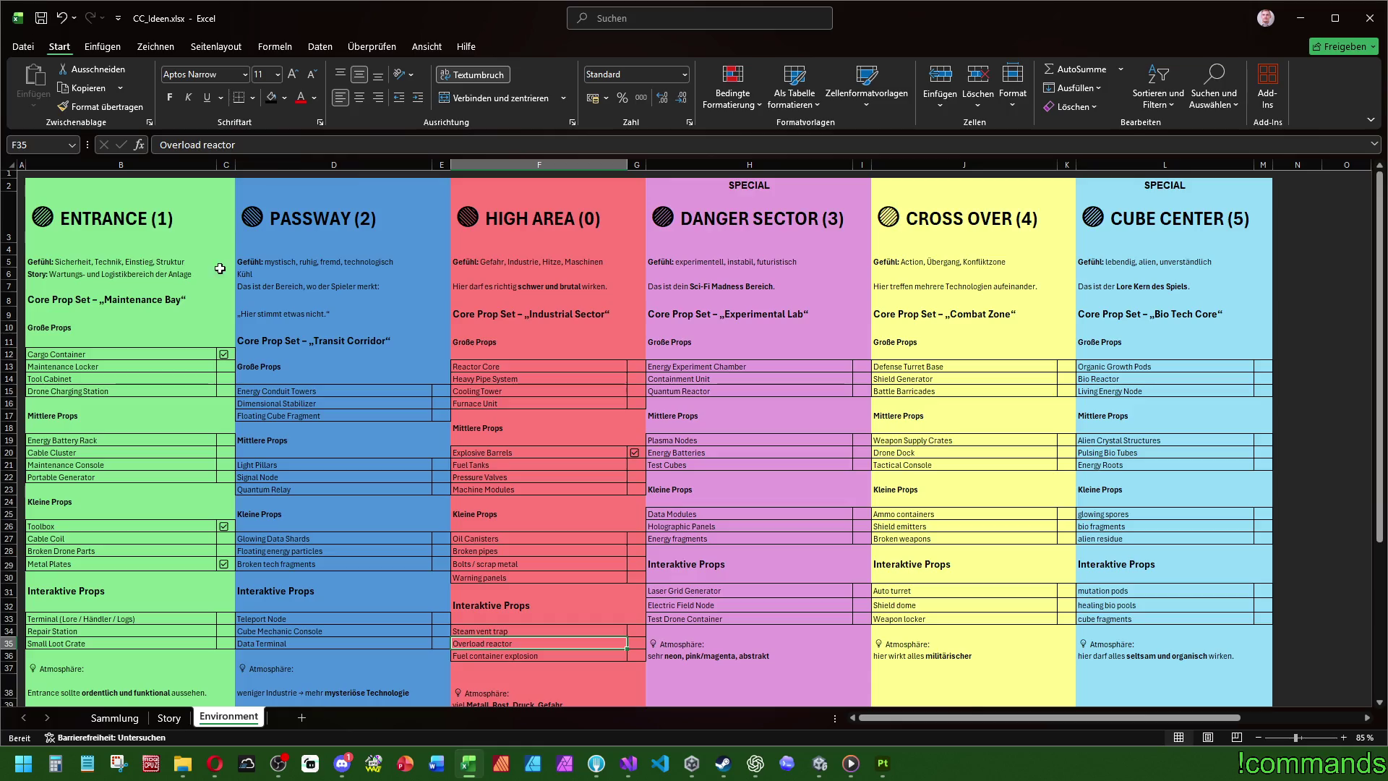
scroll(481, 405, down, 12)
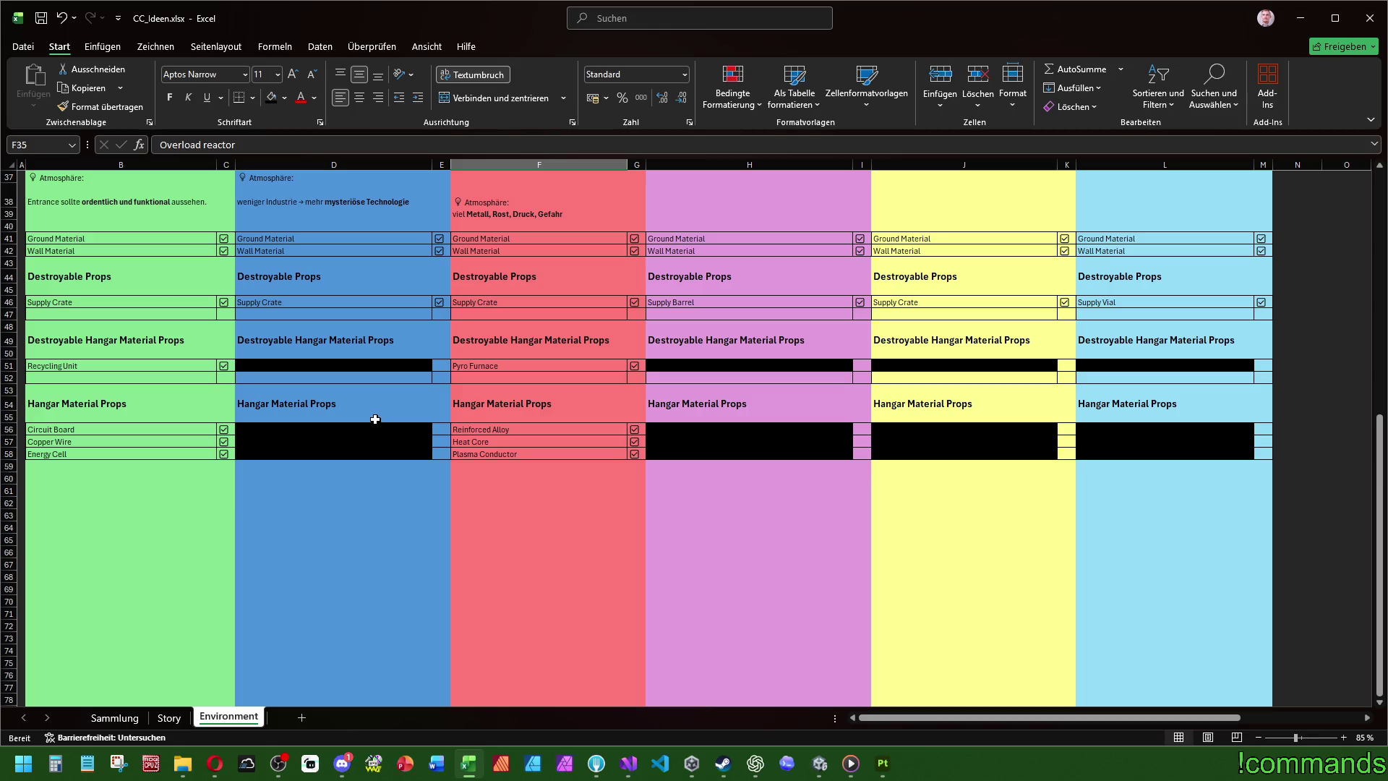
scroll(537, 322, up, 12)
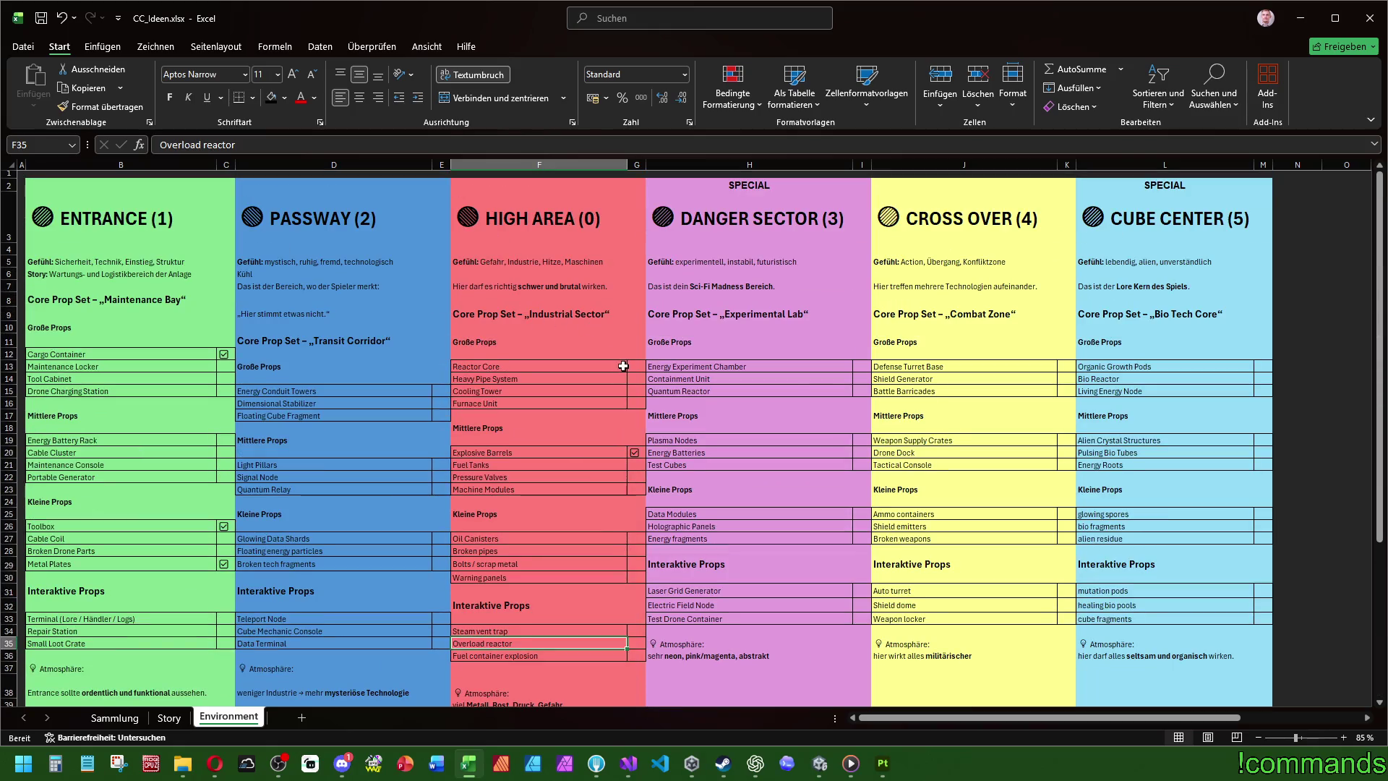
scroll(627, 368, down, 5)
scroll(667, 391, up, 5)
scroll(666, 374, down, 8)
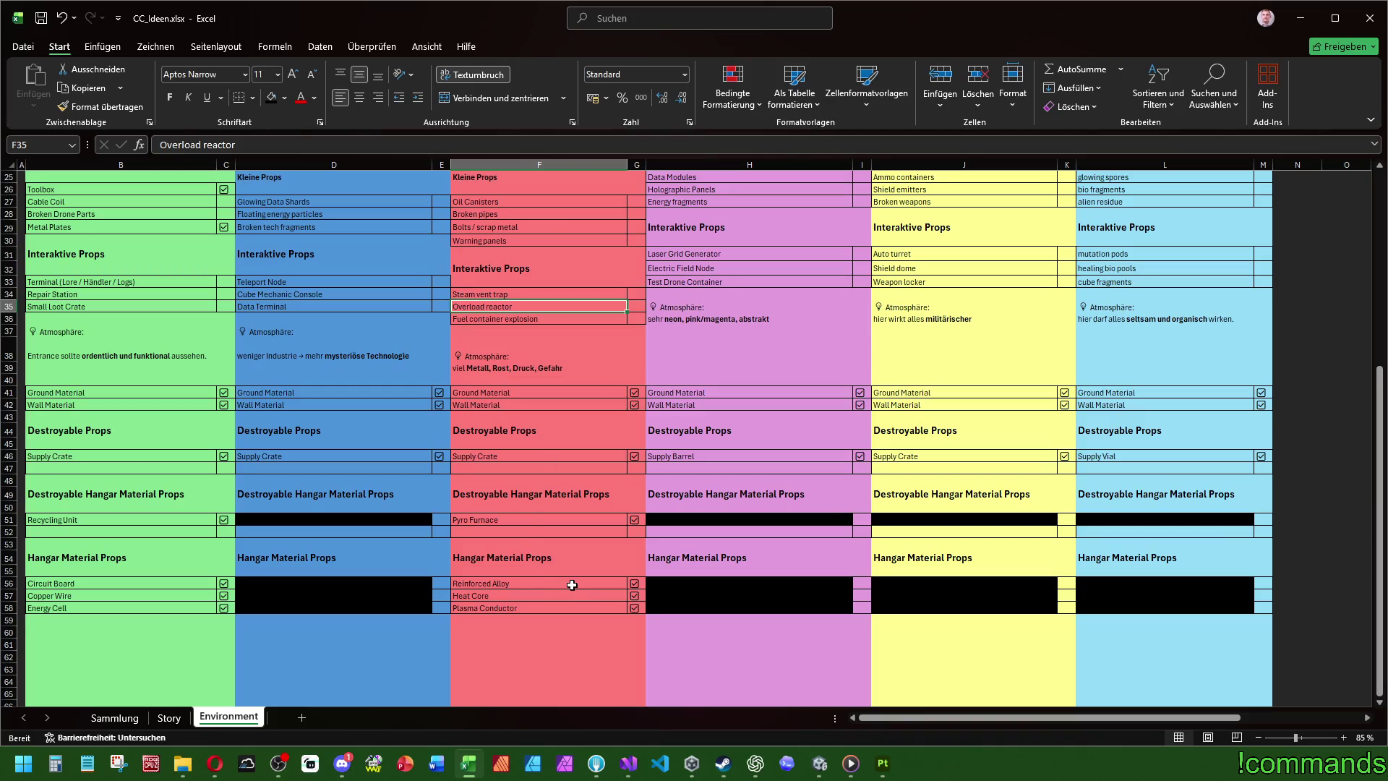
click(762, 769)
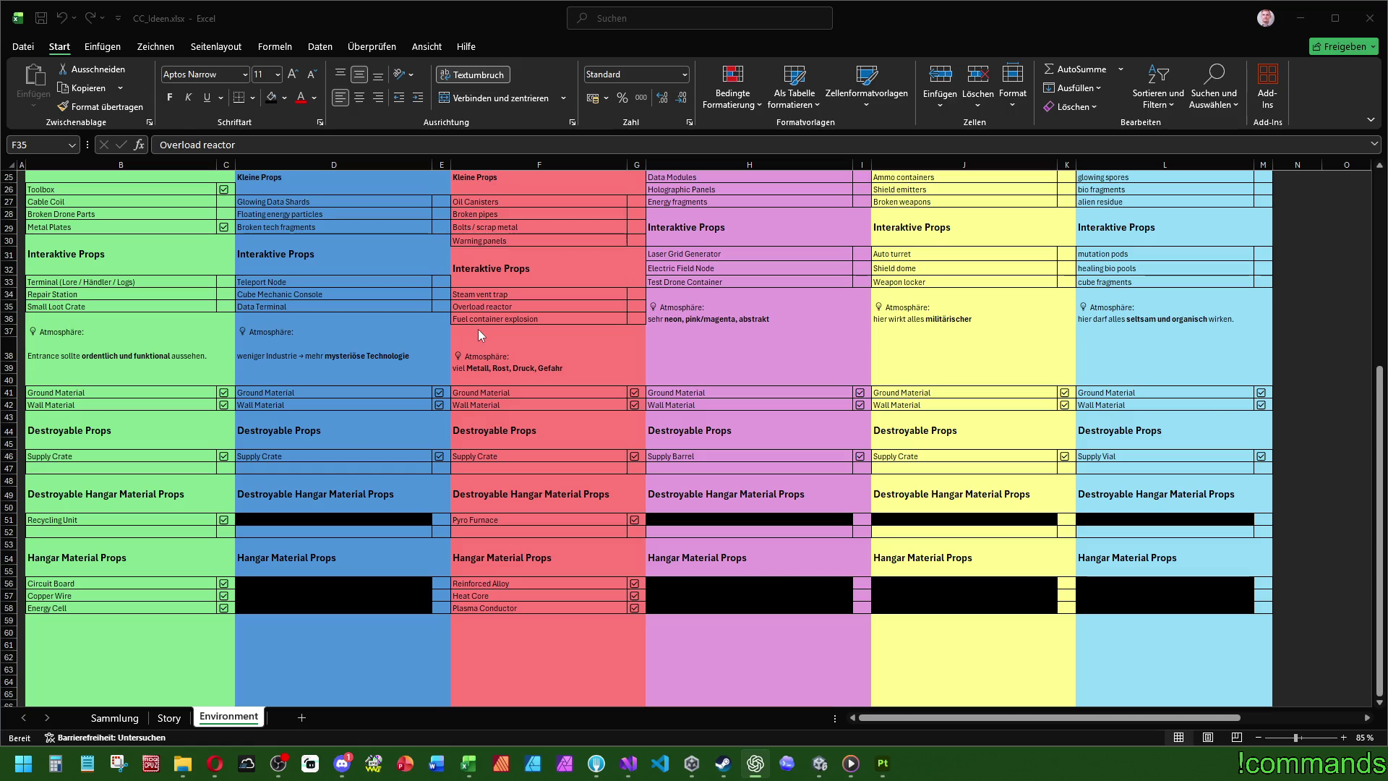
Step: Inspect cell F35 and the PASSWAY (2) header, then return to the Unity editor
scroll(565, 316, up, 8)
key(F2)
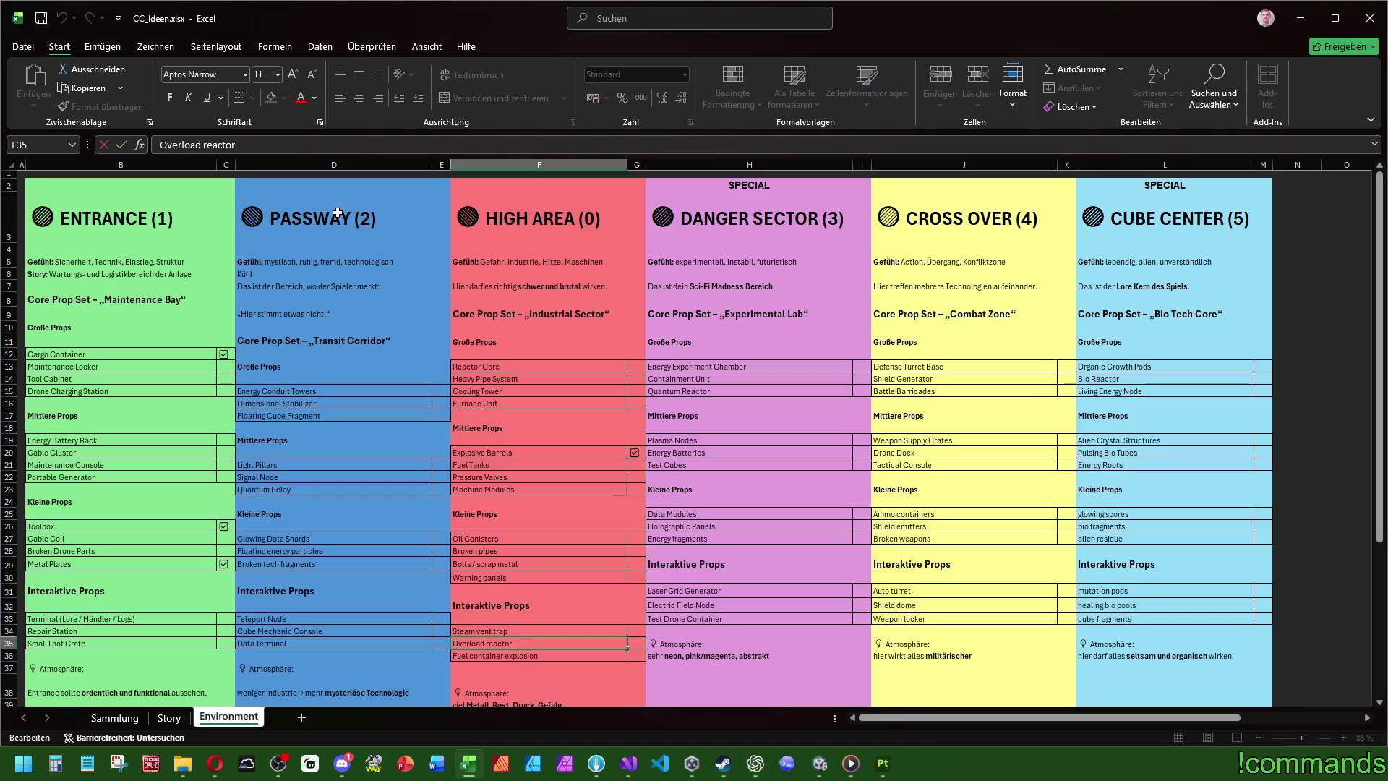
click(293, 221)
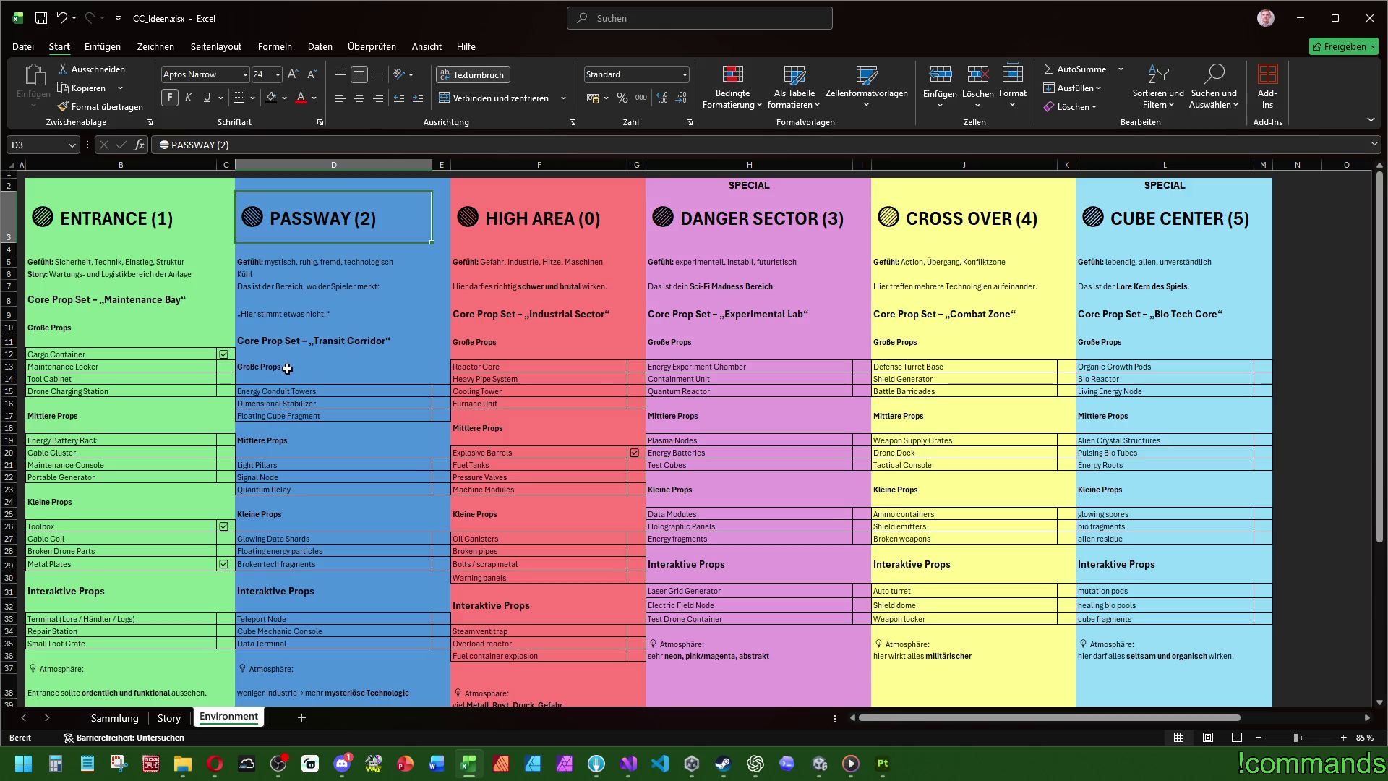
scroll(290, 363, down, 8)
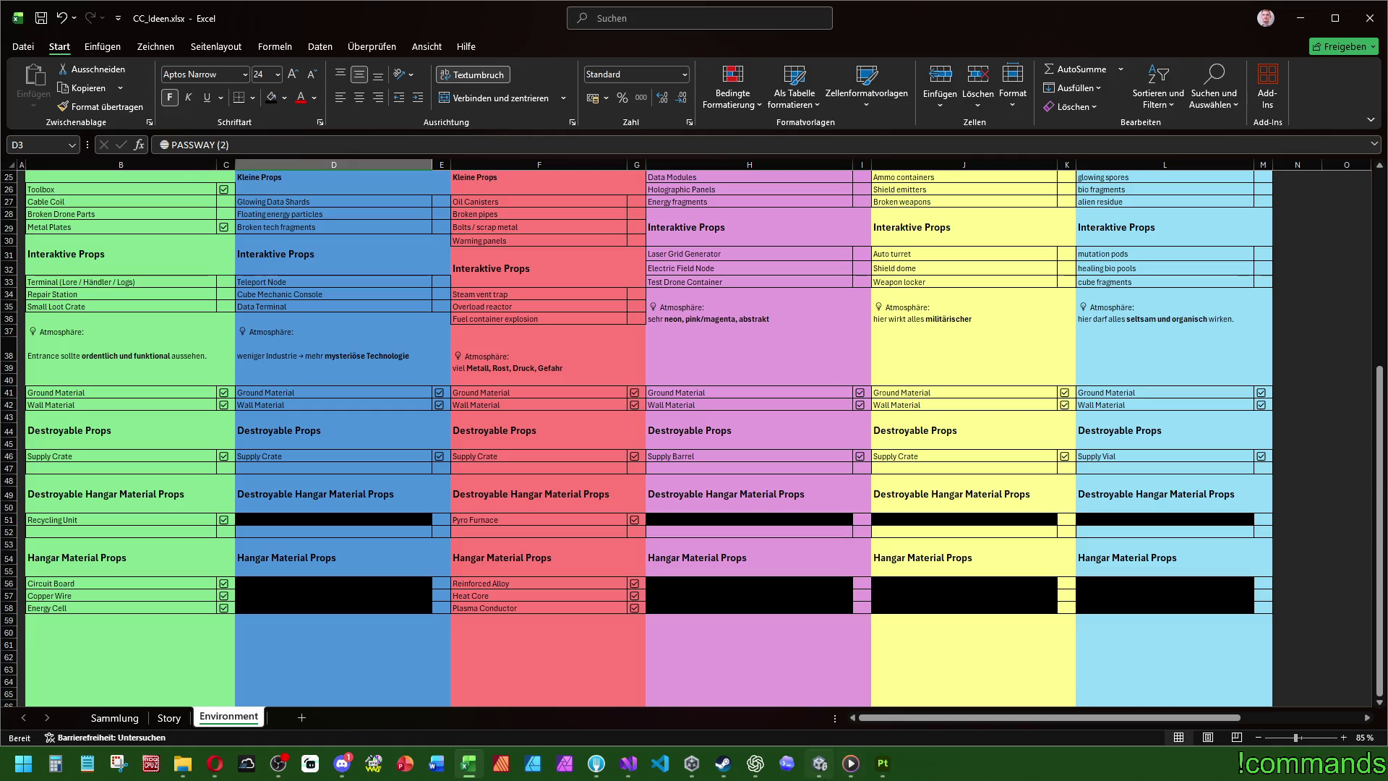
key(alt+Tab)
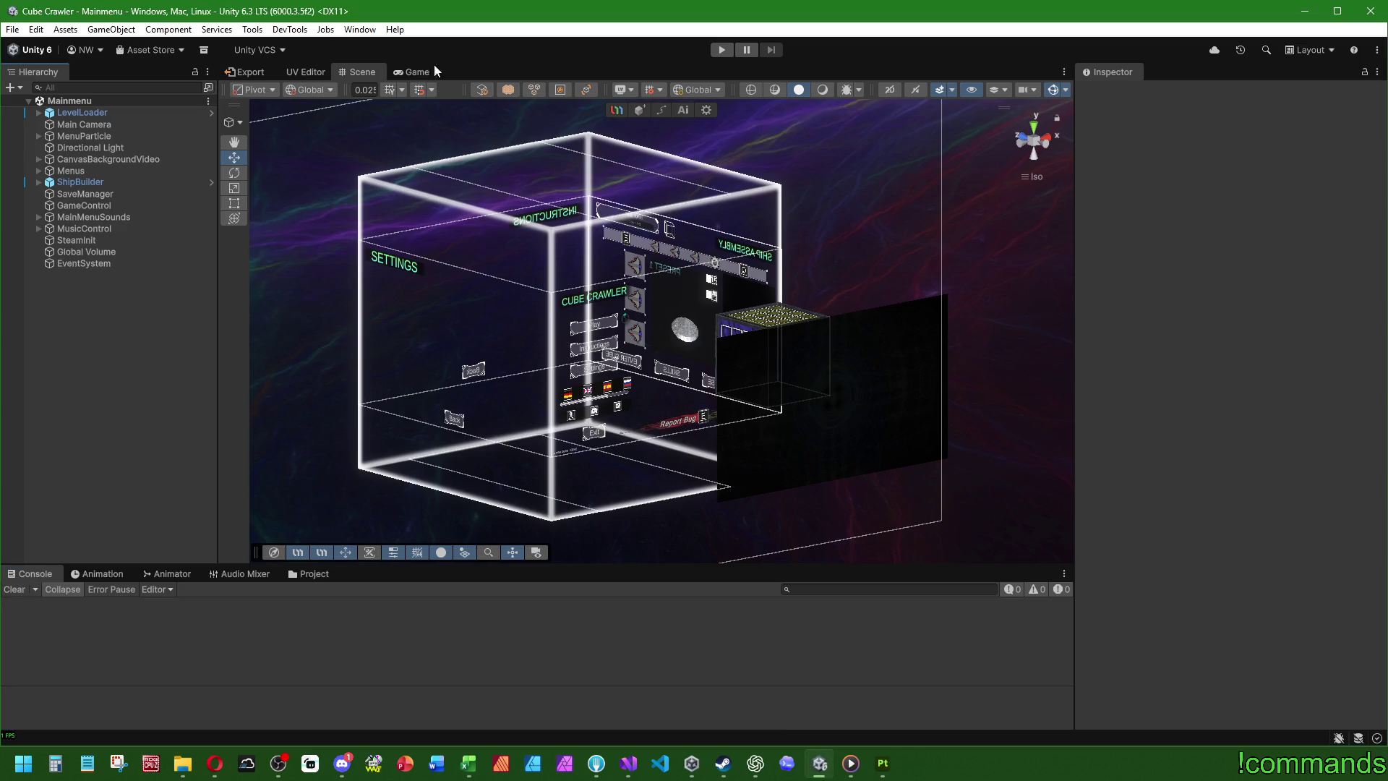
Step: Play-test from the main menu, pick the Preset 2 ship and enter the dungeon cube
key(ctrl+p)
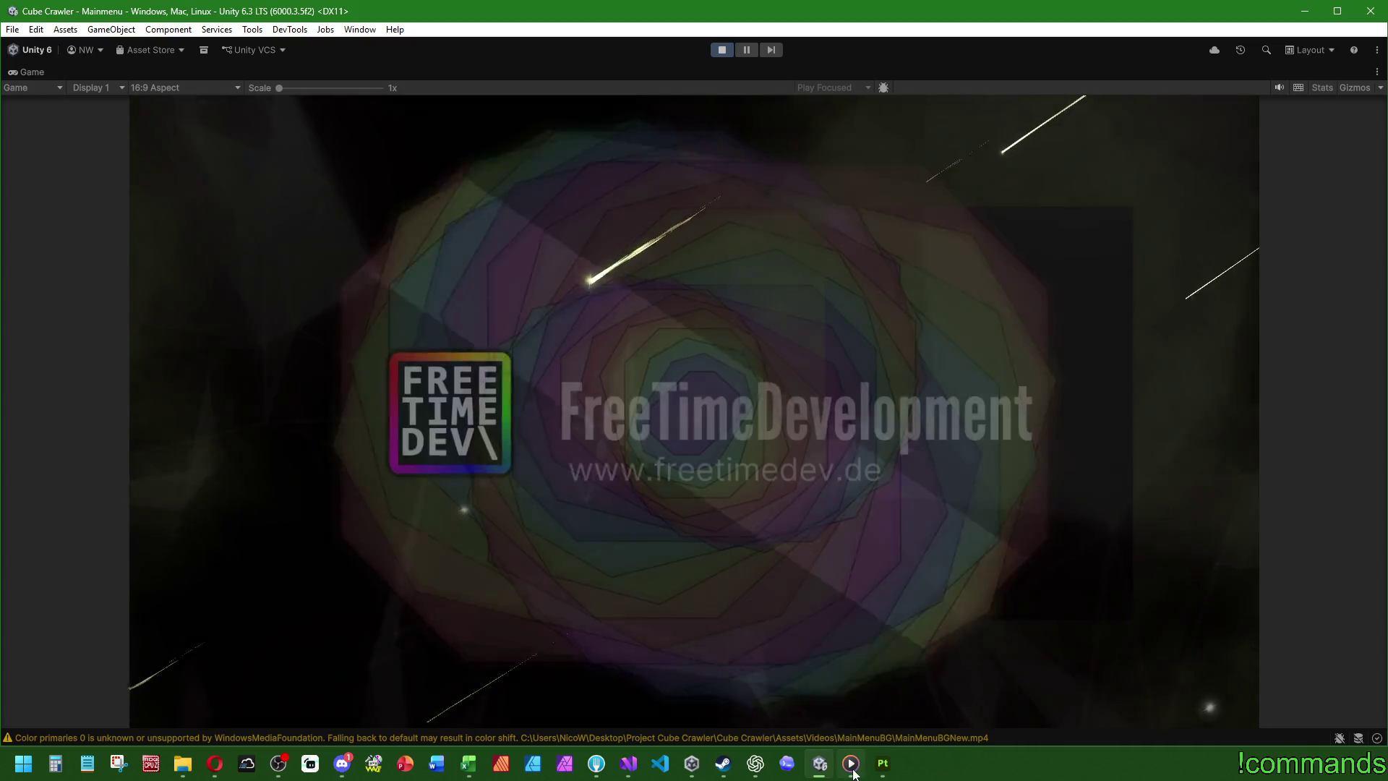
mouse_move(851, 763)
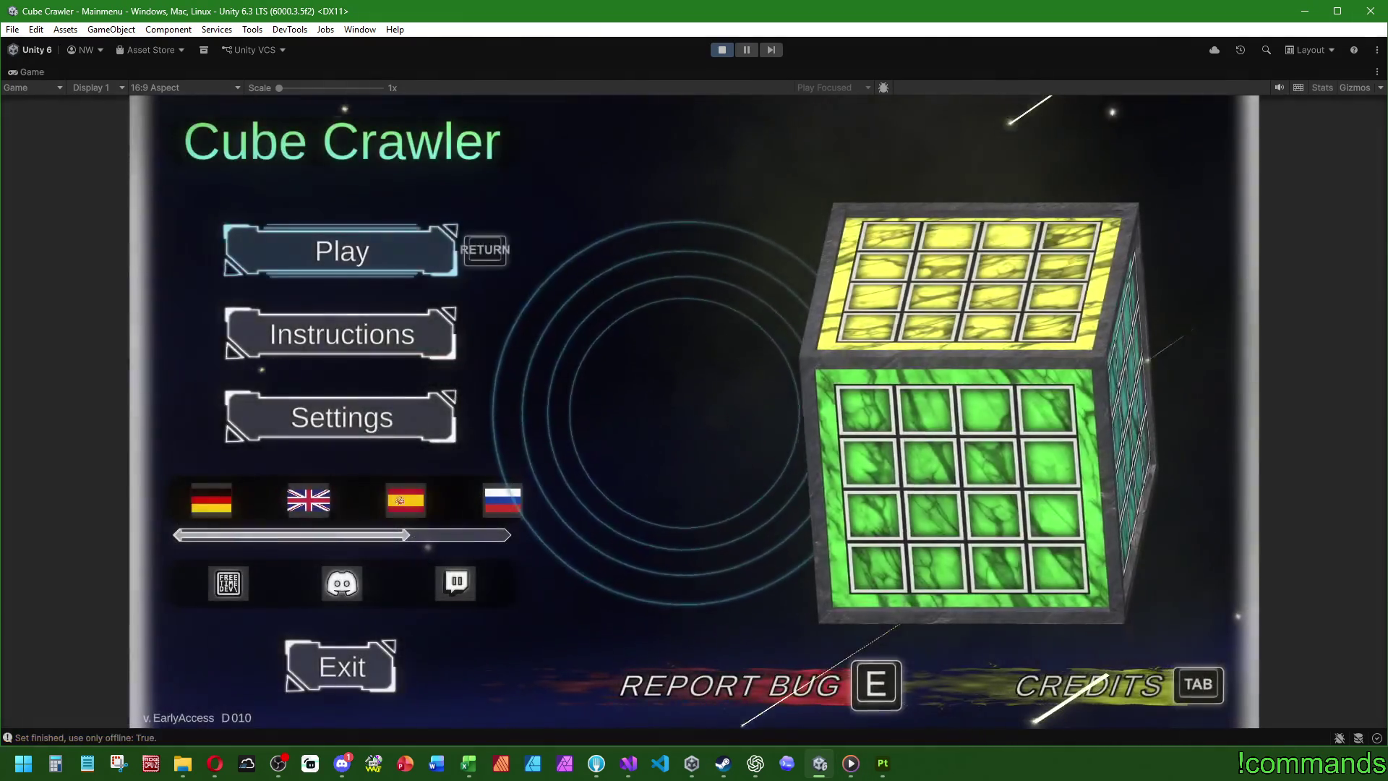
key(Return)
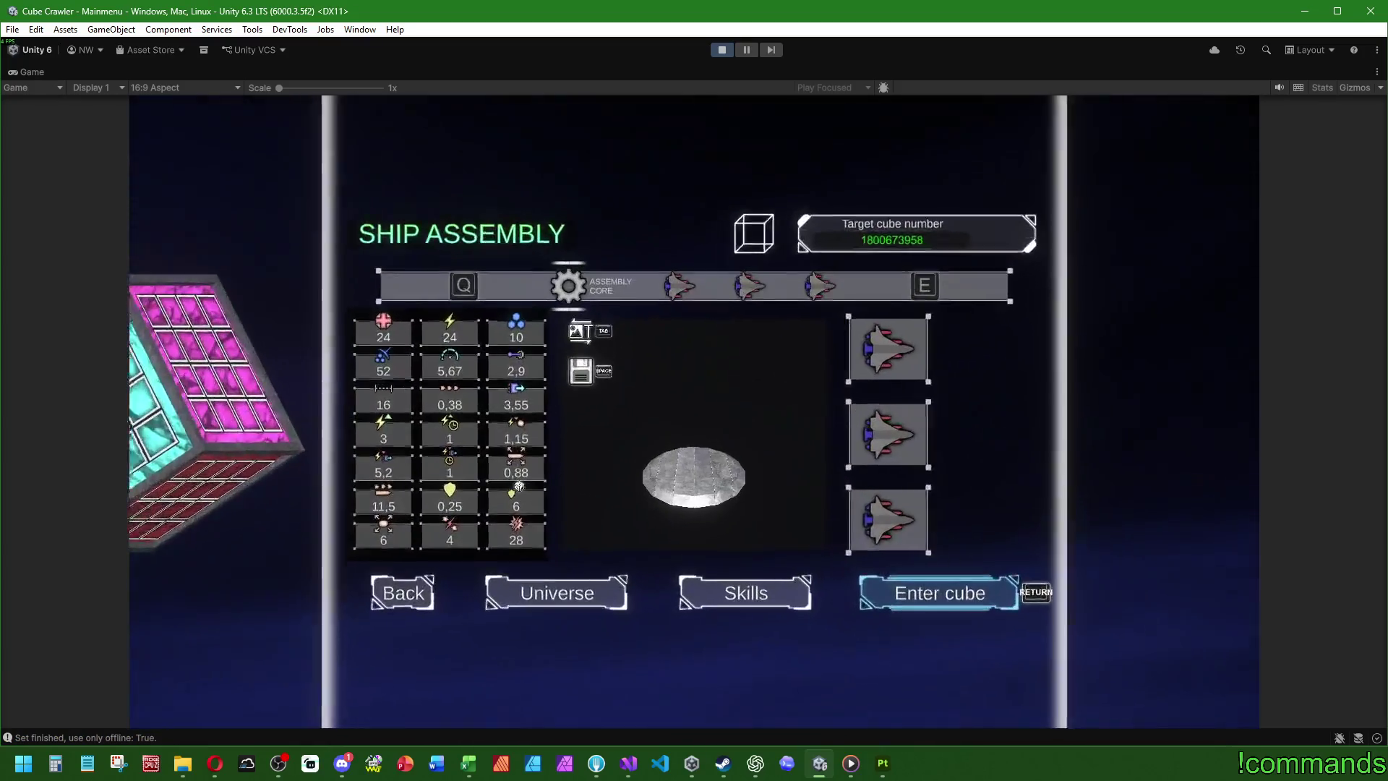
key(e)
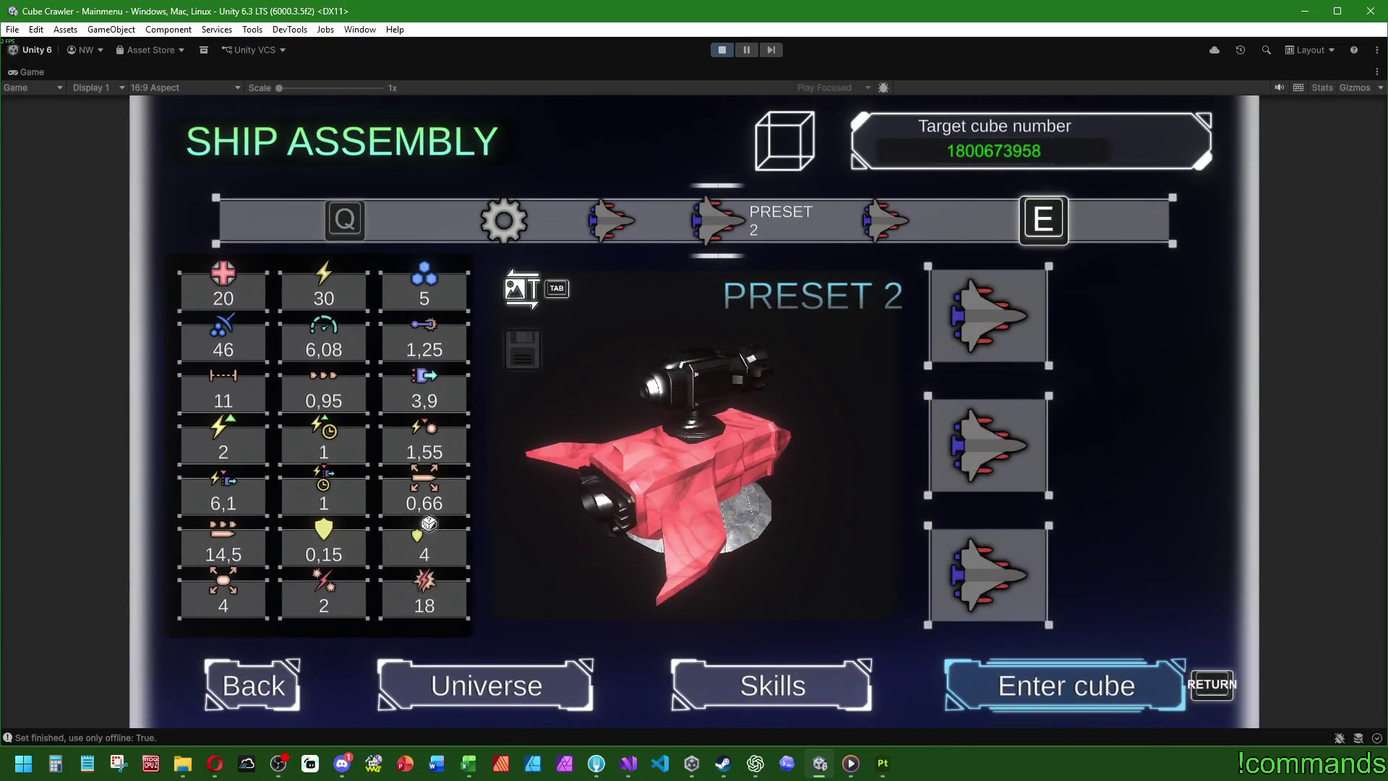
key(Return)
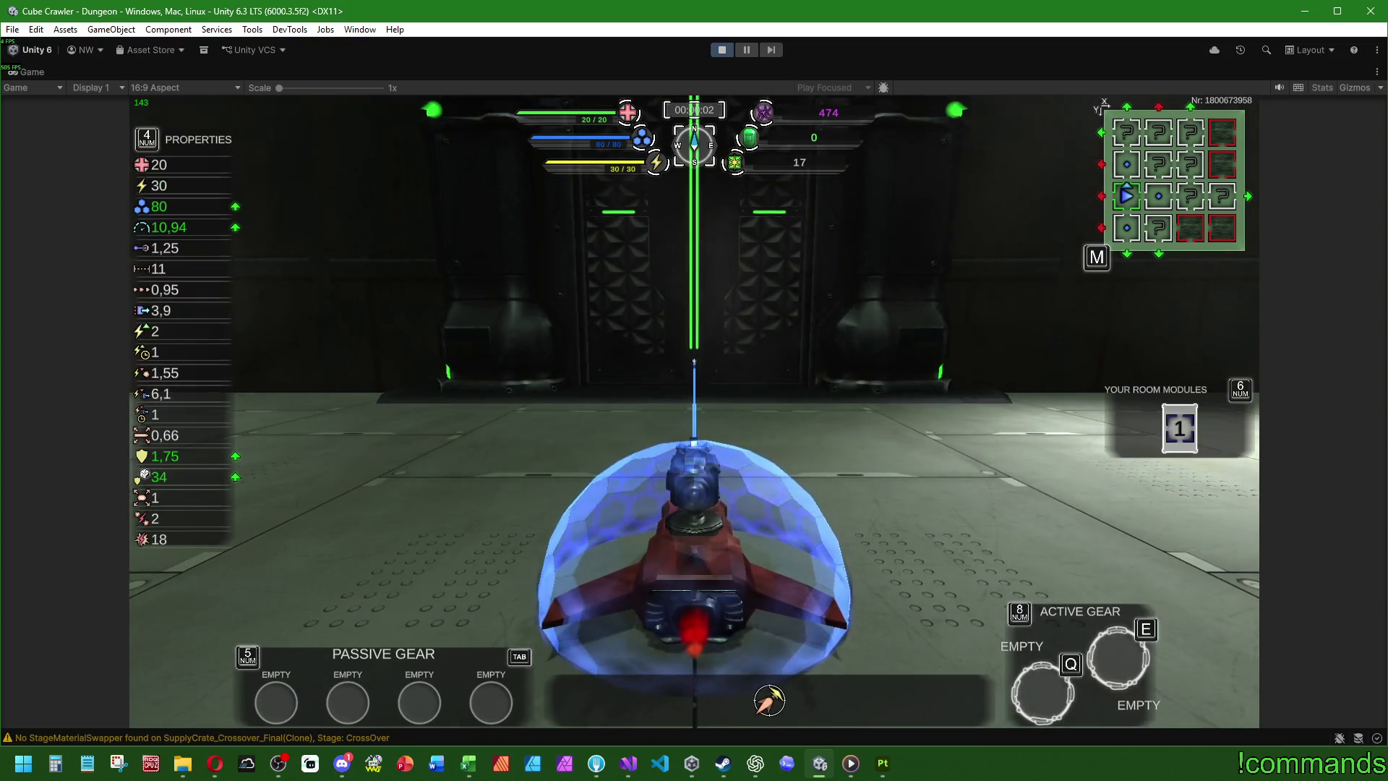
Step: Drive the ship forward across the central platform and collapse the HUD side panels
key(w)
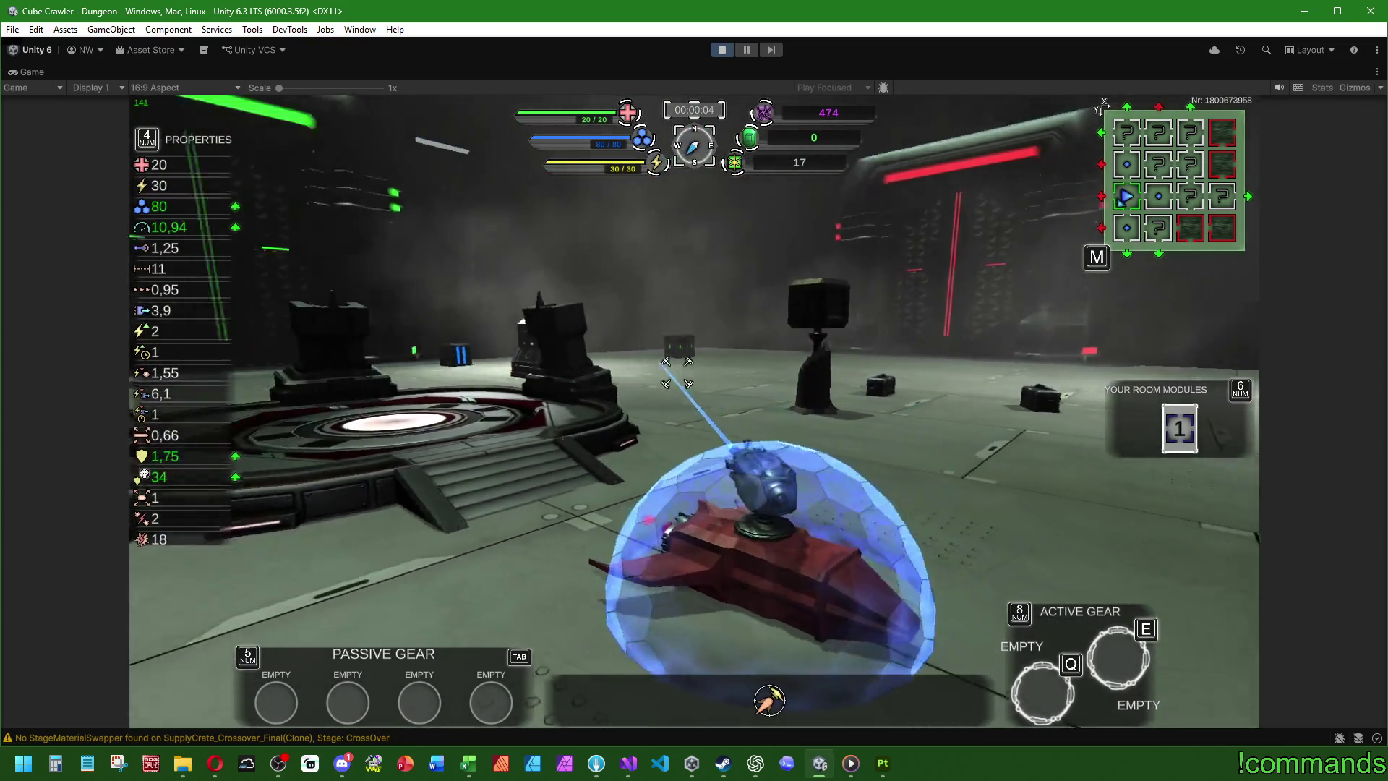
key(w)
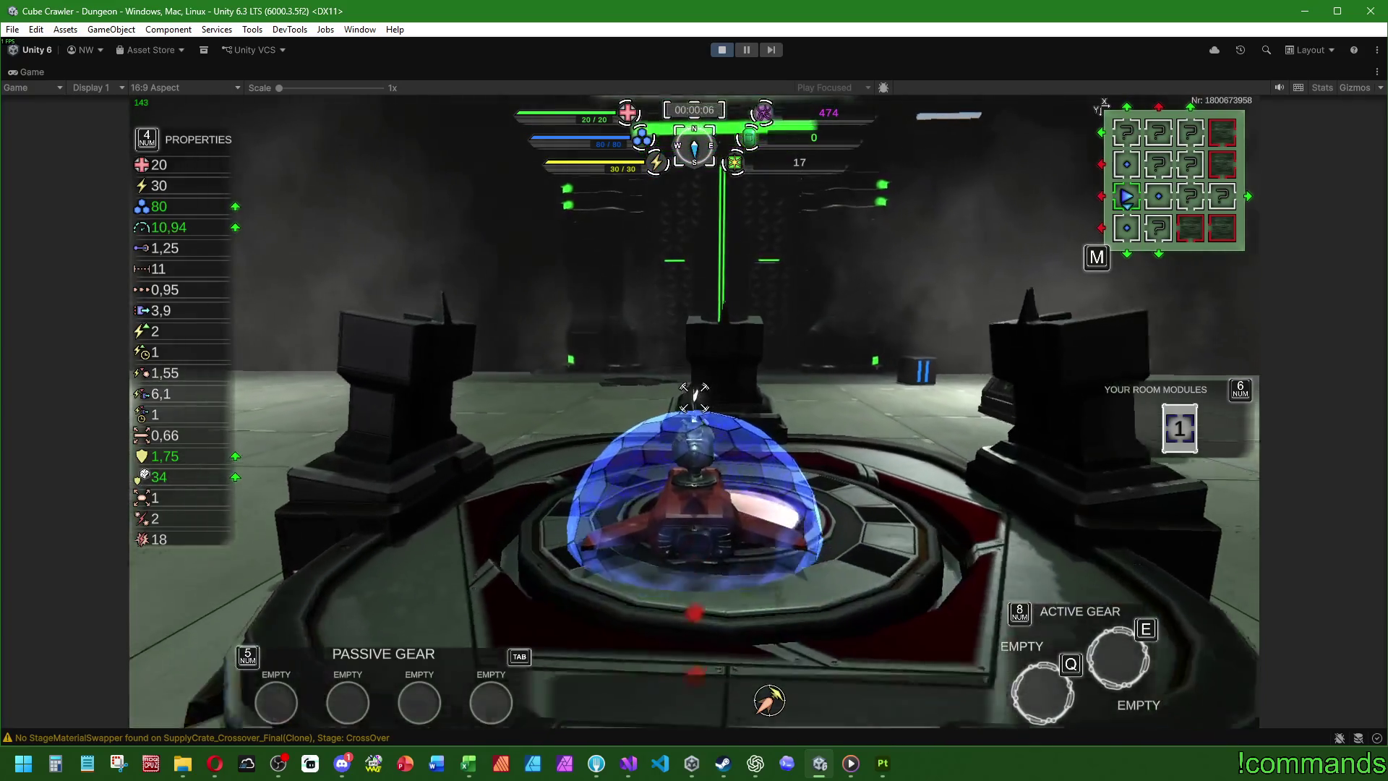
key(w)
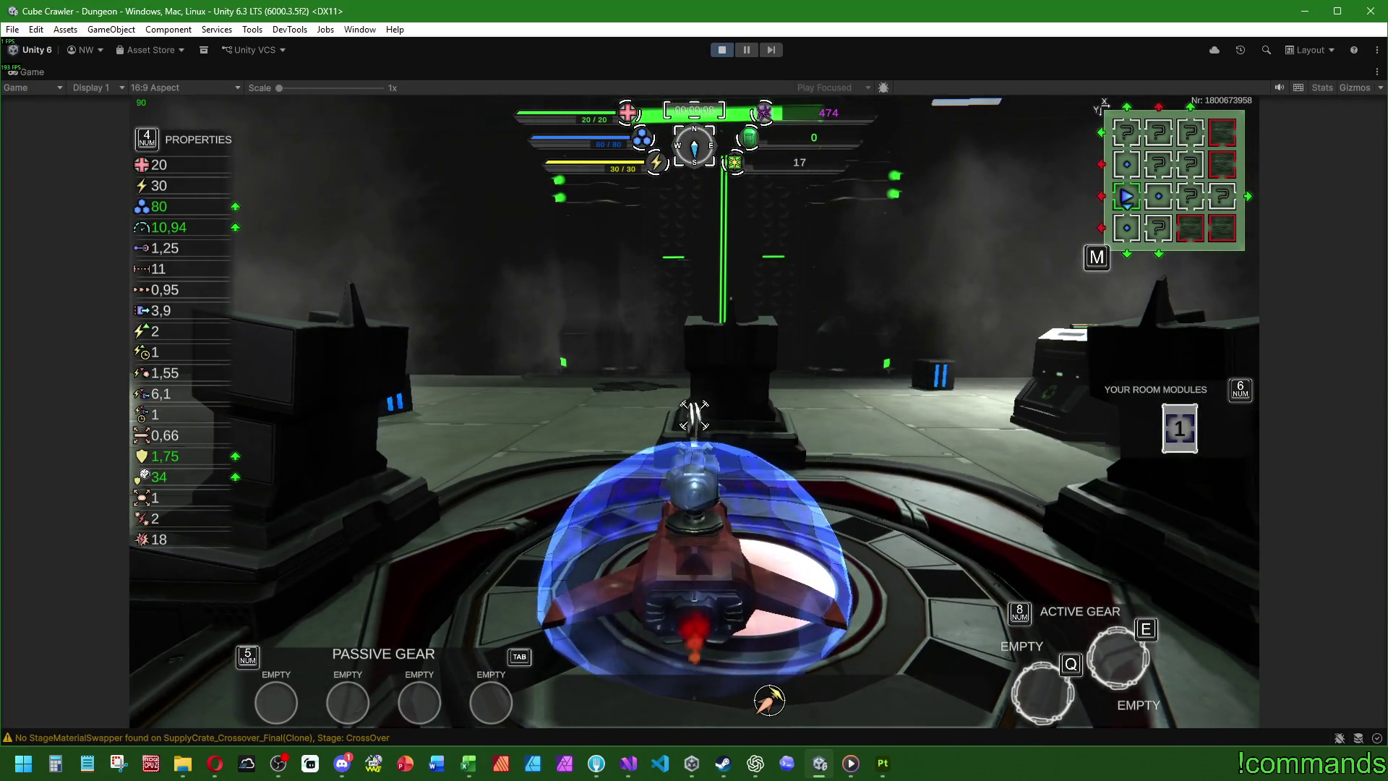
key(Tab)
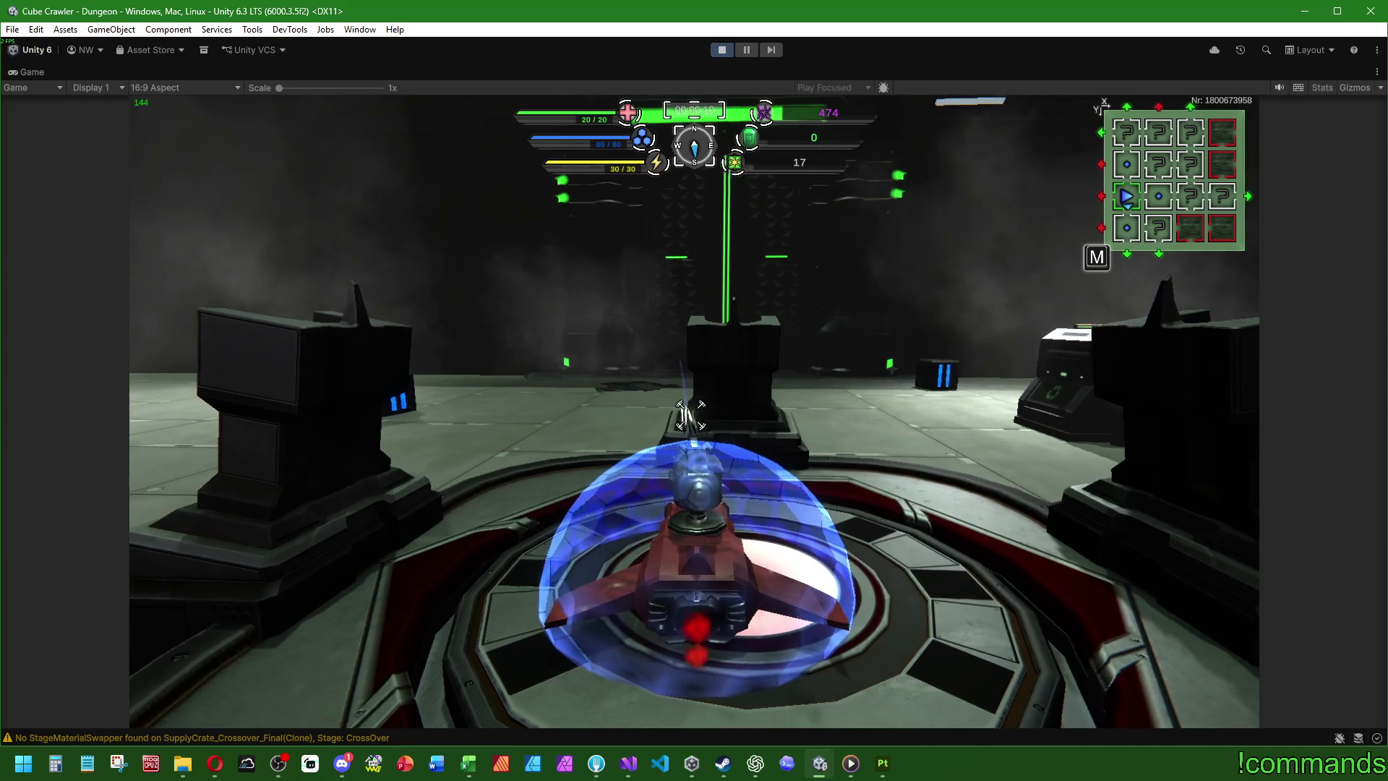
Step: Glance at the CC_Ideen spreadsheet, return to the game and shoot the nearby crate
key(super)
click(467, 767)
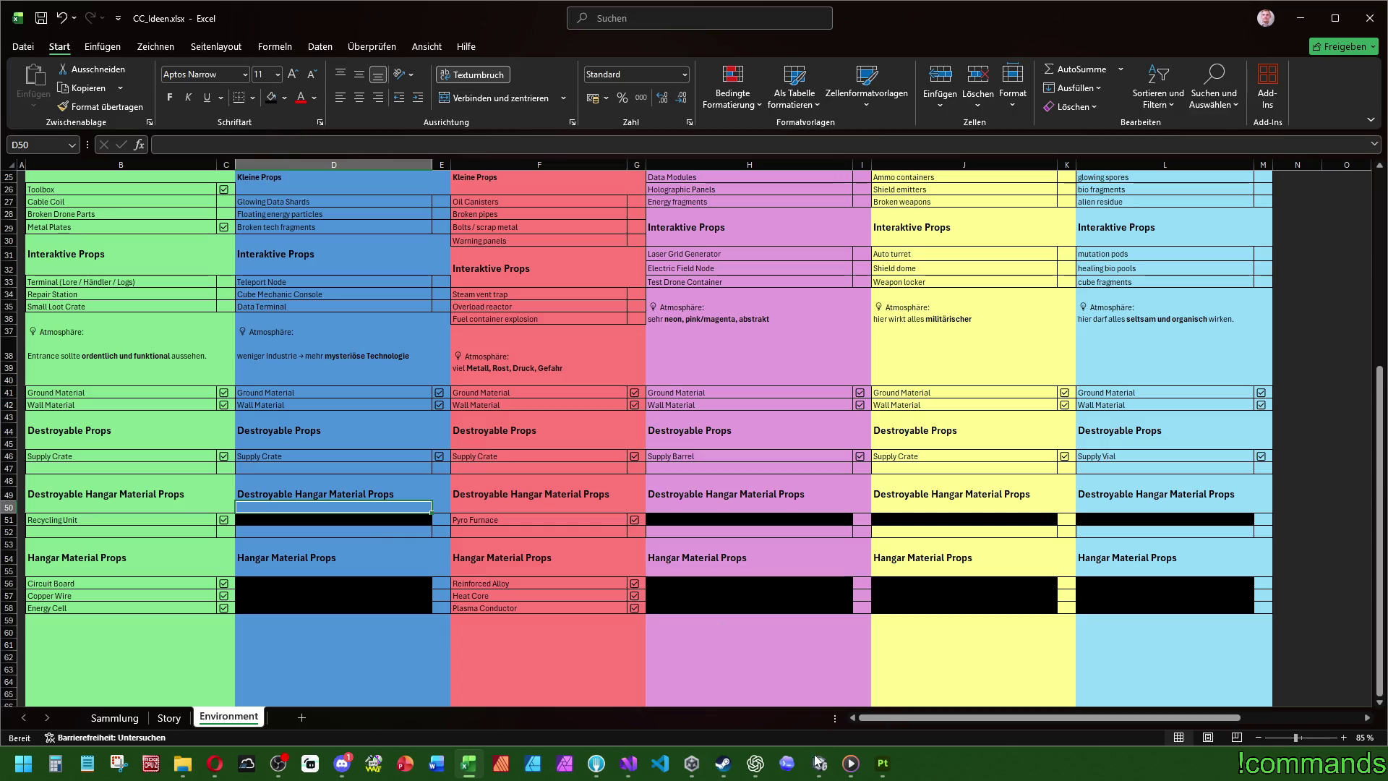
click(825, 768)
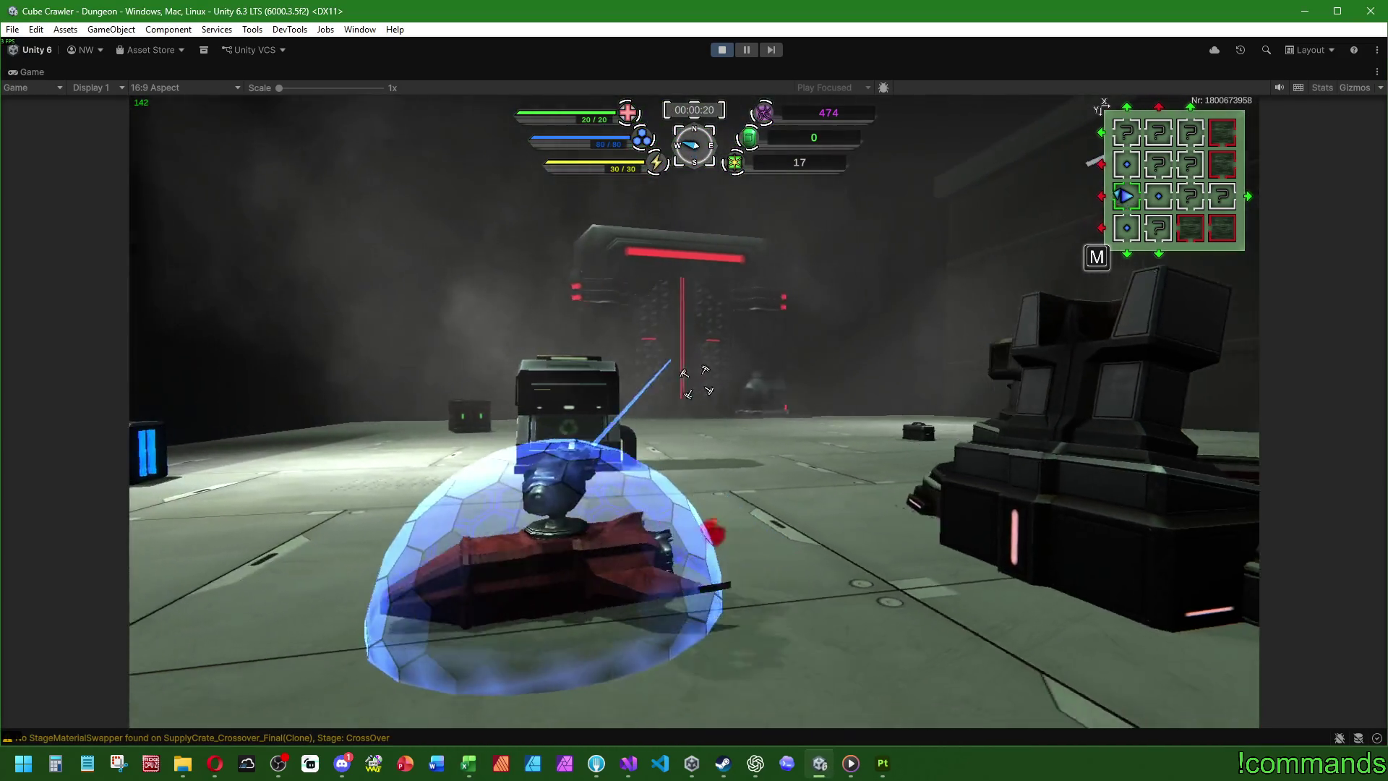
click(696, 381)
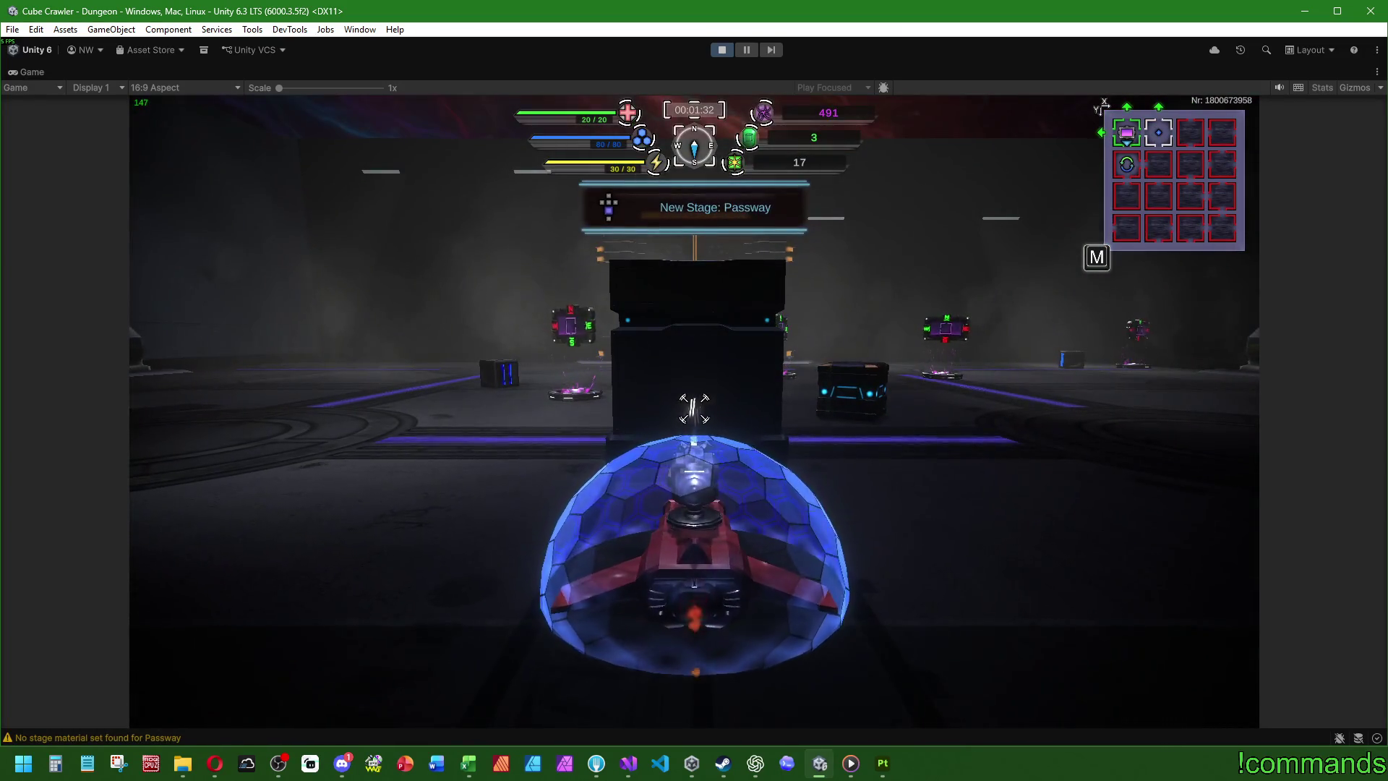
Step: Steer the ship toward the enemy cubes and attack them, firing at crates along the way
key(a)
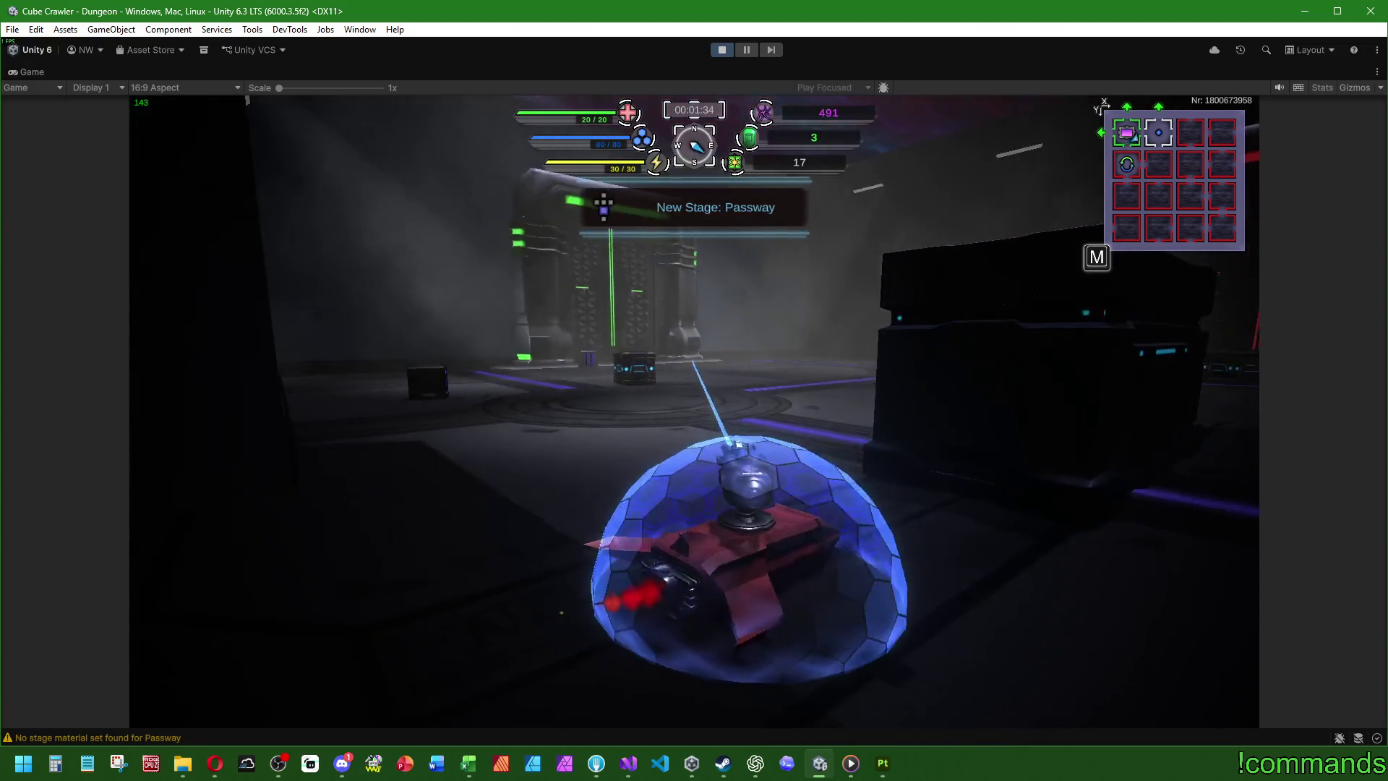
key(d)
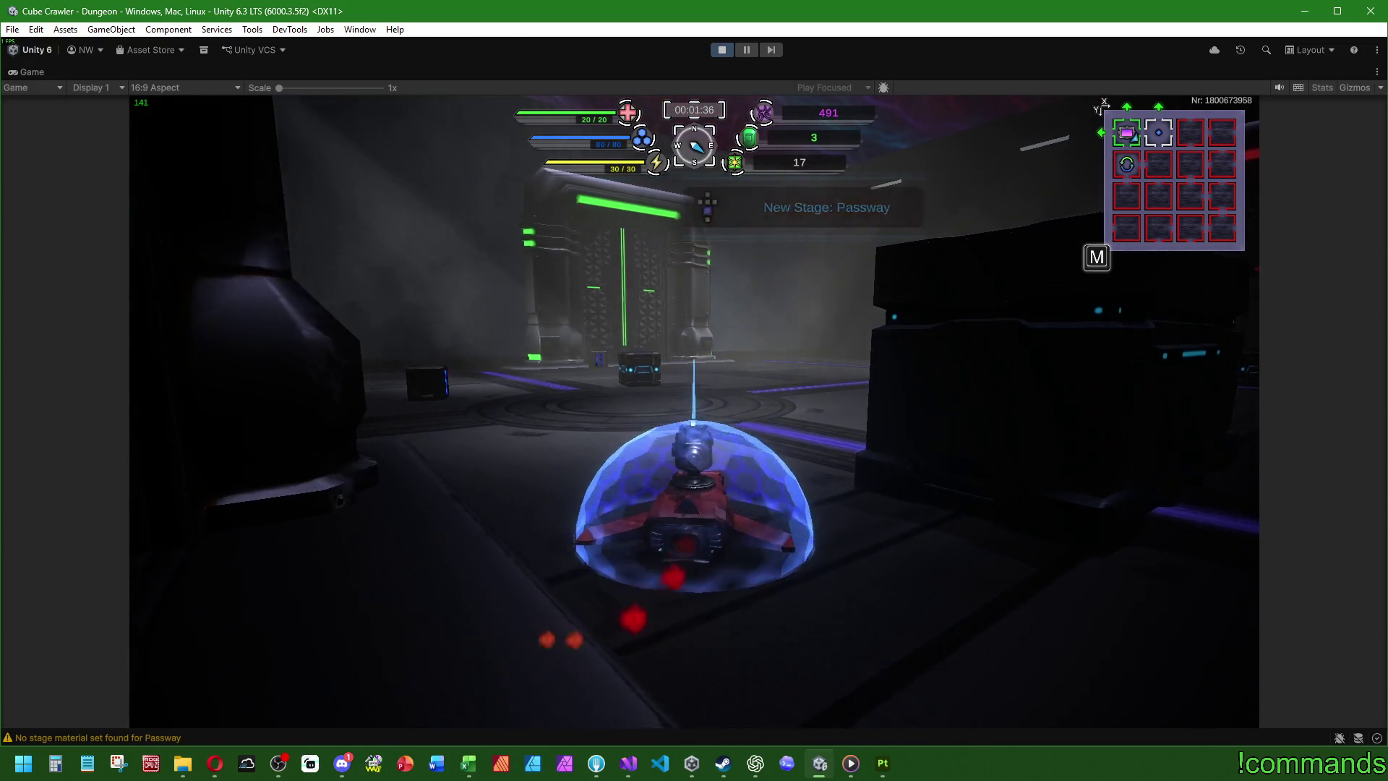
key(d)
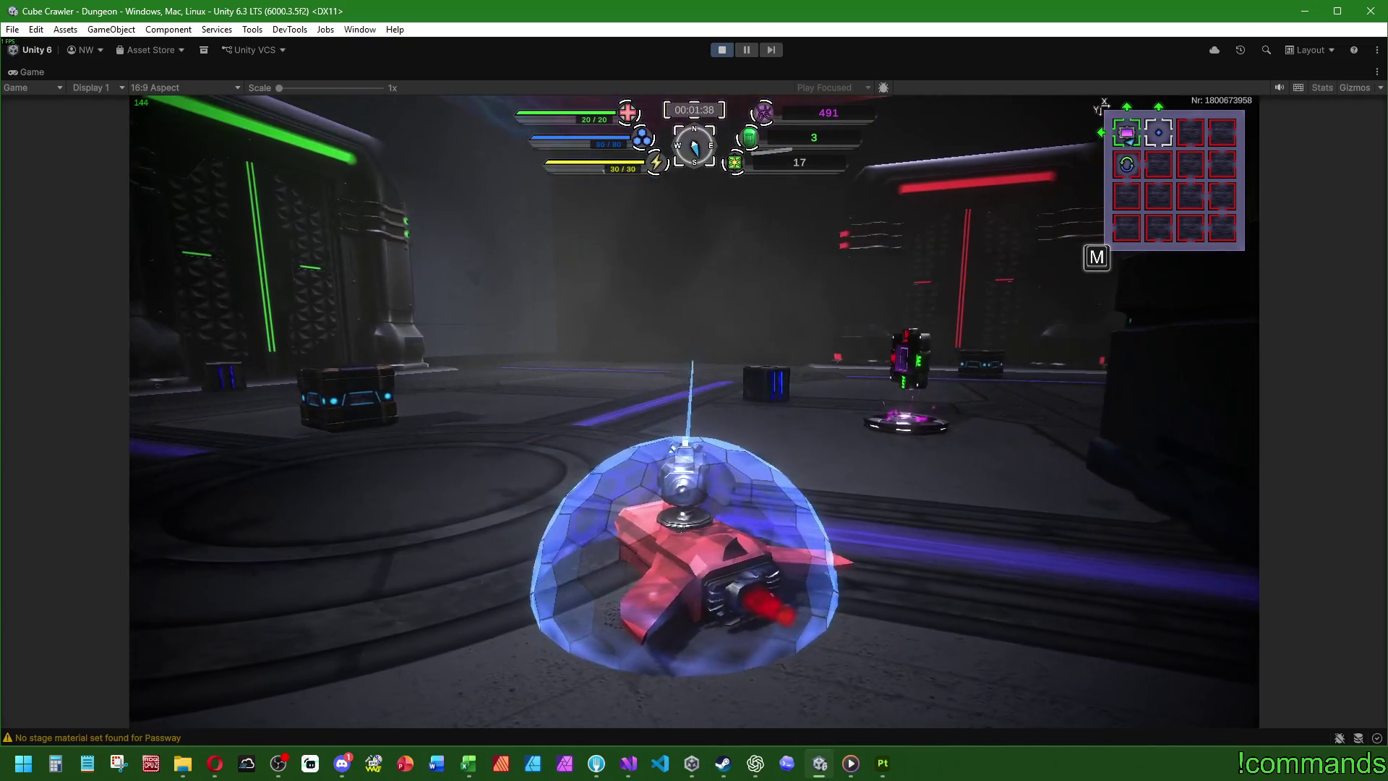
key(d)
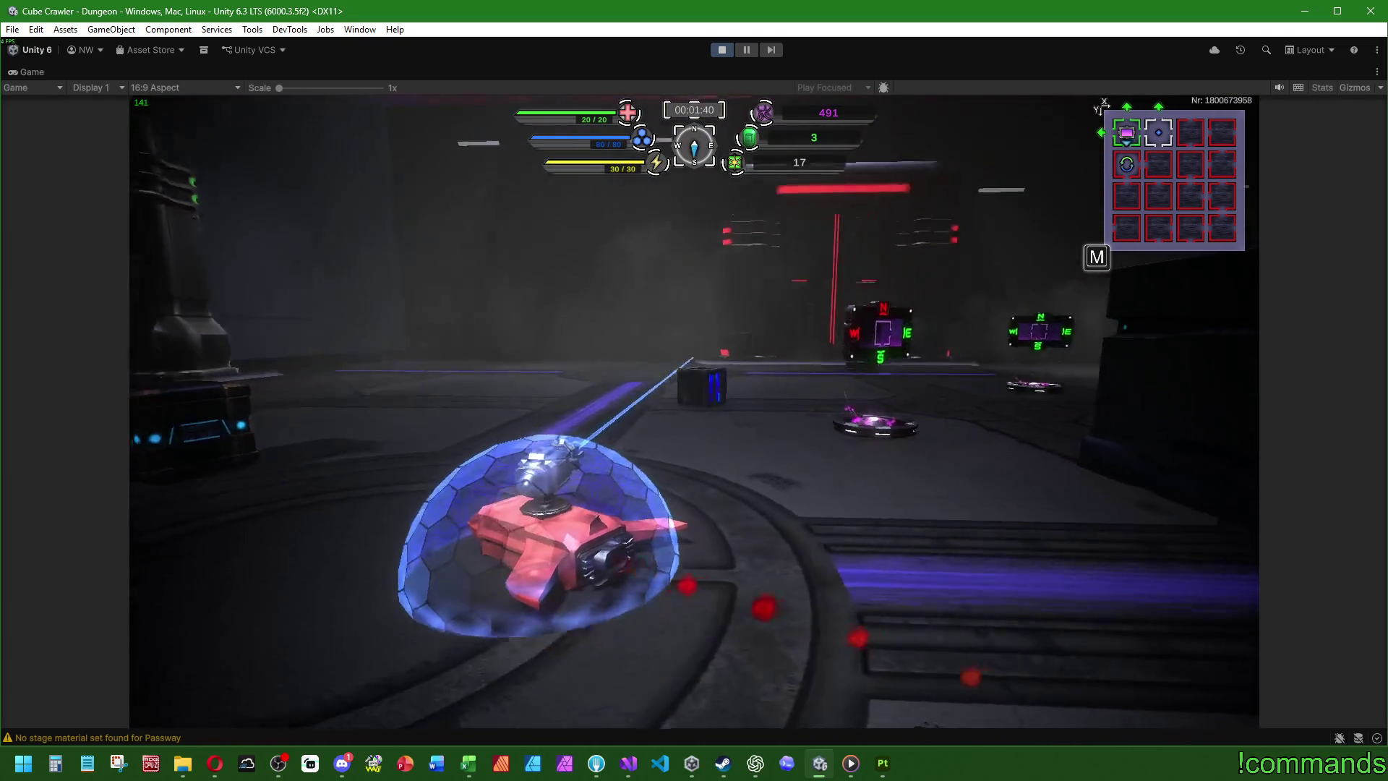
key(w)
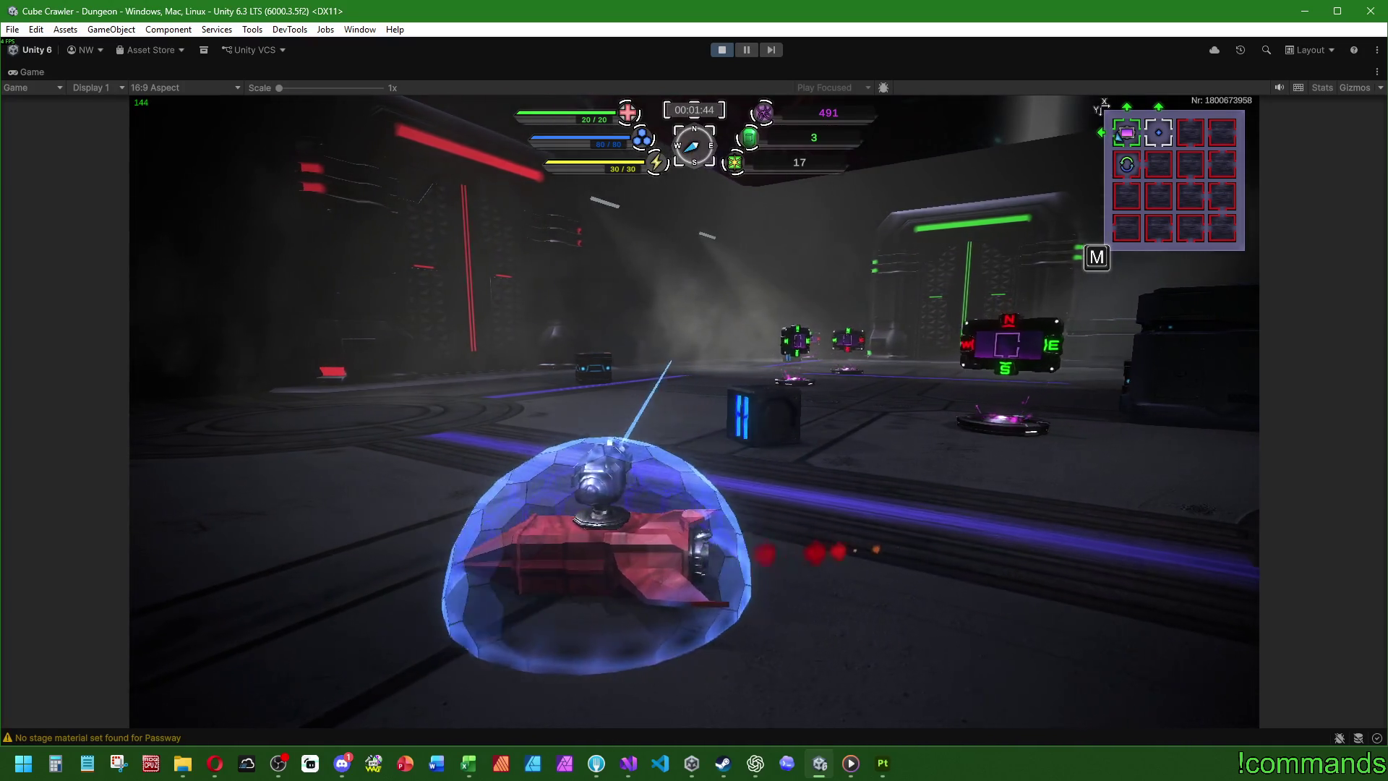
key(a)
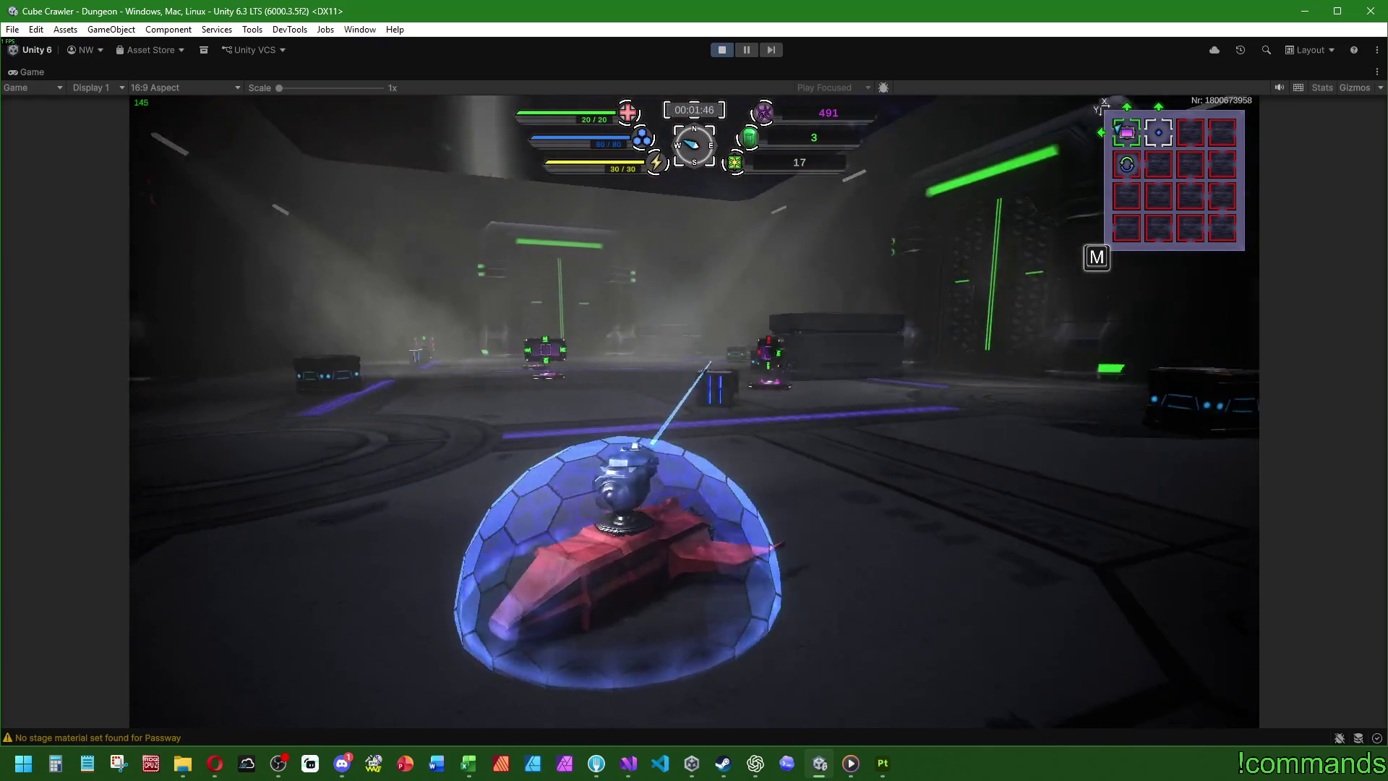
key(w)
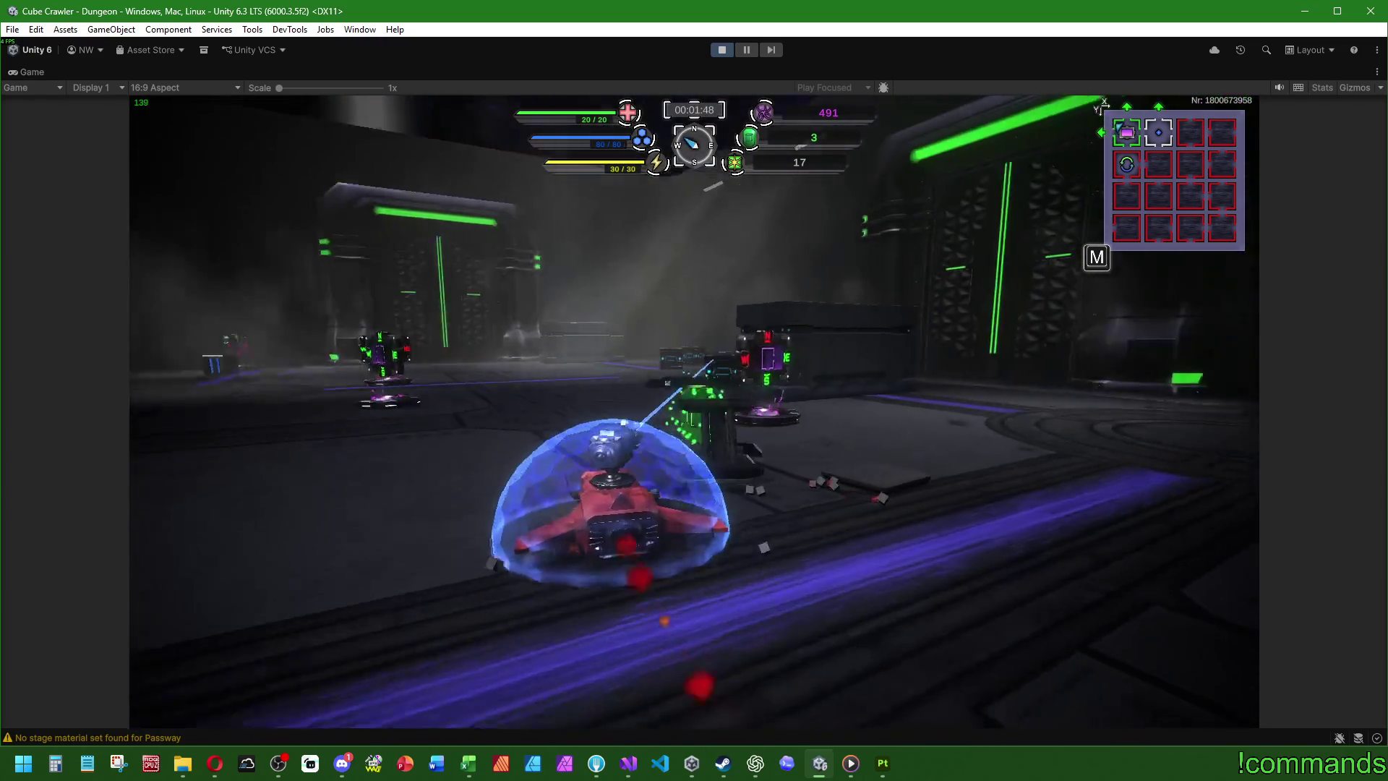
Step: Swing left toward the wall crates, shoot them, then head for the corridor
key(a)
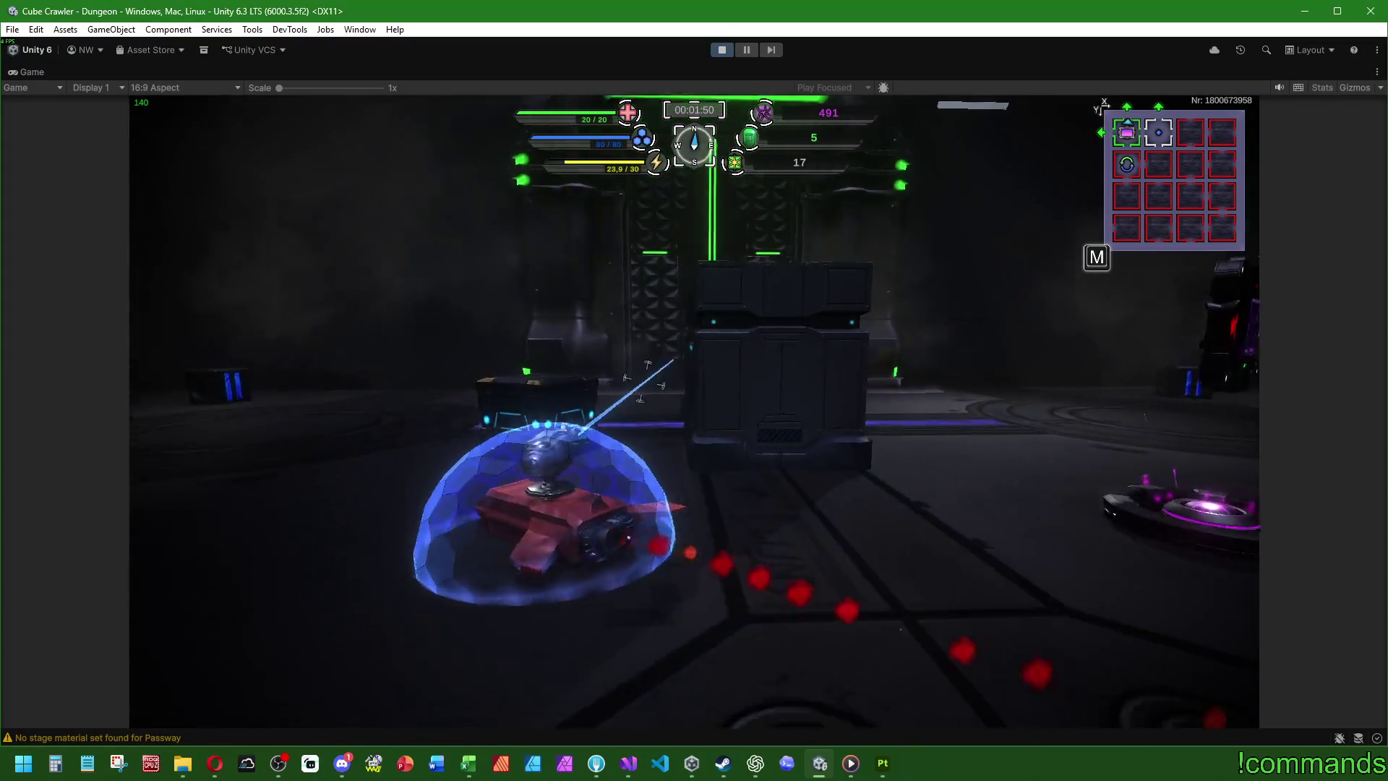
key(a)
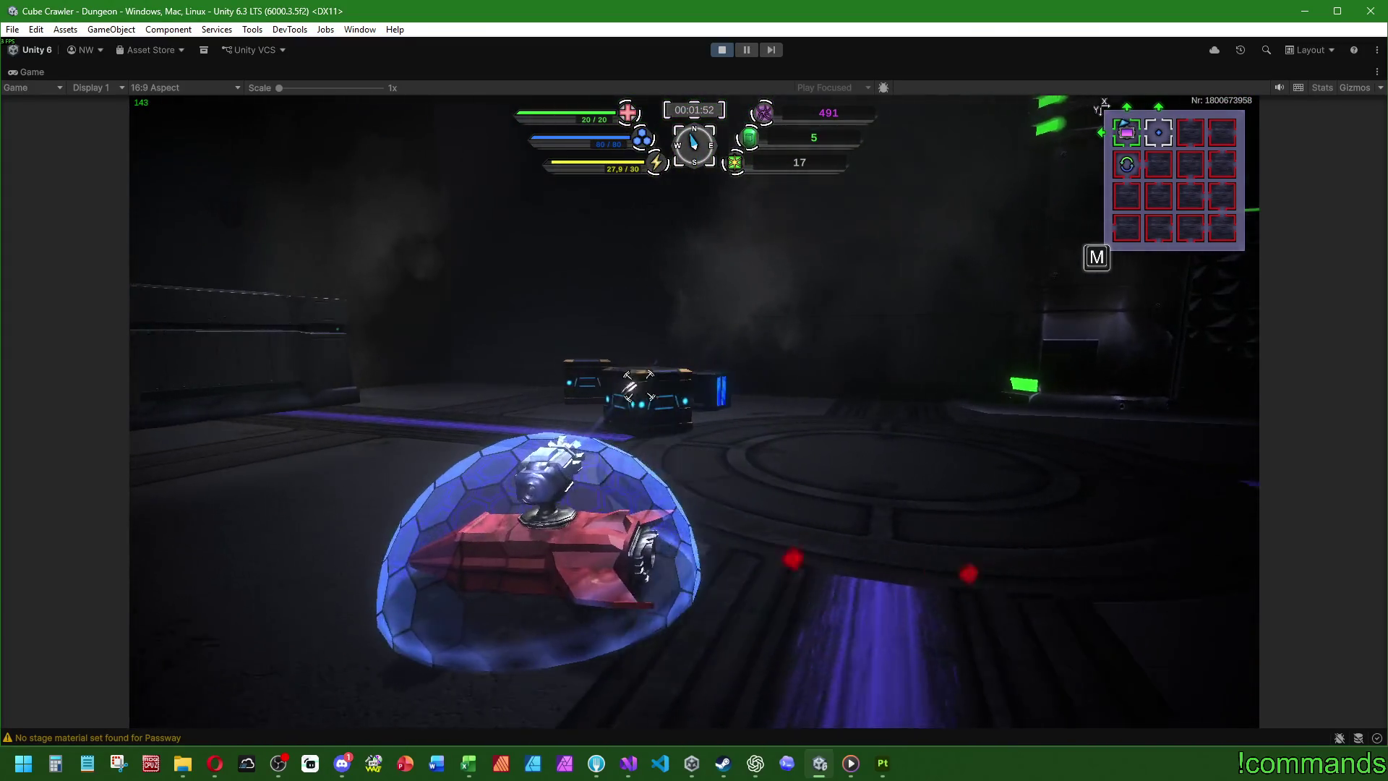
key(a)
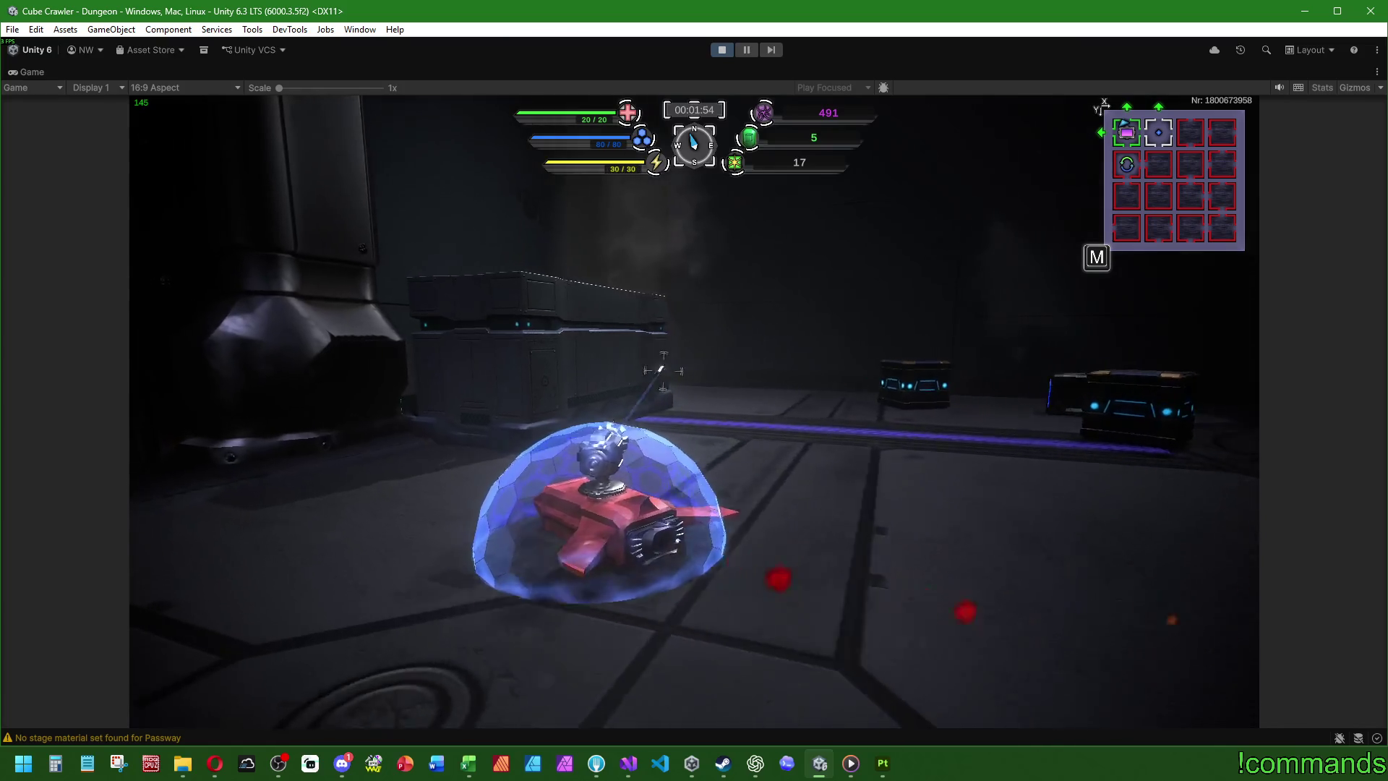
key(a)
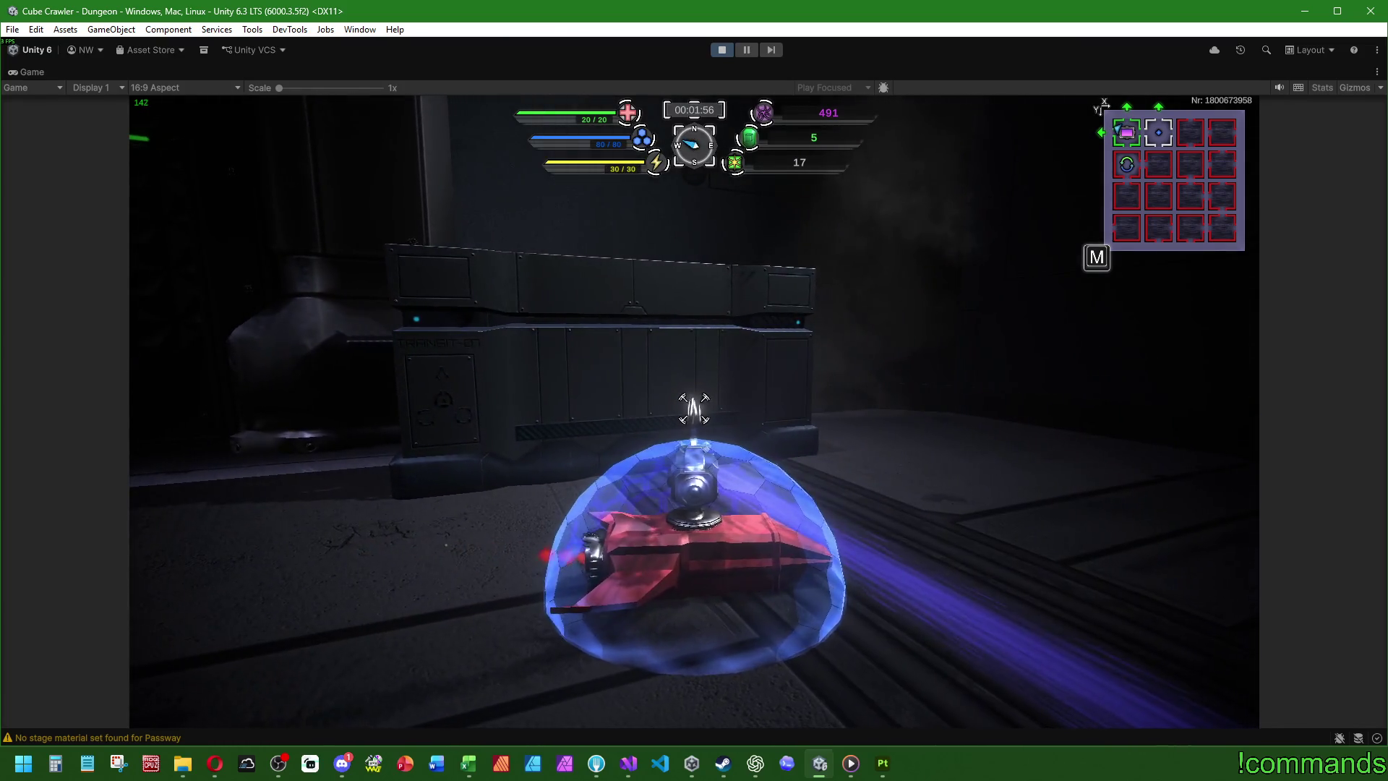
key(d)
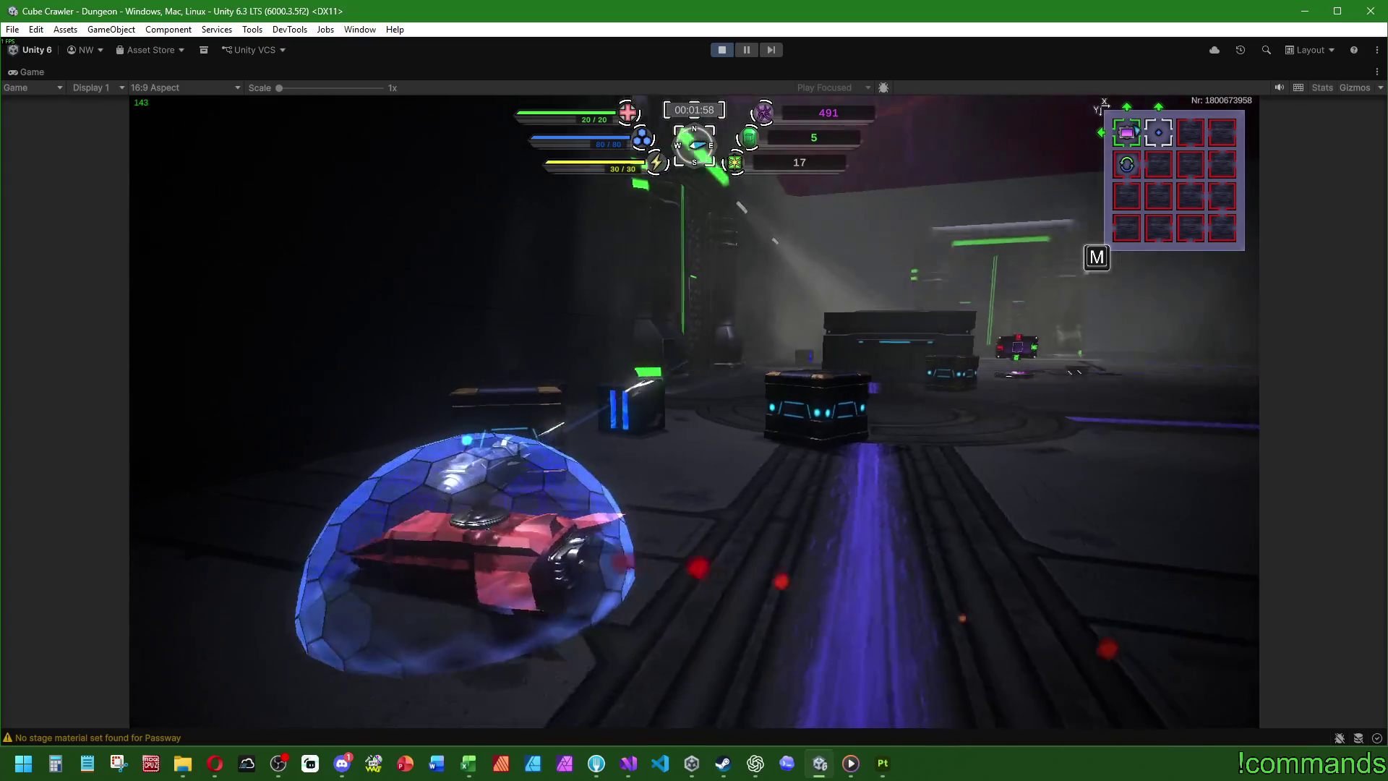
key(d)
key(space)
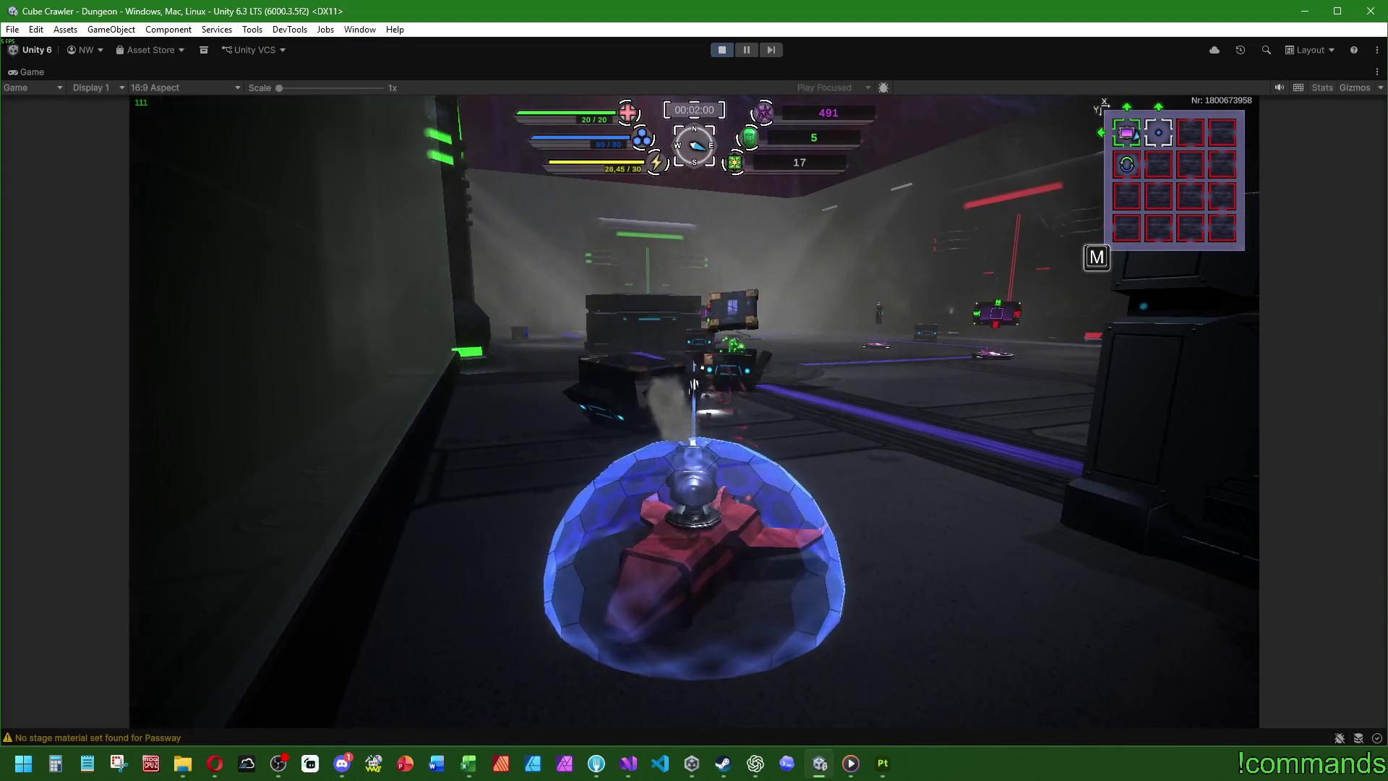
key(w)
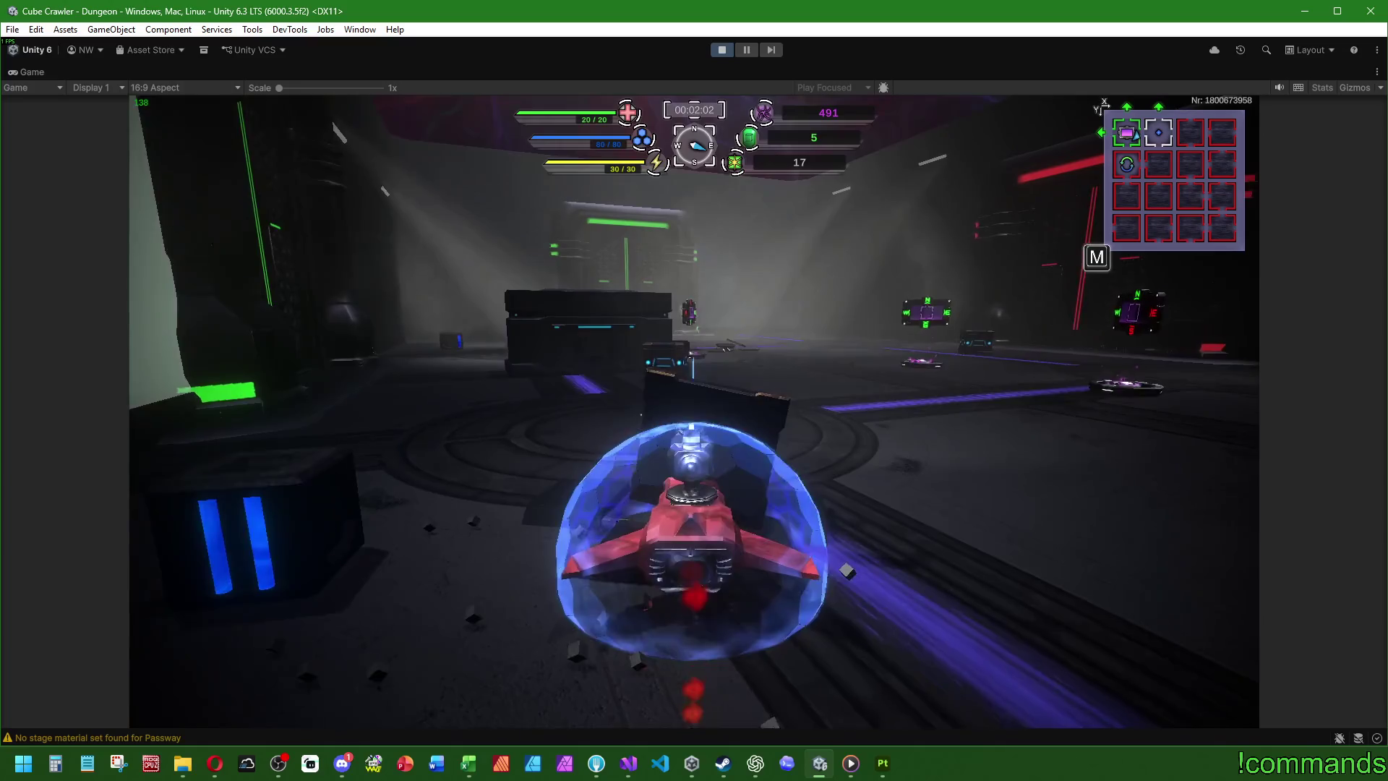
key(a)
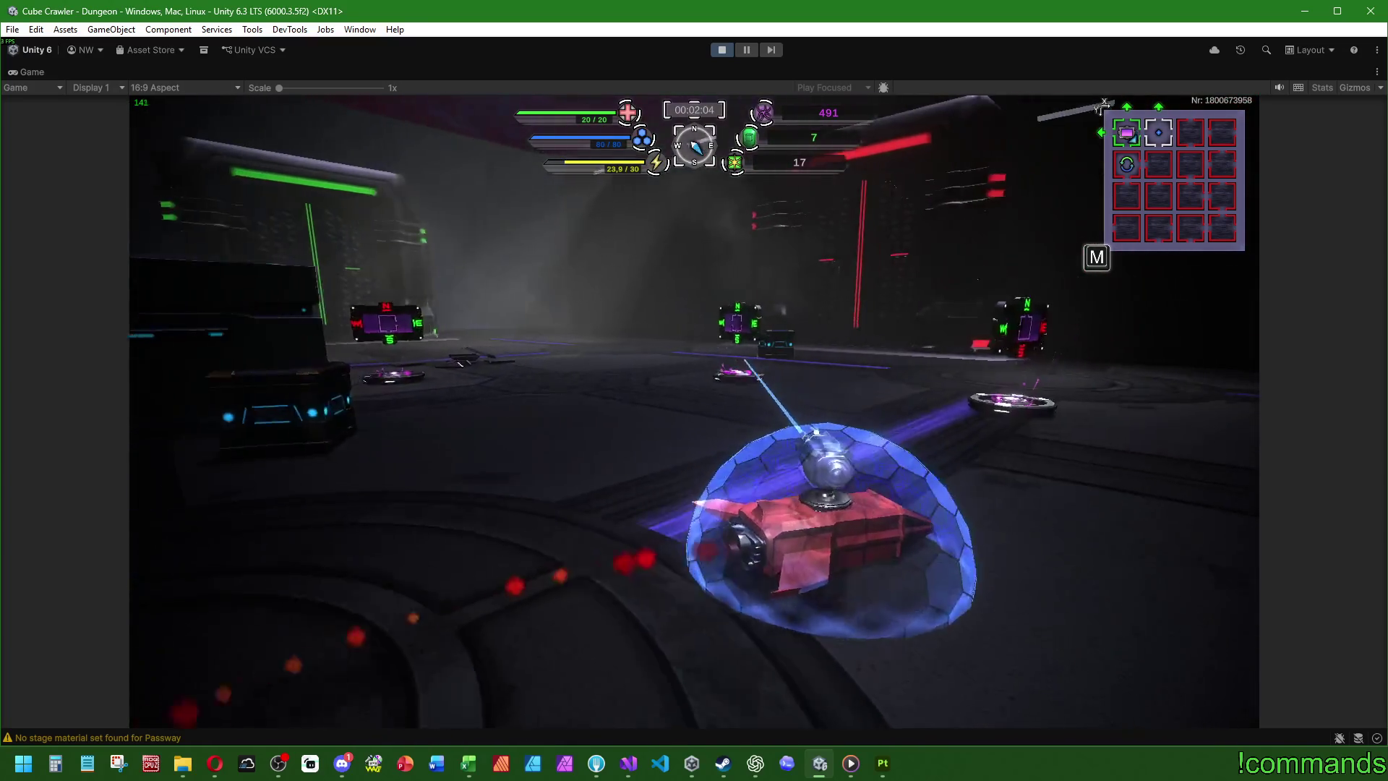